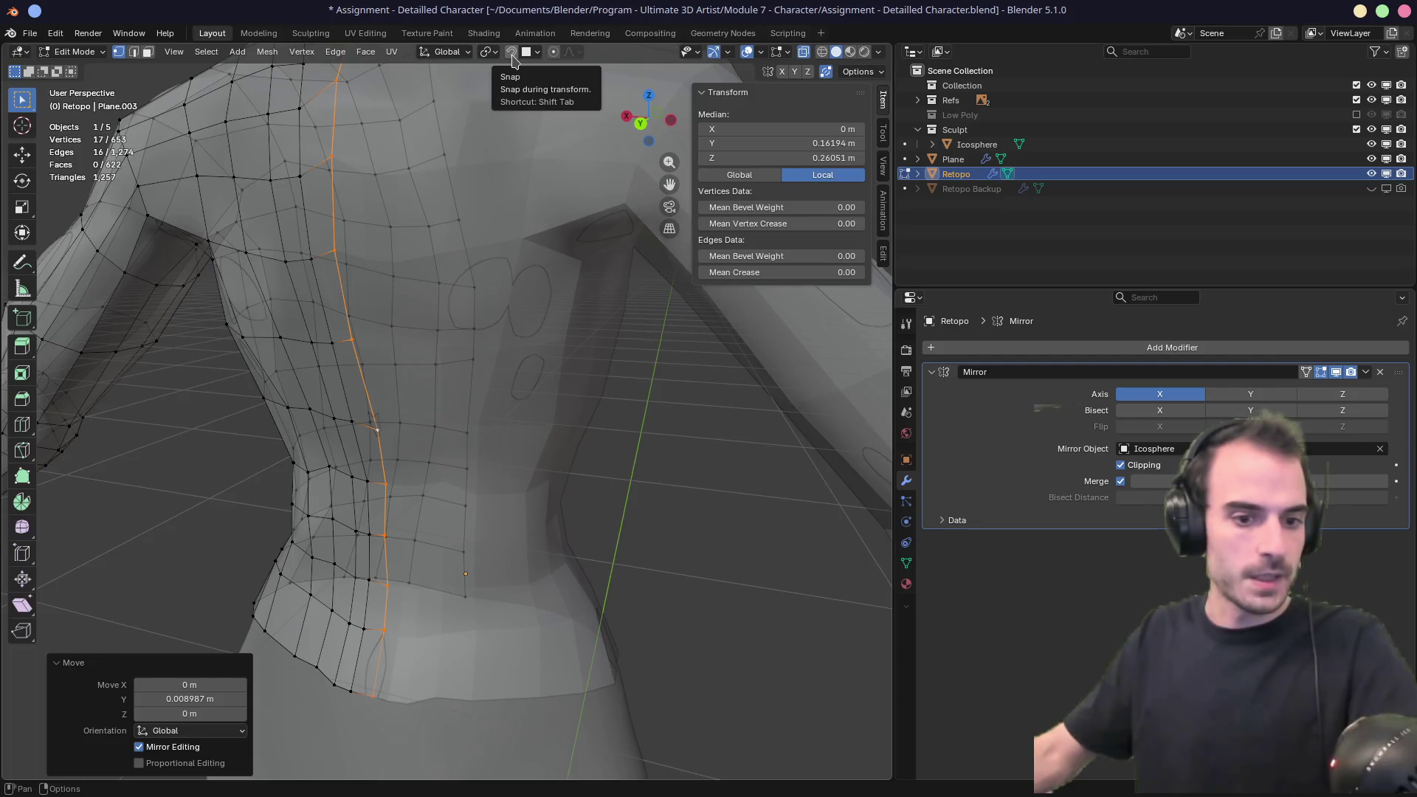
Orbit to a side view, select a torso vertex and zoom in on the shoulder.
{"action": "mouse_move", "coordinate": [561, 307]}
{"action": "middle_mouse_down"}
{"action": "mouse_move", "coordinate": [588, 313]}
{"action": "mouse_move", "coordinate": [420, 319]}
{"action": "mouse_move", "coordinate": [748, 196]}
{"action": "middle_mouse_up"}
{"action": "middle_click_drag", "start_coordinate": [633, 397], "coordinate": [508, 410]}
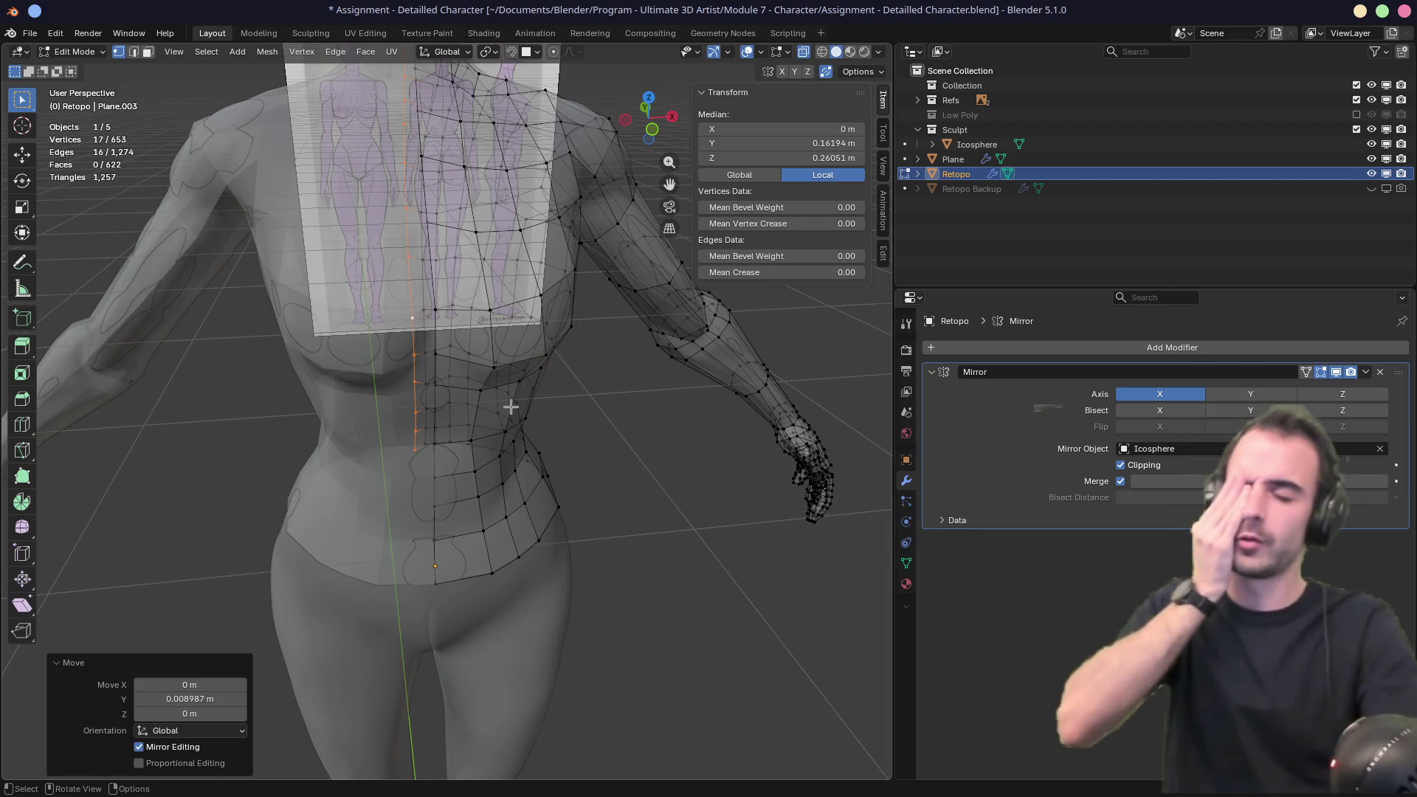
{"action": "mouse_move", "coordinate": [411, 533]}
{"action": "middle_mouse_down"}
{"action": "mouse_move", "coordinate": [414, 499]}
{"action": "mouse_move", "coordinate": [551, 446]}
{"action": "mouse_move", "coordinate": [480, 443]}
{"action": "mouse_move", "coordinate": [522, 386]}
{"action": "mouse_move", "coordinate": [490, 480]}
{"action": "mouse_move", "coordinate": [457, 477]}
{"action": "middle_mouse_up"}
{"action": "left_click", "coordinate": [434, 475]}
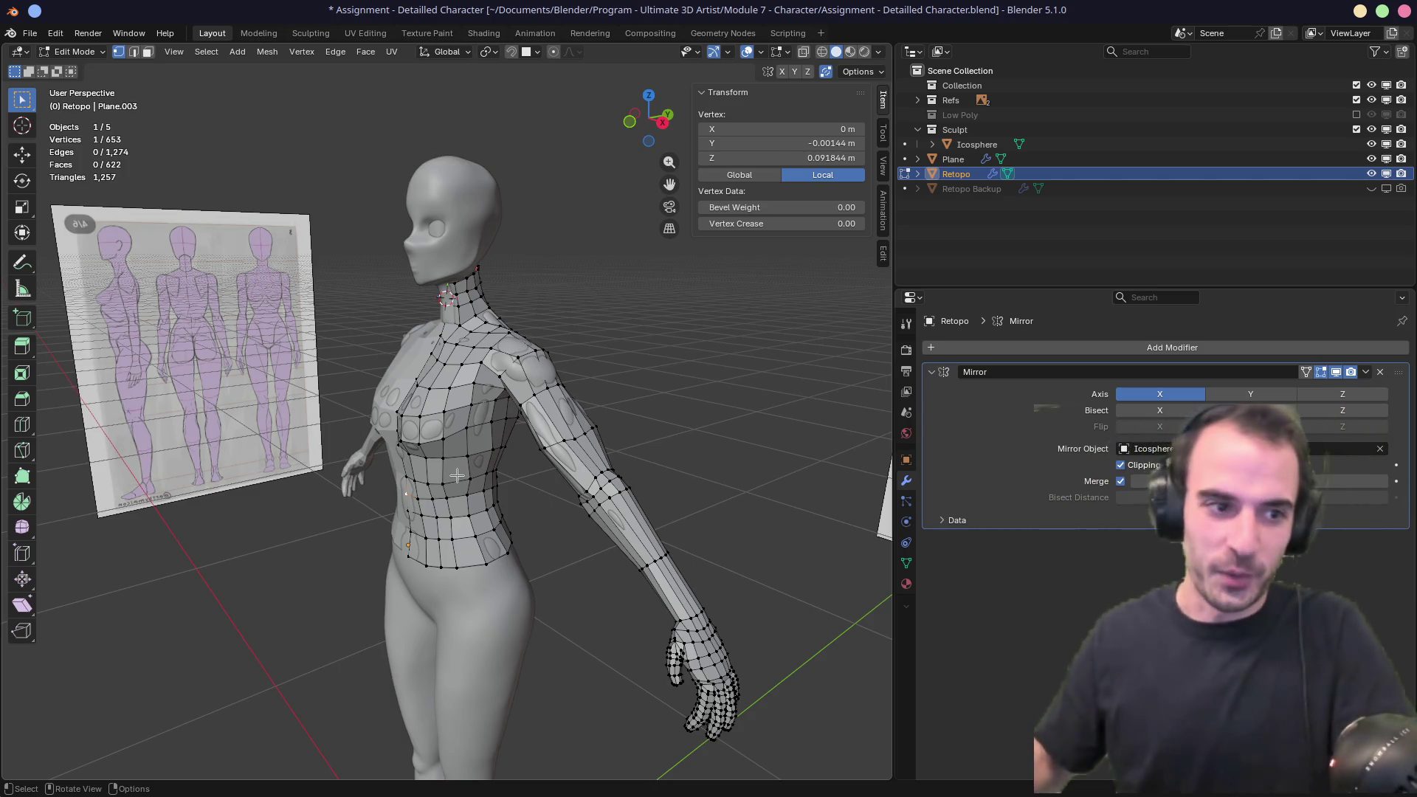
{"action": "mouse_move", "coordinate": [437, 417]}
{"action": "middle_mouse_down"}
{"action": "mouse_move", "coordinate": [546, 501]}
{"action": "mouse_move", "coordinate": [547, 294]}
{"action": "mouse_move", "coordinate": [528, 591]}
{"action": "mouse_move", "coordinate": [482, 651]}
{"action": "mouse_move", "coordinate": [505, 610]}
{"action": "middle_mouse_up"}
{"action": "scroll", "coordinate": [550, 504], "scroll_direction": "up", "scroll_amount": 2}
{"action": "scroll", "coordinate": [533, 385], "scroll_direction": "up", "scroll_amount": 2}
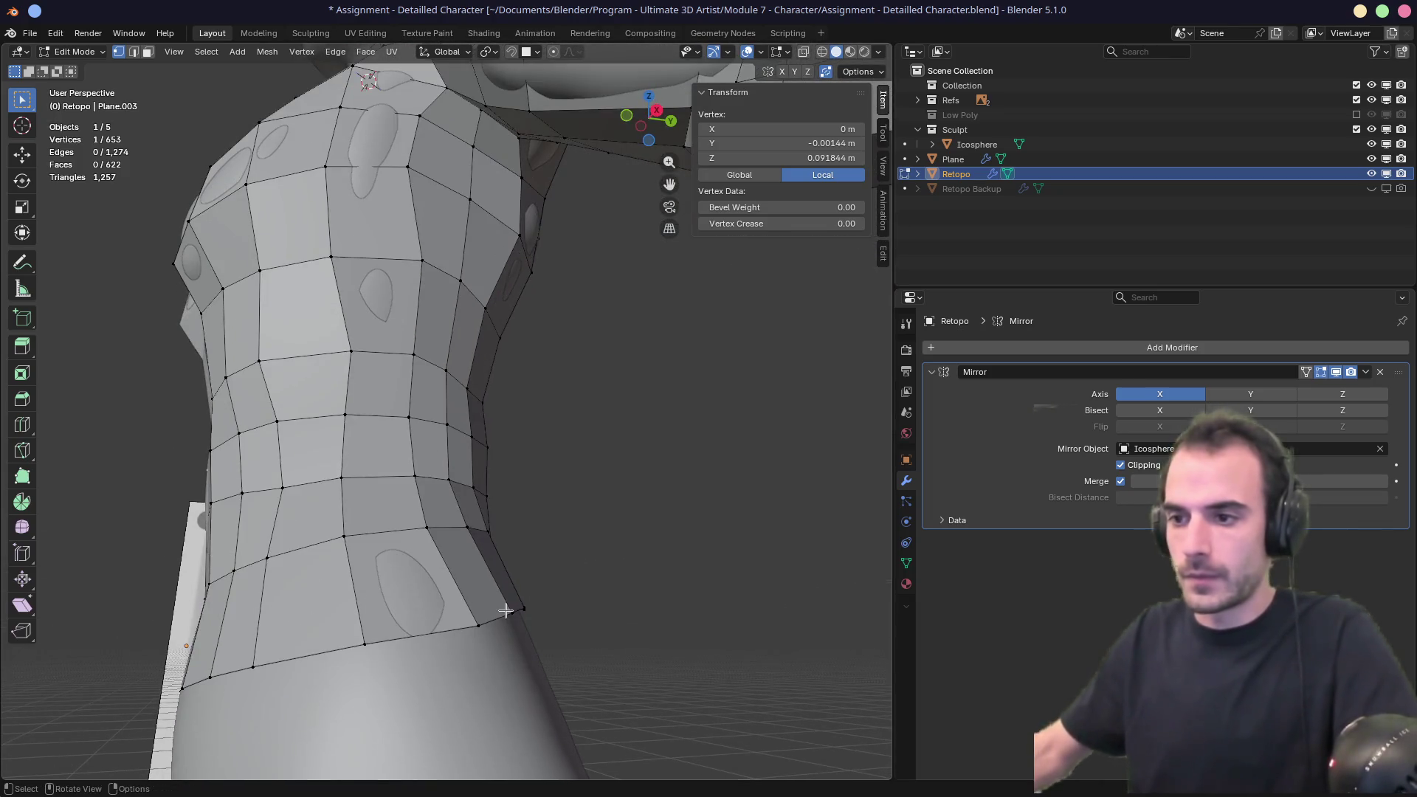
{"action": "middle_click_drag", "start_coordinate": [496, 395], "coordinate": [504, 358]}
In edge mode, select the edge loop around the shoulder and mark it as a seam.
{"action": "left_click", "coordinate": [504, 358], "text": "ctrl"}
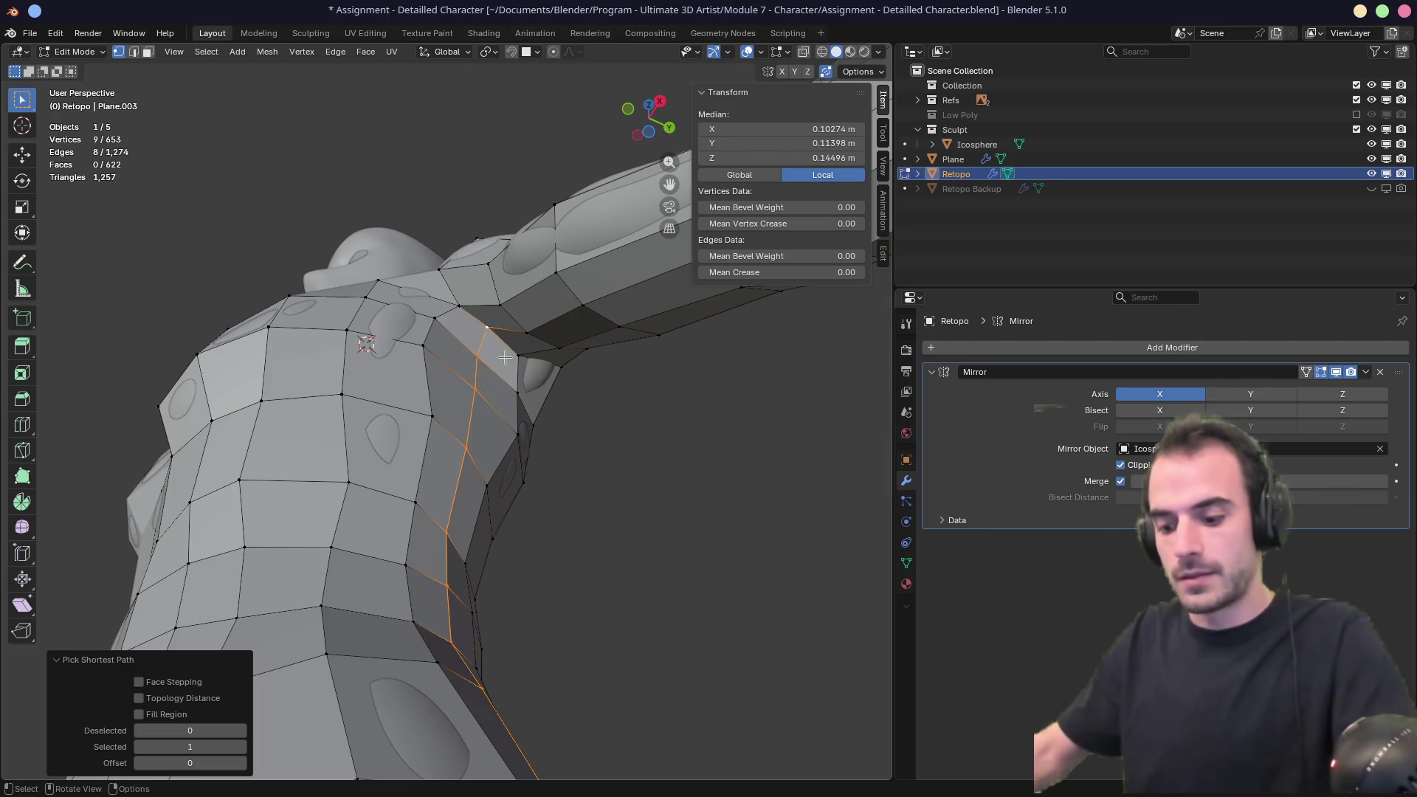
{"action": "key", "text": "Escape"}
{"action": "key", "text": "2"}
{"action": "right_click", "coordinate": [506, 362]}
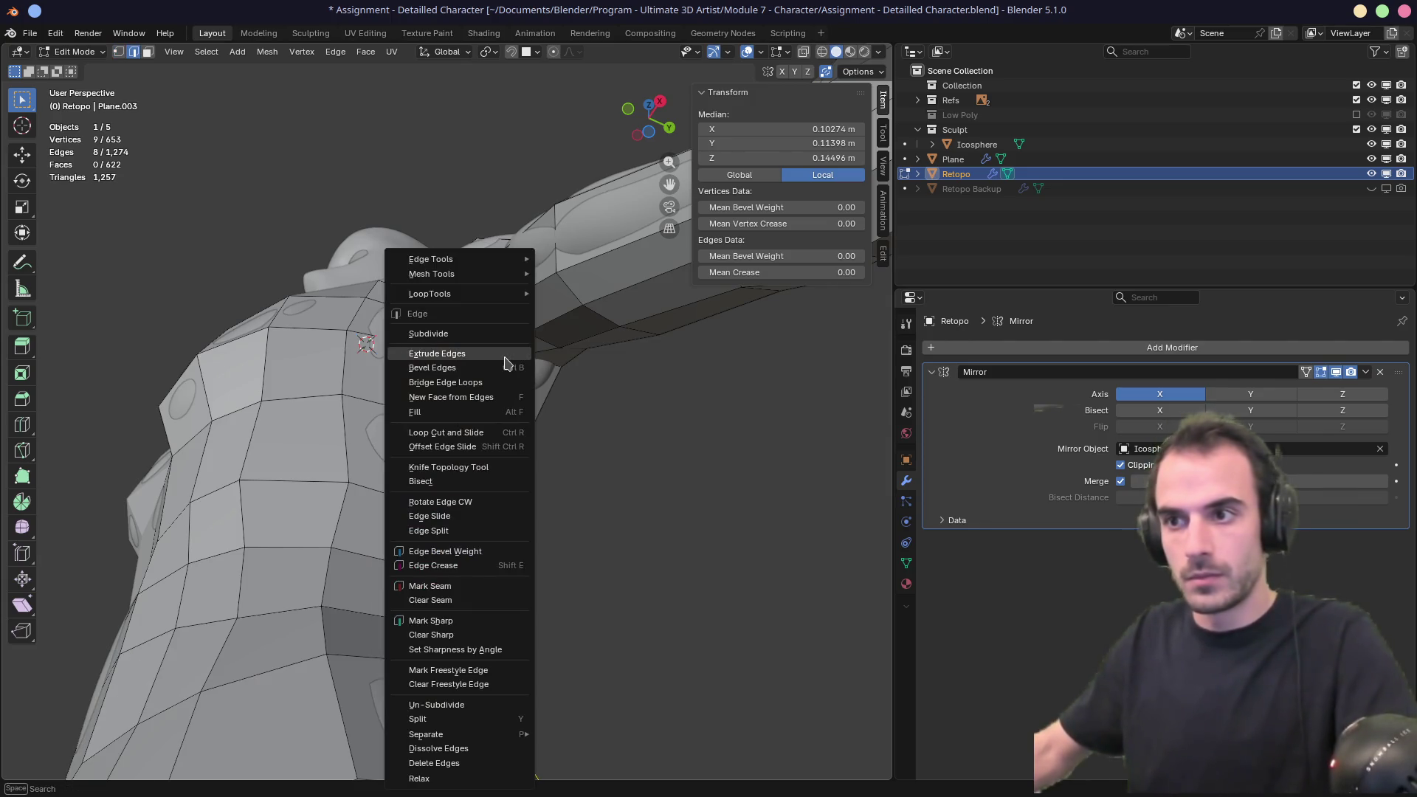
{"action": "middle_click_drag", "start_coordinate": [501, 516], "coordinate": [562, 458]}
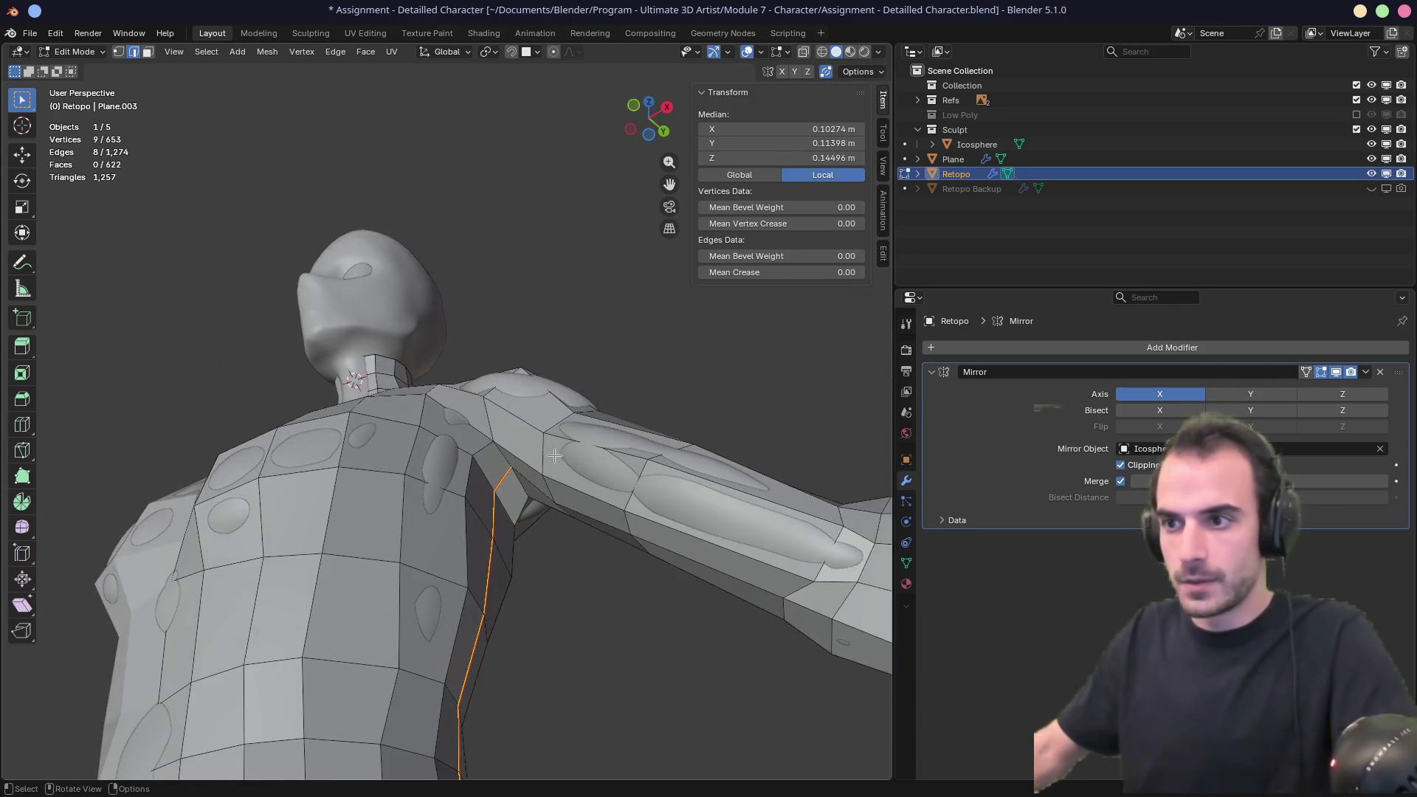
{"action": "left_click", "coordinate": [487, 418], "text": "alt"}
{"action": "mouse_move", "coordinate": [487, 418]}
{"action": "middle_mouse_down"}
{"action": "mouse_move", "coordinate": [405, 380]}
{"action": "mouse_move", "coordinate": [373, 401]}
{"action": "mouse_move", "coordinate": [470, 281]}
{"action": "mouse_move", "coordinate": [438, 351]}
{"action": "mouse_move", "coordinate": [458, 384]}
{"action": "mouse_move", "coordinate": [581, 408]}
{"action": "mouse_move", "coordinate": [673, 392]}
{"action": "mouse_move", "coordinate": [418, 473]}
{"action": "middle_mouse_up"}
{"action": "right_click", "coordinate": [439, 351]}
{"action": "left_click", "coordinate": [405, 370]}
Mark the wrist loop as a seam with Ctrl+E.
{"action": "scroll", "coordinate": [418, 473], "scroll_direction": "up", "scroll_amount": 5}
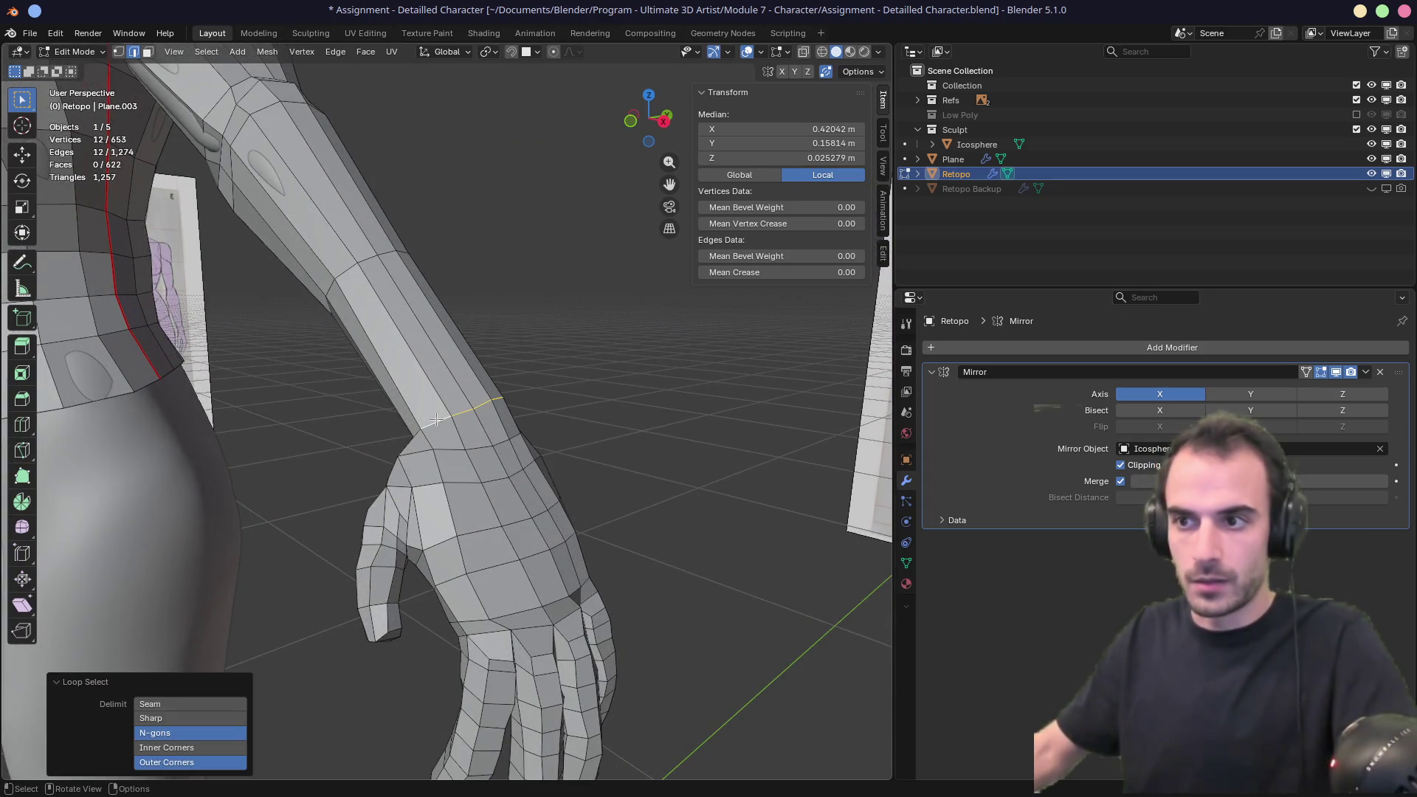
{"action": "scroll", "coordinate": [421, 418], "scroll_direction": "down", "scroll_amount": 5}
{"action": "mouse_move", "coordinate": [421, 418]}
{"action": "middle_mouse_down"}
{"action": "mouse_move", "coordinate": [553, 383]}
{"action": "mouse_move", "coordinate": [466, 422]}
{"action": "mouse_move", "coordinate": [388, 370]}
{"action": "middle_mouse_up"}
{"action": "key", "text": "ctrl+e"}
{"action": "left_click", "coordinate": [465, 419]}
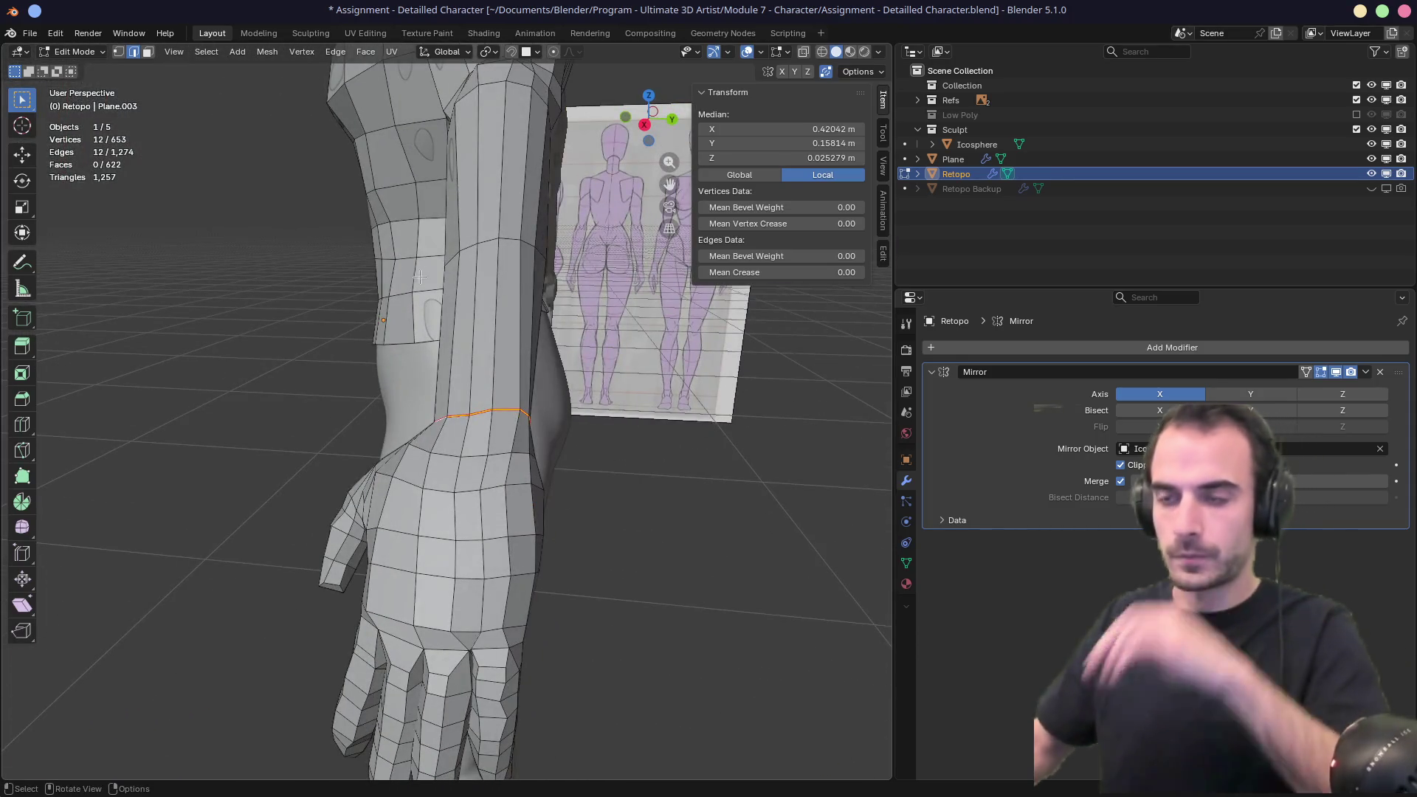
{"action": "scroll", "coordinate": [418, 276], "scroll_direction": "down", "scroll_amount": 5}
{"action": "mouse_move", "coordinate": [418, 276]}
{"action": "middle_mouse_down"}
{"action": "mouse_move", "coordinate": [543, 209]}
{"action": "mouse_move", "coordinate": [452, 373]}
{"action": "mouse_move", "coordinate": [478, 206]}
{"action": "mouse_move", "coordinate": [467, 266]}
{"action": "mouse_move", "coordinate": [393, 339]}
{"action": "middle_mouse_up"}
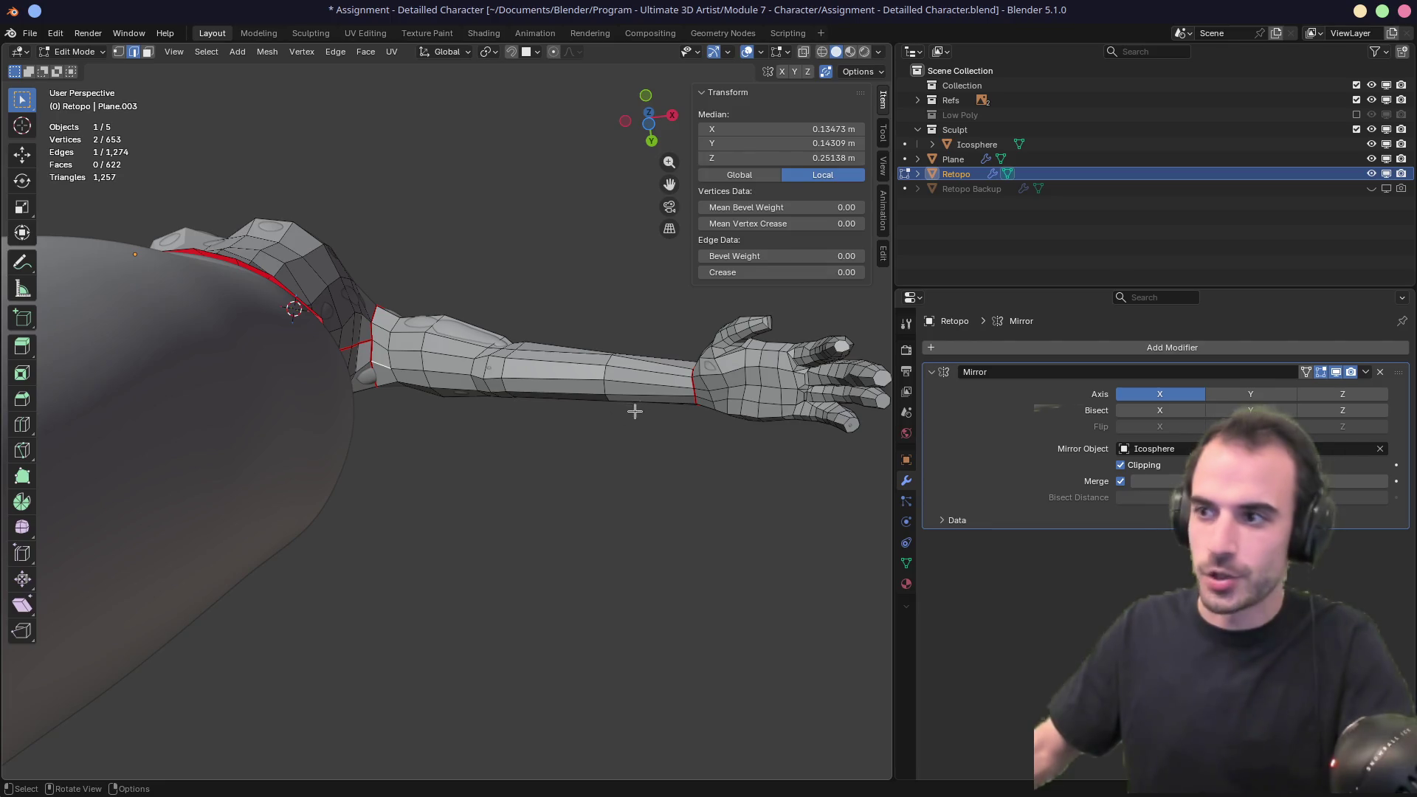
Mark the edge path down the side of the torso as a seam.
{"action": "left_click", "coordinate": [652, 386], "text": "ctrl"}
{"action": "key", "text": "ctrl+e"}
{"action": "left_click", "coordinate": [649, 384]}
{"action": "mouse_move", "coordinate": [649, 384]}
{"action": "middle_mouse_down"}
{"action": "mouse_move", "coordinate": [629, 327]}
{"action": "mouse_move", "coordinate": [493, 427]}
{"action": "mouse_move", "coordinate": [484, 319]}
{"action": "mouse_move", "coordinate": [354, 398]}
{"action": "mouse_move", "coordinate": [367, 424]}
{"action": "mouse_move", "coordinate": [236, 421]}
{"action": "mouse_move", "coordinate": [407, 402]}
{"action": "mouse_move", "coordinate": [509, 367]}
{"action": "middle_mouse_up"}
{"action": "scroll", "coordinate": [367, 424], "scroll_direction": "down", "scroll_amount": 2}
{"action": "scroll", "coordinate": [236, 421], "scroll_direction": "up", "scroll_amount": 3}
Extend an edge path along the arm and mark it as a seam.
{"action": "middle_click_drag", "start_coordinate": [331, 502], "coordinate": [341, 433]}
{"action": "scroll", "coordinate": [606, 402], "scroll_direction": "up", "scroll_amount": 2}
{"action": "mouse_move", "coordinate": [883, 295]}
{"action": "middle_mouse_down"}
{"action": "mouse_move", "coordinate": [548, 356]}
{"action": "mouse_move", "coordinate": [471, 333]}
{"action": "middle_mouse_up"}
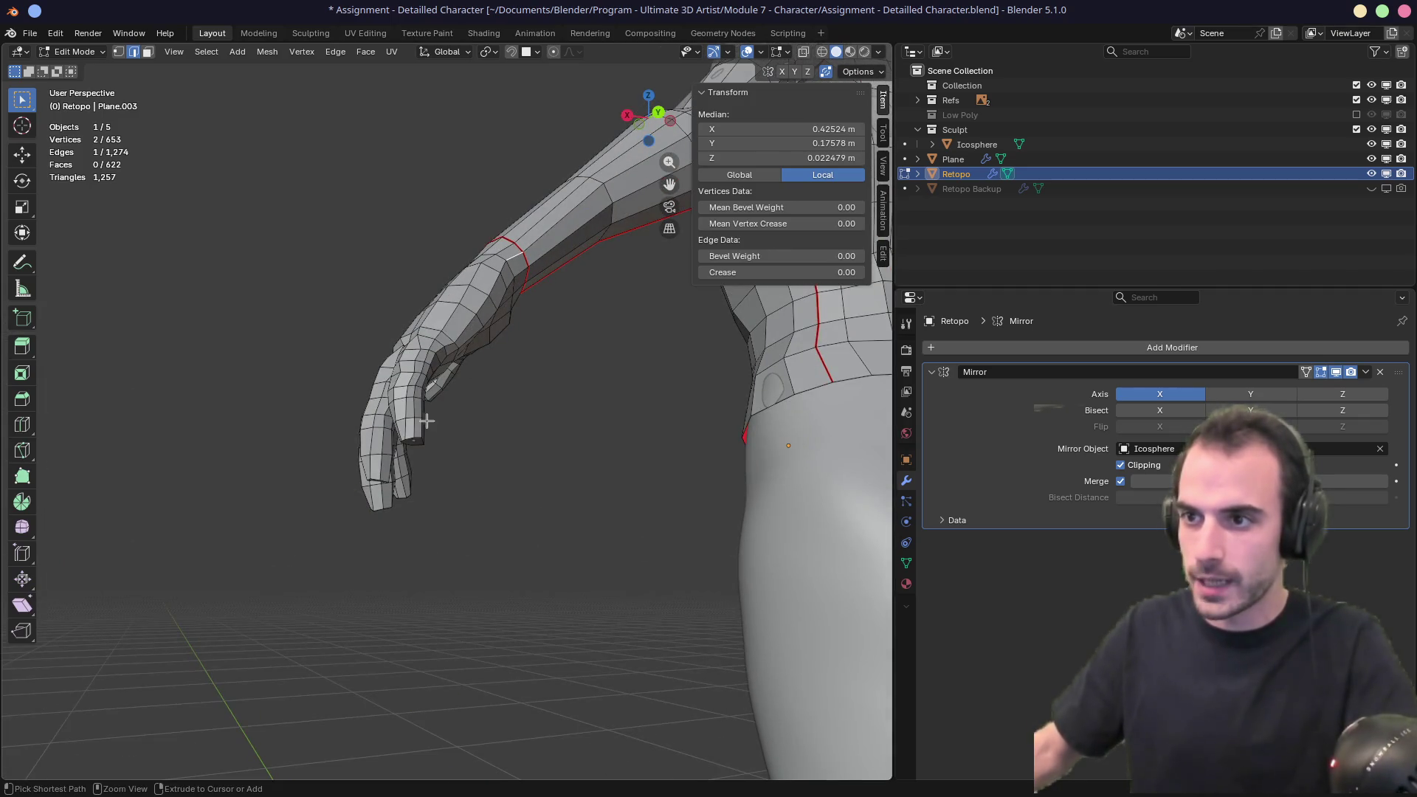
{"action": "left_click", "coordinate": [516, 284], "text": "ctrl"}
{"action": "mouse_move", "coordinate": [517, 284]}
{"action": "middle_mouse_down"}
{"action": "mouse_move", "coordinate": [455, 366]}
{"action": "mouse_move", "coordinate": [487, 347]}
{"action": "mouse_move", "coordinate": [472, 369]}
{"action": "mouse_move", "coordinate": [460, 363]}
{"action": "mouse_move", "coordinate": [493, 301]}
{"action": "mouse_move", "coordinate": [488, 332]}
{"action": "mouse_move", "coordinate": [531, 307]}
{"action": "mouse_move", "coordinate": [661, 405]}
{"action": "mouse_move", "coordinate": [372, 322]}
{"action": "middle_mouse_up"}
{"action": "key", "text": "ctrl+e"}
{"action": "left_click", "coordinate": [455, 367]}
Mark a further edge path along the arm toward the wrist as a seam.
{"action": "mouse_move", "coordinate": [423, 392]}
{"action": "middle_mouse_down"}
{"action": "mouse_move", "coordinate": [461, 365]}
{"action": "mouse_move", "coordinate": [411, 350]}
{"action": "mouse_move", "coordinate": [494, 292]}
{"action": "mouse_move", "coordinate": [479, 319]}
{"action": "mouse_move", "coordinate": [337, 392]}
{"action": "mouse_move", "coordinate": [445, 320]}
{"action": "mouse_move", "coordinate": [509, 381]}
{"action": "mouse_move", "coordinate": [476, 383]}
{"action": "middle_mouse_up"}
{"action": "left_click", "coordinate": [465, 367], "text": "ctrl"}
{"action": "key", "text": "ctrl+e"}
{"action": "left_click", "coordinate": [465, 366]}
{"action": "middle_click", "coordinate": [422, 360], "text": "alt"}
{"action": "scroll", "coordinate": [422, 360], "scroll_direction": "up", "scroll_amount": 5}
Mark an edge path along the hand as a seam.
{"action": "mouse_move", "coordinate": [479, 294]}
{"action": "middle_mouse_down"}
{"action": "mouse_move", "coordinate": [364, 364]}
{"action": "mouse_move", "coordinate": [490, 340]}
{"action": "middle_mouse_up"}
{"action": "middle_click_drag", "start_coordinate": [515, 286], "coordinate": [541, 653]}
{"action": "left_click", "coordinate": [526, 648], "text": "ctrl"}
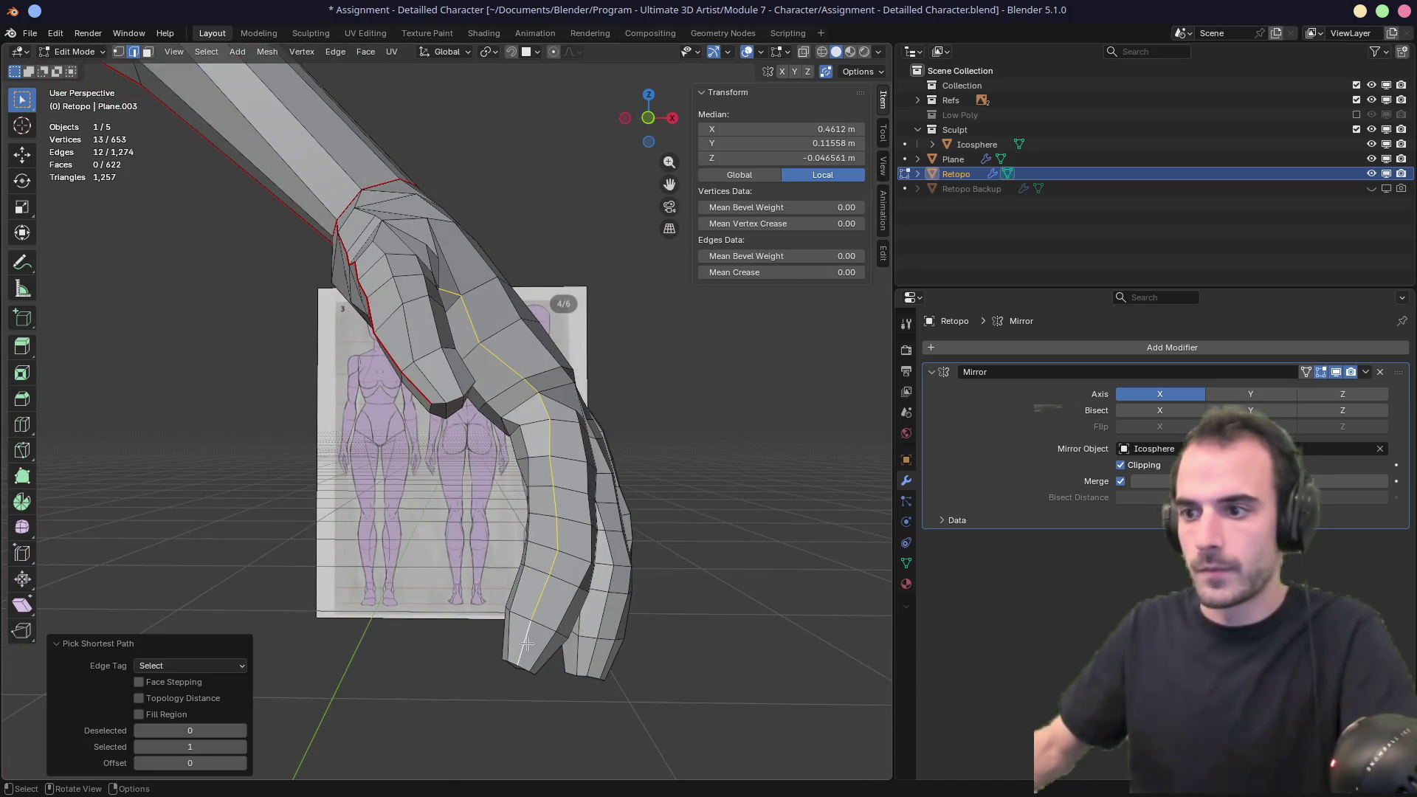
{"action": "left_click", "coordinate": [509, 585]}
{"action": "mouse_move", "coordinate": [508, 589]}
{"action": "middle_mouse_down"}
{"action": "mouse_move", "coordinate": [561, 546]}
{"action": "mouse_move", "coordinate": [721, 490]}
{"action": "mouse_move", "coordinate": [459, 485]}
{"action": "middle_mouse_up"}
Select an edge path running up the inner leg.
{"action": "mouse_move", "coordinate": [414, 667]}
{"action": "middle_mouse_down"}
{"action": "mouse_move", "coordinate": [431, 510]}
{"action": "mouse_move", "coordinate": [481, 447]}
{"action": "mouse_move", "coordinate": [458, 385]}
{"action": "mouse_move", "coordinate": [464, 307]}
{"action": "mouse_move", "coordinate": [414, 411]}
{"action": "middle_mouse_up"}
{"action": "left_click", "coordinate": [487, 347], "text": "ctrl"}
{"action": "mouse_move", "coordinate": [486, 347]}
{"action": "middle_mouse_down"}
{"action": "mouse_move", "coordinate": [533, 399]}
{"action": "mouse_move", "coordinate": [495, 380]}
{"action": "middle_mouse_up"}
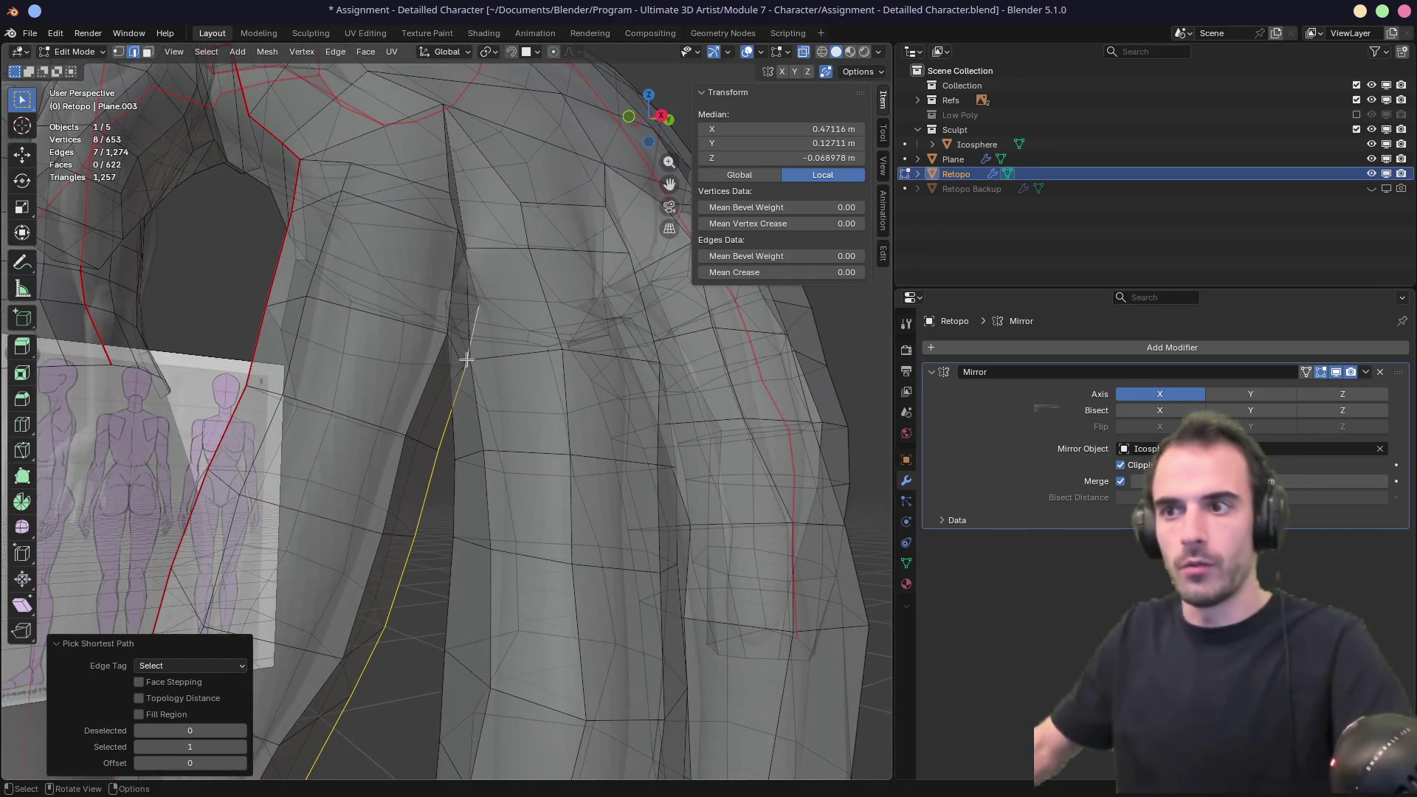
Mark the inner-leg edge path as a seam, cancelling an accidental crease adjustment.
{"action": "key", "text": "ctrl+e"}
{"action": "left_click", "coordinate": [484, 353]}
{"action": "right_click", "coordinate": [486, 347]}
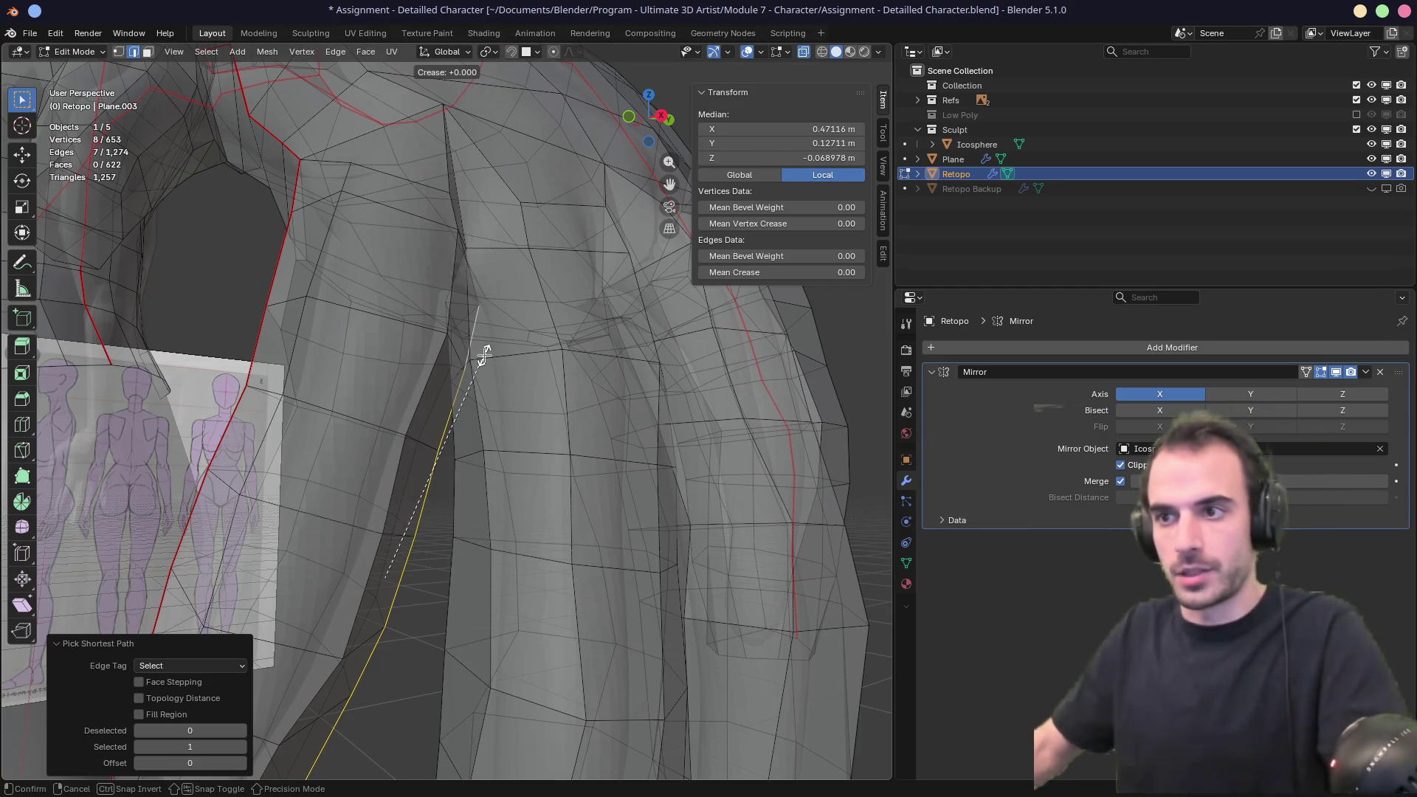
{"action": "key", "text": "ctrl+e"}
{"action": "left_click", "coordinate": [454, 375]}
{"action": "mouse_move", "coordinate": [454, 375]}
{"action": "middle_mouse_down"}
{"action": "mouse_move", "coordinate": [522, 316]}
{"action": "mouse_move", "coordinate": [474, 333]}
{"action": "middle_mouse_up"}
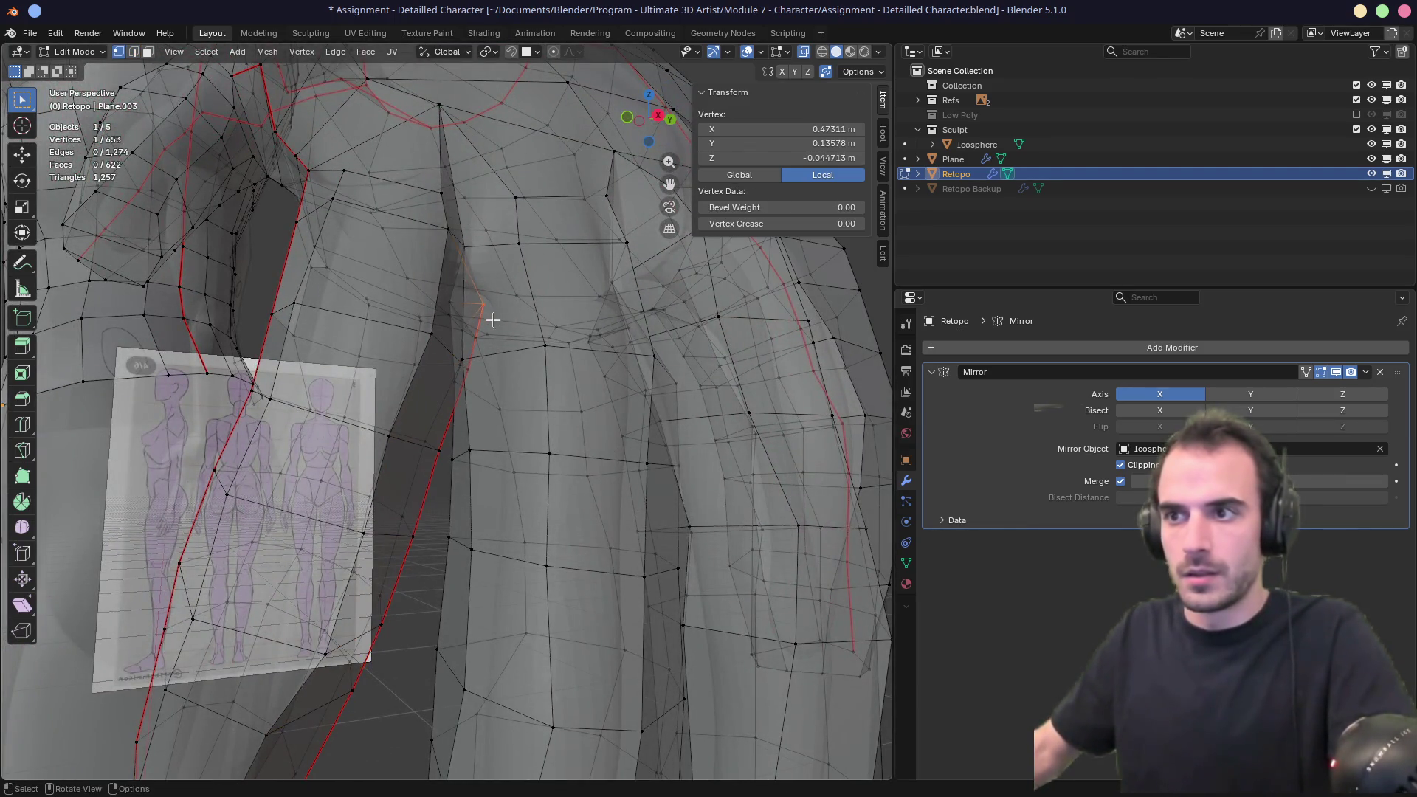
Move three crotch vertices with G so one merges away.
{"action": "left_click", "coordinate": [482, 317]}
{"action": "left_click_drag", "start_coordinate": [479, 386], "coordinate": [476, 383]}
{"action": "key", "text": "g"}
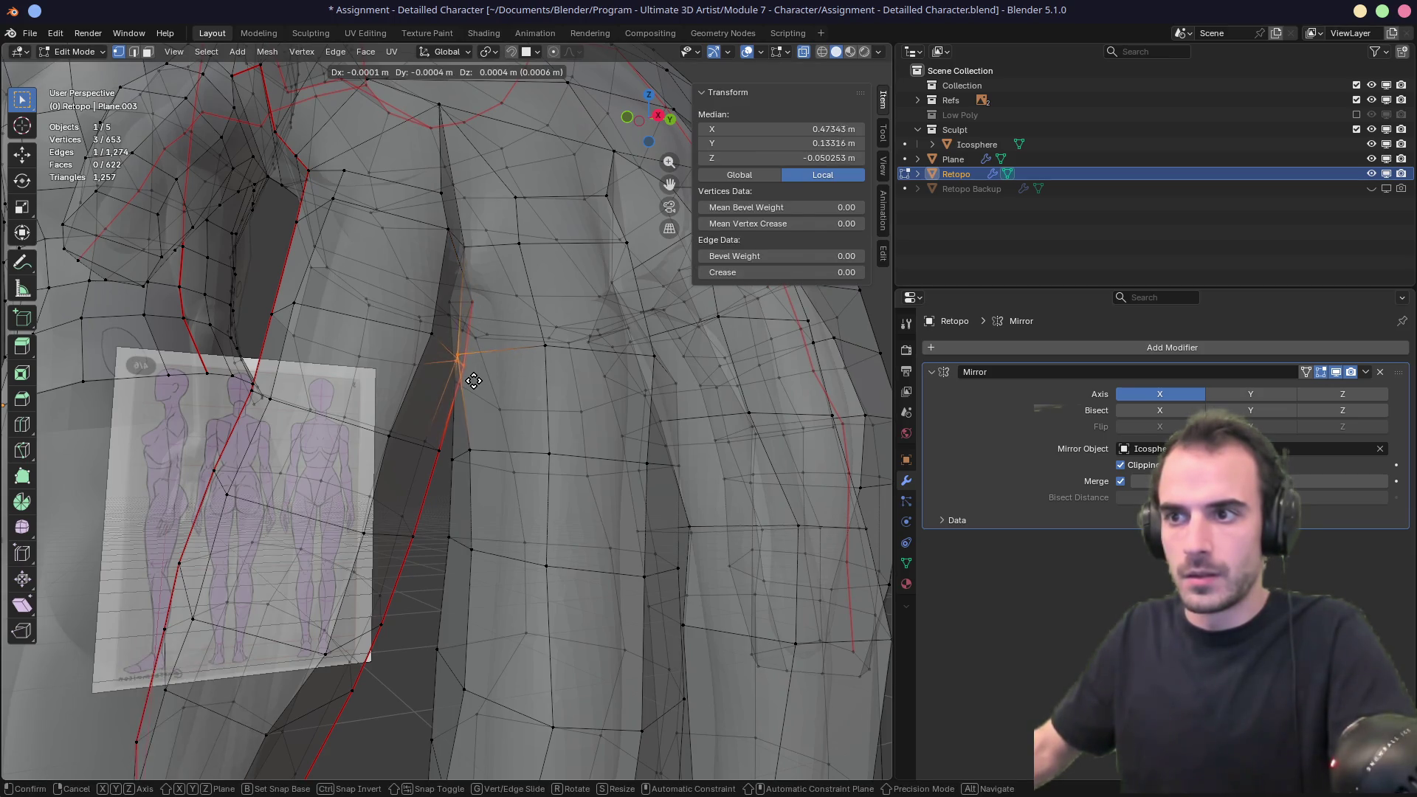
{"action": "left_click", "coordinate": [480, 351]}
{"action": "mouse_move", "coordinate": [479, 350]}
{"action": "middle_mouse_down"}
{"action": "mouse_move", "coordinate": [522, 325]}
{"action": "mouse_move", "coordinate": [459, 317]}
{"action": "middle_mouse_up"}
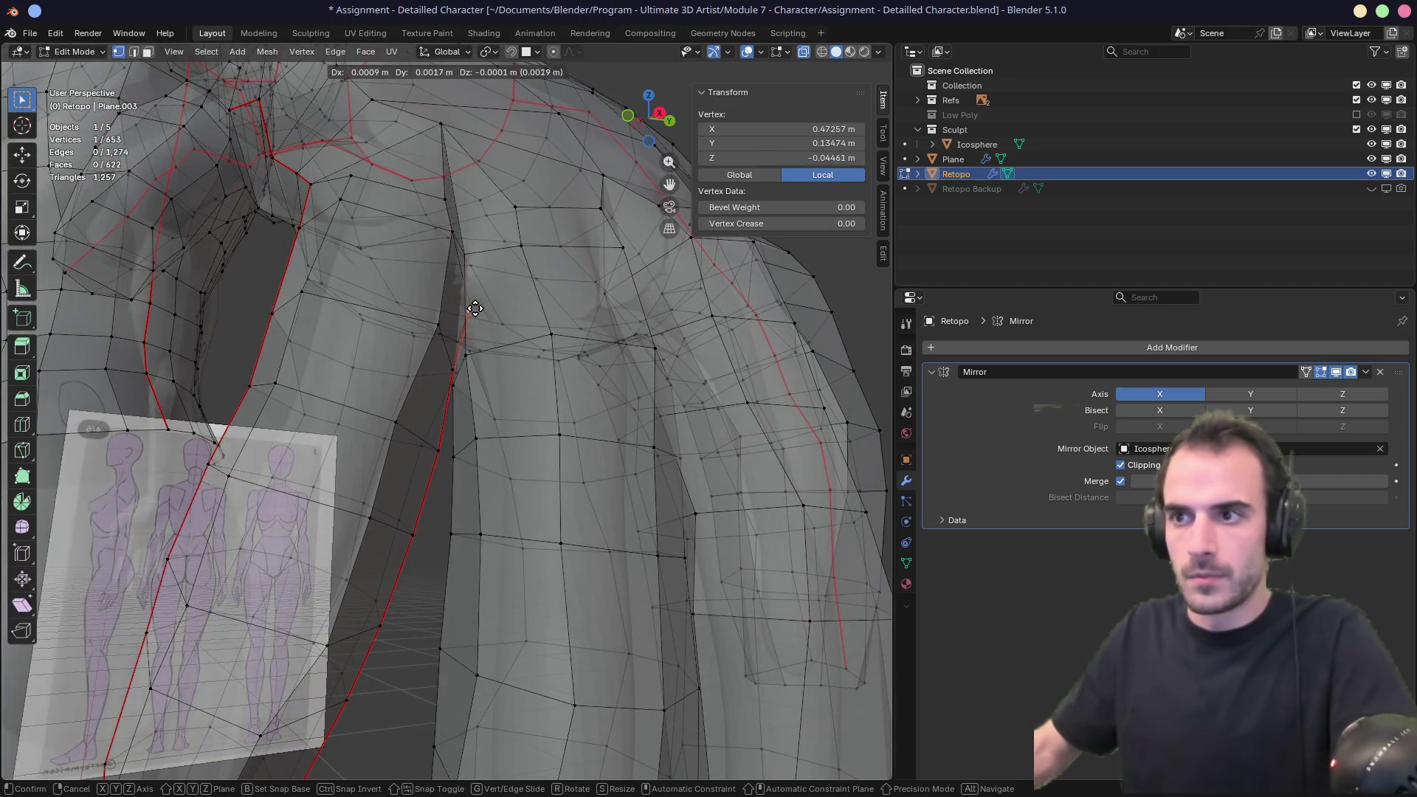
{"action": "left_click", "coordinate": [459, 380]}
Nudge the remaining crotch vertices into place with small G moves.
{"action": "left_click_drag", "start_coordinate": [463, 390], "coordinate": [480, 368]}
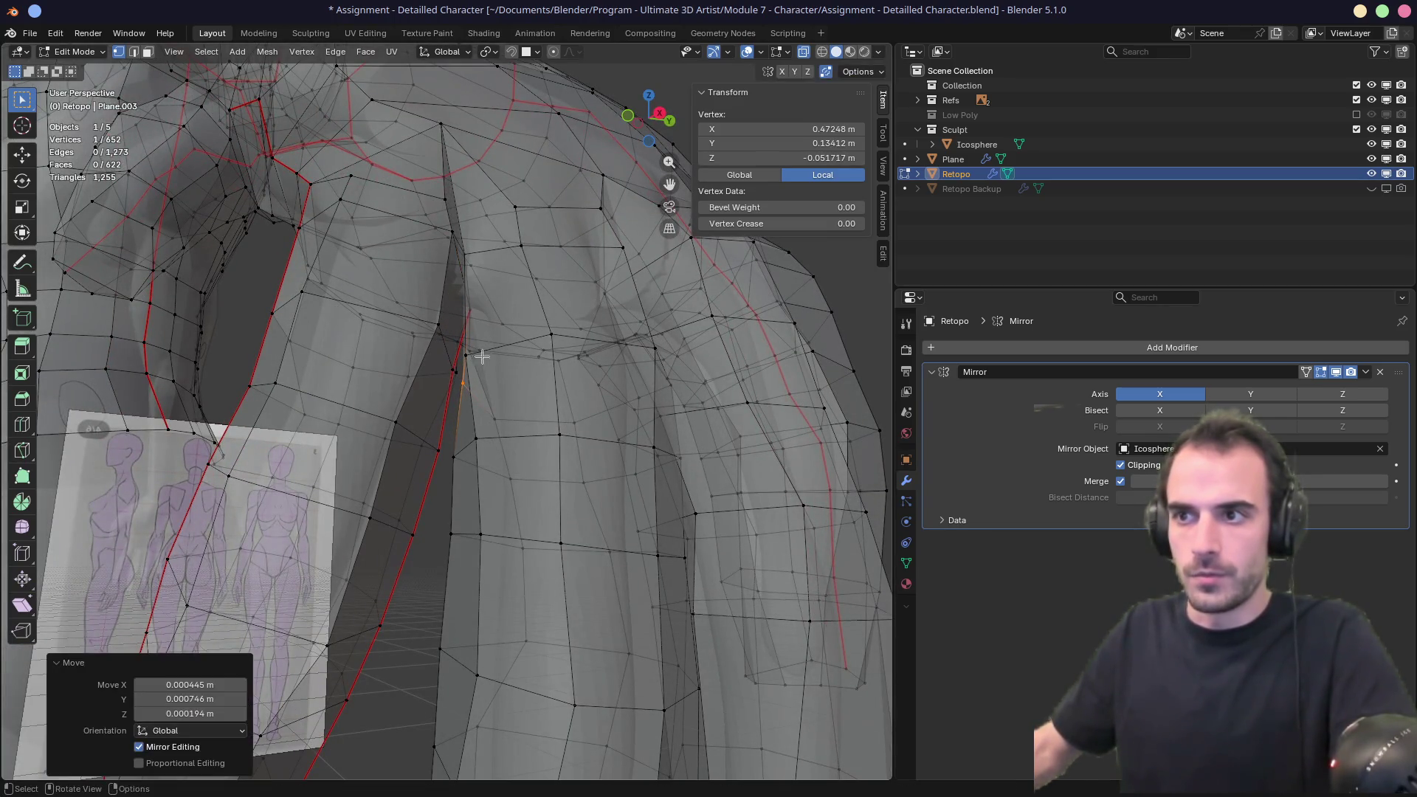
{"action": "left_click", "coordinate": [460, 248], "text": "shift"}
{"action": "mouse_move", "coordinate": [459, 316]}
{"action": "middle_mouse_down"}
{"action": "mouse_move", "coordinate": [503, 365]}
{"action": "mouse_move", "coordinate": [468, 304]}
{"action": "middle_mouse_up"}
{"action": "left_click", "coordinate": [514, 369]}
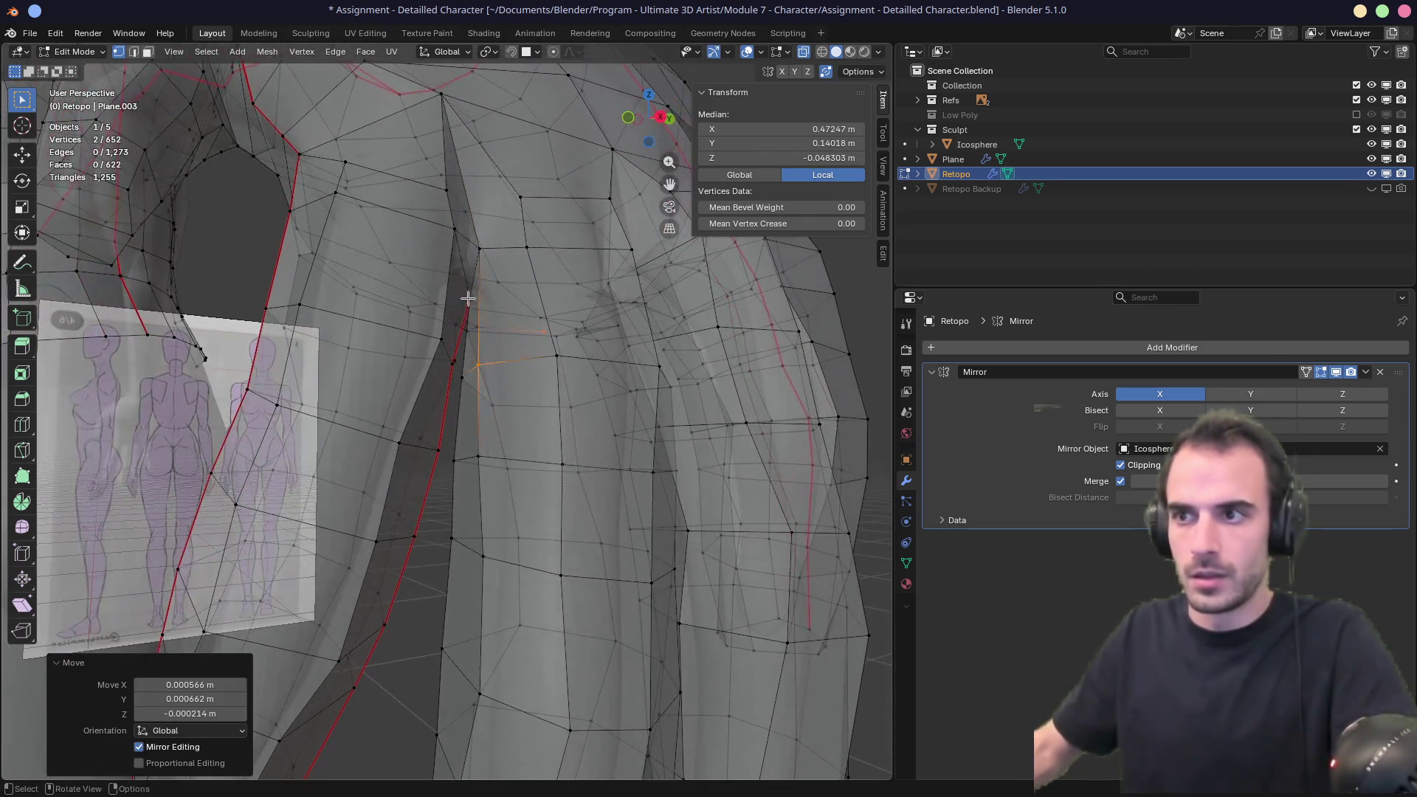
{"action": "left_click_drag", "start_coordinate": [472, 305], "coordinate": [472, 305]}
{"action": "key", "text": "g"}
{"action": "left_click", "coordinate": [474, 299]}
{"action": "middle_click_drag", "start_coordinate": [473, 299], "coordinate": [485, 282]}
Orbit to a front view of the legs and select vertices along the leg.
{"action": "mouse_move", "coordinate": [468, 418]}
{"action": "middle_mouse_down"}
{"action": "mouse_move", "coordinate": [497, 401]}
{"action": "mouse_move", "coordinate": [490, 443]}
{"action": "mouse_move", "coordinate": [632, 578]}
{"action": "mouse_move", "coordinate": [559, 572]}
{"action": "mouse_move", "coordinate": [574, 534]}
{"action": "middle_mouse_up"}
{"action": "scroll", "coordinate": [632, 577], "scroll_direction": "down", "scroll_amount": 3}
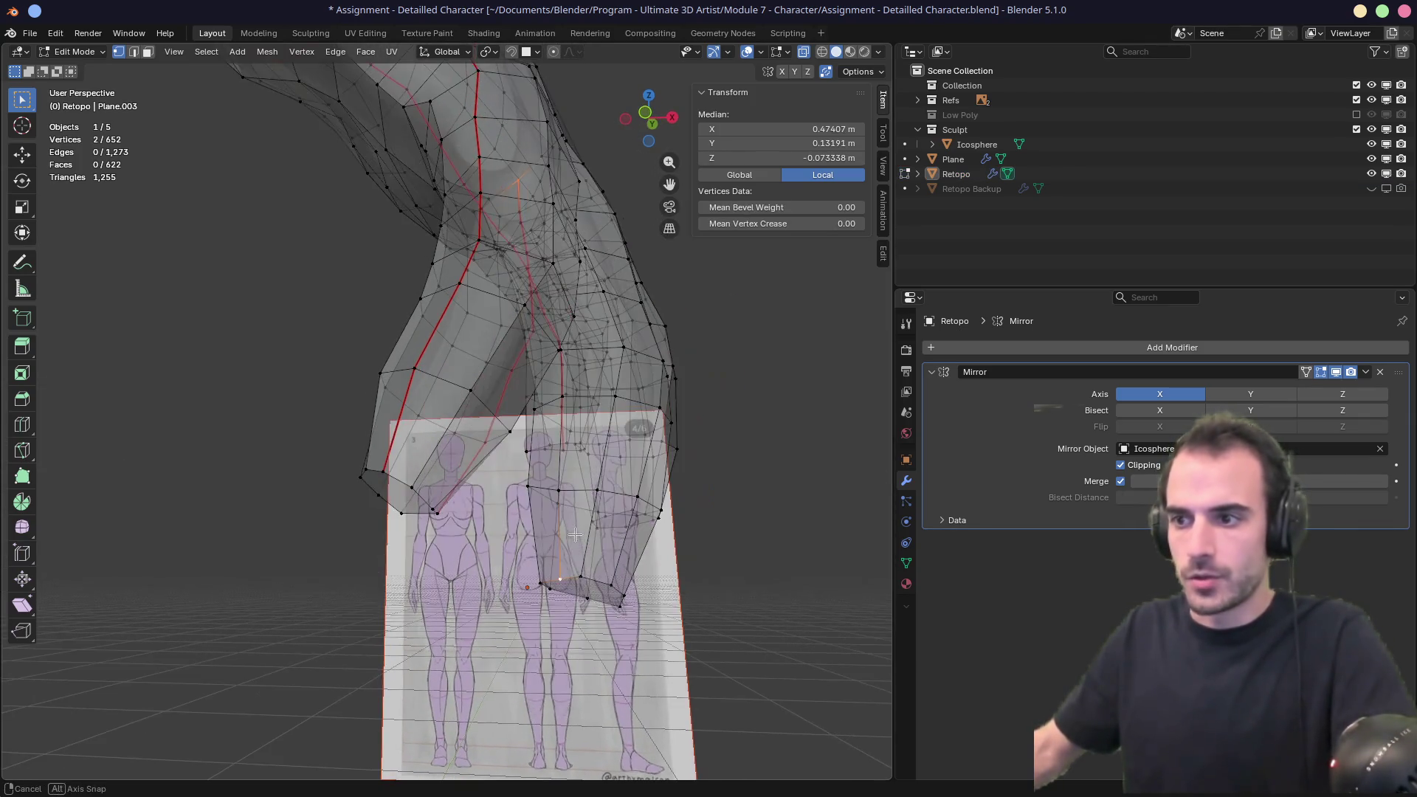
{"action": "middle_click_drag", "start_coordinate": [565, 583], "coordinate": [517, 543]}
{"action": "scroll", "coordinate": [550, 325], "scroll_direction": "up", "scroll_amount": 2}
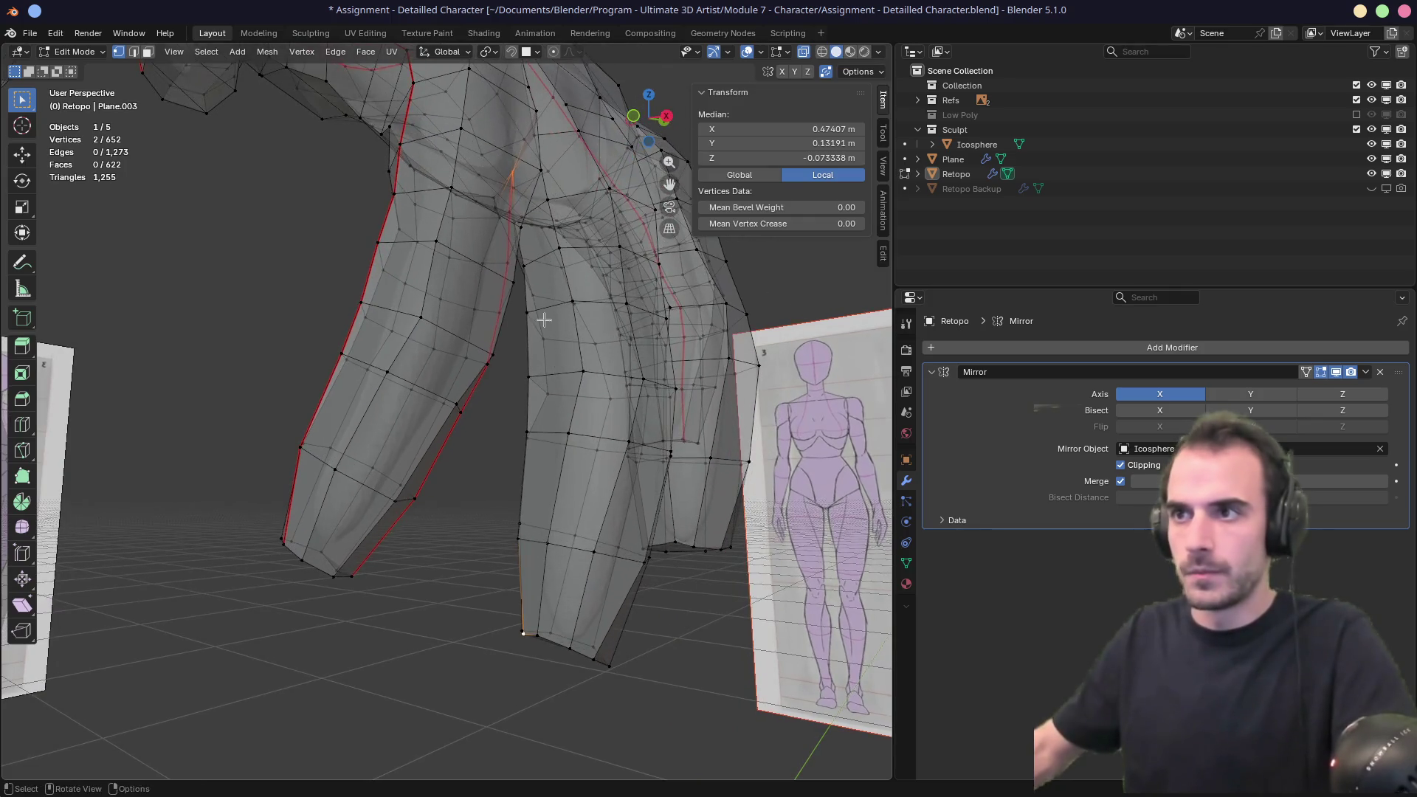
{"action": "left_click", "coordinate": [538, 643], "text": "ctrl"}
{"action": "mouse_move", "coordinate": [537, 632]}
{"action": "middle_mouse_down"}
{"action": "mouse_move", "coordinate": [680, 547]}
{"action": "mouse_move", "coordinate": [671, 563]}
{"action": "middle_mouse_up"}
{"action": "left_click", "coordinate": [532, 626]}
{"action": "mouse_move", "coordinate": [532, 626]}
{"action": "middle_mouse_down"}
{"action": "mouse_move", "coordinate": [588, 579]}
{"action": "mouse_move", "coordinate": [492, 556]}
{"action": "mouse_move", "coordinate": [518, 588]}
{"action": "middle_mouse_up"}
{"action": "mouse_move", "coordinate": [562, 513]}
{"action": "middle_mouse_down"}
{"action": "mouse_move", "coordinate": [516, 632]}
{"action": "mouse_move", "coordinate": [528, 601]}
{"action": "mouse_move", "coordinate": [517, 472]}
{"action": "middle_mouse_up"}
{"action": "scroll", "coordinate": [516, 467], "scroll_direction": "up", "scroll_amount": 2}
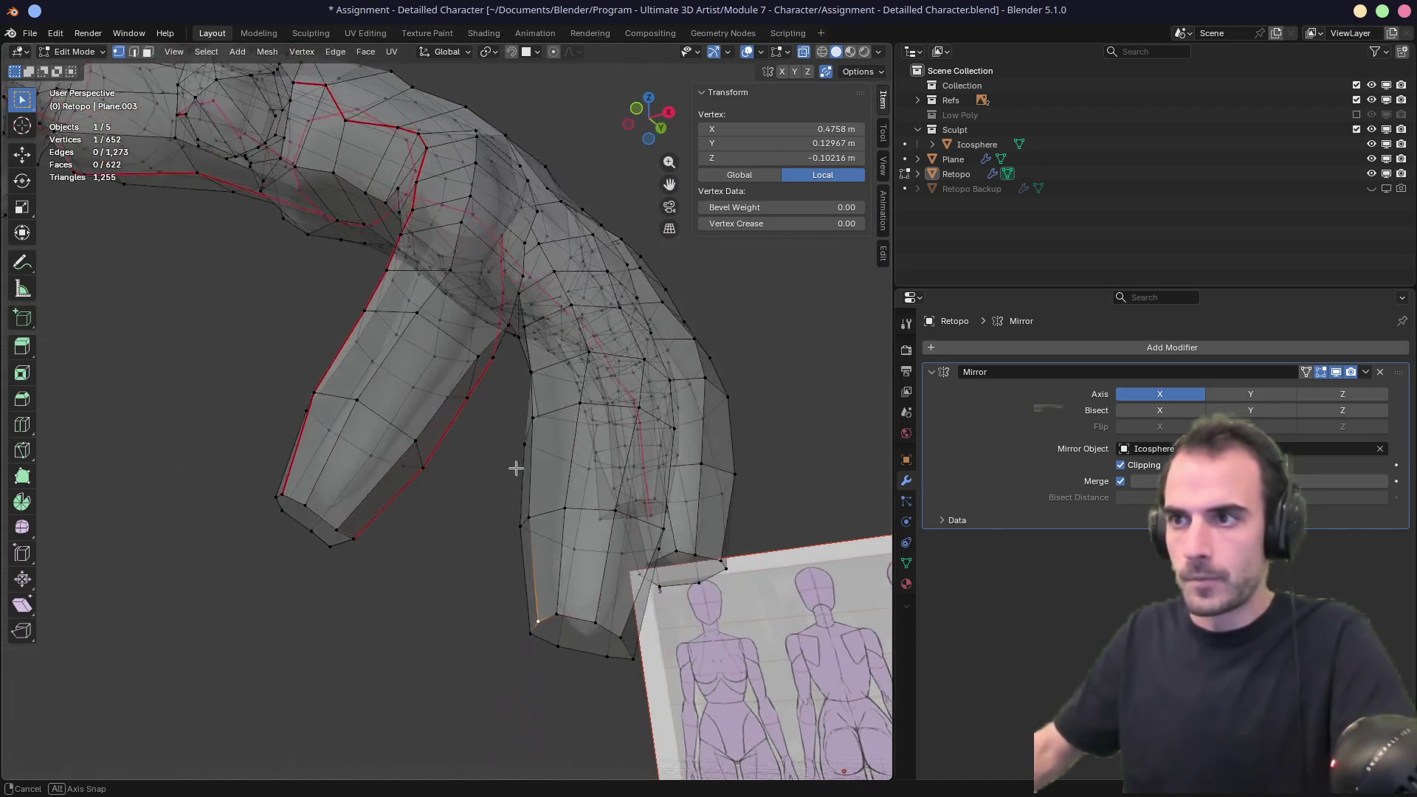
Select a vertex path up the bent leg and switch to edge selection.
{"action": "left_click", "coordinate": [502, 236], "text": "ctrl"}
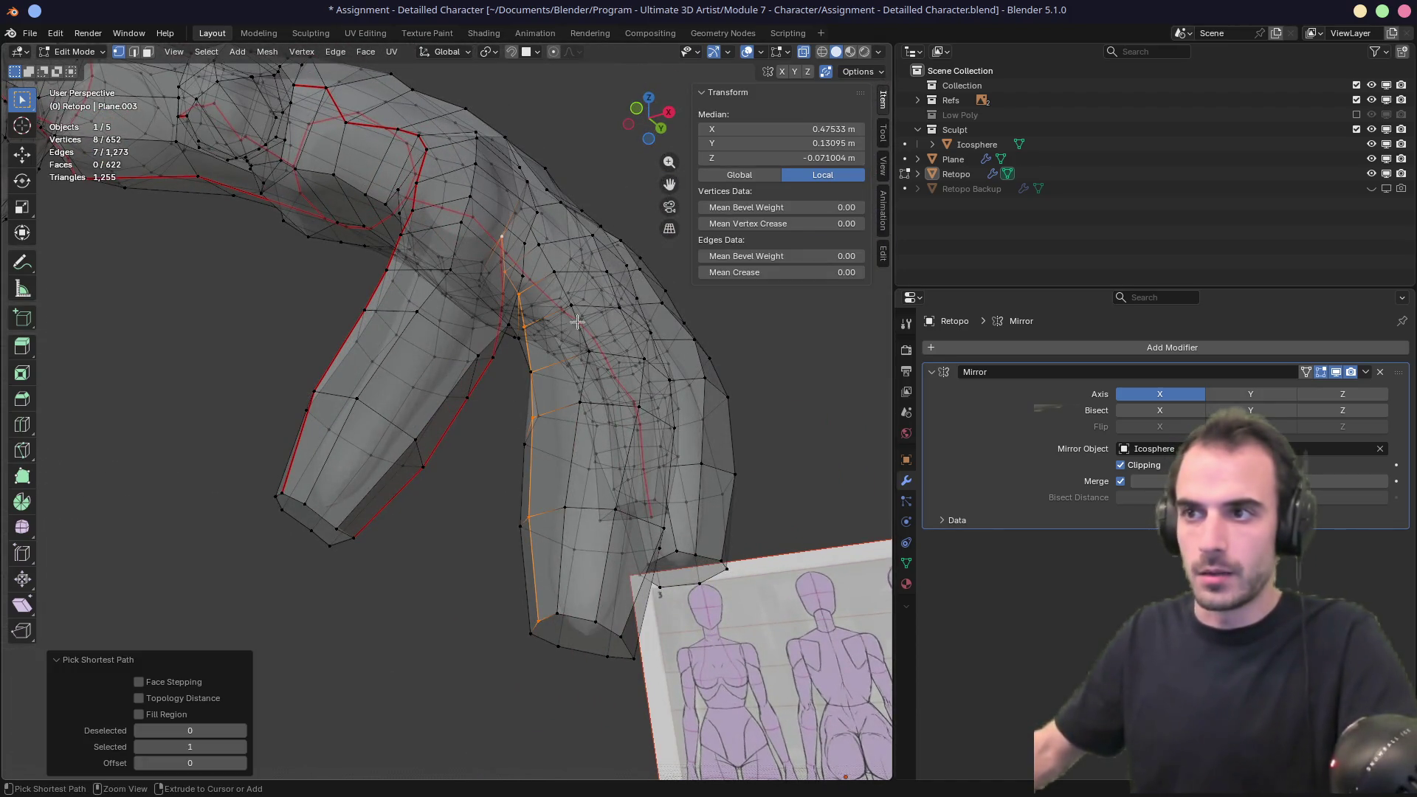
{"action": "right_click", "coordinate": [598, 357]}
{"action": "key", "text": "Escape"}
{"action": "right_click", "coordinate": [556, 437]}
{"action": "key", "text": "Escape"}
{"action": "key", "text": "2"}
{"action": "middle_click_drag", "start_coordinate": [557, 437], "coordinate": [512, 452]}
Select the loop capping the limb end, checking the edge menu without applying anything.
{"action": "left_click", "coordinate": [360, 436], "text": "alt"}
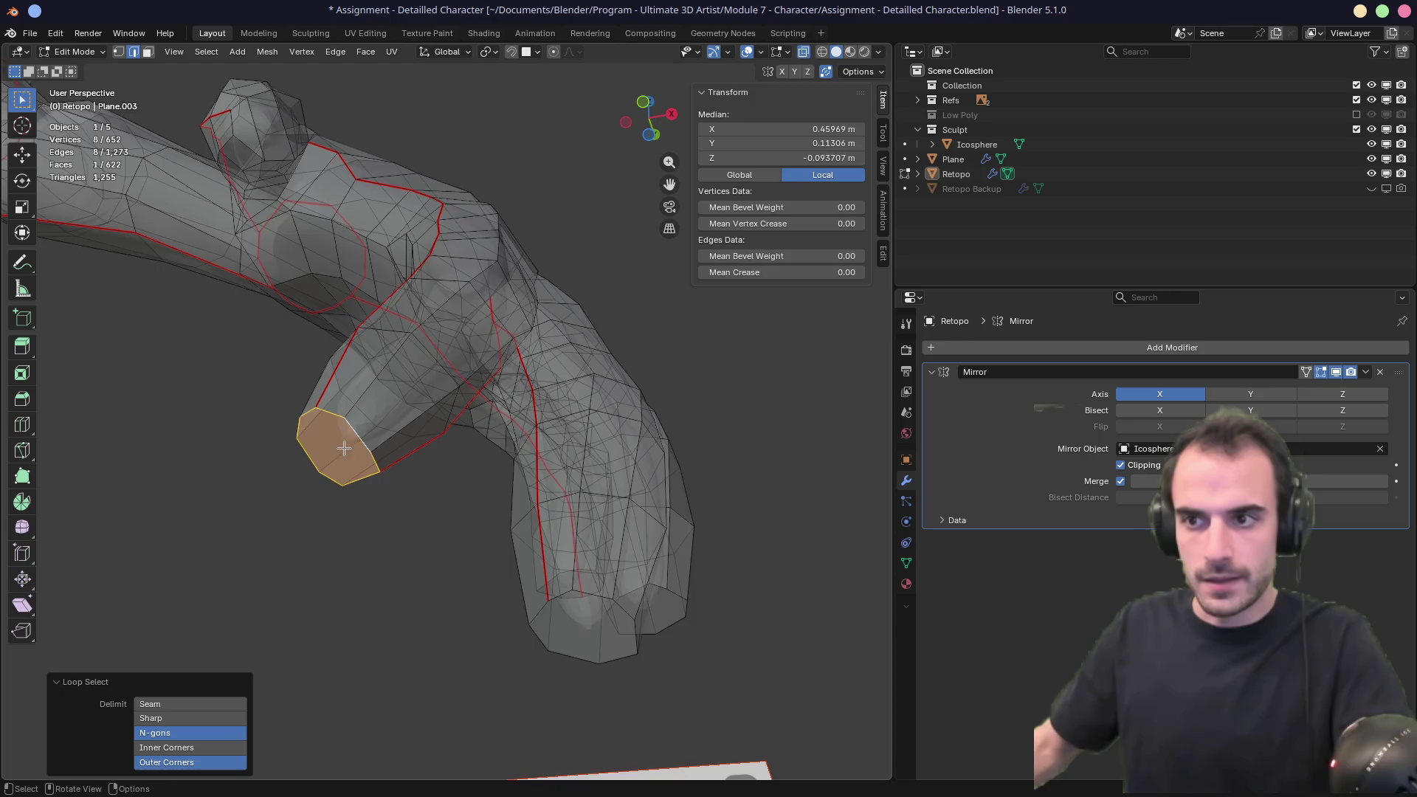
{"action": "middle_click_drag", "start_coordinate": [360, 436], "coordinate": [386, 442]}
{"action": "right_click", "coordinate": [384, 445]}
{"action": "key", "text": "Escape"}
{"action": "mouse_move", "coordinate": [601, 613]}
{"action": "middle_mouse_down"}
{"action": "mouse_move", "coordinate": [614, 623]}
{"action": "mouse_move", "coordinate": [501, 563]}
{"action": "mouse_move", "coordinate": [538, 516]}
{"action": "mouse_move", "coordinate": [544, 541]}
{"action": "middle_mouse_up"}
{"action": "right_click", "coordinate": [617, 624]}
{"action": "key", "text": "Escape"}
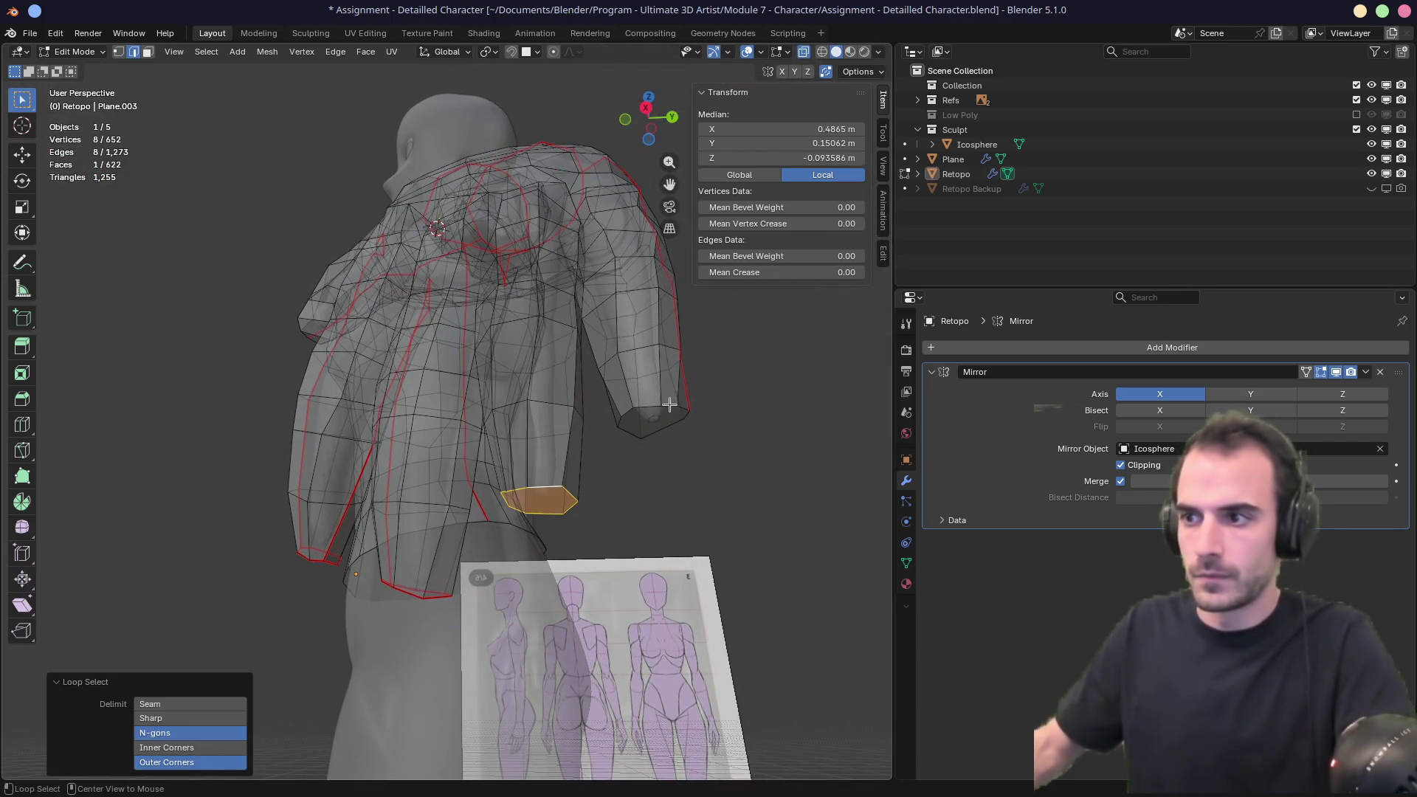
{"action": "right_click", "coordinate": [653, 405]}
{"action": "key", "text": "Escape"}
Re-enter Edit Mode, enable X-ray with Alt+Z and select a starting edge.
{"action": "key", "text": "Tab"}
{"action": "mouse_move", "coordinate": [576, 468]}
{"action": "middle_mouse_down"}
{"action": "mouse_move", "coordinate": [689, 468]}
{"action": "mouse_move", "coordinate": [527, 470]}
{"action": "mouse_move", "coordinate": [623, 440]}
{"action": "mouse_move", "coordinate": [490, 428]}
{"action": "mouse_move", "coordinate": [511, 441]}
{"action": "mouse_move", "coordinate": [474, 418]}
{"action": "mouse_move", "coordinate": [601, 389]}
{"action": "mouse_move", "coordinate": [686, 392]}
{"action": "mouse_move", "coordinate": [646, 443]}
{"action": "mouse_move", "coordinate": [546, 505]}
{"action": "mouse_move", "coordinate": [510, 497]}
{"action": "mouse_move", "coordinate": [517, 476]}
{"action": "mouse_move", "coordinate": [421, 507]}
{"action": "mouse_move", "coordinate": [414, 528]}
{"action": "mouse_move", "coordinate": [443, 506]}
{"action": "mouse_move", "coordinate": [515, 342]}
{"action": "middle_mouse_up"}
{"action": "key", "text": "Tab"}
{"action": "key", "text": "alt+z"}
{"action": "left_click", "coordinate": [517, 500]}
{"action": "scroll", "coordinate": [514, 486], "scroll_direction": "up", "scroll_amount": 4}
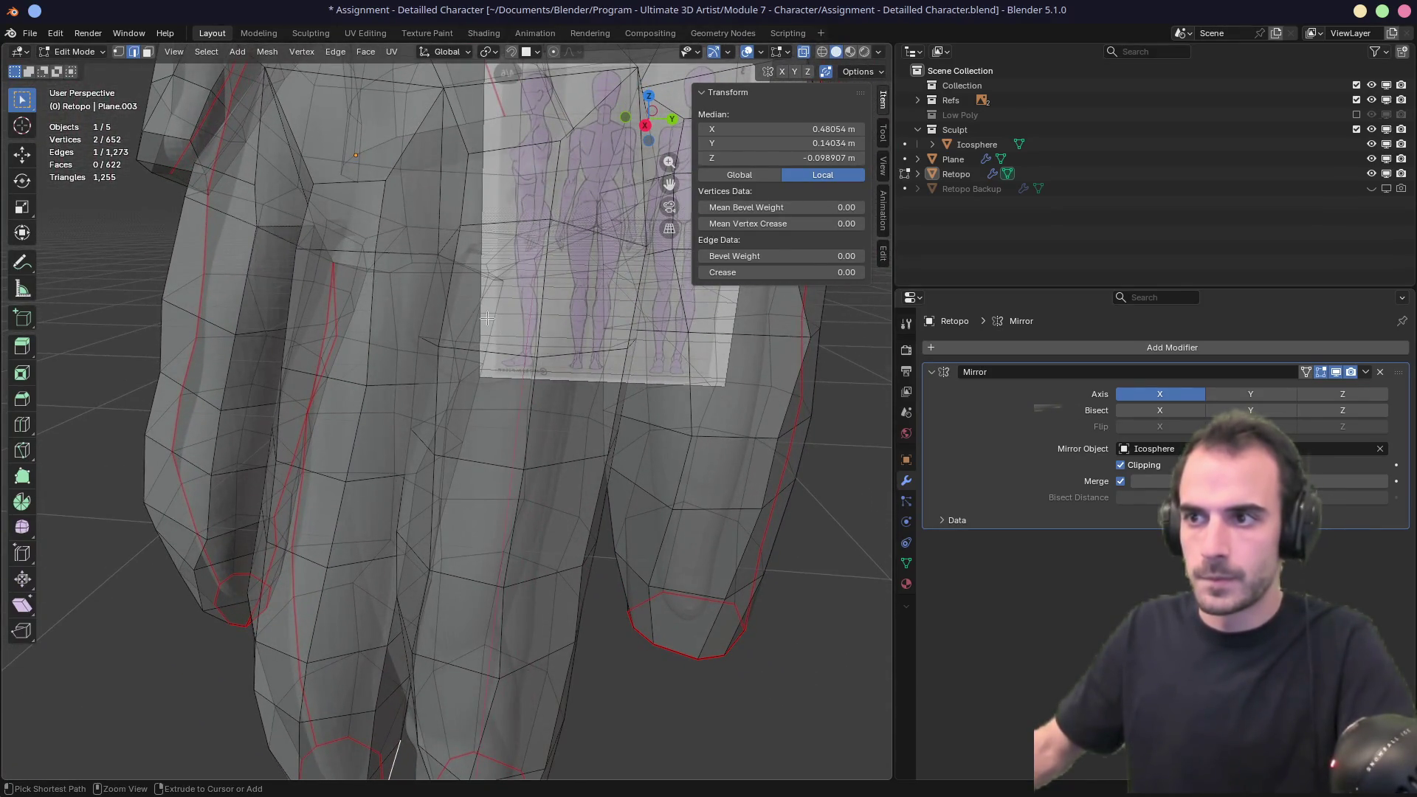
Extend the edge path down the leg and mark it as a seam.
{"action": "left_click", "coordinate": [488, 319], "text": "ctrl"}
{"action": "key", "text": "ctrl+e"}
{"action": "left_click", "coordinate": [448, 369]}
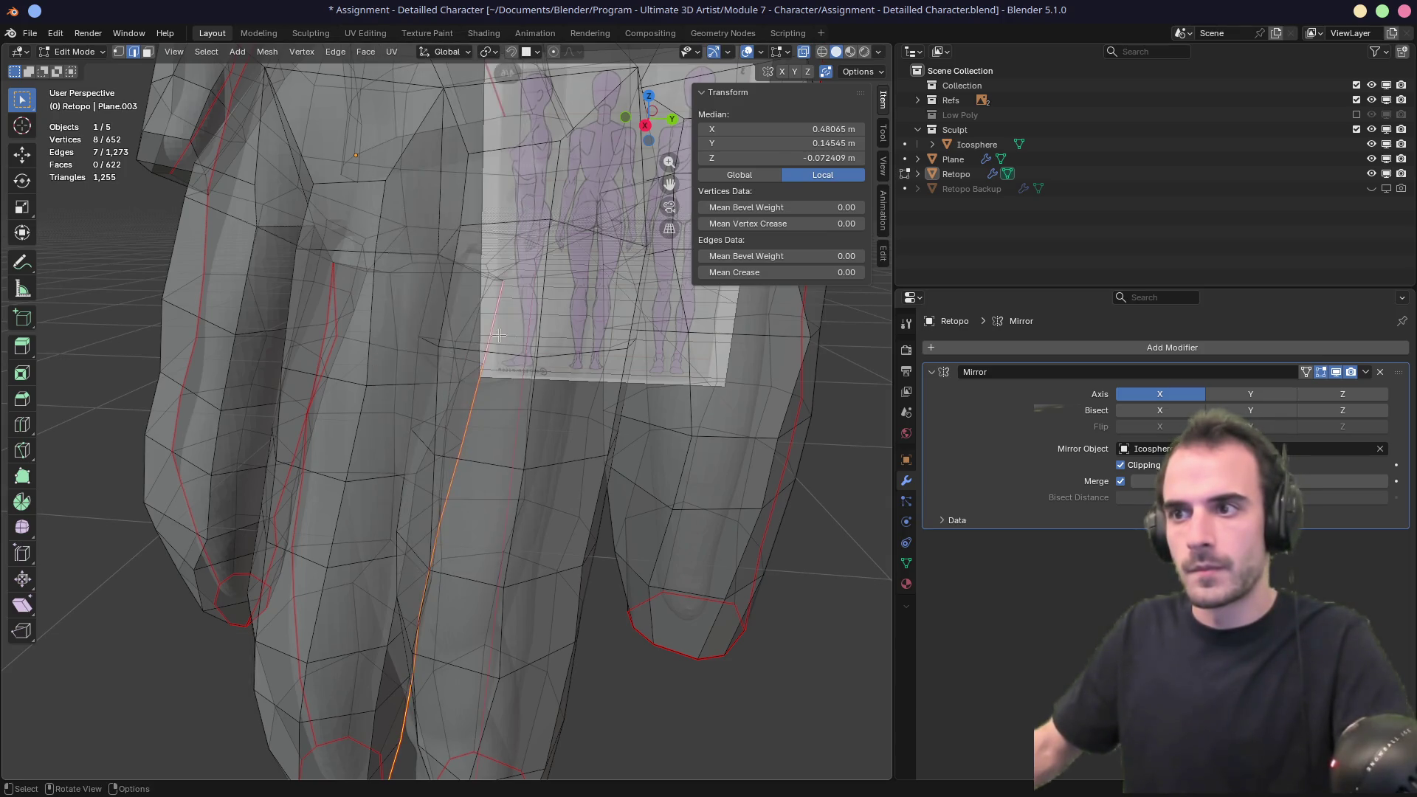
{"action": "middle_click_drag", "start_coordinate": [525, 327], "coordinate": [573, 329]}
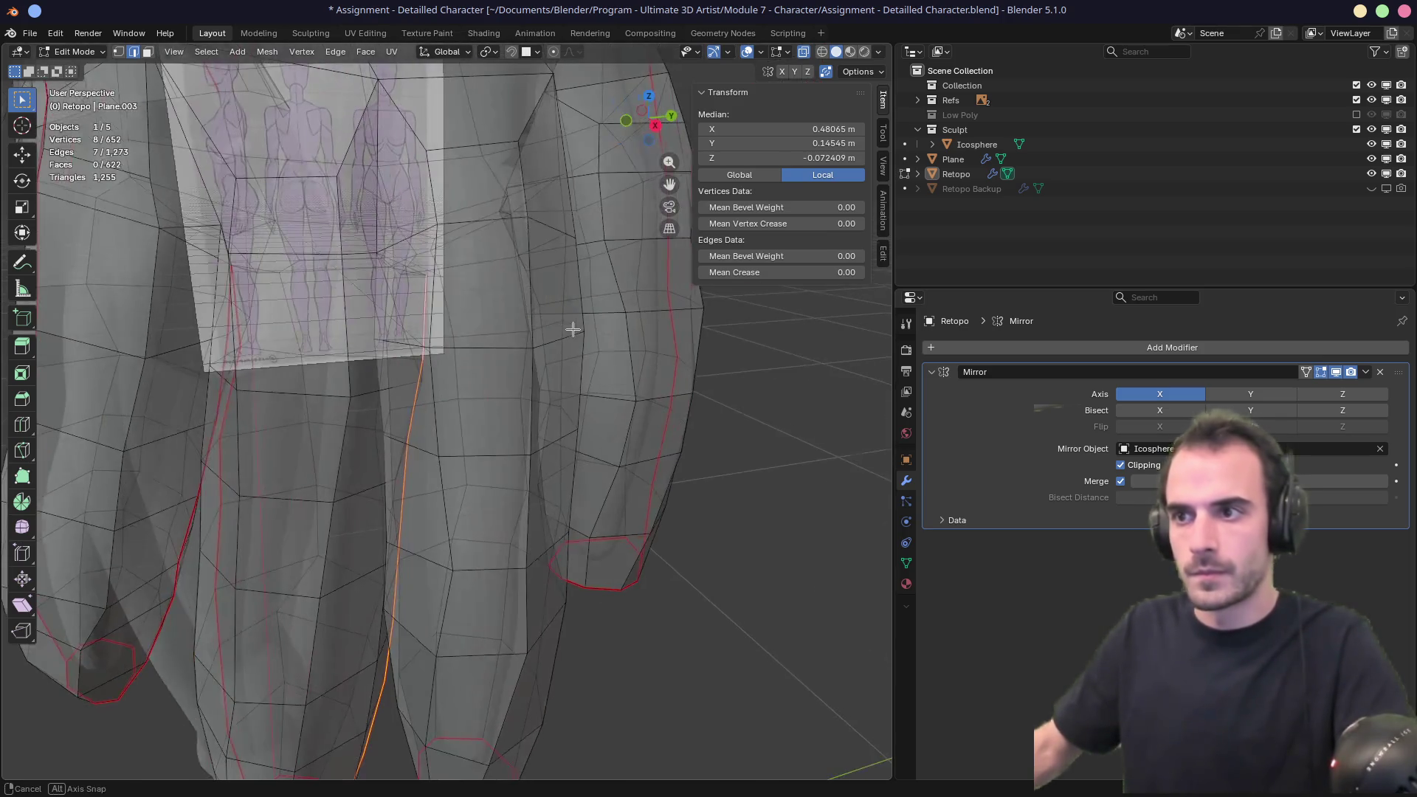
{"action": "left_click", "coordinate": [531, 332]}
{"action": "mouse_move", "coordinate": [516, 332]}
{"action": "middle_mouse_down"}
{"action": "mouse_move", "coordinate": [430, 481]}
{"action": "mouse_move", "coordinate": [391, 491]}
{"action": "mouse_move", "coordinate": [439, 445]}
{"action": "mouse_move", "coordinate": [547, 414]}
{"action": "mouse_move", "coordinate": [488, 428]}
{"action": "middle_mouse_up"}
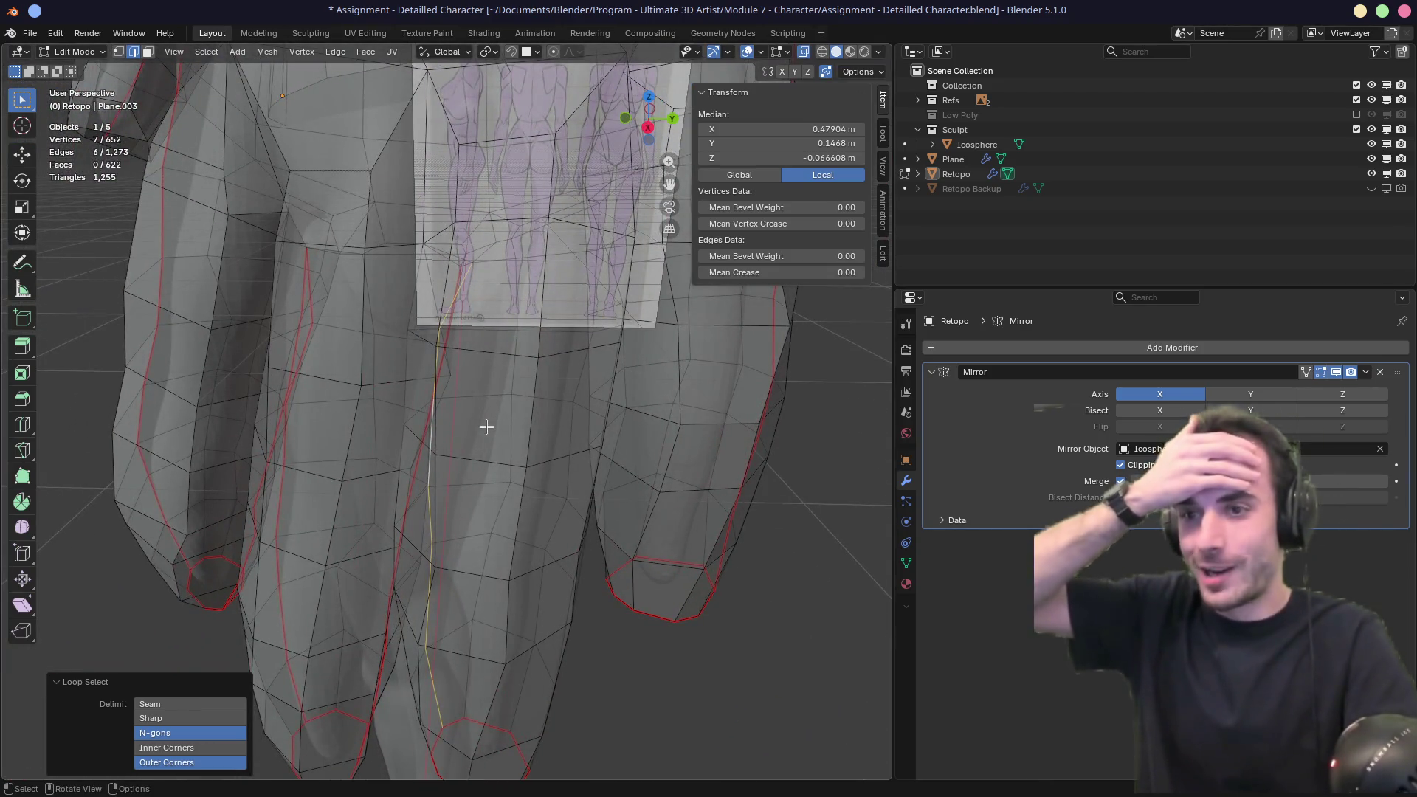
{"action": "mouse_move", "coordinate": [498, 269]}
{"action": "middle_mouse_down"}
{"action": "mouse_move", "coordinate": [504, 286]}
{"action": "mouse_move", "coordinate": [621, 270]}
{"action": "mouse_move", "coordinate": [559, 297]}
{"action": "mouse_move", "coordinate": [396, 296]}
{"action": "mouse_move", "coordinate": [414, 301]}
{"action": "middle_mouse_up"}
{"action": "left_click", "coordinate": [503, 286]}
{"action": "scroll", "coordinate": [414, 300], "scroll_direction": "down", "scroll_amount": 3}
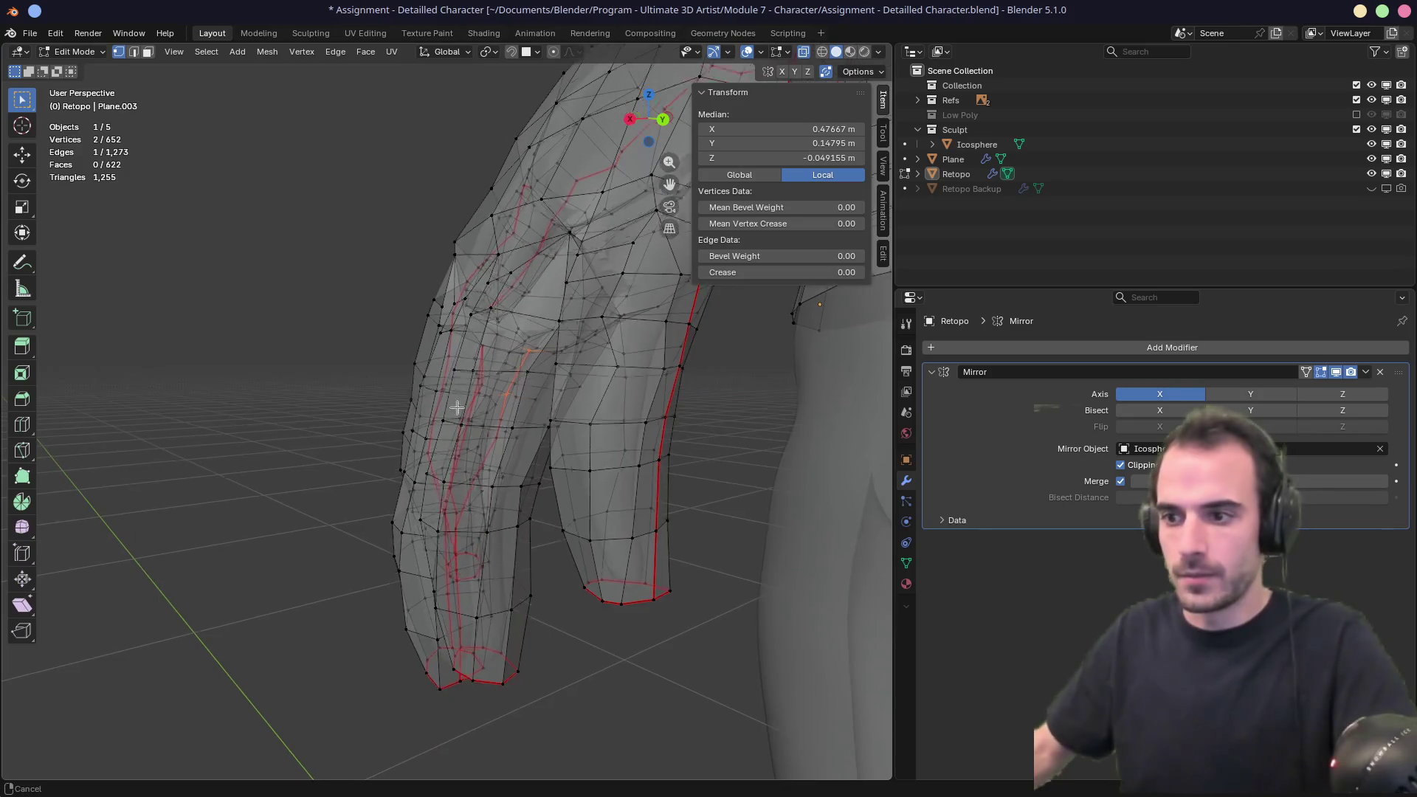
Reposition a finger edge loop and a single finger vertex on the hand.
{"action": "middle_click_drag", "start_coordinate": [458, 443], "coordinate": [501, 569]}
{"action": "left_click", "coordinate": [501, 597]}
{"action": "key", "text": "alt+z"}
{"action": "mouse_move", "coordinate": [509, 472]}
{"action": "middle_mouse_down"}
{"action": "mouse_move", "coordinate": [539, 294]}
{"action": "mouse_move", "coordinate": [514, 350]}
{"action": "middle_mouse_up"}
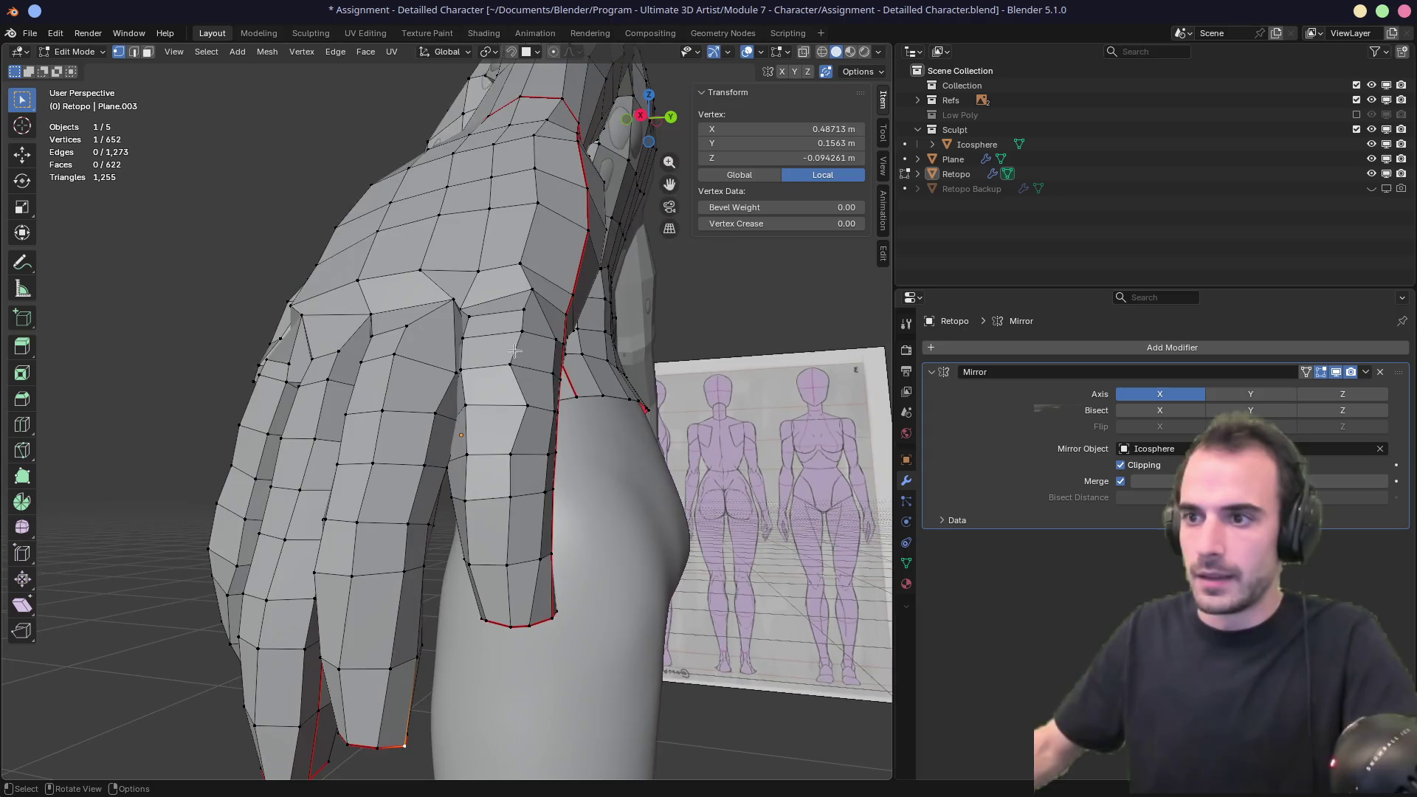
{"action": "key", "text": "alt+z"}
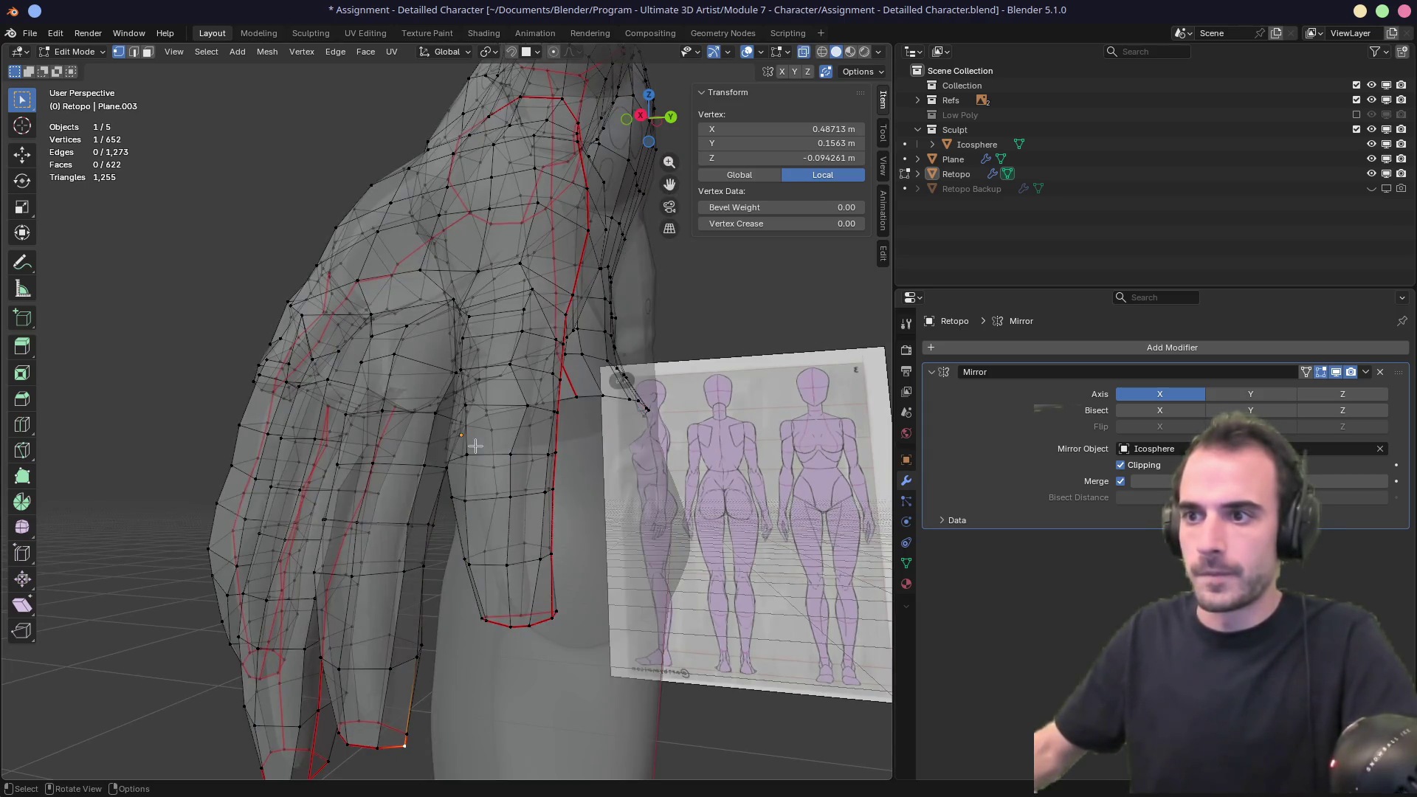
{"action": "left_click", "coordinate": [442, 466]}
{"action": "mouse_move", "coordinate": [442, 466]}
{"action": "middle_mouse_down"}
{"action": "mouse_move", "coordinate": [478, 469]}
{"action": "mouse_move", "coordinate": [414, 544]}
{"action": "mouse_move", "coordinate": [518, 479]}
{"action": "middle_mouse_up"}
{"action": "left_click", "coordinate": [414, 543], "text": "alt"}
{"action": "key", "text": "g"}
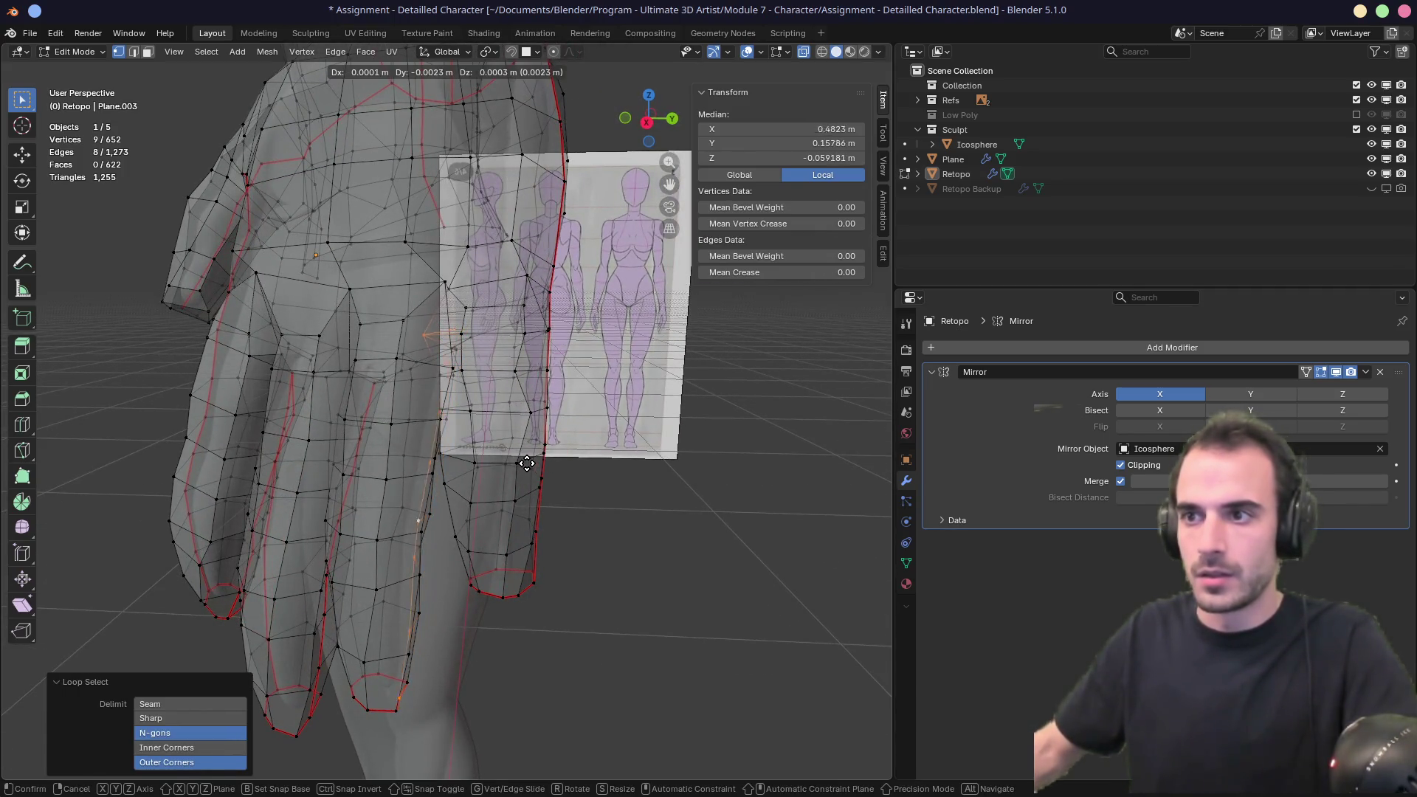
{"action": "left_click", "coordinate": [463, 407]}
{"action": "left_click", "coordinate": [443, 336]}
{"action": "key", "text": "g"}
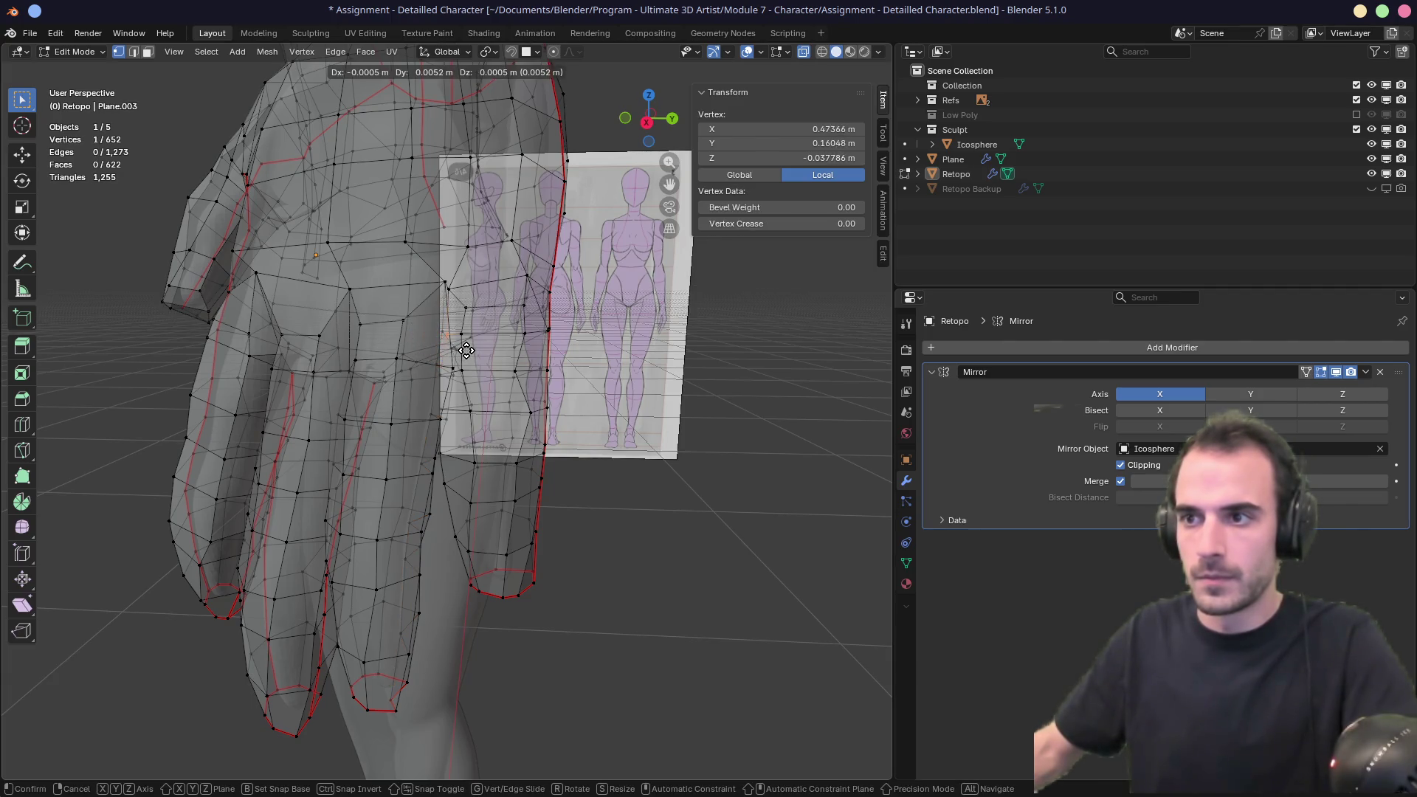
{"action": "left_click", "coordinate": [465, 347]}
Move a second finger edge loop into a better position.
{"action": "middle_click_drag", "start_coordinate": [476, 361], "coordinate": [424, 423]}
{"action": "mouse_move", "coordinate": [421, 617]}
{"action": "middle_mouse_down"}
{"action": "mouse_move", "coordinate": [414, 636]}
{"action": "mouse_move", "coordinate": [468, 626]}
{"action": "middle_mouse_up"}
{"action": "left_click", "coordinate": [414, 636], "text": "alt"}
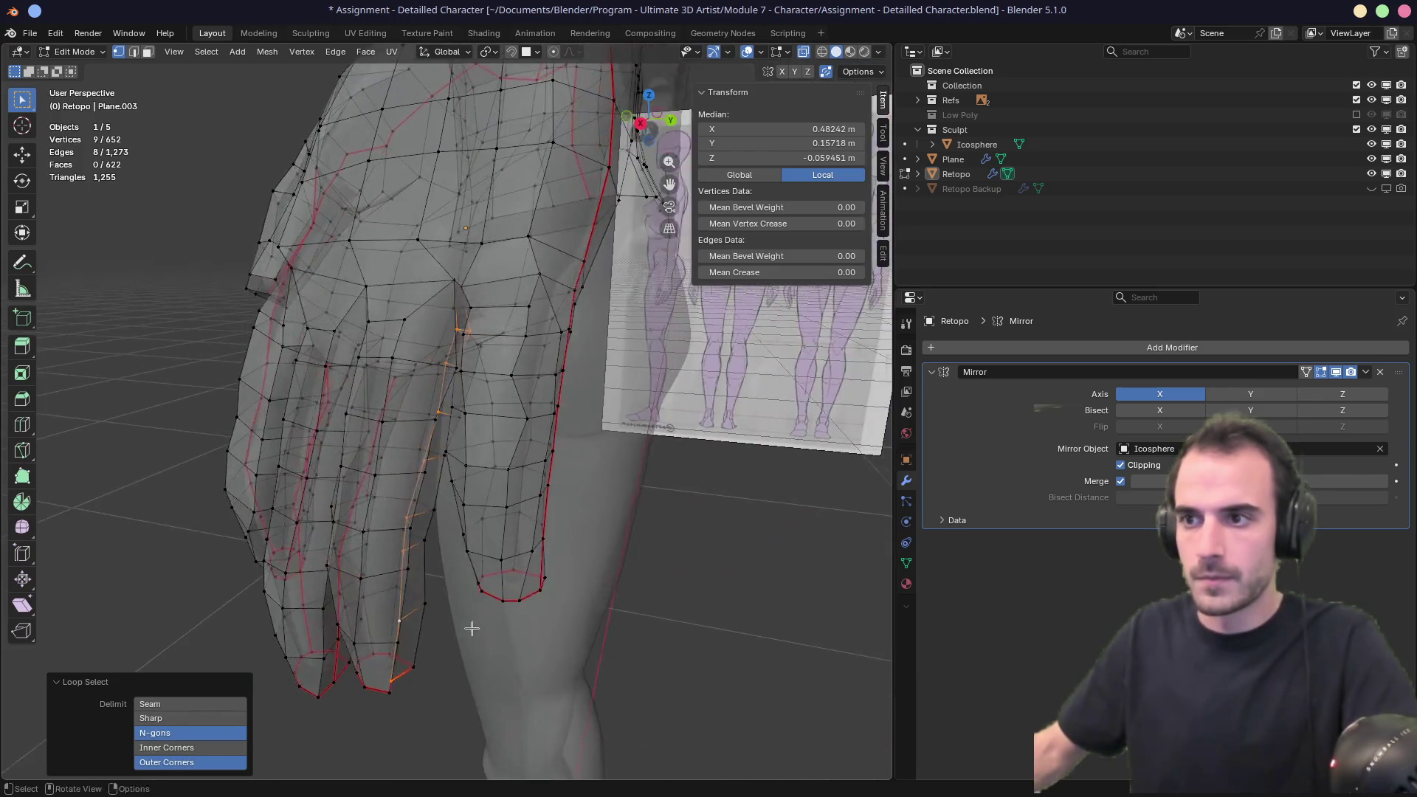
{"action": "key", "text": "g"}
{"action": "left_click", "coordinate": [496, 618]}
Mark the currently selected edges as a seam in edge mode.
{"action": "mouse_move", "coordinate": [483, 389]}
{"action": "middle_mouse_down"}
{"action": "mouse_move", "coordinate": [411, 420]}
{"action": "mouse_move", "coordinate": [402, 585]}
{"action": "middle_mouse_up"}
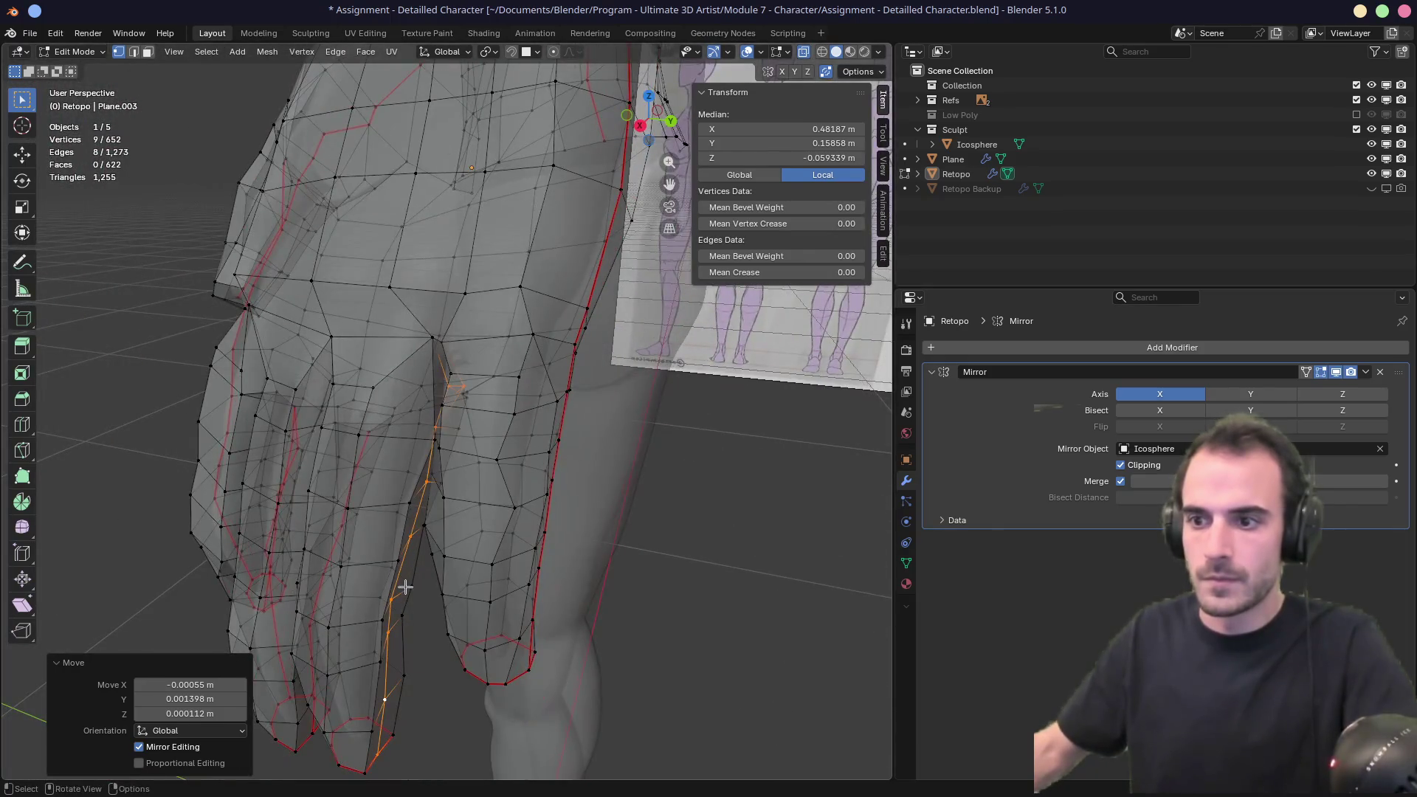
{"action": "right_click", "coordinate": [405, 588]}
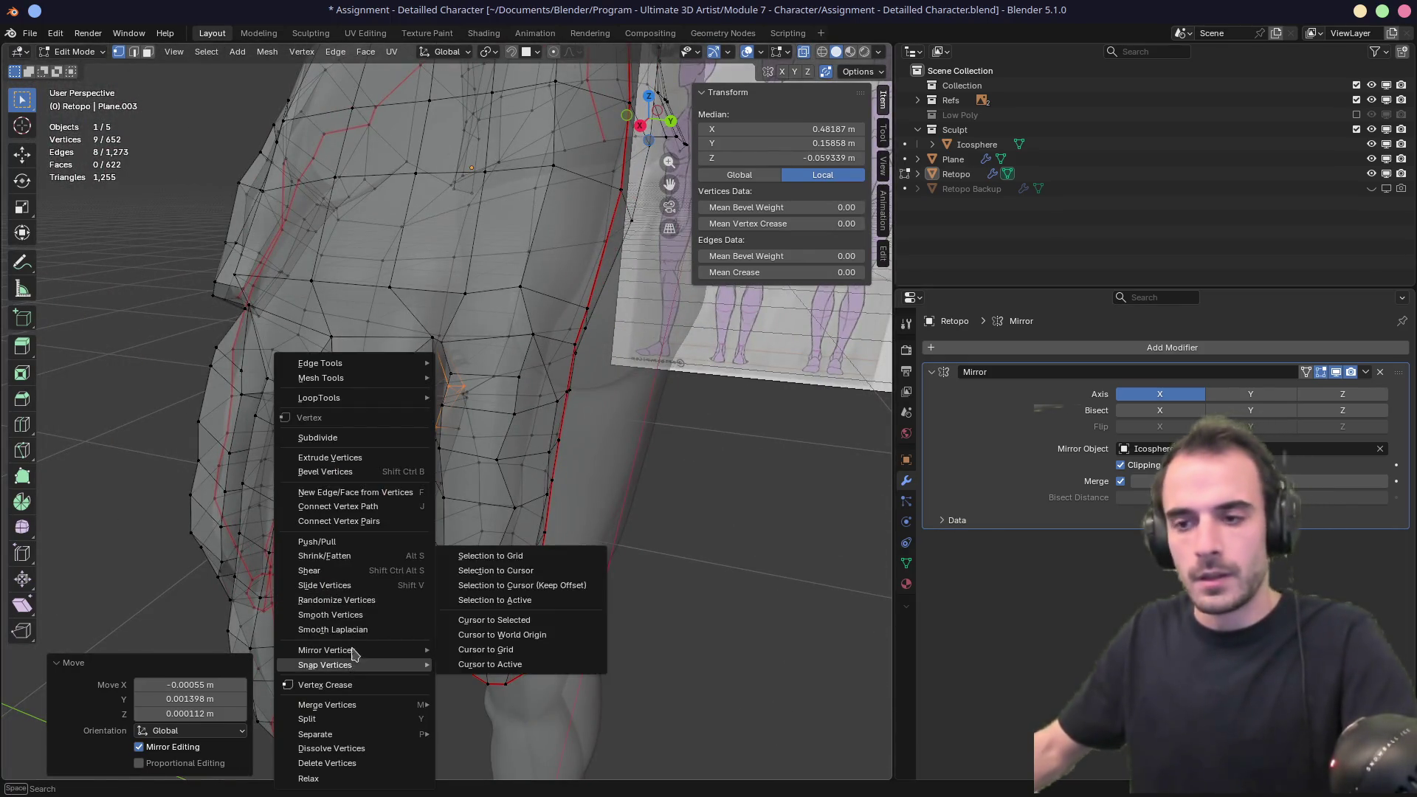
{"action": "key", "text": "Escape"}
{"action": "key", "text": "2"}
{"action": "right_click", "coordinate": [336, 487]}
{"action": "left_click", "coordinate": [336, 482]}
Select a vertex path along the leg and inspect the edge options without changes.
{"action": "mouse_move", "coordinate": [335, 487]}
{"action": "middle_mouse_down"}
{"action": "mouse_move", "coordinate": [421, 516]}
{"action": "mouse_move", "coordinate": [438, 545]}
{"action": "middle_mouse_up"}
{"action": "mouse_move", "coordinate": [415, 611]}
{"action": "middle_mouse_down"}
{"action": "mouse_move", "coordinate": [458, 581]}
{"action": "mouse_move", "coordinate": [444, 570]}
{"action": "middle_mouse_up"}
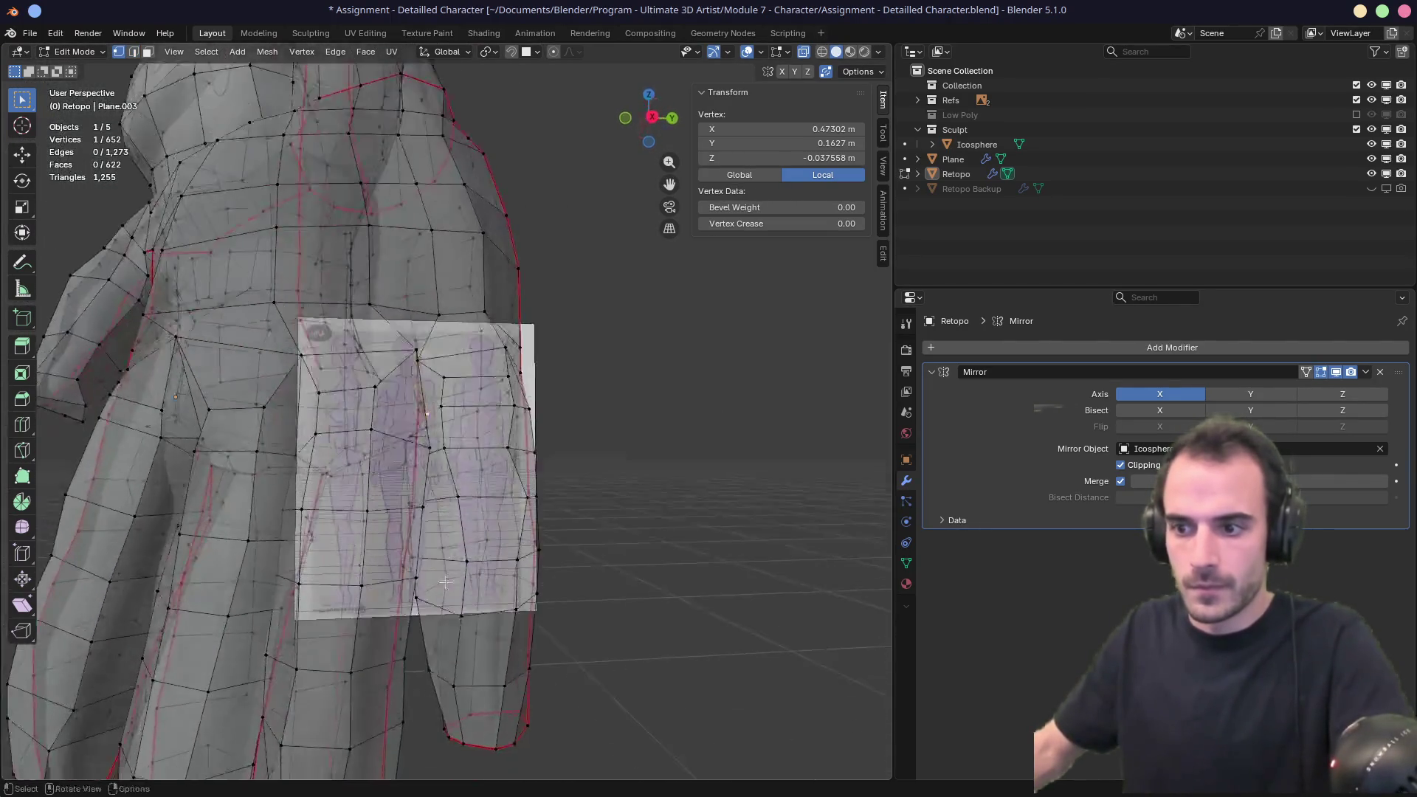
{"action": "mouse_move", "coordinate": [439, 738]}
{"action": "middle_mouse_down", "text": "ctrl"}
{"action": "mouse_move", "coordinate": [475, 588]}
{"action": "mouse_move", "coordinate": [439, 428]}
{"action": "mouse_move", "coordinate": [459, 338]}
{"action": "mouse_move", "coordinate": [431, 293]}
{"action": "middle_mouse_up", "text": "ctrl"}
{"action": "left_click", "coordinate": [438, 428], "text": "ctrl"}
{"action": "right_click", "coordinate": [431, 293]}
{"action": "key", "text": "Escape"}
{"action": "key", "text": "2"}
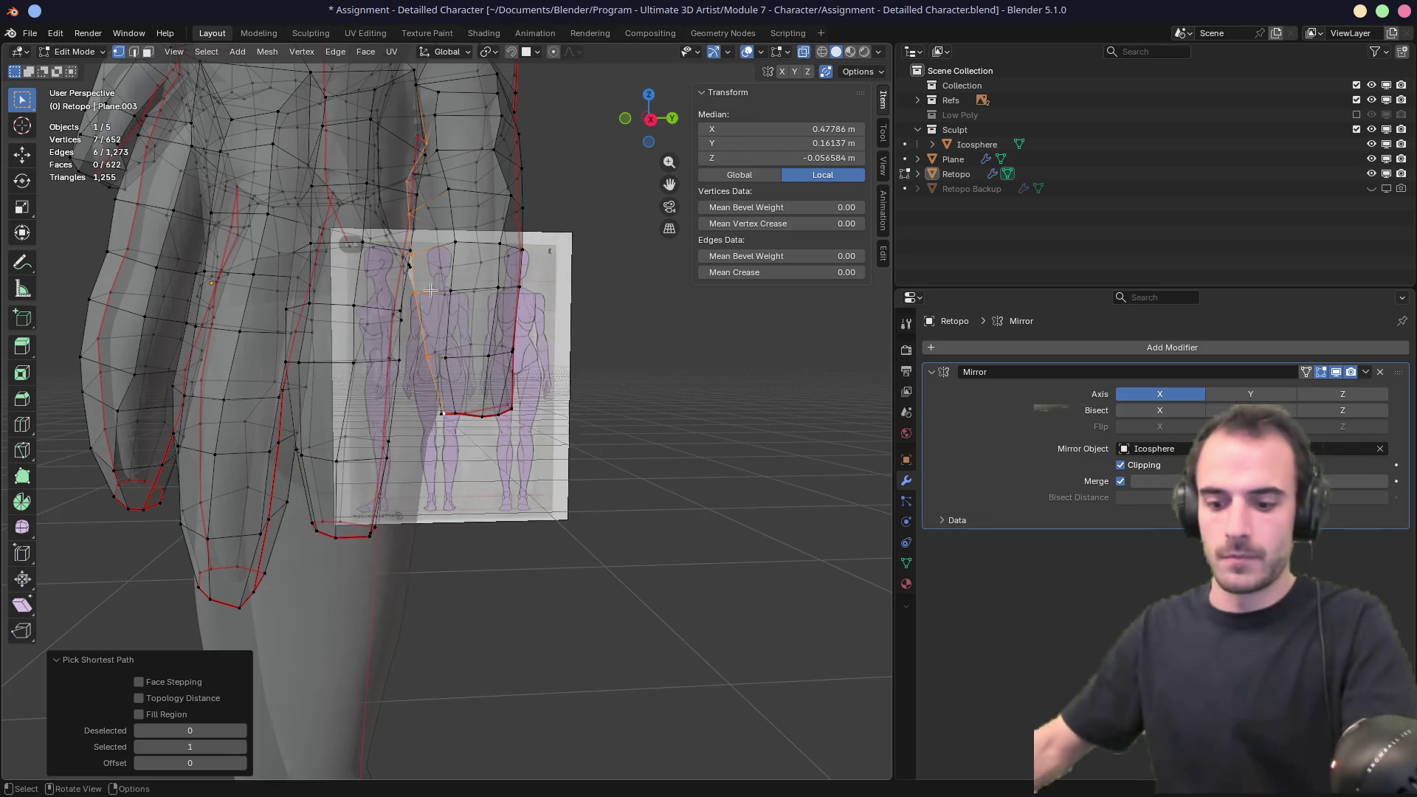
{"action": "right_click", "coordinate": [431, 293]}
{"action": "key", "text": "Escape"}
{"action": "mouse_move", "coordinate": [430, 293]}
{"action": "middle_mouse_down"}
{"action": "mouse_move", "coordinate": [401, 306]}
{"action": "mouse_move", "coordinate": [470, 369]}
{"action": "mouse_move", "coordinate": [420, 380]}
{"action": "mouse_move", "coordinate": [464, 386]}
{"action": "mouse_move", "coordinate": [379, 411]}
{"action": "mouse_move", "coordinate": [447, 425]}
{"action": "mouse_move", "coordinate": [299, 436]}
{"action": "middle_mouse_up"}
{"action": "scroll", "coordinate": [431, 328], "scroll_direction": "up", "scroll_amount": 4}
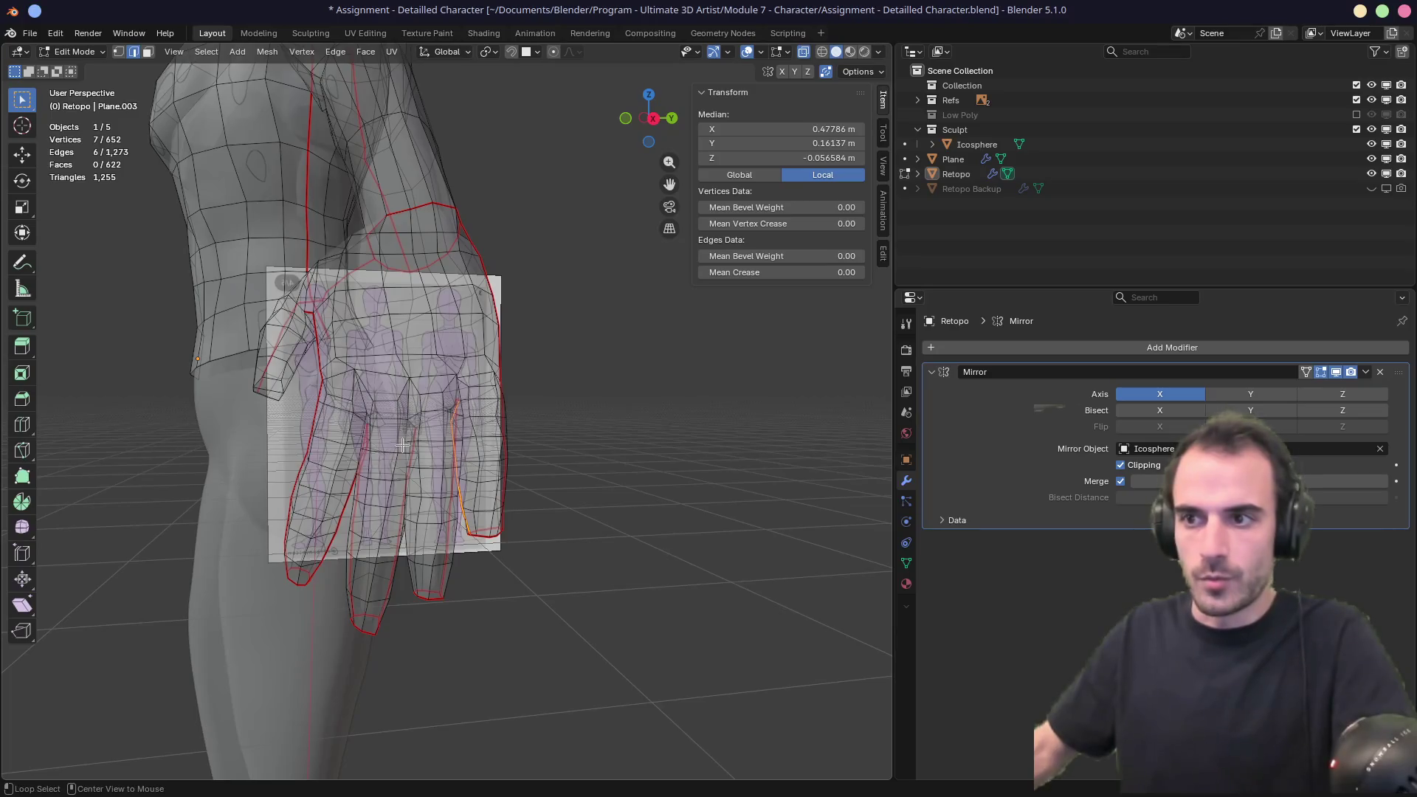
{"action": "middle_click_drag", "start_coordinate": [402, 445], "coordinate": [510, 414]}
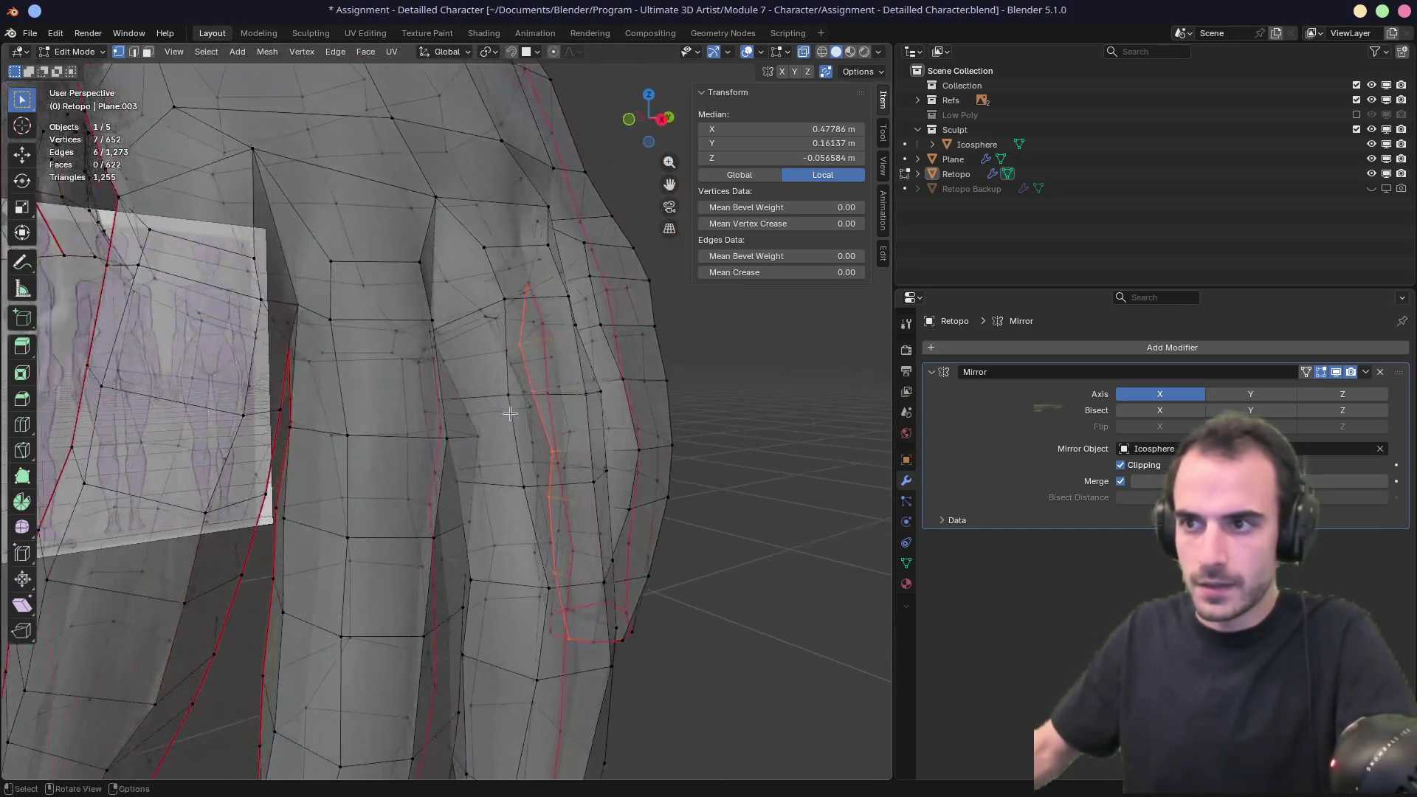
{"action": "mouse_move", "coordinate": [439, 358]}
{"action": "middle_mouse_down"}
{"action": "mouse_move", "coordinate": [468, 379]}
{"action": "mouse_move", "coordinate": [421, 386]}
{"action": "mouse_move", "coordinate": [432, 380]}
{"action": "middle_mouse_up"}
Nudge several hand vertices into refined positions.
{"action": "left_click", "coordinate": [432, 380]}
{"action": "key", "text": "g"}
{"action": "left_click", "coordinate": [427, 380]}
{"action": "left_click", "coordinate": [456, 405], "text": "shift"}
{"action": "key", "text": "g"}
{"action": "left_click", "coordinate": [473, 421]}
{"action": "left_click", "coordinate": [467, 417]}
{"action": "key", "text": "g"}
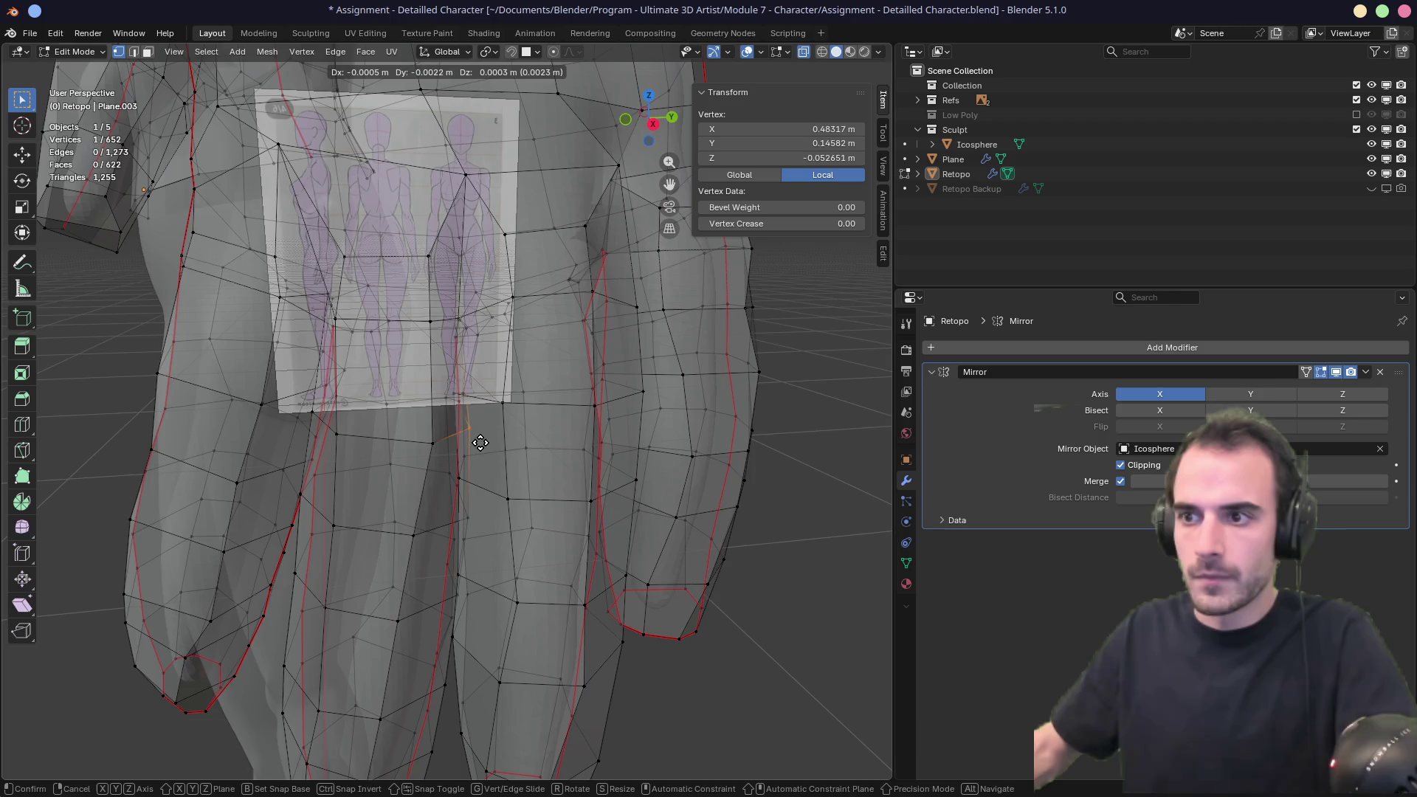
{"action": "left_click", "coordinate": [468, 443]}
Adjust a thigh vertex and another leg vertex slightly.
{"action": "mouse_move", "coordinate": [468, 443]}
{"action": "middle_mouse_down"}
{"action": "mouse_move", "coordinate": [448, 453]}
{"action": "mouse_move", "coordinate": [471, 538]}
{"action": "mouse_move", "coordinate": [418, 419]}
{"action": "mouse_move", "coordinate": [522, 396]}
{"action": "mouse_move", "coordinate": [533, 372]}
{"action": "middle_mouse_up"}
{"action": "left_click", "coordinate": [466, 531]}
{"action": "key", "text": "g"}
{"action": "left_click", "coordinate": [468, 535]}
{"action": "left_click", "coordinate": [466, 441]}
{"action": "key", "text": "g"}
{"action": "left_click", "coordinate": [468, 443]}
Select the shortest path down the leg and mark it as a seam.
{"action": "left_click", "coordinate": [372, 345]}
{"action": "mouse_move", "coordinate": [372, 345]}
{"action": "middle_mouse_down"}
{"action": "mouse_move", "coordinate": [401, 373]}
{"action": "mouse_move", "coordinate": [443, 339]}
{"action": "mouse_move", "coordinate": [403, 363]}
{"action": "mouse_move", "coordinate": [409, 333]}
{"action": "middle_mouse_up"}
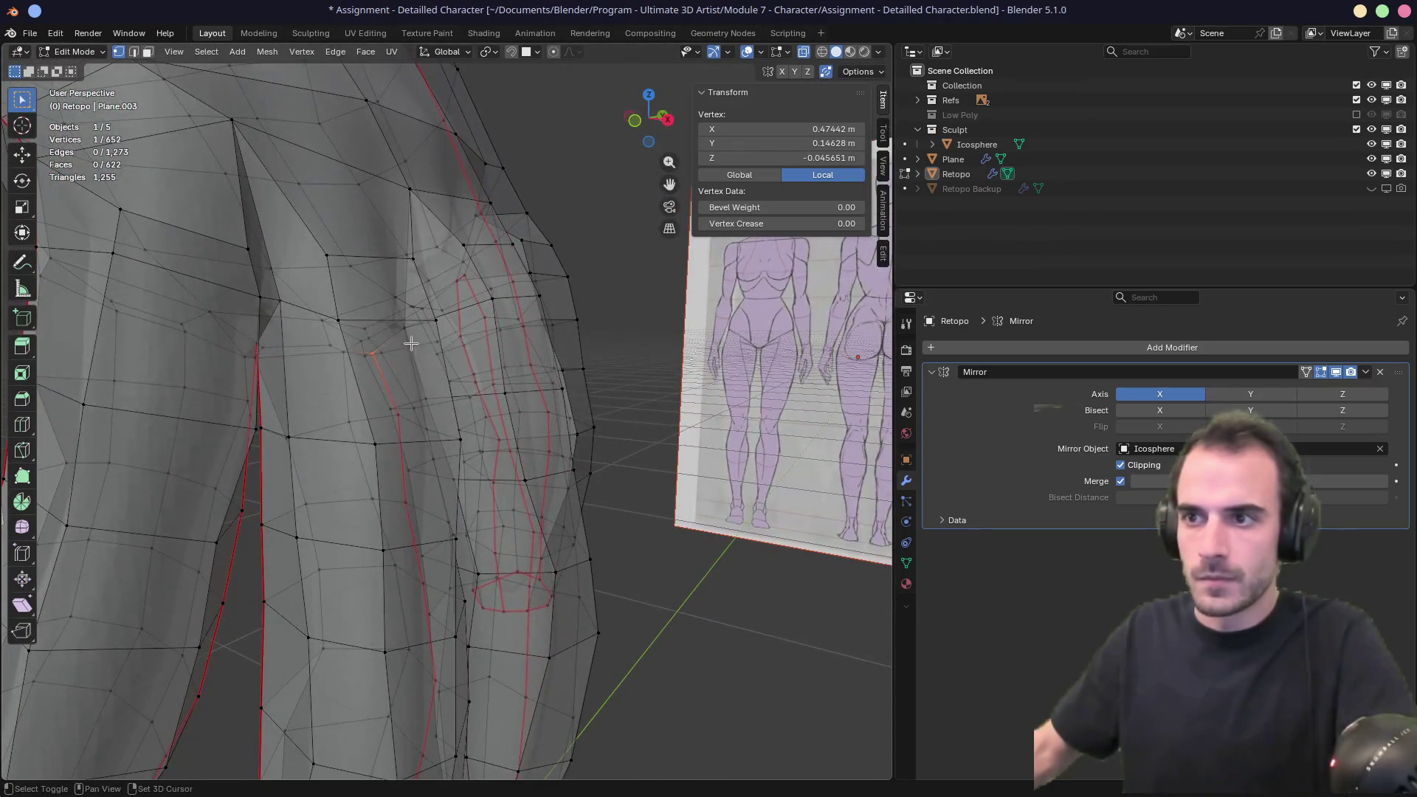
{"action": "left_click", "coordinate": [409, 333], "text": "shift"}
{"action": "middle_click_drag", "start_coordinate": [500, 462], "coordinate": [403, 668], "text": "shift"}
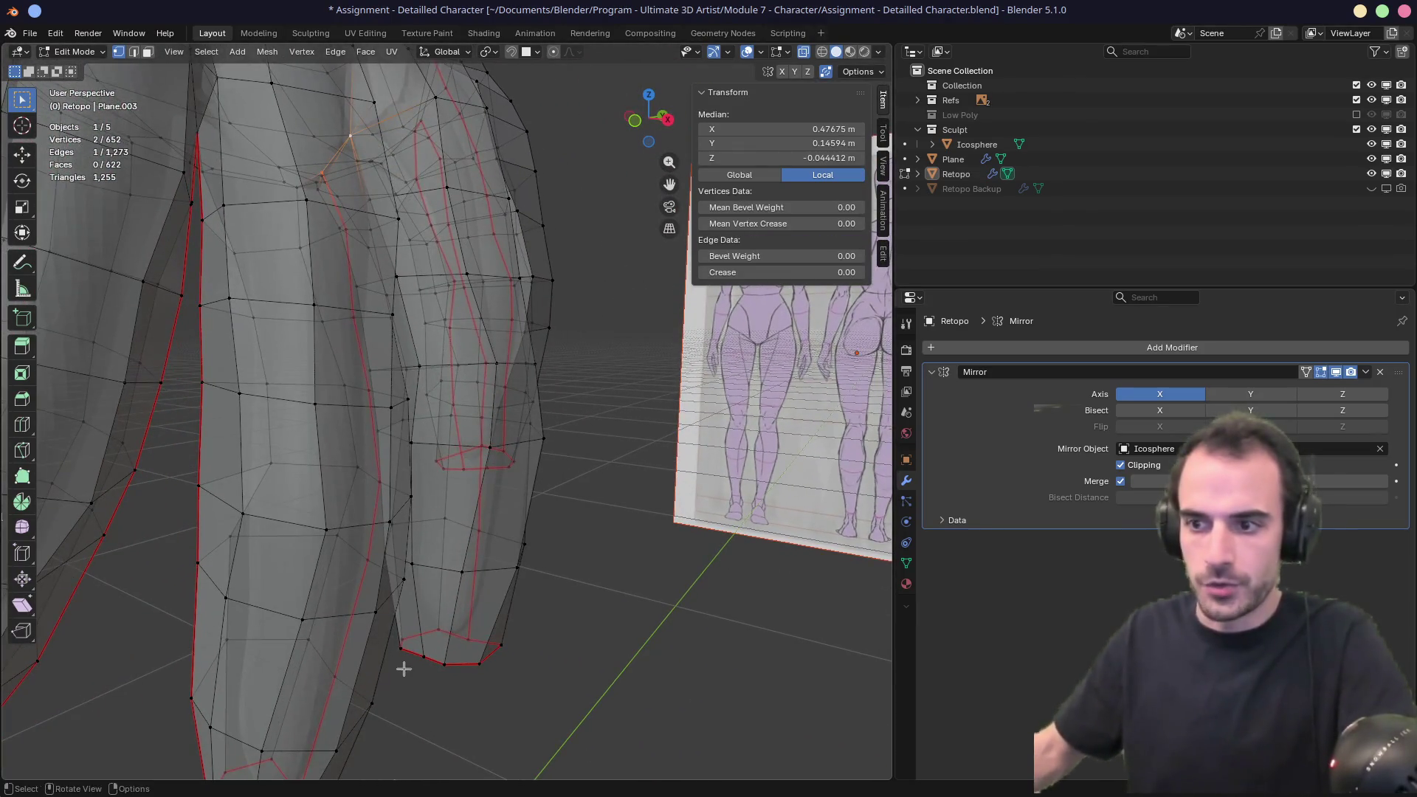
{"action": "left_click", "coordinate": [426, 656], "text": "ctrl"}
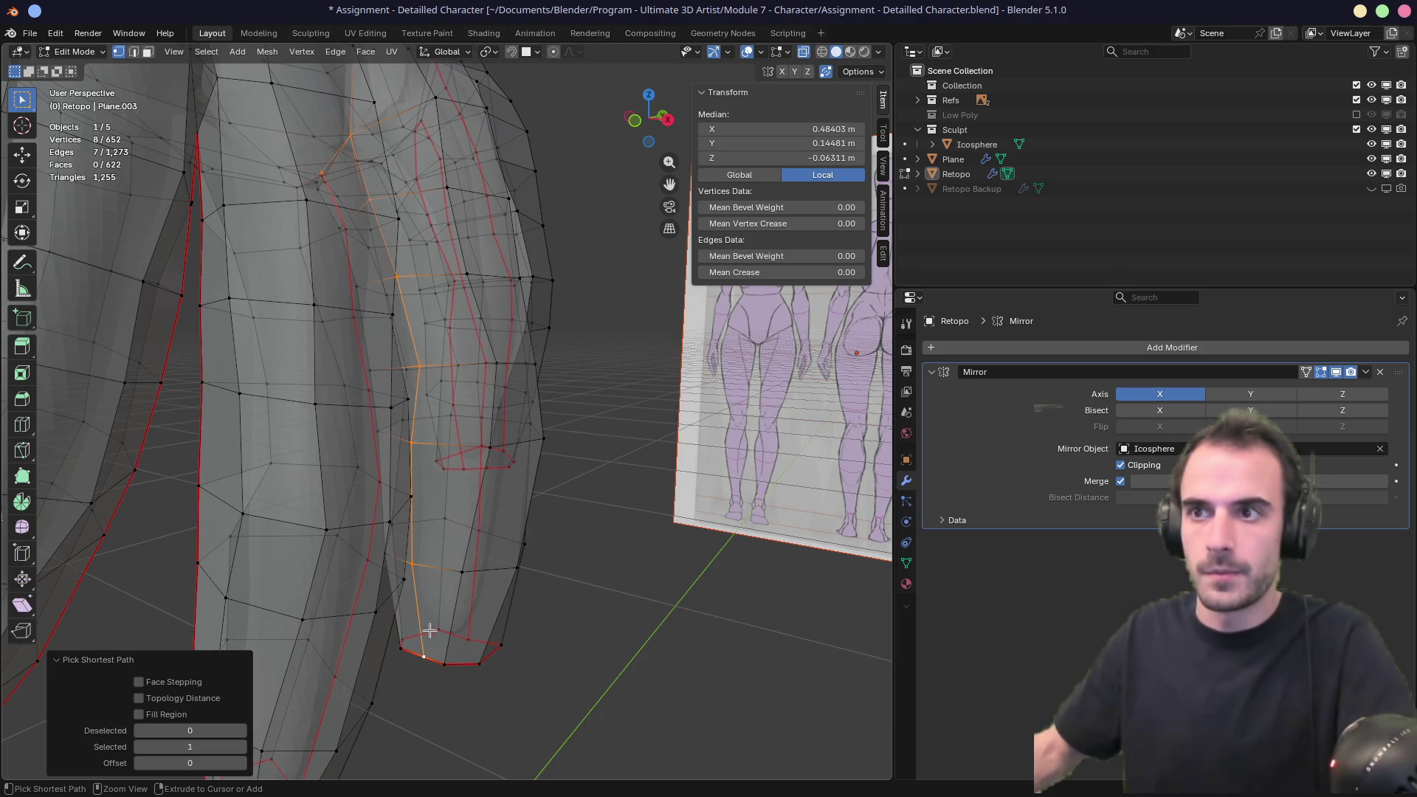
{"action": "right_click", "coordinate": [441, 586]}
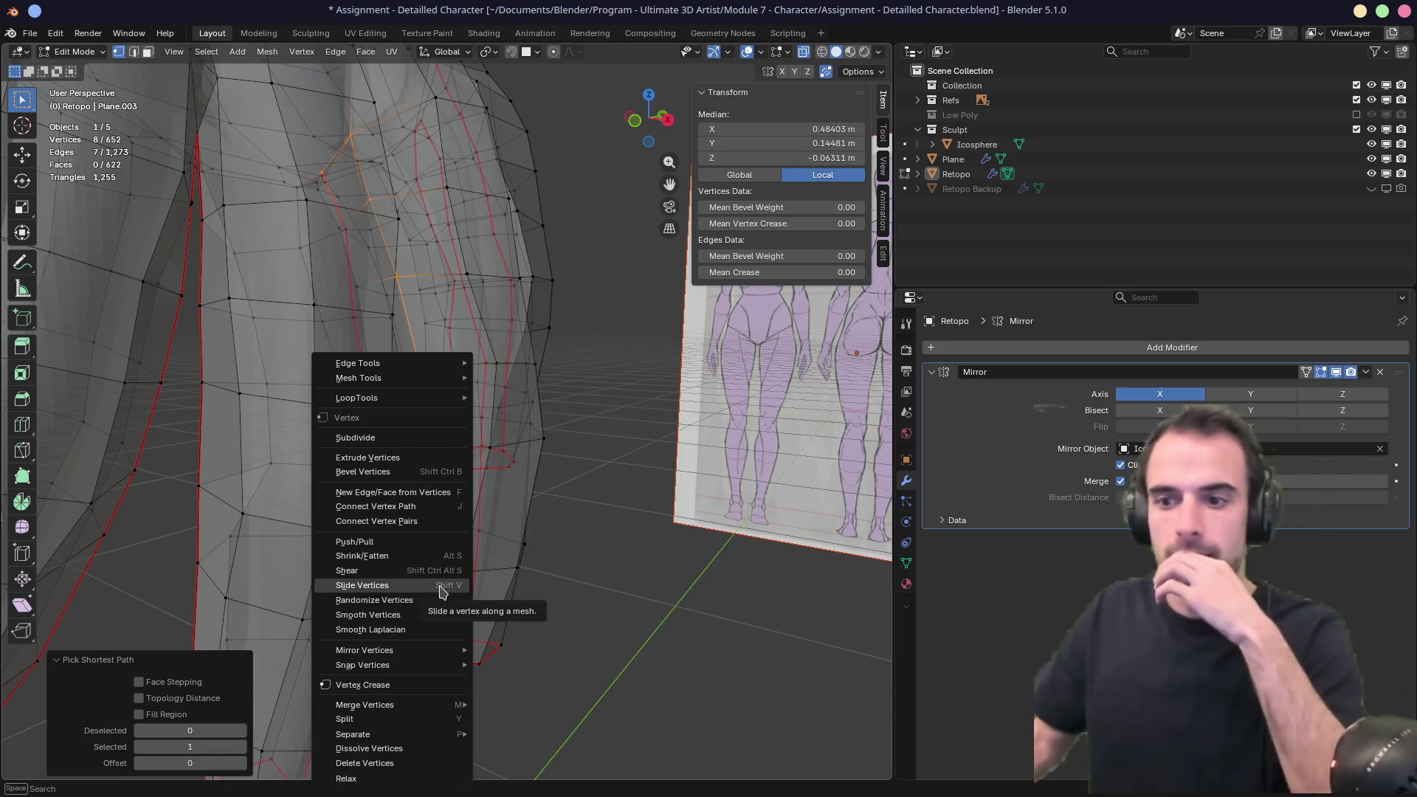
{"action": "key", "text": "Escape"}
{"action": "key", "text": "2"}
{"action": "right_click", "coordinate": [443, 594]}
{"action": "left_click", "coordinate": [441, 588]}
{"action": "mouse_move", "coordinate": [436, 585]}
{"action": "middle_mouse_down"}
{"action": "mouse_move", "coordinate": [452, 522]}
{"action": "mouse_move", "coordinate": [357, 512]}
{"action": "mouse_move", "coordinate": [413, 564]}
{"action": "mouse_move", "coordinate": [396, 522]}
{"action": "mouse_move", "coordinate": [412, 597]}
{"action": "mouse_move", "coordinate": [380, 429]}
{"action": "mouse_move", "coordinate": [353, 460]}
{"action": "mouse_move", "coordinate": [520, 434]}
{"action": "middle_mouse_up"}
Select the full edge loop around the wrist.
{"action": "left_click", "coordinate": [376, 449], "text": "alt"}
{"action": "left_click", "coordinate": [357, 428], "text": "shift"}
{"action": "key", "text": "alt+z"}
{"action": "scroll", "coordinate": [446, 452], "scroll_direction": "up", "scroll_amount": 5}
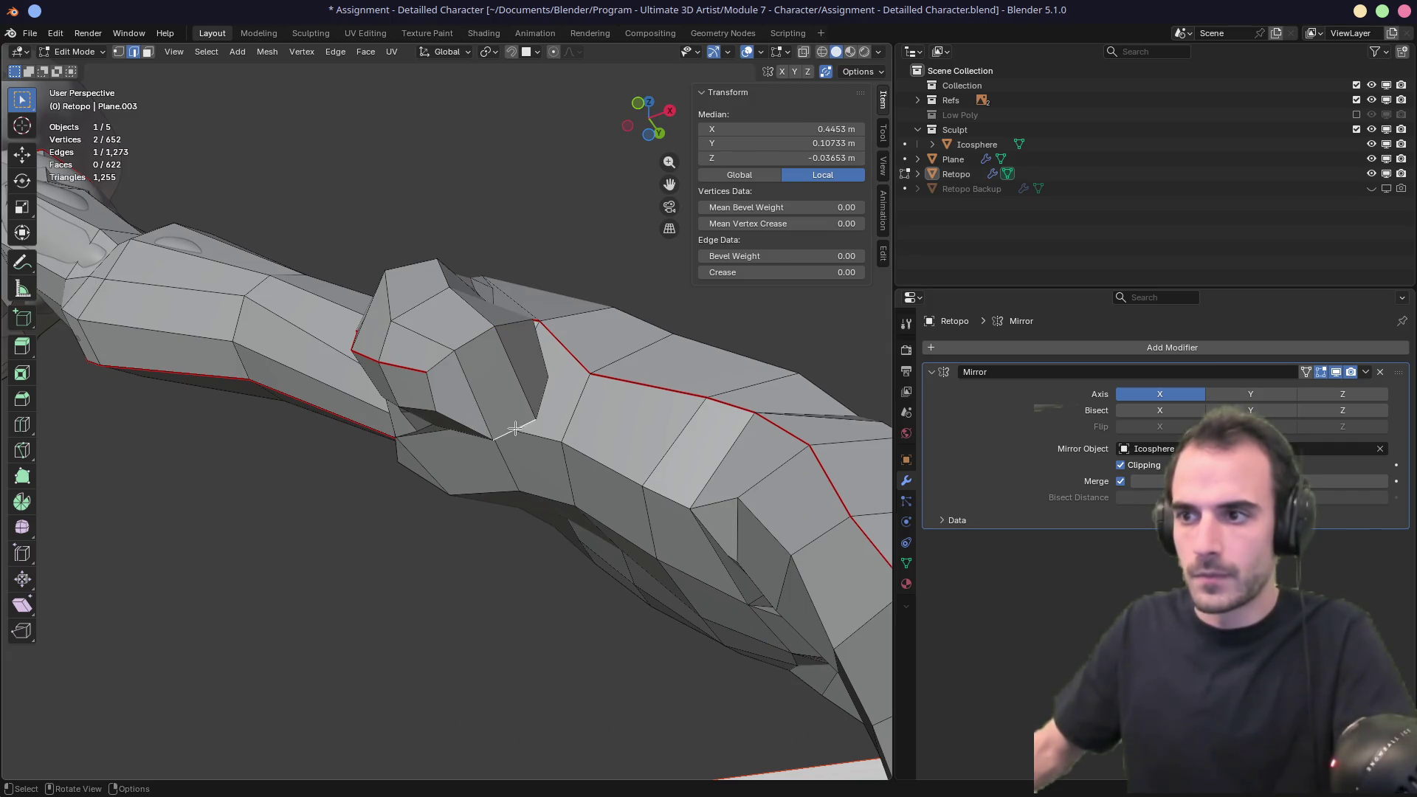
{"action": "left_click", "coordinate": [515, 428], "text": "alt"}
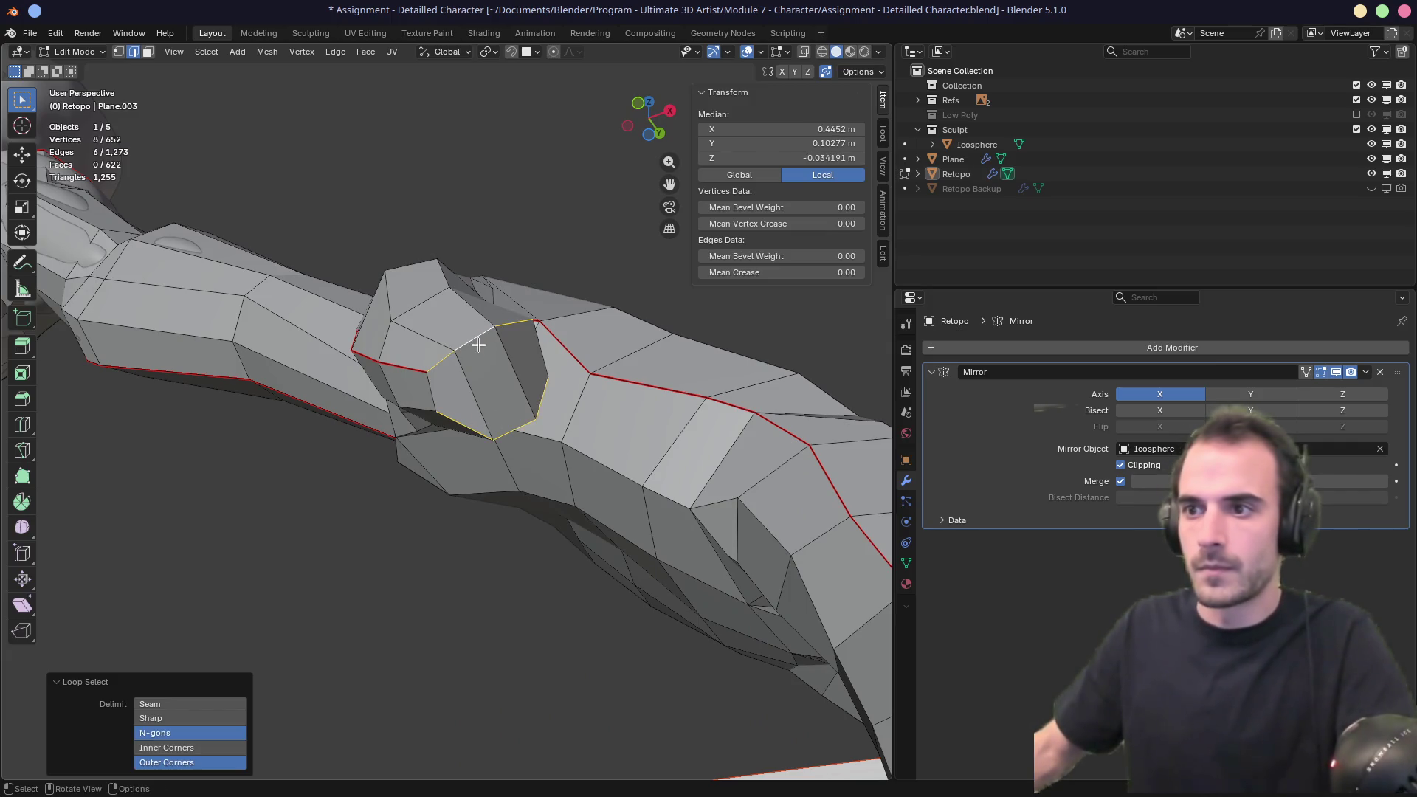
{"action": "left_click", "coordinate": [431, 387], "text": "shift"}
{"action": "middle_click_drag", "start_coordinate": [431, 387], "coordinate": [403, 412]}
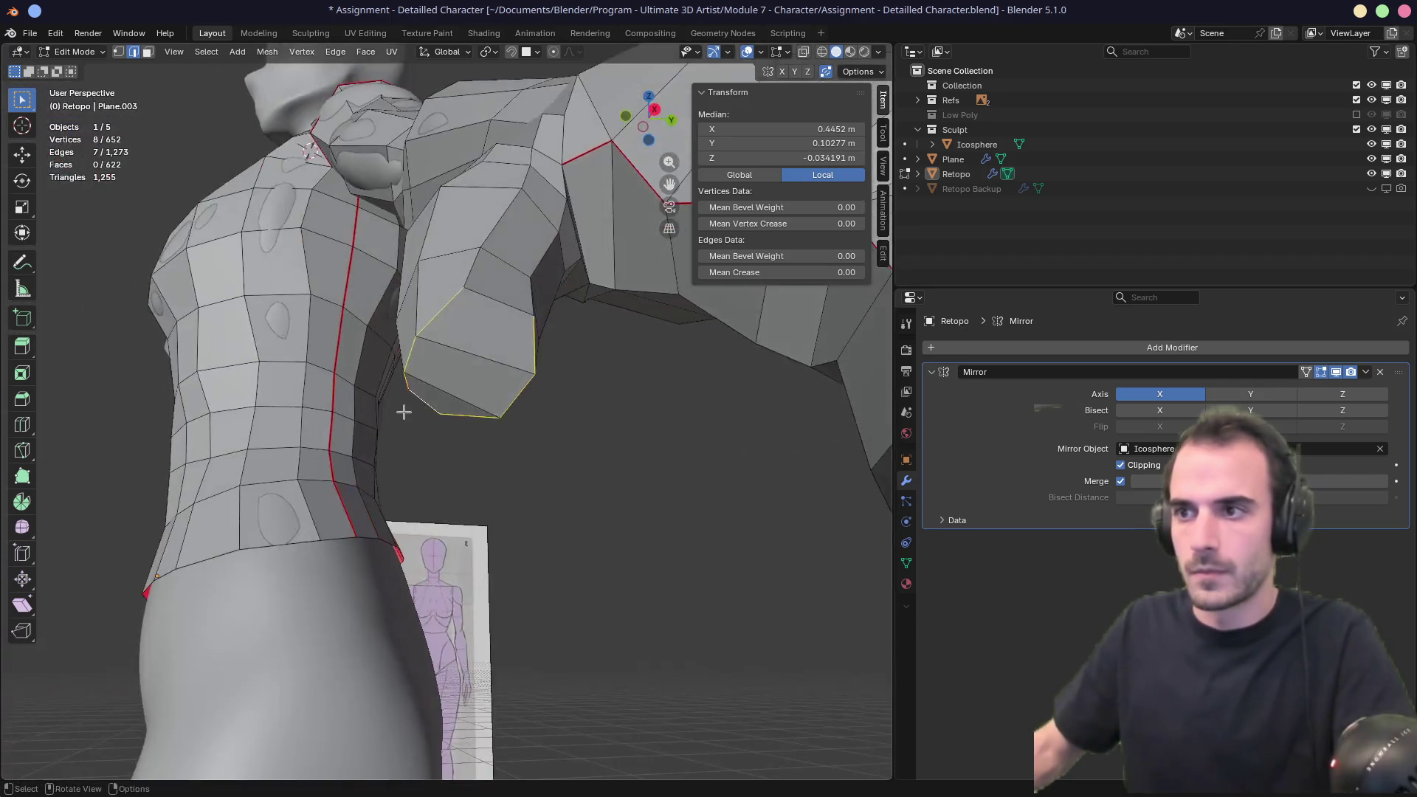
{"action": "left_click", "coordinate": [501, 296], "text": "shift"}
{"action": "right_click", "coordinate": [500, 296]}
{"action": "left_click", "coordinate": [474, 358]}
{"action": "mouse_move", "coordinate": [465, 370]}
{"action": "middle_mouse_down"}
{"action": "mouse_move", "coordinate": [529, 377]}
{"action": "mouse_move", "coordinate": [509, 346]}
{"action": "mouse_move", "coordinate": [572, 325]}
{"action": "mouse_move", "coordinate": [544, 216]}
{"action": "middle_mouse_up"}
Select a vertex path from the wrist up the arm and mark it as a seam.
{"action": "key", "text": "1"}
{"action": "left_click", "coordinate": [490, 332]}
{"action": "left_click", "coordinate": [539, 190], "text": "ctrl"}
{"action": "right_click", "coordinate": [534, 273]}
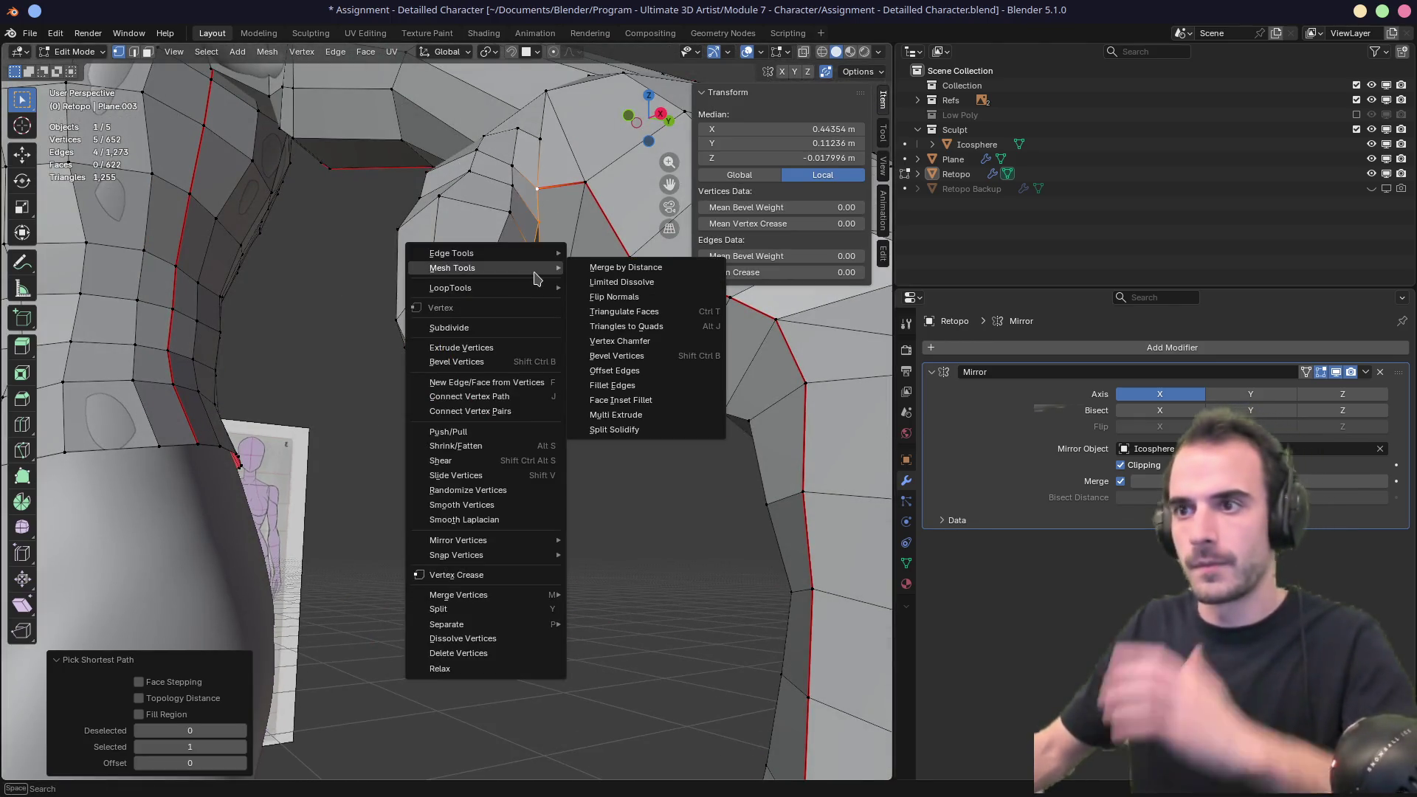
{"action": "left_click", "coordinate": [495, 393]}
{"action": "right_click", "coordinate": [495, 393]}
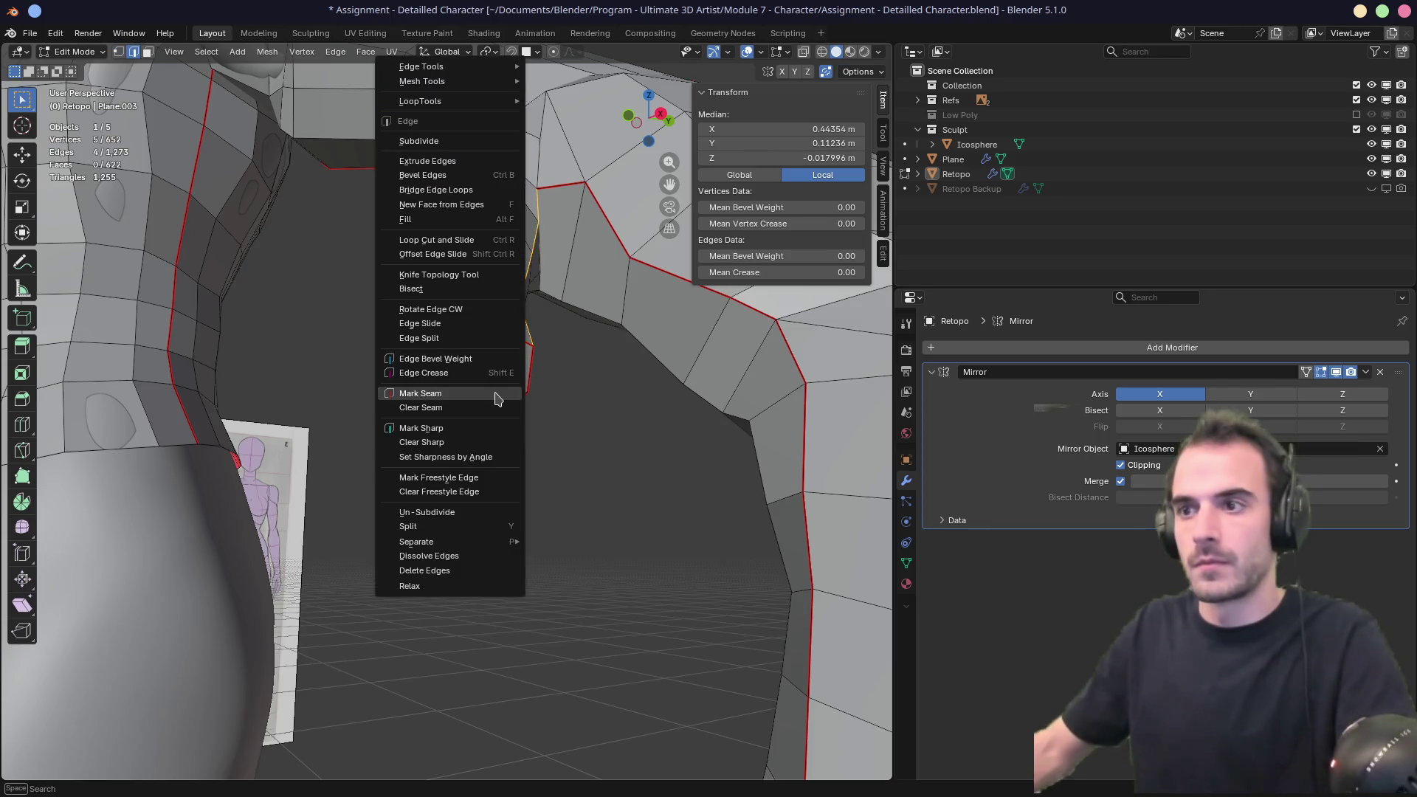
{"action": "left_click", "coordinate": [493, 389]}
{"action": "key", "text": "2"}
{"action": "scroll", "coordinate": [516, 384], "scroll_direction": "down", "scroll_amount": 4}
Mark the torso's front and back centre edge loops as seams.
{"action": "mouse_move", "coordinate": [525, 431]}
{"action": "middle_mouse_down"}
{"action": "mouse_move", "coordinate": [701, 420]}
{"action": "mouse_move", "coordinate": [468, 433]}
{"action": "mouse_move", "coordinate": [458, 405]}
{"action": "mouse_move", "coordinate": [619, 355]}
{"action": "mouse_move", "coordinate": [671, 414]}
{"action": "mouse_move", "coordinate": [677, 458]}
{"action": "middle_mouse_up"}
{"action": "mouse_move", "coordinate": [237, 418]}
{"action": "middle_mouse_down"}
{"action": "mouse_move", "coordinate": [316, 428]}
{"action": "mouse_move", "coordinate": [359, 465]}
{"action": "mouse_move", "coordinate": [401, 438]}
{"action": "mouse_move", "coordinate": [237, 458]}
{"action": "mouse_move", "coordinate": [604, 428]}
{"action": "mouse_move", "coordinate": [749, 443]}
{"action": "mouse_move", "coordinate": [499, 433]}
{"action": "mouse_move", "coordinate": [608, 427]}
{"action": "mouse_move", "coordinate": [554, 433]}
{"action": "mouse_move", "coordinate": [381, 233]}
{"action": "middle_mouse_up"}
{"action": "left_click", "coordinate": [316, 428], "text": "alt"}
{"action": "right_click", "coordinate": [358, 465]}
{"action": "left_click", "coordinate": [359, 466]}
{"action": "left_click", "coordinate": [603, 428], "text": "alt"}
{"action": "right_click", "coordinate": [603, 428]}
{"action": "left_click", "coordinate": [604, 428]}
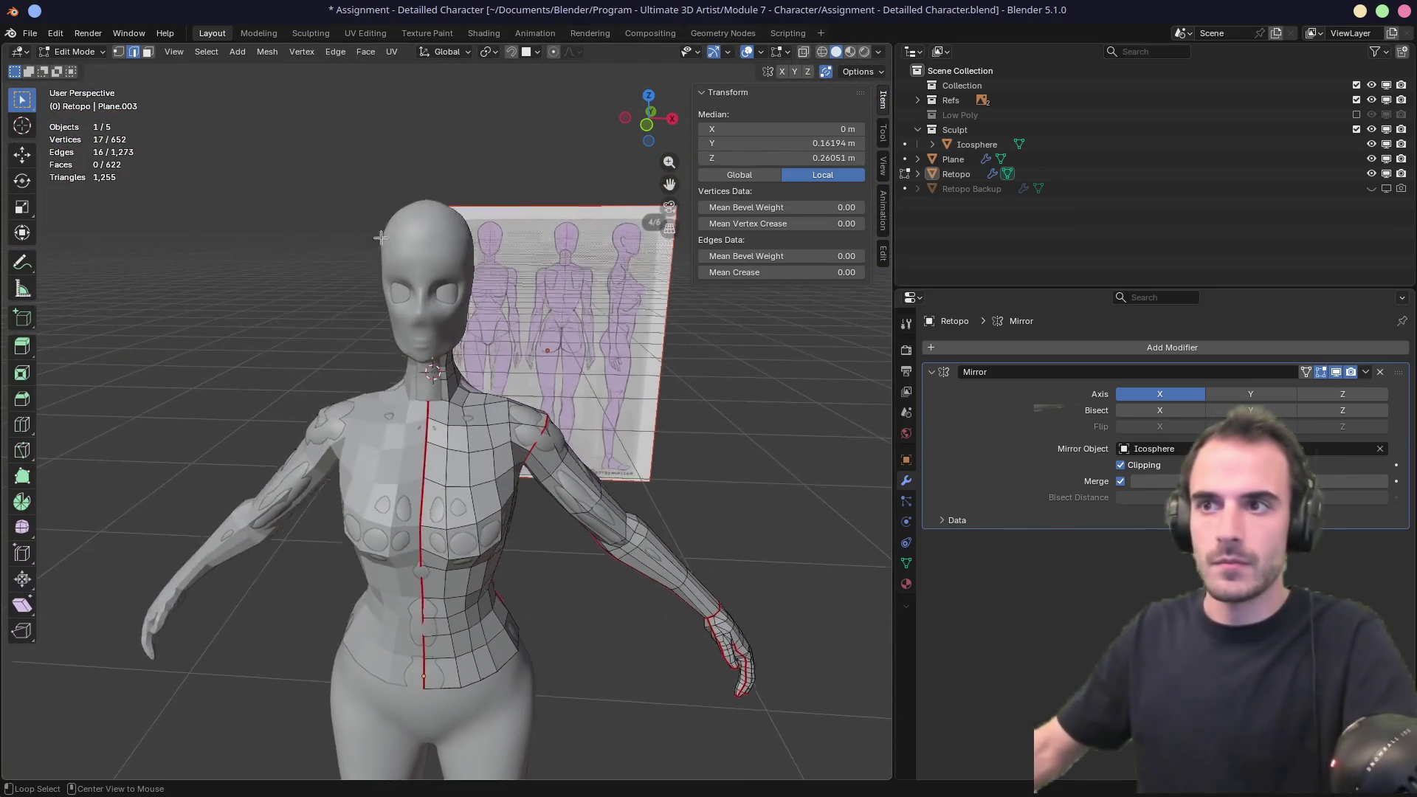
Move the base-of-neck vertex onto the mirror centre line in X-ray view.
{"action": "scroll", "coordinate": [413, 318], "scroll_direction": "up", "scroll_amount": 6}
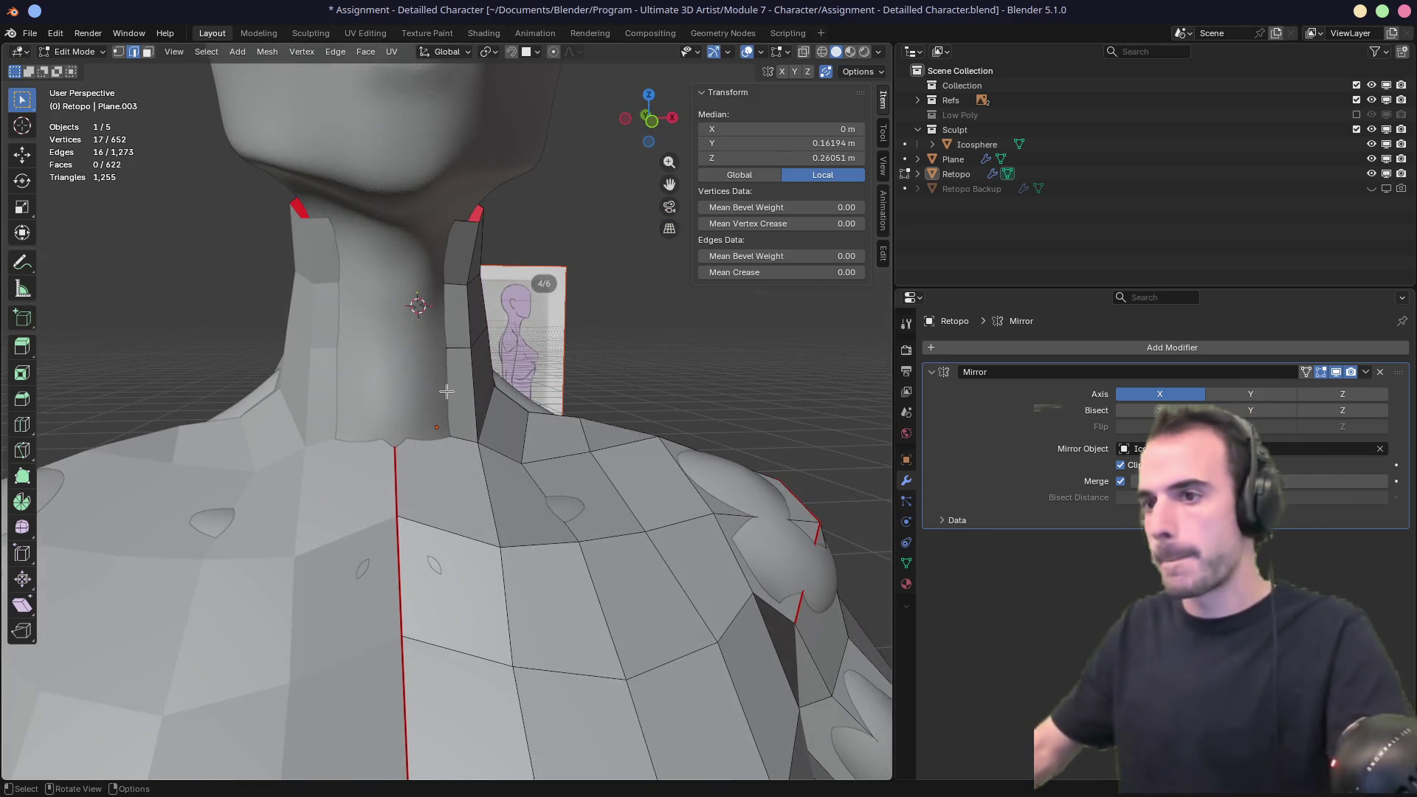
{"action": "key", "text": "1"}
{"action": "middle_click_drag", "start_coordinate": [450, 391], "coordinate": [460, 451]}
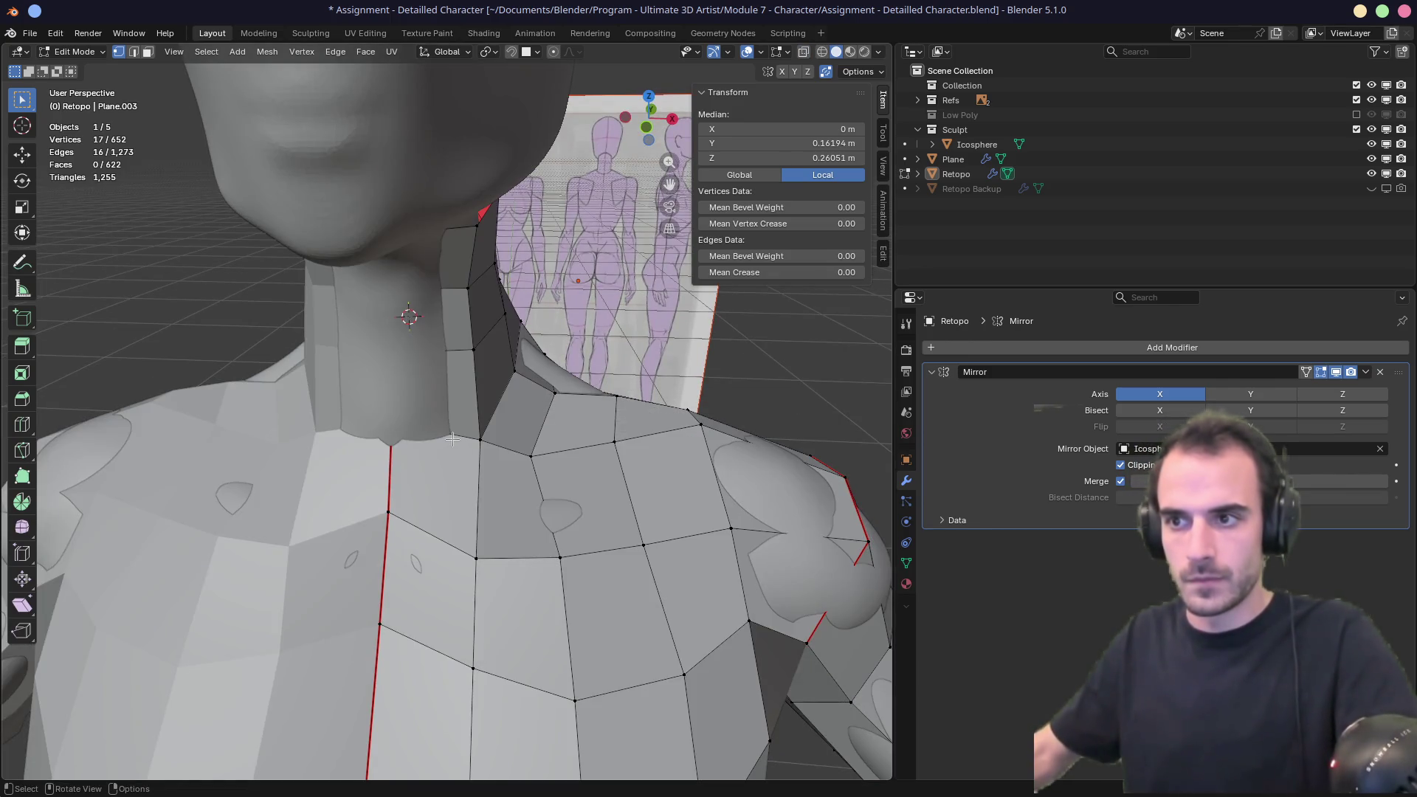
{"action": "left_click", "coordinate": [453, 441]}
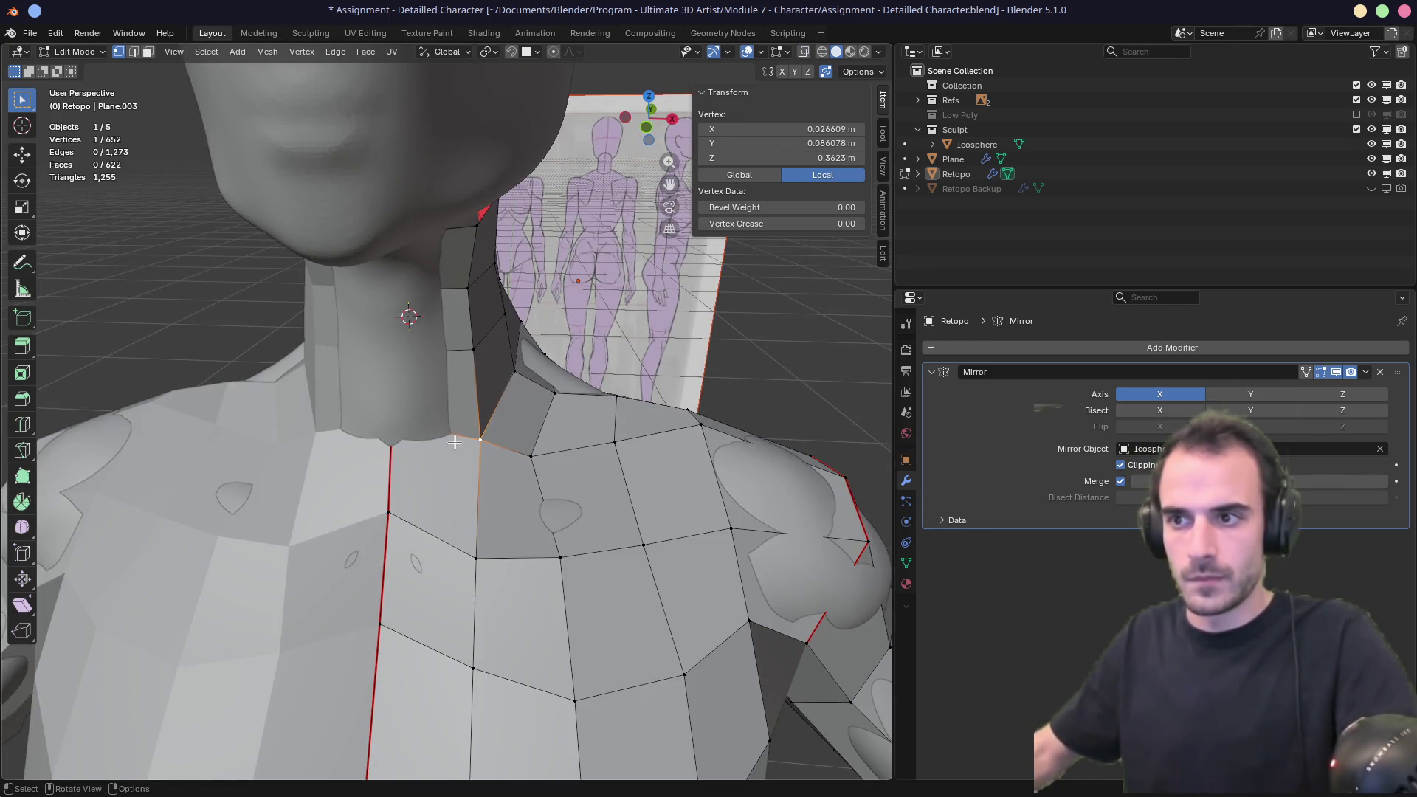
{"action": "key", "text": "alt+z"}
{"action": "key", "text": "g"}
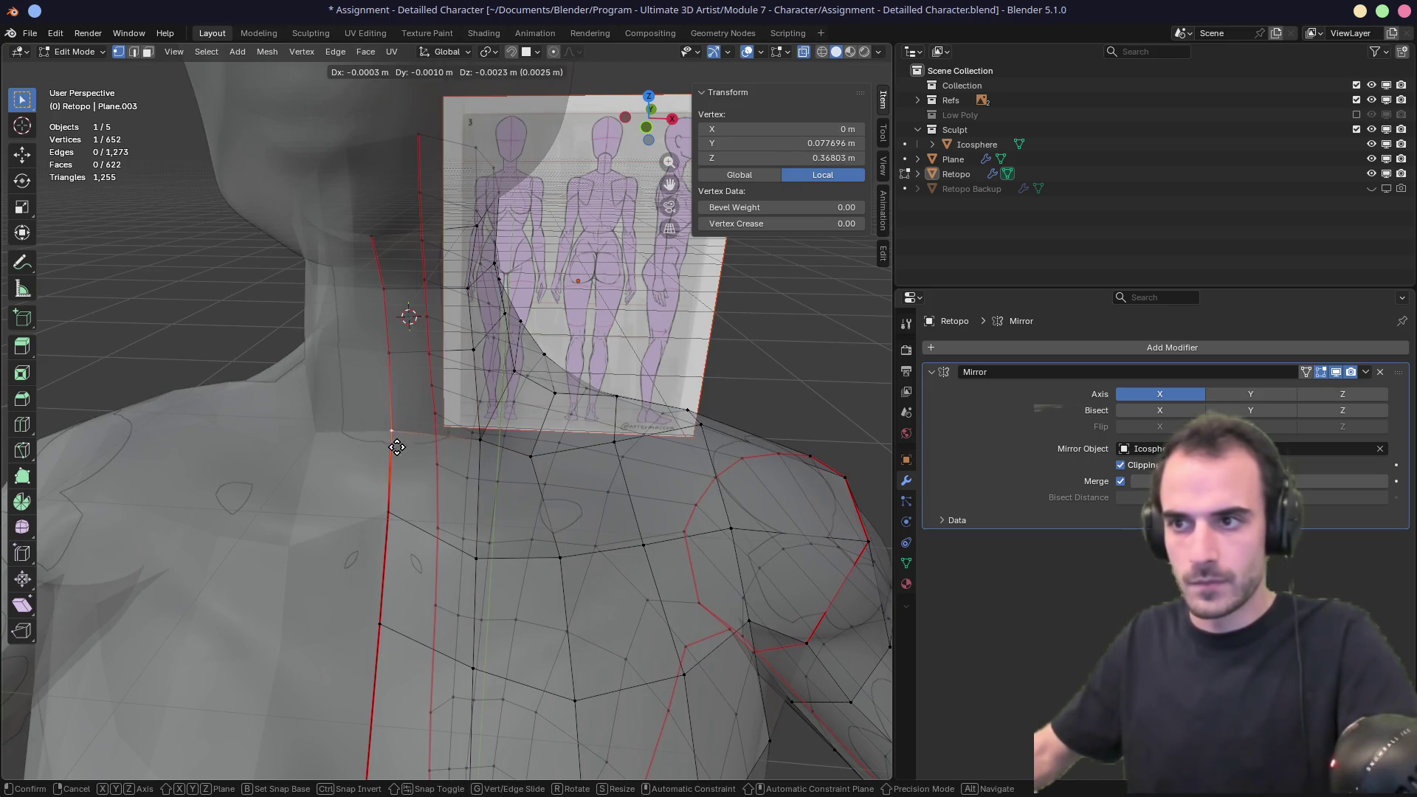
{"action": "left_click", "coordinate": [414, 411]}
{"action": "mouse_move", "coordinate": [414, 411]}
{"action": "middle_mouse_down"}
{"action": "mouse_move", "coordinate": [410, 356]}
{"action": "mouse_move", "coordinate": [477, 373]}
{"action": "middle_mouse_up"}
{"action": "left_click", "coordinate": [408, 362]}
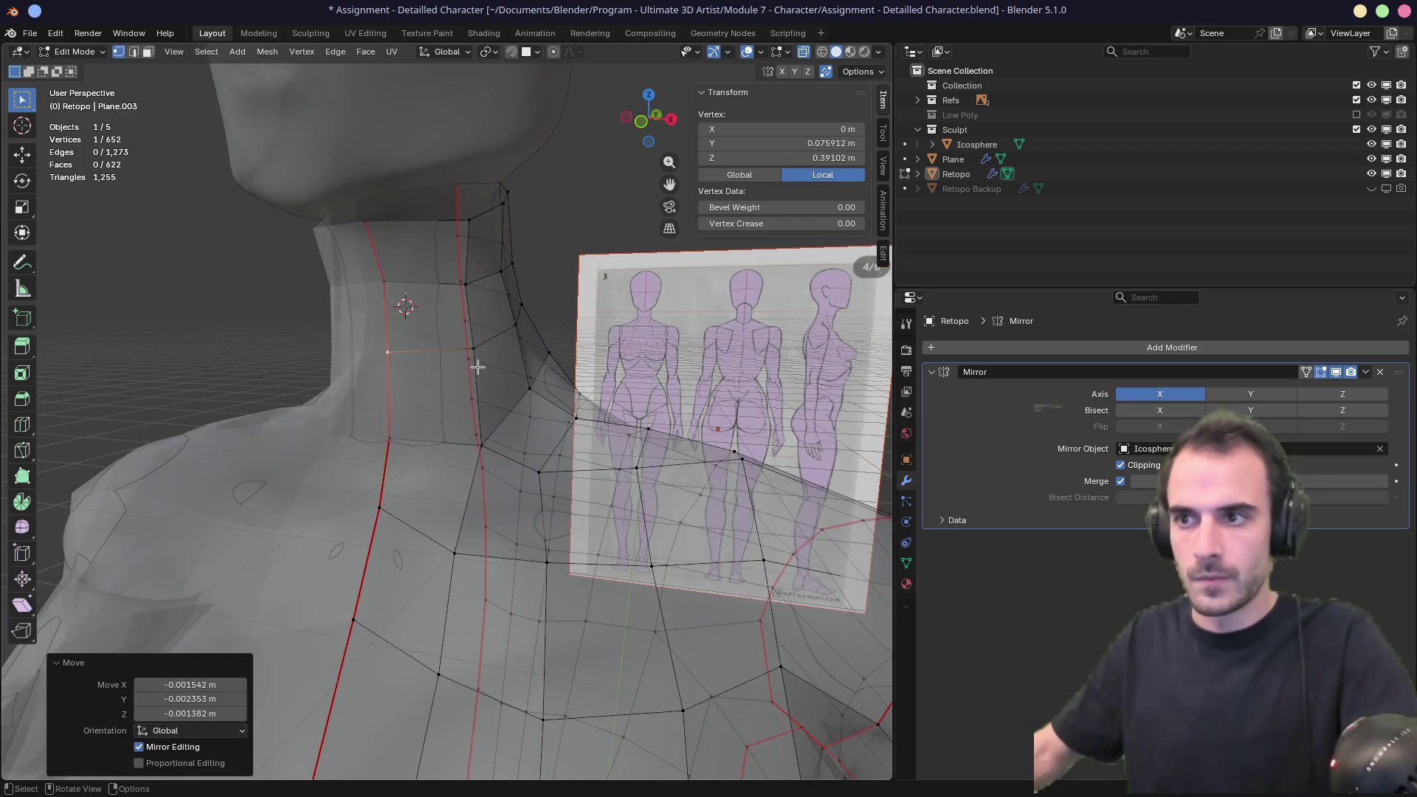
Slide the base-of-neck vertices along the neck and reposition the centre-line neck edge.
{"action": "left_click", "coordinate": [487, 404]}
{"action": "key", "text": "alt+z"}
{"action": "left_click", "coordinate": [481, 447]}
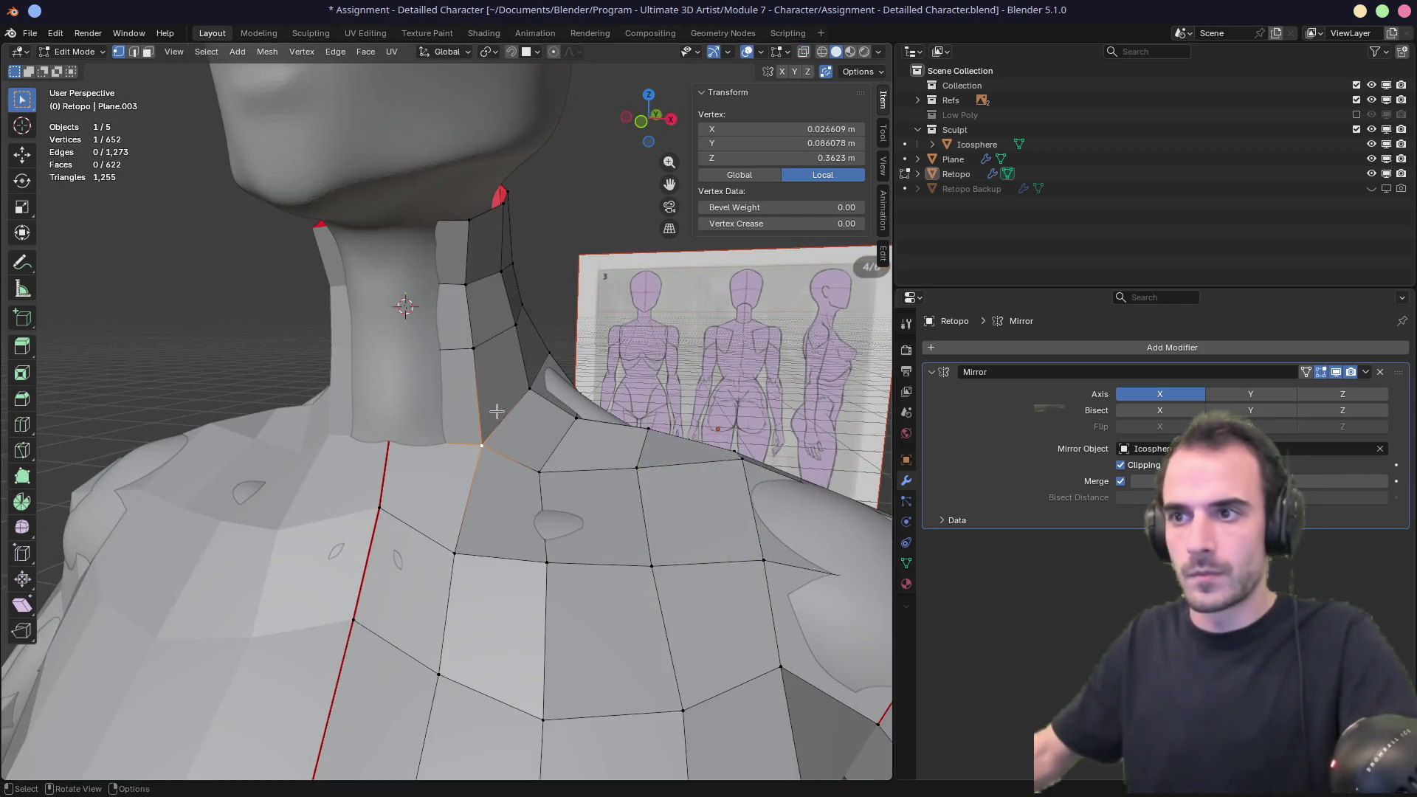
{"action": "key", "text": "g"}
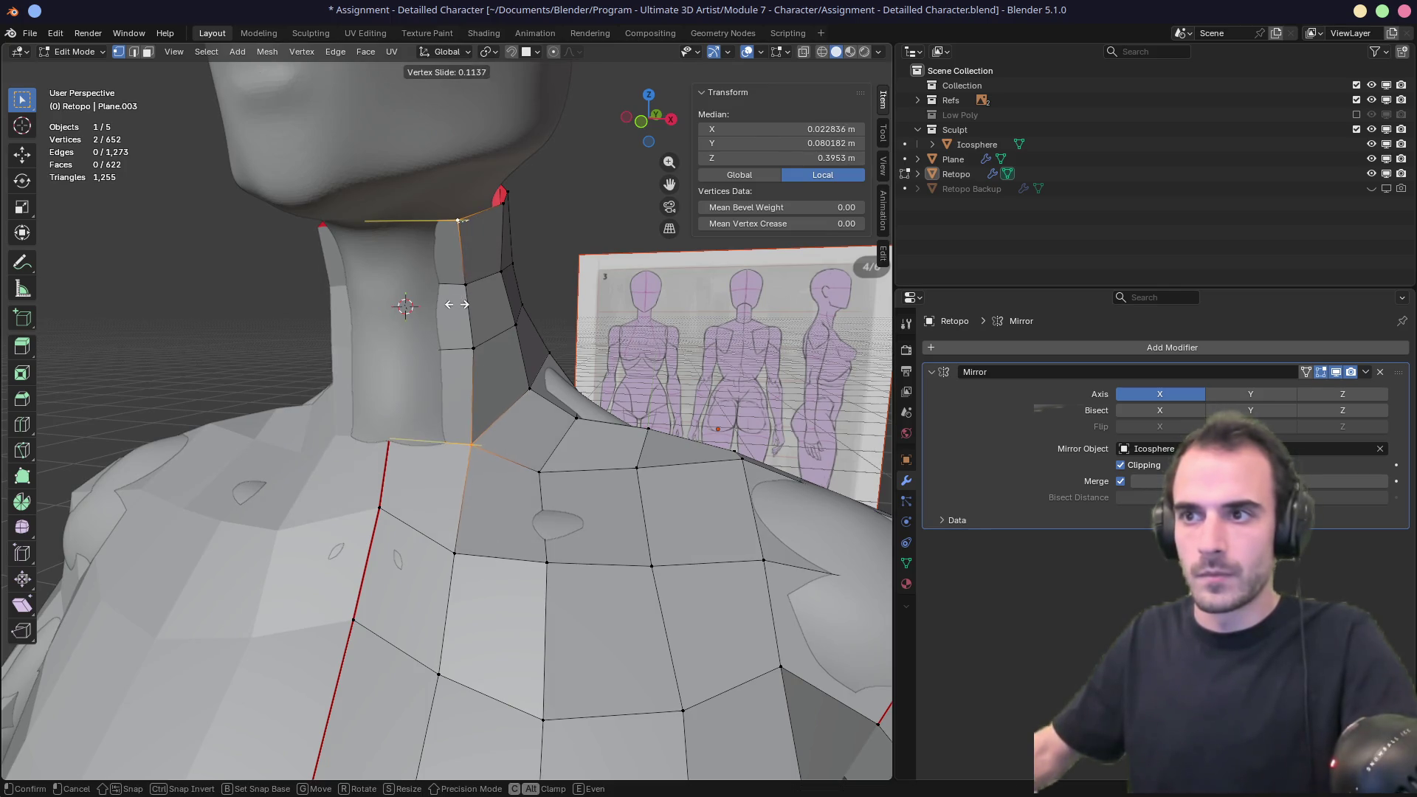
{"action": "left_click", "coordinate": [450, 305]}
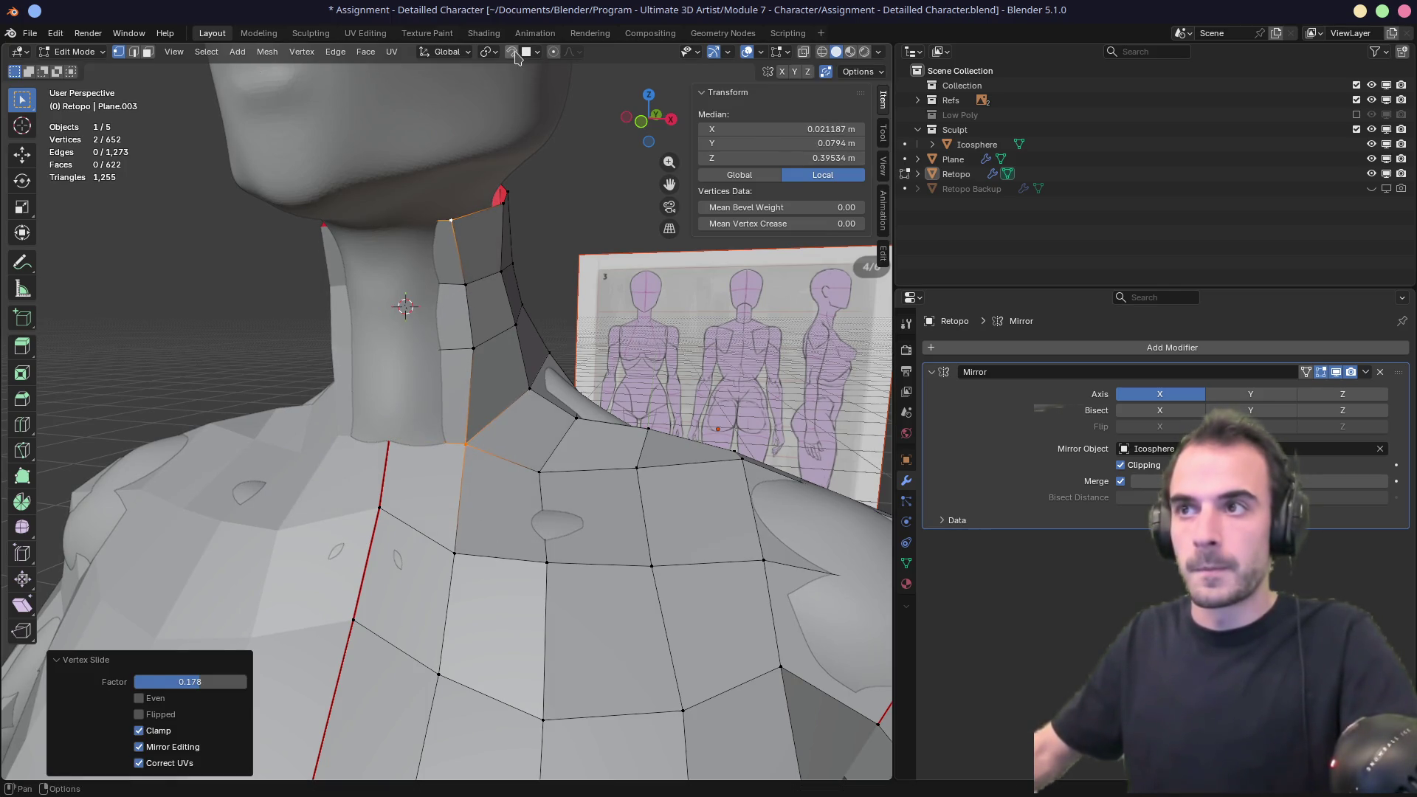
{"action": "key", "text": "alt+z"}
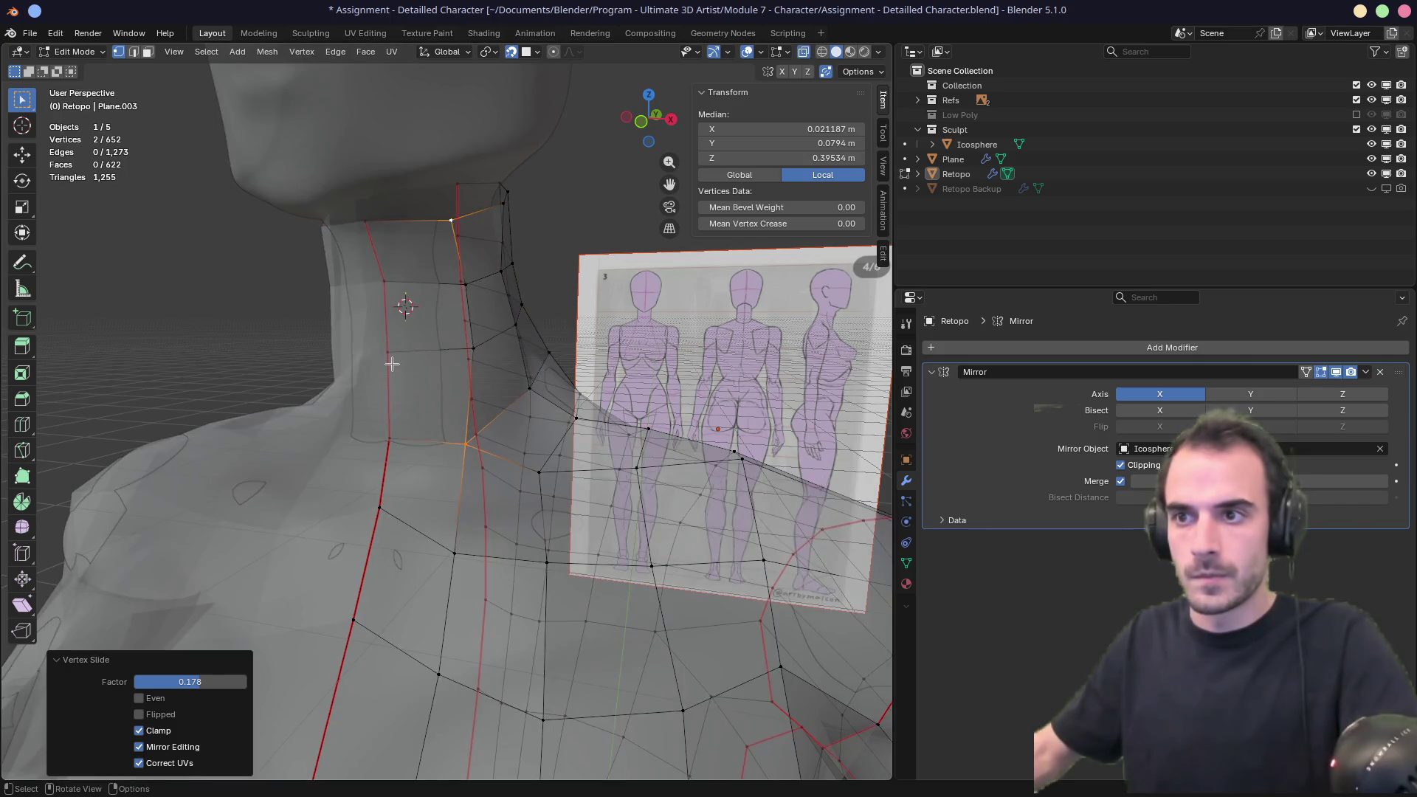
{"action": "left_click", "coordinate": [387, 355]}
{"action": "middle_click_drag", "start_coordinate": [387, 356], "coordinate": [400, 325]}
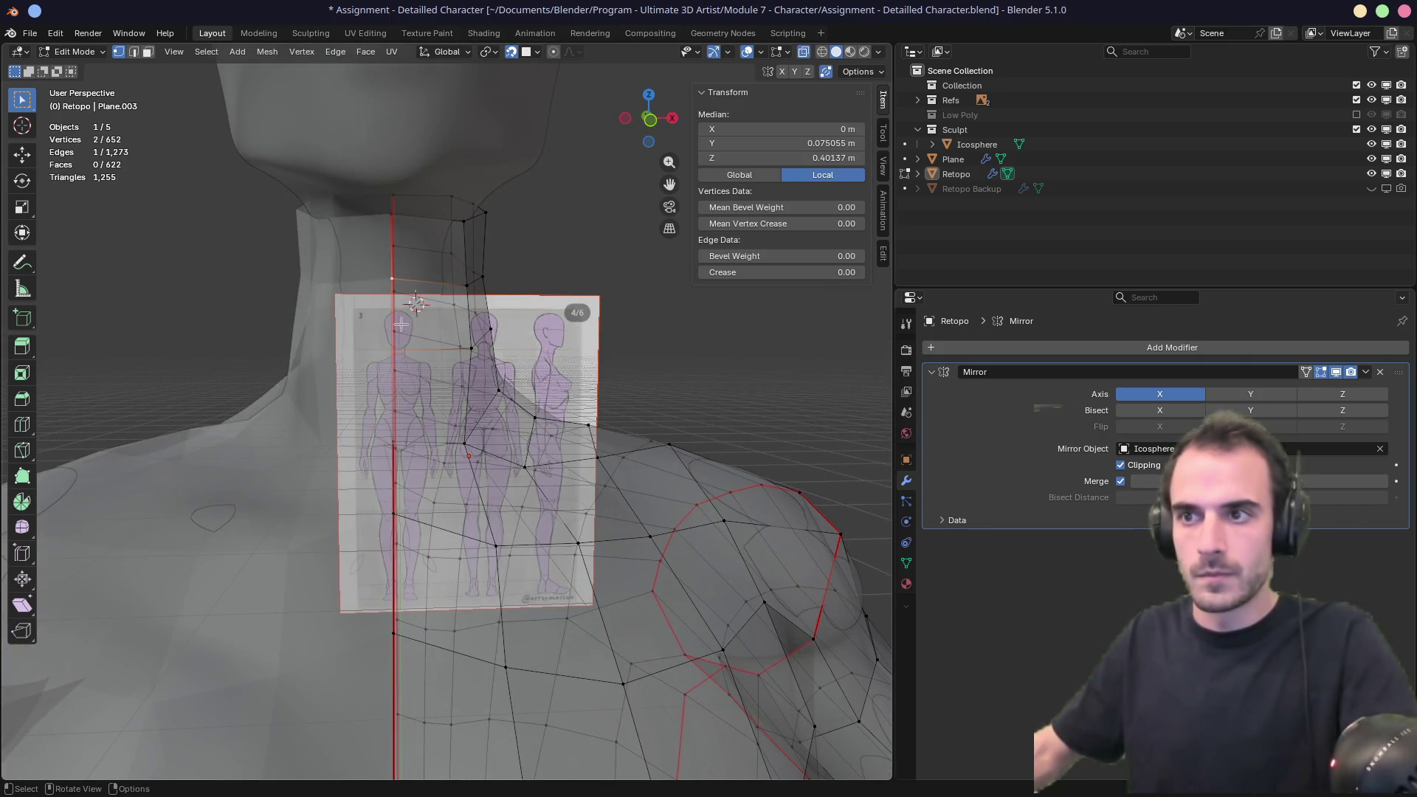
{"action": "key", "text": "g"}
{"action": "left_click", "coordinate": [401, 326]}
{"action": "key", "text": "alt+z"}
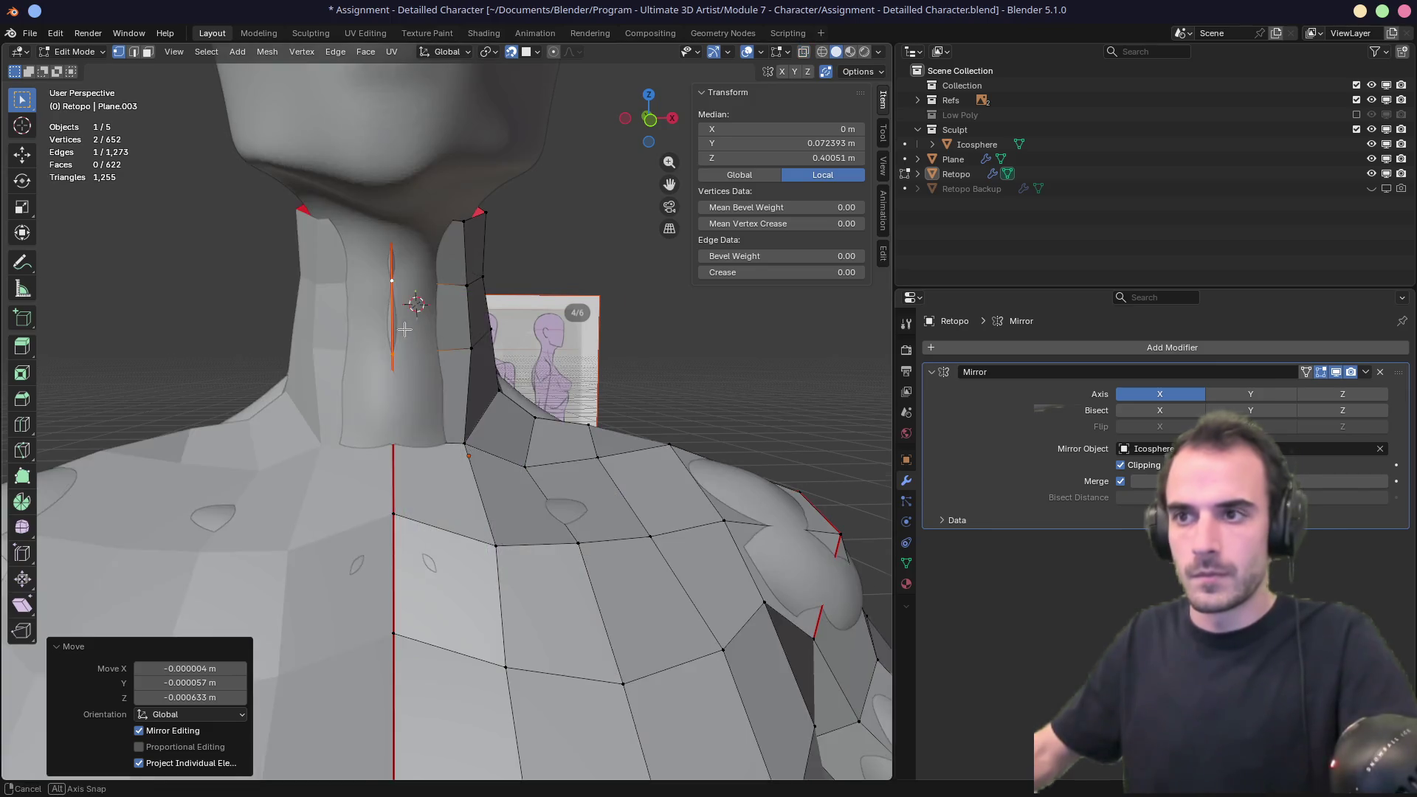
Nudge the centre-seam neck vertex and raise the upper neck-seam vertex.
{"action": "left_click", "coordinate": [464, 443]}
{"action": "key", "text": "g"}
{"action": "key", "text": "g"}
{"action": "left_click", "coordinate": [457, 442]}
{"action": "left_click", "coordinate": [389, 433]}
{"action": "key", "text": "g"}
{"action": "left_click", "coordinate": [398, 441]}
{"action": "left_click_drag", "start_coordinate": [416, 262], "coordinate": [414, 258]}
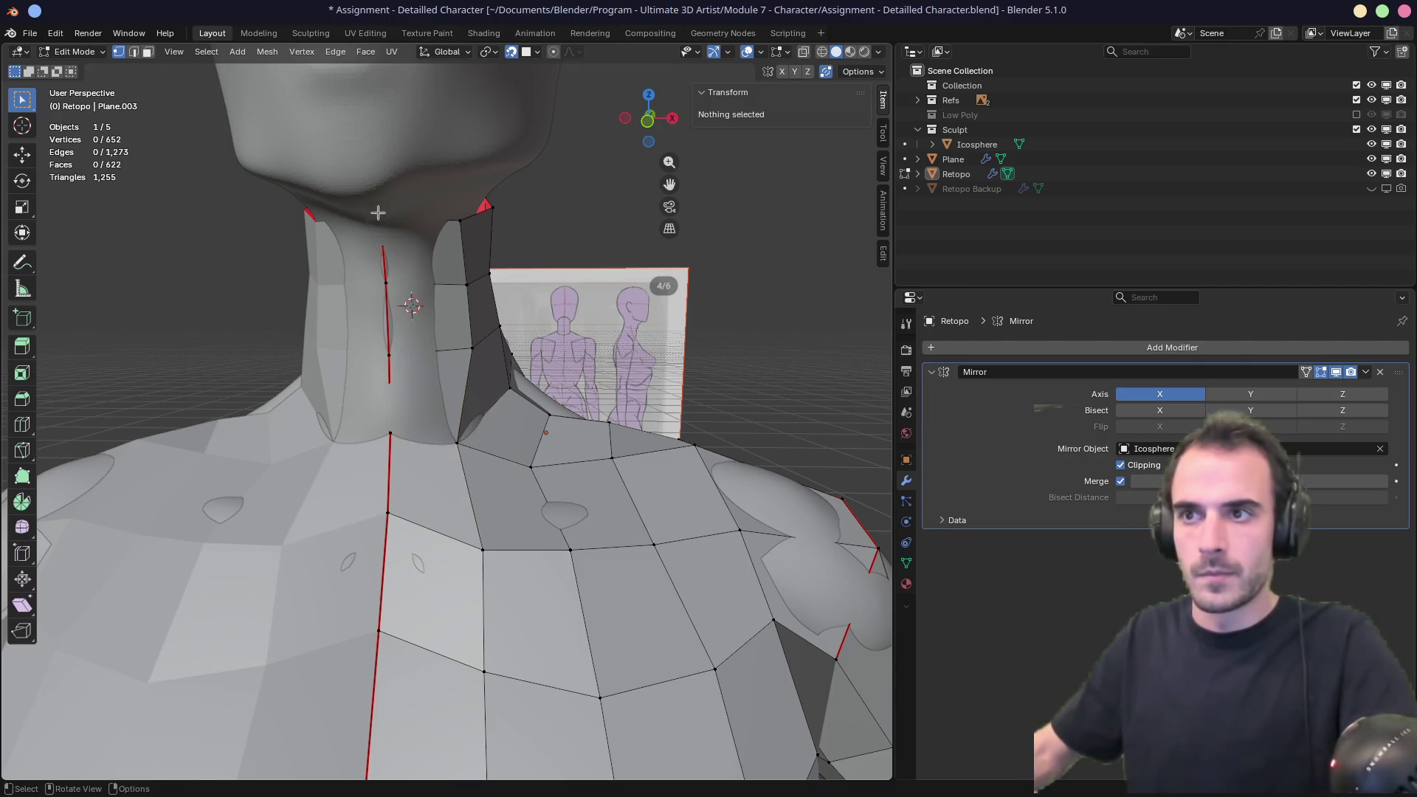
{"action": "key", "text": "g"}
{"action": "left_click", "coordinate": [414, 252]}
Move two neck vertices and the upper neck vertex to follow the sculpt.
{"action": "middle_click_drag", "start_coordinate": [434, 254], "coordinate": [462, 328]}
{"action": "left_click_drag", "start_coordinate": [410, 271], "coordinate": [495, 367]}
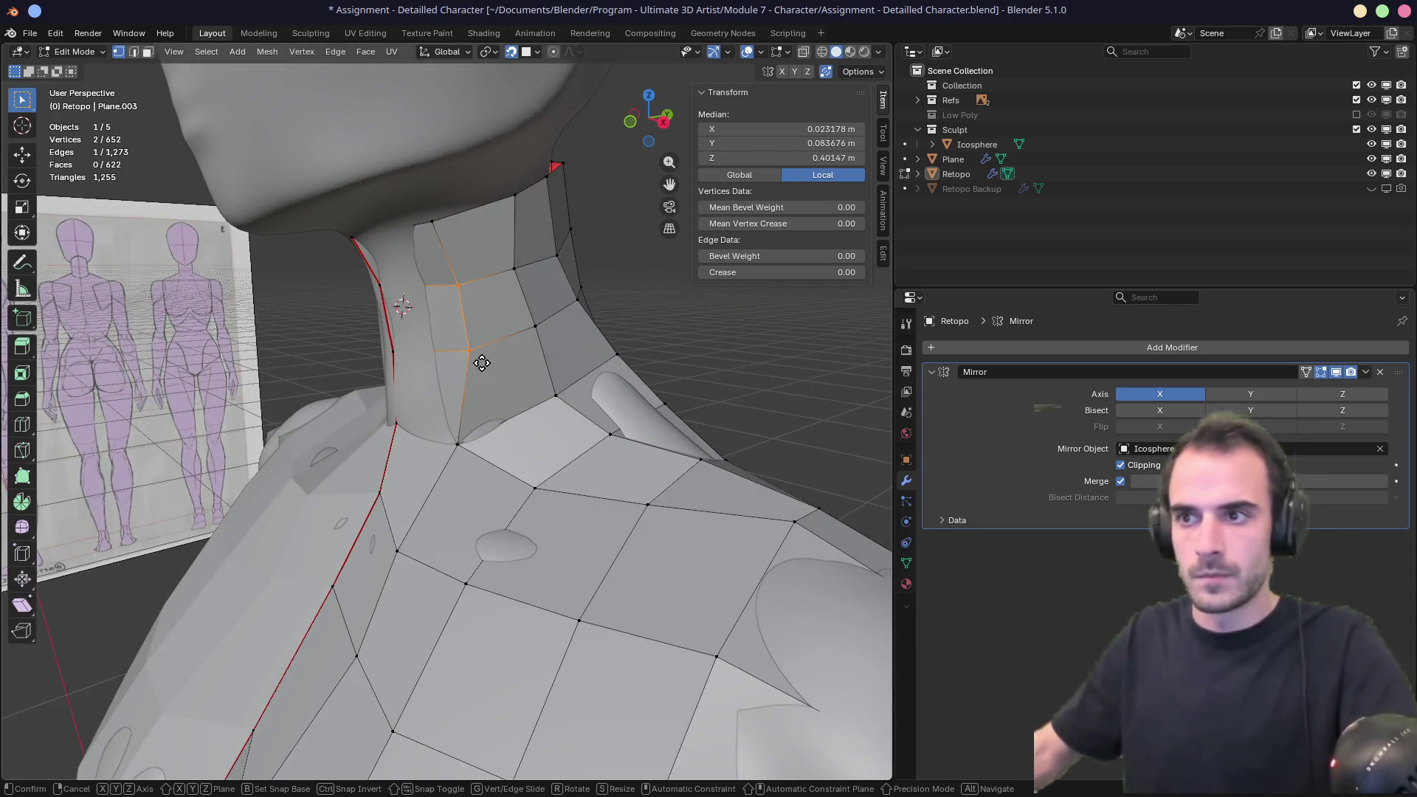
{"action": "left_click", "coordinate": [465, 357]}
{"action": "left_click", "coordinate": [428, 222]}
{"action": "key", "text": "g"}
{"action": "left_click", "coordinate": [443, 248]}
{"action": "middle_click_drag", "start_coordinate": [399, 325], "coordinate": [411, 316]}
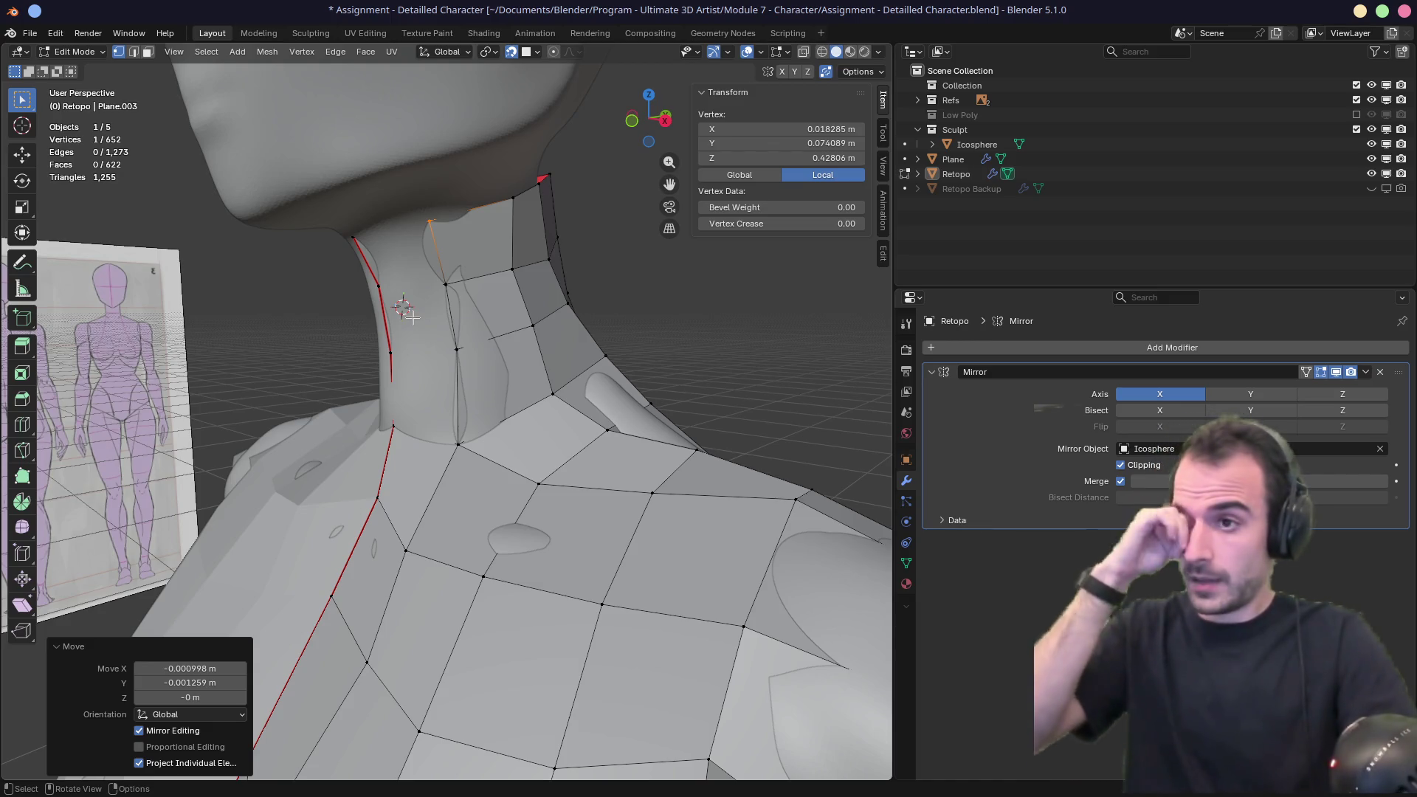
{"action": "scroll", "coordinate": [411, 315], "scroll_direction": "down", "scroll_amount": 5}
{"action": "mouse_move", "coordinate": [411, 316]}
{"action": "middle_mouse_down"}
{"action": "mouse_move", "coordinate": [307, 291]}
{"action": "mouse_move", "coordinate": [391, 272]}
{"action": "mouse_move", "coordinate": [490, 278]}
{"action": "middle_mouse_up"}
Save the file and frame the whole figure in view.
{"action": "key", "text": "ctrl+s"}
{"action": "scroll", "coordinate": [490, 278], "scroll_direction": "down", "scroll_amount": 5}
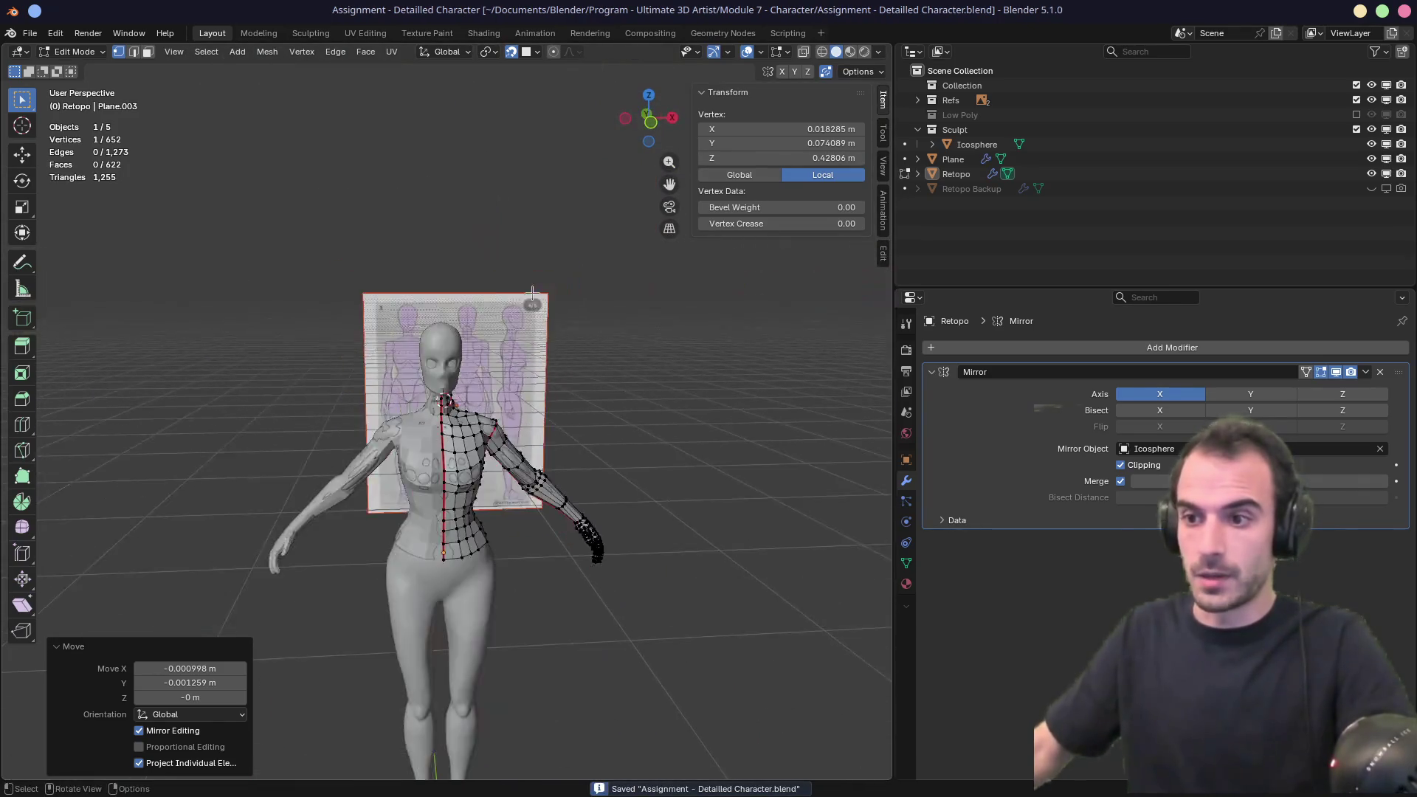
{"action": "scroll", "coordinate": [459, 481], "scroll_direction": "up", "scroll_amount": 2}
{"action": "middle_click_drag", "start_coordinate": [458, 480], "coordinate": [466, 470]}
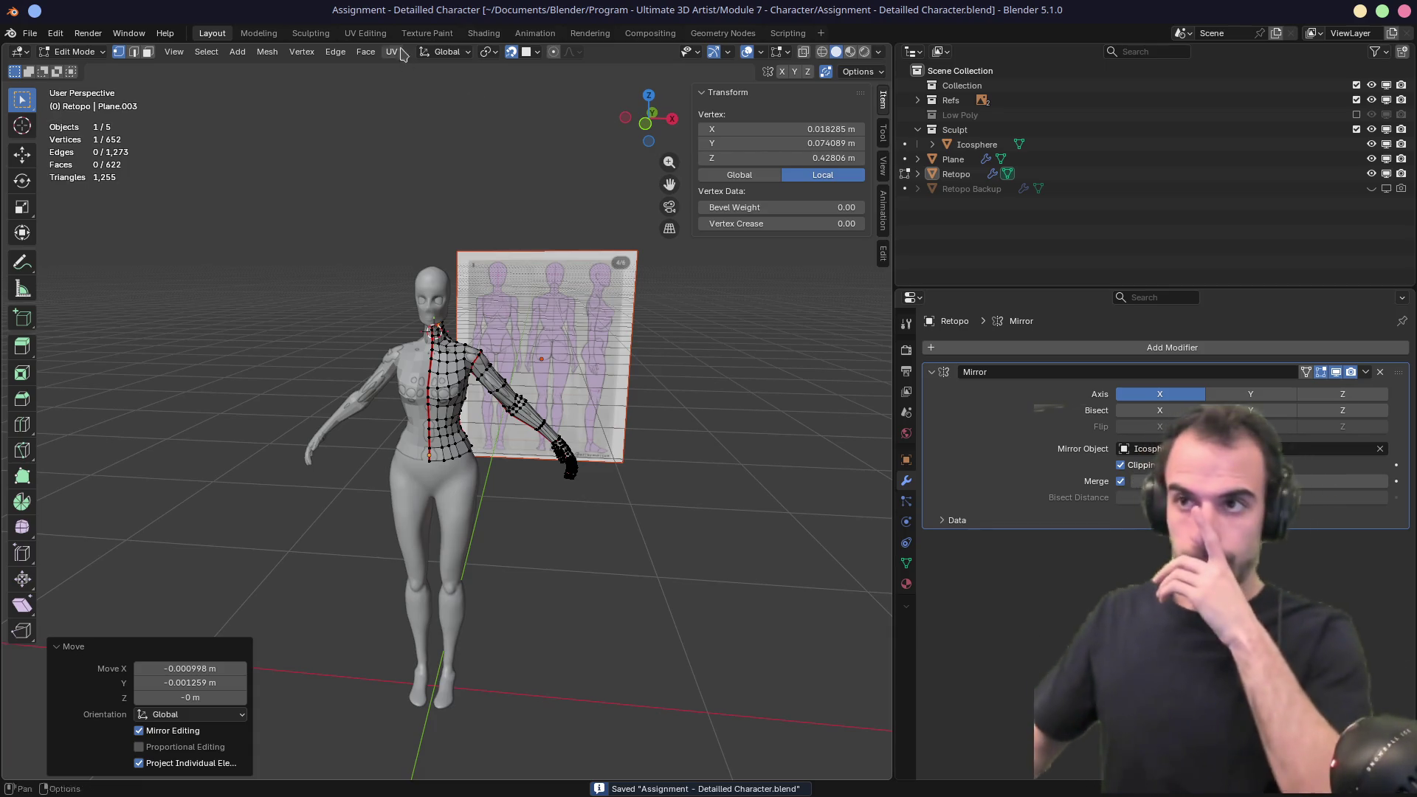
In the UV Editing workspace, unwrap the entire Retopo mesh Angle Based.
{"action": "left_click", "coordinate": [375, 34]}
{"action": "scroll", "coordinate": [870, 432], "scroll_direction": "up", "scroll_amount": 8}
{"action": "mouse_move", "coordinate": [694, 405]}
{"action": "middle_mouse_down"}
{"action": "mouse_move", "coordinate": [1050, 405]}
{"action": "mouse_move", "coordinate": [895, 381]}
{"action": "mouse_move", "coordinate": [763, 405]}
{"action": "middle_mouse_up"}
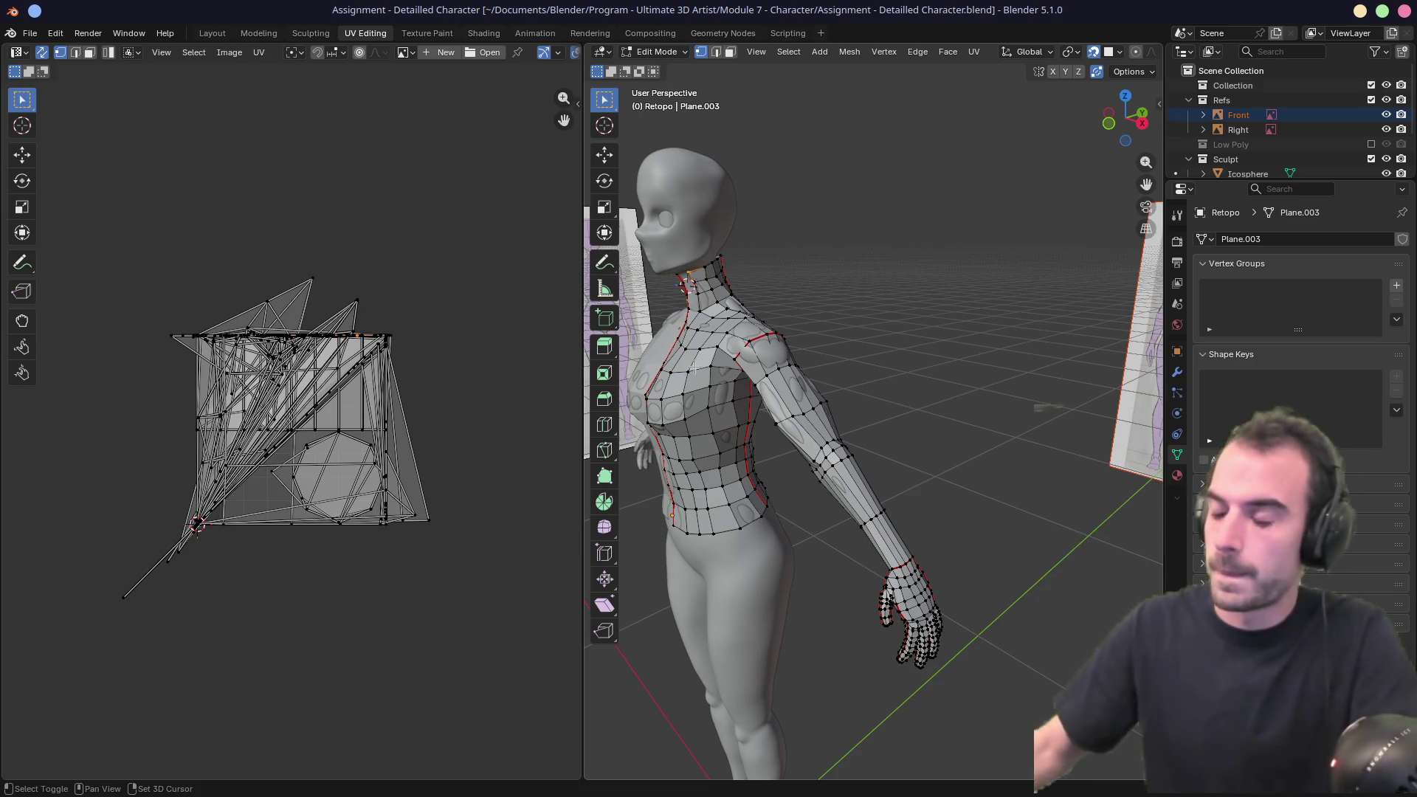
{"action": "middle_click_drag", "start_coordinate": [694, 367], "coordinate": [788, 361]}
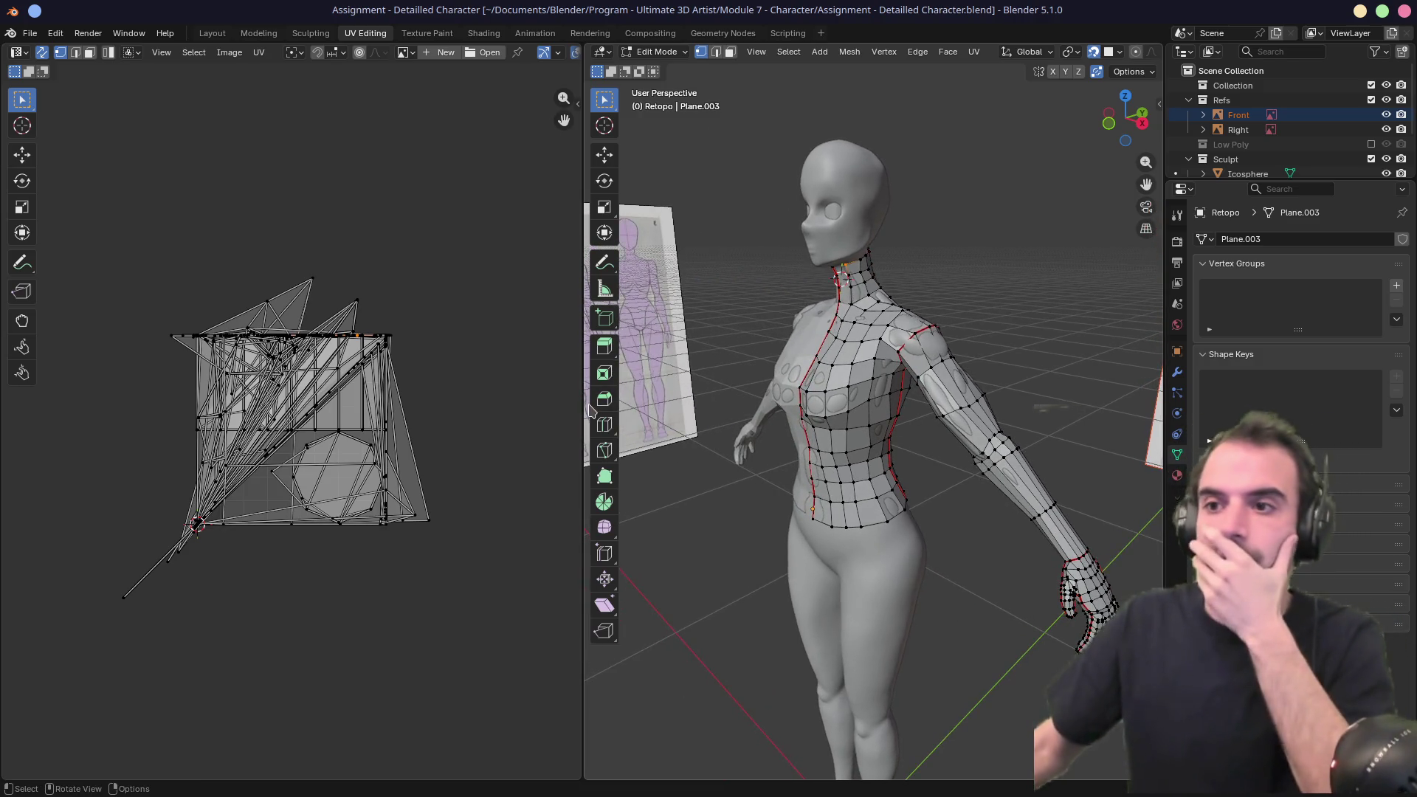
{"action": "key", "text": "a"}
{"action": "key", "text": "u"}
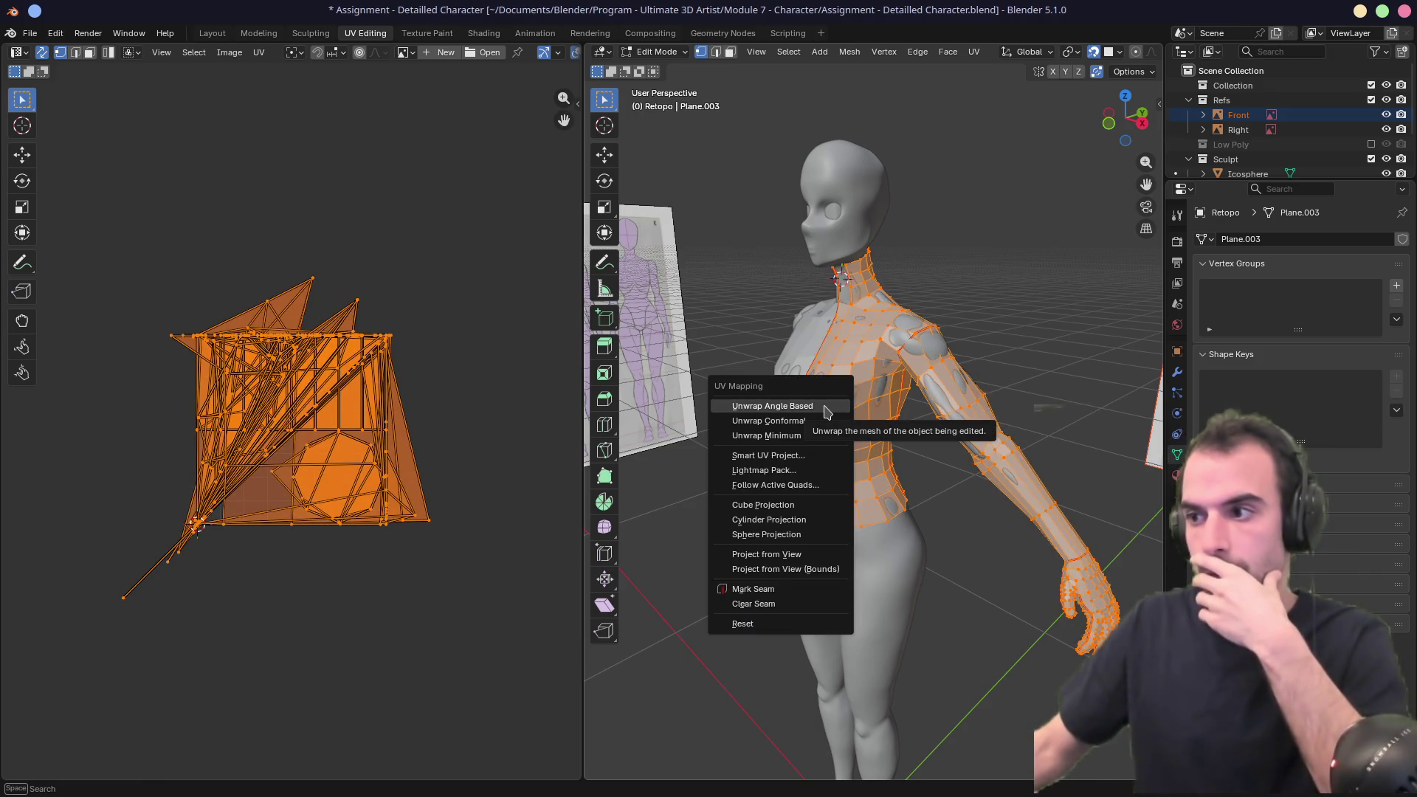
{"action": "left_click", "coordinate": [772, 406]}
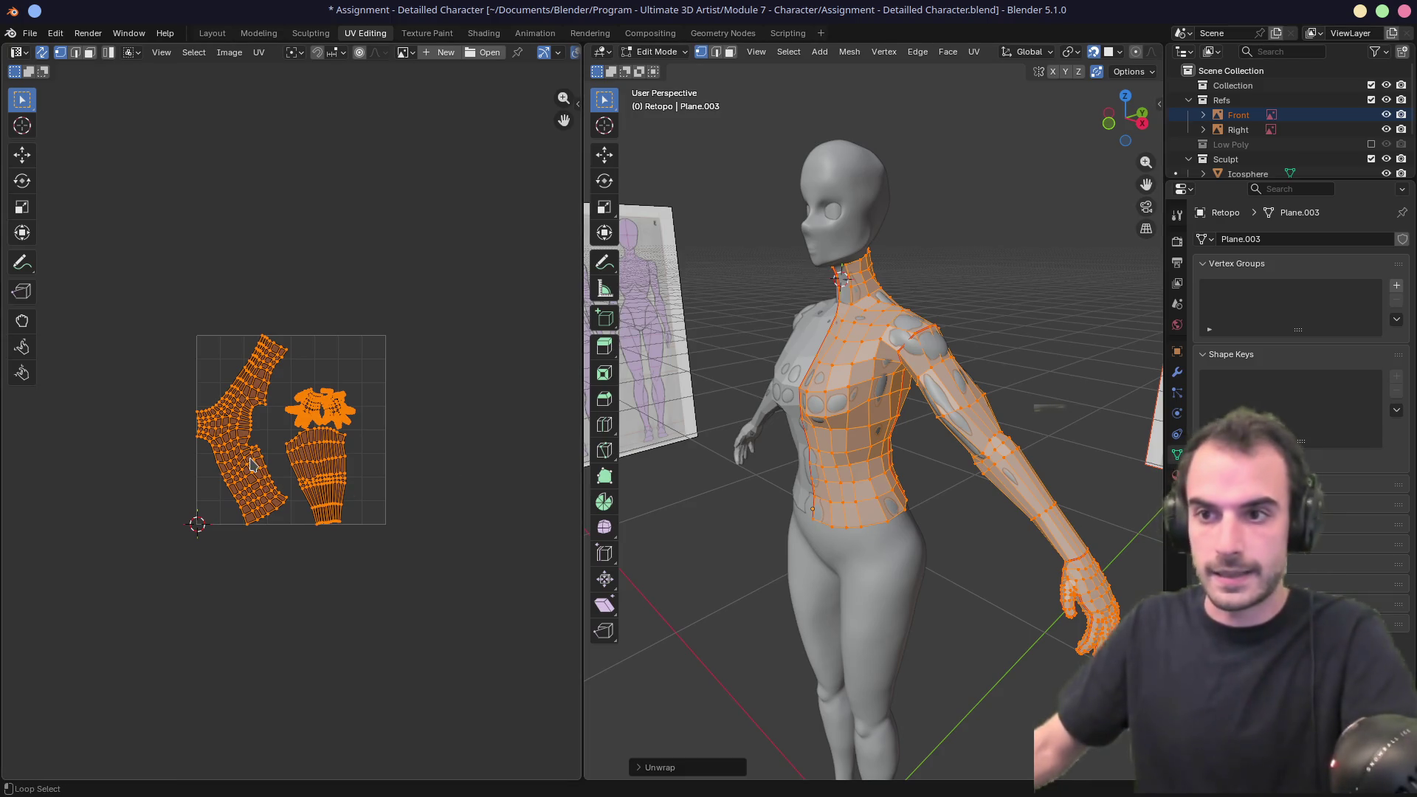
Centre the torso, arm and hand UV islands and orbit to a side view of the torso.
{"action": "scroll", "coordinate": [253, 465], "scroll_direction": "up", "scroll_amount": 4}
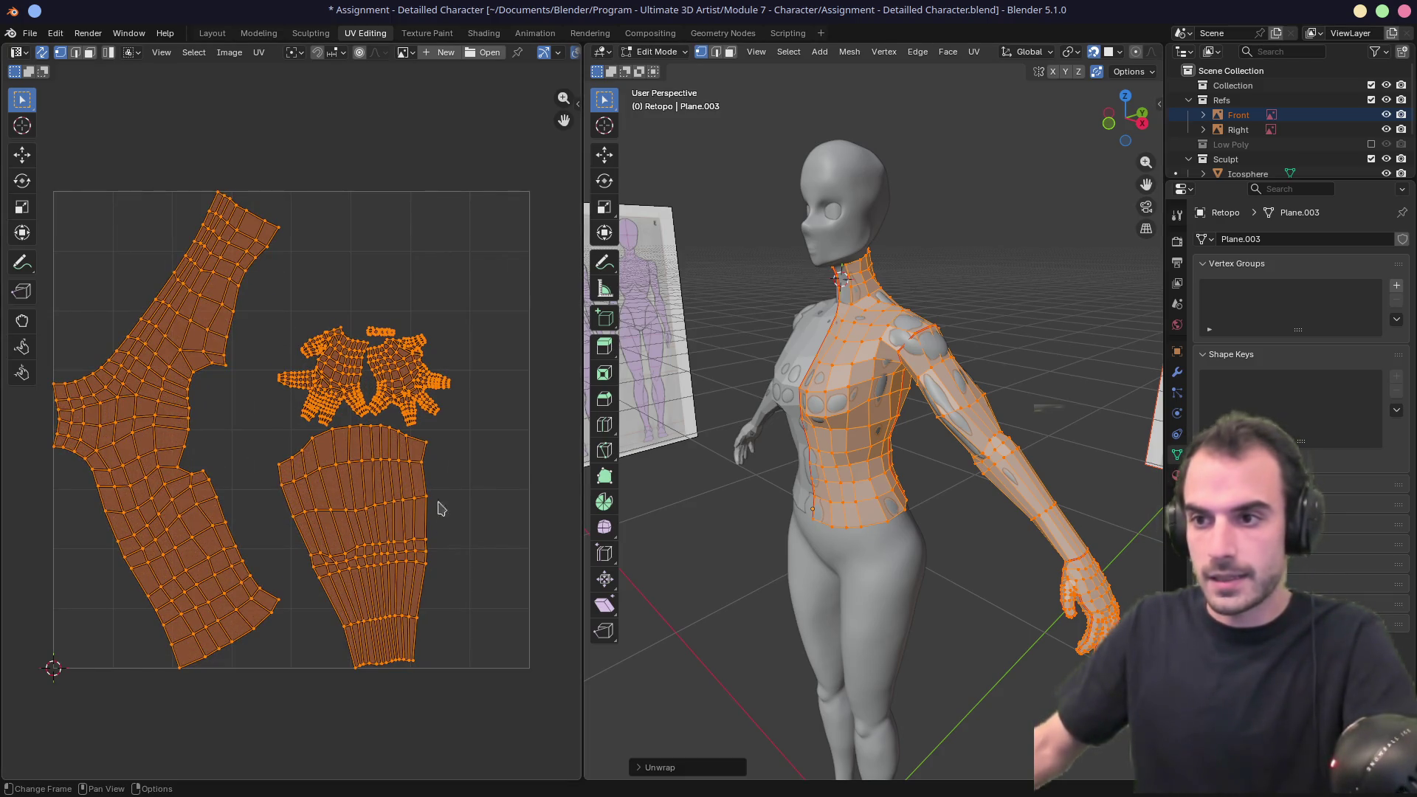
{"action": "scroll", "coordinate": [331, 394], "scroll_direction": "up", "scroll_amount": 4}
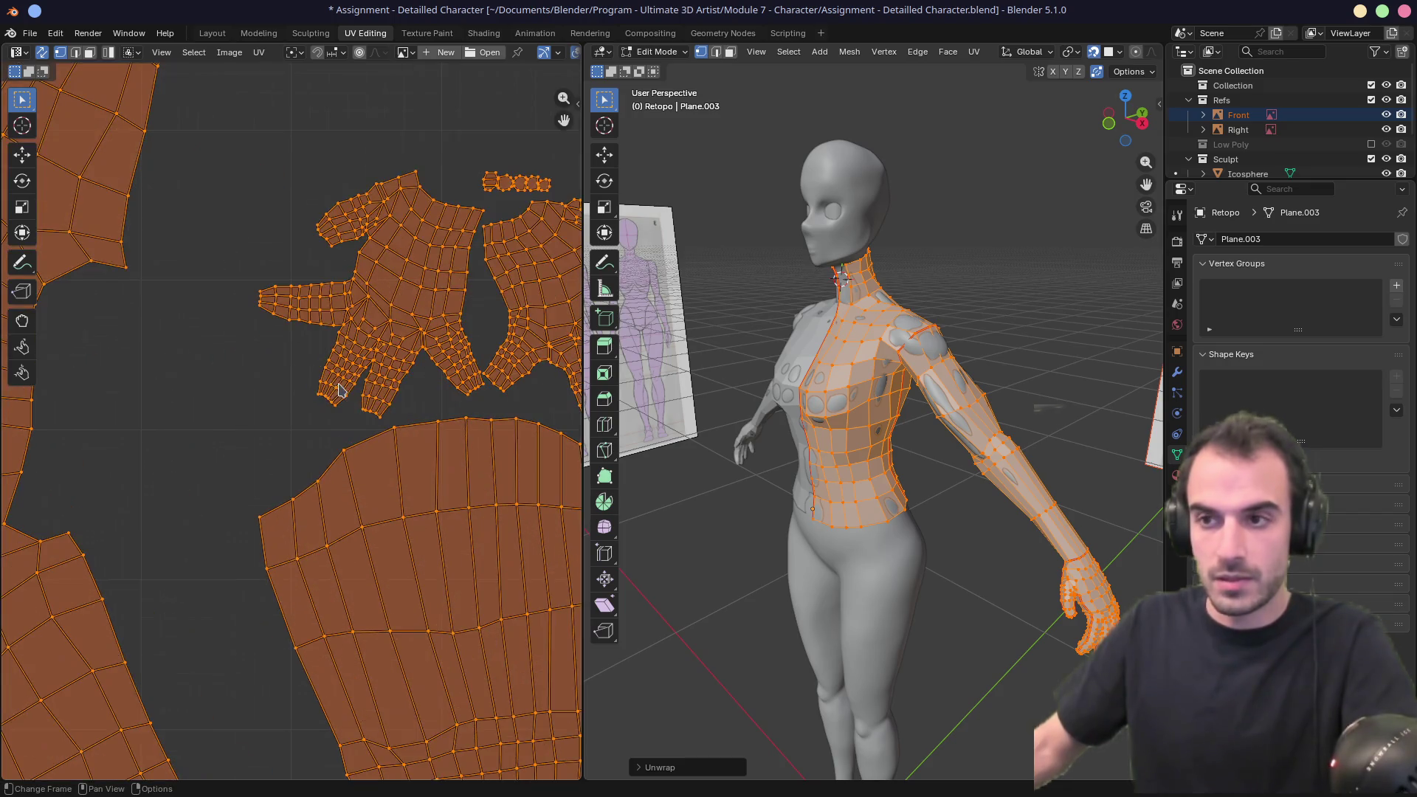
{"action": "scroll", "coordinate": [320, 319], "scroll_direction": "down", "scroll_amount": 2}
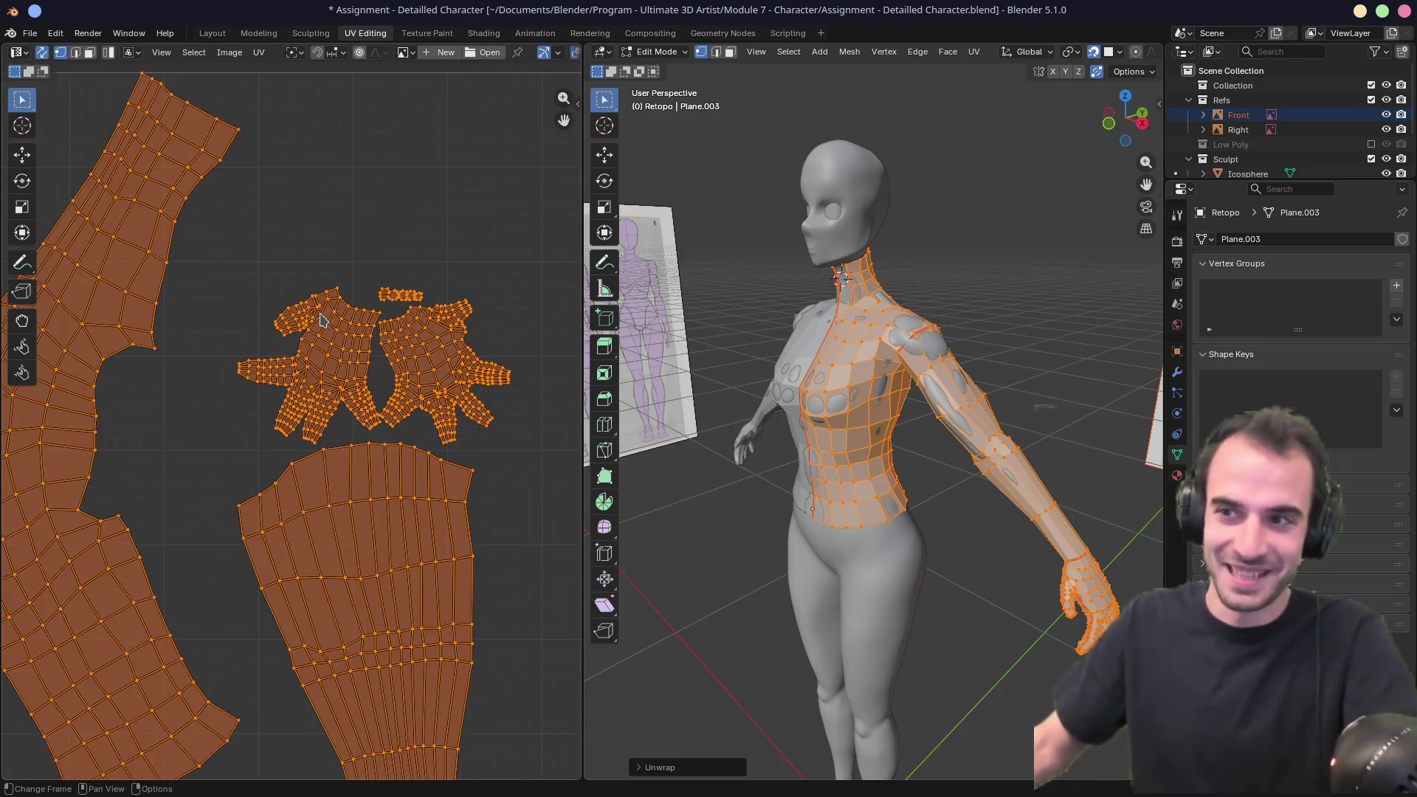
{"action": "scroll", "coordinate": [380, 288], "scroll_direction": "up", "scroll_amount": 5}
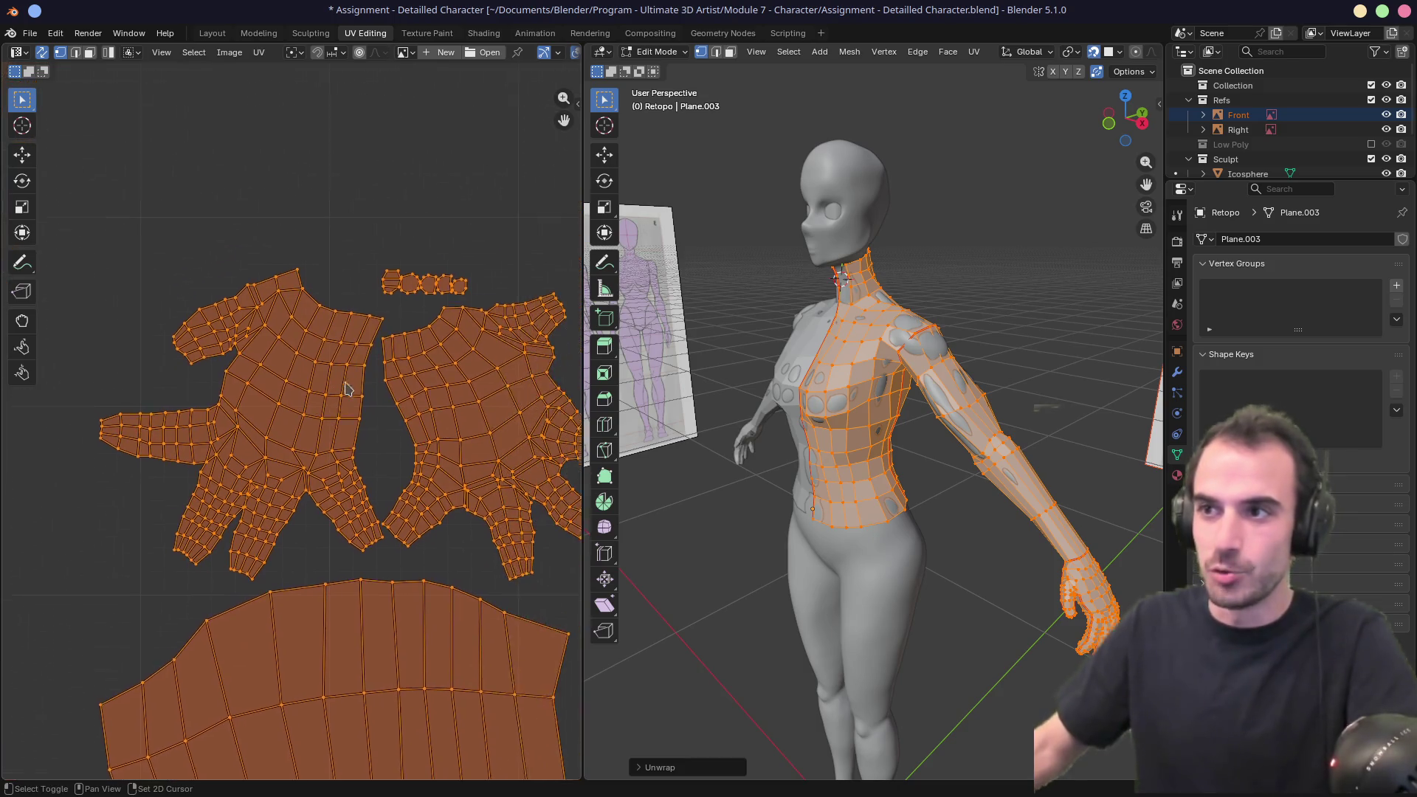
{"action": "scroll", "coordinate": [361, 354], "scroll_direction": "down", "scroll_amount": 5}
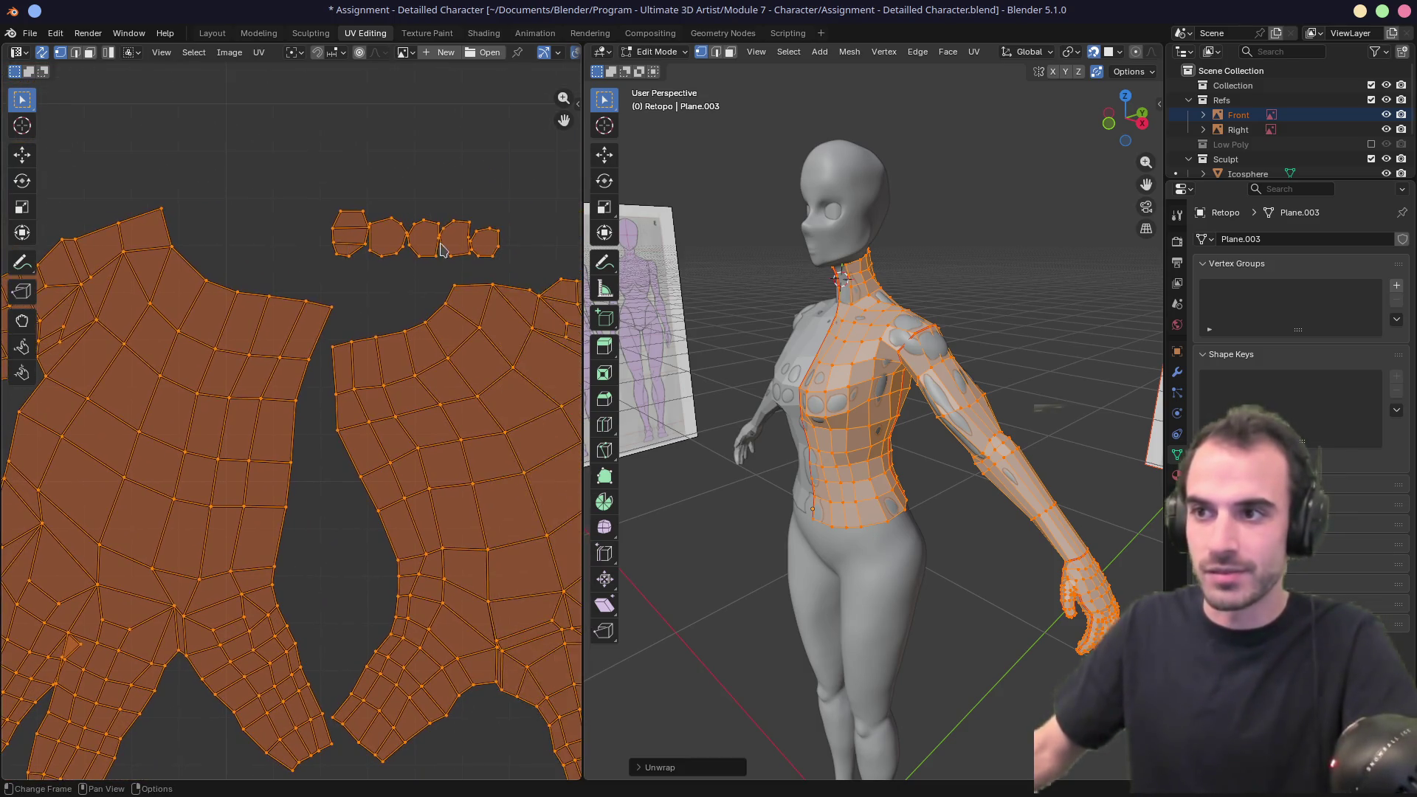
{"action": "middle_click_drag", "start_coordinate": [334, 386], "coordinate": [553, 345]}
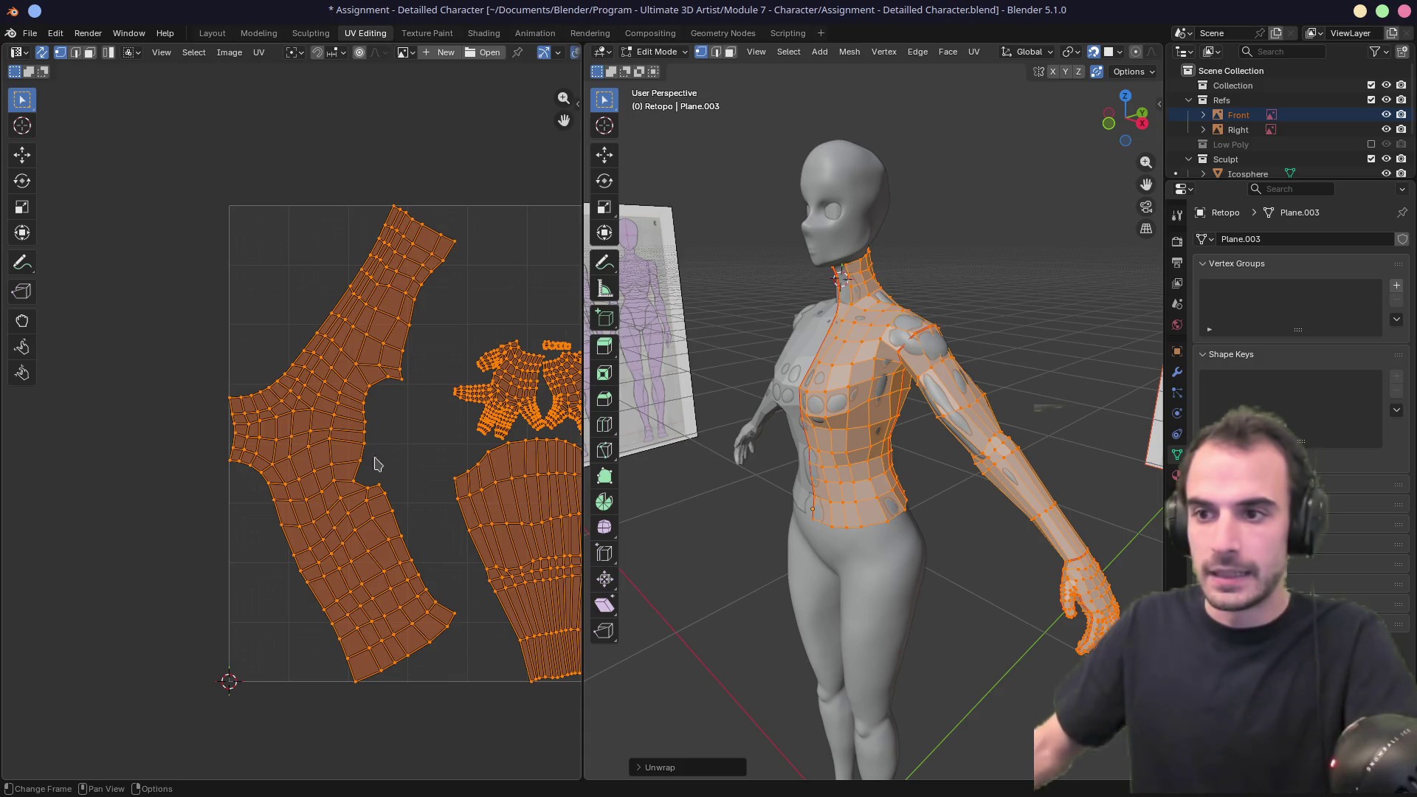
{"action": "mouse_move", "coordinate": [886, 413]}
{"action": "middle_mouse_down"}
{"action": "mouse_move", "coordinate": [684, 411]}
{"action": "mouse_move", "coordinate": [730, 418]}
{"action": "mouse_move", "coordinate": [710, 418]}
{"action": "mouse_move", "coordinate": [711, 373]}
{"action": "mouse_move", "coordinate": [696, 379]}
{"action": "mouse_move", "coordinate": [923, 392]}
{"action": "mouse_move", "coordinate": [860, 382]}
{"action": "mouse_move", "coordinate": [980, 332]}
{"action": "mouse_move", "coordinate": [842, 411]}
{"action": "mouse_move", "coordinate": [893, 398]}
{"action": "middle_mouse_up"}
{"action": "mouse_move", "coordinate": [649, 443]}
{"action": "middle_mouse_down"}
{"action": "mouse_move", "coordinate": [782, 469]}
{"action": "mouse_move", "coordinate": [886, 396]}
{"action": "mouse_move", "coordinate": [933, 427]}
{"action": "mouse_move", "coordinate": [838, 474]}
{"action": "mouse_move", "coordinate": [862, 402]}
{"action": "mouse_move", "coordinate": [846, 426]}
{"action": "middle_mouse_up"}
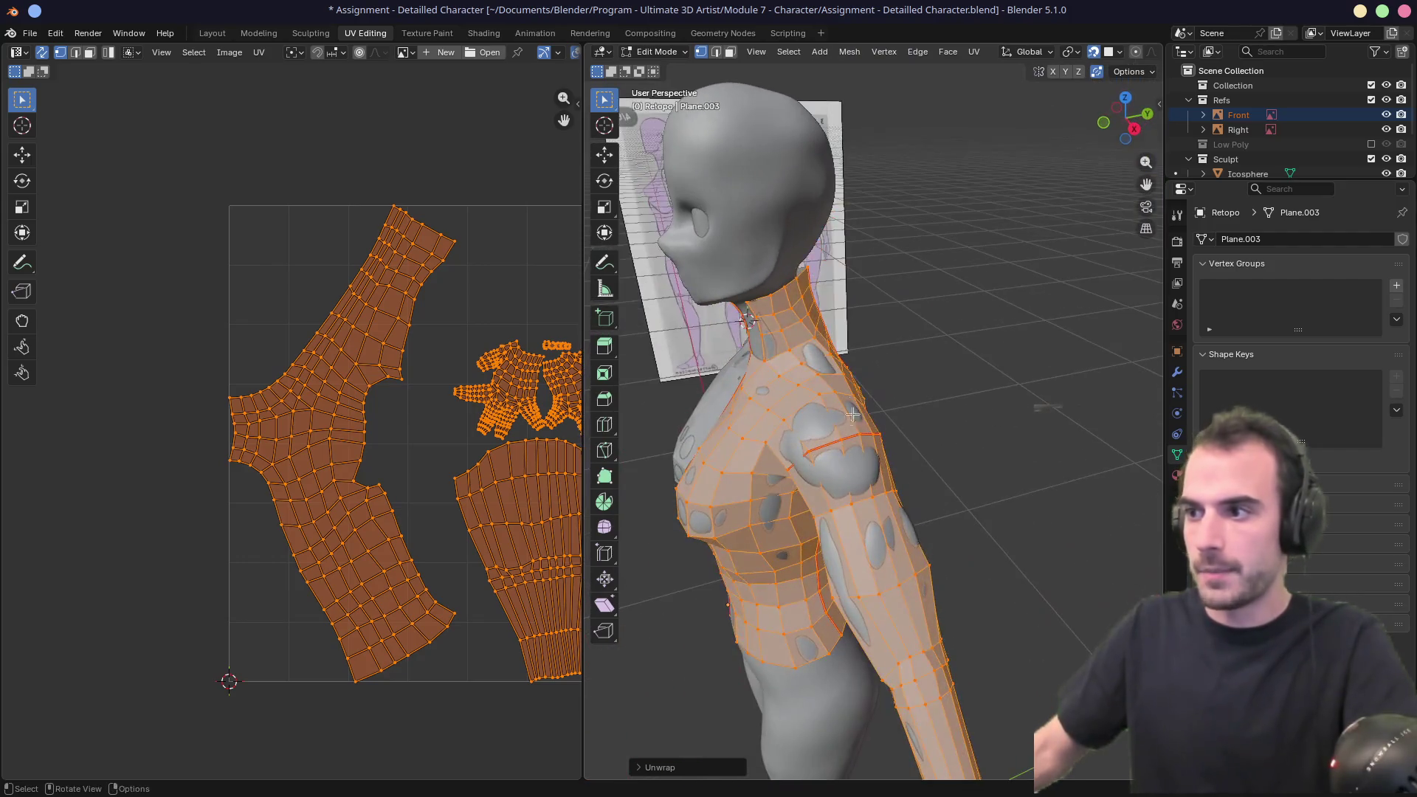
Select a shortest edge path running from the shoulder up to the neck.
{"action": "middle_click_drag", "start_coordinate": [799, 365], "coordinate": [798, 458]}
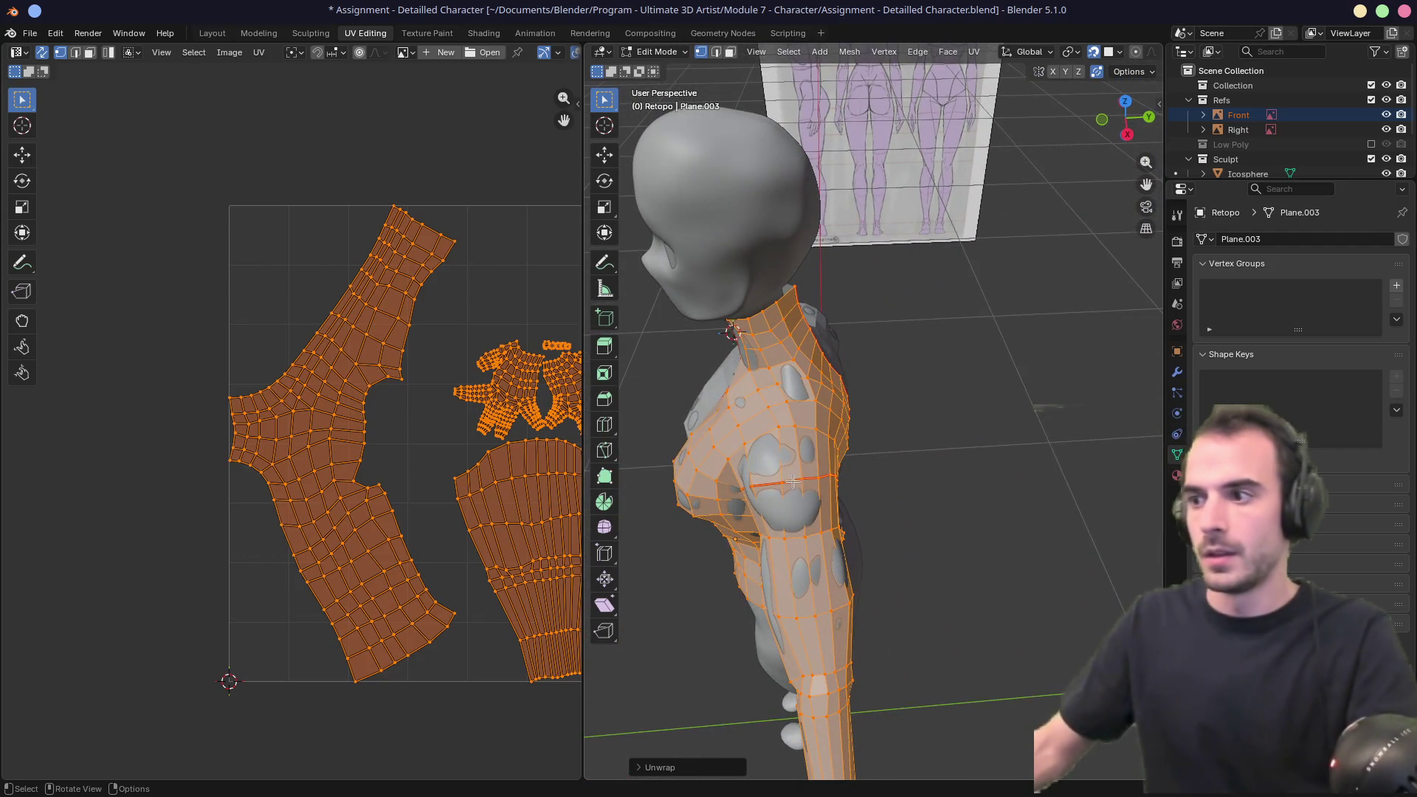
{"action": "left_click", "coordinate": [797, 458]}
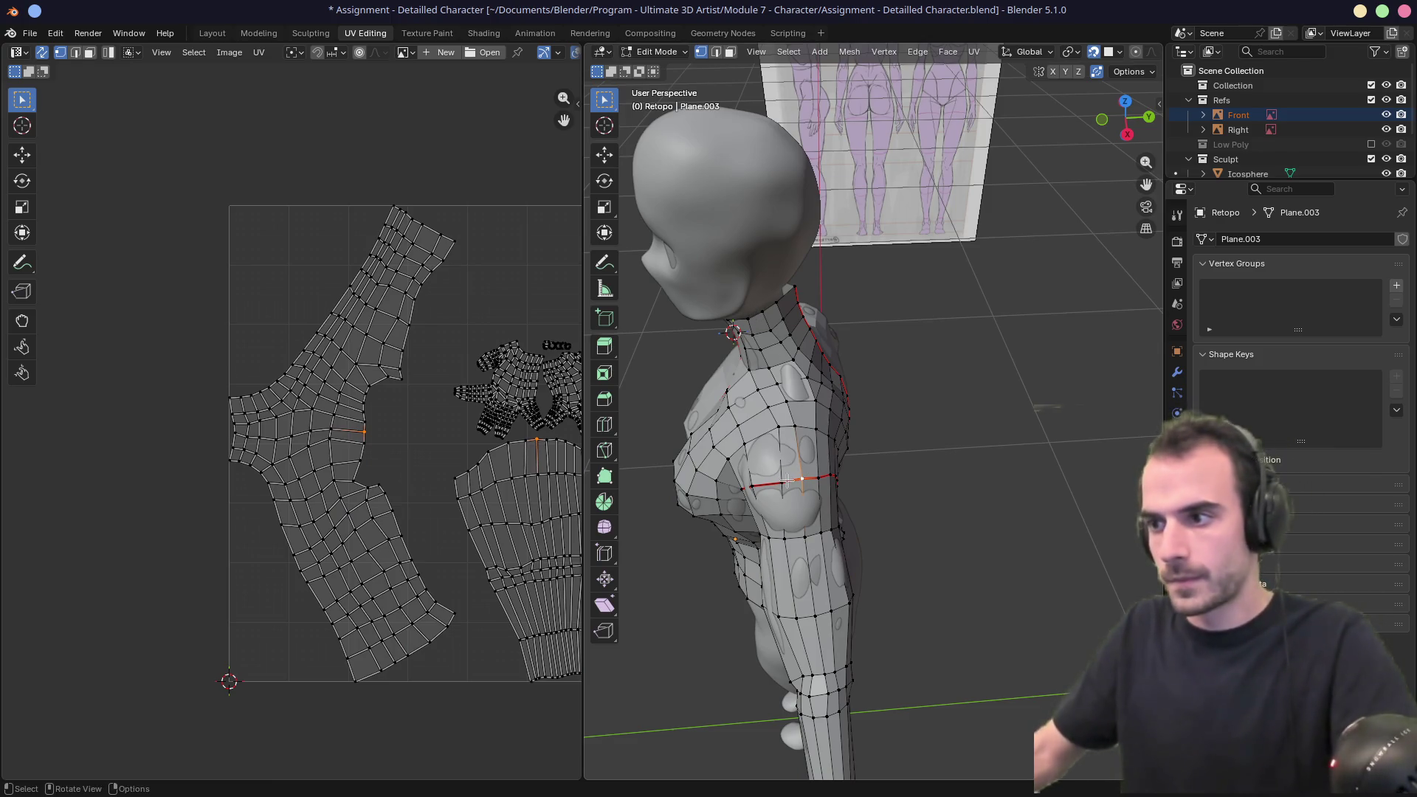
{"action": "left_click", "coordinate": [754, 314], "text": "ctrl"}
{"action": "mouse_move", "coordinate": [754, 315]}
{"action": "middle_mouse_down"}
{"action": "mouse_move", "coordinate": [789, 344]}
{"action": "mouse_move", "coordinate": [775, 336]}
{"action": "middle_mouse_up"}
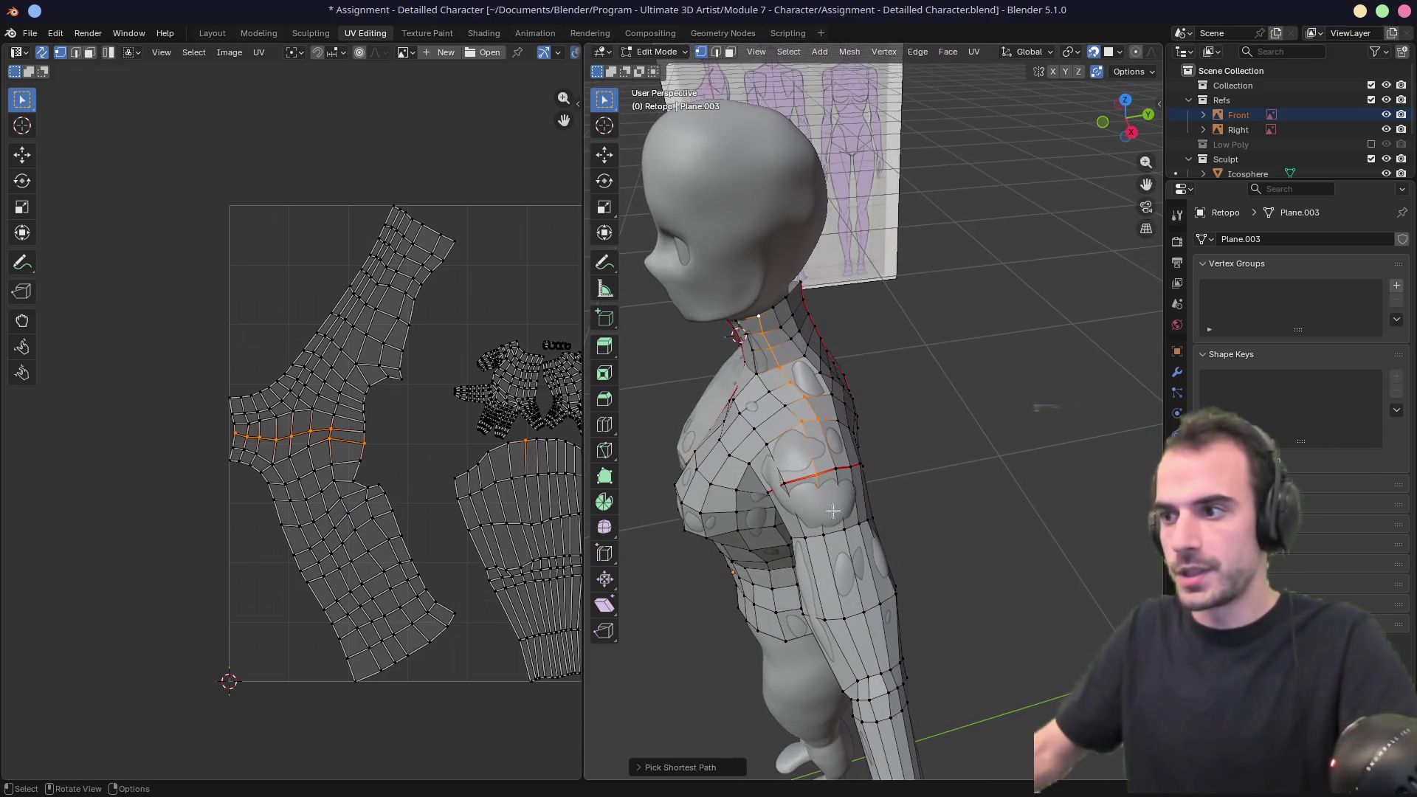
{"action": "key", "text": "ctrl+z"}
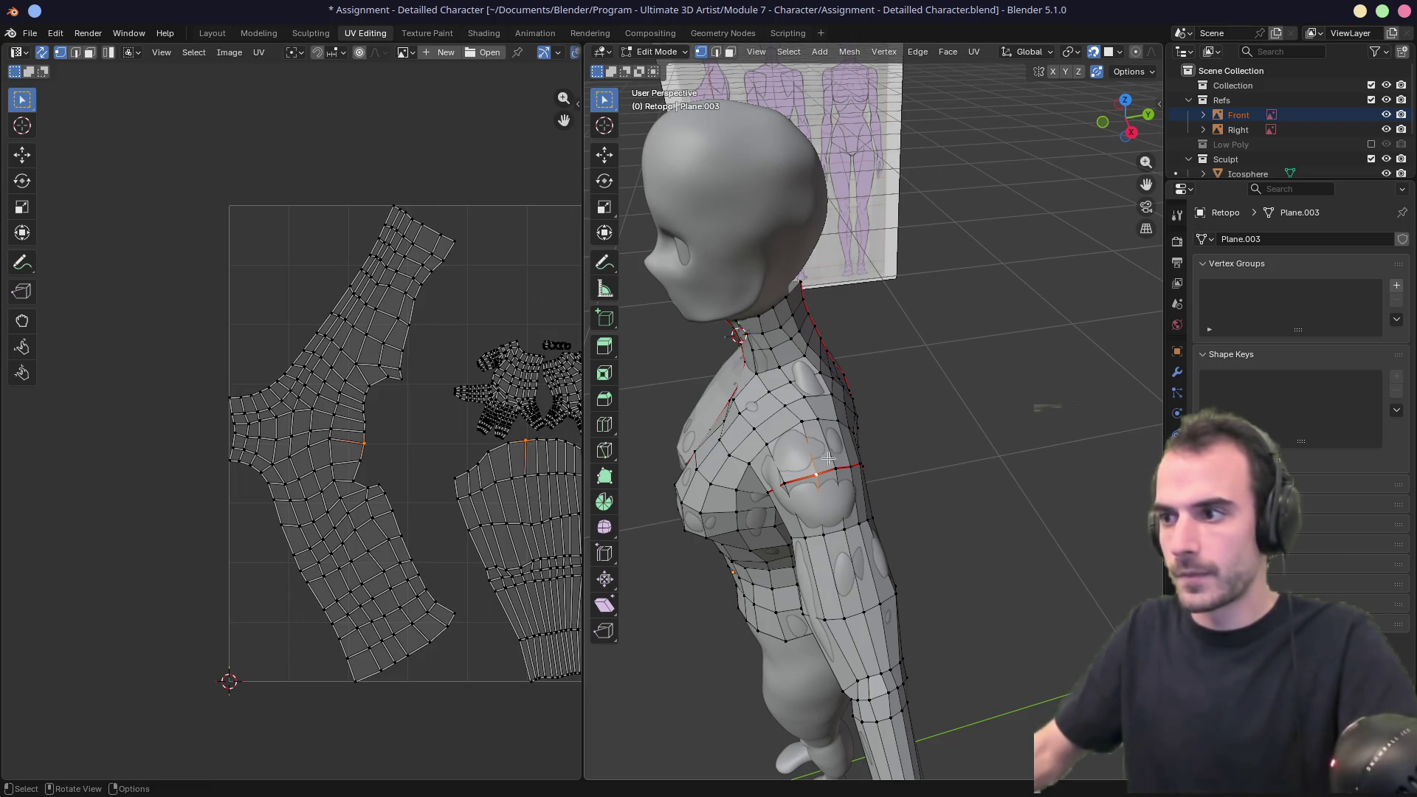
{"action": "left_click", "coordinate": [832, 466]}
{"action": "left_click", "coordinate": [758, 315], "text": "ctrl"}
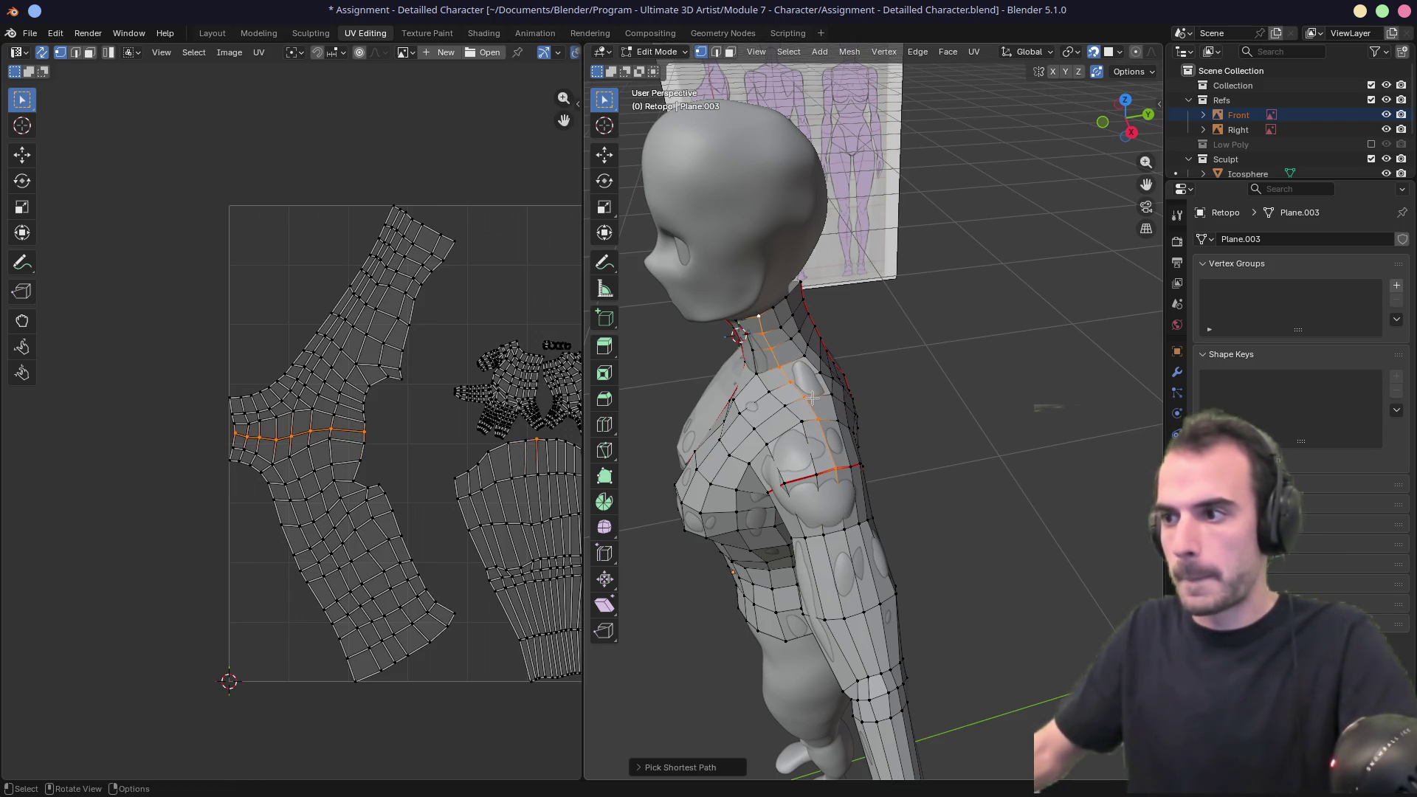
{"action": "middle_click_drag", "start_coordinate": [757, 315], "coordinate": [766, 395]}
Mark the selected shoulder-to-neck edges as a seam.
{"action": "right_click", "coordinate": [766, 395]}
{"action": "key", "text": "Escape"}
{"action": "key", "text": "2"}
{"action": "right_click", "coordinate": [766, 395]}
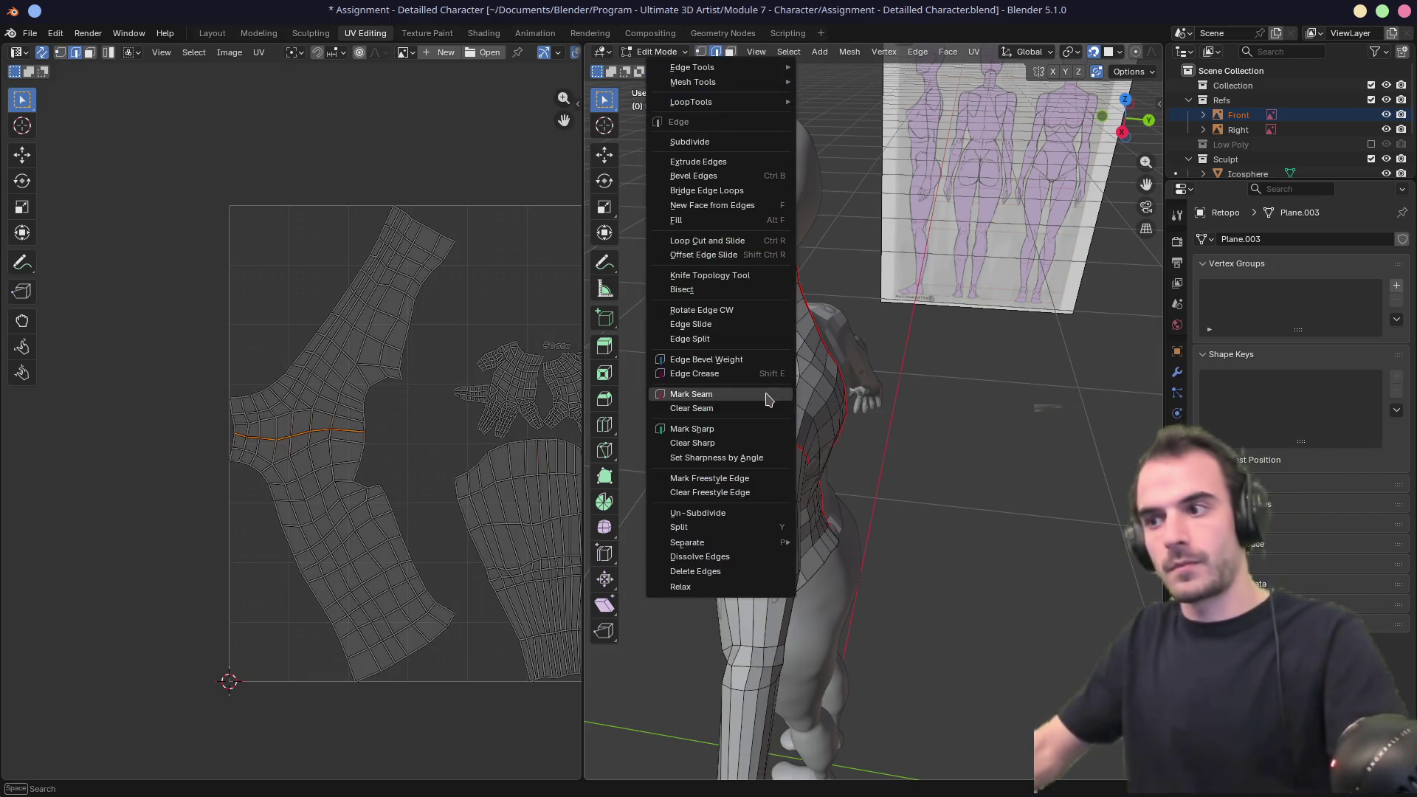
{"action": "left_click", "coordinate": [767, 397]}
Re-unwrap the whole mesh Angle Based into separate torso, arm and hand islands.
{"action": "key", "text": "a"}
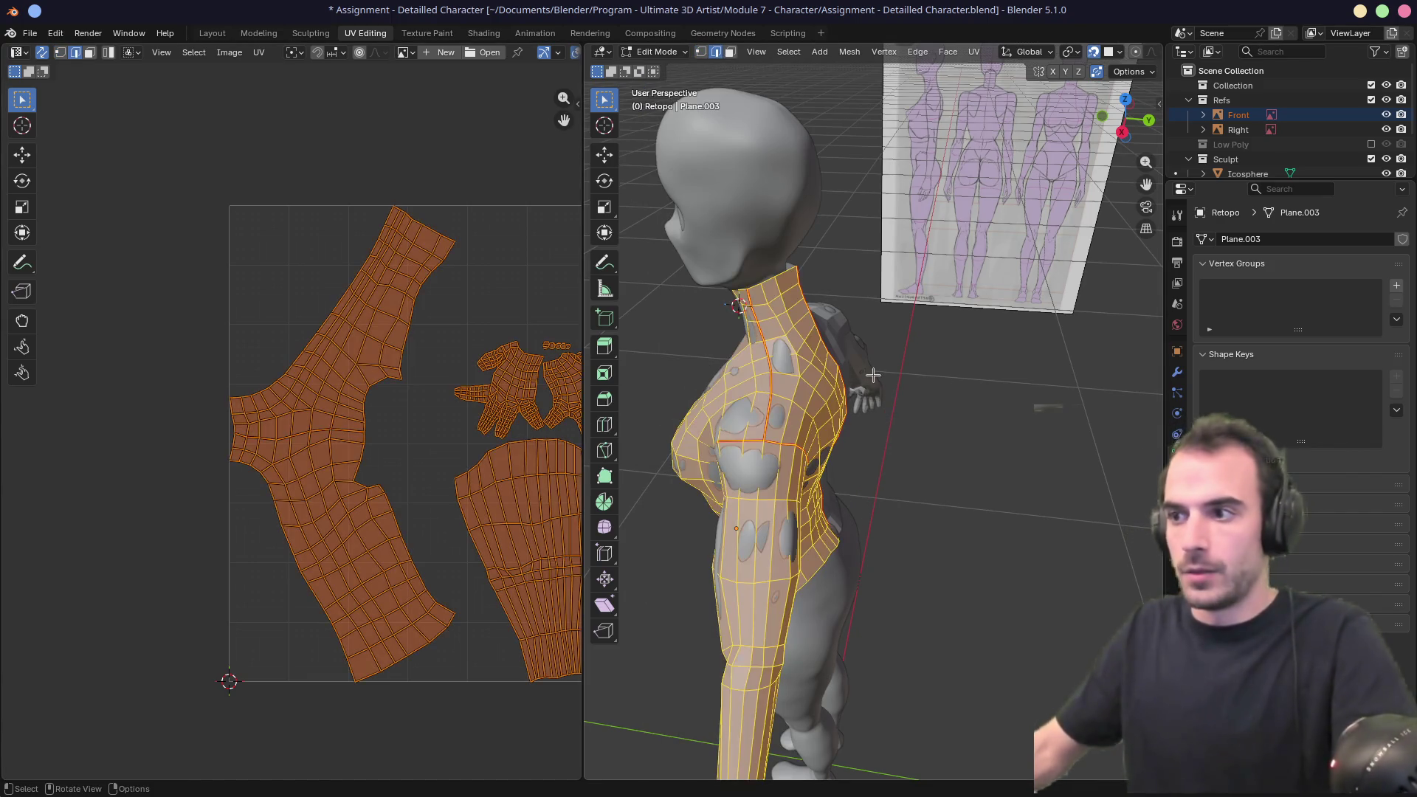
{"action": "key", "text": "u"}
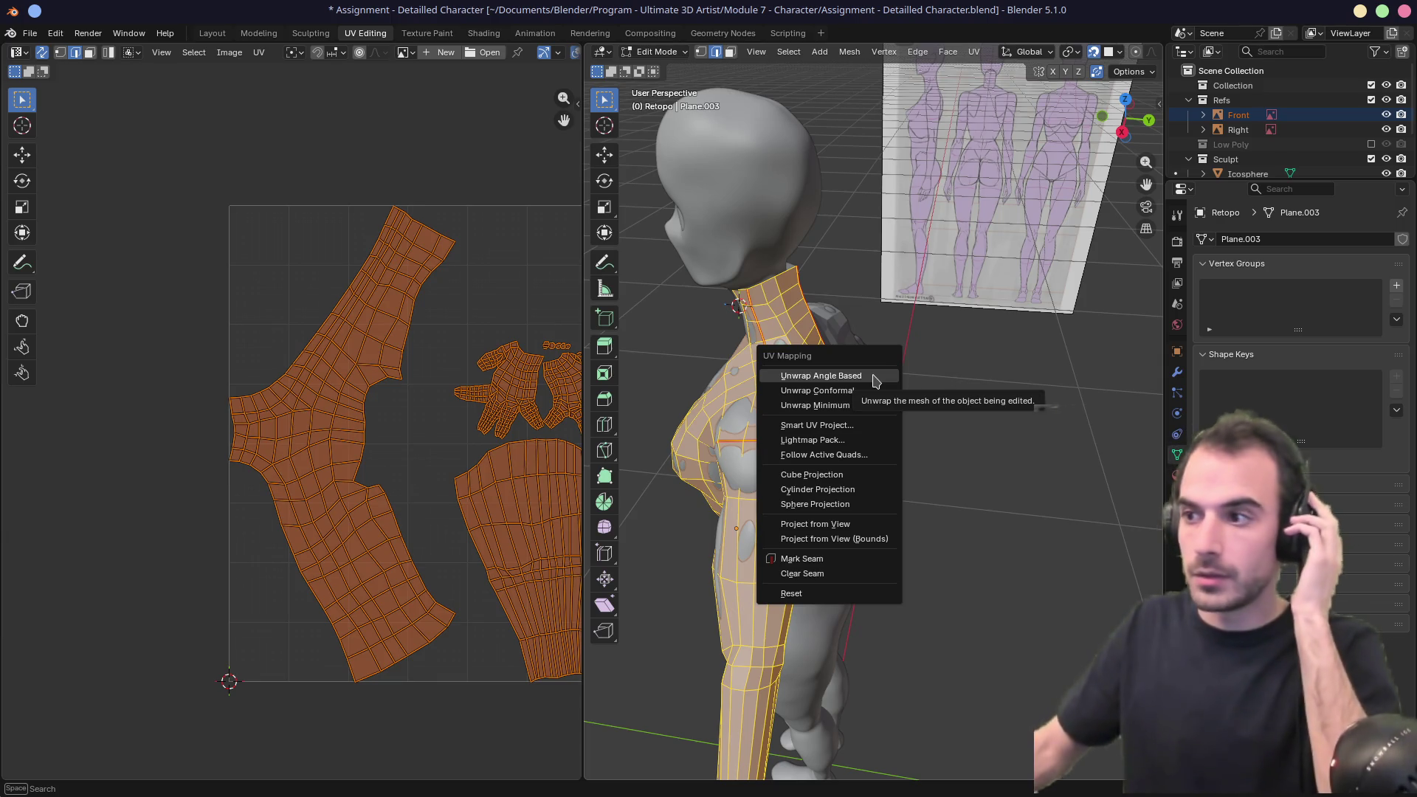
{"action": "left_click", "coordinate": [820, 375]}
{"action": "scroll", "coordinate": [472, 404], "scroll_direction": "down", "scroll_amount": 2}
{"action": "mouse_move", "coordinate": [469, 395]}
{"action": "middle_mouse_down"}
{"action": "mouse_move", "coordinate": [266, 405]}
{"action": "mouse_move", "coordinate": [285, 408]}
{"action": "middle_mouse_up"}
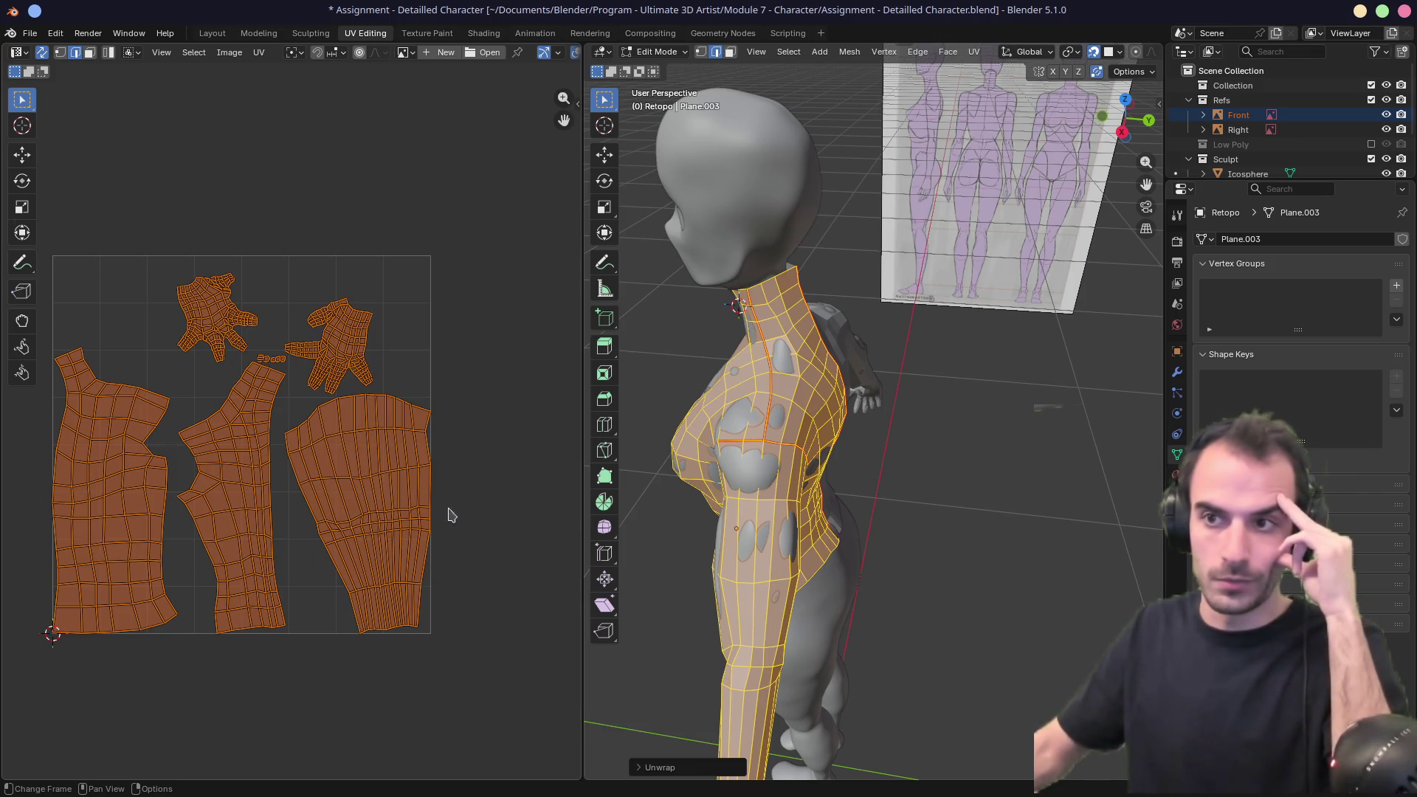
{"action": "middle_click_drag", "start_coordinate": [753, 442], "coordinate": [833, 438]}
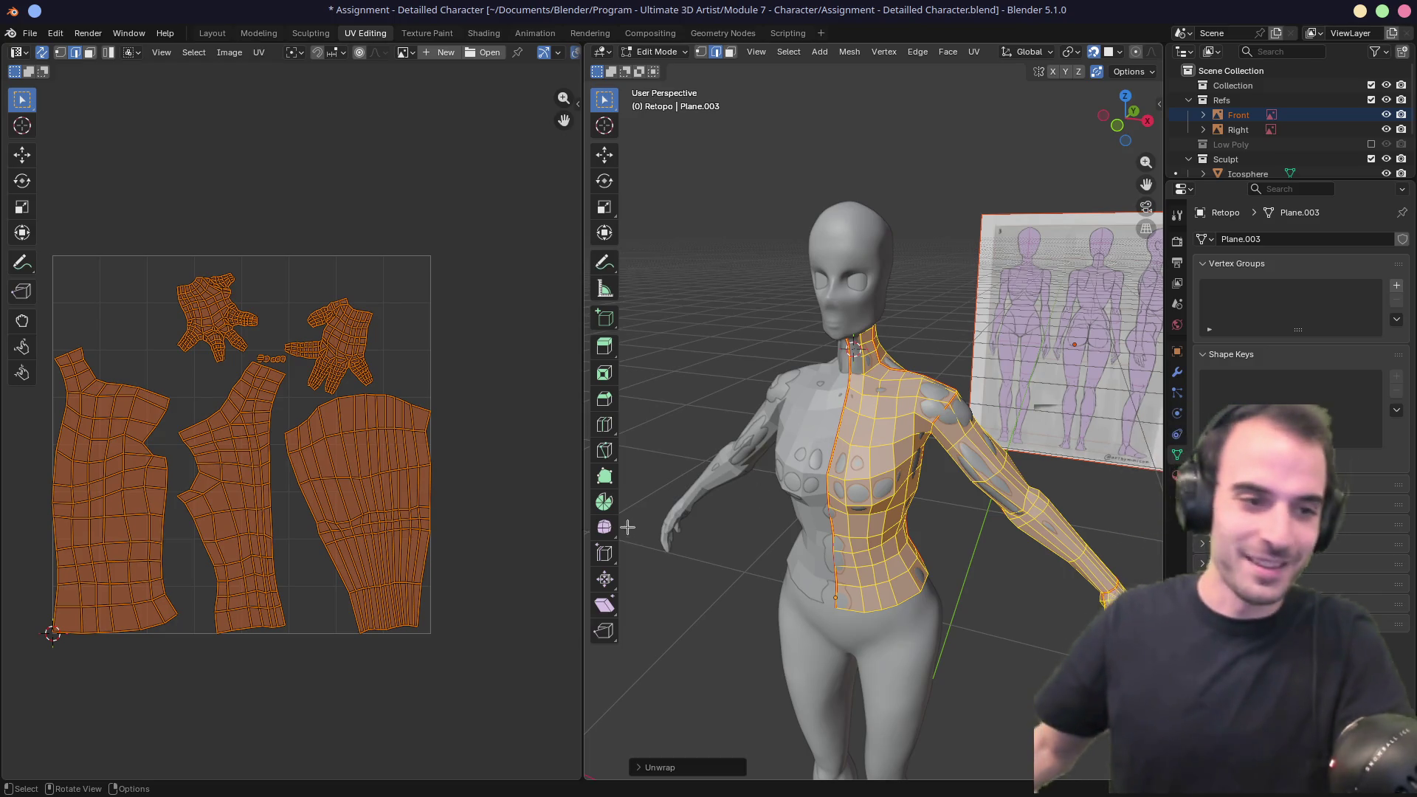
{"action": "middle_click_drag", "start_coordinate": [642, 533], "coordinate": [716, 422]}
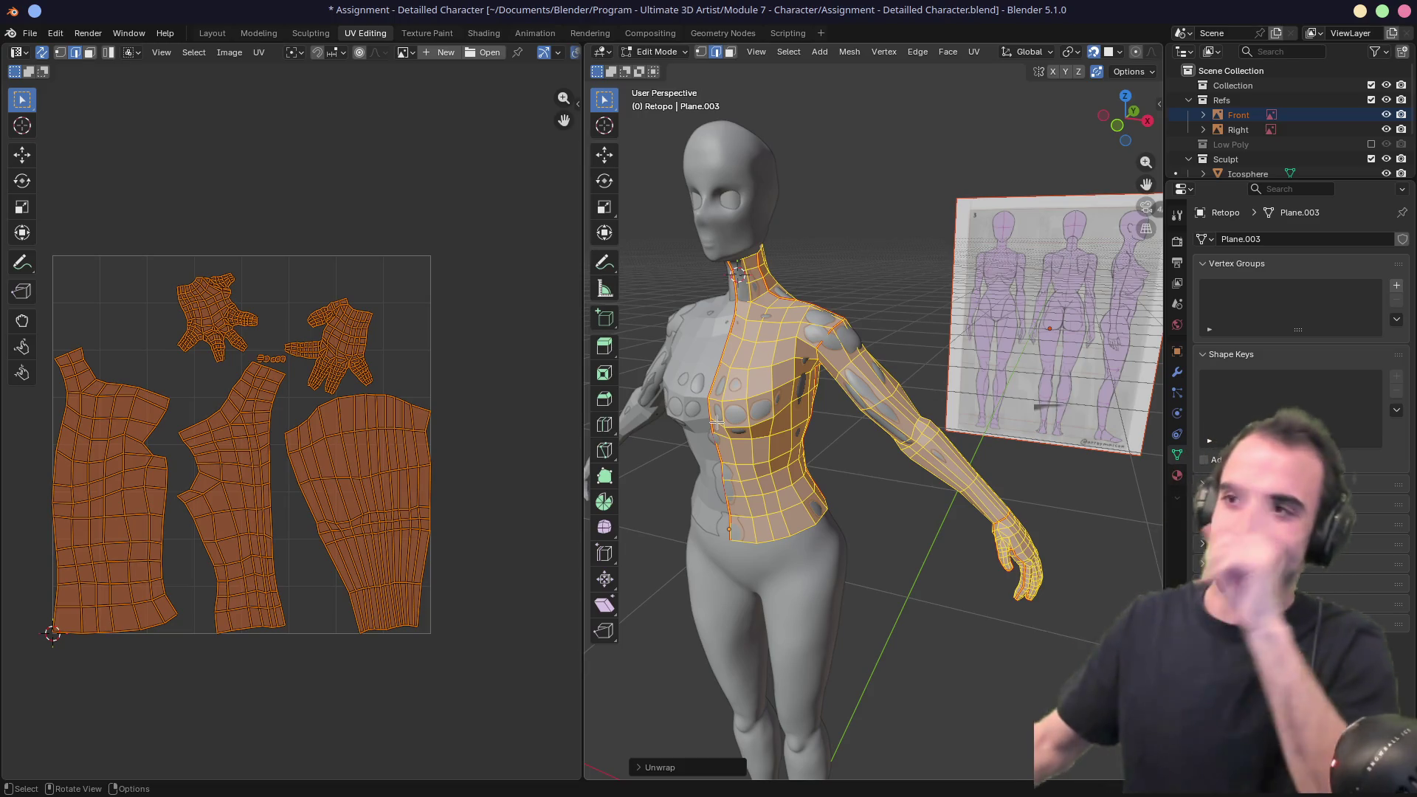
{"action": "left_click", "coordinate": [483, 34]}
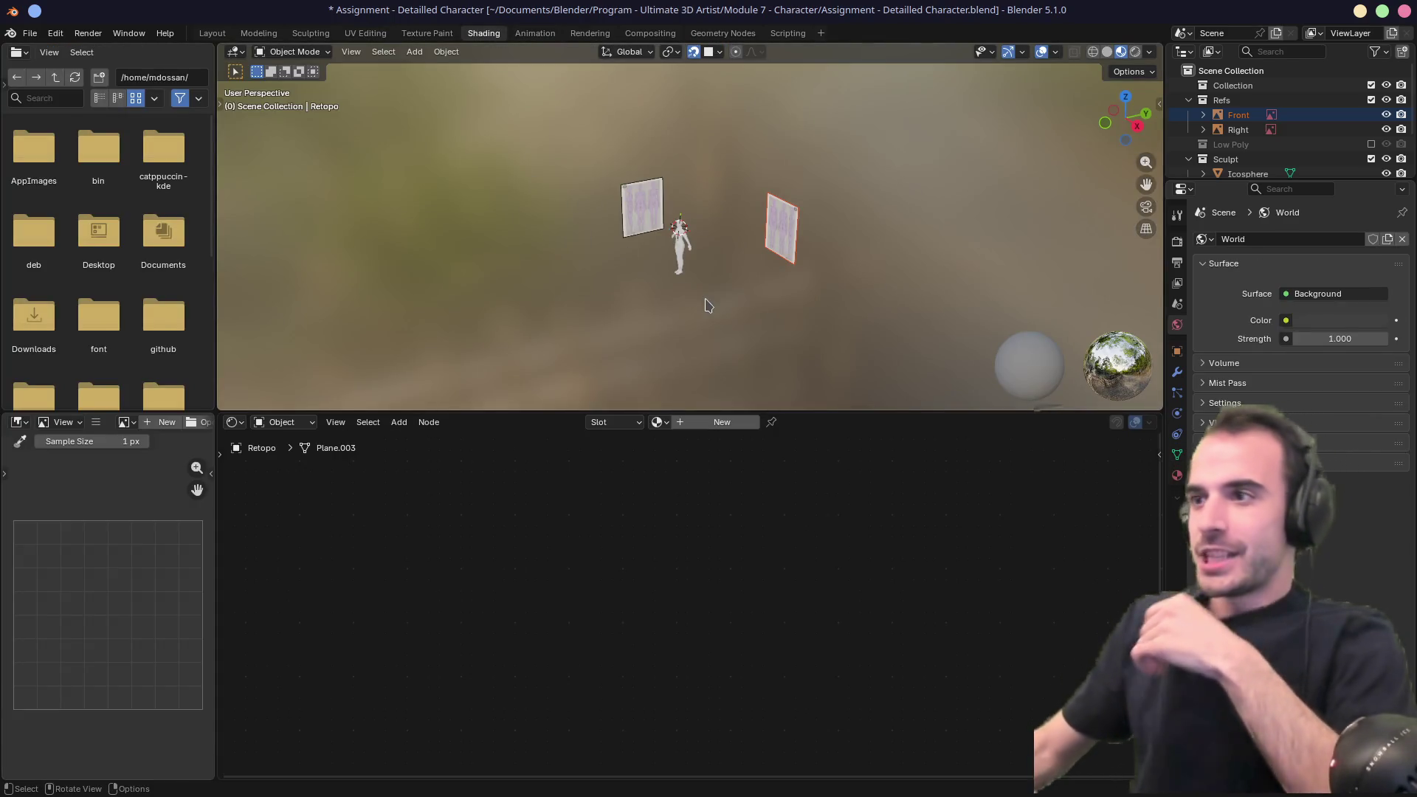
Select the Retopo mesh and give it a new Material.001 with Principled BSDF into Material Output.
{"action": "key", "text": "KP_Decimal"}
{"action": "middle_click_drag", "start_coordinate": [411, 253], "coordinate": [710, 267]}
{"action": "scroll", "coordinate": [711, 267], "scroll_direction": "up", "scroll_amount": 5}
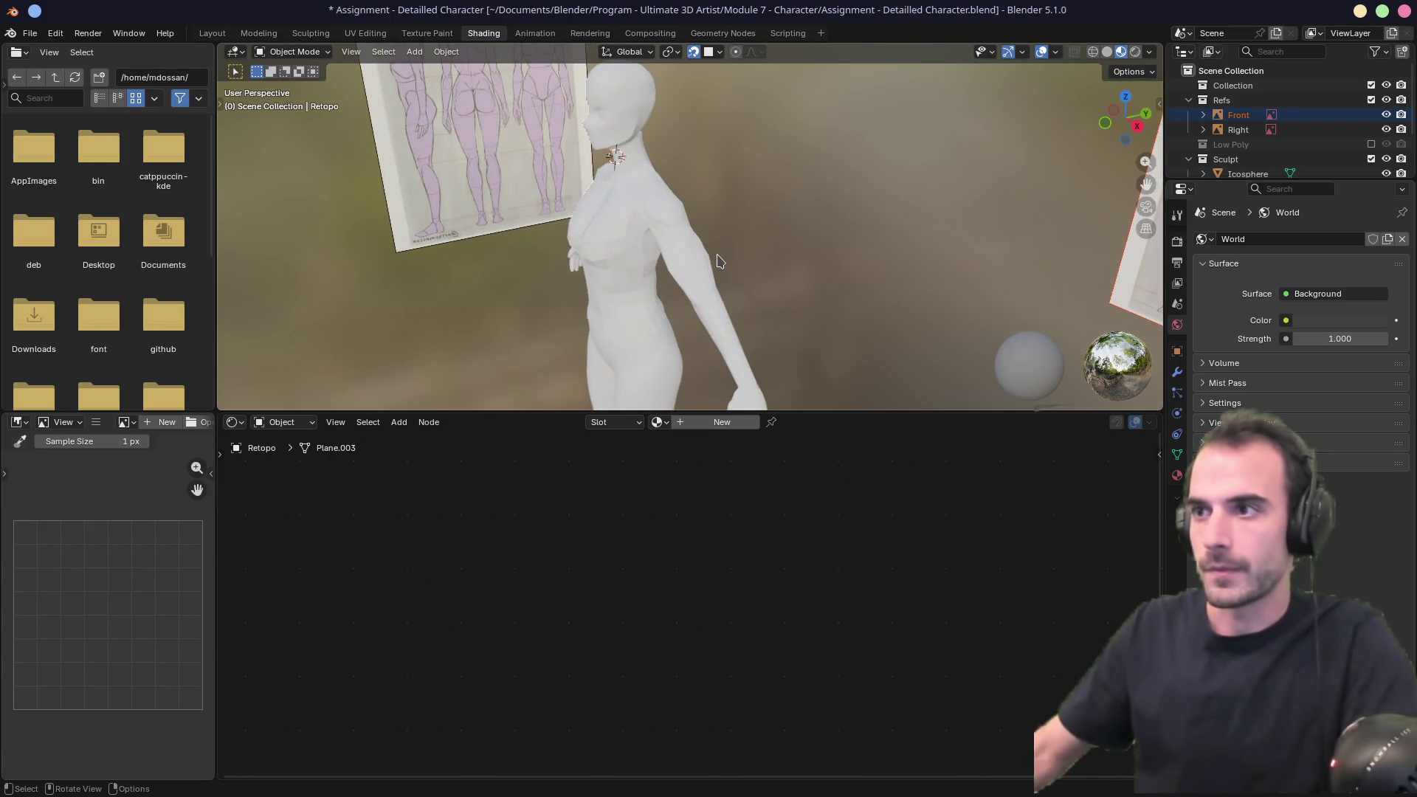
{"action": "left_click", "coordinate": [690, 236]}
{"action": "scroll", "coordinate": [738, 234], "scroll_direction": "down", "scroll_amount": 3}
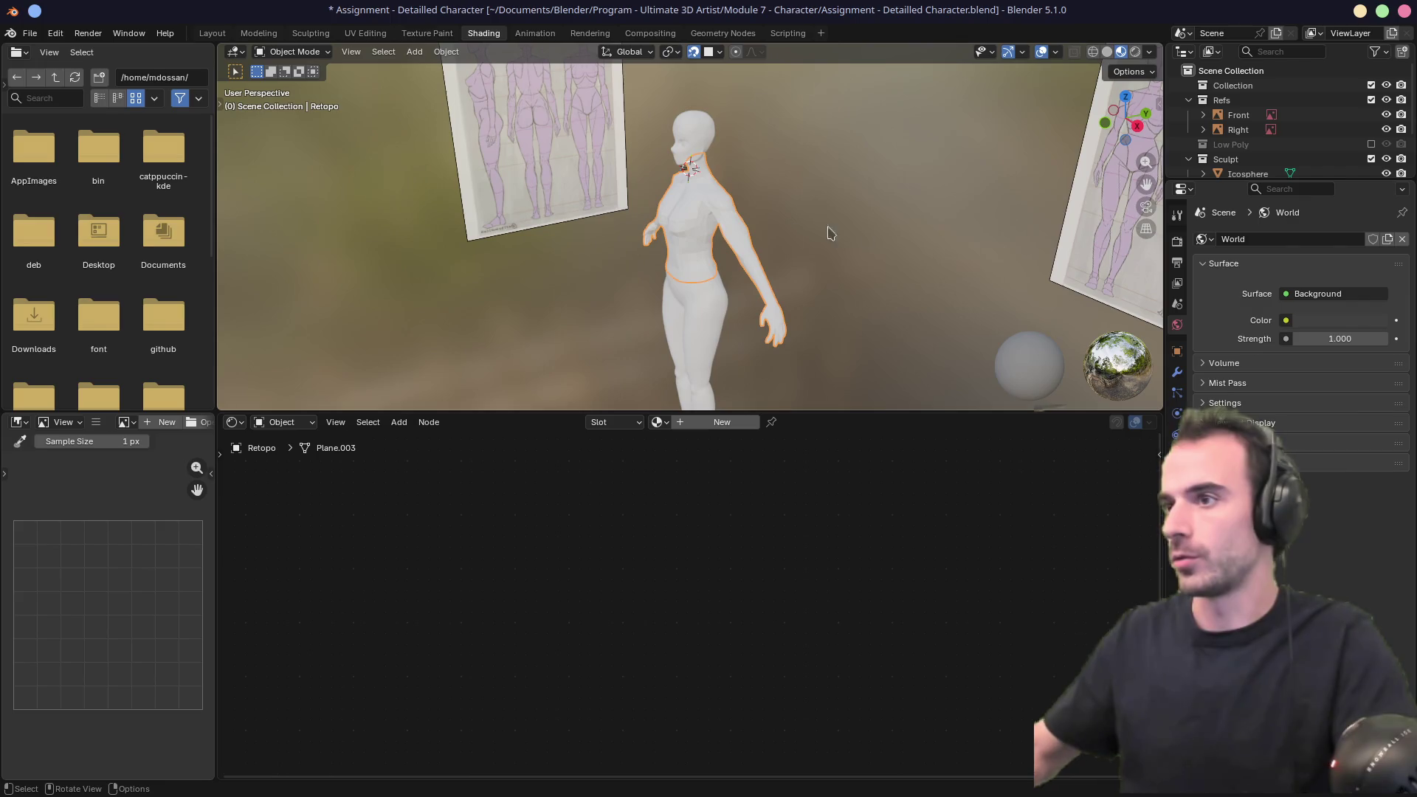
{"action": "left_click_drag", "start_coordinate": [1245, 182], "coordinate": [1247, 461]}
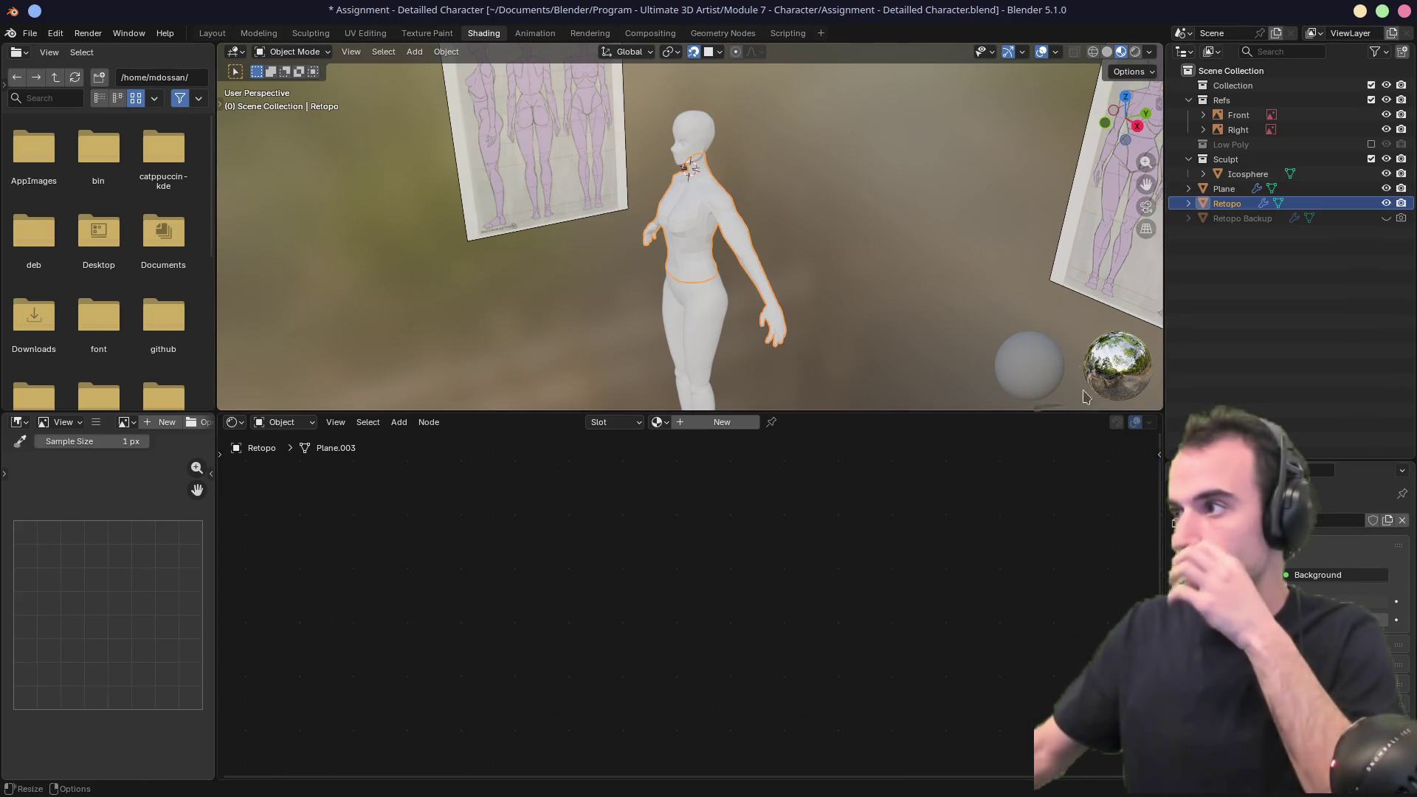
{"action": "left_click", "coordinate": [722, 422]}
{"action": "left_click_drag", "start_coordinate": [631, 562], "coordinate": [664, 544]}
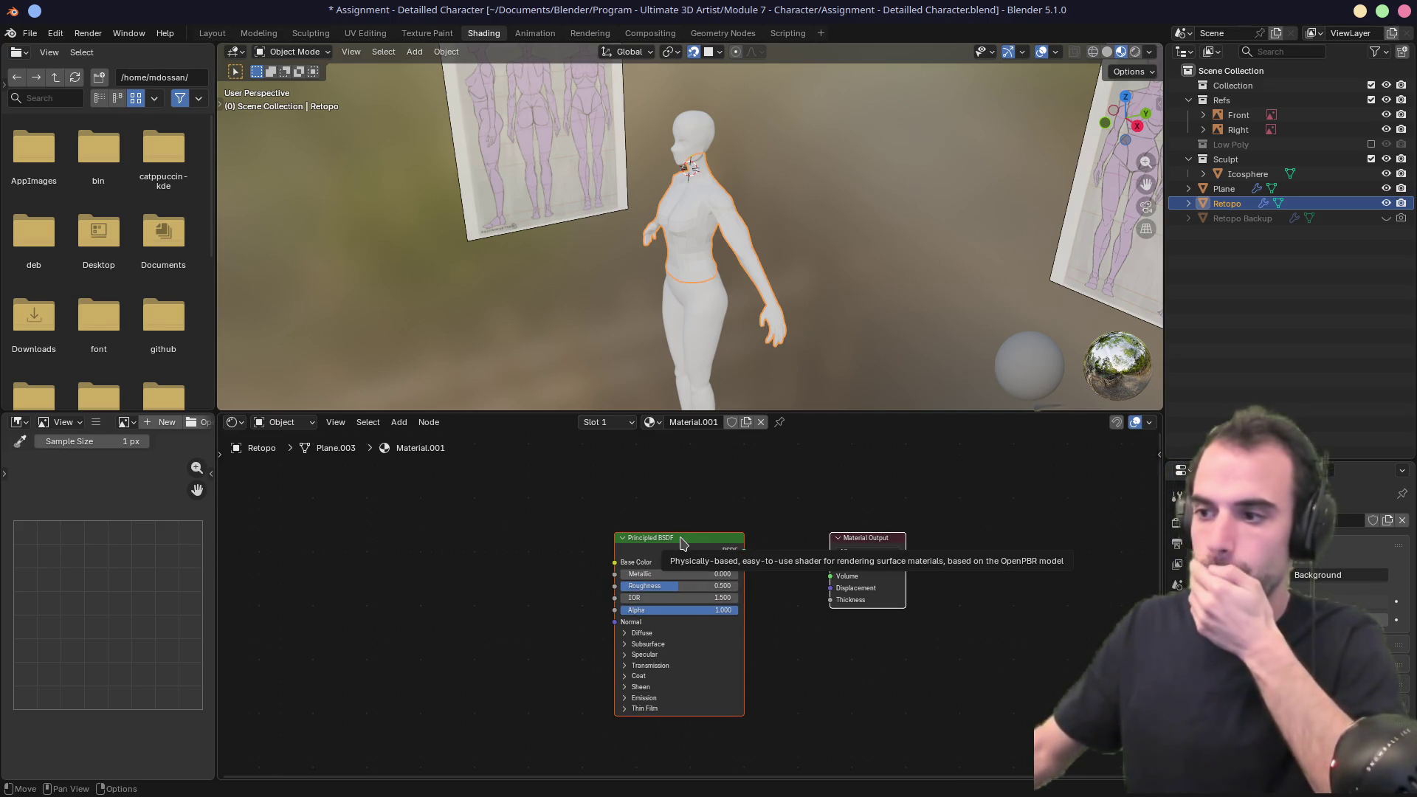
{"action": "left_click", "coordinate": [680, 543]}
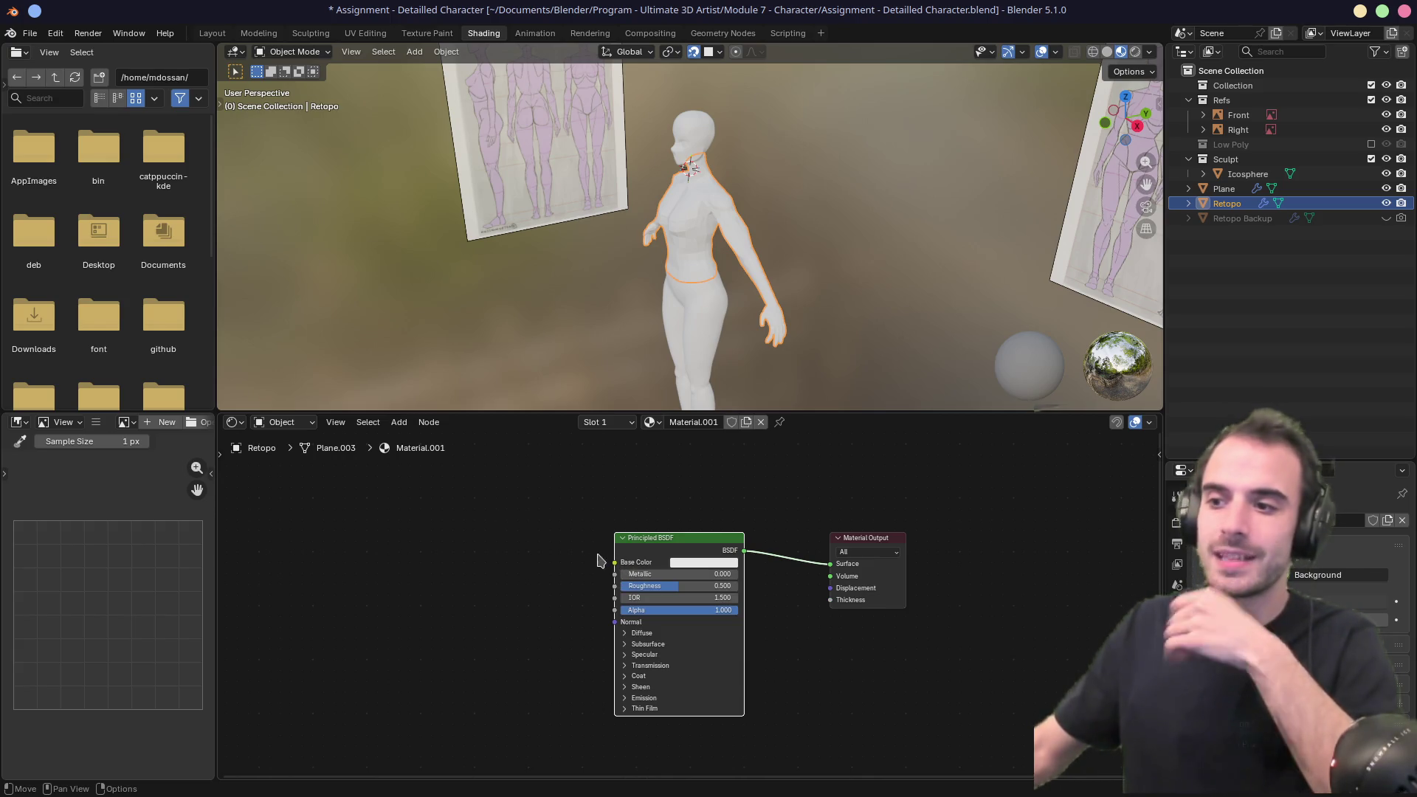
Add an Image Texture node left of the Principled BSDF.
{"action": "key", "text": "shift+a"}
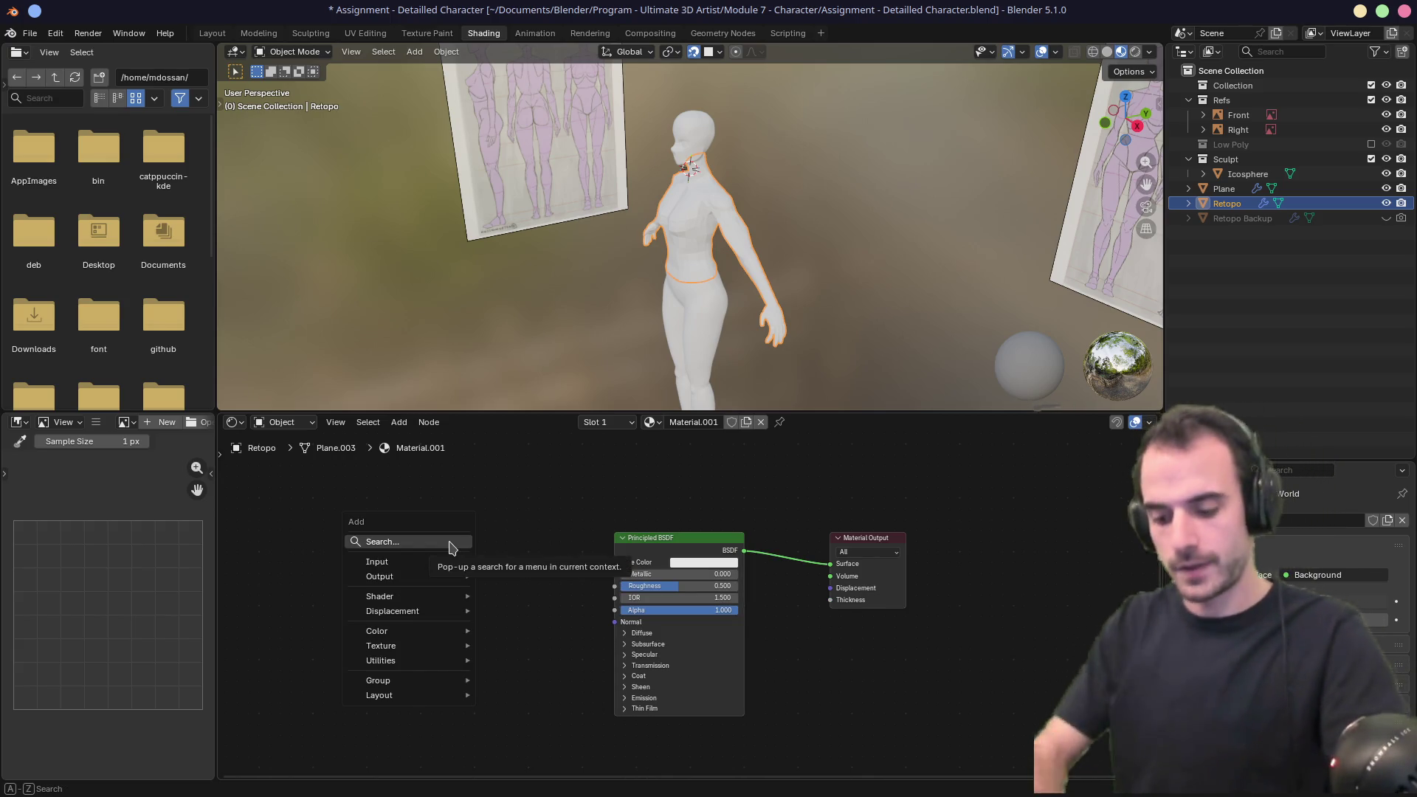
{"action": "type", "text": "uima"}
{"action": "key", "text": "BackSpace"}
{"action": "key", "text": "BackSpace"}
{"action": "key", "text": "BackSpace"}
{"action": "type", "text": "ima"}
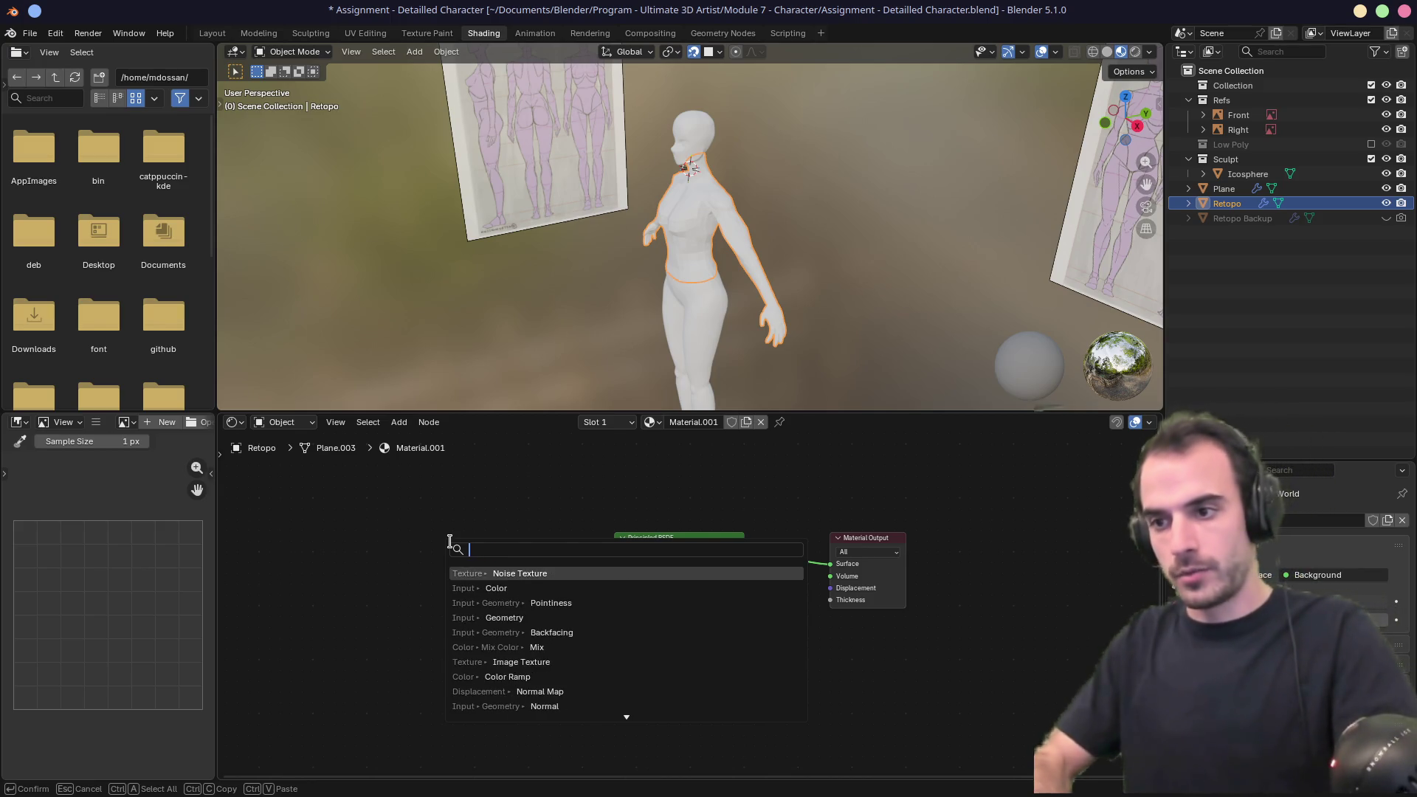
{"action": "type", "text": "g"}
{"action": "key", "text": "Return"}
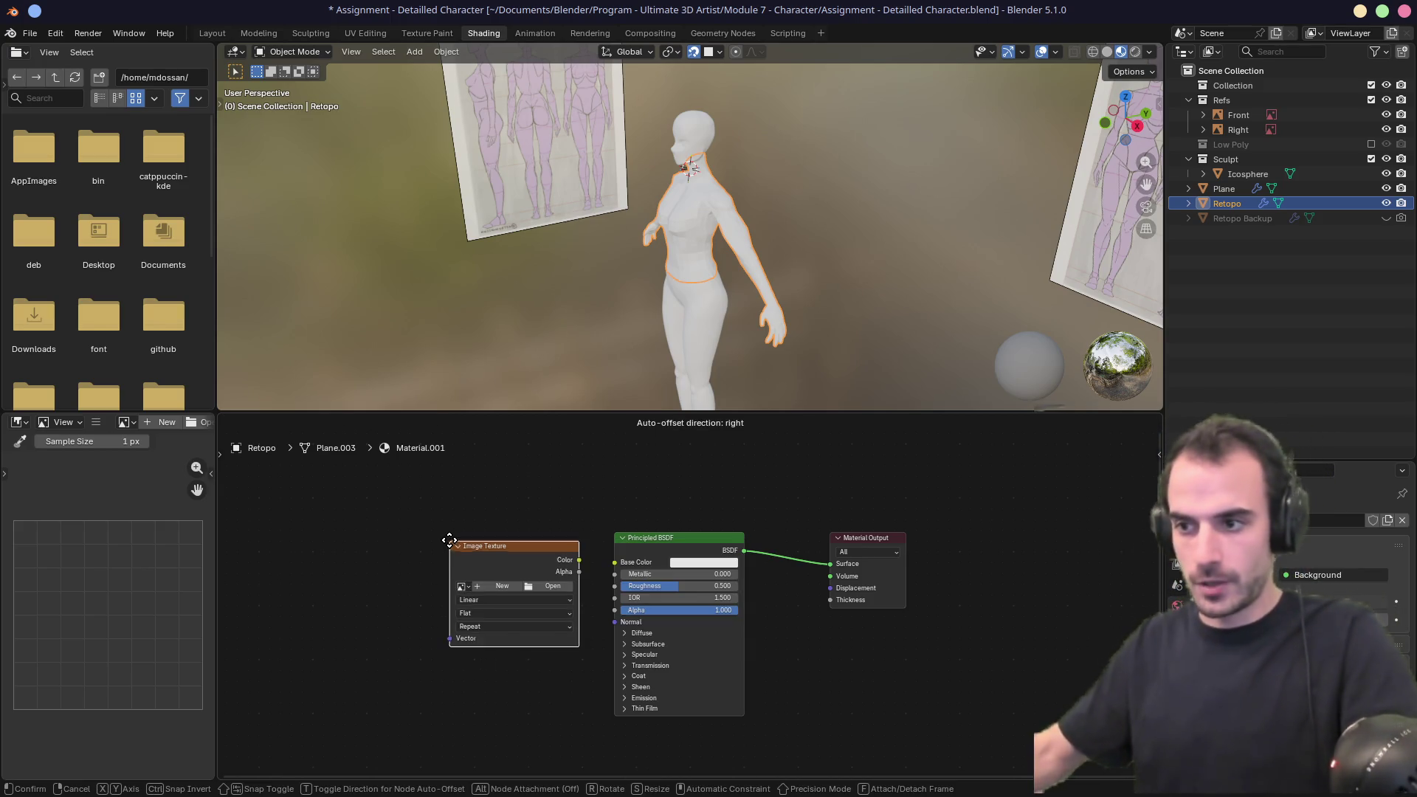
{"action": "left_click", "coordinate": [430, 534]}
Create a new image named body-normals and set its color space to Non-Color.
{"action": "left_click", "coordinate": [478, 576]}
{"action": "type", "text": "body-normals"}
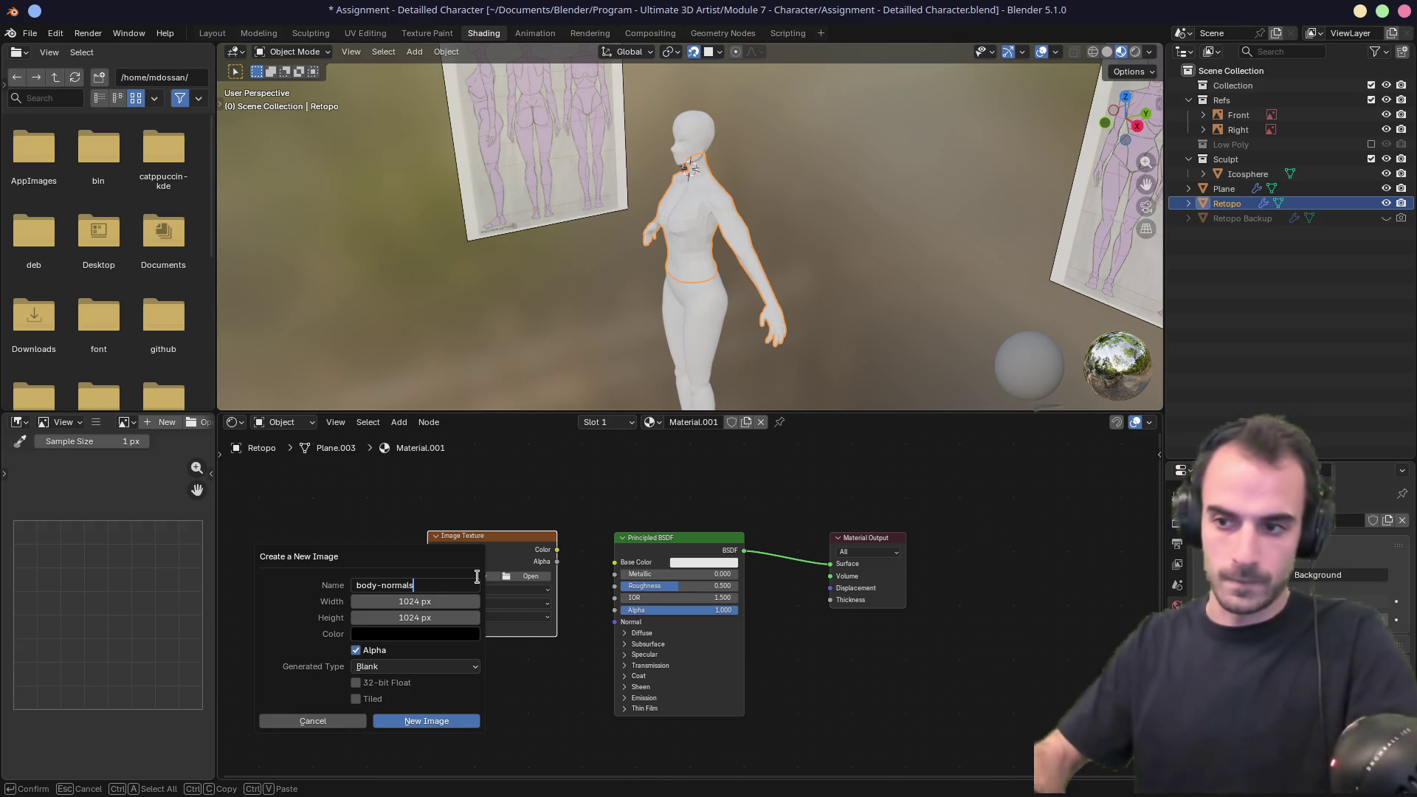
{"action": "key", "text": "Return"}
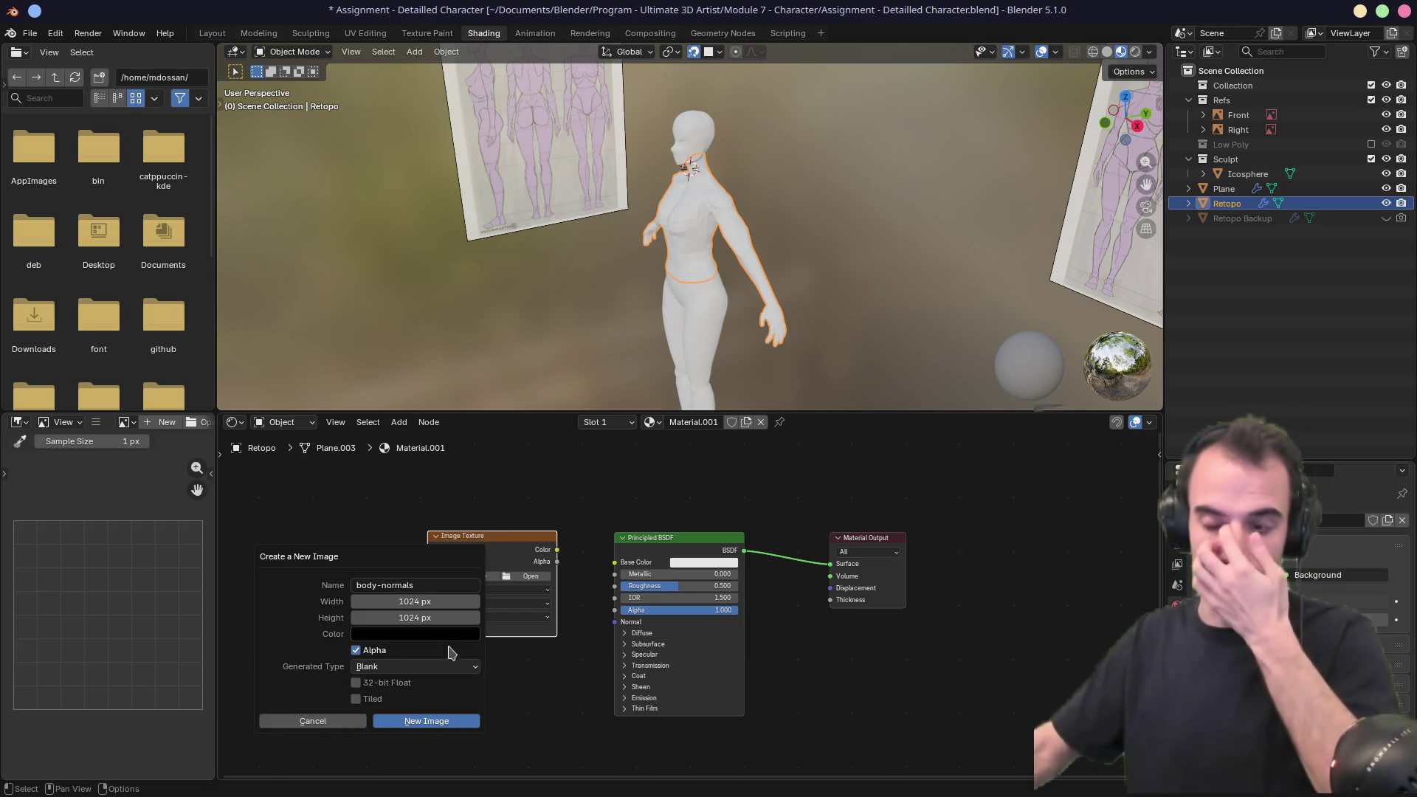
{"action": "left_click", "coordinate": [447, 724]}
{"action": "left_click", "coordinate": [514, 644]}
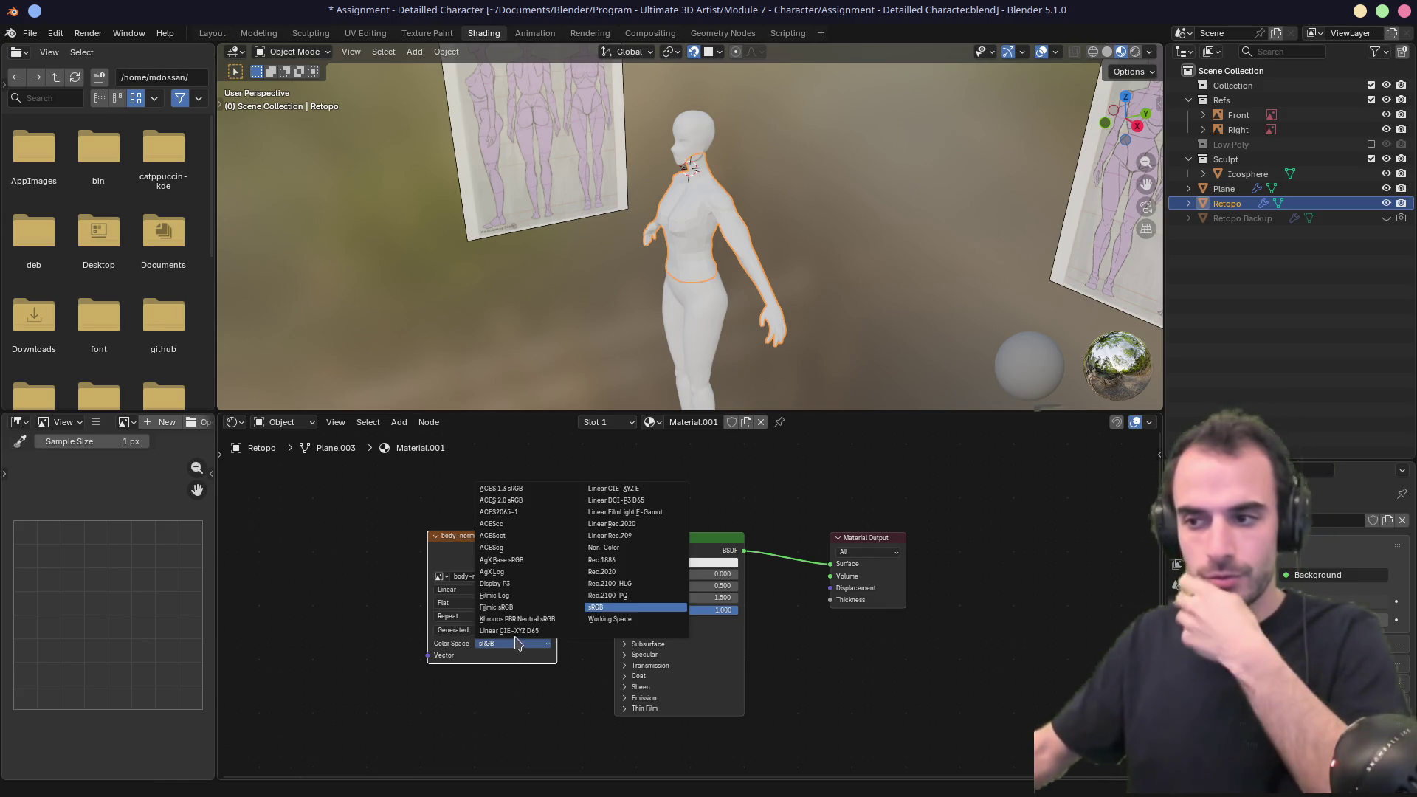
{"action": "left_click", "coordinate": [616, 549]}
Show body-normals in a widened image editor, deselect the retopo mesh, and save.
{"action": "left_click", "coordinate": [494, 538]}
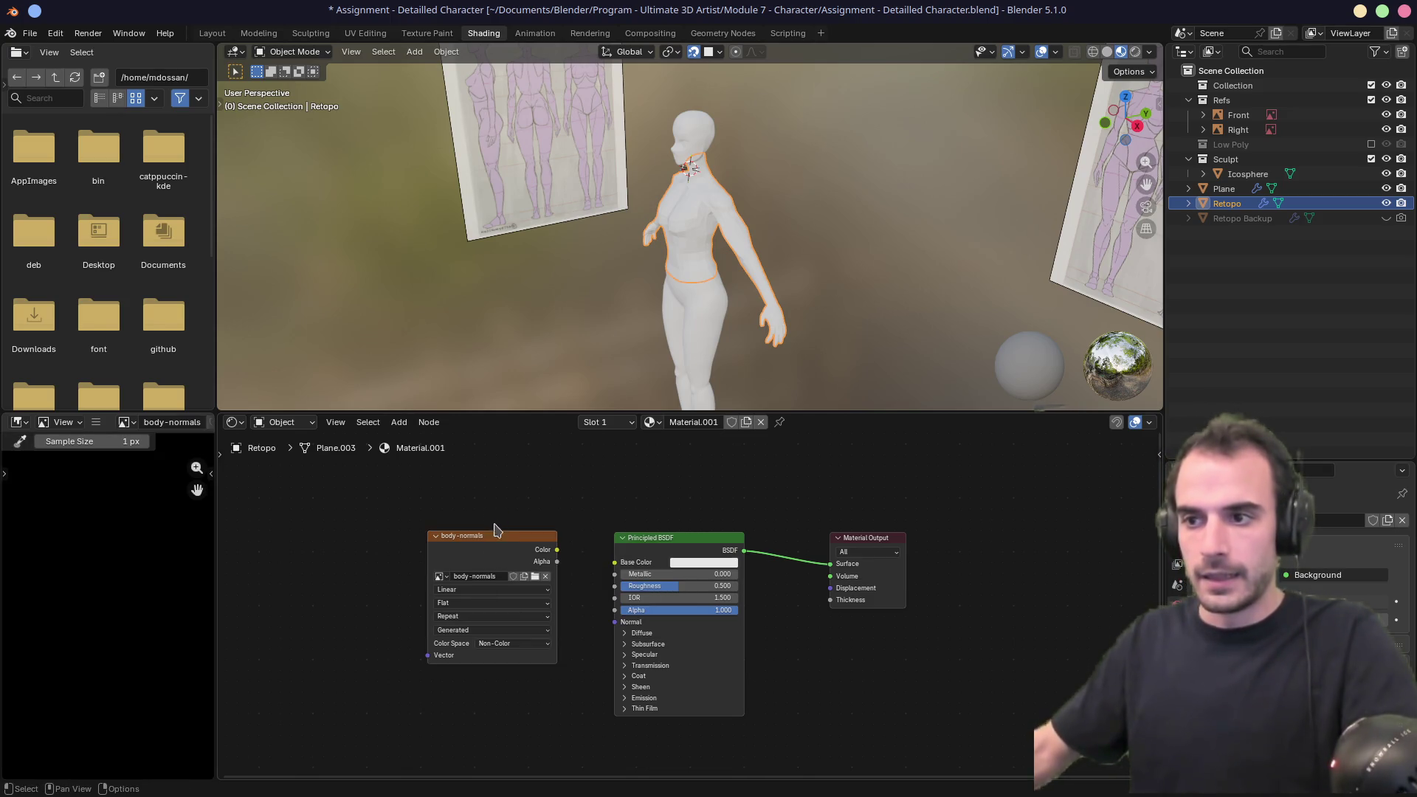
{"action": "left_click_drag", "start_coordinate": [215, 524], "coordinate": [343, 520]}
{"action": "scroll", "coordinate": [188, 557], "scroll_direction": "down", "scroll_amount": 3}
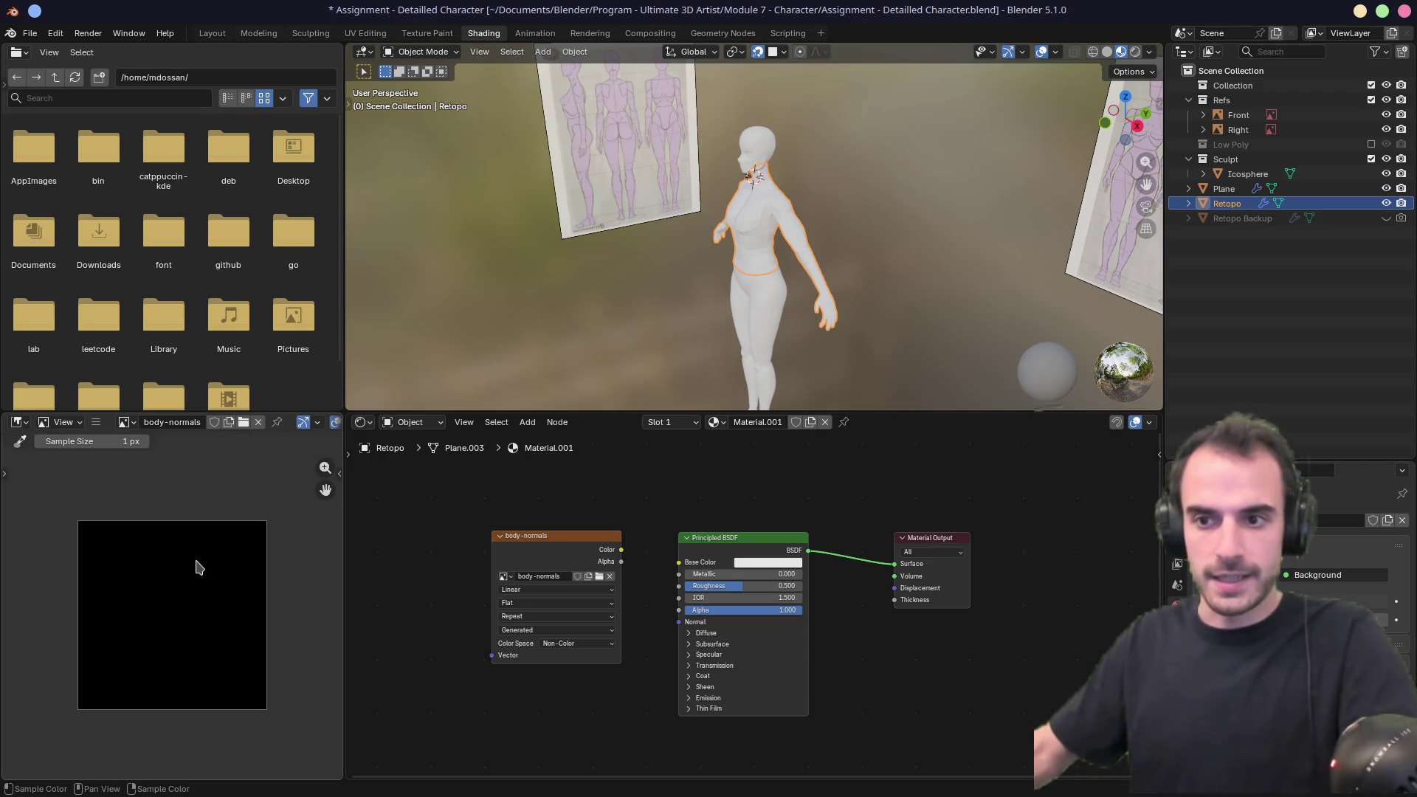
{"action": "key", "text": "b"}
{"action": "left_click_drag", "start_coordinate": [346, 323], "coordinate": [472, 438]}
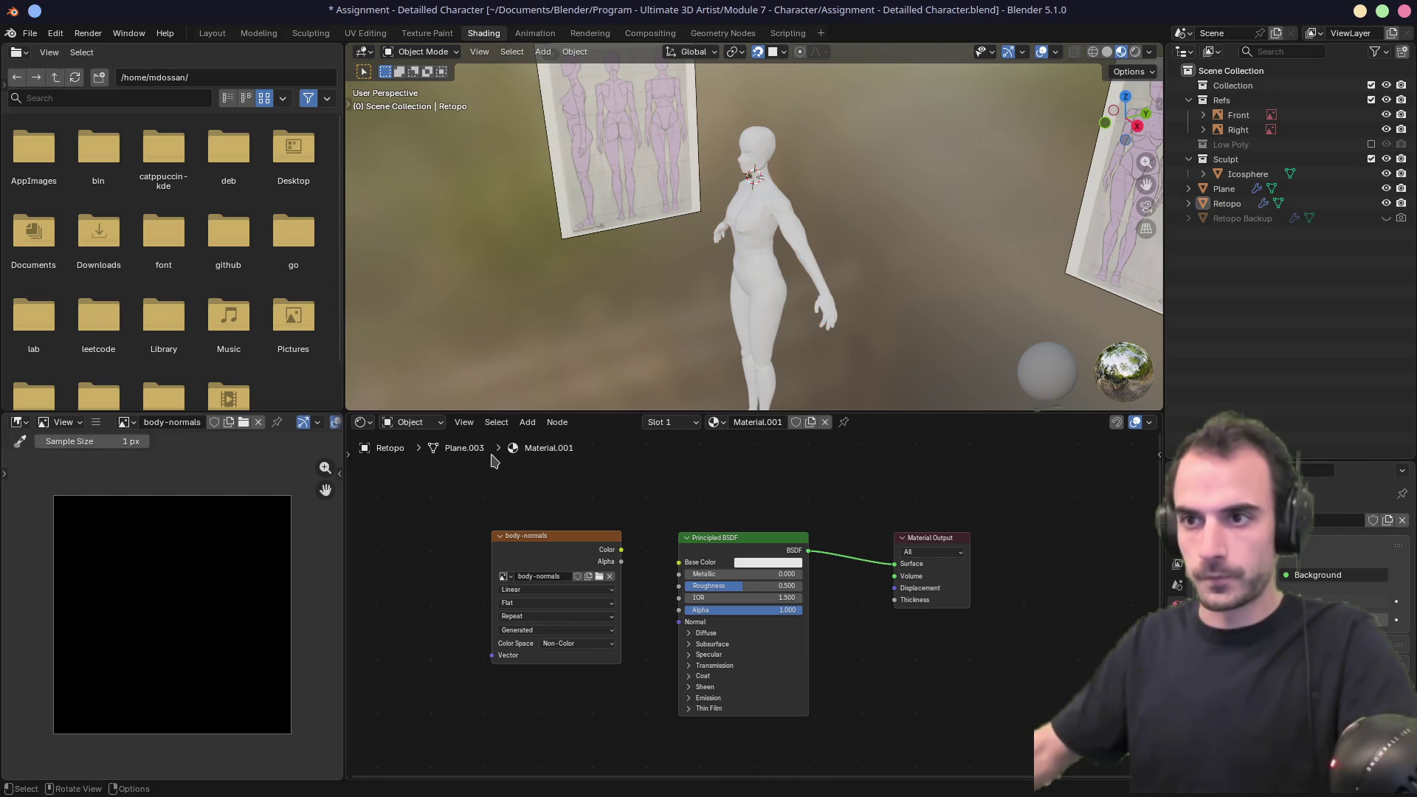
{"action": "key", "text": "ctrl+s"}
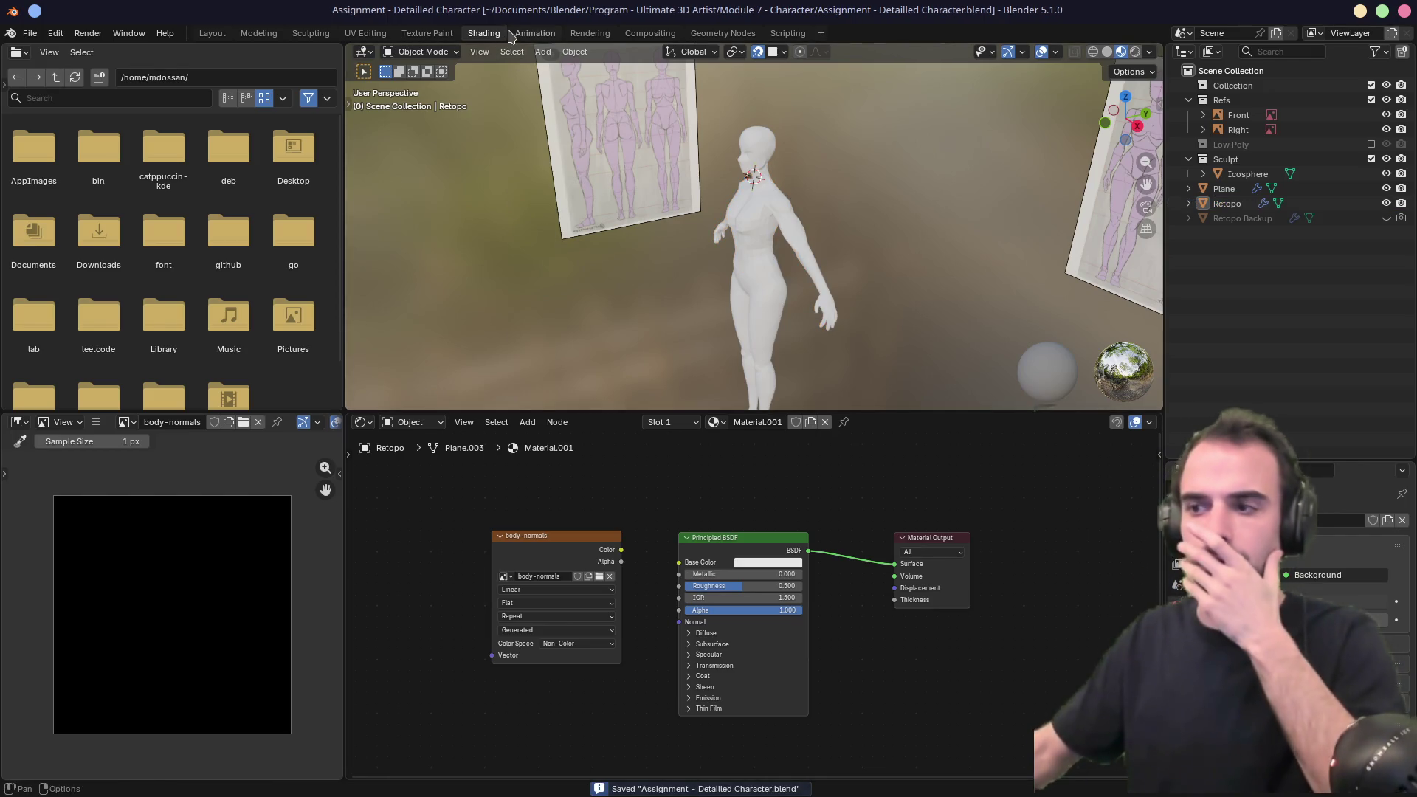
{"action": "left_click", "coordinate": [365, 34]}
{"action": "scroll", "coordinate": [313, 374], "scroll_direction": "down", "scroll_amount": 4}
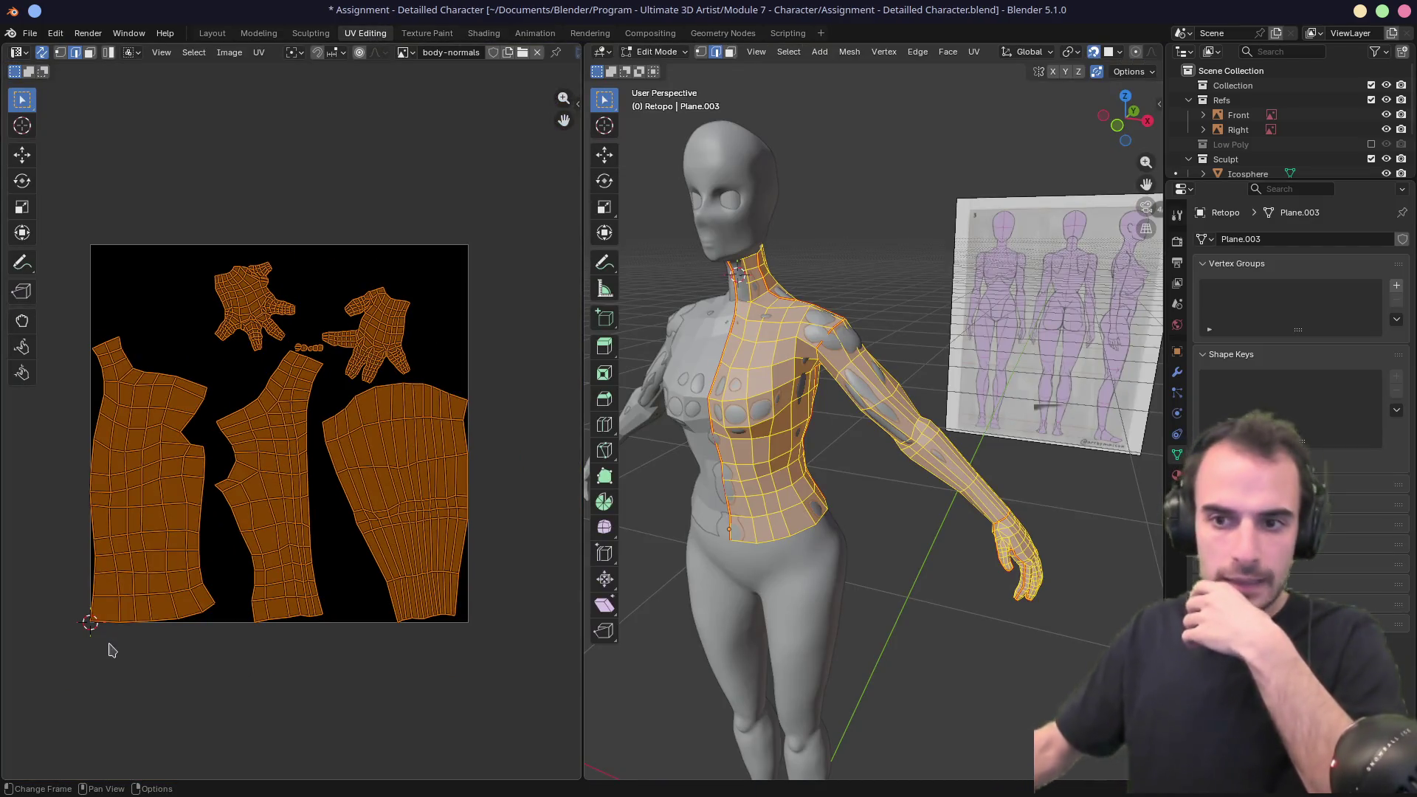
{"action": "scroll", "coordinate": [115, 636], "scroll_direction": "up", "scroll_amount": 2}
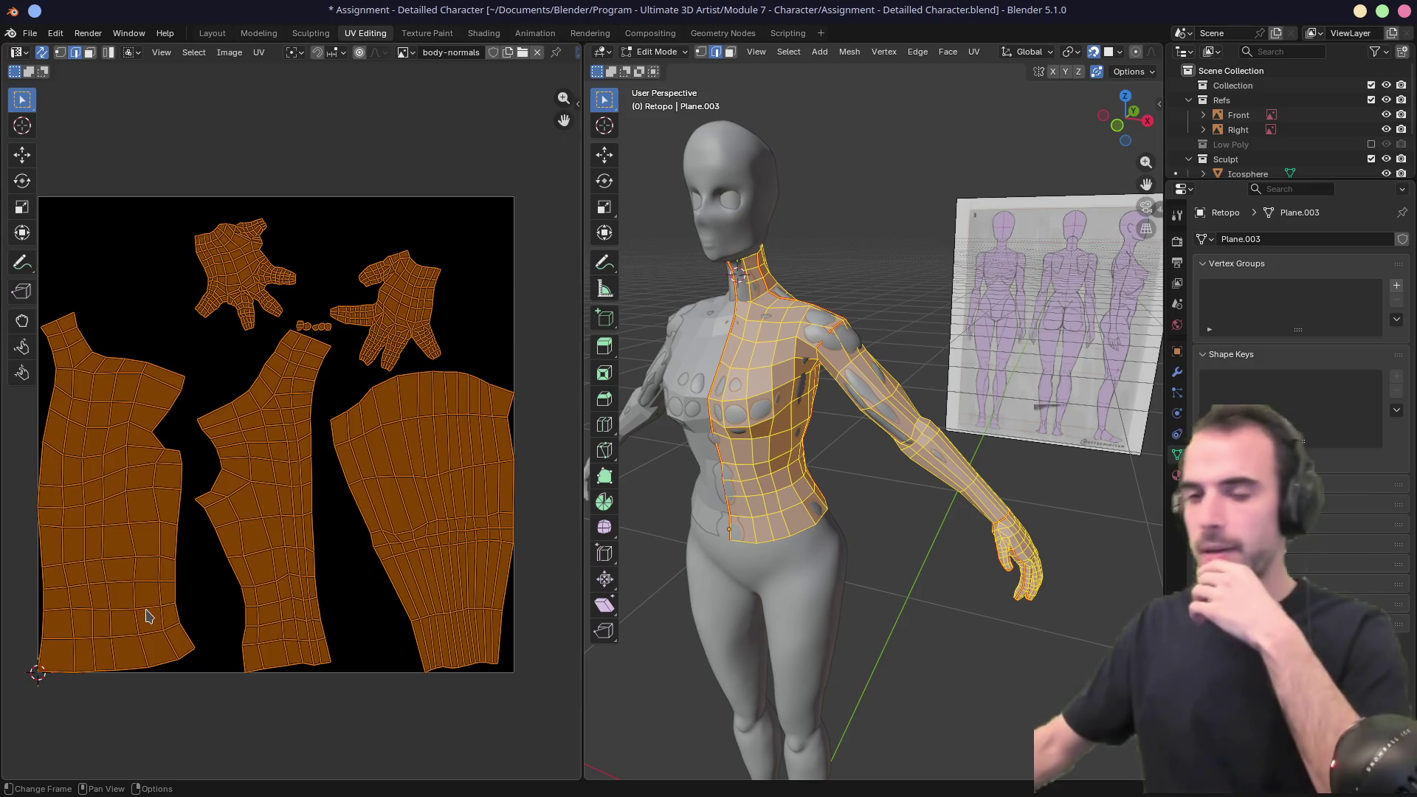
{"action": "scroll", "coordinate": [111, 617], "scroll_direction": "down", "scroll_amount": 3}
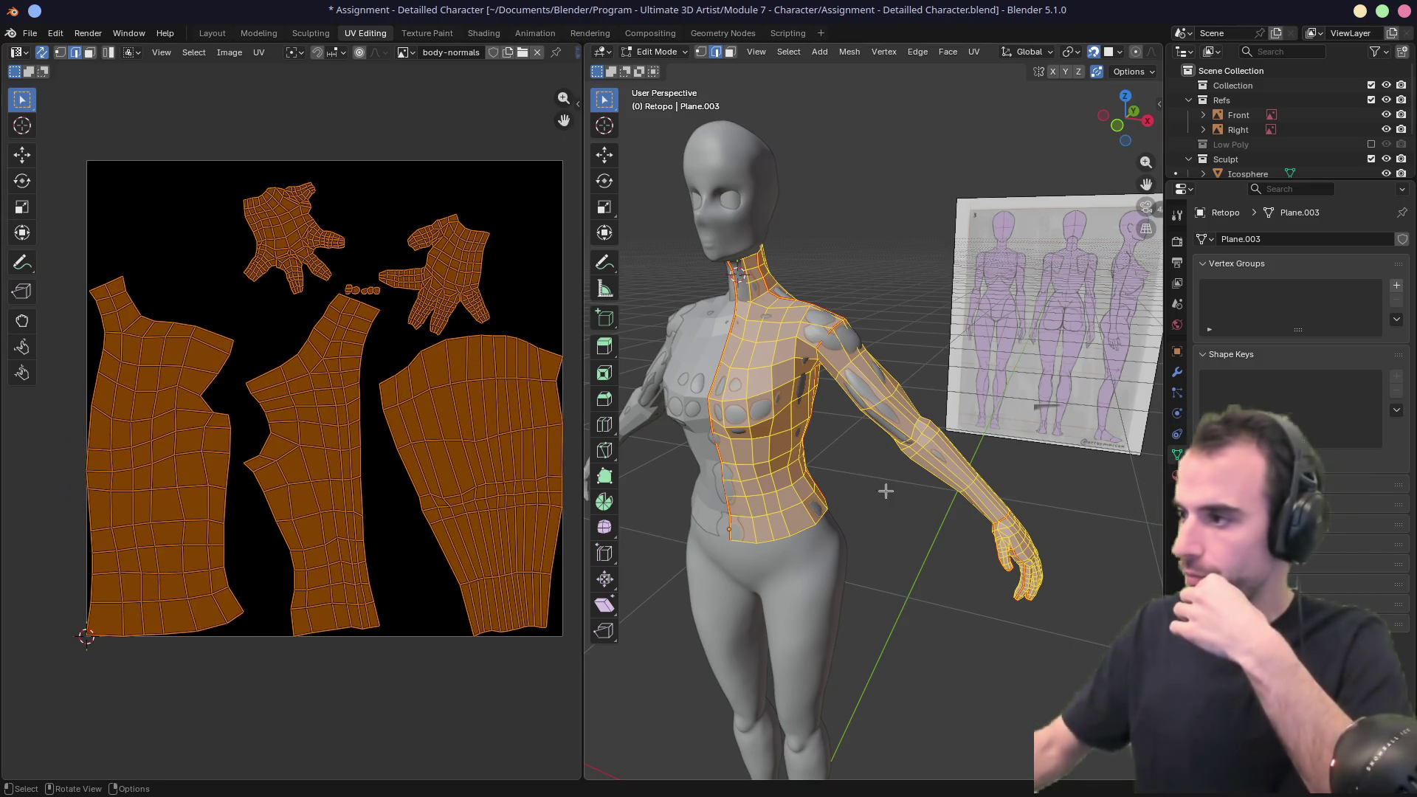
{"action": "left_click", "coordinate": [1254, 484]}
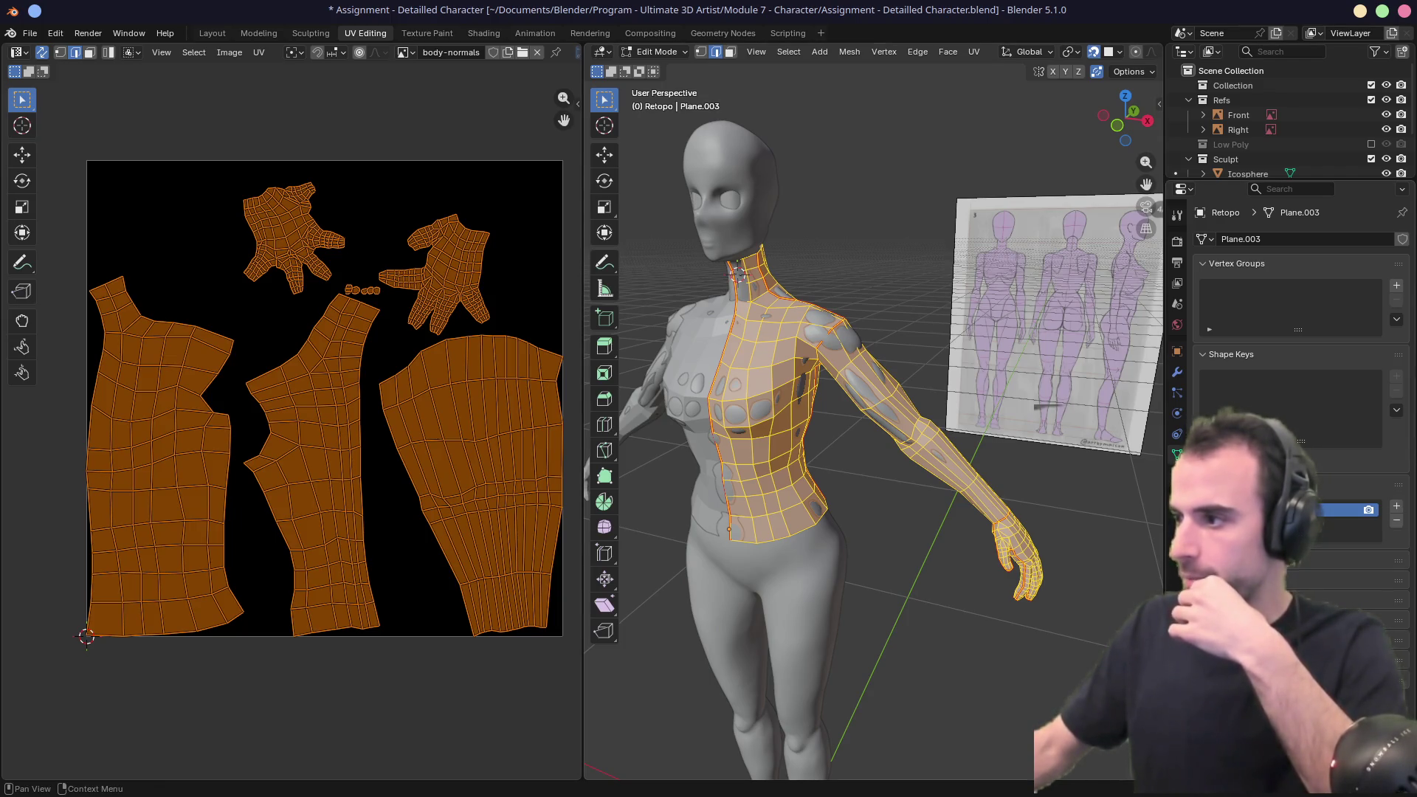
{"action": "left_click", "coordinate": [1255, 484]}
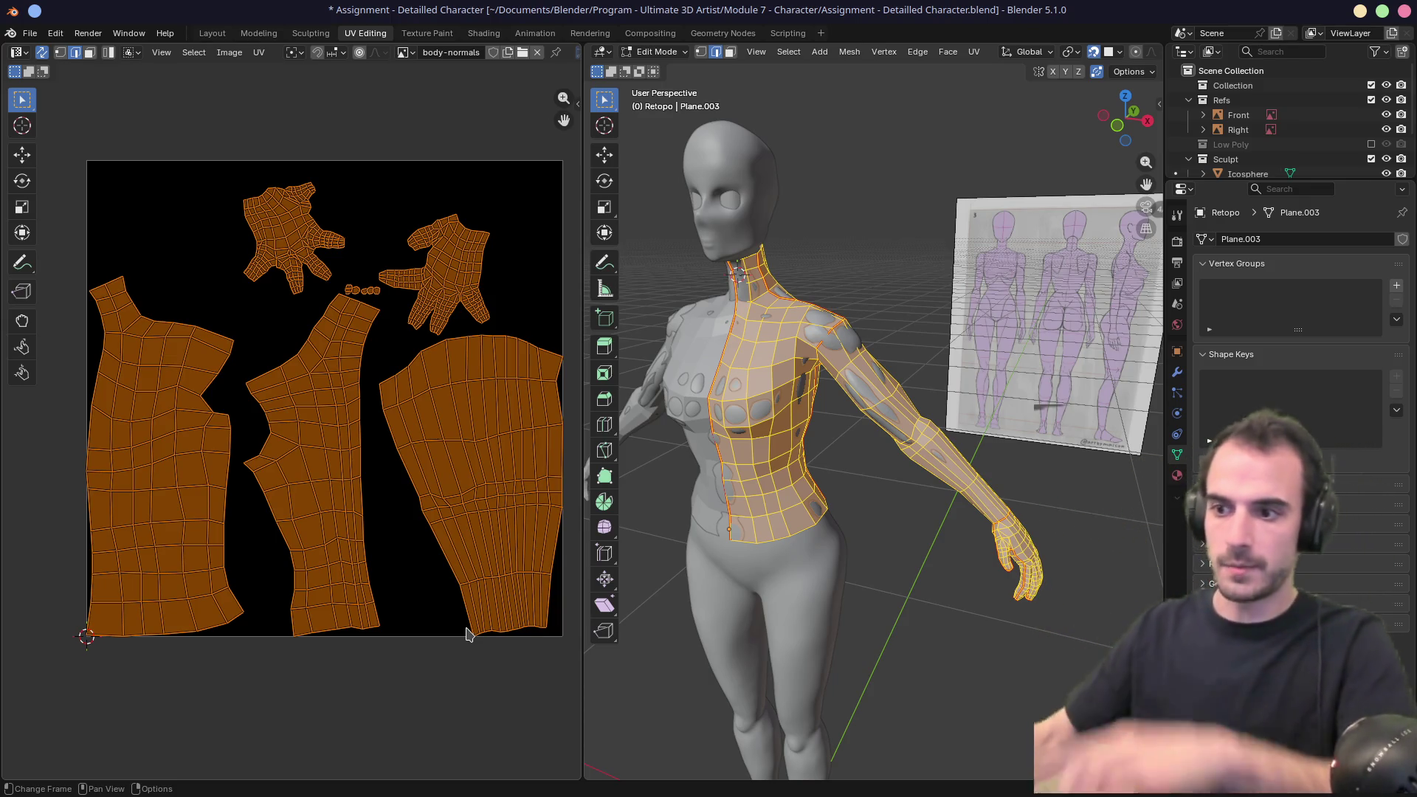
{"action": "scroll", "coordinate": [473, 650], "scroll_direction": "up", "scroll_amount": 6}
{"action": "middle_click_drag", "start_coordinate": [475, 655], "coordinate": [70, 144]}
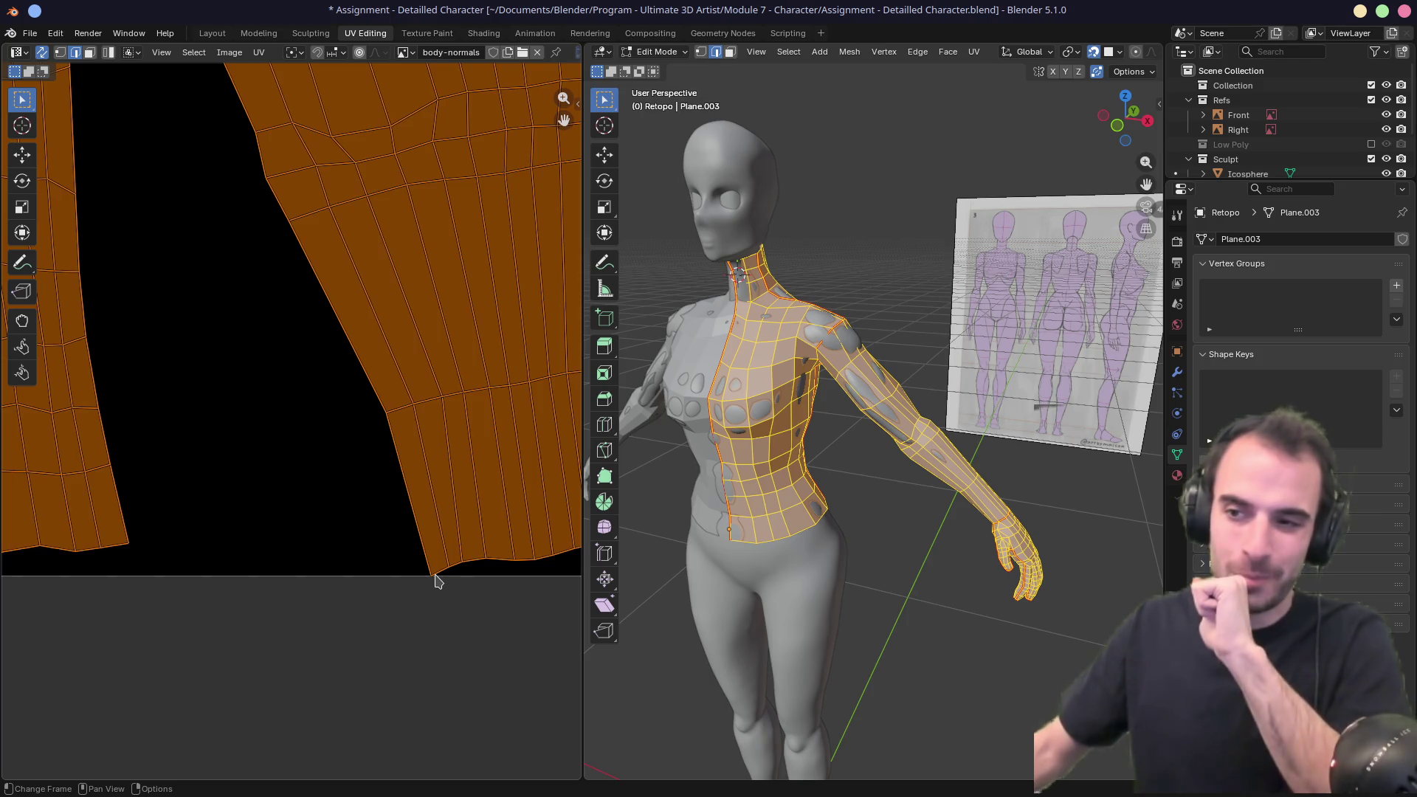
{"action": "scroll", "coordinate": [435, 581], "scroll_direction": "down", "scroll_amount": 3}
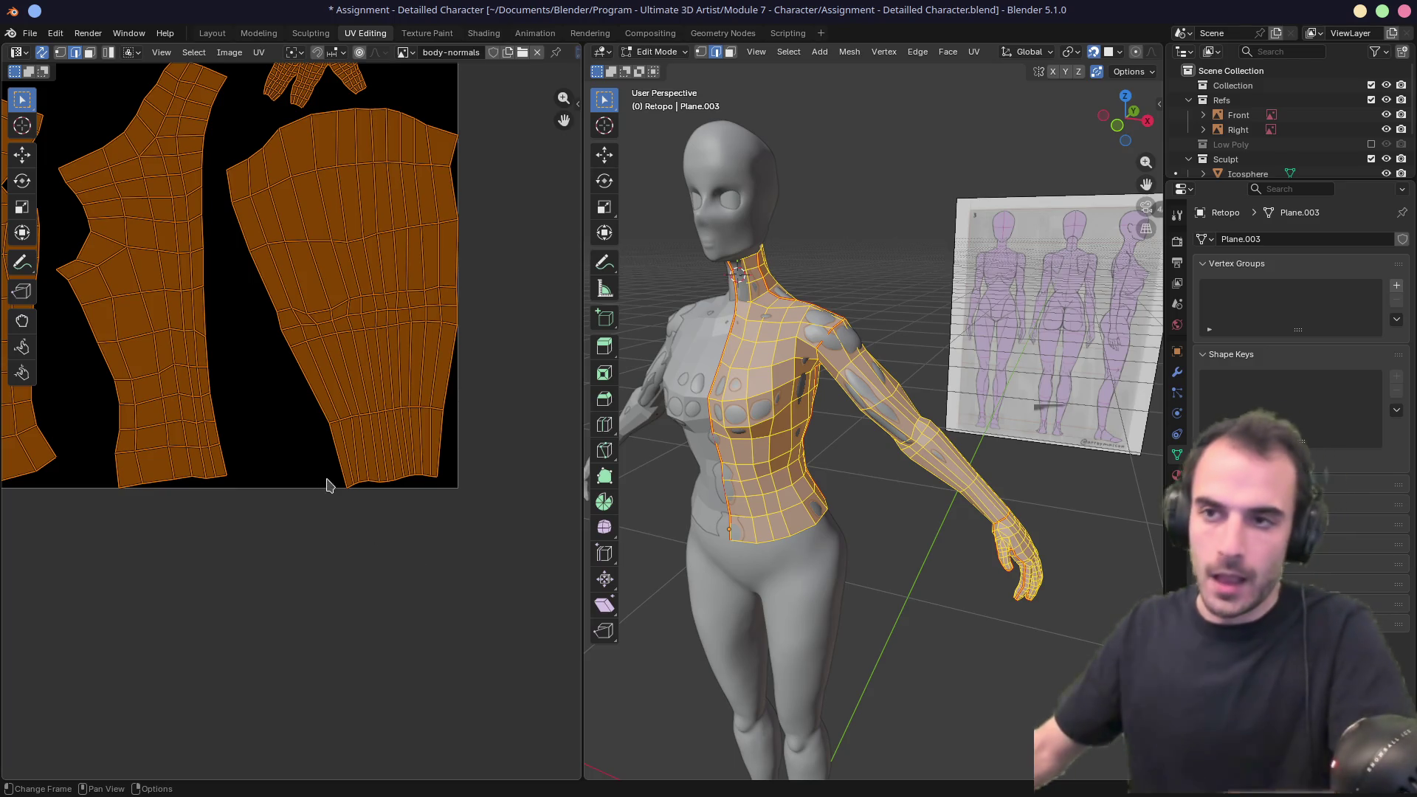
{"action": "key", "text": "Home"}
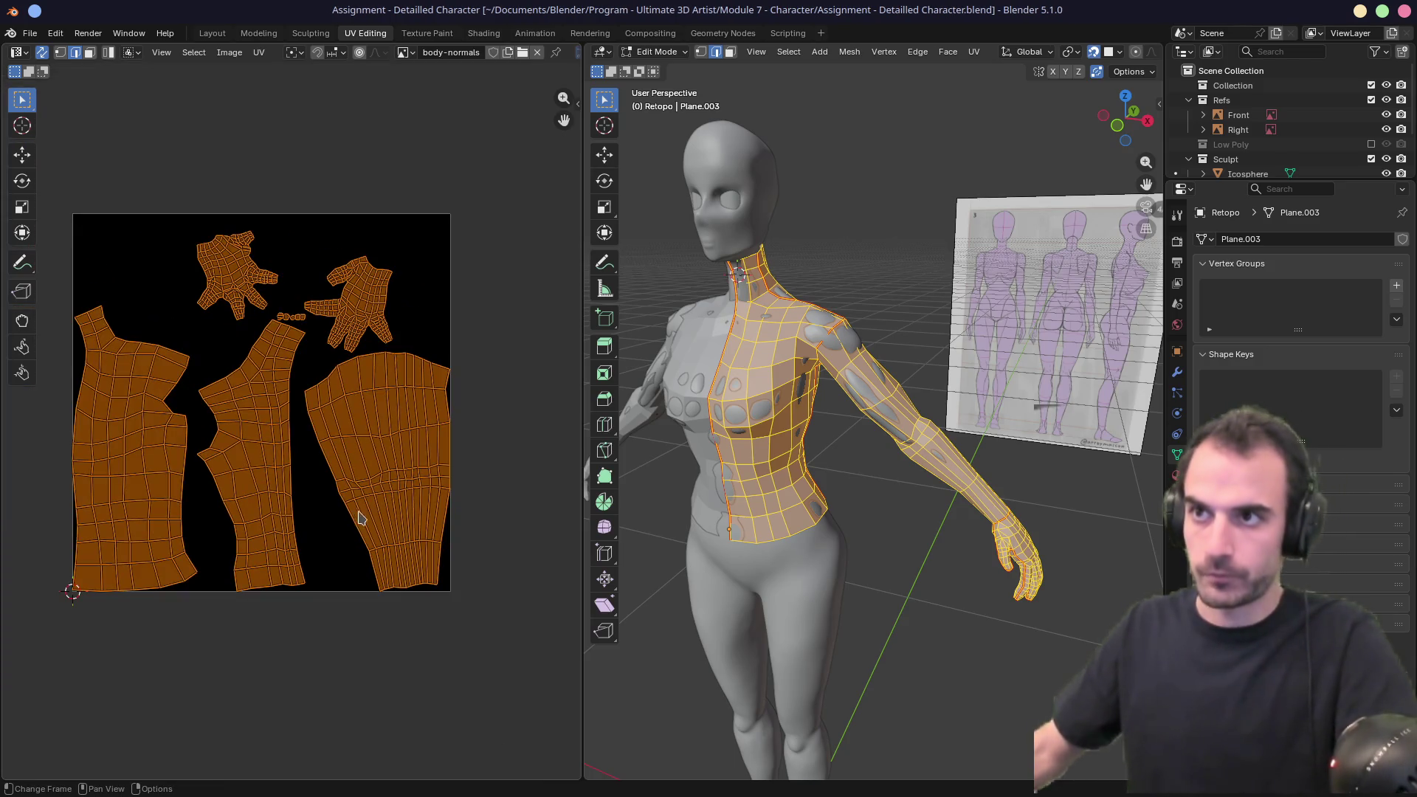
{"action": "key", "text": "ctrl+s"}
{"action": "left_click", "coordinate": [483, 33]}
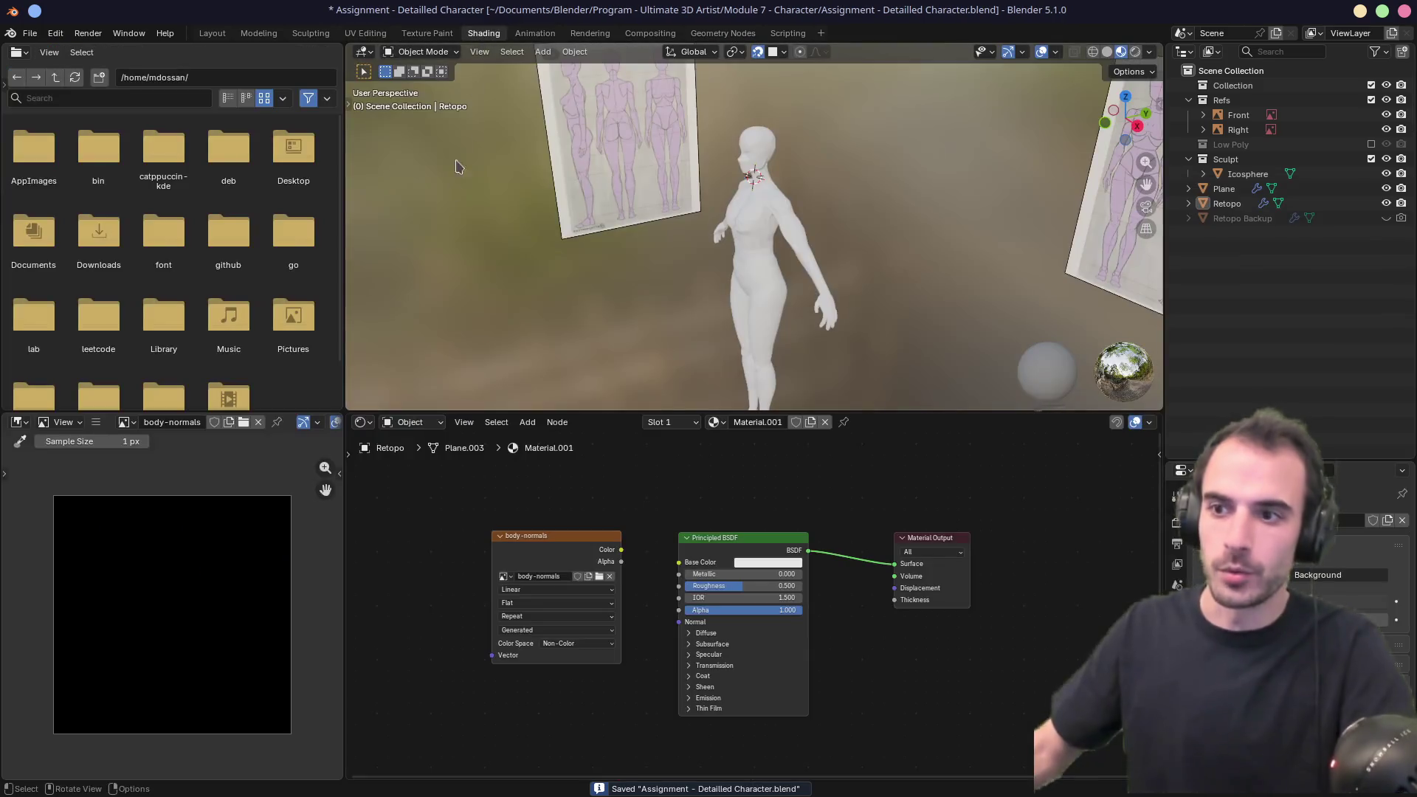
Set the render engine to Cycles with the device on GPU Compute.
{"action": "mouse_move", "coordinate": [553, 548]}
{"action": "middle_mouse_down", "text": "shift"}
{"action": "mouse_move", "coordinate": [530, 486]}
{"action": "mouse_move", "coordinate": [564, 540]}
{"action": "middle_mouse_up", "text": "shift"}
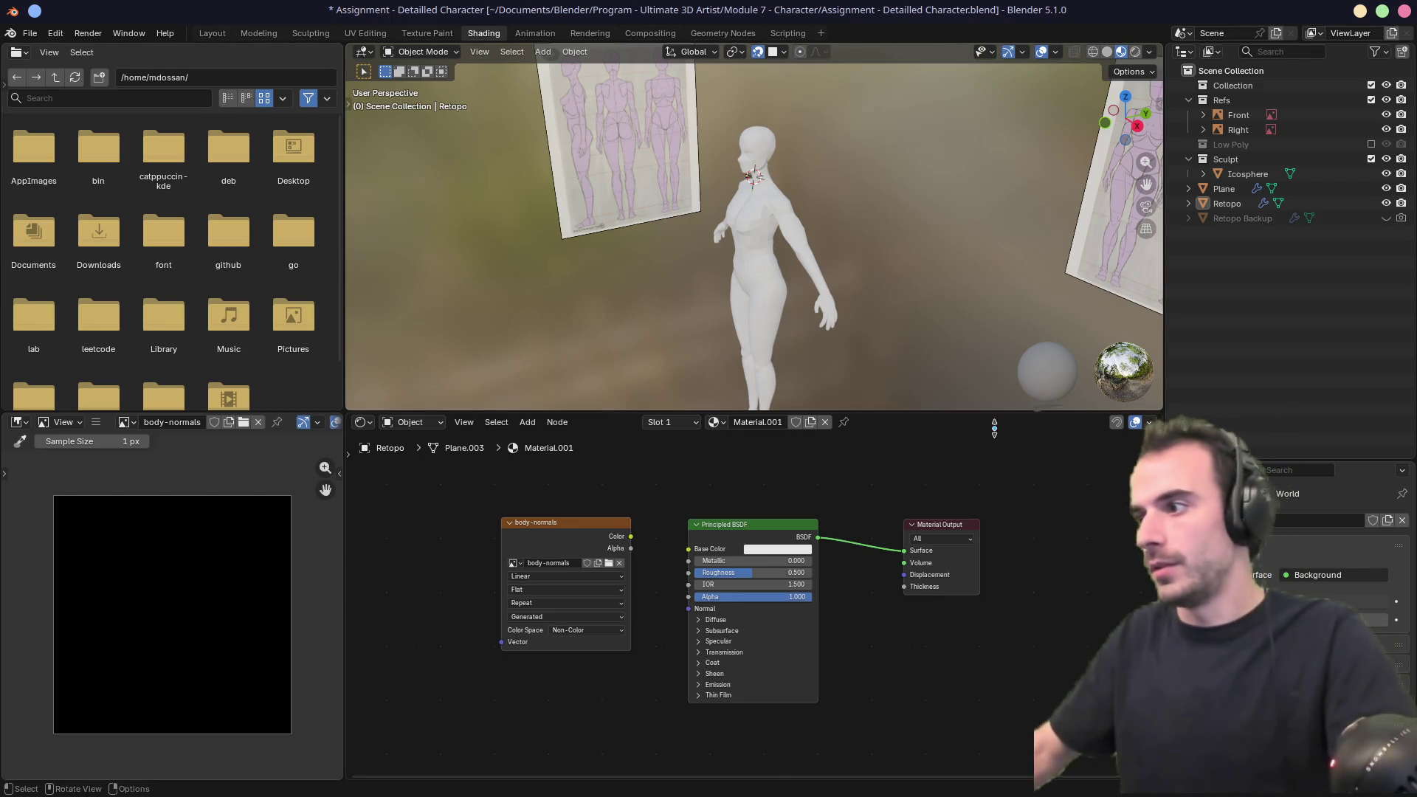
{"action": "left_click_drag", "start_coordinate": [1166, 236], "coordinate": [760, 233]}
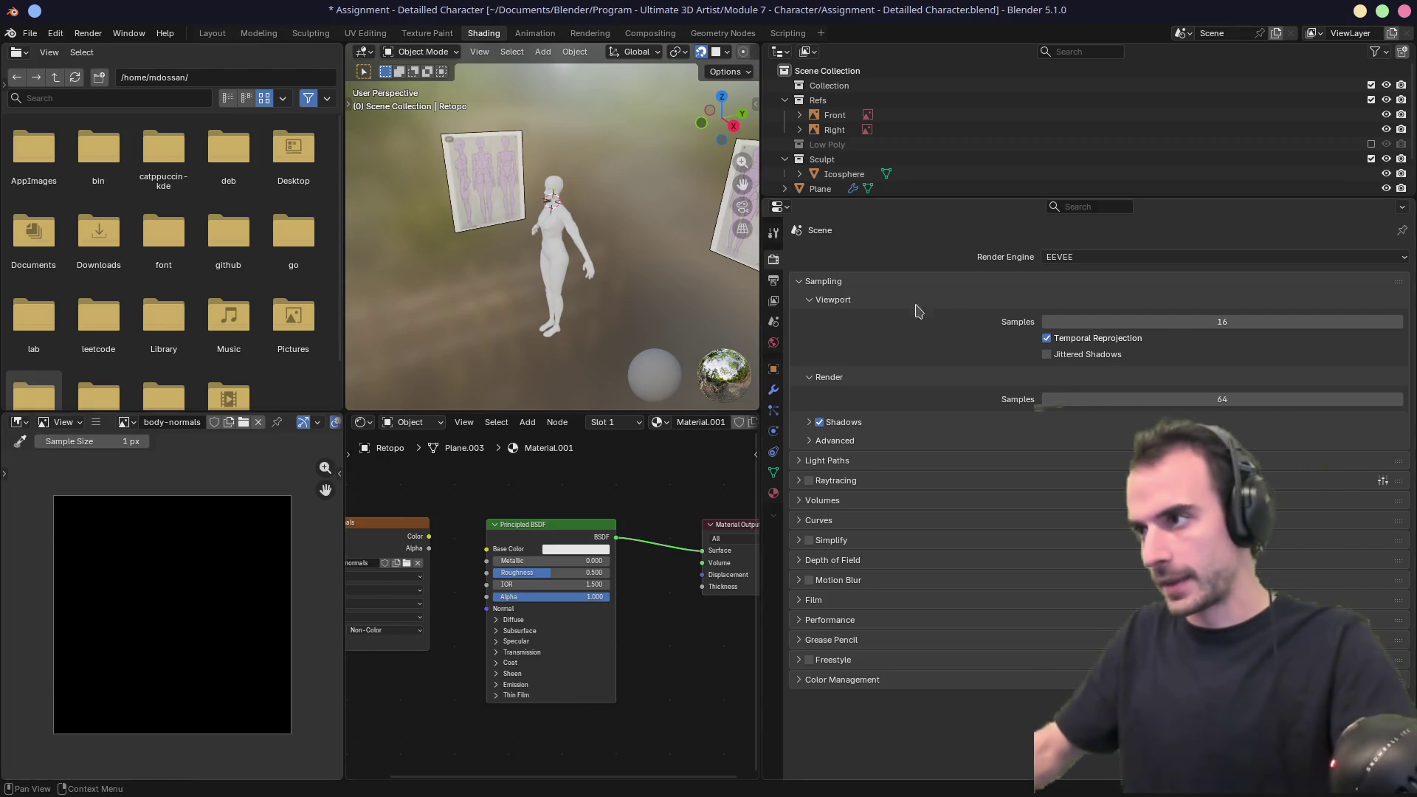
{"action": "left_click", "coordinate": [1076, 257]}
{"action": "left_click", "coordinate": [1060, 306]}
{"action": "left_click", "coordinate": [1076, 275]}
{"action": "left_click", "coordinate": [1077, 293]}
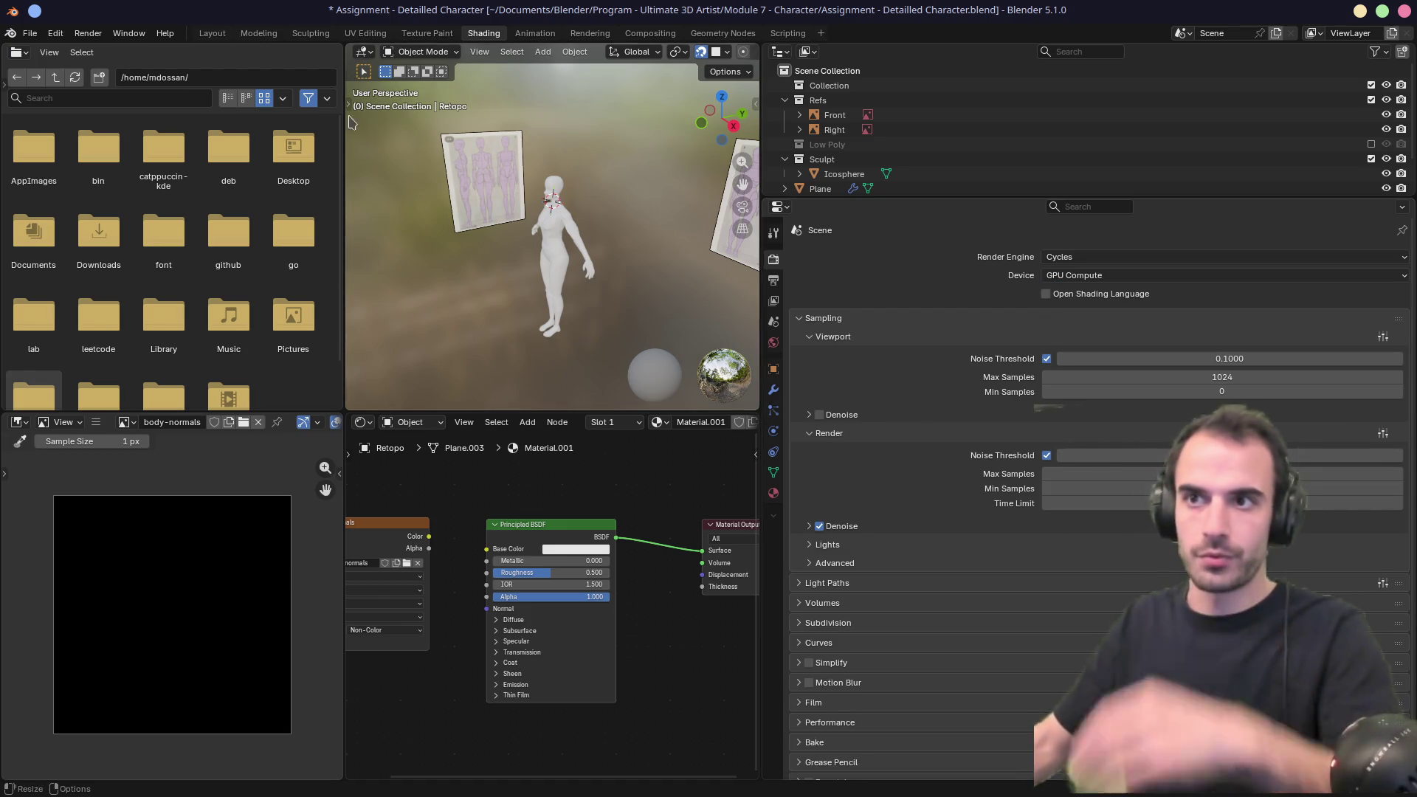
Join the File Browser into the 3D Viewport and select the Icosphere sculpt in the Outliner.
{"action": "left_click_drag", "start_coordinate": [343, 44], "coordinate": [320, 48]}
{"action": "scroll", "coordinate": [376, 205], "scroll_direction": "up", "scroll_amount": 5}
{"action": "middle_click_drag", "start_coordinate": [369, 205], "coordinate": [437, 170]}
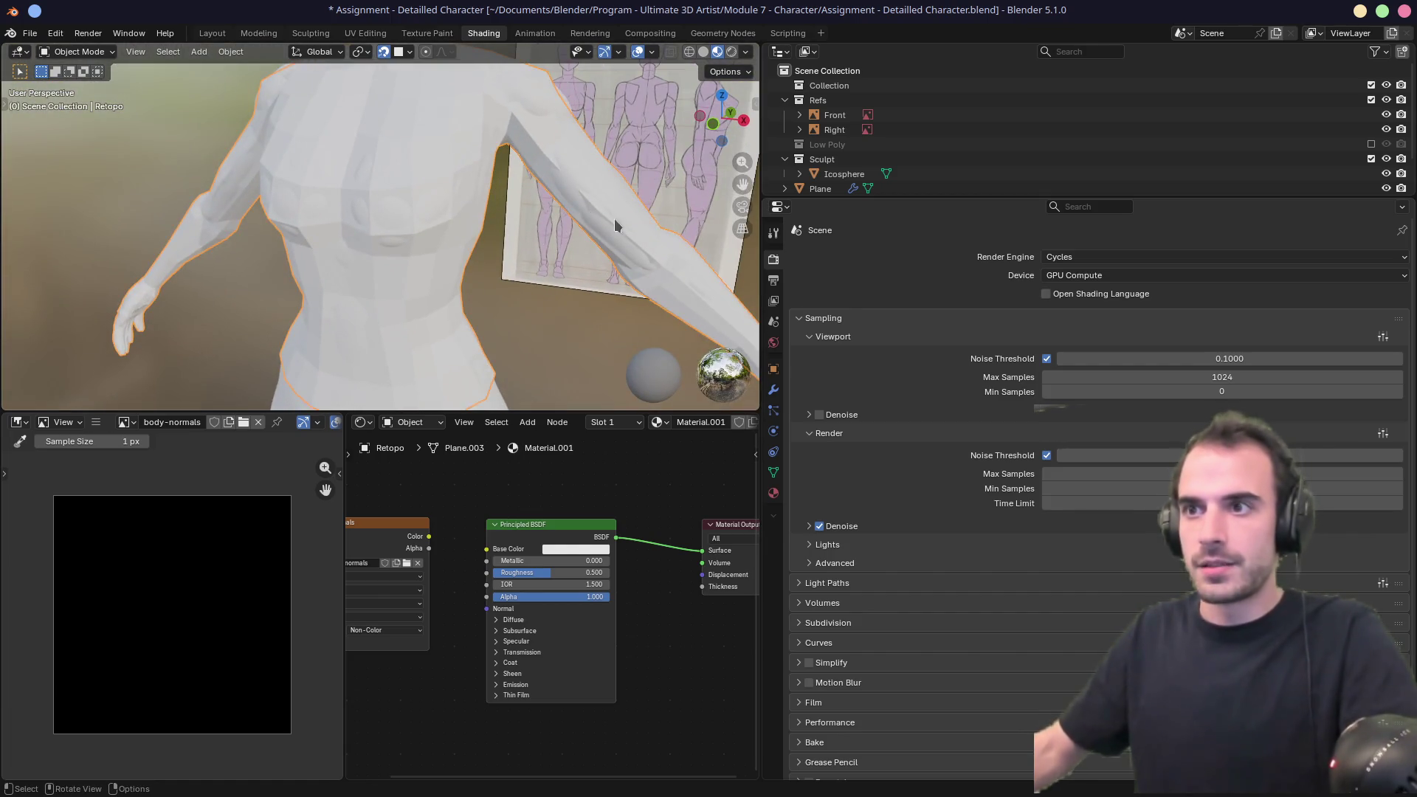
{"action": "left_click", "coordinate": [636, 235]}
{"action": "left_click_drag", "start_coordinate": [925, 197], "coordinate": [924, 264]}
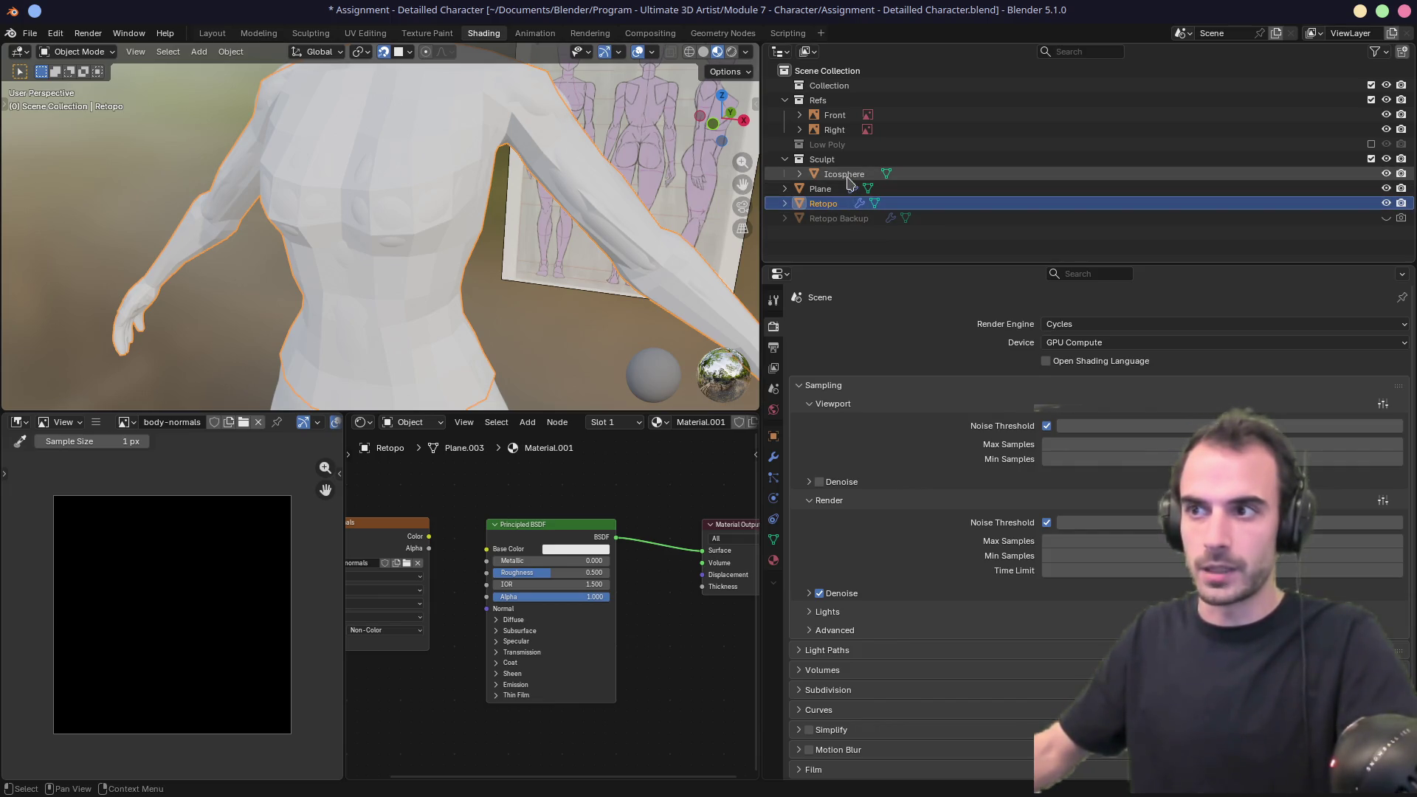
{"action": "left_click", "coordinate": [845, 175]}
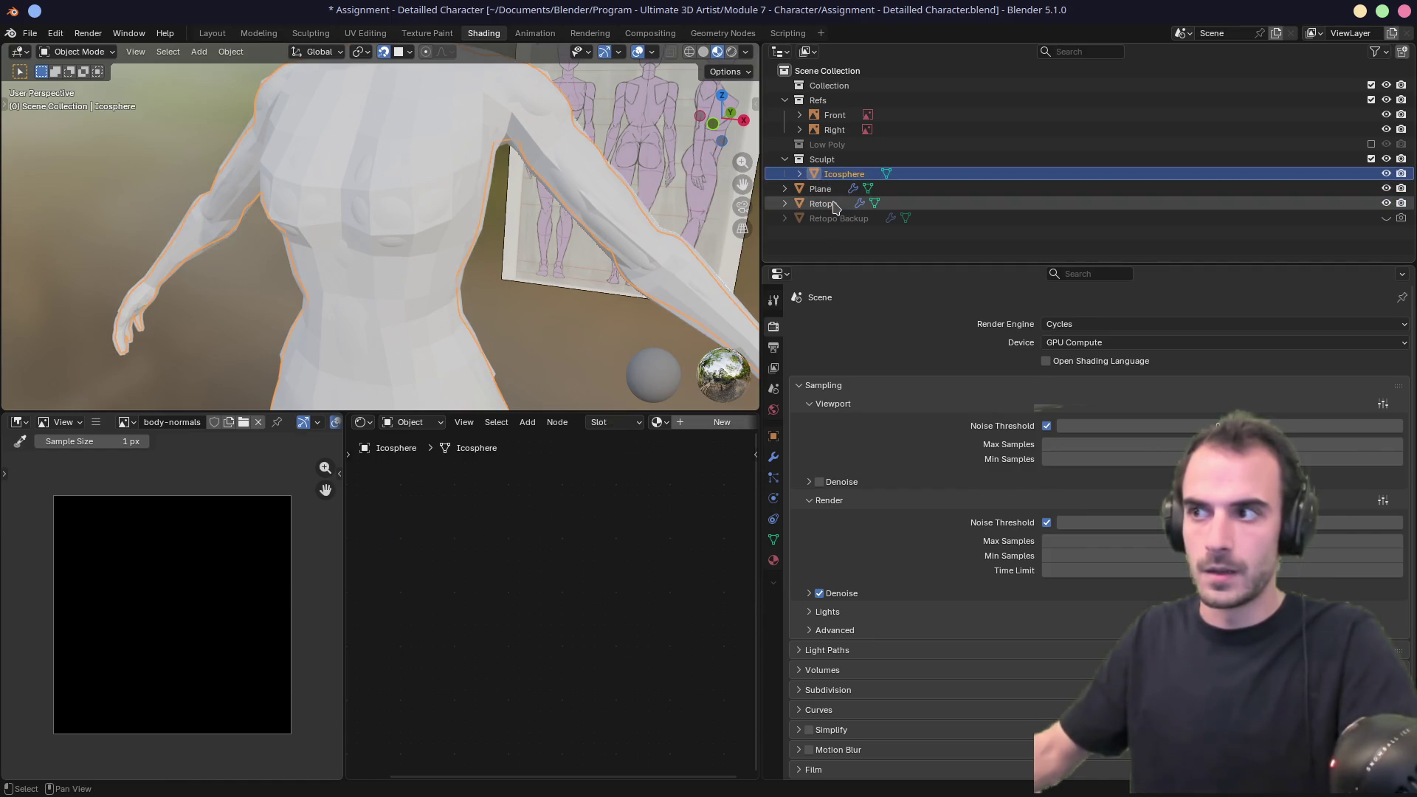
Select both the Icosphere sculpt and Retopo, with Retopo as the active object.
{"action": "left_click", "coordinate": [836, 205]}
{"action": "key", "text": "ctrl+z"}
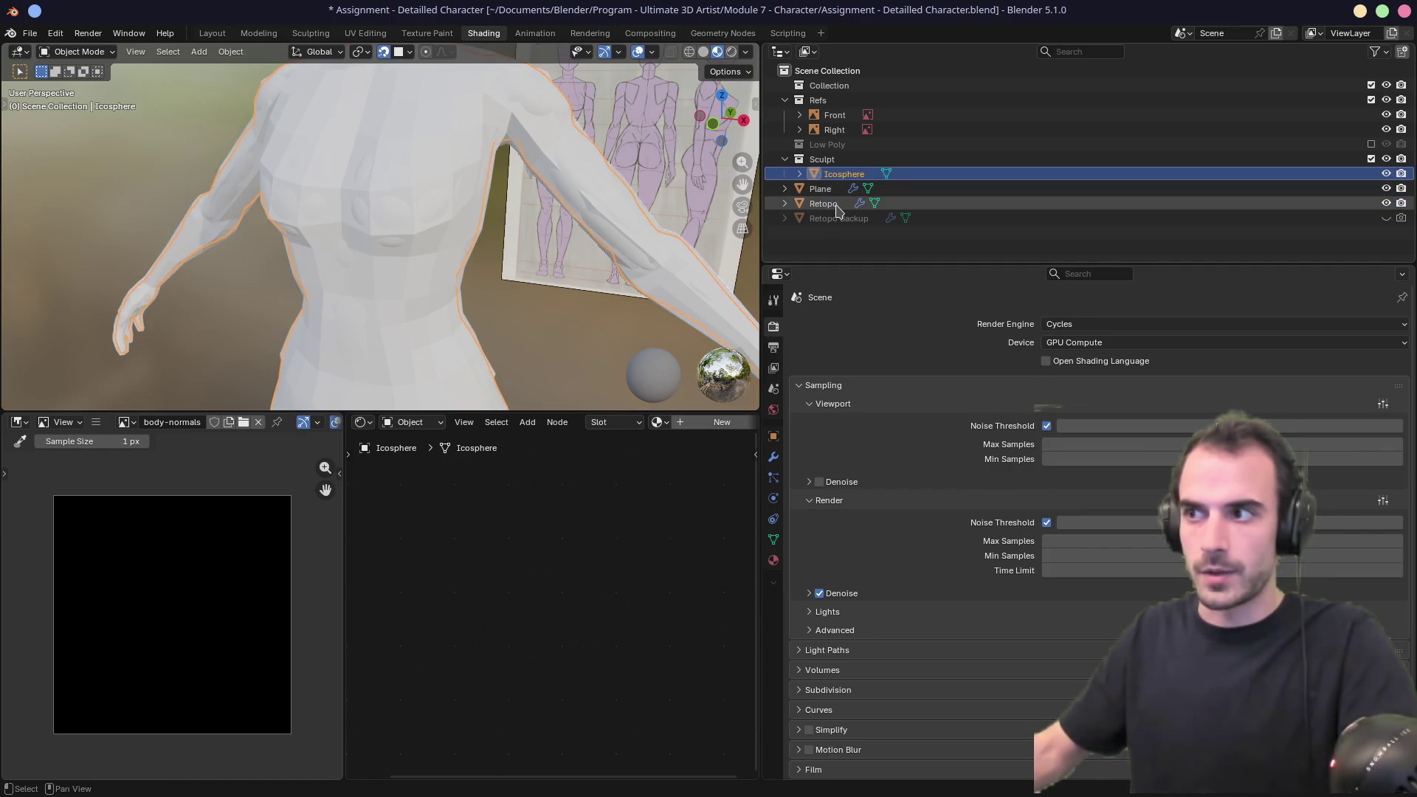
{"action": "left_click", "coordinate": [839, 203]}
{"action": "key", "text": "ctrl+z"}
{"action": "left_click", "coordinate": [837, 203]}
{"action": "key", "text": "ctrl+z"}
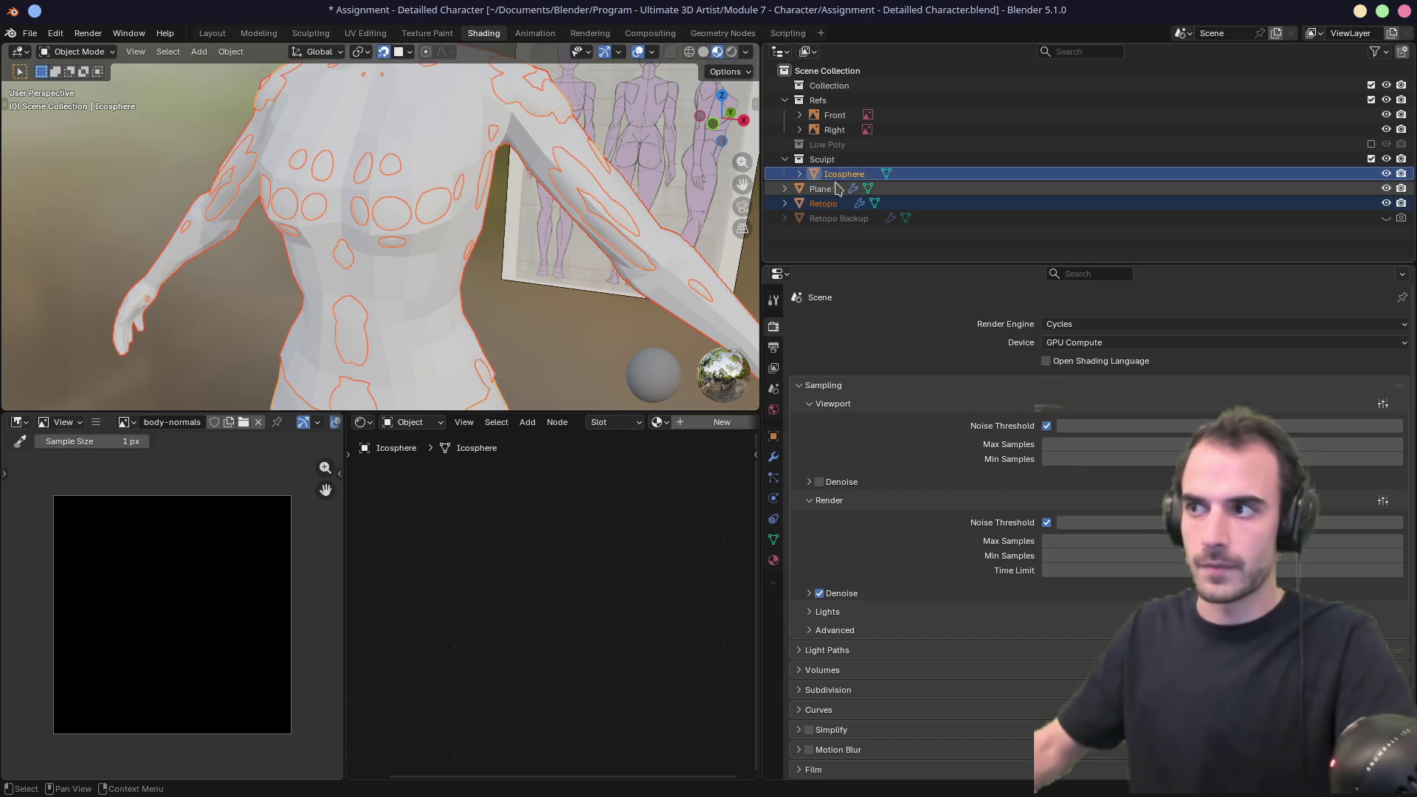
{"action": "left_click", "coordinate": [837, 207], "text": "ctrl"}
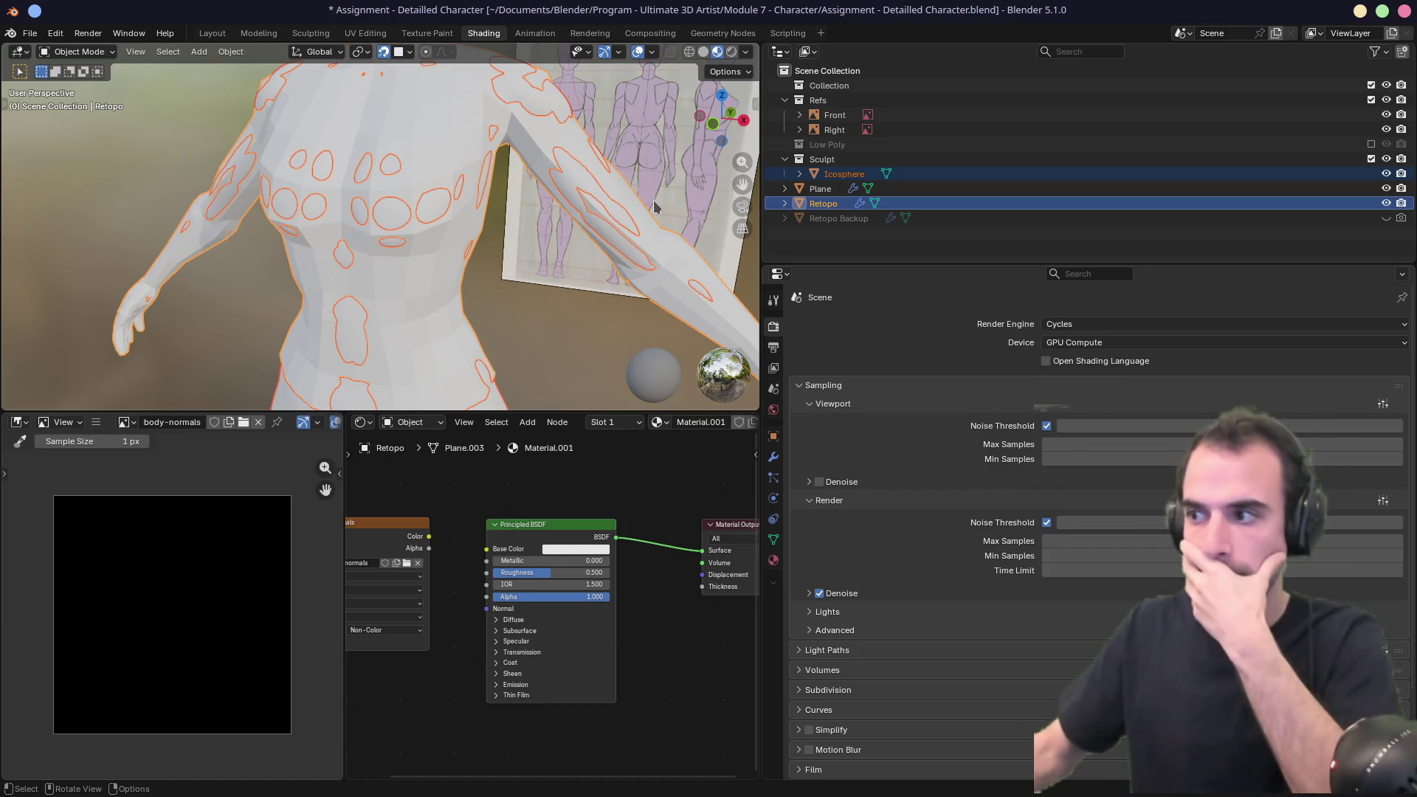
Collapse the sampling panels and bring the body-normals Image Texture node into view, selected.
{"action": "left_click", "coordinate": [809, 406]}
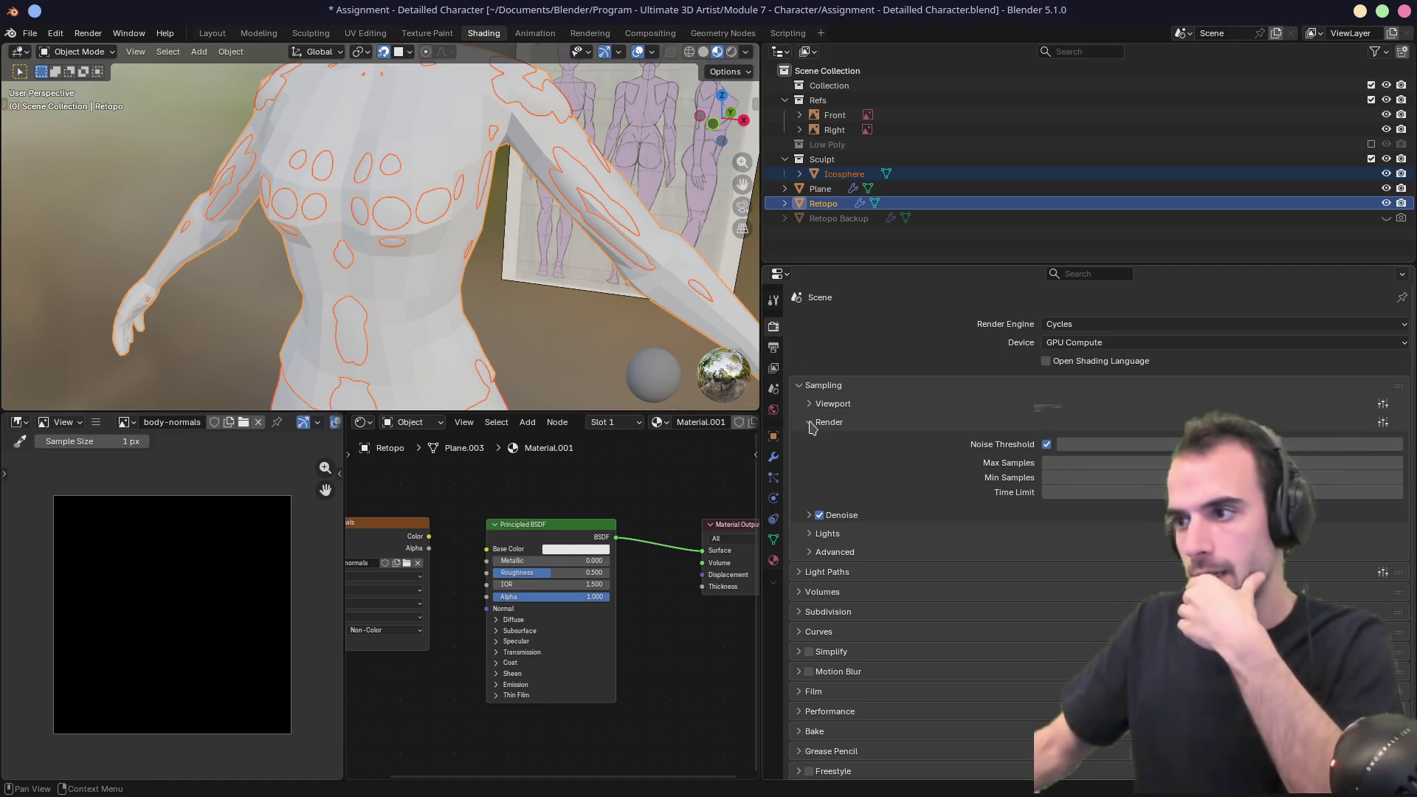
{"action": "left_click", "coordinate": [810, 422]}
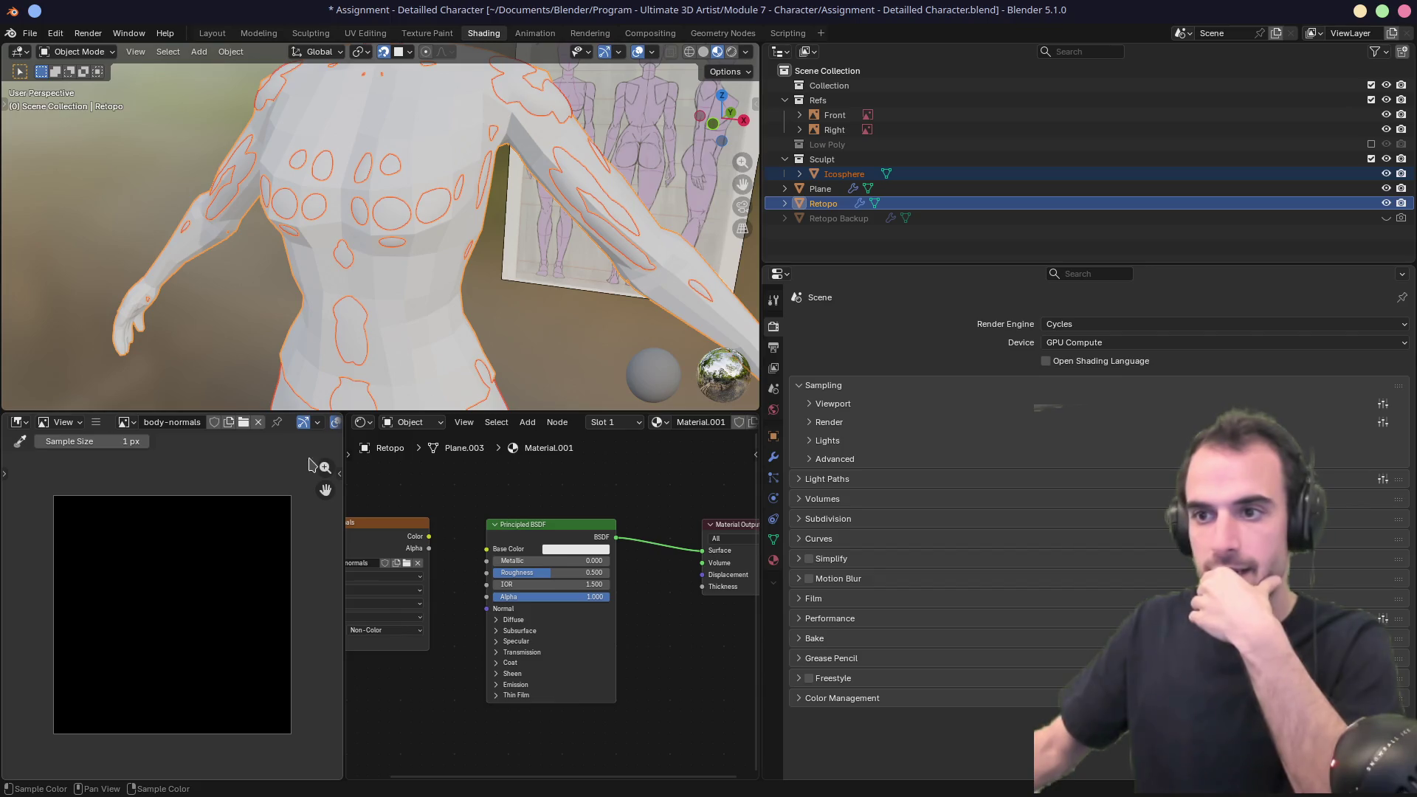
{"action": "left_click_drag", "start_coordinate": [383, 526], "coordinate": [438, 509]}
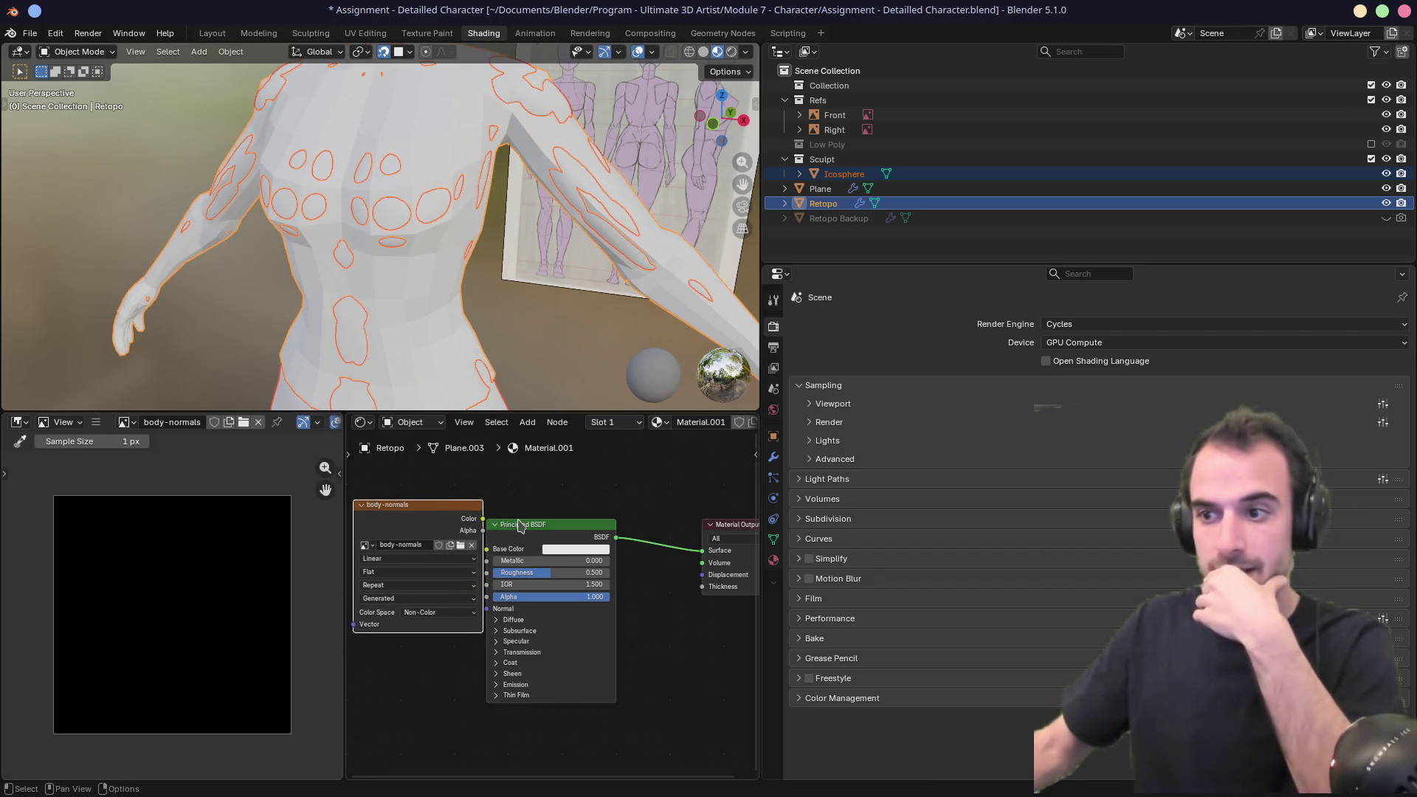
{"action": "left_click_drag", "start_coordinate": [552, 525], "coordinate": [627, 517]}
{"action": "left_click", "coordinate": [439, 511]}
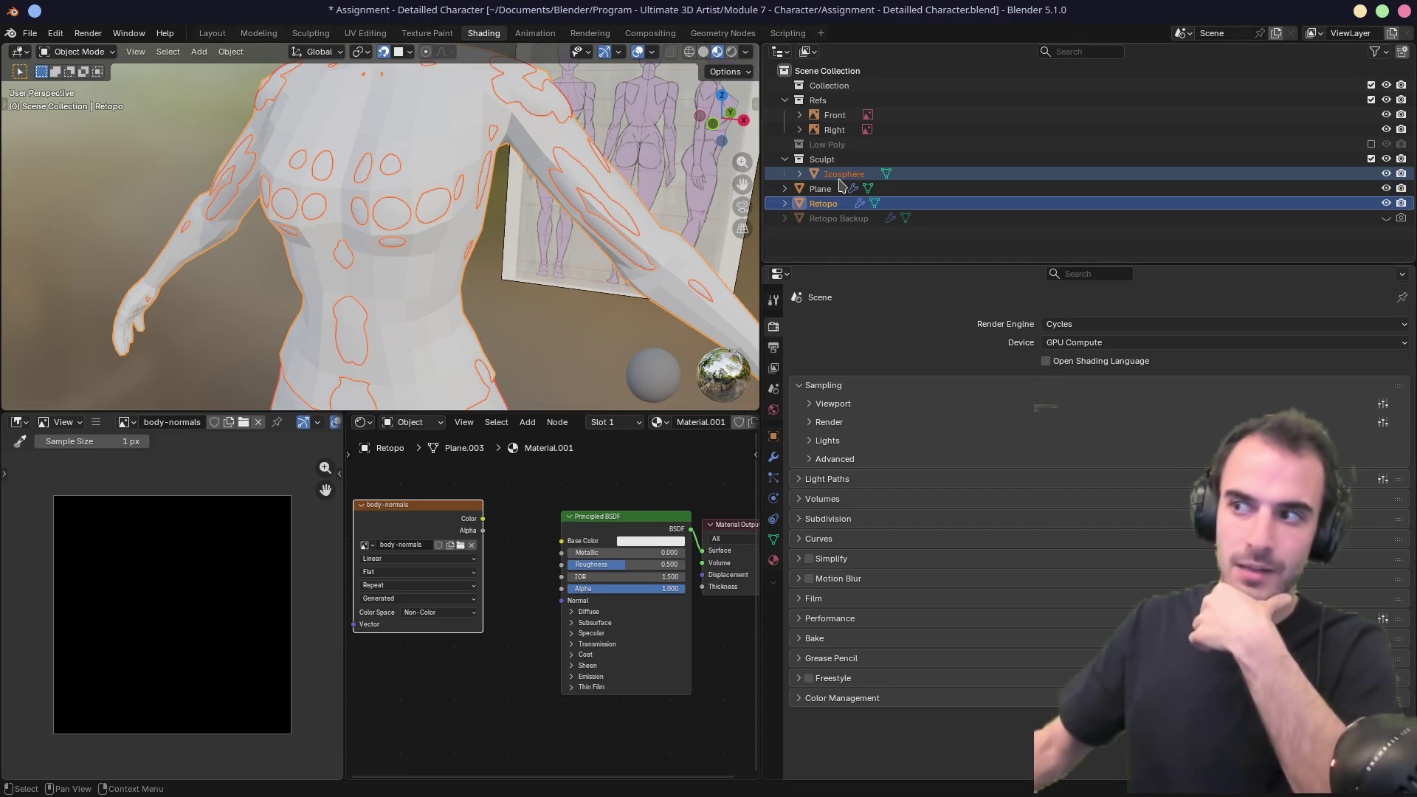
{"action": "left_click_drag", "start_coordinate": [431, 512], "coordinate": [443, 513]}
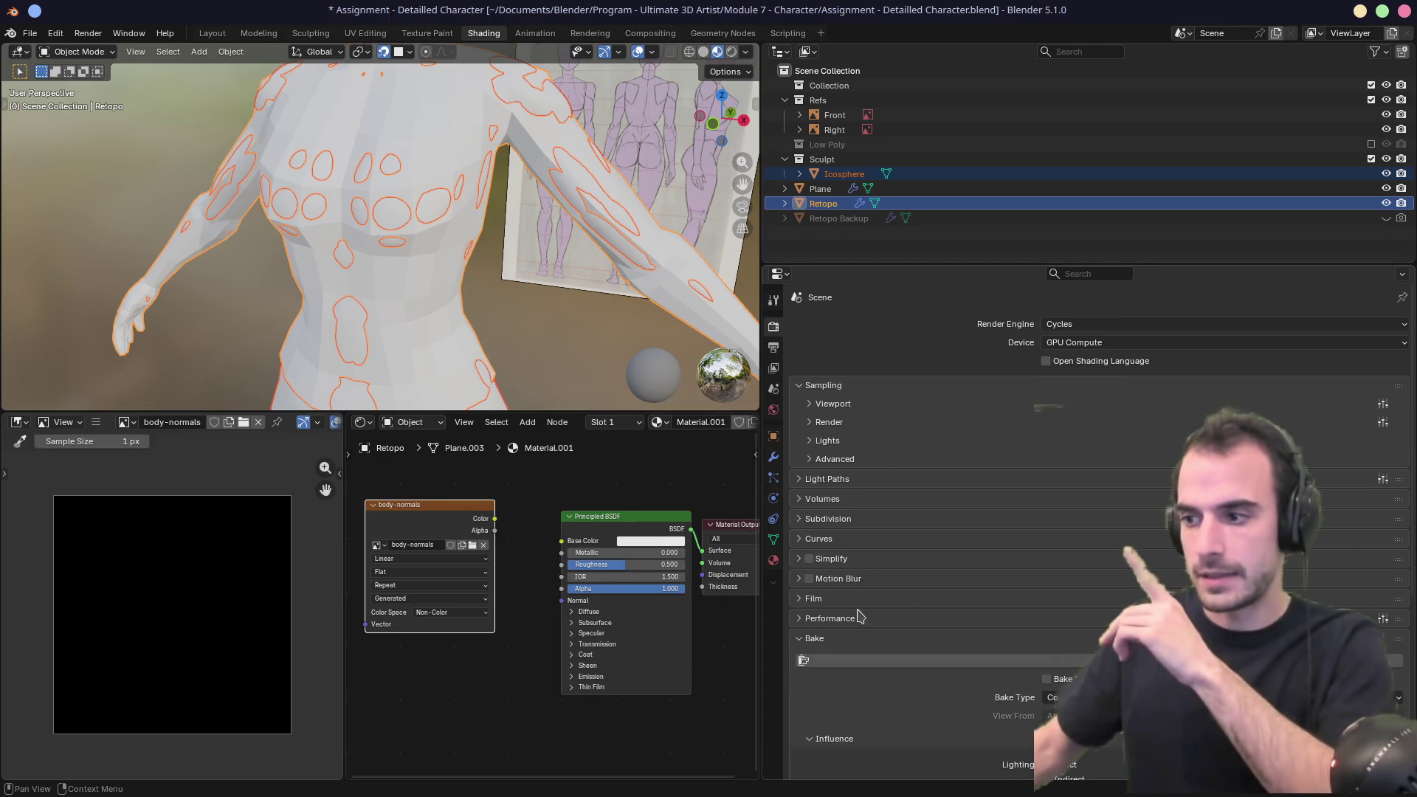
In the Bake settings, set Bake Type to Normal and enable Selected to Active.
{"action": "left_click", "coordinate": [810, 638]}
{"action": "scroll", "coordinate": [944, 583], "scroll_direction": "down", "scroll_amount": 3}
{"action": "scroll", "coordinate": [944, 574], "scroll_direction": "down", "scroll_amount": 6}
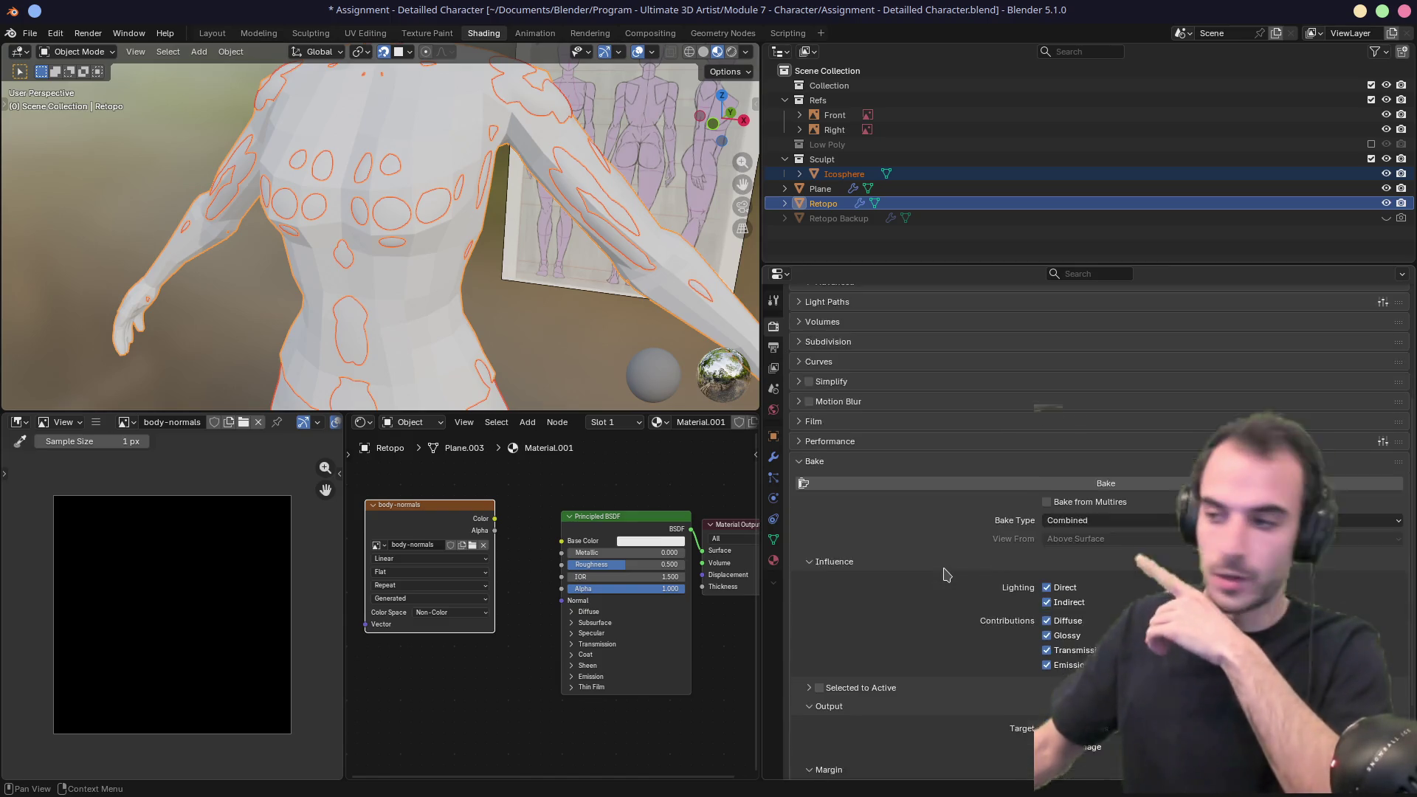
{"action": "left_click_drag", "start_coordinate": [760, 392], "coordinate": [726, 393]}
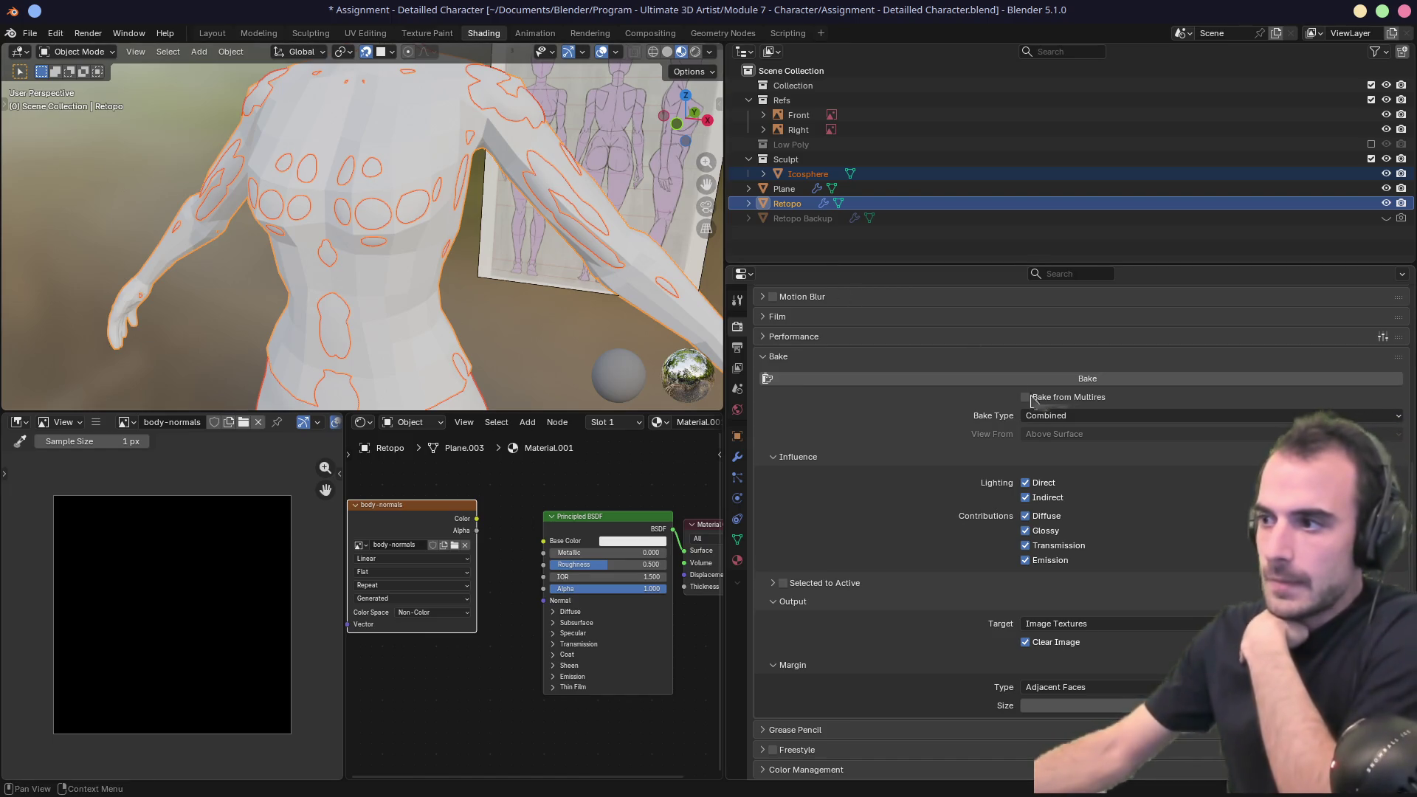
{"action": "left_click", "coordinate": [1046, 416]}
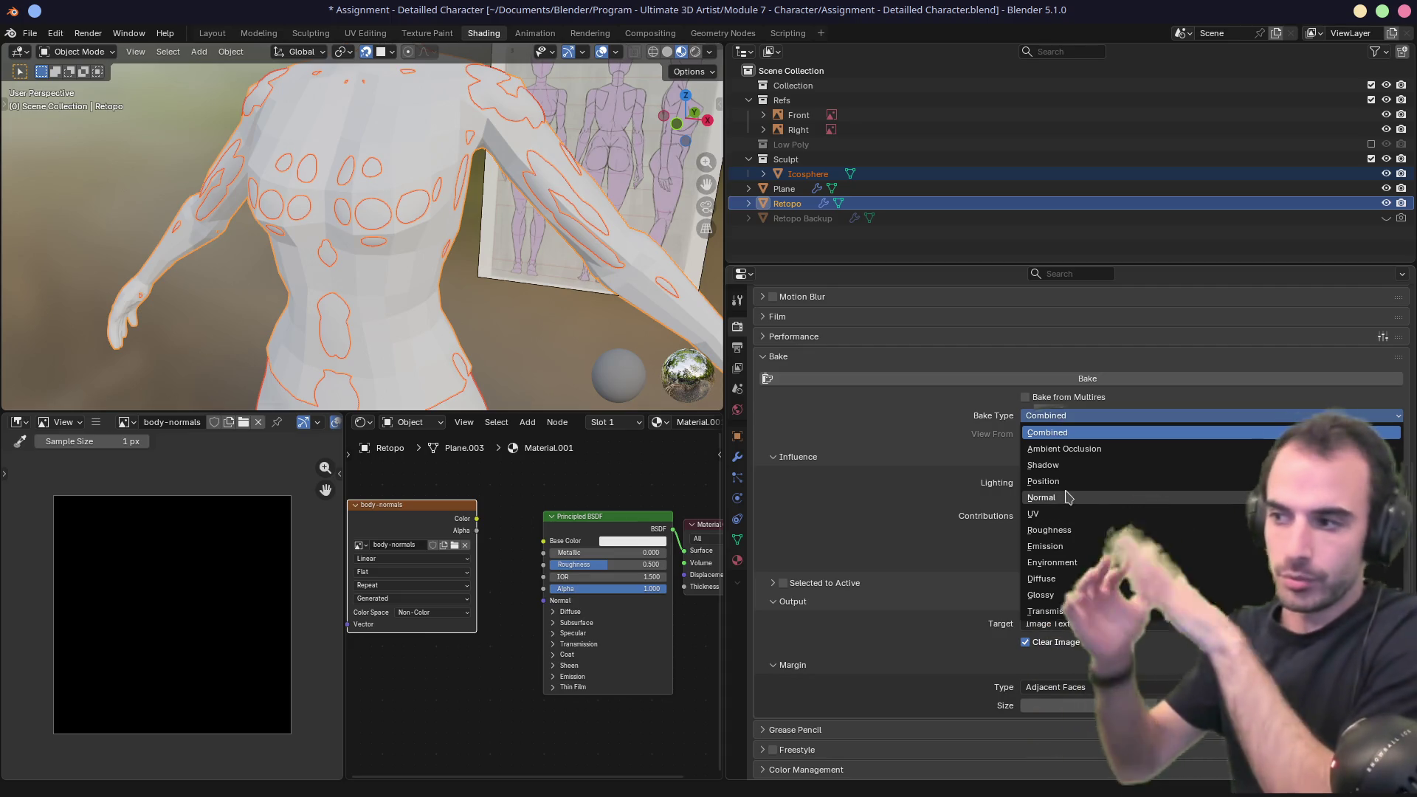
{"action": "left_click", "coordinate": [1068, 499]}
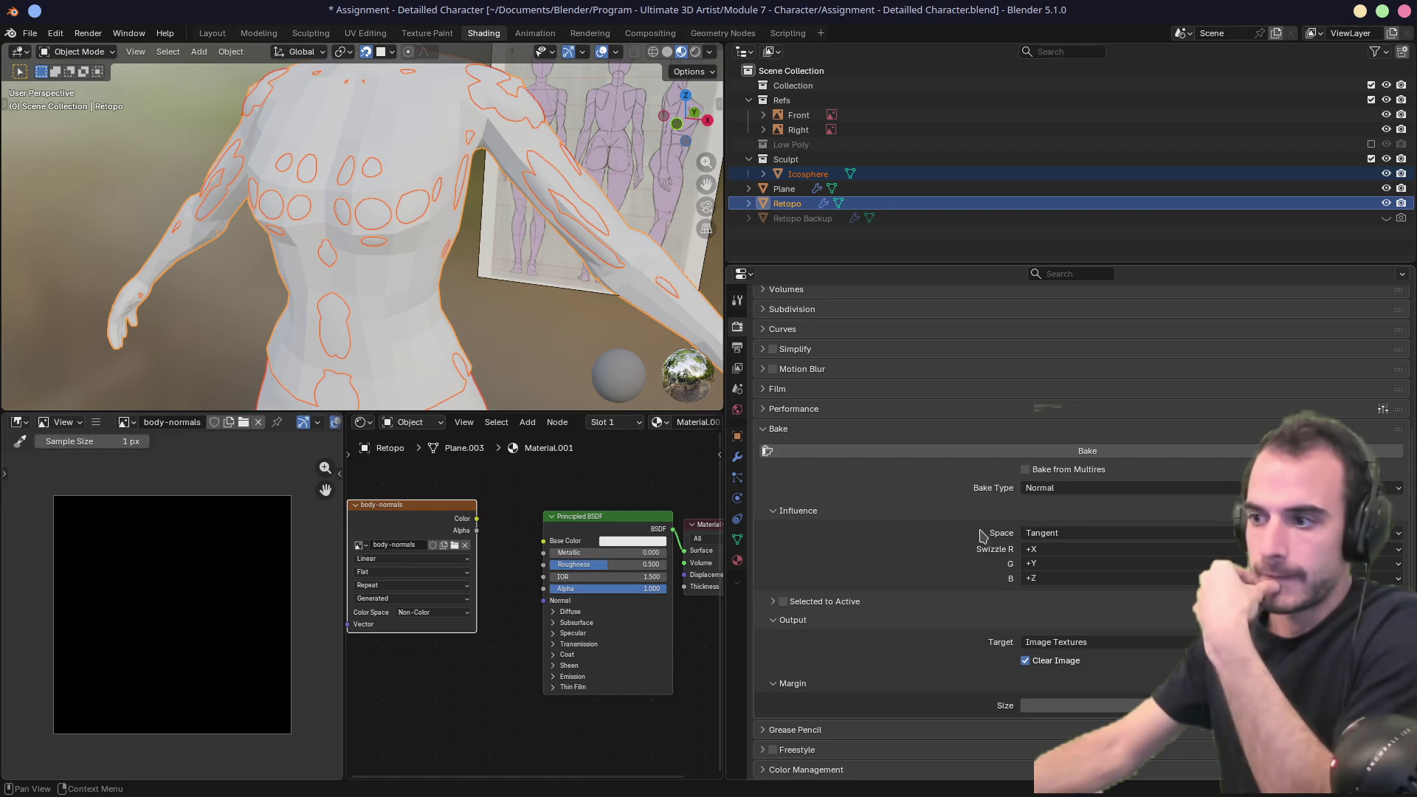
{"action": "left_click", "coordinate": [773, 602]}
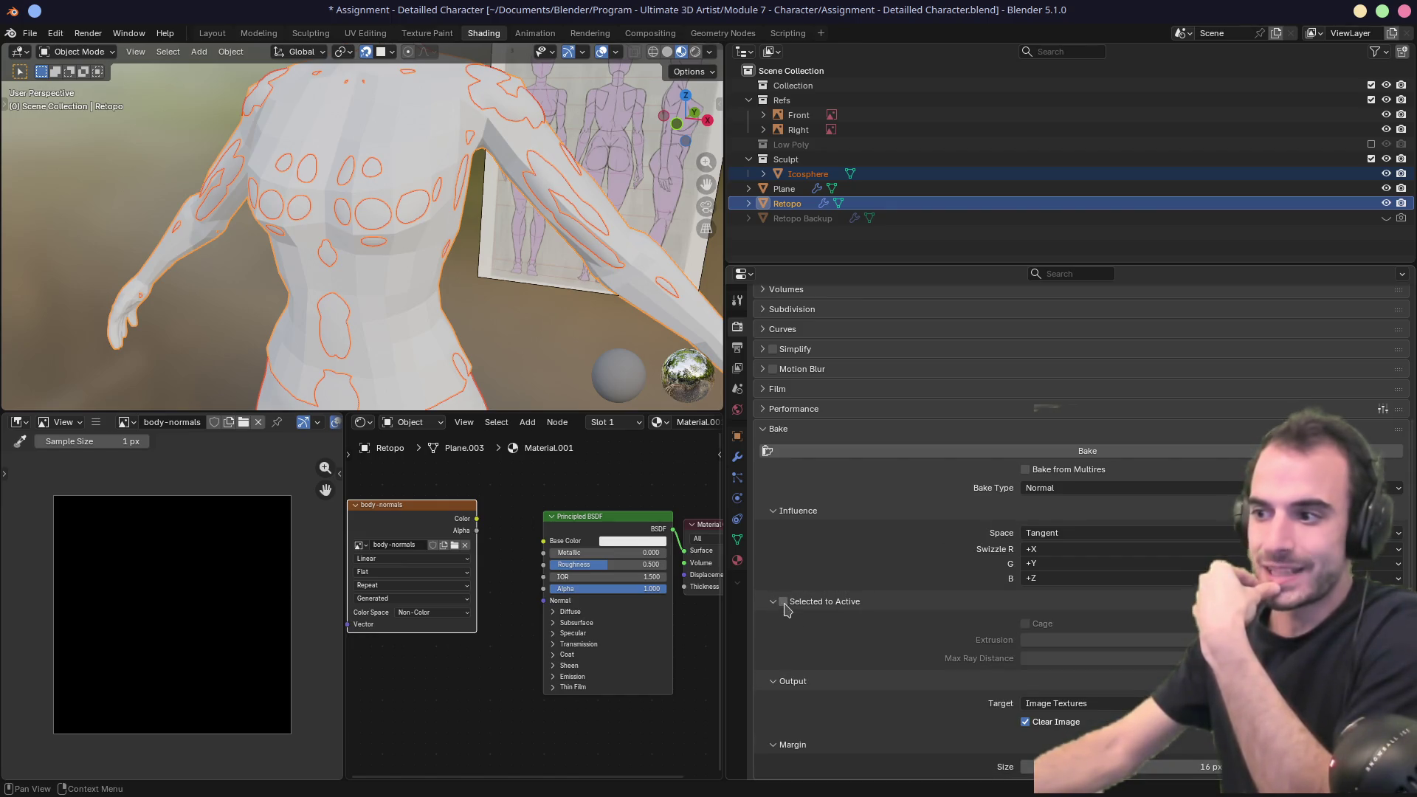
{"action": "left_click", "coordinate": [783, 602]}
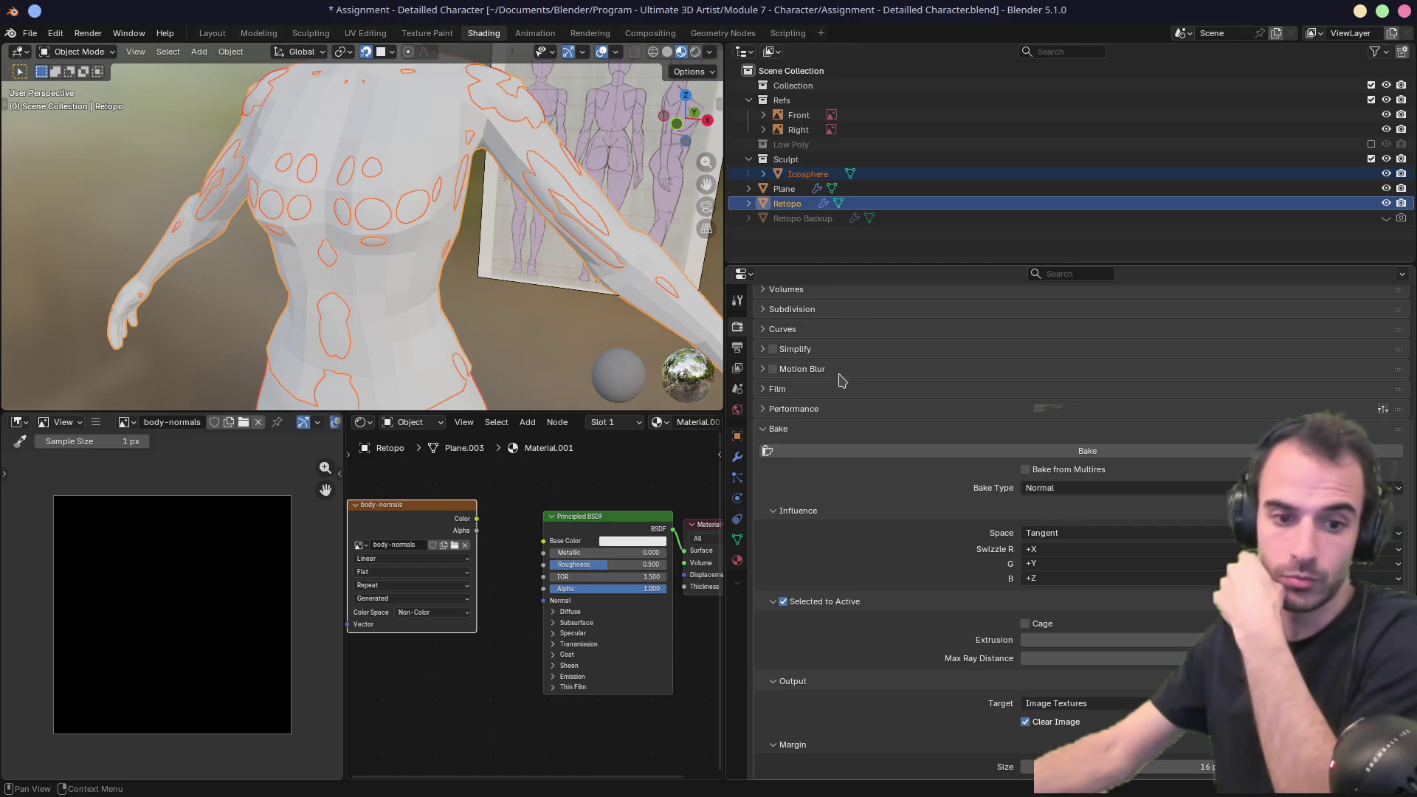
Start baking the normal map into body-normals.
{"action": "scroll", "coordinate": [874, 476], "scroll_direction": "down", "scroll_amount": 2}
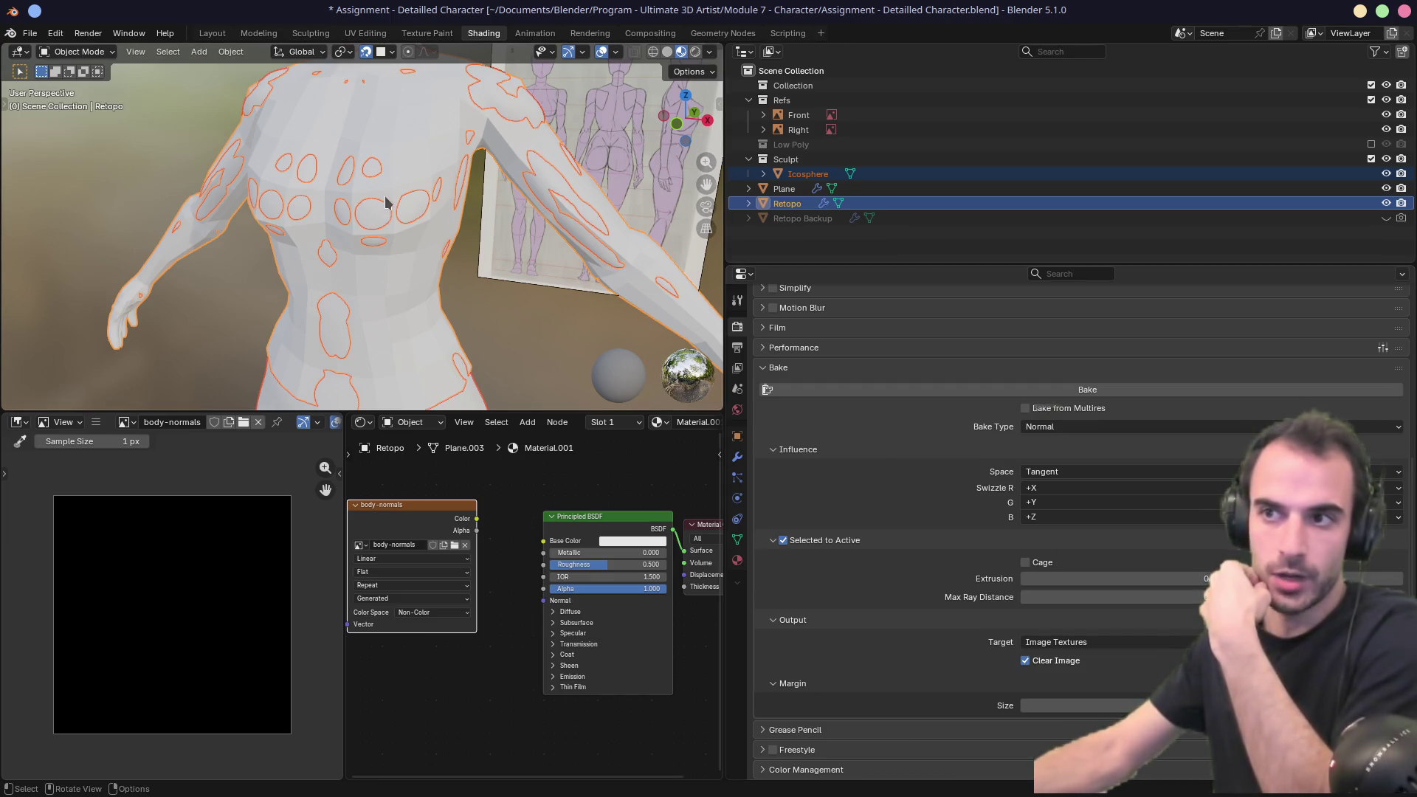
{"action": "mouse_move", "coordinate": [433, 199]}
{"action": "middle_mouse_down"}
{"action": "mouse_move", "coordinate": [354, 180]}
{"action": "mouse_move", "coordinate": [294, 195]}
{"action": "middle_mouse_up"}
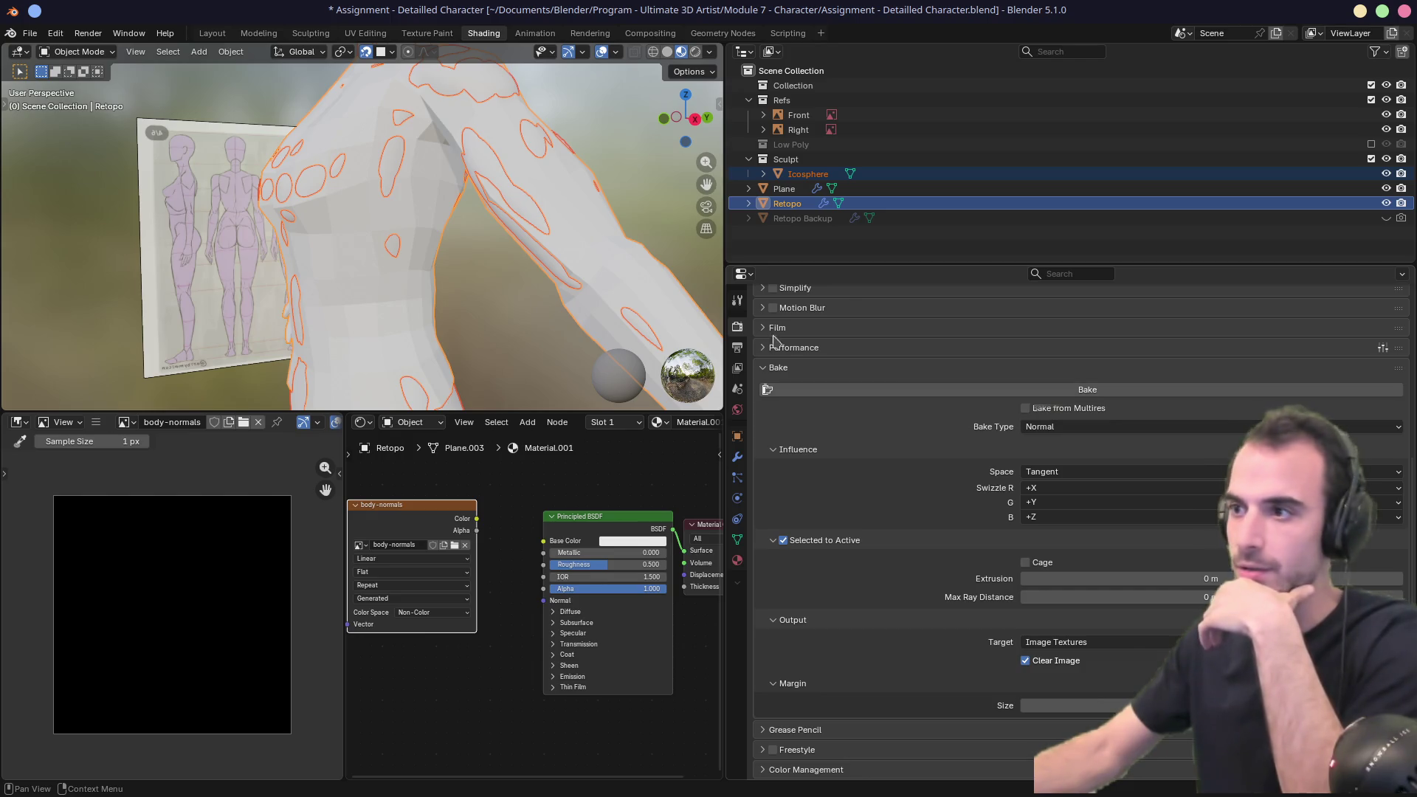
{"action": "scroll", "coordinate": [907, 414], "scroll_direction": "up", "scroll_amount": 2}
{"action": "scroll", "coordinate": [907, 415], "scroll_direction": "up", "scroll_amount": 6}
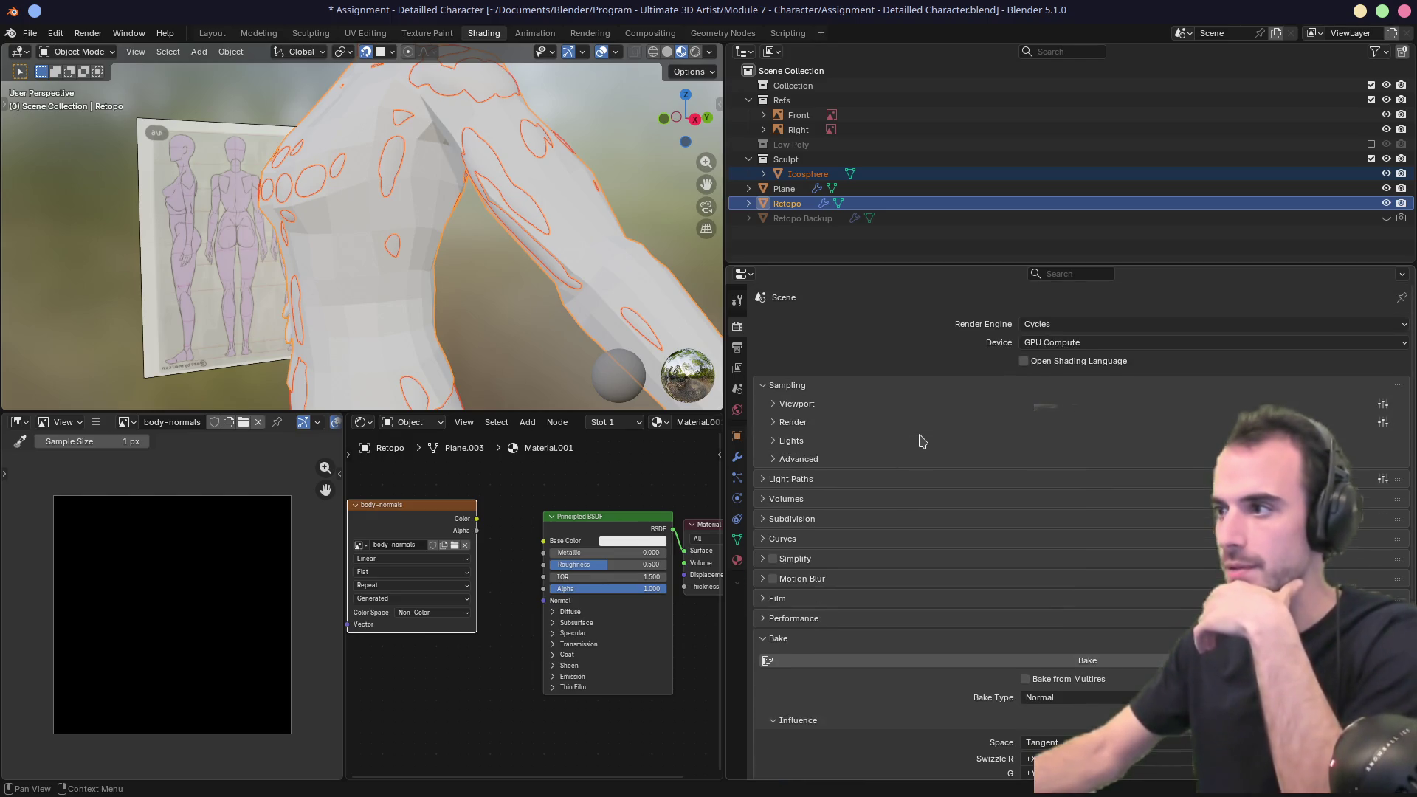
{"action": "scroll", "coordinate": [922, 440], "scroll_direction": "down", "scroll_amount": 9}
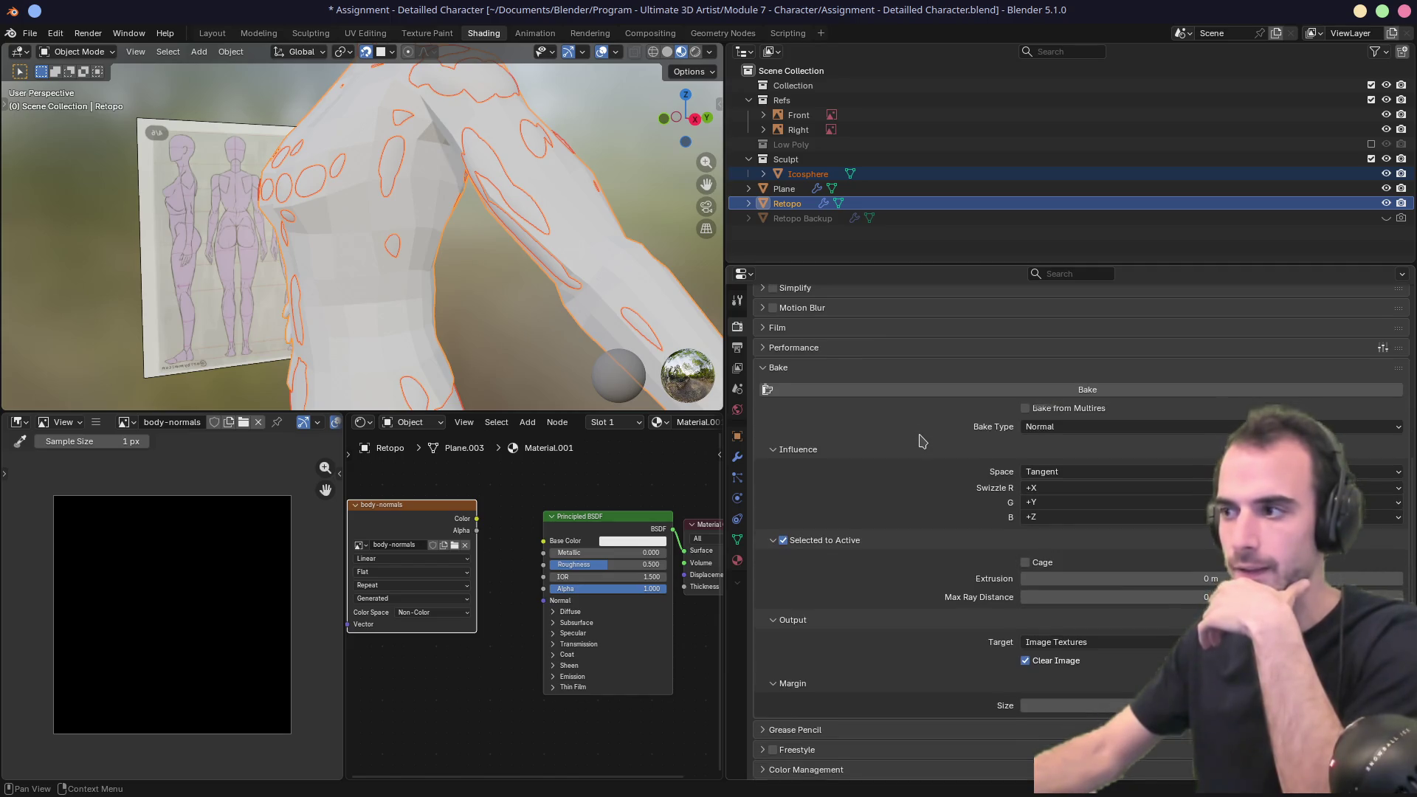
{"action": "left_click", "coordinate": [866, 391]}
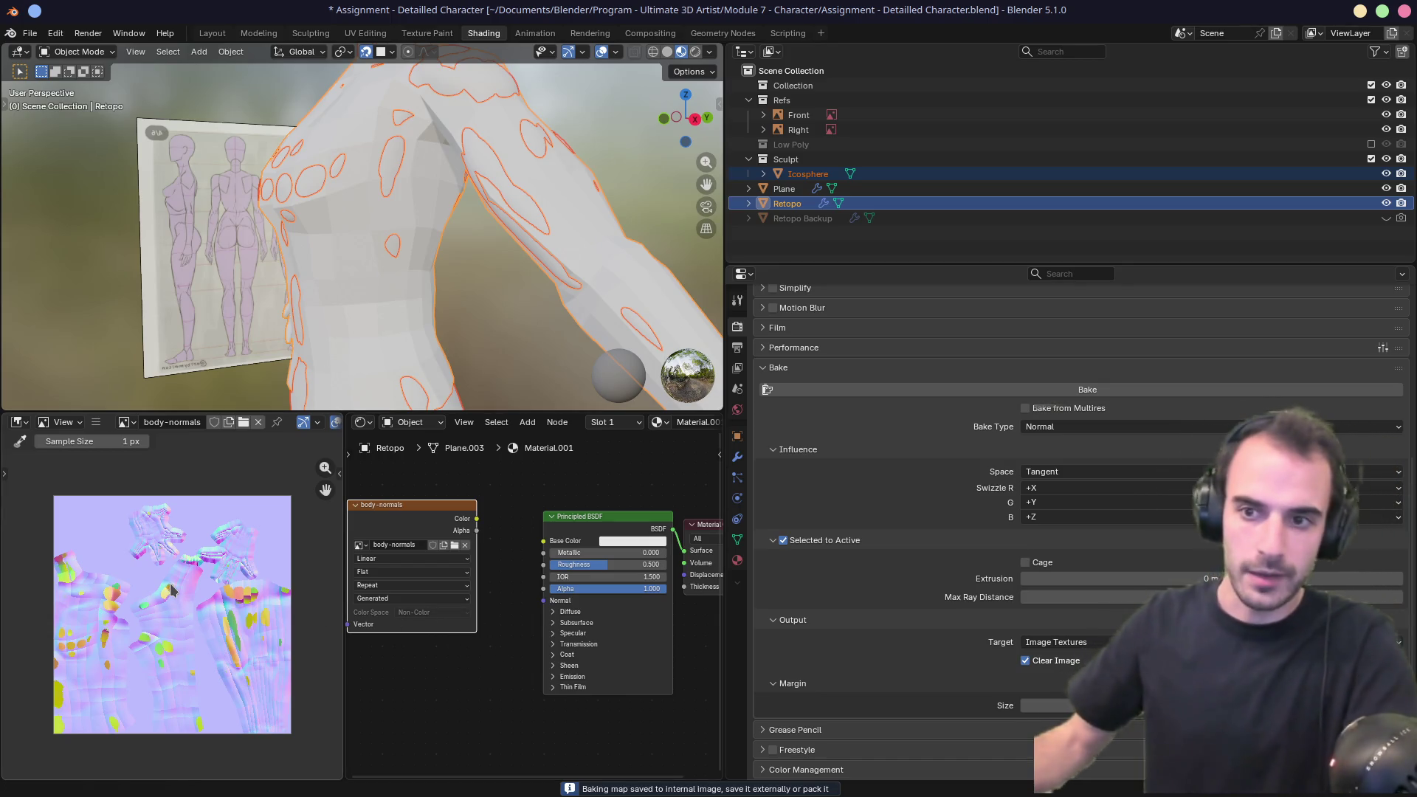
Zoom over the blotchy baked normal map, then begin editing the bake Extrusion value.
{"action": "scroll", "coordinate": [169, 588], "scroll_direction": "up", "scroll_amount": 6}
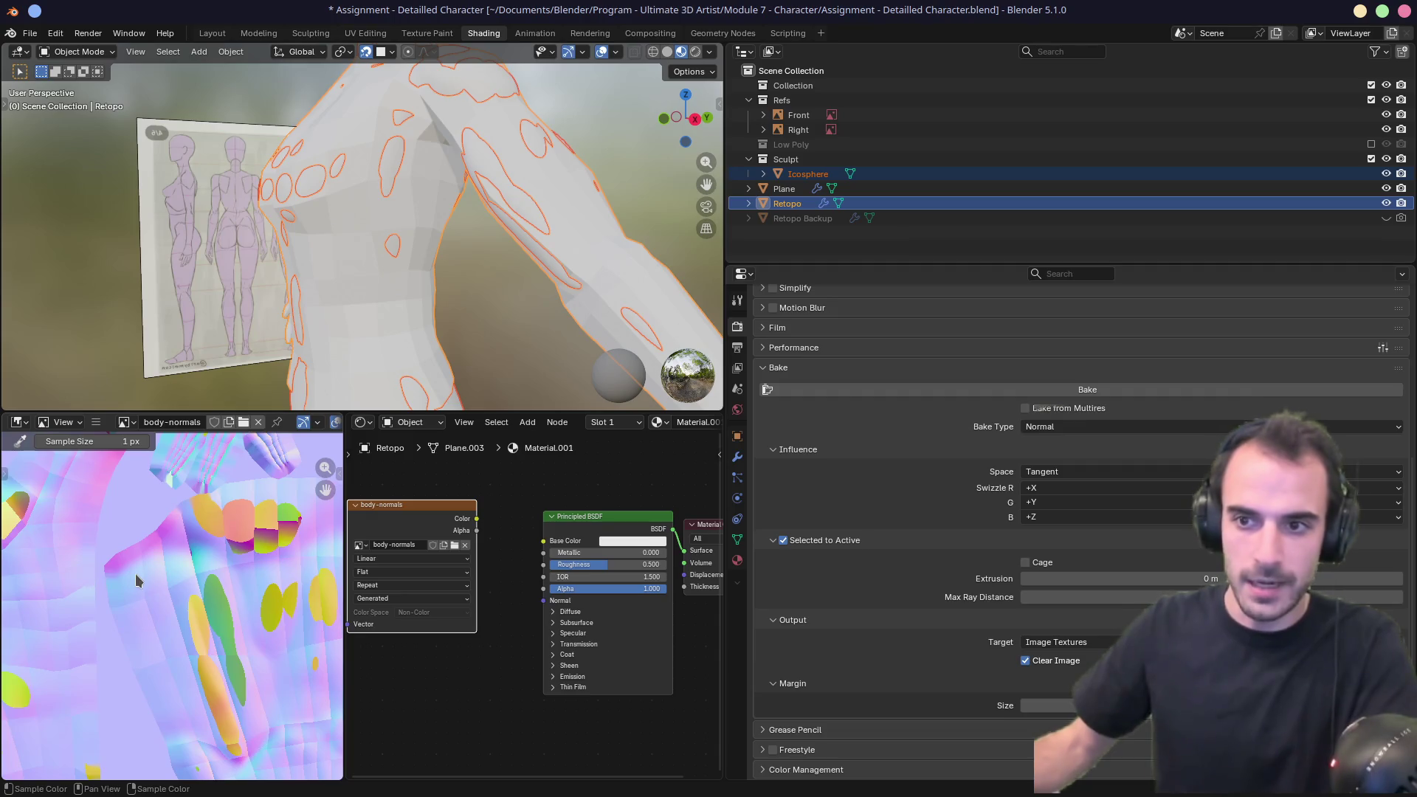
{"action": "scroll", "coordinate": [136, 581], "scroll_direction": "down", "scroll_amount": 6}
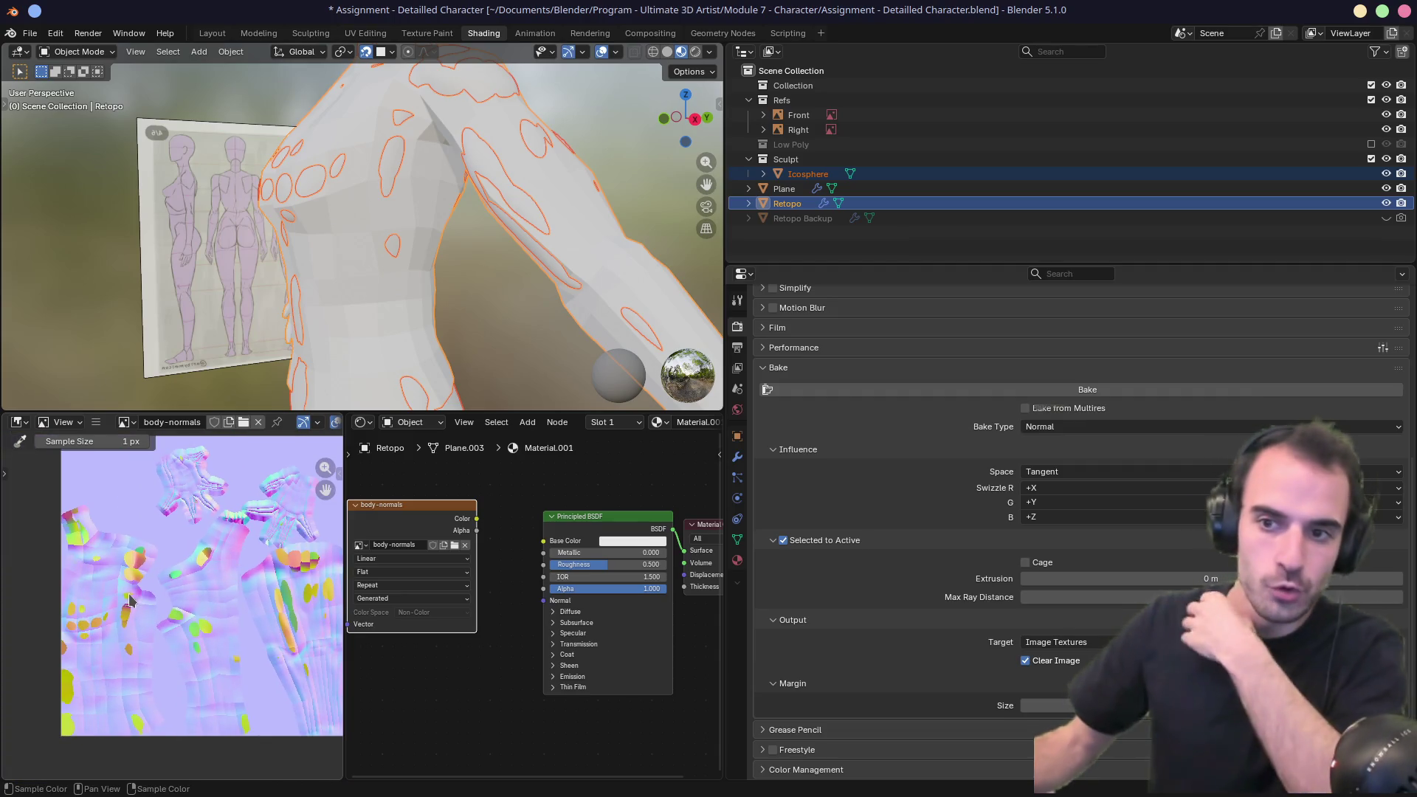
{"action": "scroll", "coordinate": [133, 595], "scroll_direction": "up", "scroll_amount": 5}
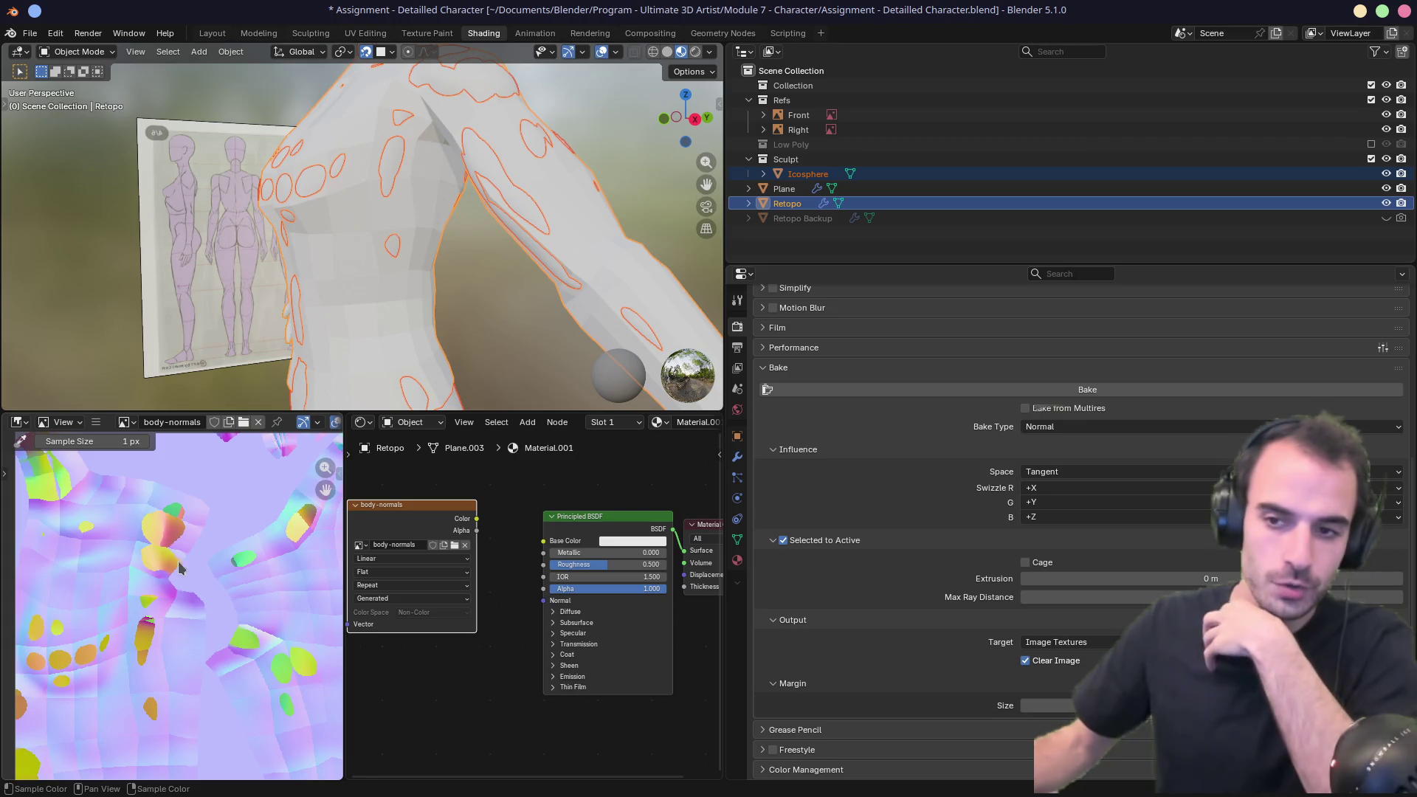
{"action": "scroll", "coordinate": [155, 570], "scroll_direction": "down", "scroll_amount": 1}
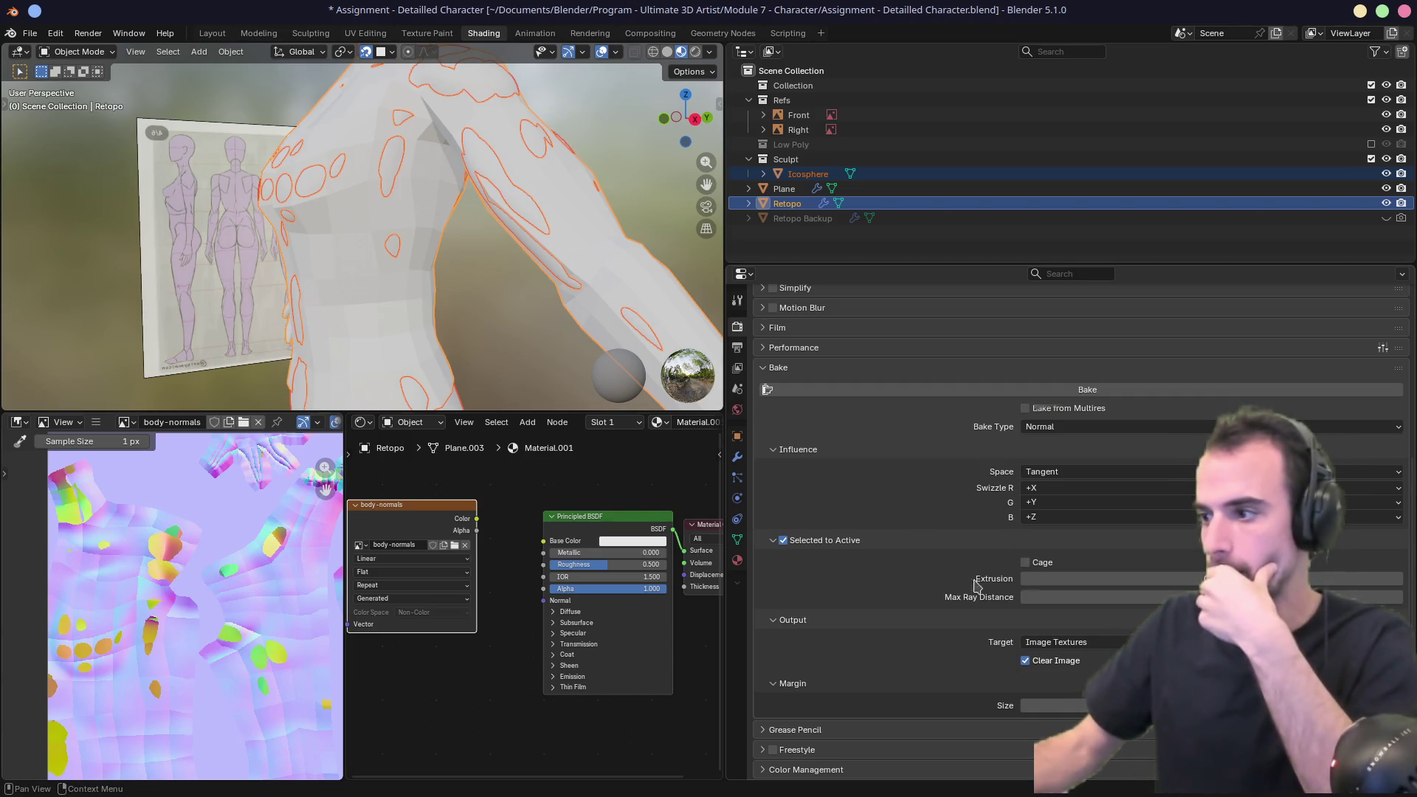
{"action": "left_click", "coordinate": [1210, 578]}
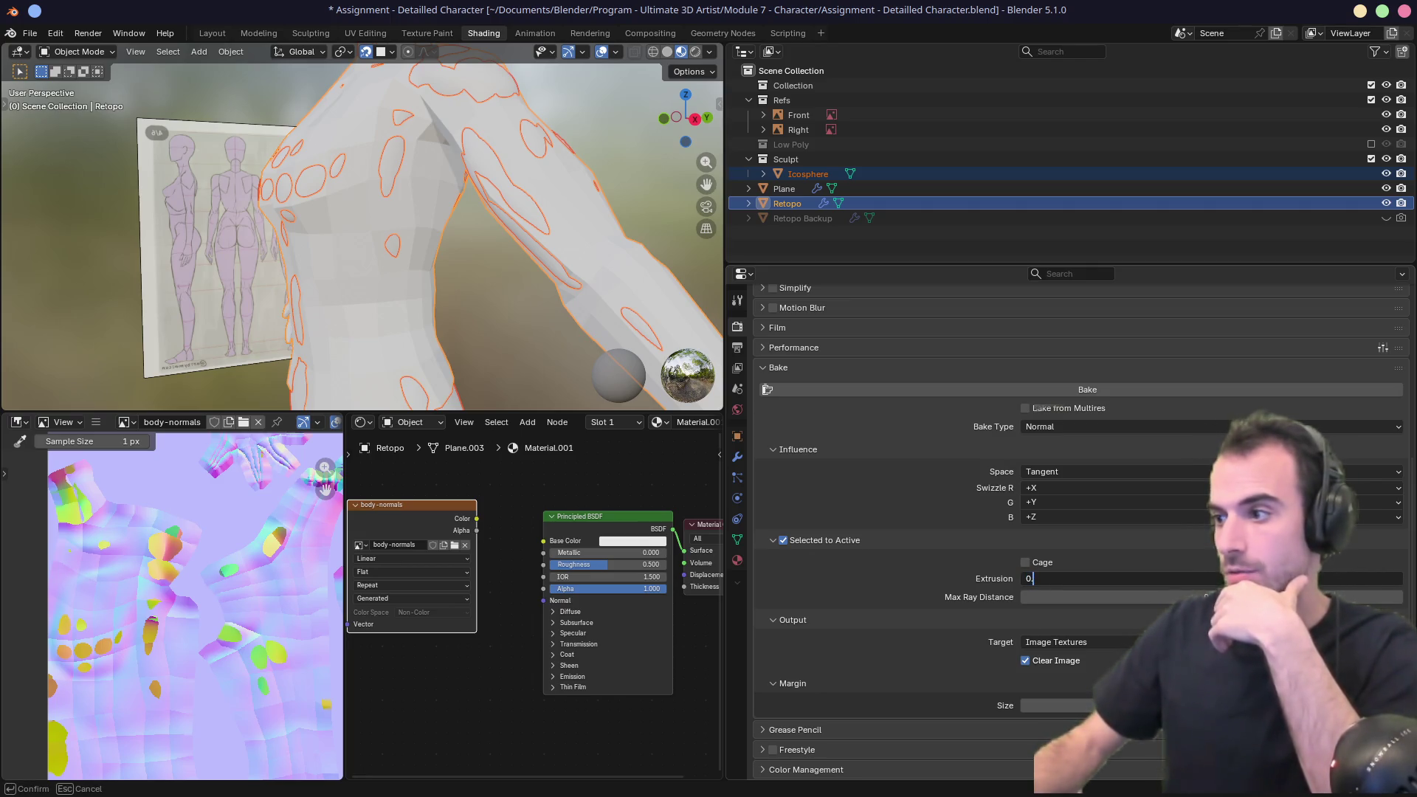
Set the bake Extrusion to 0.01 m and re-bake the normal map.
{"action": "type", "text": "01"}
{"action": "key", "text": "Return"}
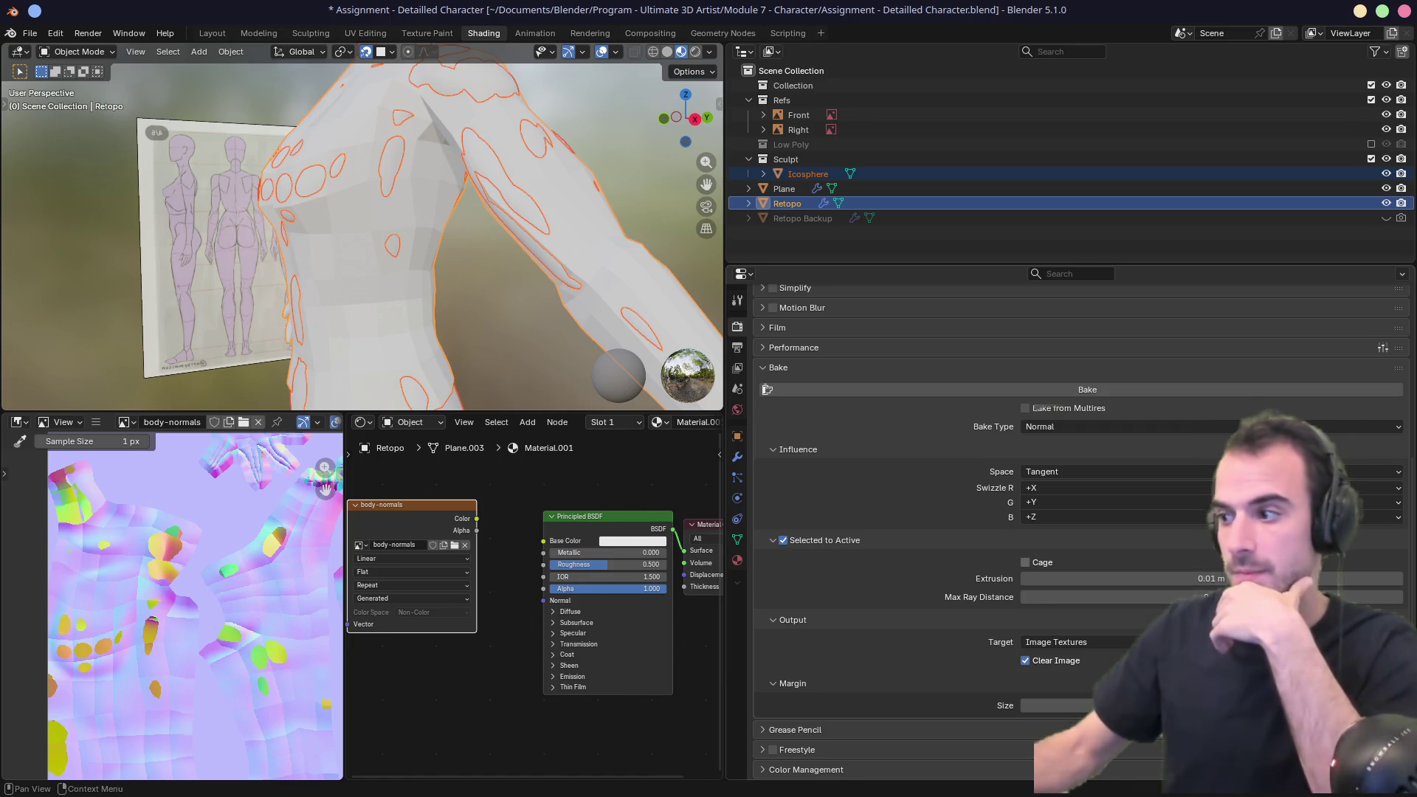
{"action": "left_click", "coordinate": [1059, 390]}
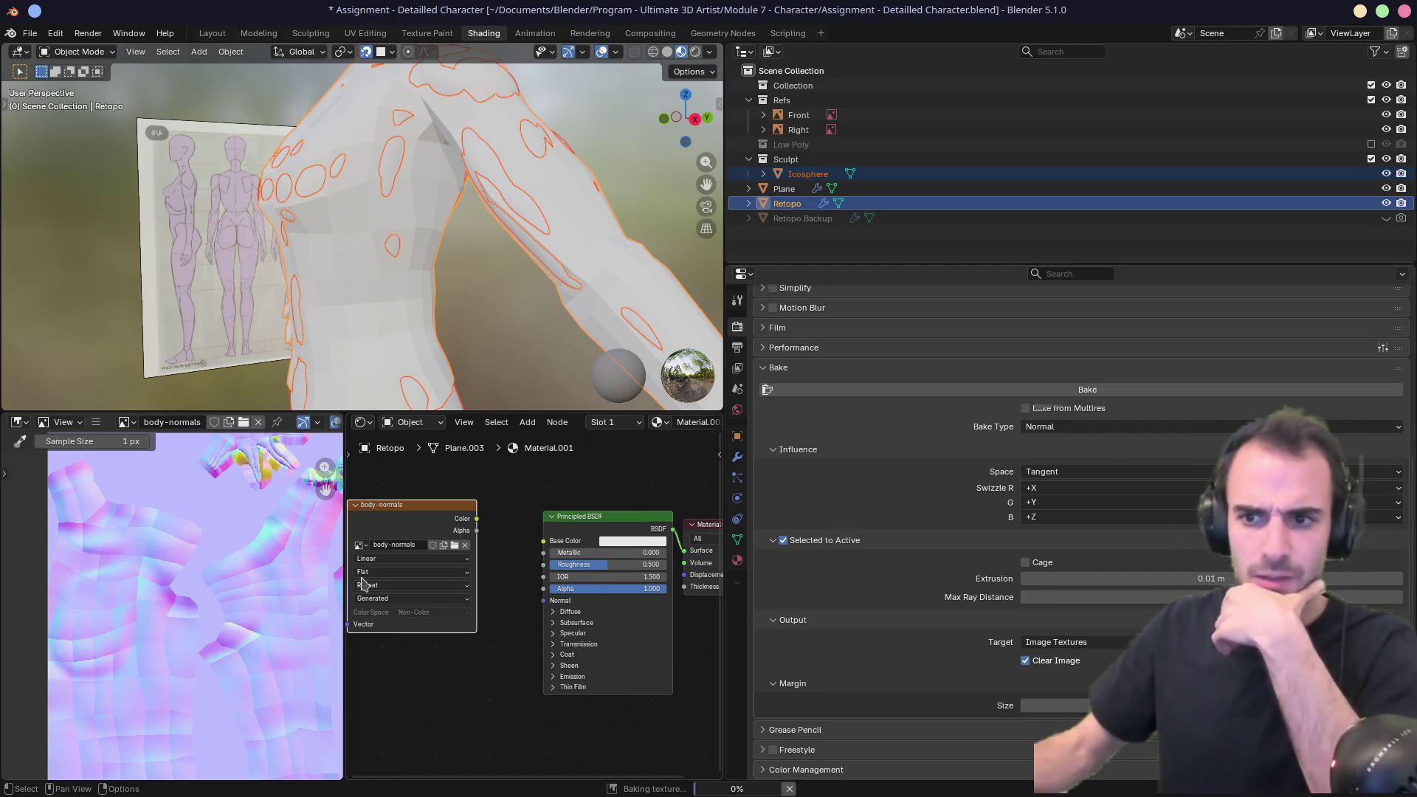
{"action": "scroll", "coordinate": [364, 583], "scroll_direction": "down", "scroll_amount": 1}
{"action": "scroll", "coordinate": [363, 582], "scroll_direction": "down", "scroll_amount": 1}
{"action": "scroll", "coordinate": [214, 583], "scroll_direction": "down", "scroll_amount": 3}
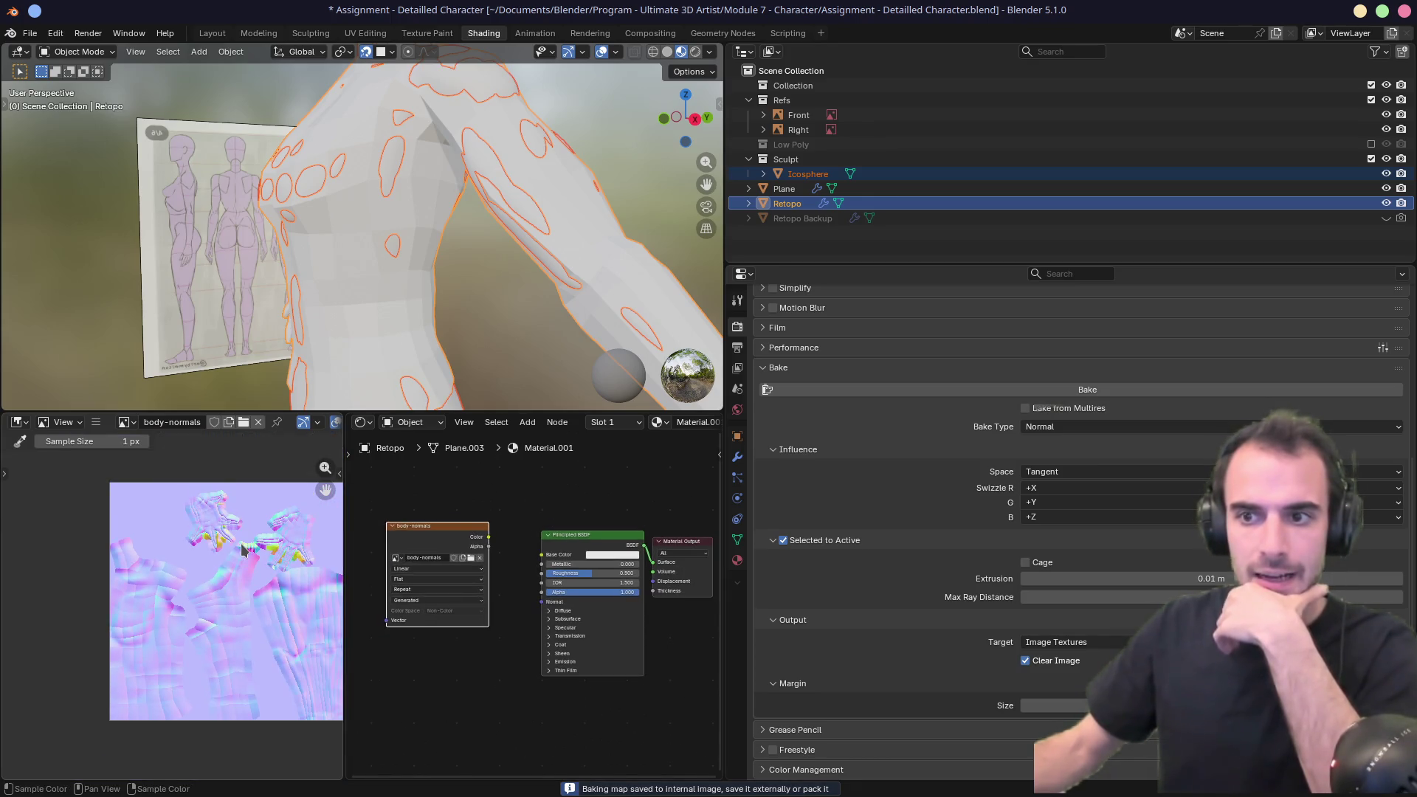
{"action": "scroll", "coordinate": [244, 550], "scroll_direction": "up", "scroll_amount": 7}
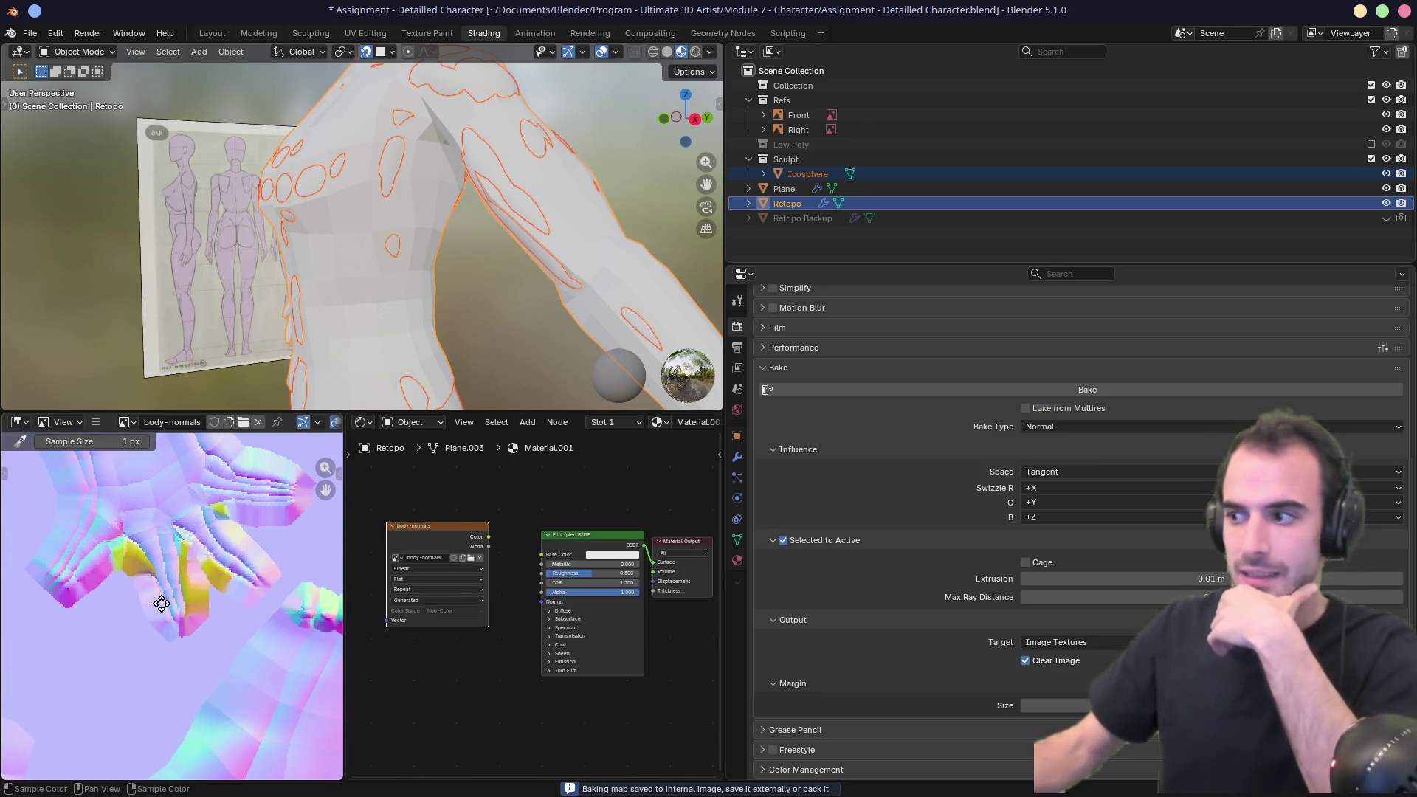
{"action": "scroll", "coordinate": [483, 327], "scroll_direction": "down", "scroll_amount": 4}
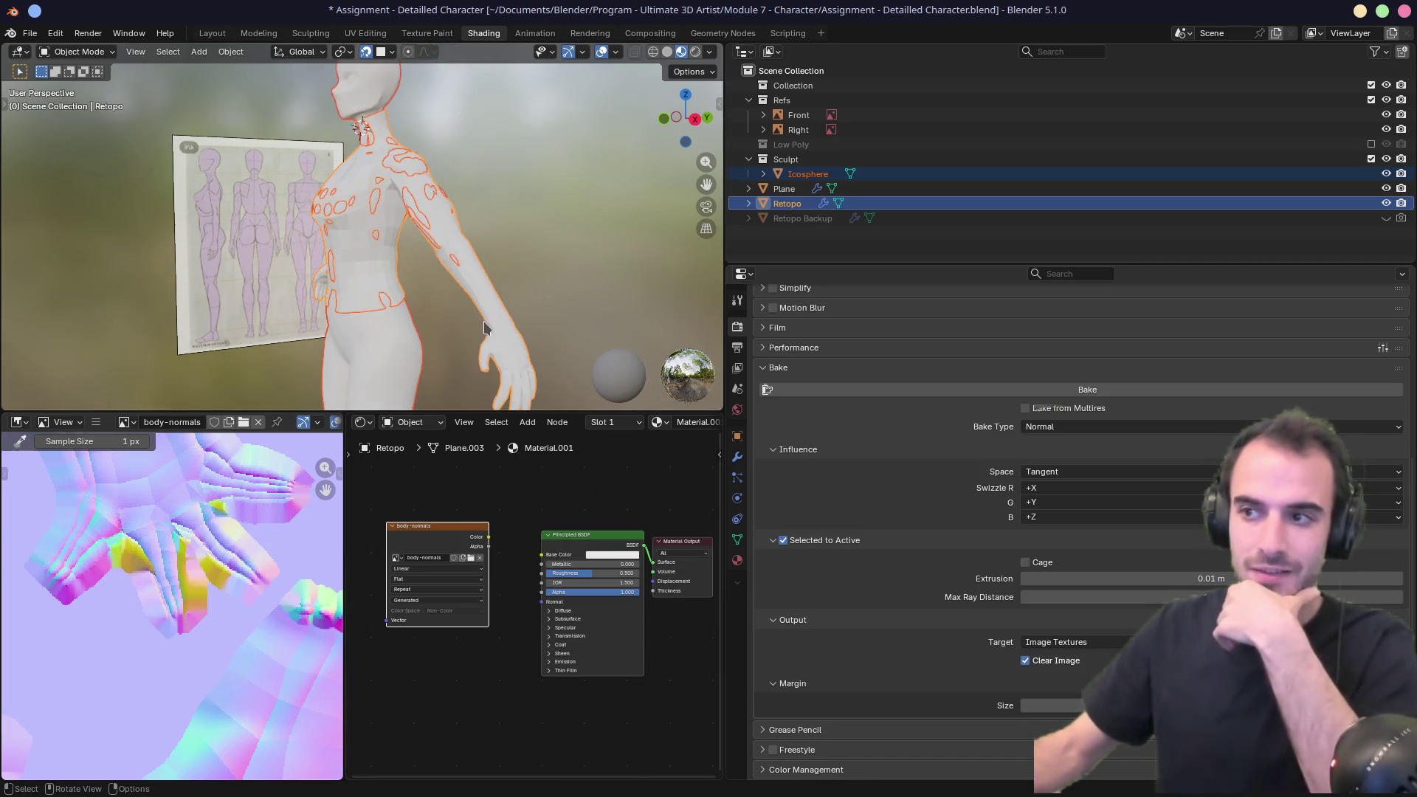
Pan and zoom around the re-baked normal map to inspect it.
{"action": "mouse_move", "coordinate": [249, 549]}
{"action": "middle_mouse_down"}
{"action": "mouse_move", "coordinate": [247, 535]}
{"action": "mouse_move", "coordinate": [185, 517]}
{"action": "mouse_move", "coordinate": [120, 520]}
{"action": "middle_mouse_up"}
{"action": "scroll", "coordinate": [140, 516], "scroll_direction": "down", "scroll_amount": 5}
{"action": "scroll", "coordinate": [184, 624], "scroll_direction": "up", "scroll_amount": 3}
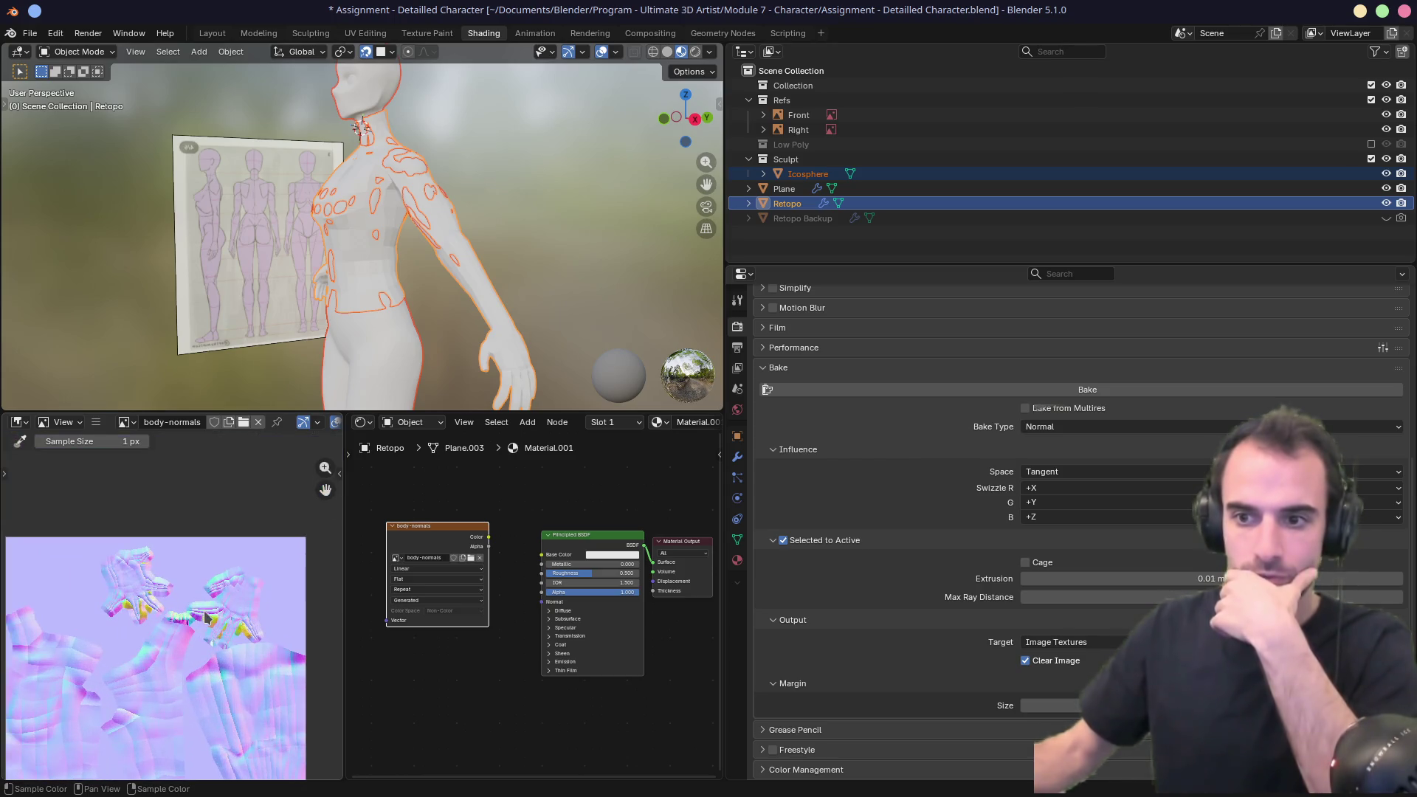
{"action": "scroll", "coordinate": [209, 618], "scroll_direction": "up", "scroll_amount": 4}
{"action": "mouse_move", "coordinate": [259, 585]}
{"action": "middle_mouse_down"}
{"action": "mouse_move", "coordinate": [107, 532]}
{"action": "mouse_move", "coordinate": [174, 519]}
{"action": "mouse_move", "coordinate": [118, 525]}
{"action": "middle_mouse_up"}
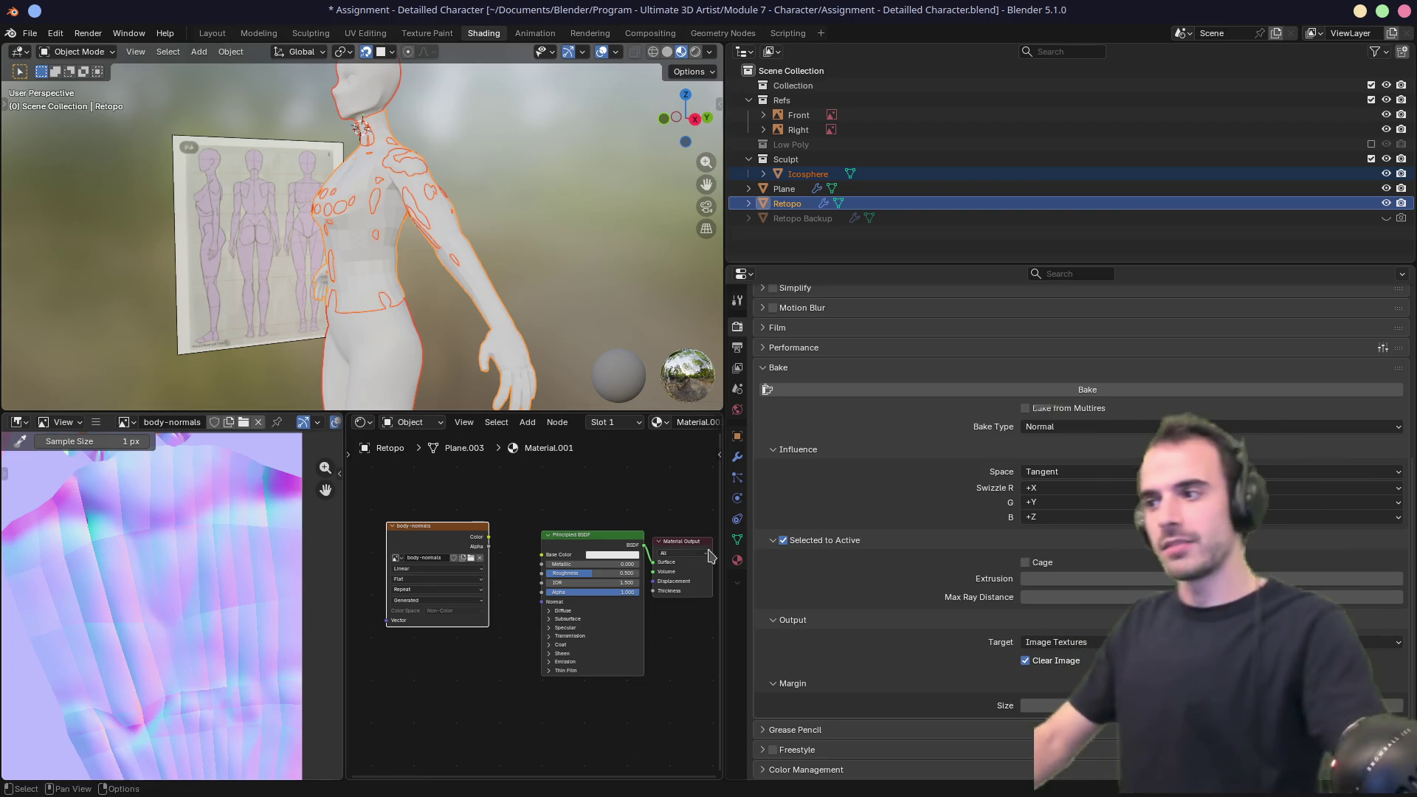
{"action": "middle_click_drag", "start_coordinate": [183, 547], "coordinate": [329, 578]}
Widen the image editor, make the 3D viewport taller, and select only Retopo.
{"action": "left_click_drag", "start_coordinate": [345, 527], "coordinate": [374, 519]}
{"action": "left_click_drag", "start_coordinate": [725, 374], "coordinate": [1008, 374]}
{"action": "left_click_drag", "start_coordinate": [374, 590], "coordinate": [466, 591]}
{"action": "left_click_drag", "start_coordinate": [647, 412], "coordinate": [639, 504]}
{"action": "middle_click_drag", "start_coordinate": [572, 310], "coordinate": [576, 403], "text": "shift"}
{"action": "left_click", "coordinate": [577, 414]}
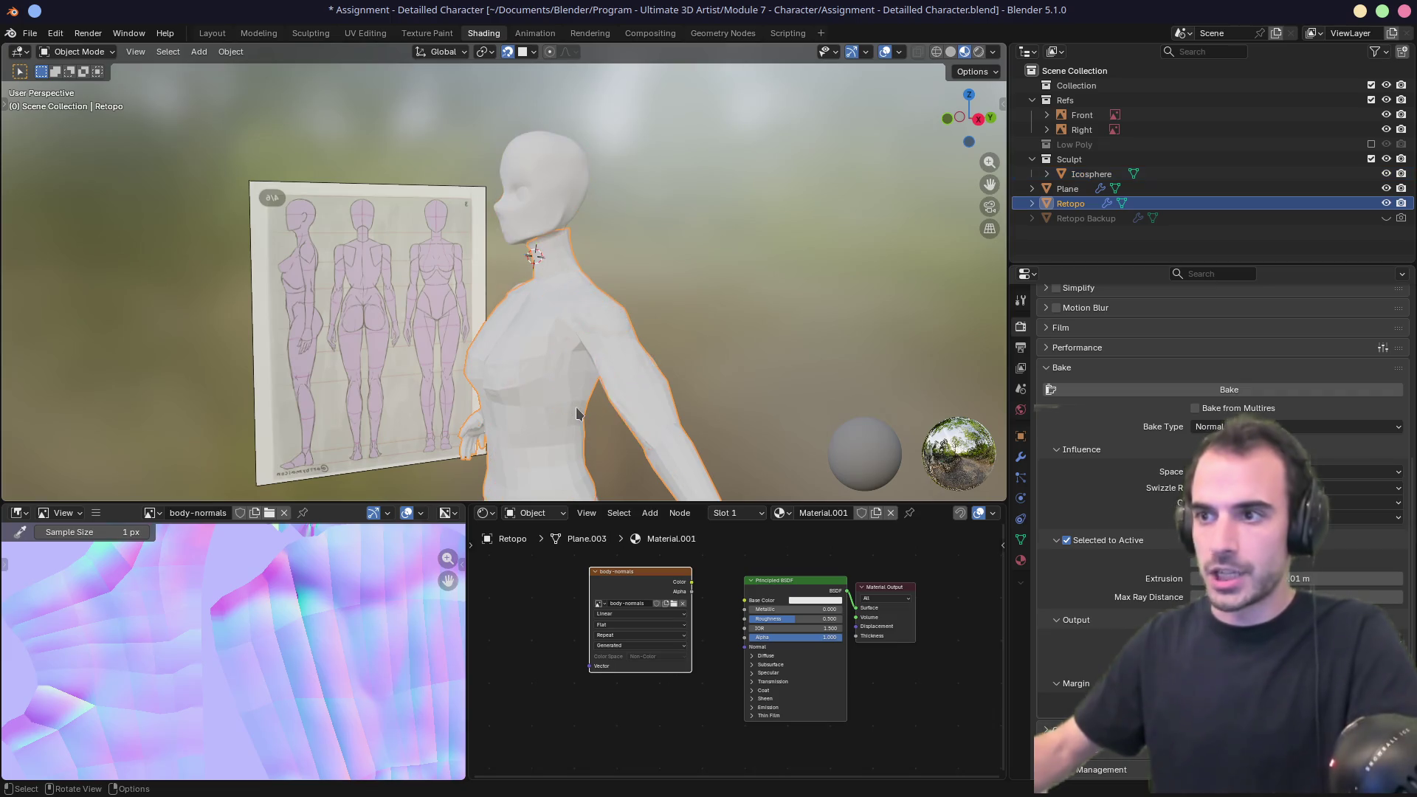
Isolate the Retopo mesh in Local View and shade it smooth.
{"action": "key", "text": "KP_Divide"}
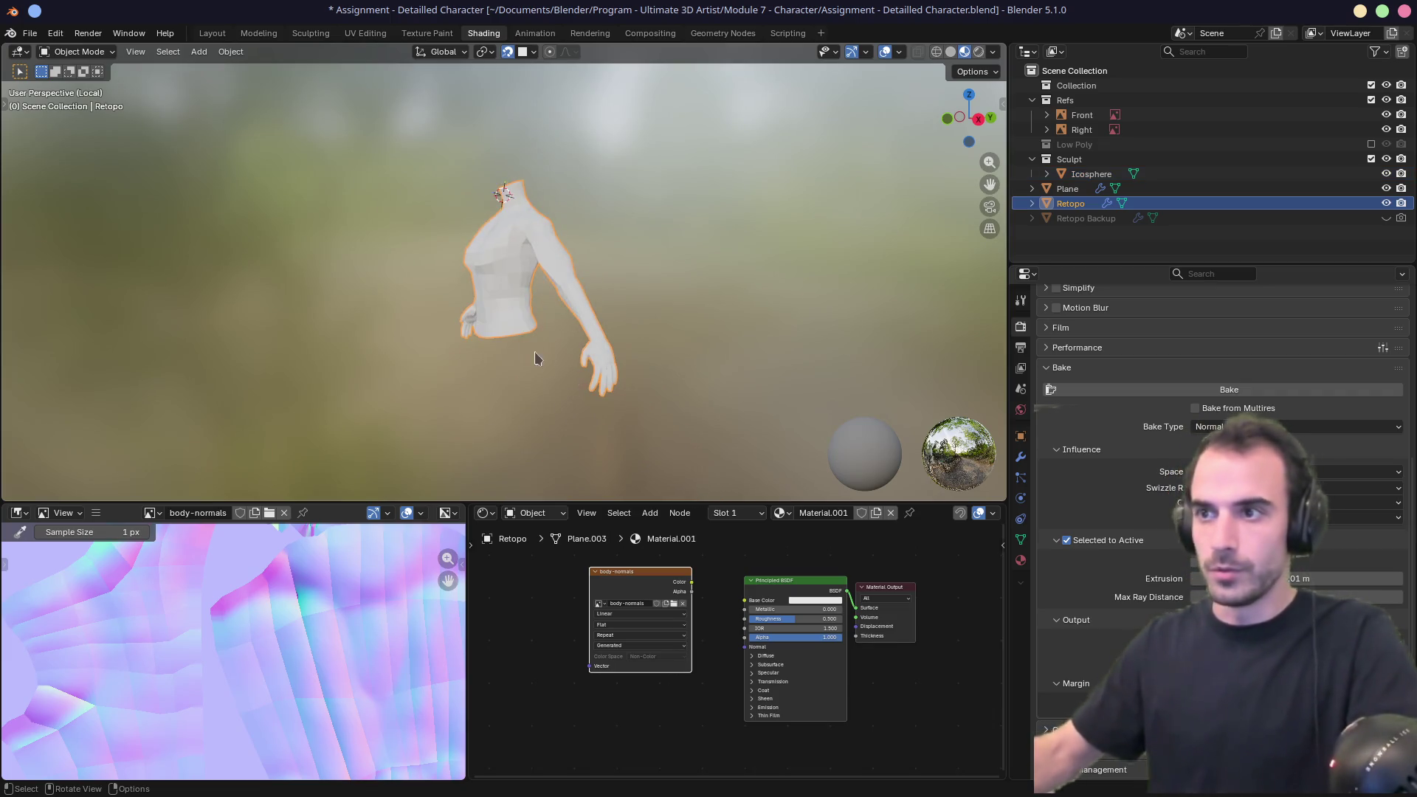
{"action": "scroll", "coordinate": [501, 266], "scroll_direction": "up", "scroll_amount": 5}
{"action": "mouse_move", "coordinate": [500, 266]}
{"action": "middle_mouse_down"}
{"action": "mouse_move", "coordinate": [698, 264]}
{"action": "mouse_move", "coordinate": [591, 266]}
{"action": "mouse_move", "coordinate": [567, 301]}
{"action": "middle_mouse_up"}
{"action": "right_click", "coordinate": [541, 297]}
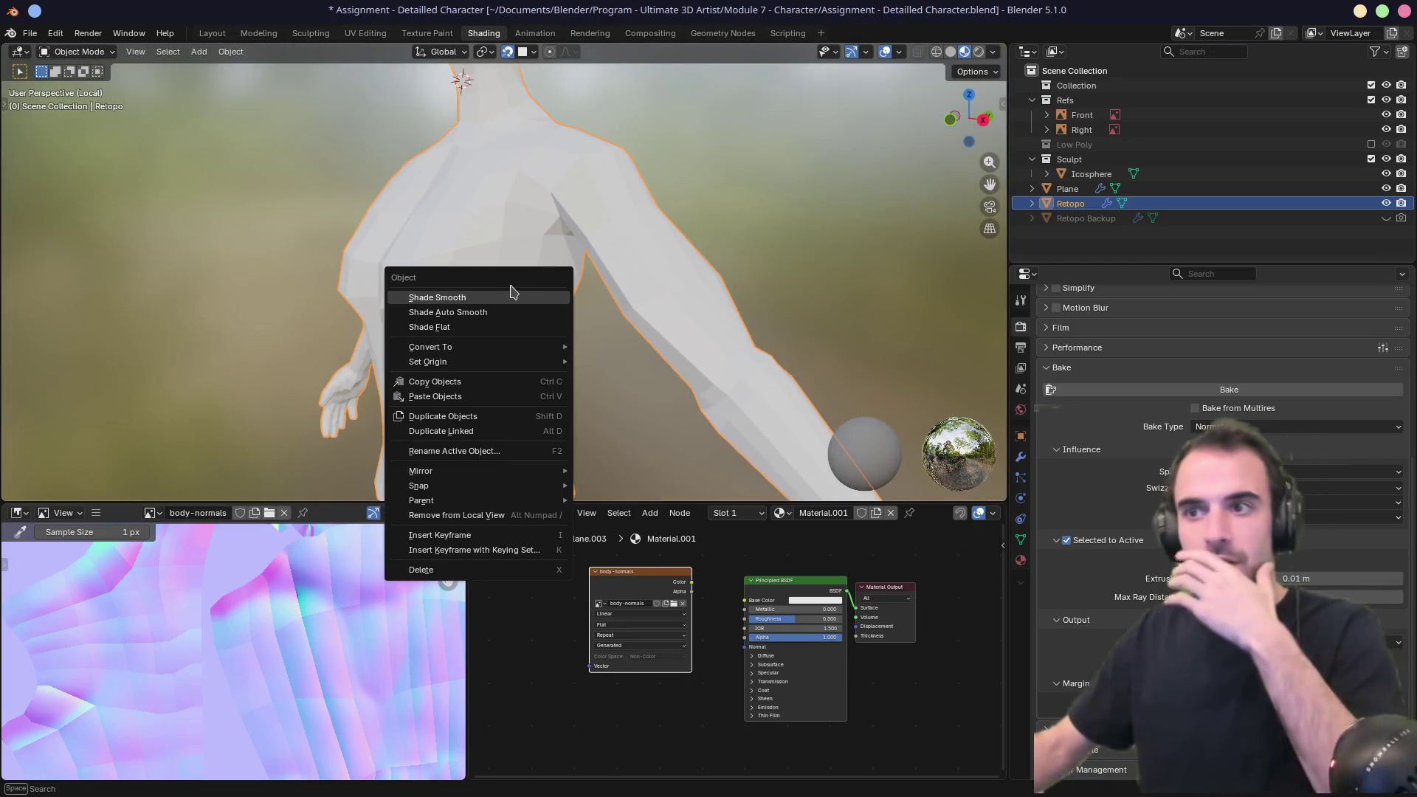
{"action": "left_click", "coordinate": [501, 299]}
{"action": "mouse_move", "coordinate": [502, 299]}
{"action": "middle_mouse_down"}
{"action": "mouse_move", "coordinate": [674, 316]}
{"action": "mouse_move", "coordinate": [518, 294]}
{"action": "middle_mouse_up"}
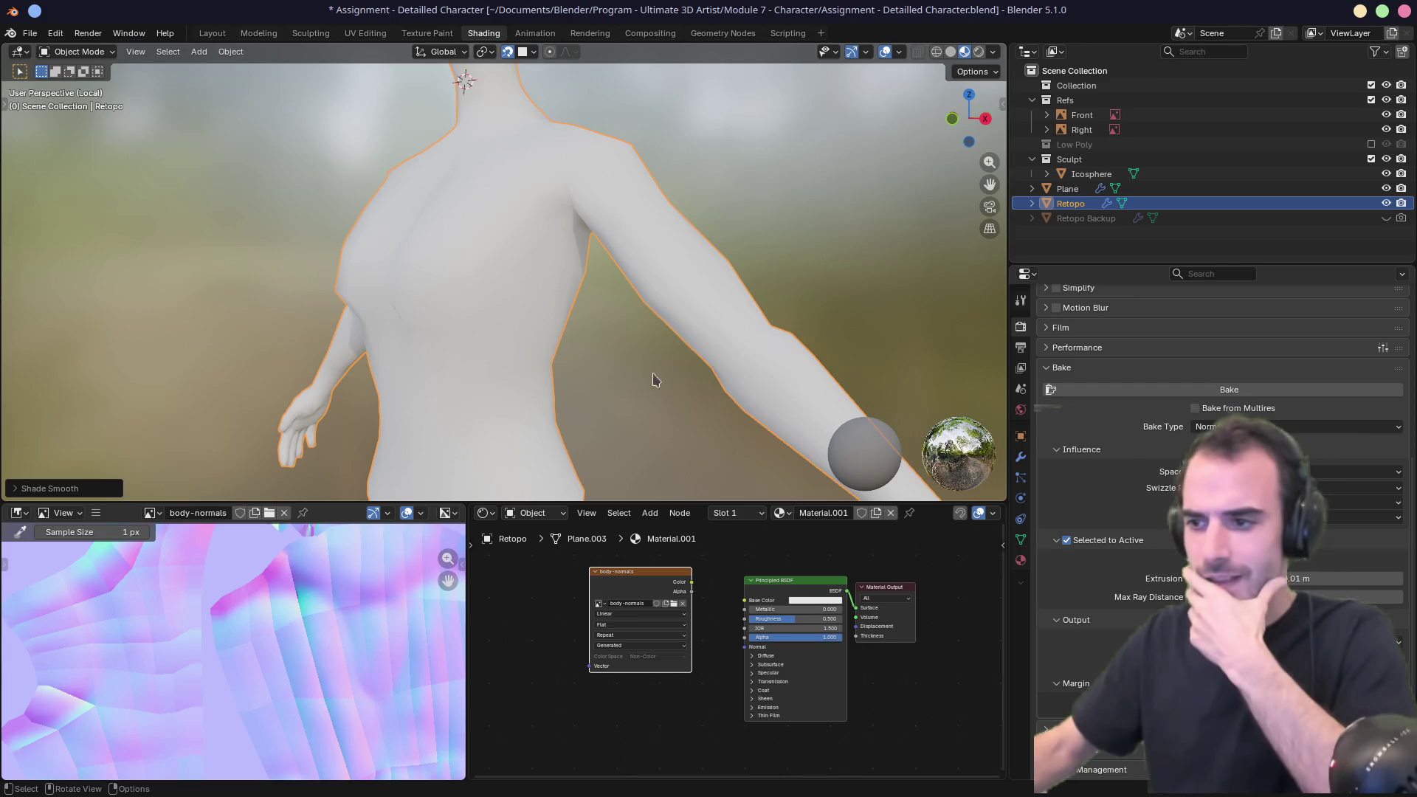
Move the body-normals node left and add Texture Coordinate and Mapping nodes with Ctrl+T.
{"action": "left_click_drag", "start_coordinate": [681, 501], "coordinate": [681, 434]}
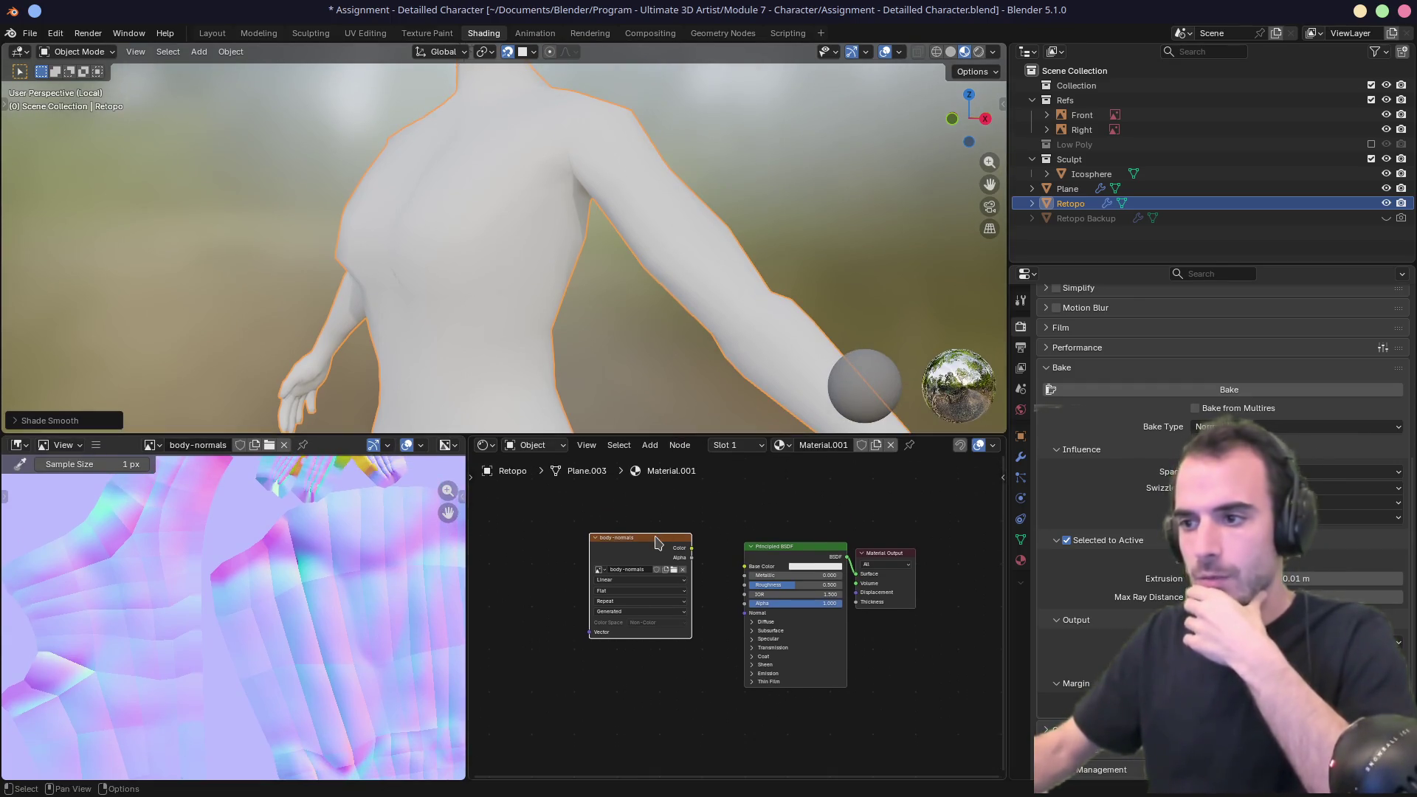
{"action": "left_click_drag", "start_coordinate": [656, 540], "coordinate": [604, 552]}
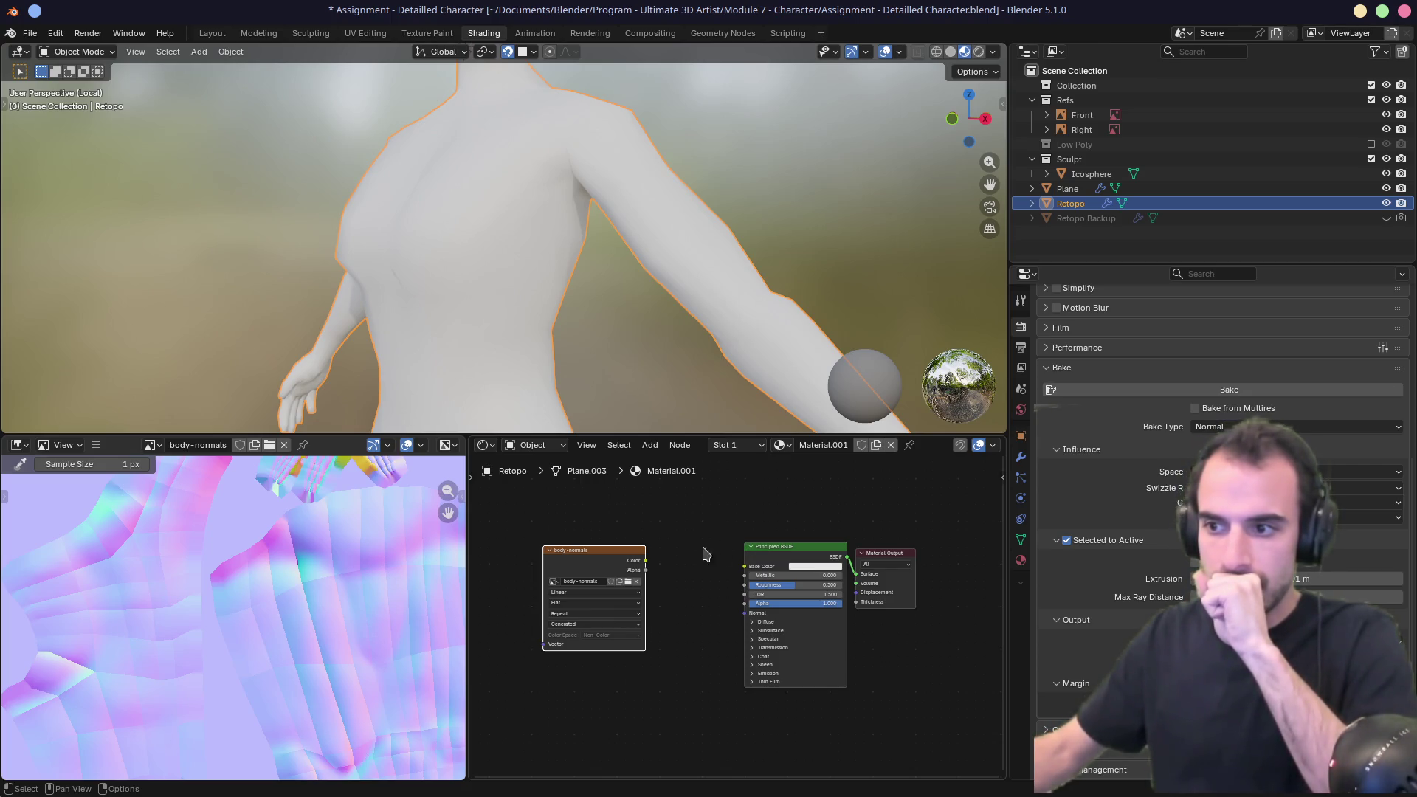
{"action": "key", "text": "ctrl+t"}
Link the Texture Coordinate UV output into the Mapping node's Vector input.
{"action": "left_click_drag", "start_coordinate": [610, 562], "coordinate": [622, 559]}
{"action": "left_click", "coordinate": [628, 564]}
{"action": "middle_click_drag", "start_coordinate": [532, 542], "coordinate": [709, 527]}
{"action": "left_click_drag", "start_coordinate": [625, 581], "coordinate": [643, 583]}
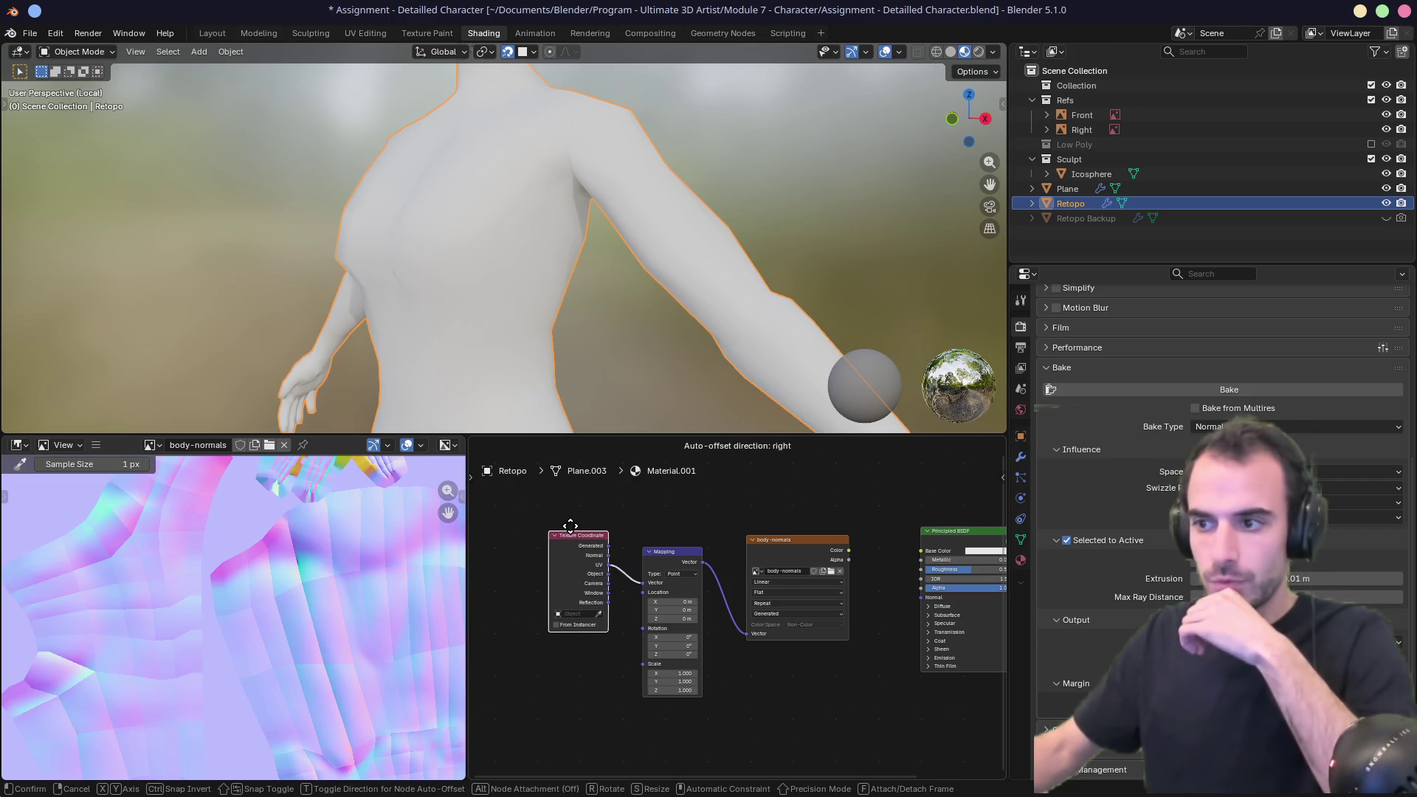
{"action": "scroll", "coordinate": [608, 609], "scroll_direction": "up", "scroll_amount": 3}
{"action": "middle_click_drag", "start_coordinate": [608, 608], "coordinate": [649, 599]}
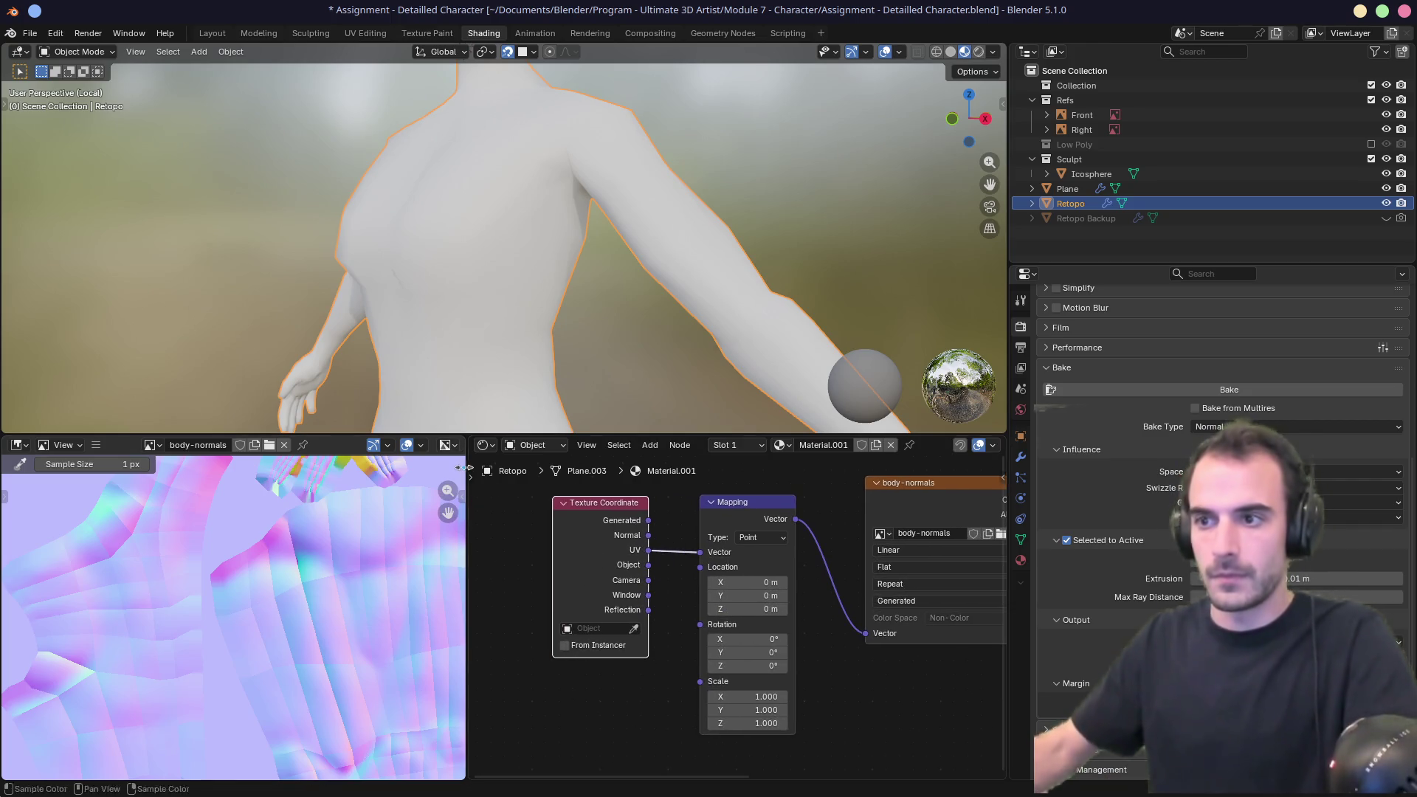
Widen the node editor, shift Texture Coordinate left, and compare the Retopo UV layout with the bake.
{"action": "left_click_drag", "start_coordinate": [467, 605], "coordinate": [319, 605]}
{"action": "mouse_move", "coordinate": [604, 543]}
{"action": "middle_mouse_down"}
{"action": "mouse_move", "coordinate": [449, 568]}
{"action": "mouse_move", "coordinate": [495, 574]}
{"action": "middle_mouse_up"}
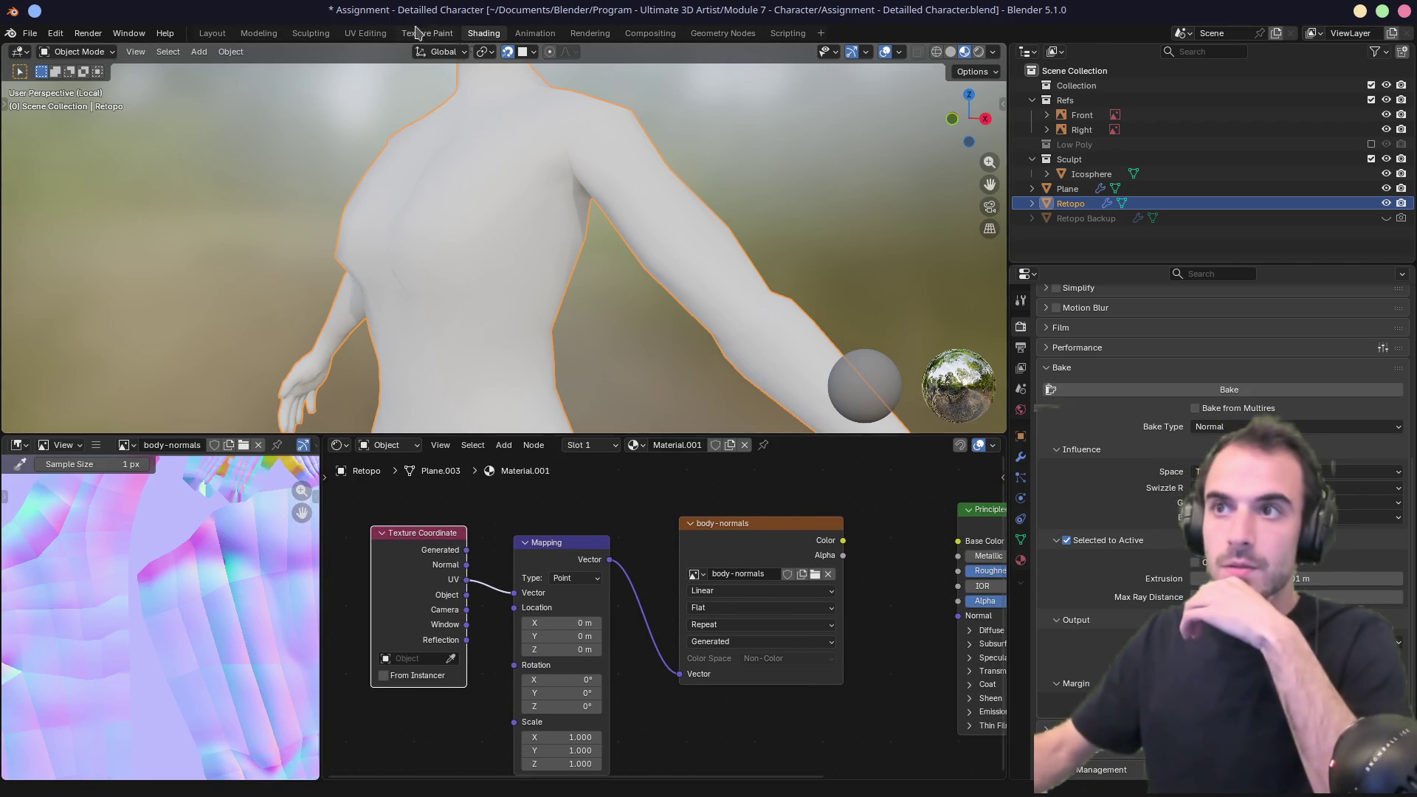
{"action": "left_click", "coordinate": [365, 33]}
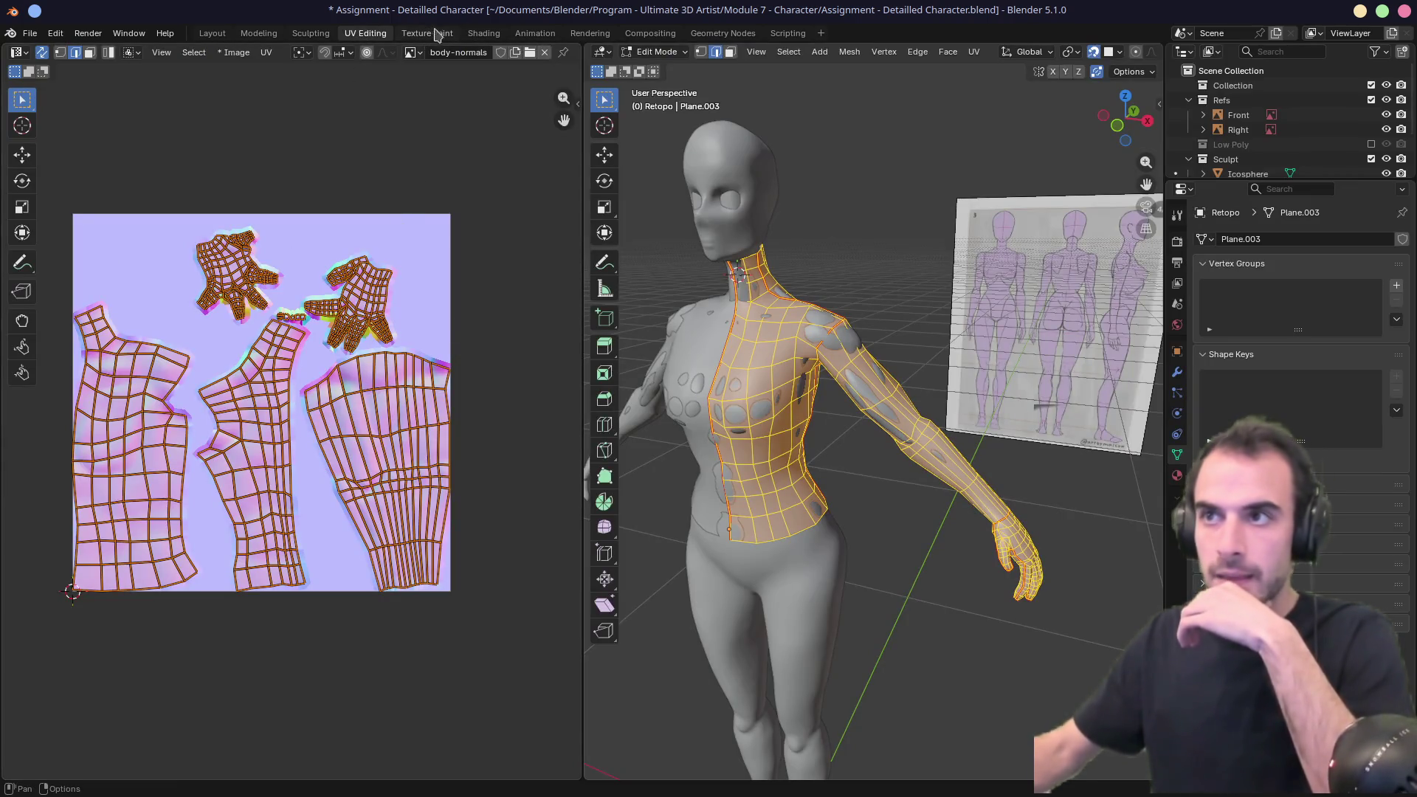
{"action": "left_click", "coordinate": [483, 33]}
Rearrange the Mapping, body-normals and Principled BSDF nodes into a tidy chain.
{"action": "mouse_move", "coordinate": [561, 547]}
{"action": "left_mouse_down"}
{"action": "mouse_move", "coordinate": [544, 509]}
{"action": "mouse_move", "coordinate": [528, 521]}
{"action": "left_mouse_up"}
{"action": "left_click_drag", "start_coordinate": [723, 535], "coordinate": [641, 523]}
{"action": "middle_click_drag", "start_coordinate": [816, 529], "coordinate": [663, 543]}
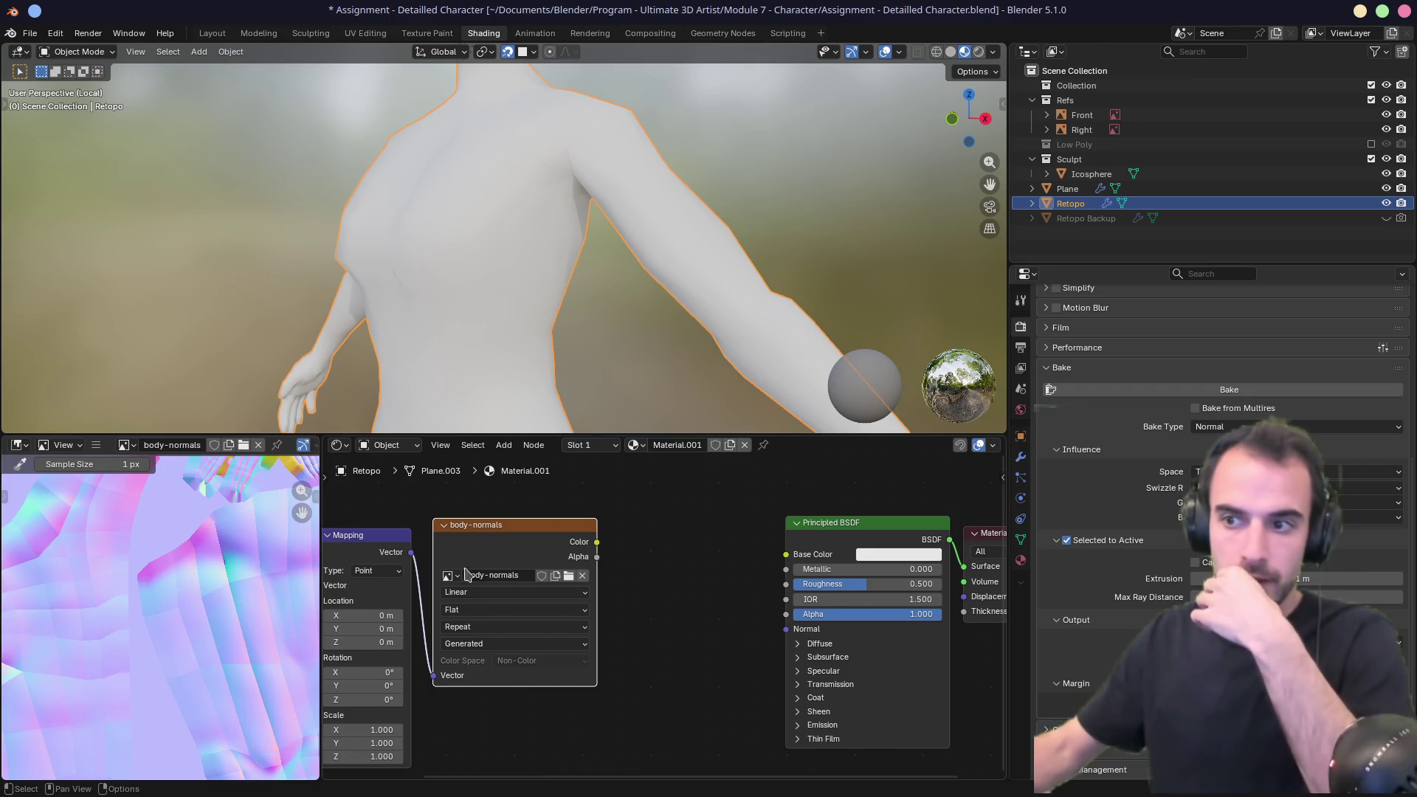
{"action": "mouse_move", "coordinate": [662, 590]}
{"action": "middle_mouse_down"}
{"action": "mouse_move", "coordinate": [623, 547]}
{"action": "mouse_move", "coordinate": [519, 529]}
{"action": "middle_mouse_up"}
{"action": "mouse_move", "coordinate": [467, 488]}
{"action": "left_mouse_down"}
{"action": "mouse_move", "coordinate": [516, 531]}
{"action": "mouse_move", "coordinate": [563, 634]}
{"action": "left_mouse_up"}
Add a Bump node fed by body-normals Color, with its Normal driving the Principled BSDF Normal.
{"action": "type", "text": "bump"}
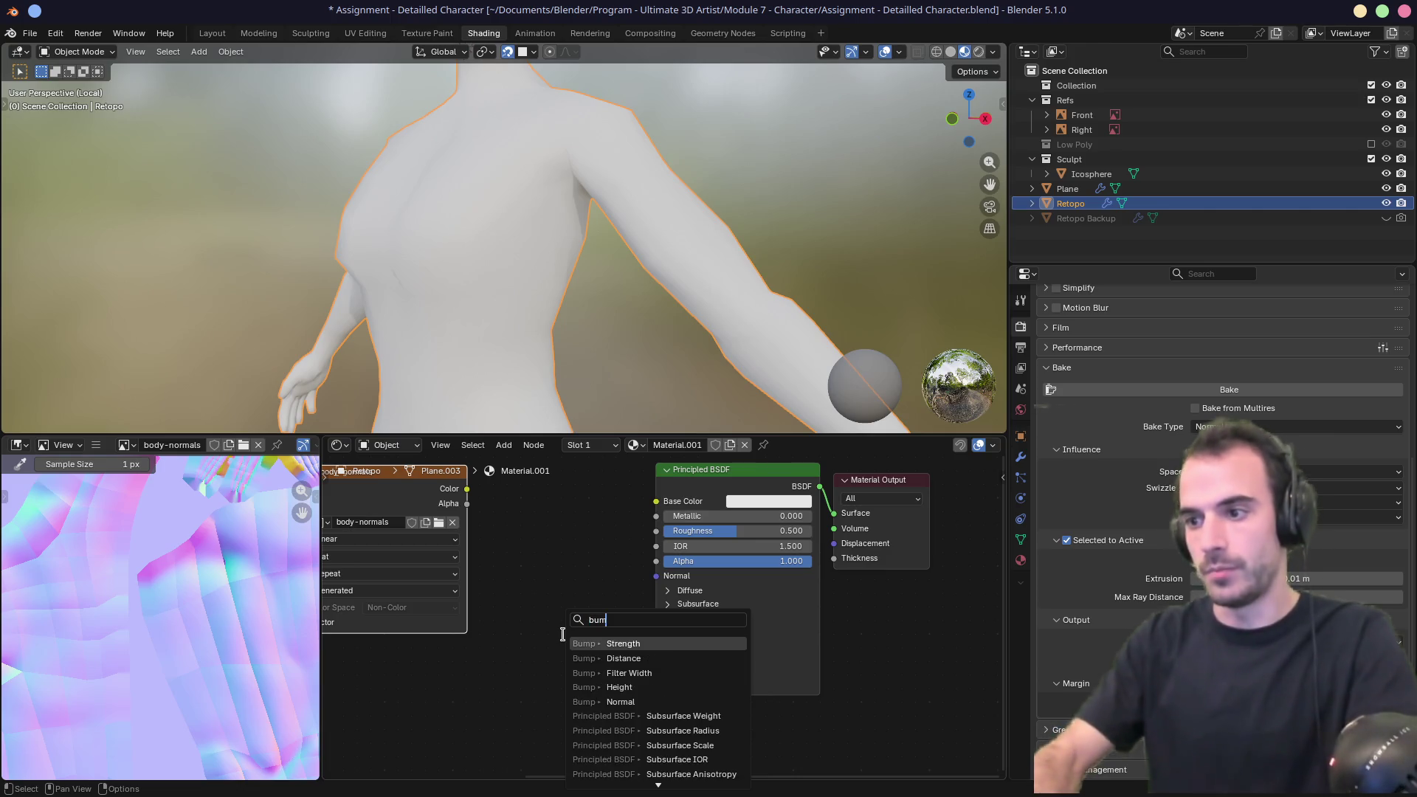
{"action": "key", "text": "Down"}
{"action": "key", "text": "Down"}
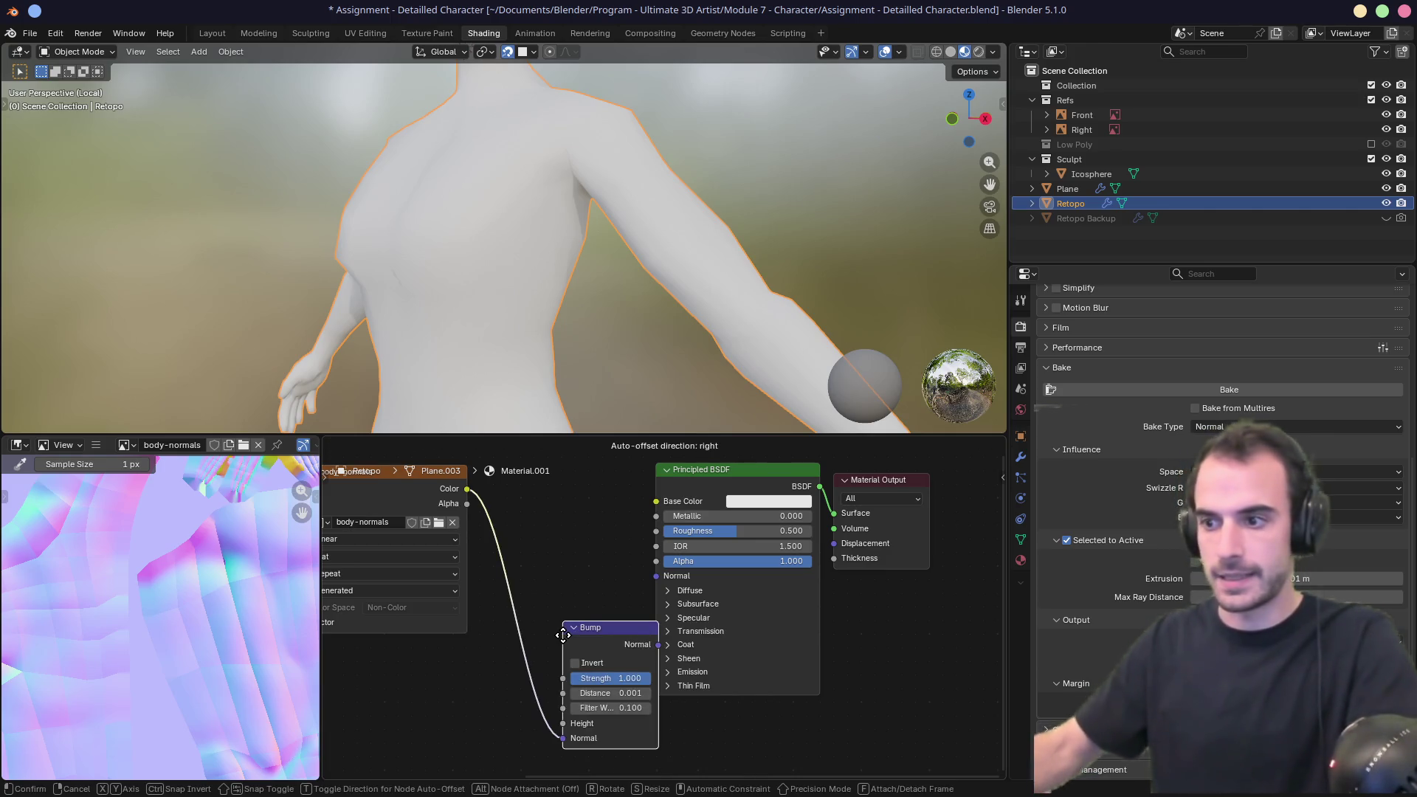
{"action": "left_click_drag", "start_coordinate": [562, 635], "coordinate": [520, 585]}
{"action": "left_click_drag", "start_coordinate": [616, 594], "coordinate": [657, 577]}
Inspect the bumped surface in the viewport and nudge the body-normals node into place.
{"action": "mouse_move", "coordinate": [521, 314]}
{"action": "middle_mouse_down"}
{"action": "mouse_move", "coordinate": [708, 335]}
{"action": "mouse_move", "coordinate": [549, 321]}
{"action": "middle_mouse_up"}
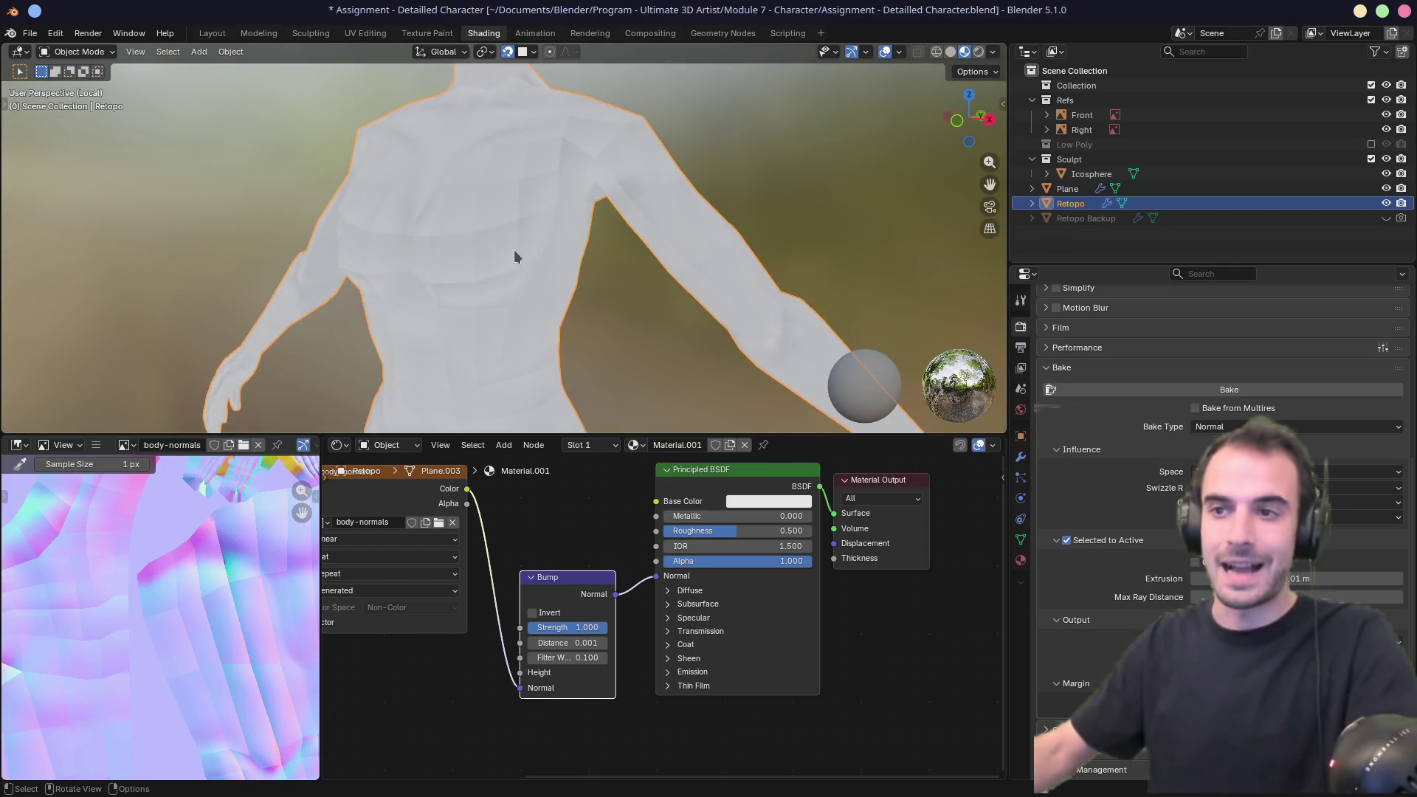
{"action": "scroll", "coordinate": [227, 520], "scroll_direction": "up", "scroll_amount": 2}
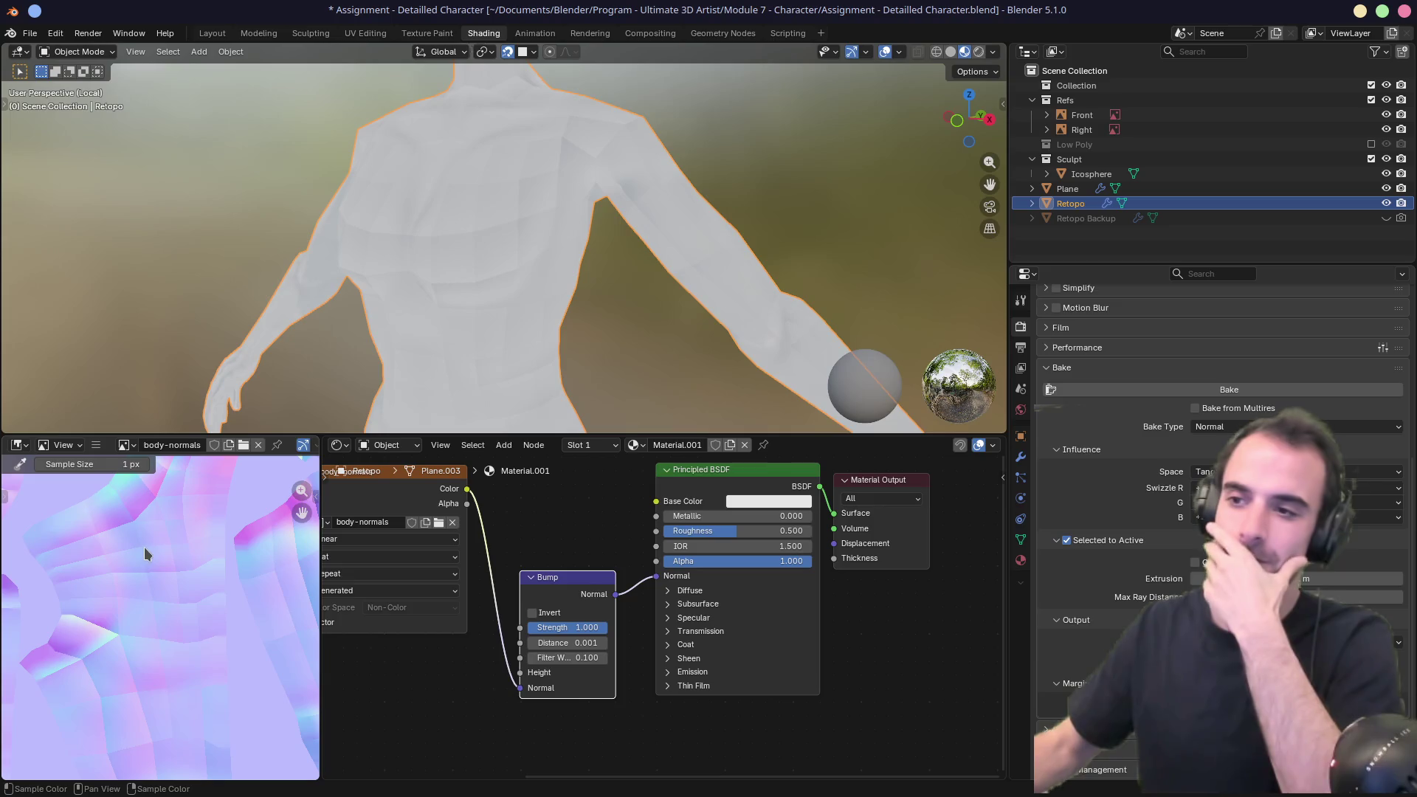
{"action": "mouse_move", "coordinate": [531, 561]}
{"action": "middle_mouse_down"}
{"action": "mouse_move", "coordinate": [611, 585]}
{"action": "mouse_move", "coordinate": [553, 573]}
{"action": "middle_mouse_up"}
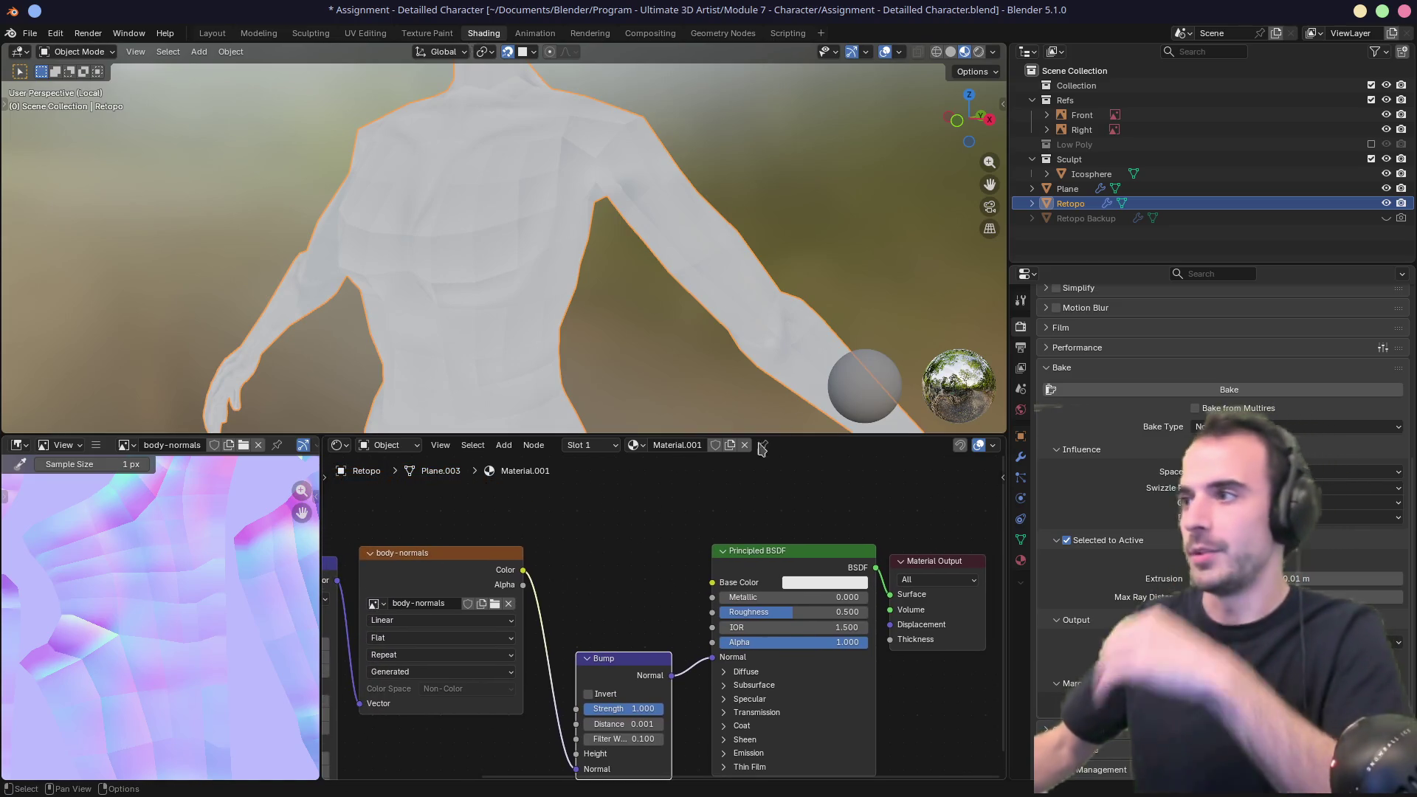
{"action": "left_click", "coordinate": [479, 552]}
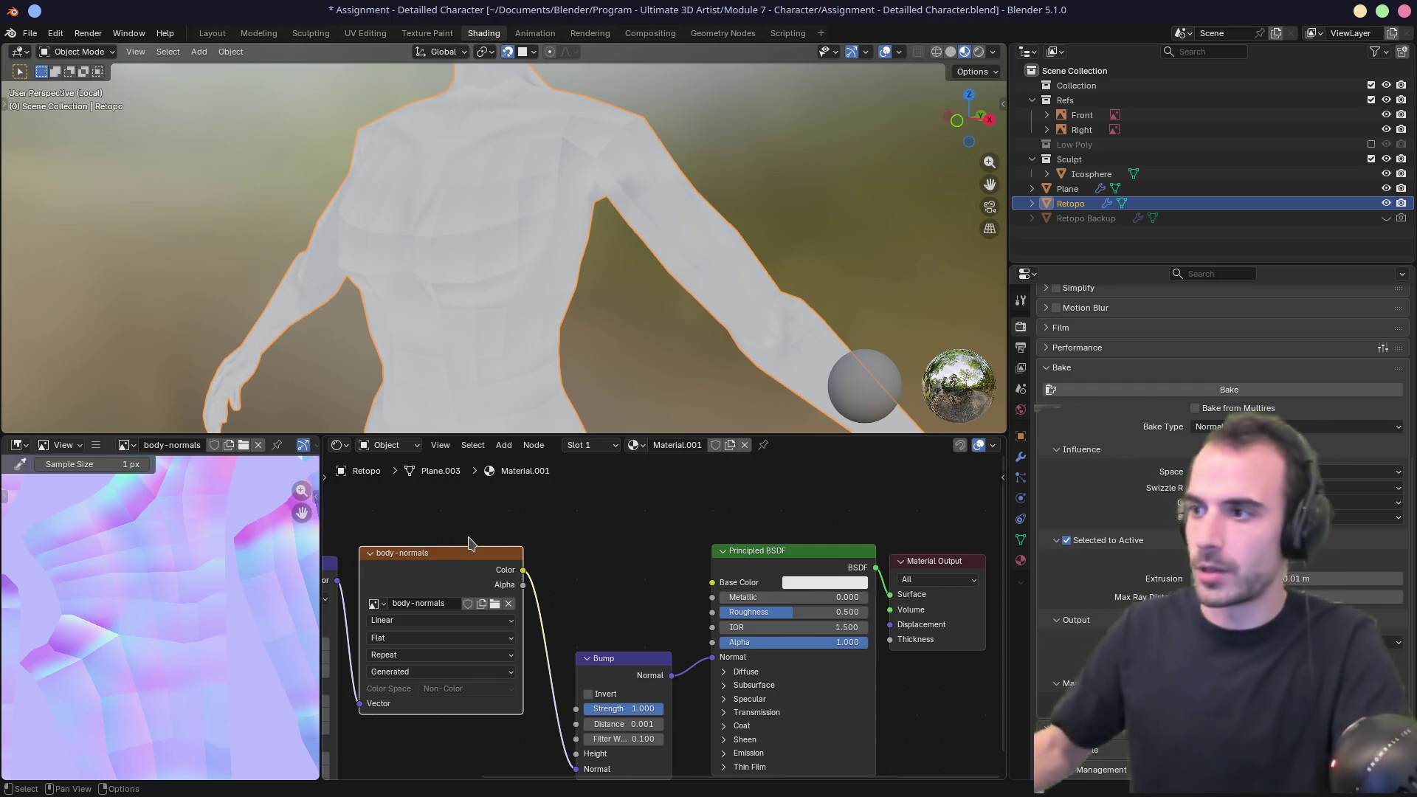
{"action": "left_click_drag", "start_coordinate": [509, 552], "coordinate": [512, 552]}
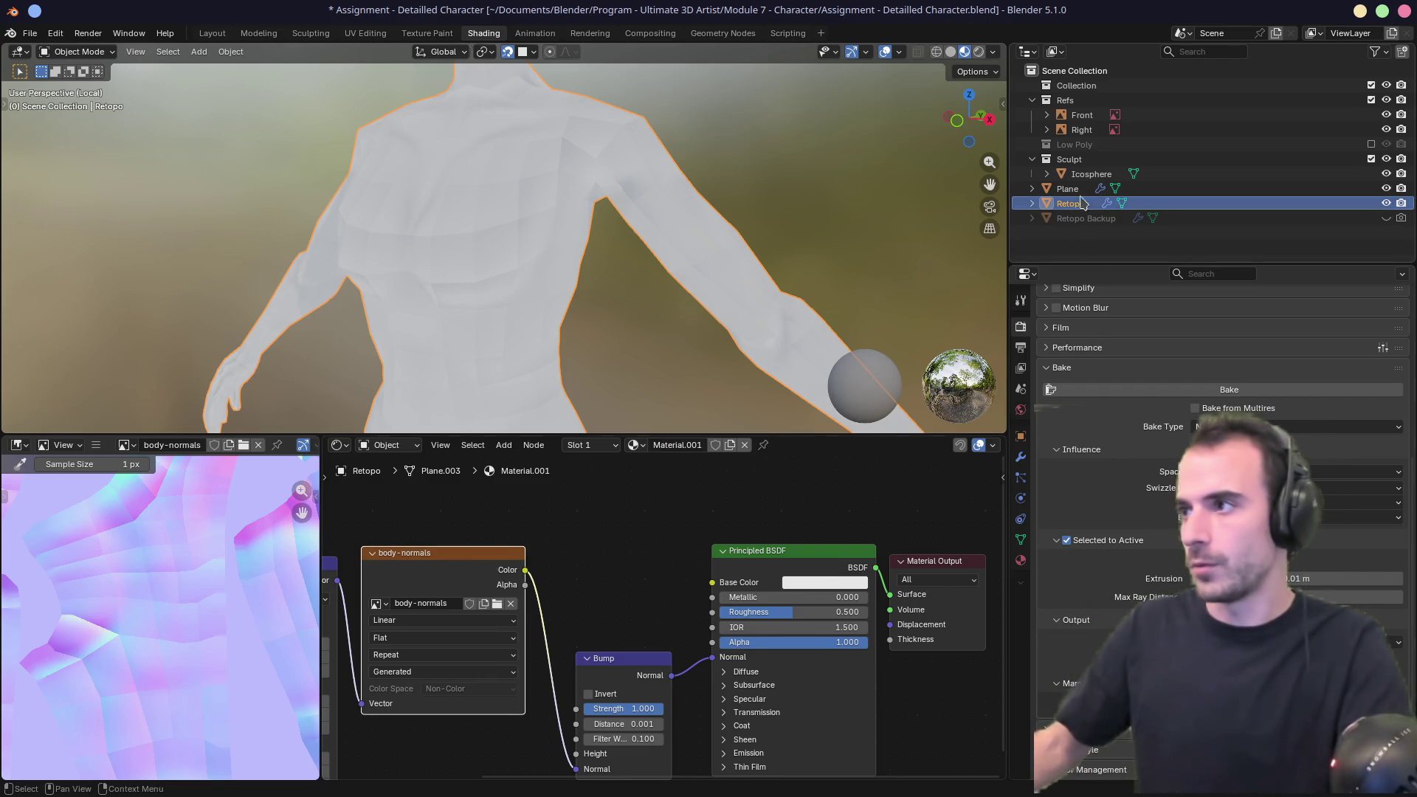
Bake normals from the Icosphere sculpt onto Retopo into body-normals.
{"action": "left_click", "coordinate": [1090, 174]}
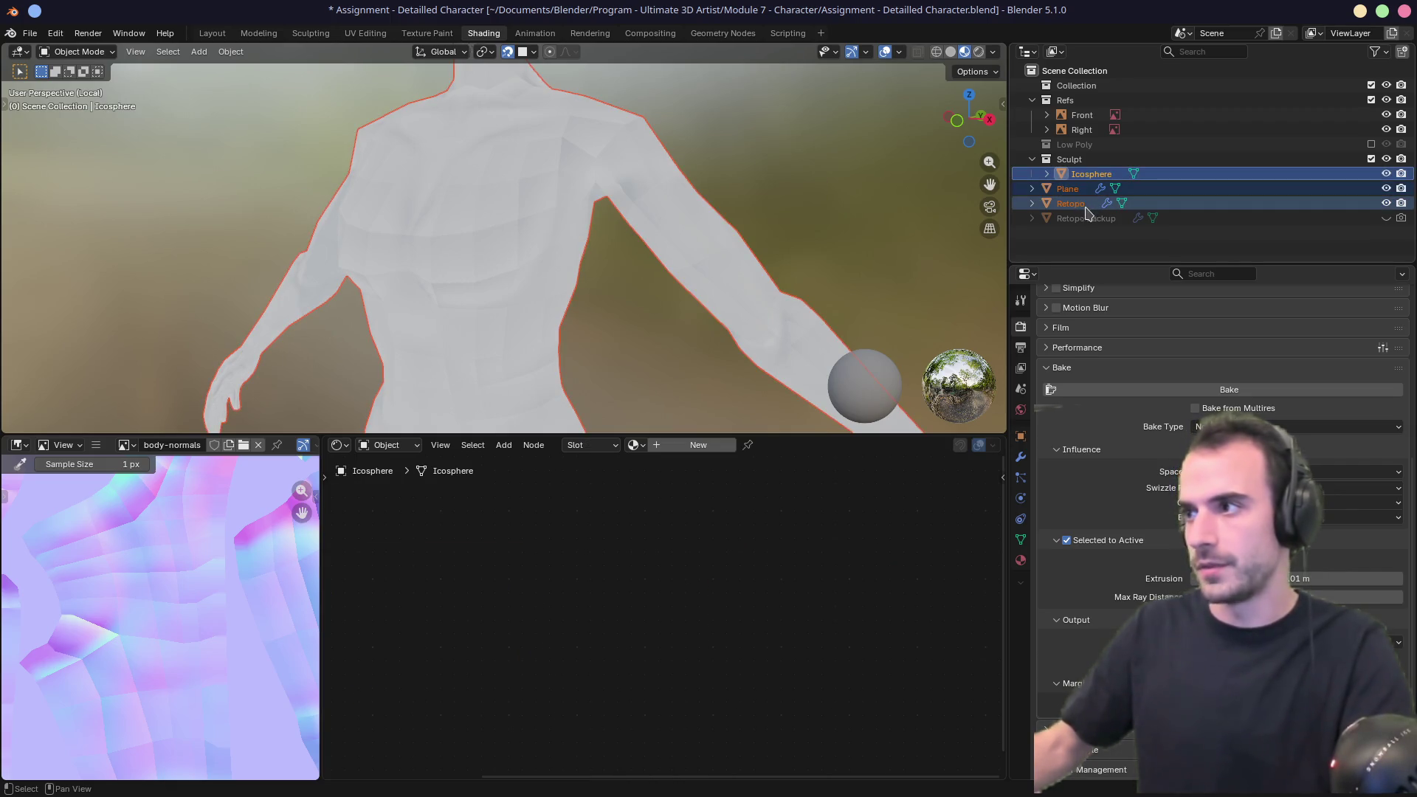
{"action": "left_click", "coordinate": [1087, 205], "text": "ctrl"}
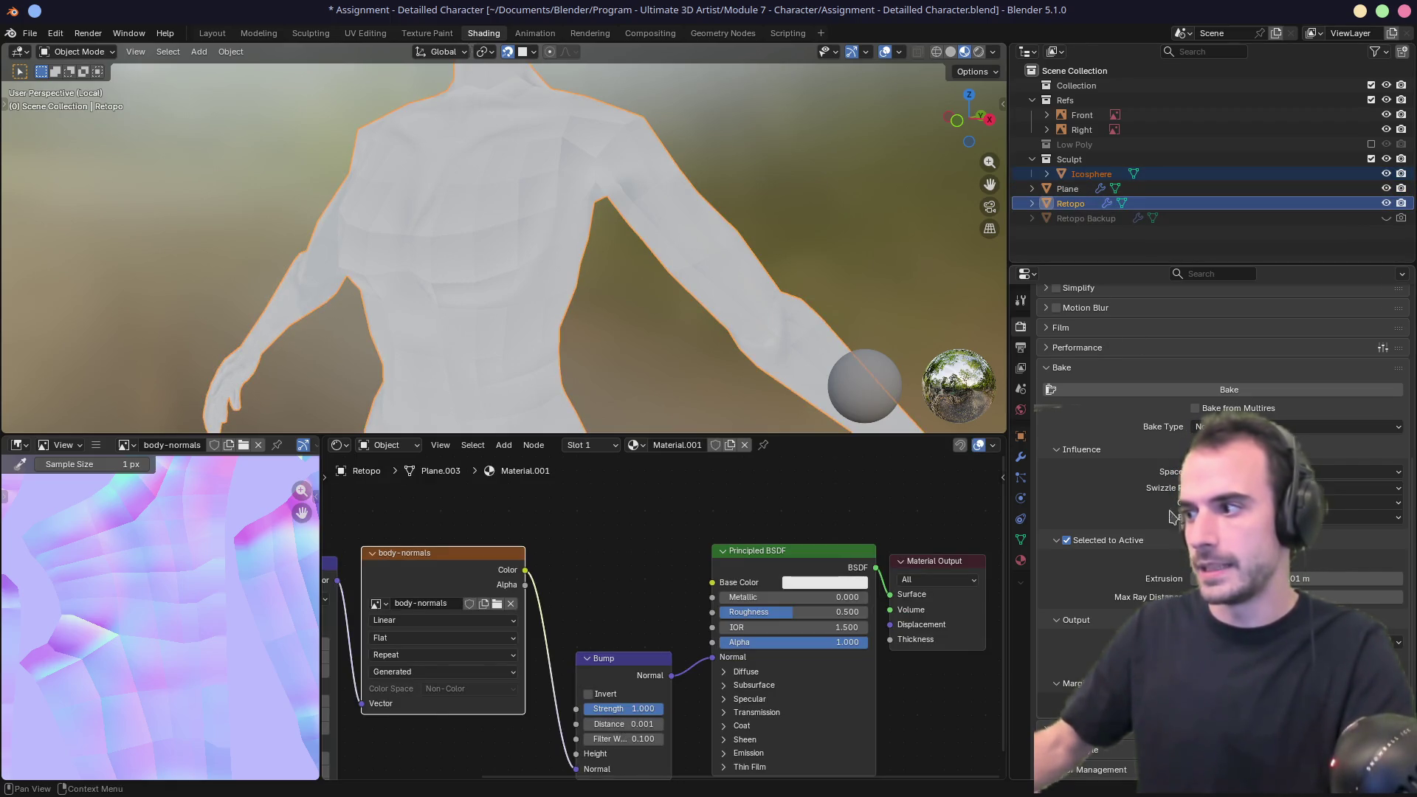
{"action": "left_click", "coordinate": [1190, 395]}
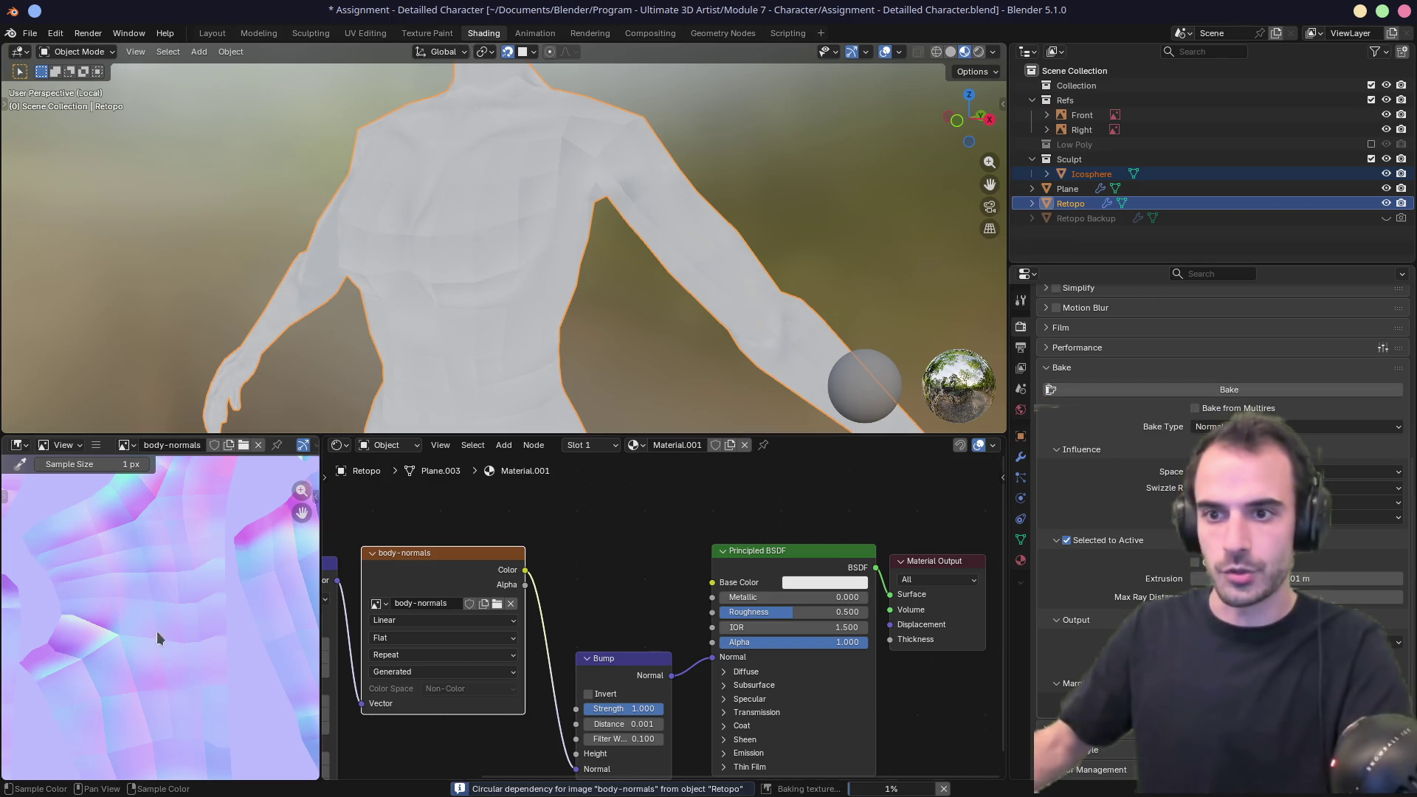
Inspect the baked result on the body and raise the Bump Distance to 0.101.
{"action": "scroll", "coordinate": [165, 631], "scroll_direction": "down", "scroll_amount": 2}
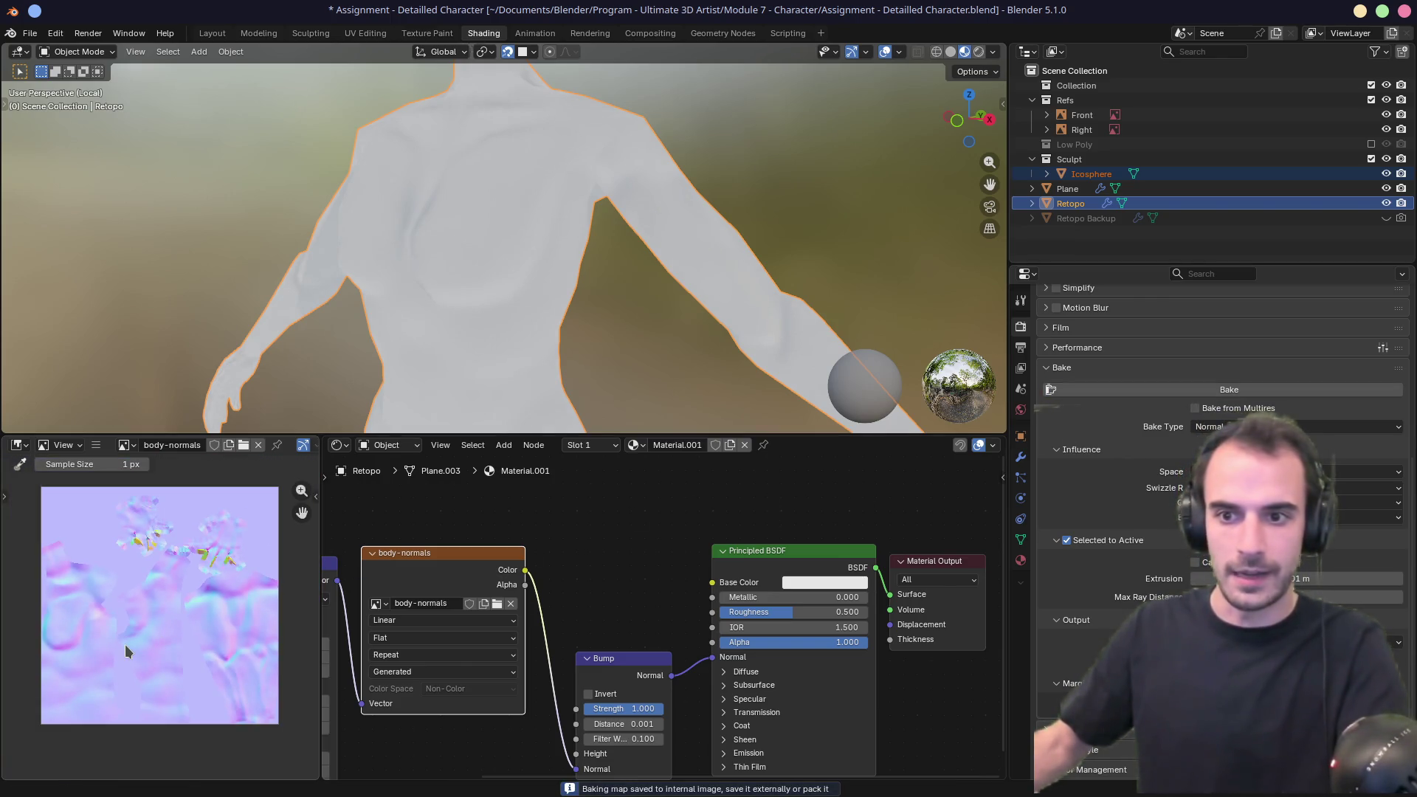
{"action": "scroll", "coordinate": [231, 655], "scroll_direction": "up", "scroll_amount": 5}
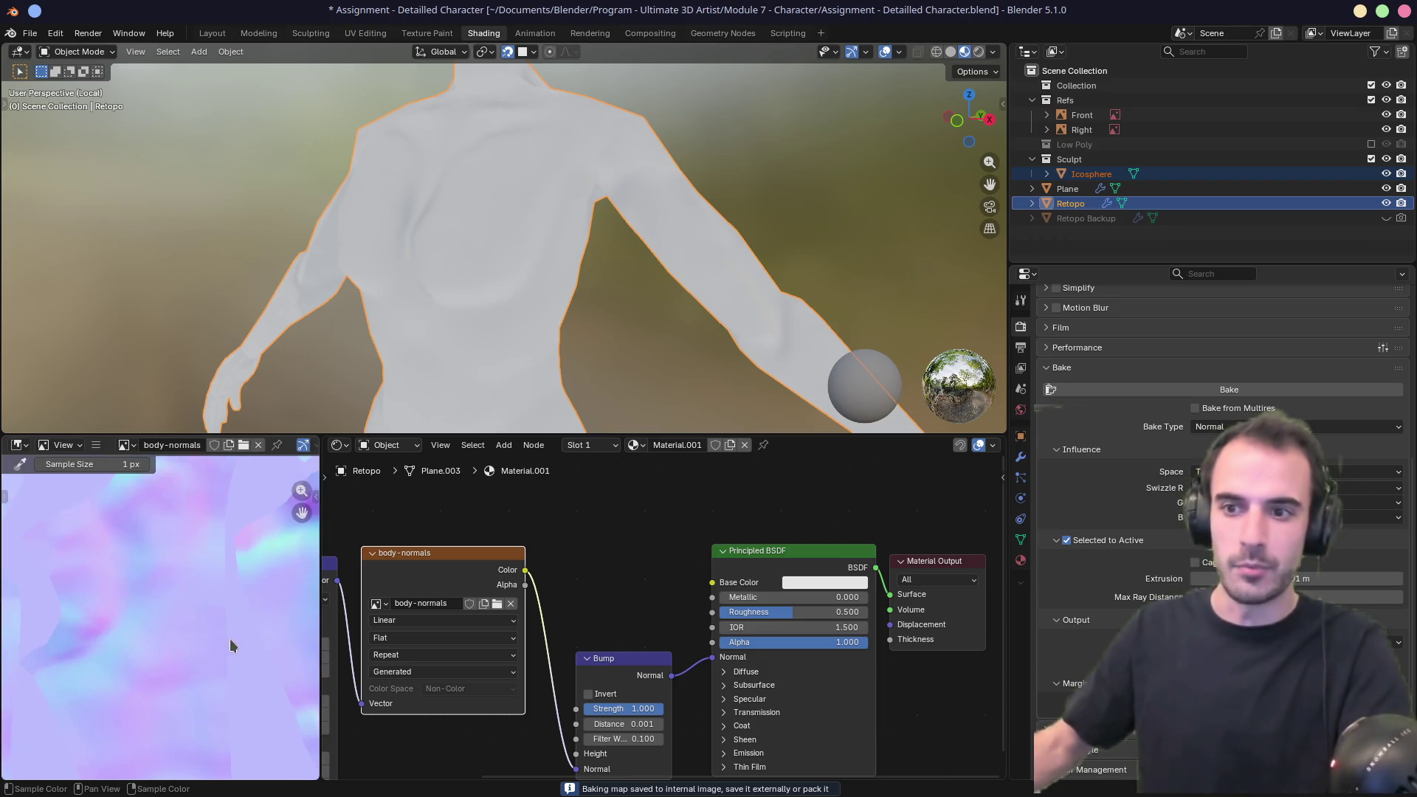
{"action": "mouse_move", "coordinate": [435, 317]}
{"action": "middle_mouse_down"}
{"action": "mouse_move", "coordinate": [570, 314]}
{"action": "mouse_move", "coordinate": [659, 335]}
{"action": "mouse_move", "coordinate": [388, 330]}
{"action": "mouse_move", "coordinate": [412, 336]}
{"action": "mouse_move", "coordinate": [359, 355]}
{"action": "middle_mouse_up"}
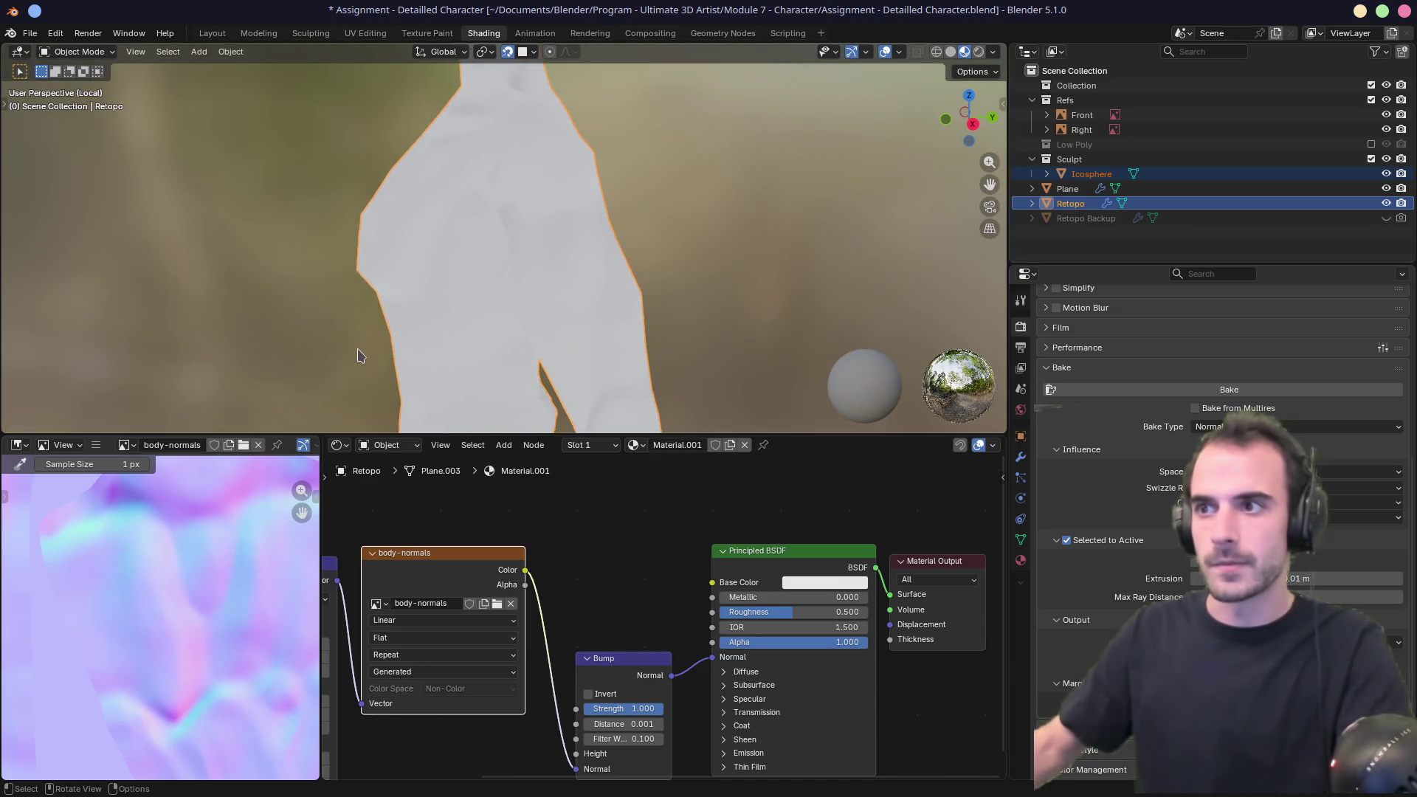
{"action": "middle_click_drag", "start_coordinate": [561, 221], "coordinate": [665, 266]}
{"action": "scroll", "coordinate": [611, 623], "scroll_direction": "up", "scroll_amount": 3}
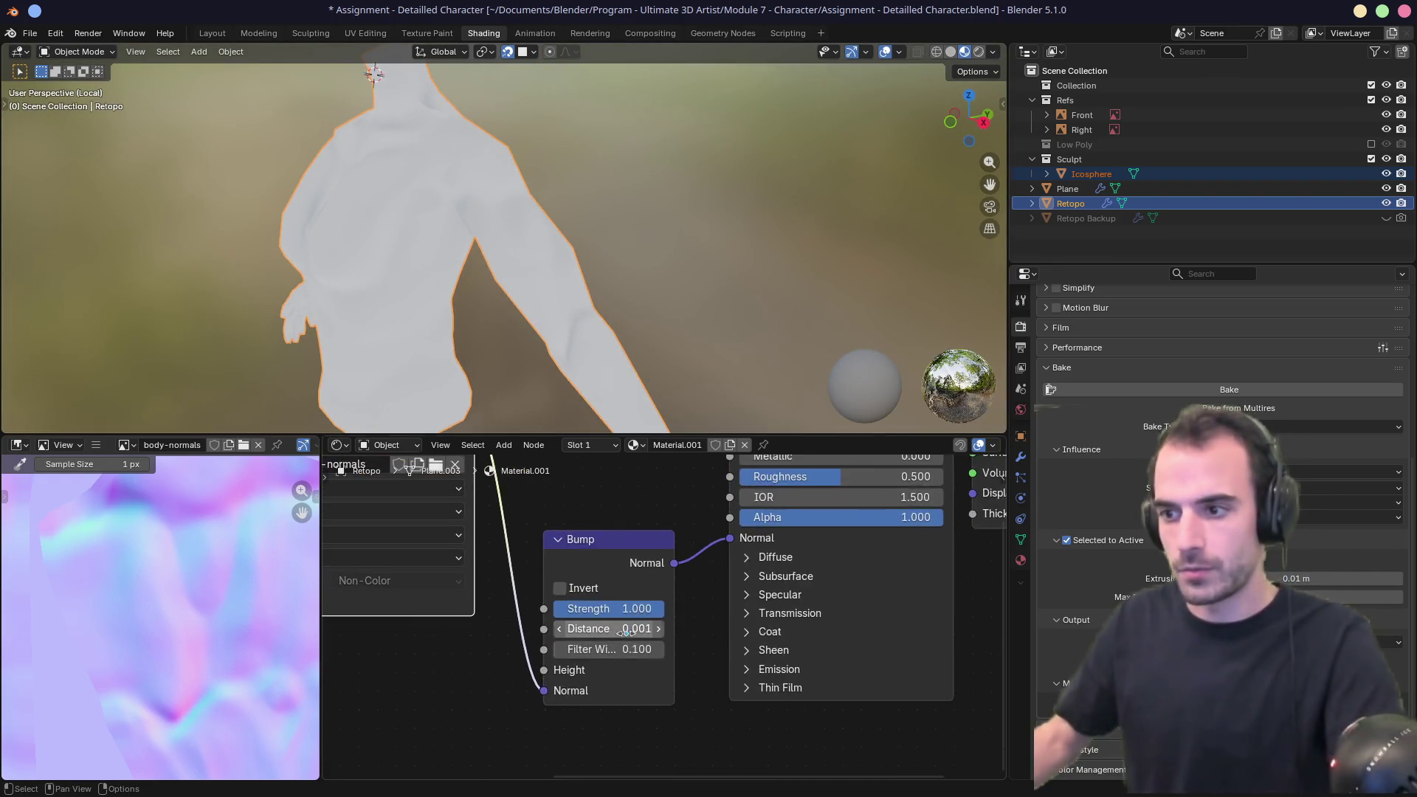
{"action": "left_click", "coordinate": [653, 629]}
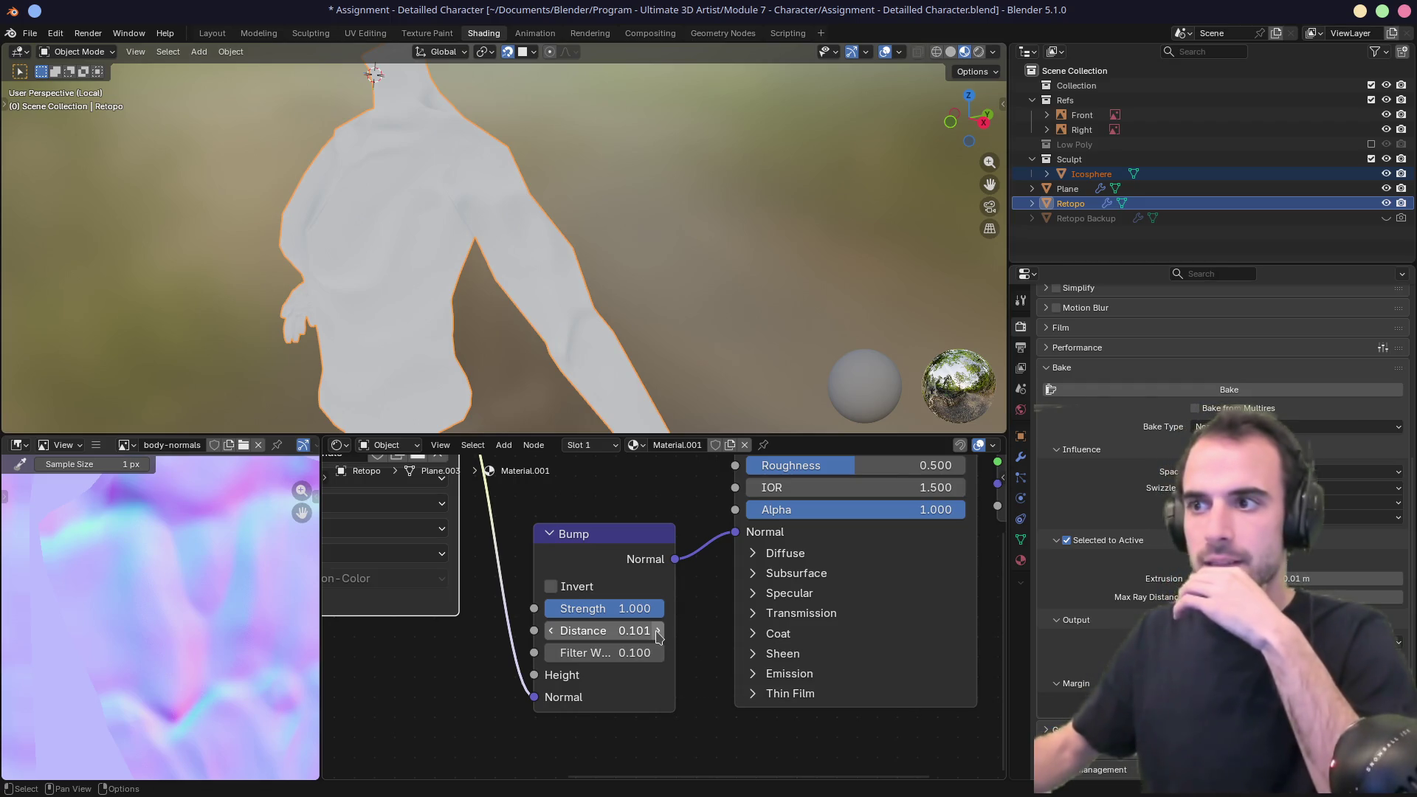
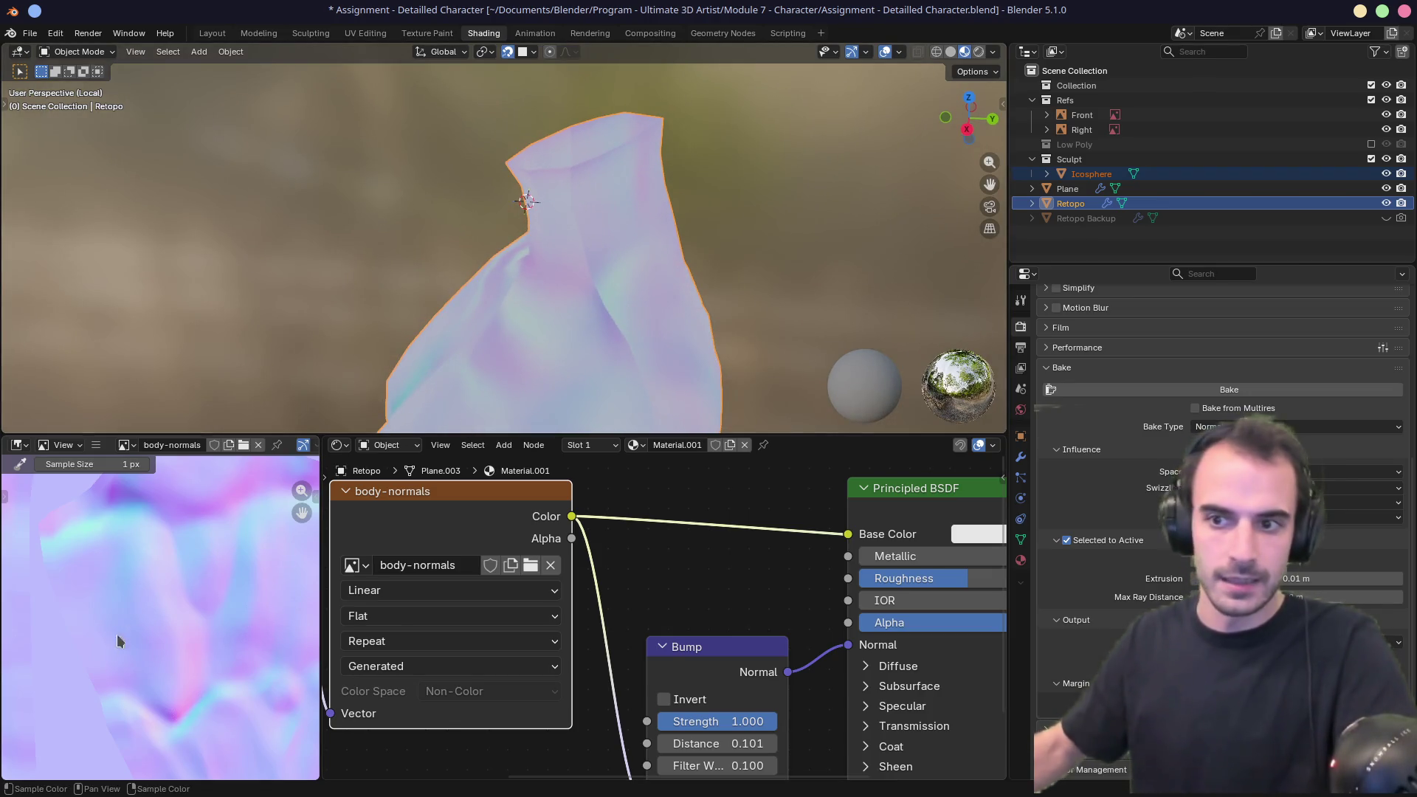
Inspect the baked body-normals map and Bump node setup, then go to the UV Editing workspace.
{"action": "scroll", "coordinate": [136, 610], "scroll_direction": "down", "scroll_amount": 6}
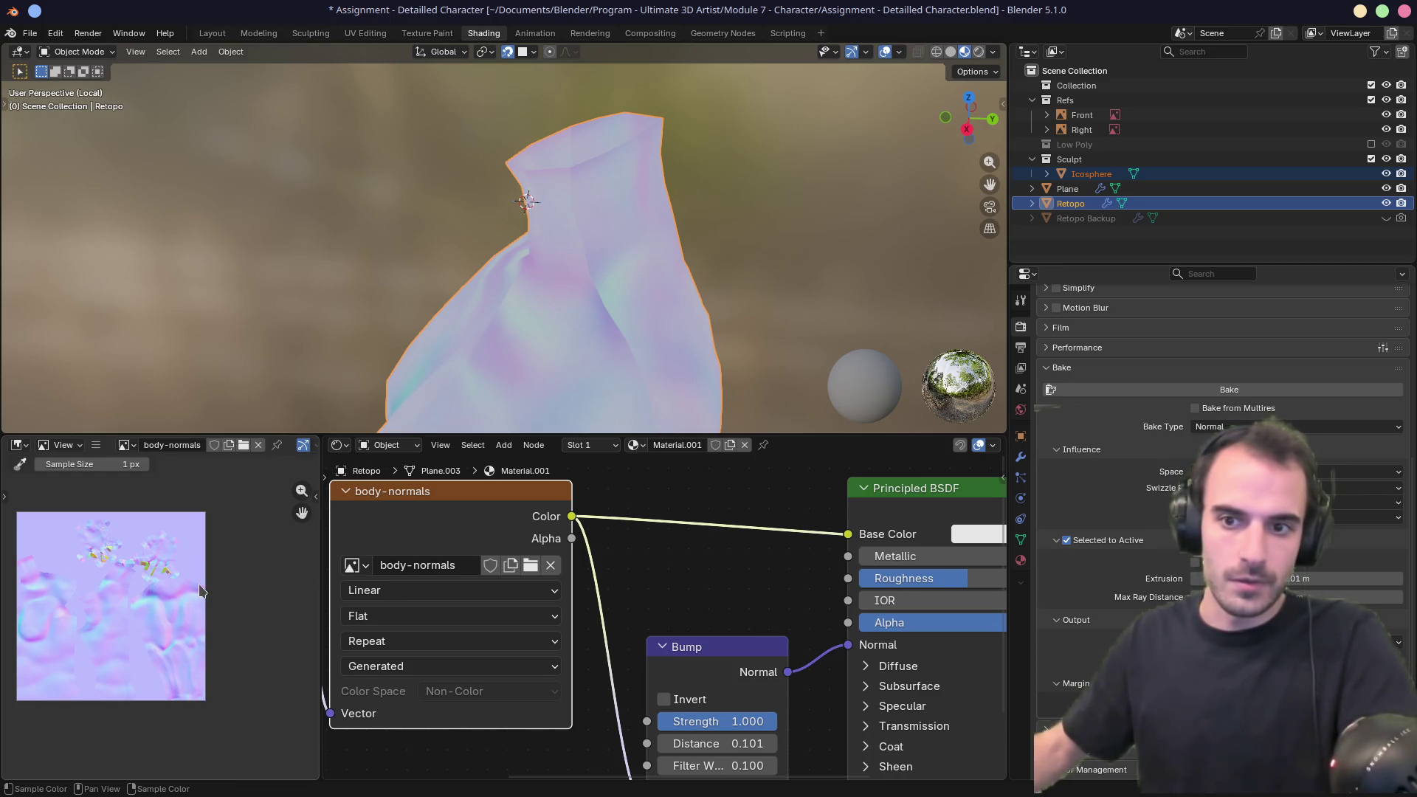
{"action": "middle_click_drag", "start_coordinate": [623, 336], "coordinate": [631, 350]}
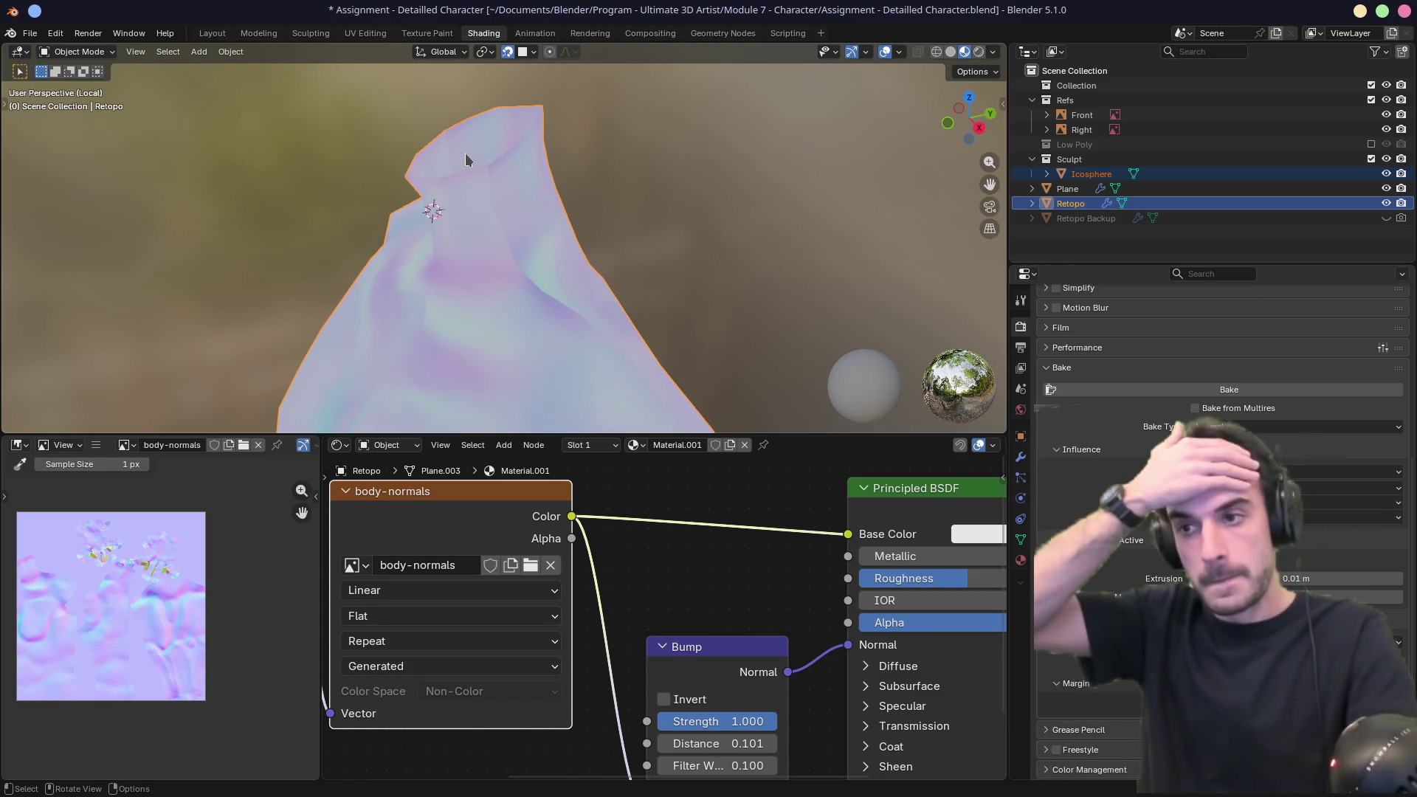
{"action": "middle_click_drag", "start_coordinate": [476, 684], "coordinate": [398, 591]}
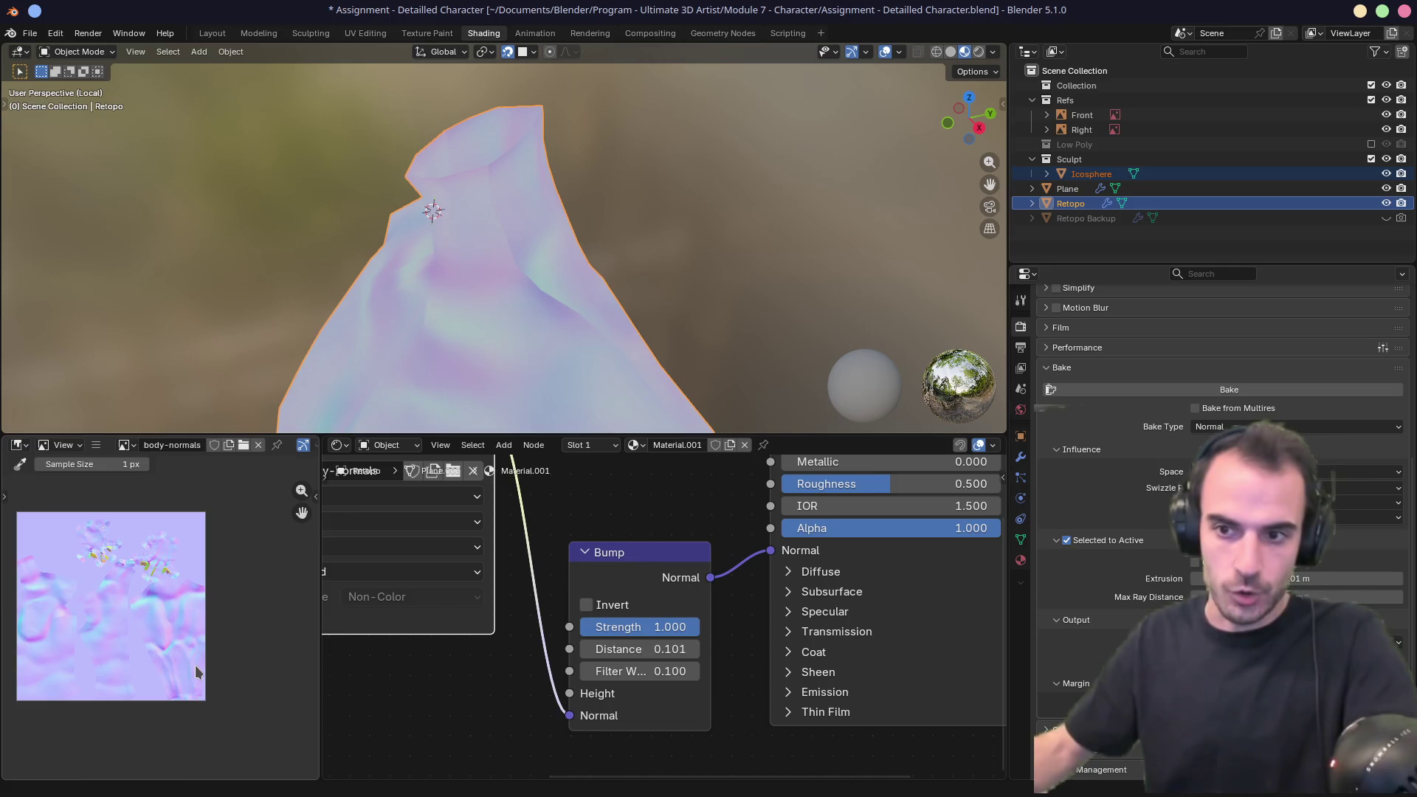
{"action": "scroll", "coordinate": [208, 659], "scroll_direction": "up", "scroll_amount": 6}
{"action": "middle_click_drag", "start_coordinate": [197, 625], "coordinate": [173, 615]}
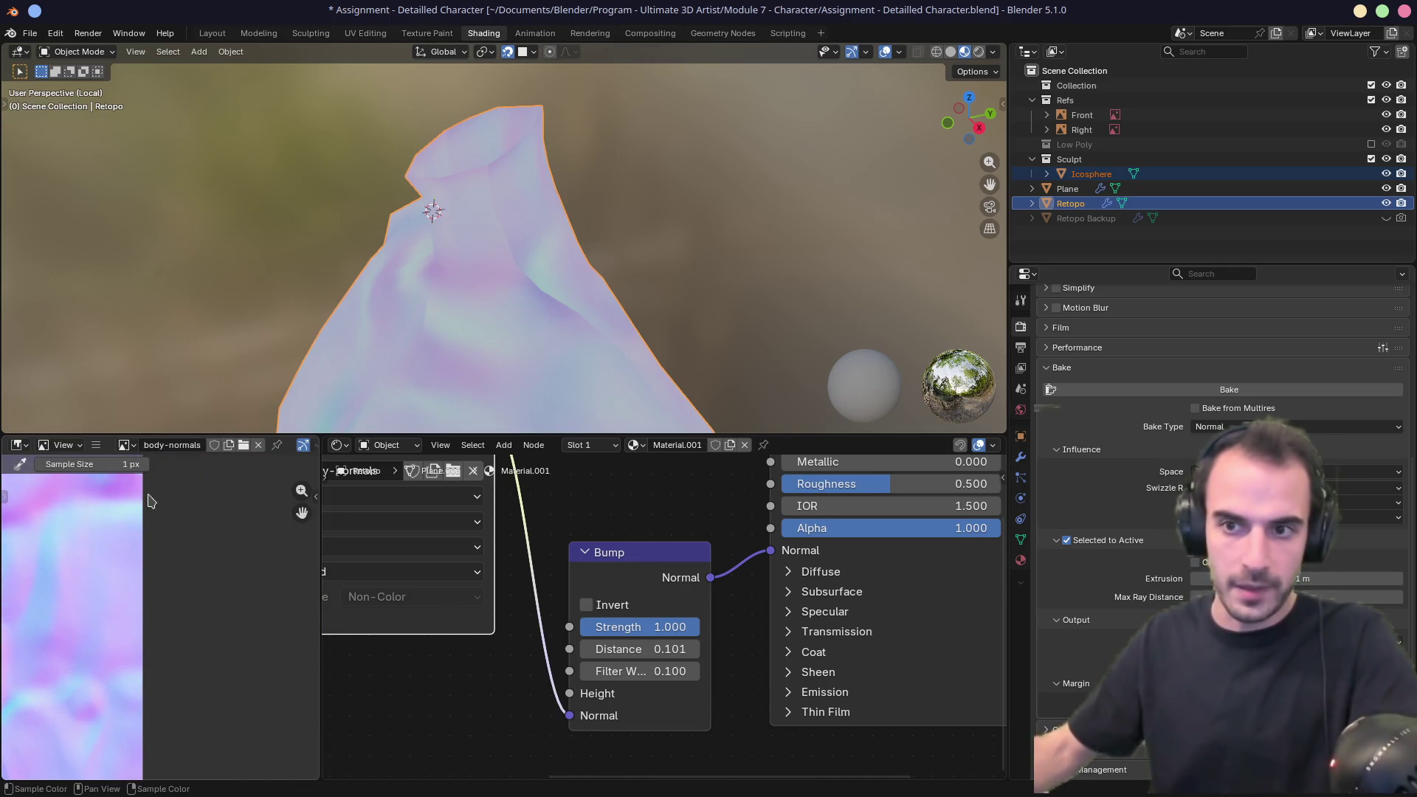
{"action": "middle_click_drag", "start_coordinate": [377, 353], "coordinate": [507, 329], "text": "shift"}
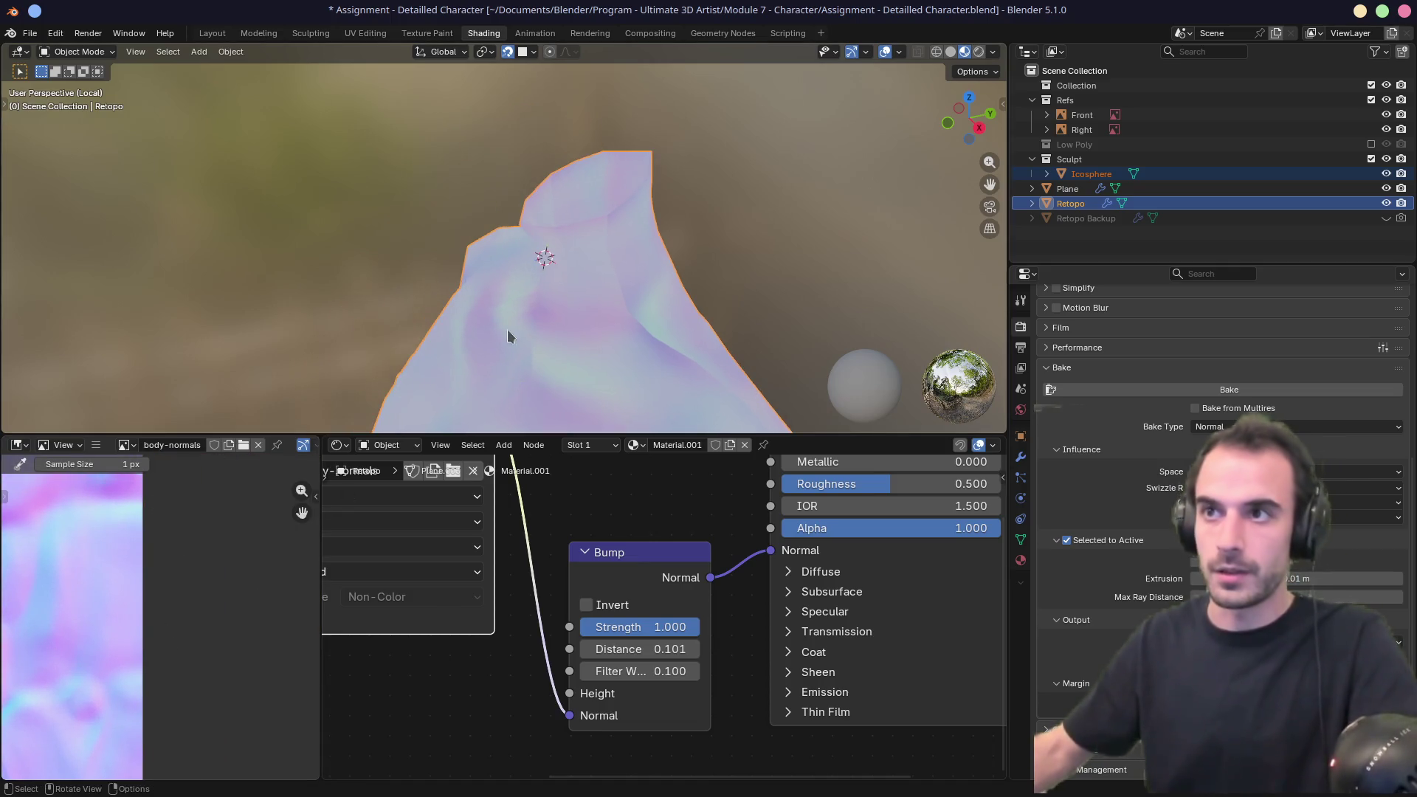
{"action": "left_click", "coordinate": [365, 33]}
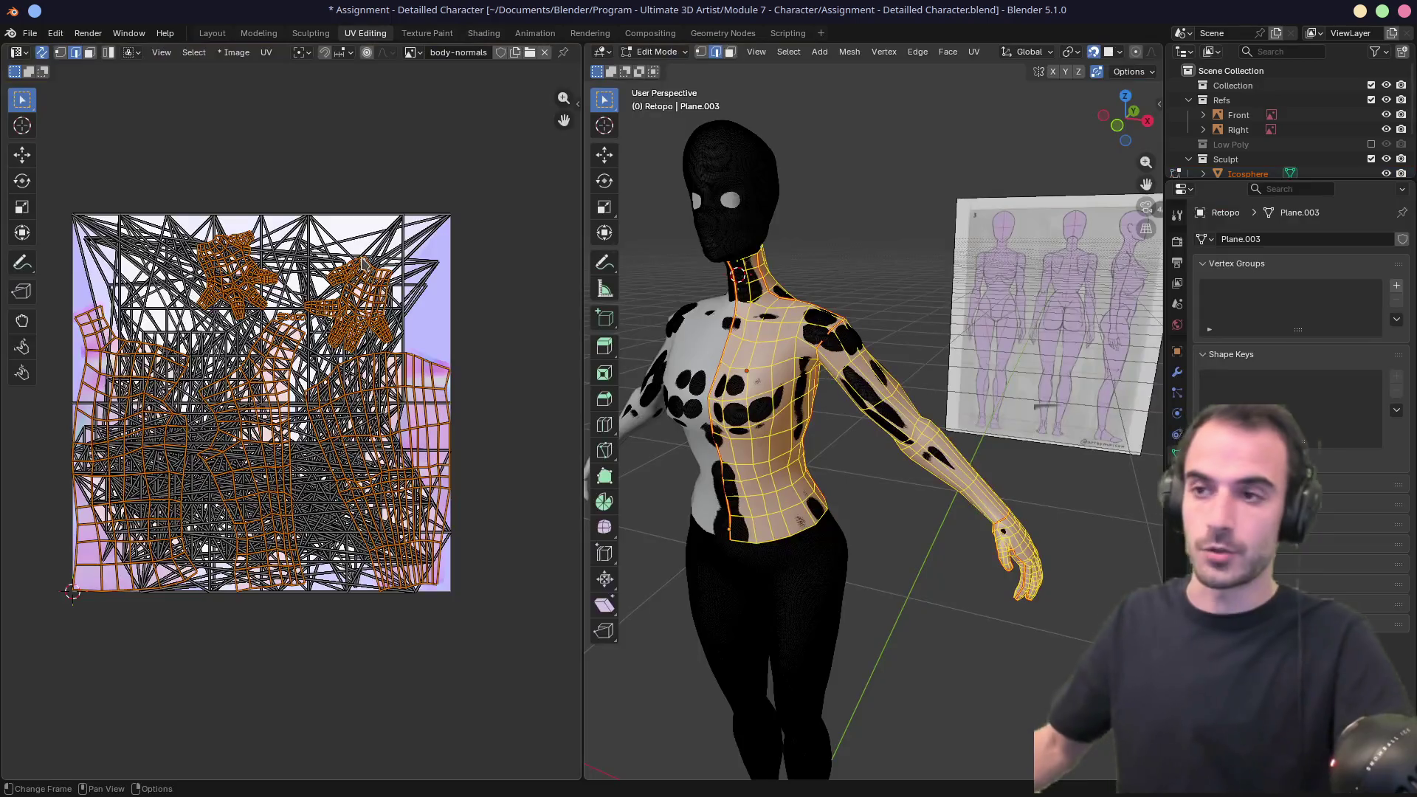
In Edit Mode, re-unwrap the Retopo mesh with Unwrap Angle Based and expand its redo options.
{"action": "middle_click_drag", "start_coordinate": [640, 302], "coordinate": [773, 292]}
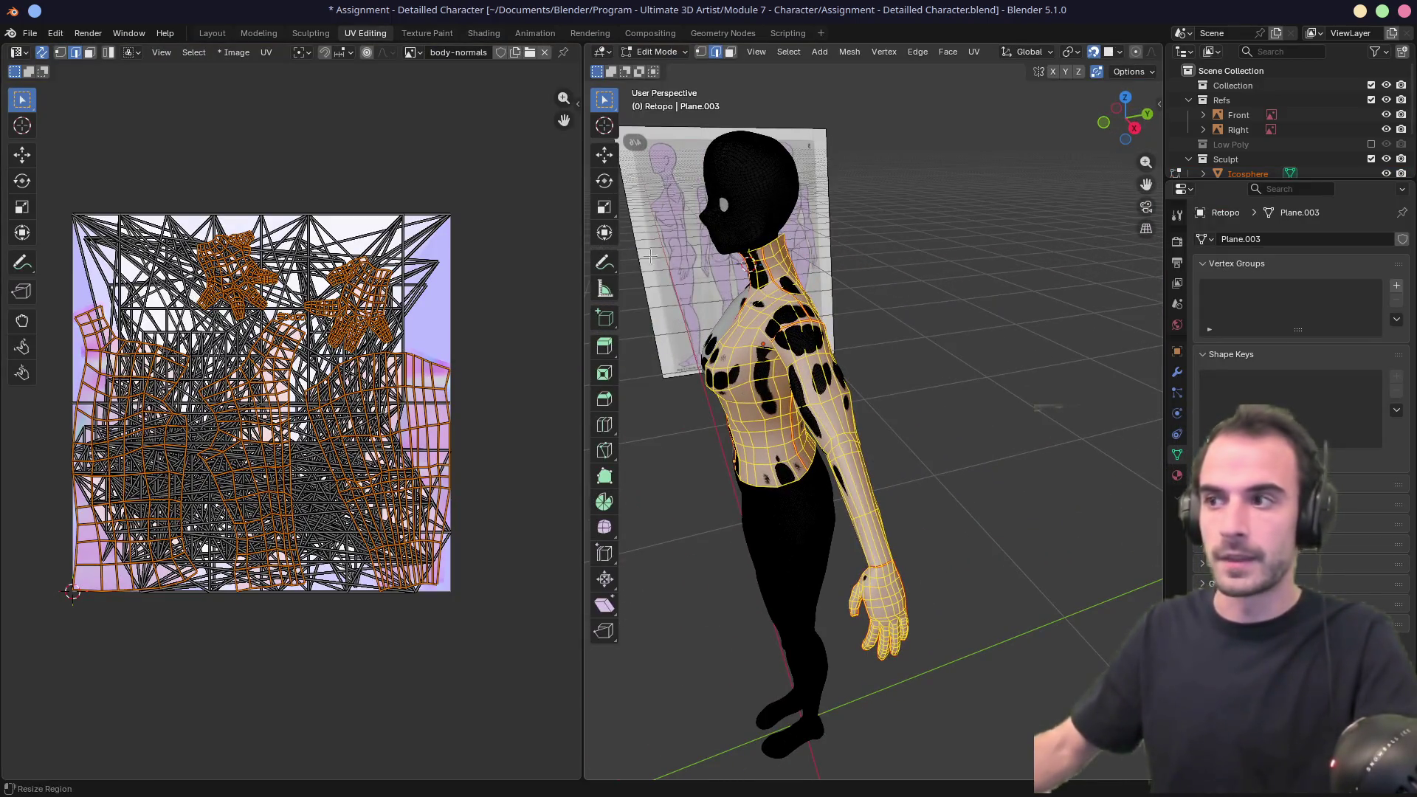
{"action": "scroll", "coordinate": [771, 269], "scroll_direction": "down", "scroll_amount": 2}
{"action": "scroll", "coordinate": [771, 270], "scroll_direction": "up", "scroll_amount": 4}
{"action": "key", "text": "Tab"}
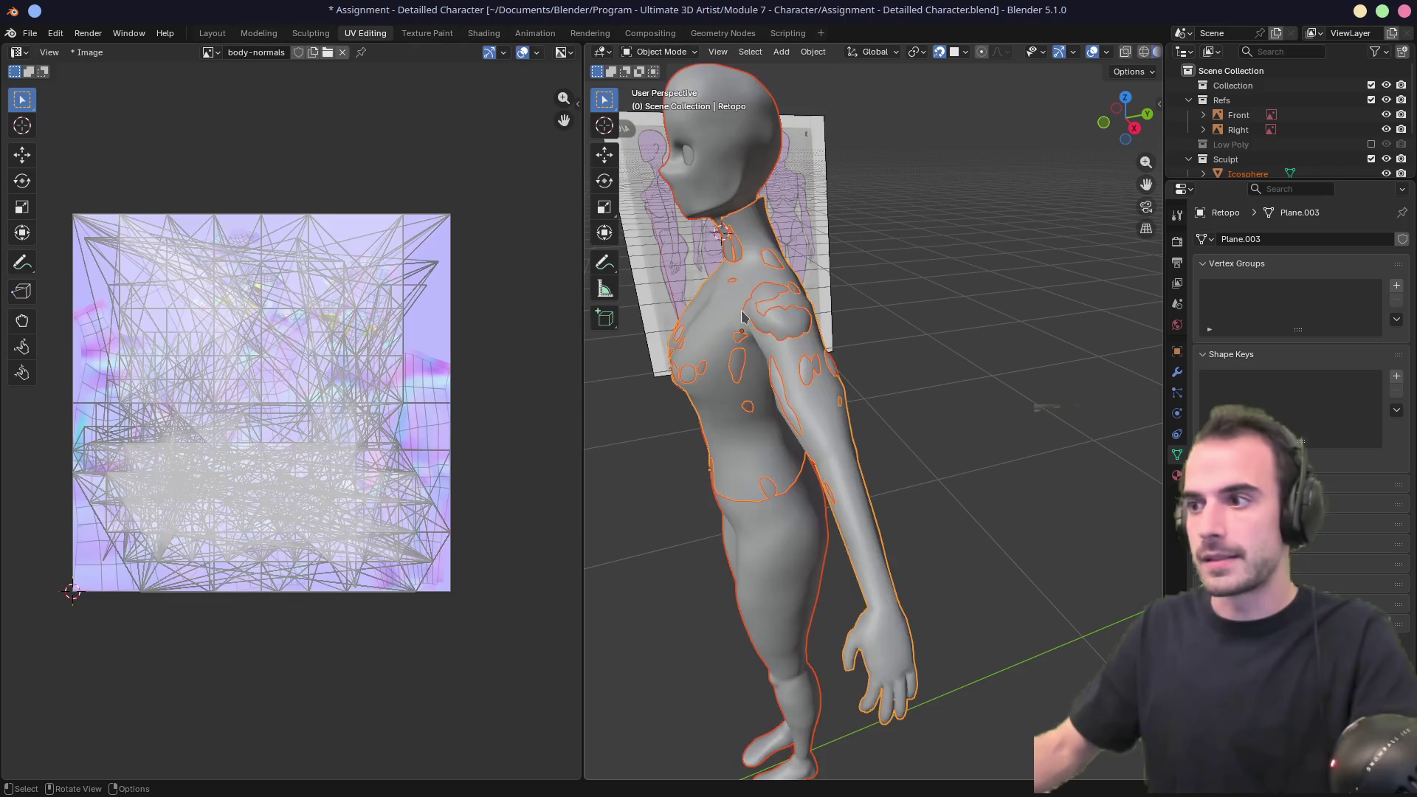
{"action": "mouse_move", "coordinate": [764, 262]}
{"action": "middle_mouse_down"}
{"action": "mouse_move", "coordinate": [812, 295]}
{"action": "mouse_move", "coordinate": [832, 359]}
{"action": "middle_mouse_up"}
{"action": "key", "text": "Tab"}
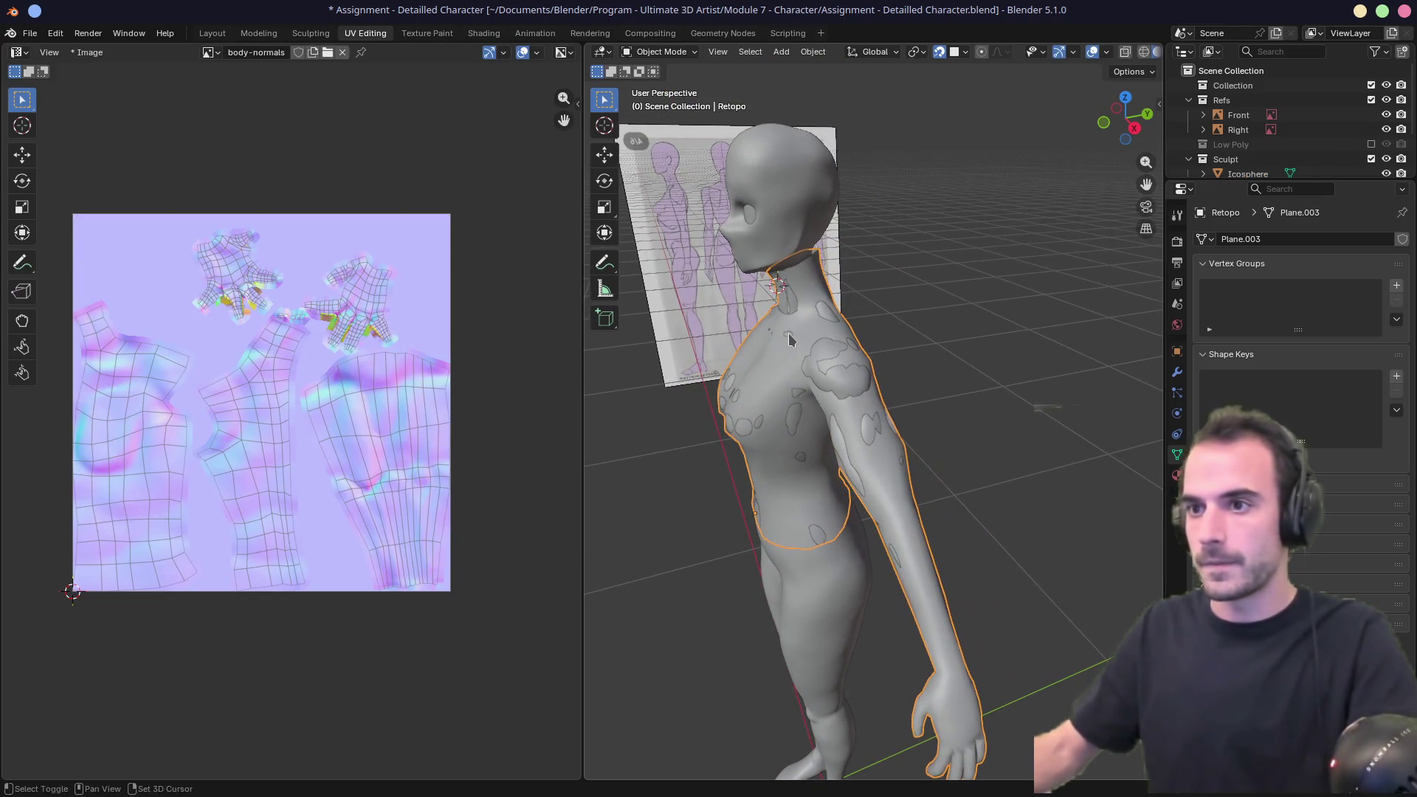
{"action": "scroll", "coordinate": [832, 359], "scroll_direction": "up", "scroll_amount": 2}
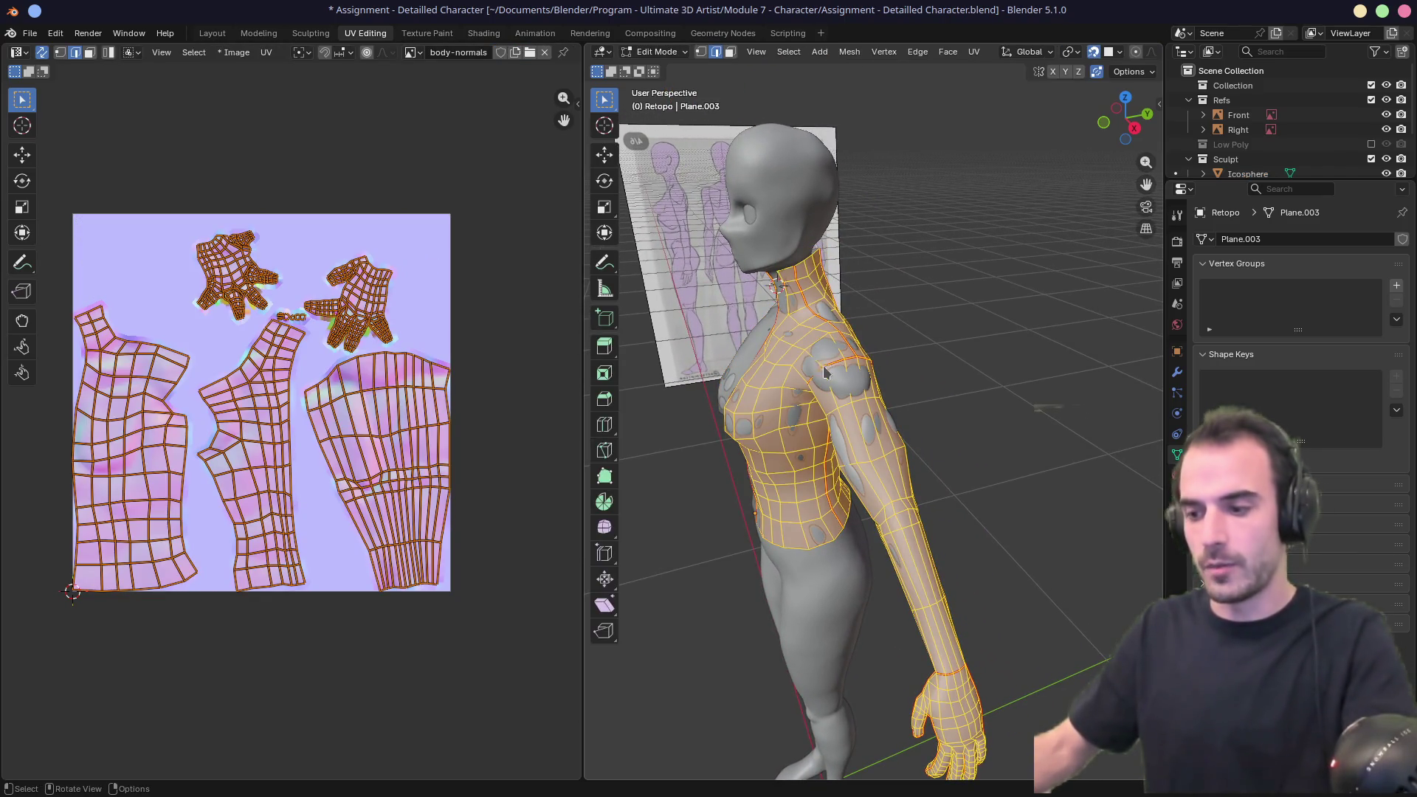
{"action": "key", "text": "u"}
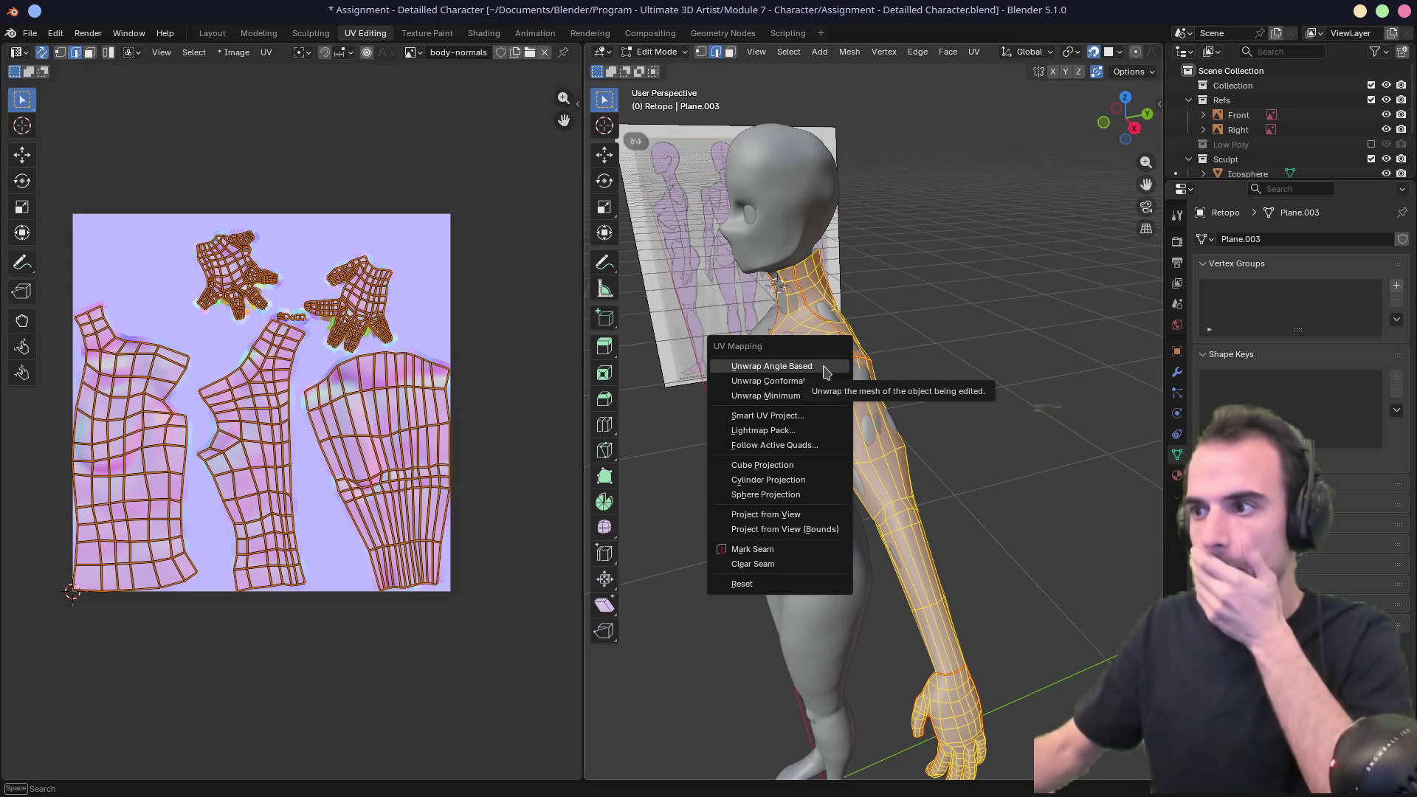
{"action": "left_click", "coordinate": [824, 367]}
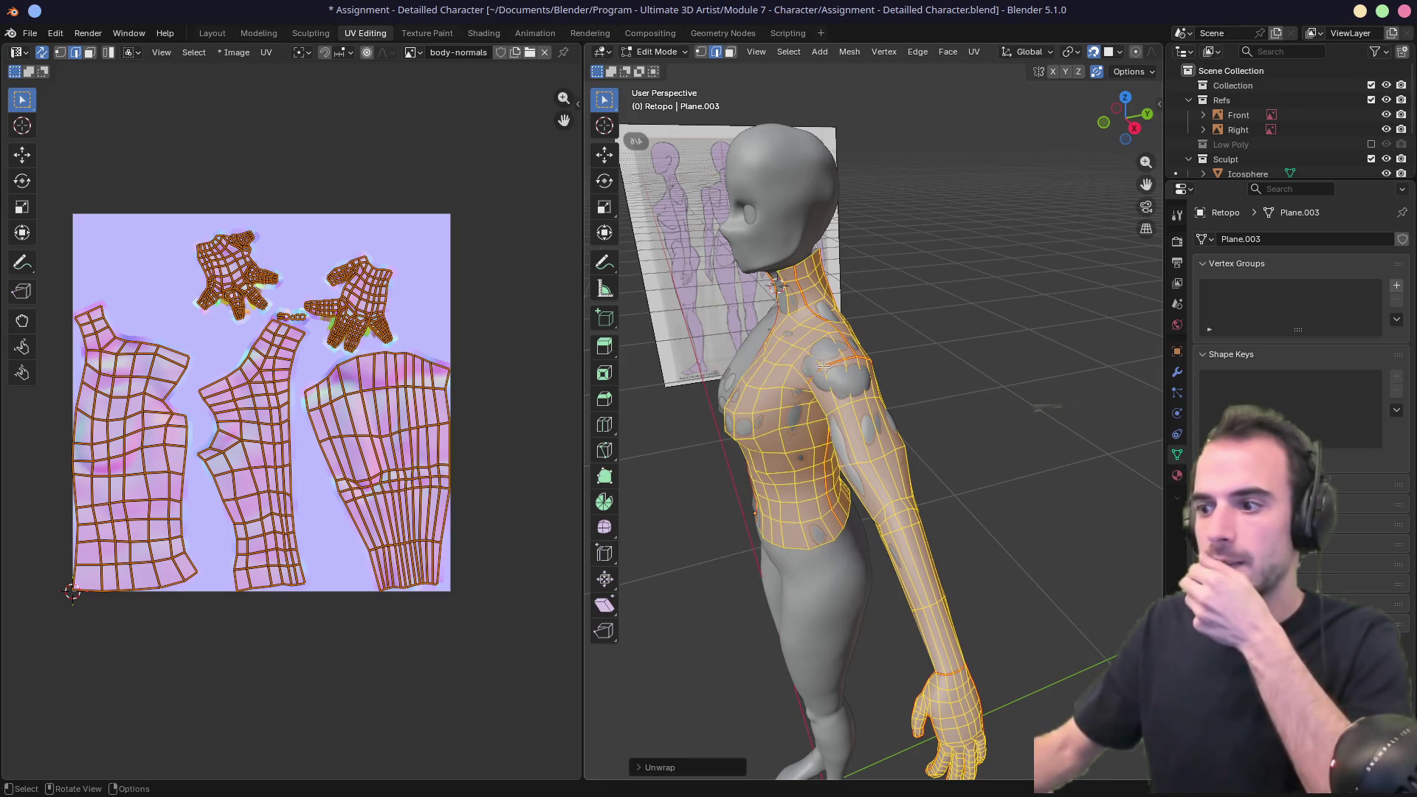
{"action": "left_click", "coordinate": [644, 767]}
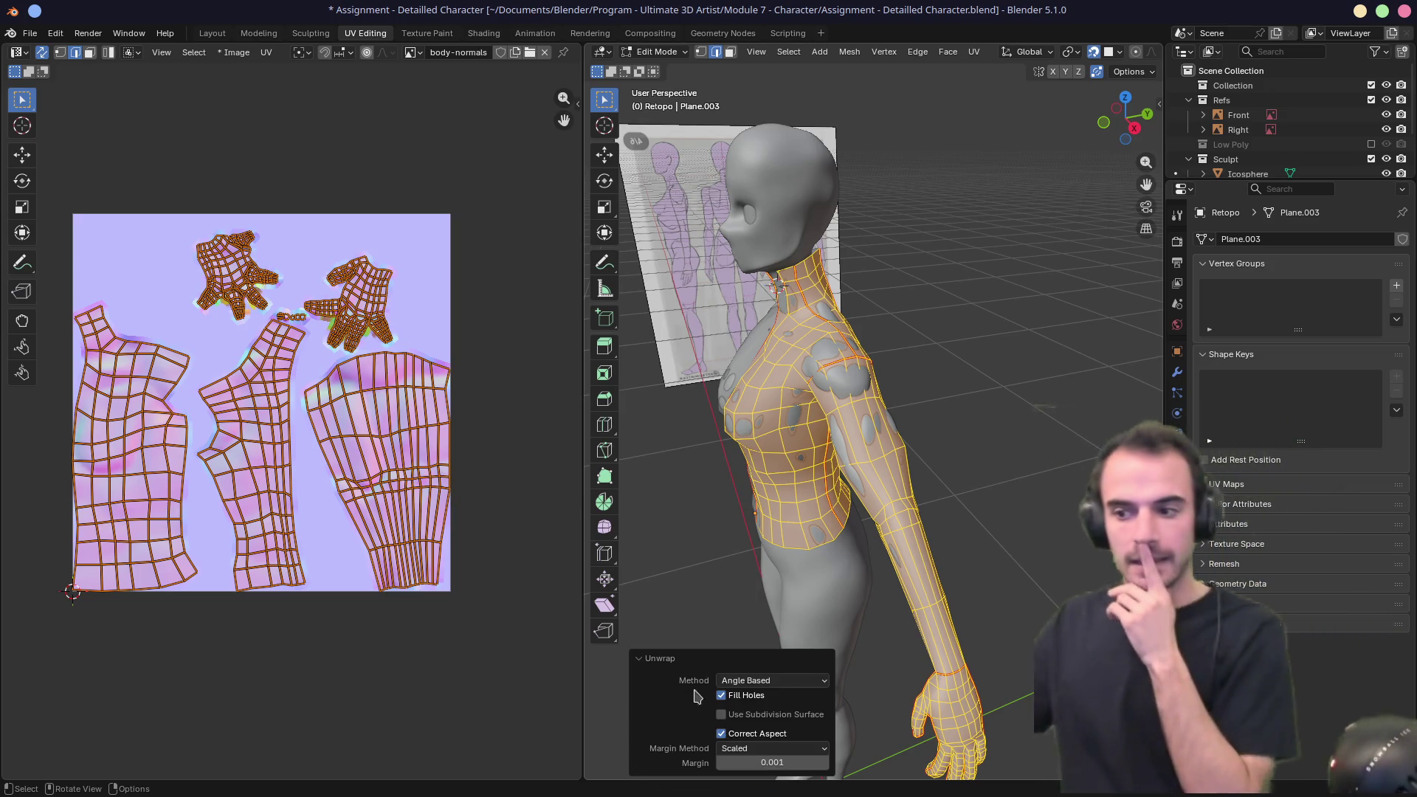
Set the unwrap Margin Method to Add with a margin of 0.020.
{"action": "mouse_move", "coordinate": [797, 791]}
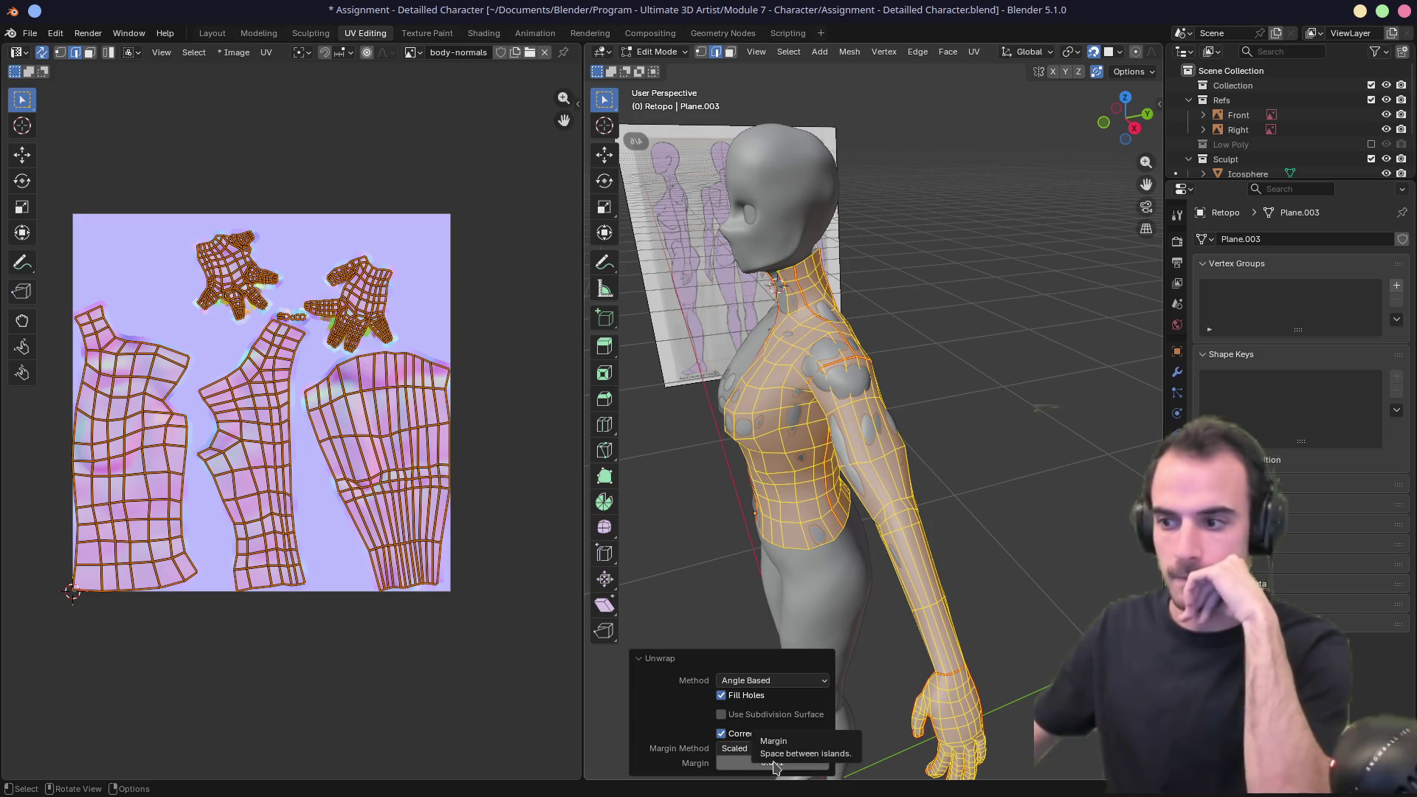
{"action": "left_click", "coordinate": [732, 750]}
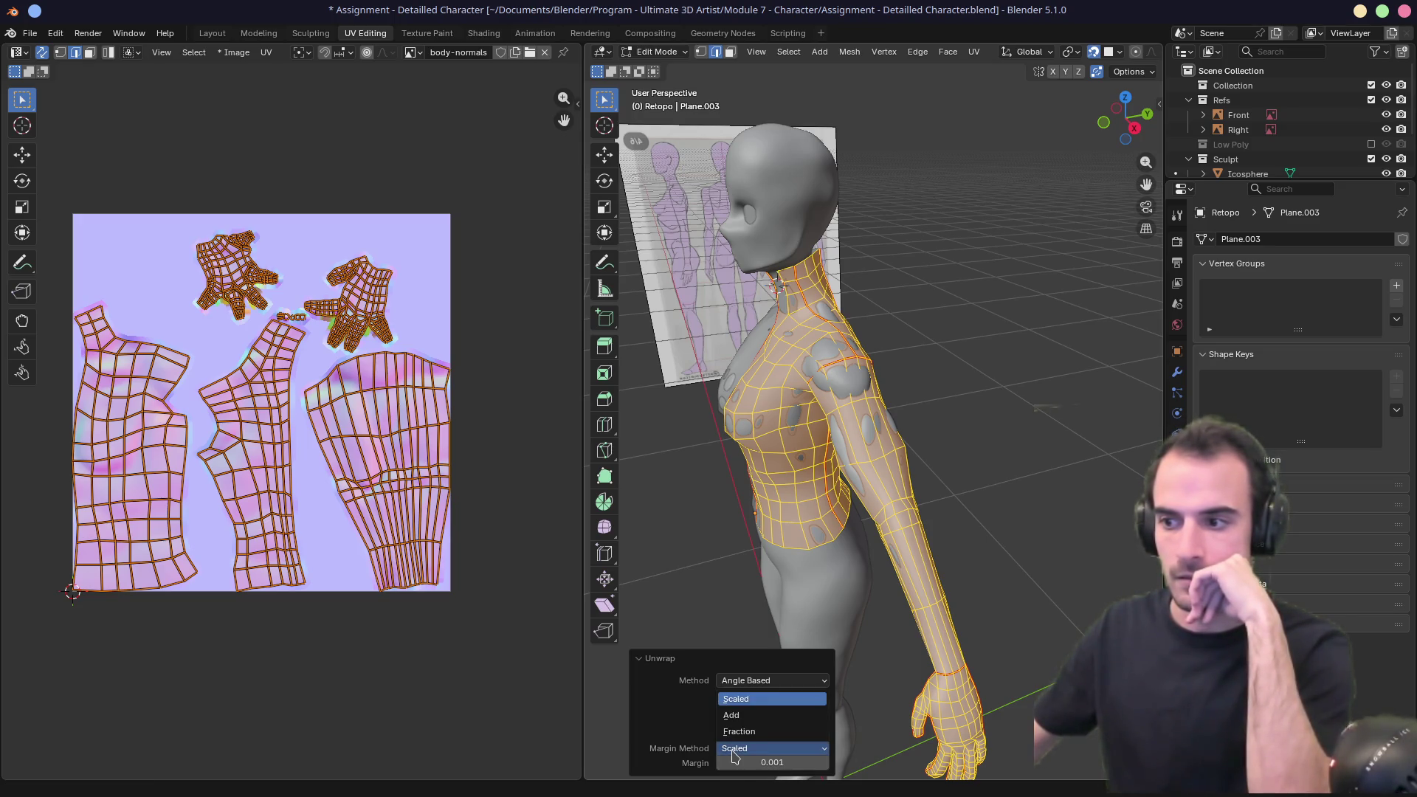
{"action": "left_click", "coordinate": [733, 750]}
{"action": "left_click", "coordinate": [733, 750]}
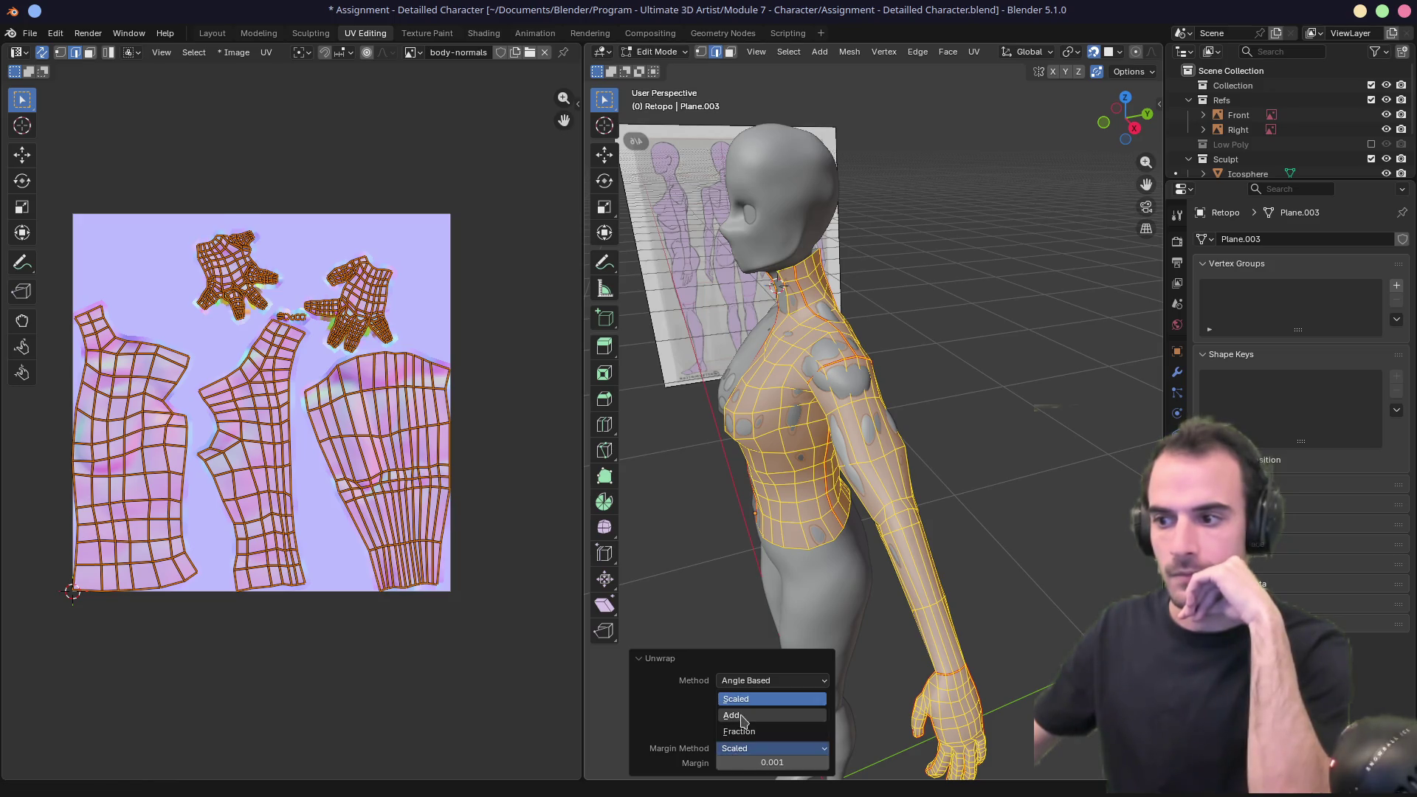
{"action": "left_click", "coordinate": [741, 716]}
{"action": "left_click", "coordinate": [802, 761]}
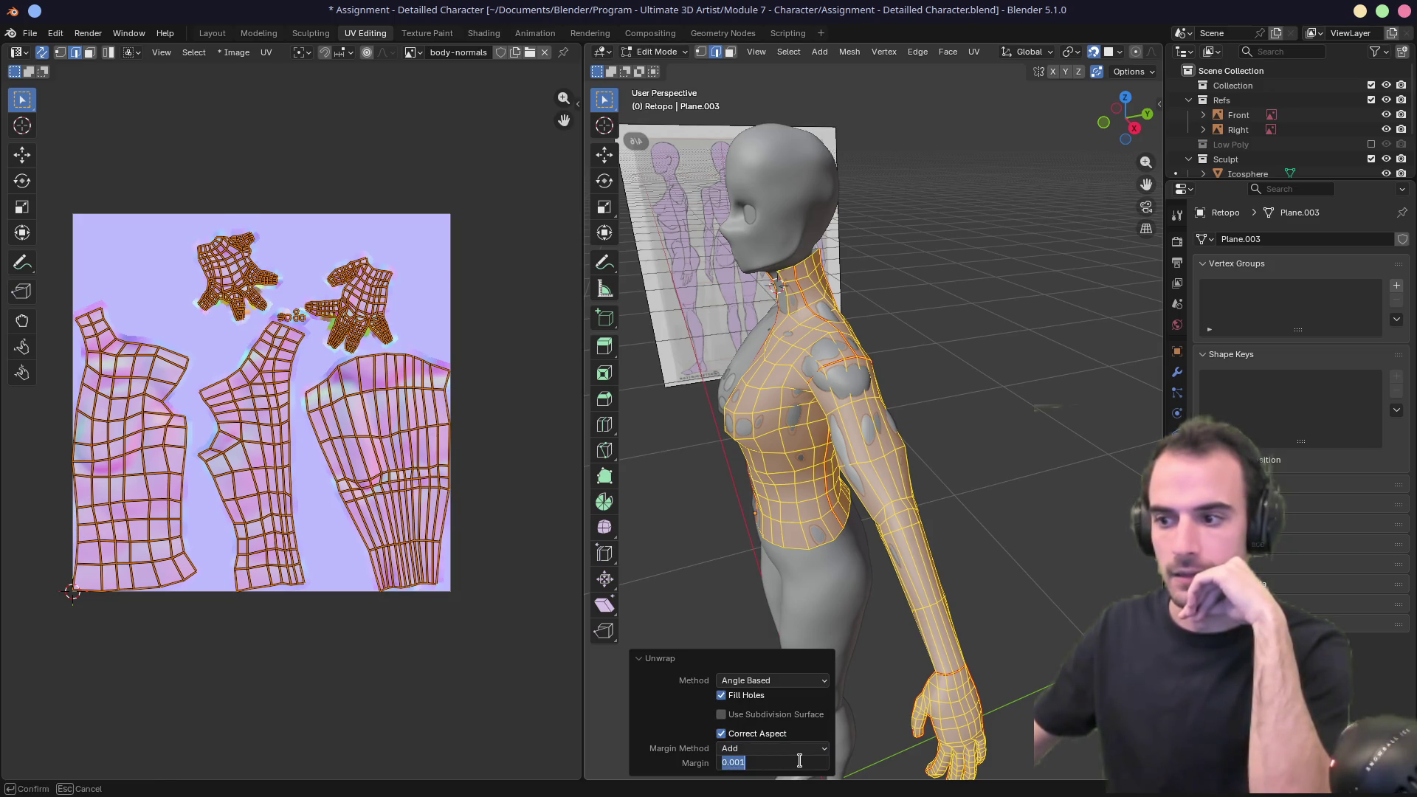
{"action": "key", "text": "Return"}
{"action": "mouse_move", "coordinate": [771, 761]}
{"action": "left_mouse_down"}
{"action": "mouse_move", "coordinate": [789, 760]}
{"action": "mouse_move", "coordinate": [774, 760]}
{"action": "left_mouse_up"}
{"action": "left_click", "coordinate": [739, 762]}
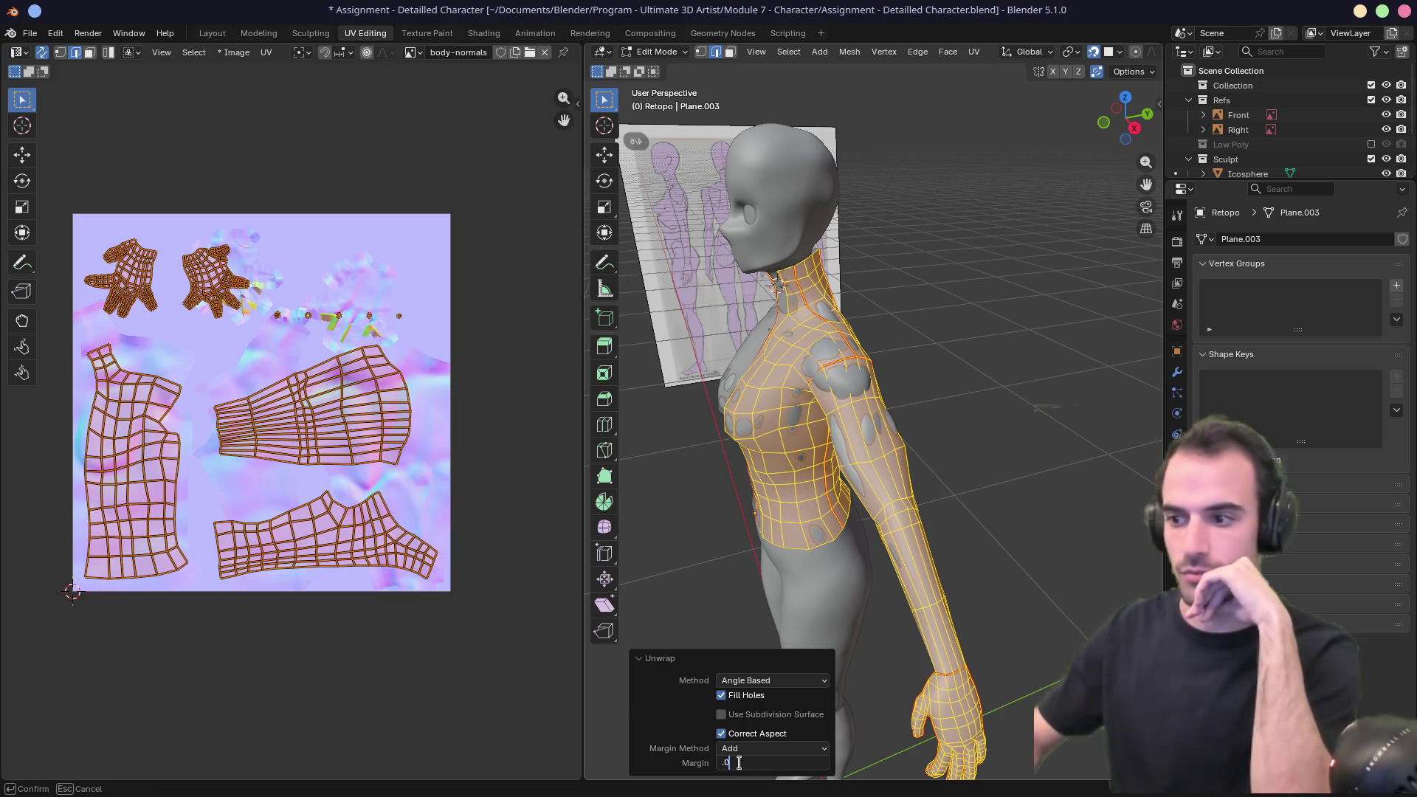
{"action": "type", "text": "1"}
{"action": "key", "text": "Return"}
{"action": "left_click", "coordinate": [740, 763]}
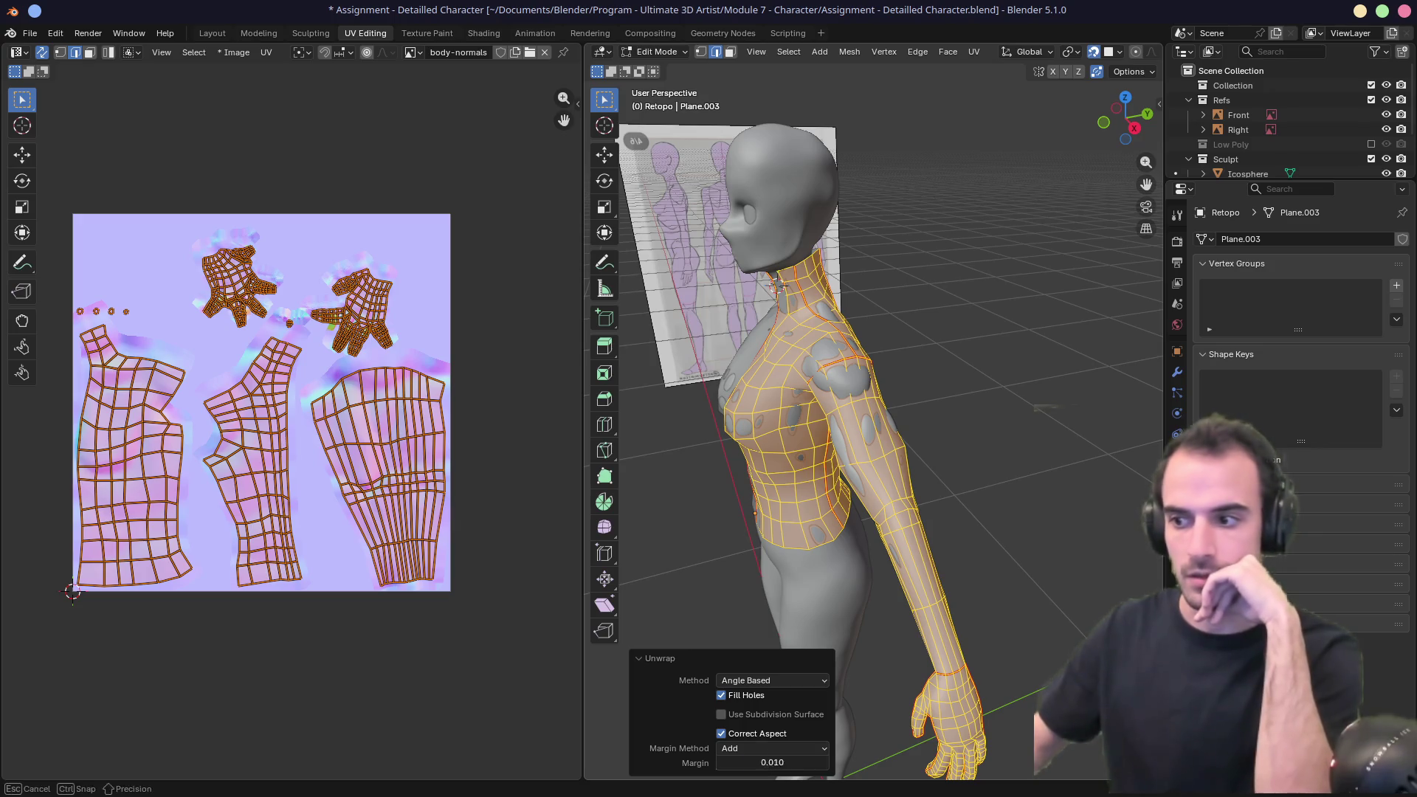
{"action": "type", "text": "2"}
{"action": "key", "text": "Return"}
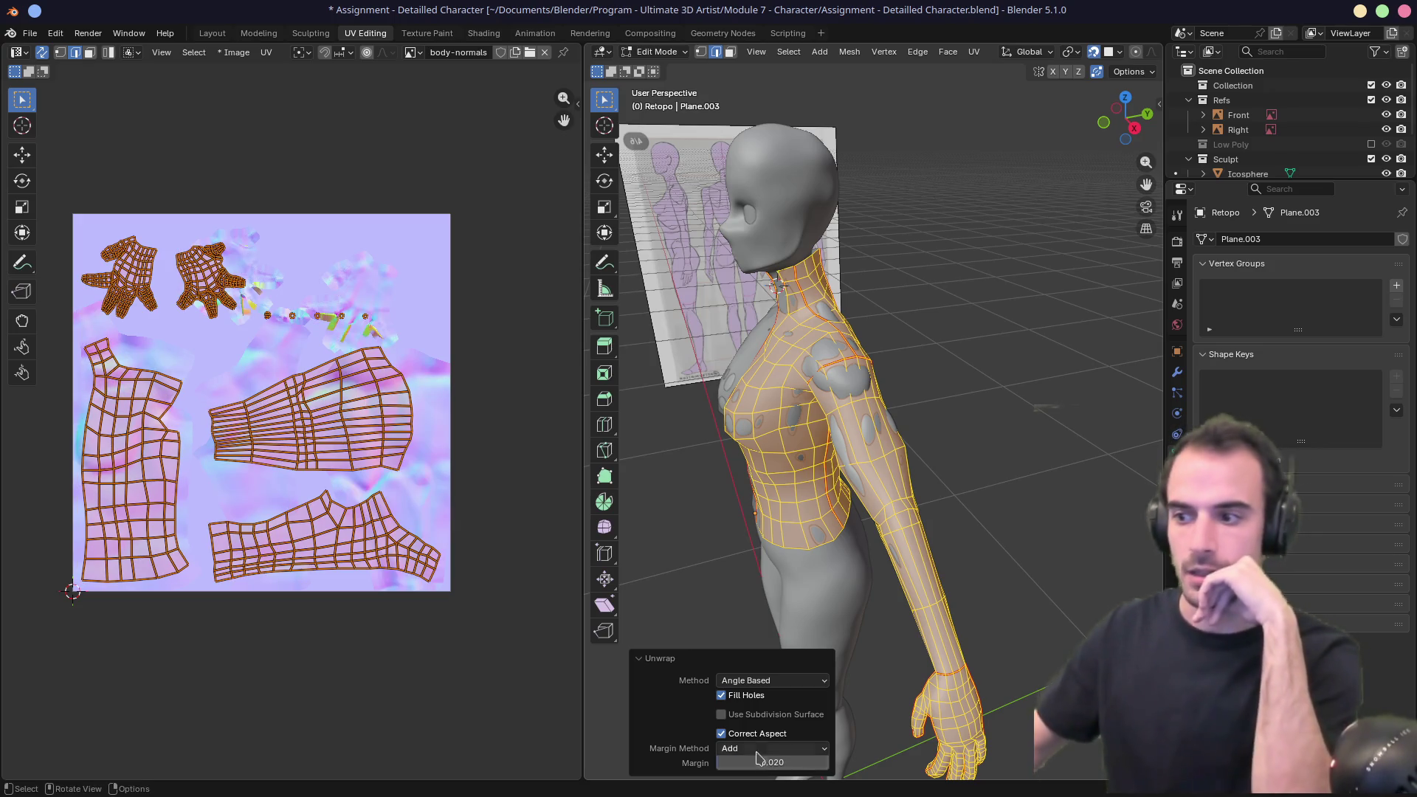
Deselect the mesh, save the file, and move to Texture Paint.
{"action": "left_click", "coordinate": [860, 604]}
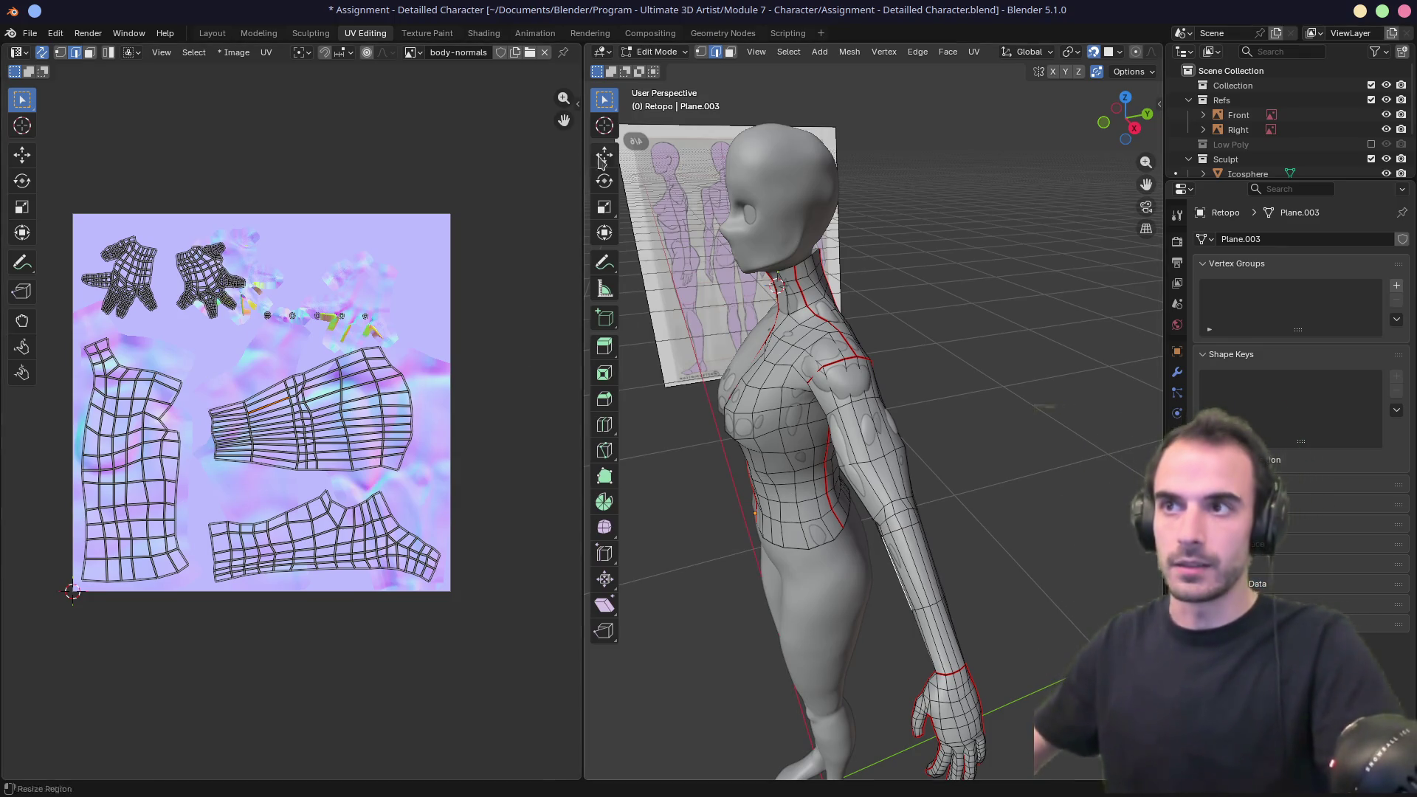
{"action": "key", "text": "ctrl+s"}
{"action": "left_click", "coordinate": [420, 36]}
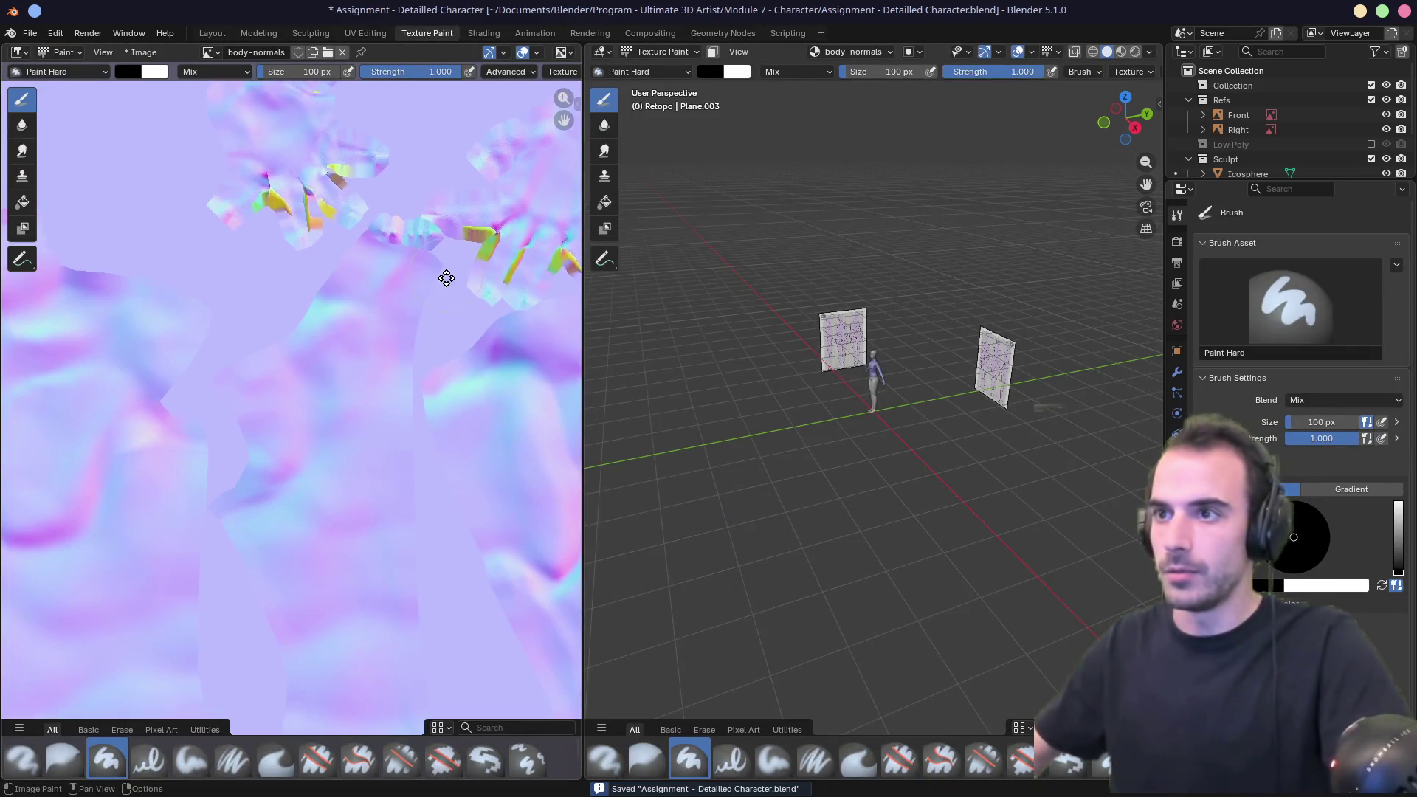
In the Shading workspace, leave local view to show the whole scene.
{"action": "scroll", "coordinate": [443, 284], "scroll_direction": "down", "scroll_amount": 5}
{"action": "scroll", "coordinate": [444, 290], "scroll_direction": "up", "scroll_amount": 2}
{"action": "left_click", "coordinate": [473, 34]}
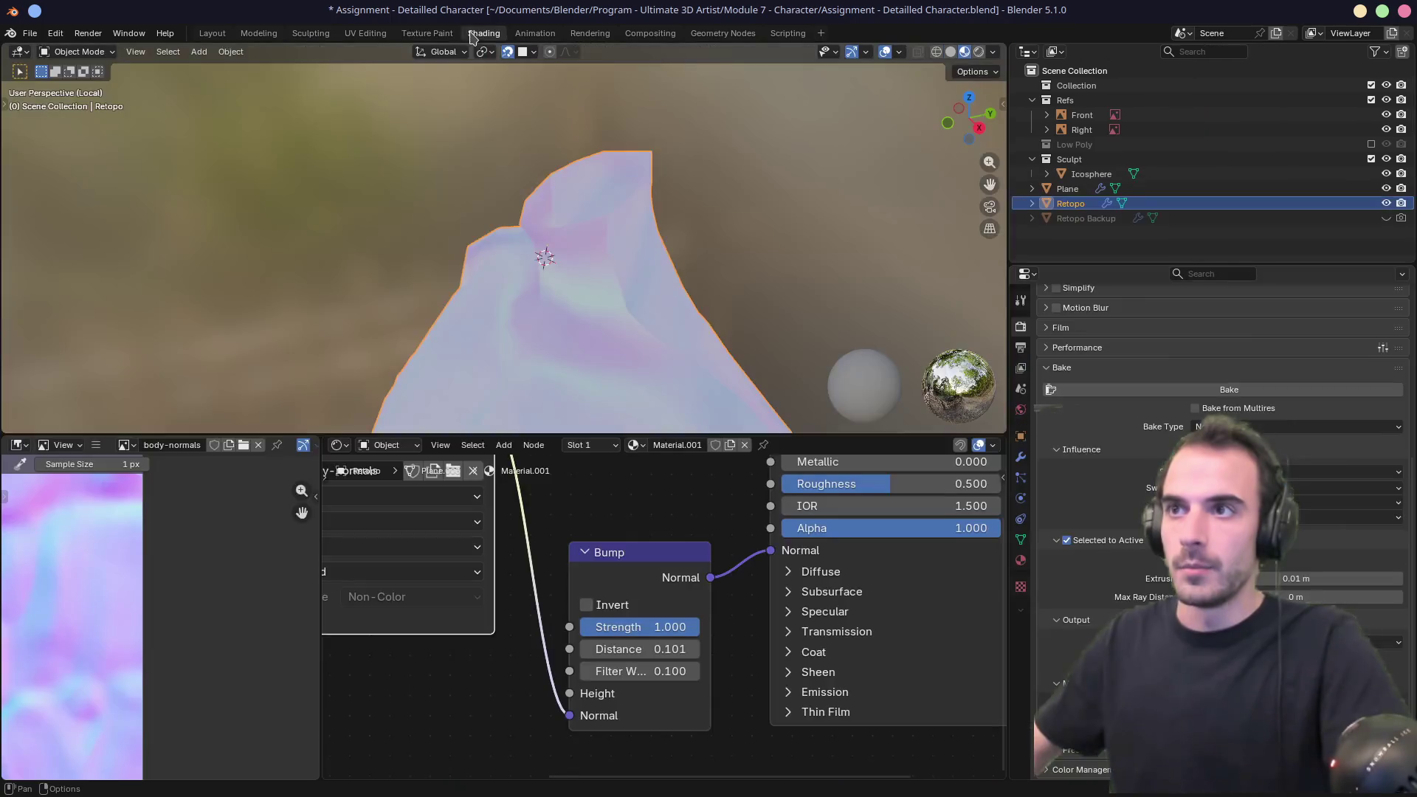
{"action": "scroll", "coordinate": [607, 274], "scroll_direction": "down", "scroll_amount": 6}
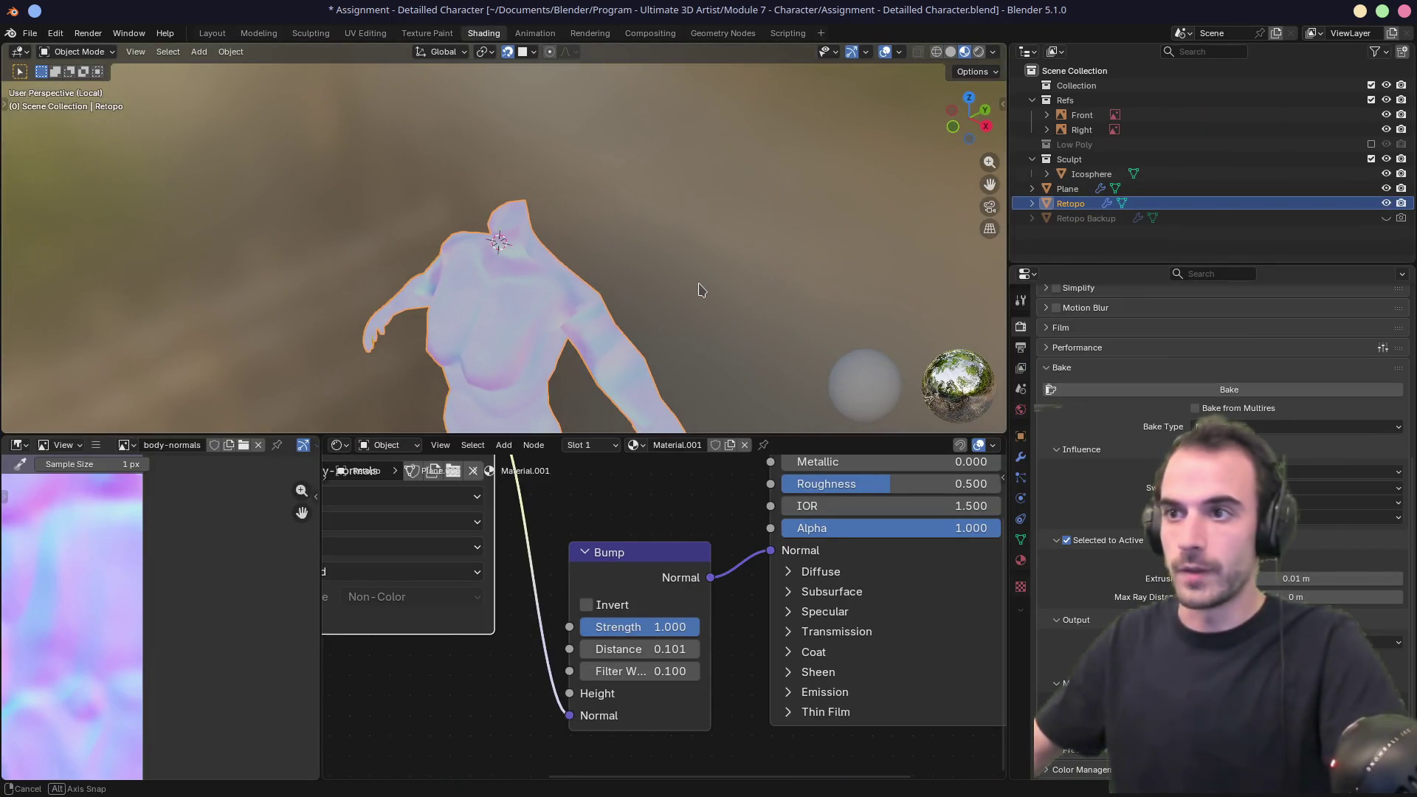
{"action": "left_click", "coordinate": [715, 236]}
{"action": "key", "text": "KP_Divide"}
{"action": "middle_click_drag", "start_coordinate": [714, 236], "coordinate": [786, 243]}
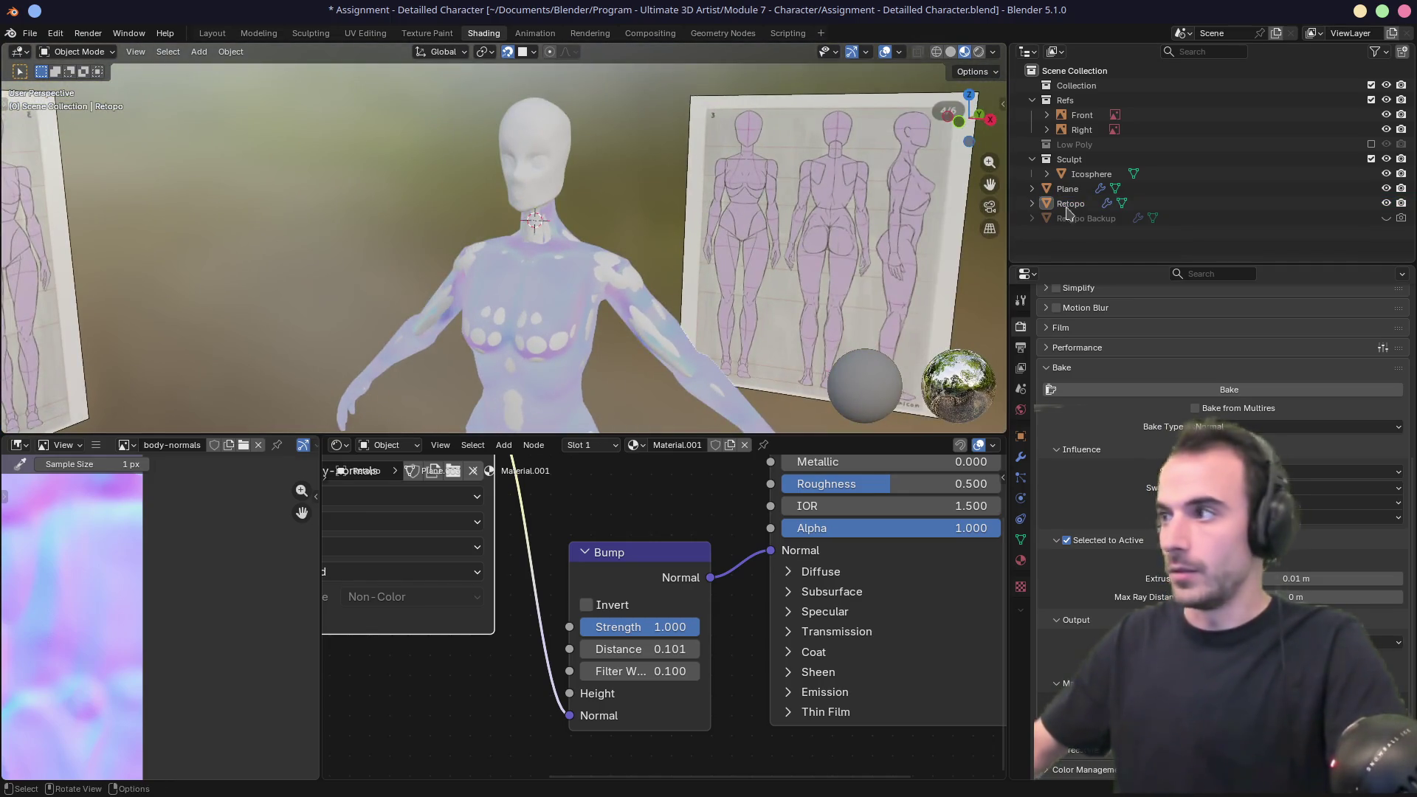
Select Icosphere then Retopo as active, and bake the sculpt's normals onto Retopo.
{"action": "left_click", "coordinate": [1090, 174]}
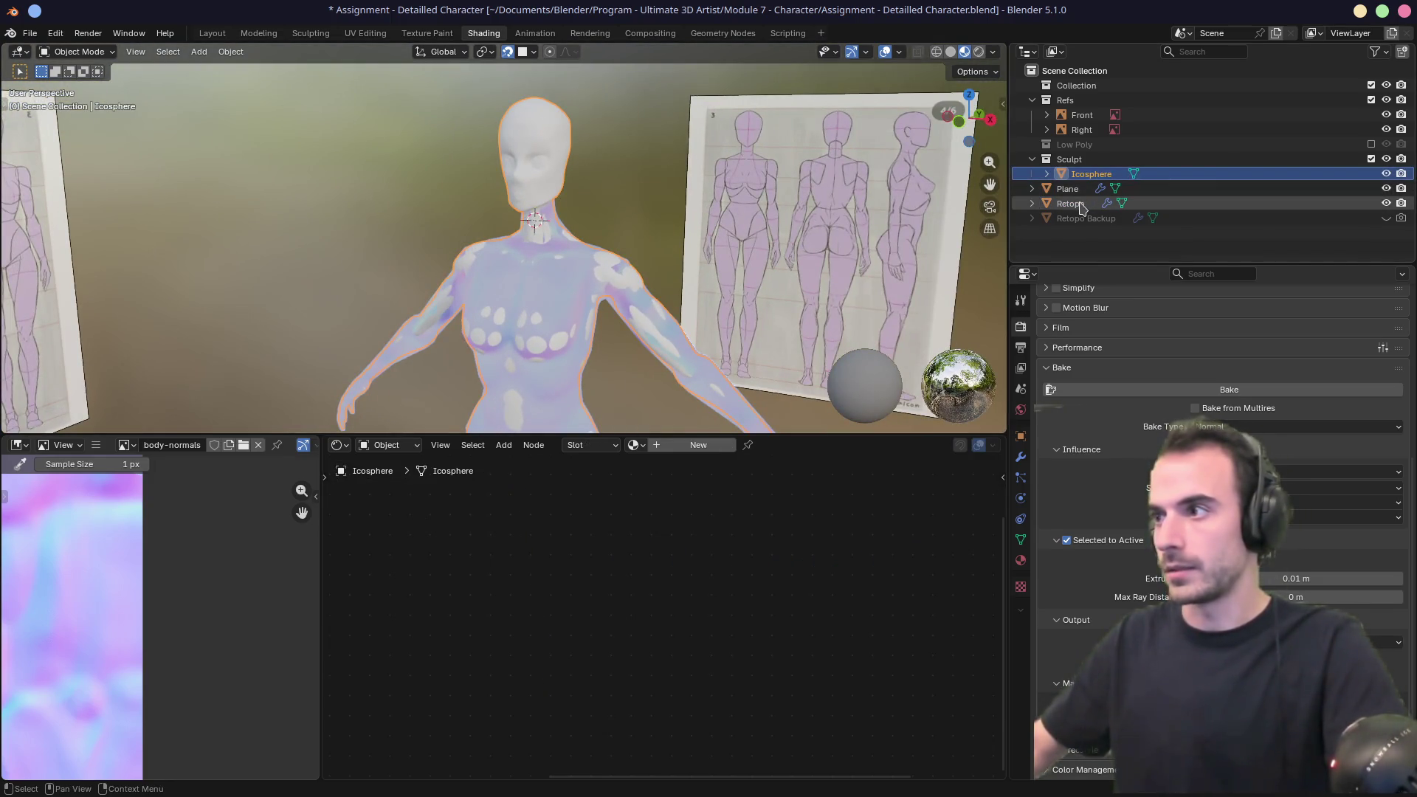
{"action": "left_click", "coordinate": [1070, 204], "text": "ctrl"}
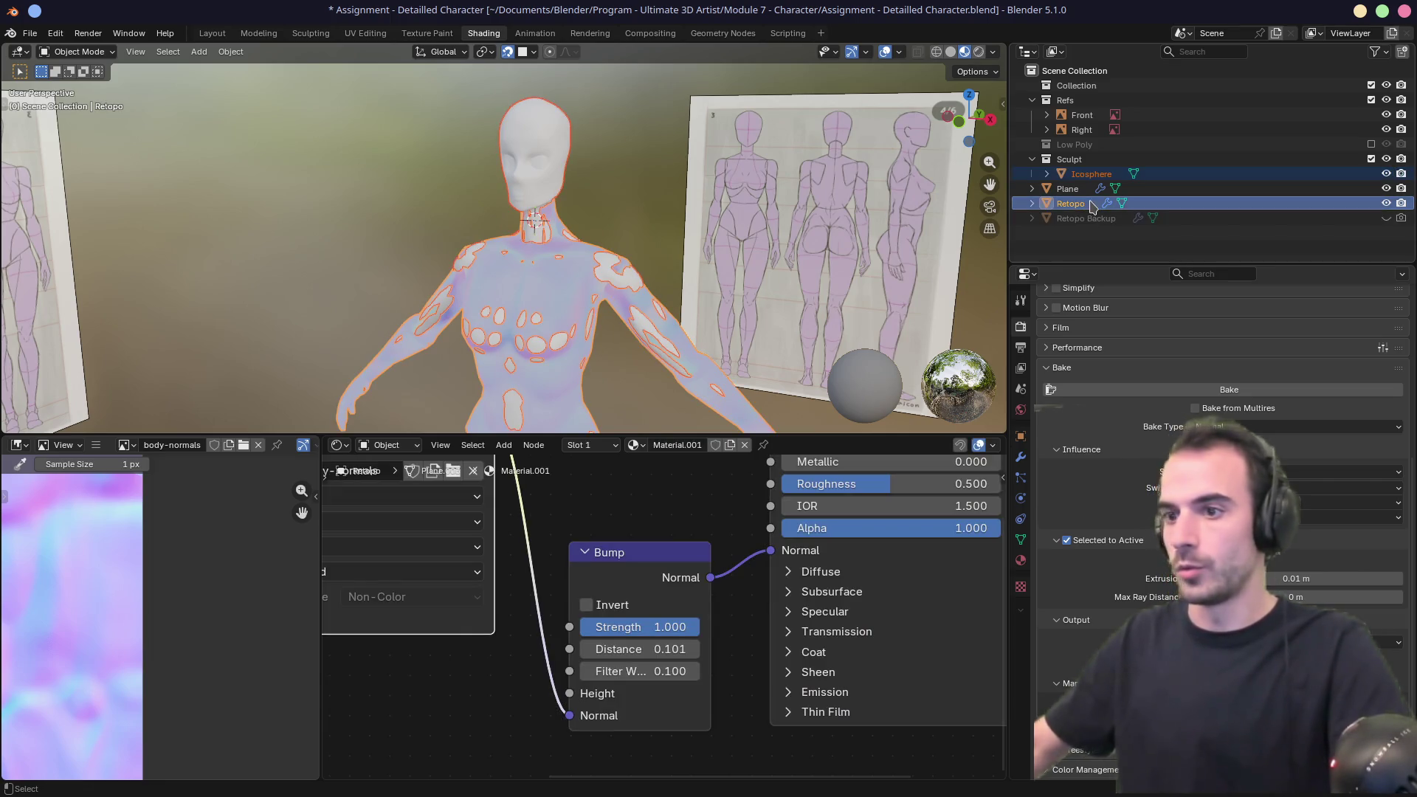
{"action": "scroll", "coordinate": [646, 562], "scroll_direction": "up", "scroll_amount": 1}
{"action": "scroll", "coordinate": [649, 579], "scroll_direction": "down", "scroll_amount": 1}
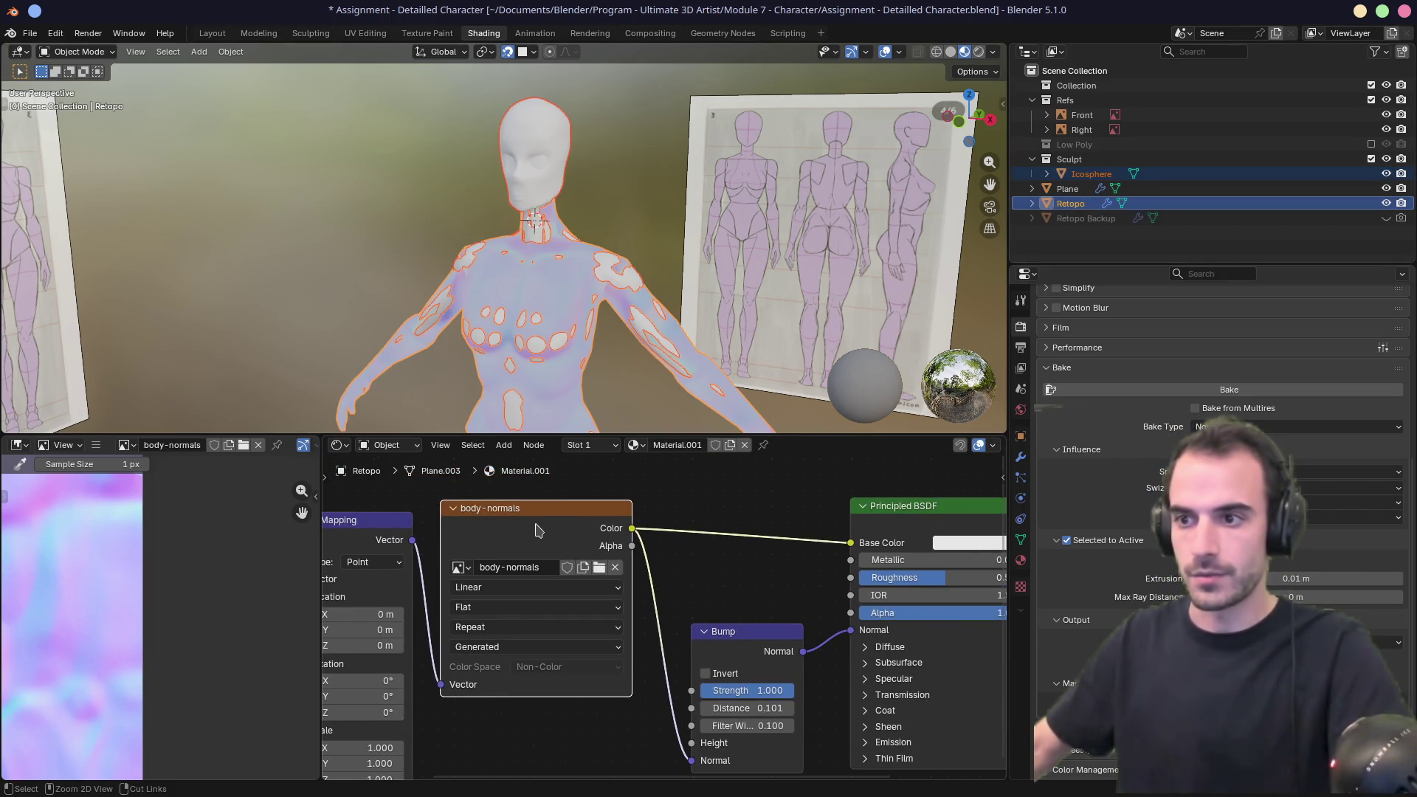
{"action": "left_click", "coordinate": [1158, 389]}
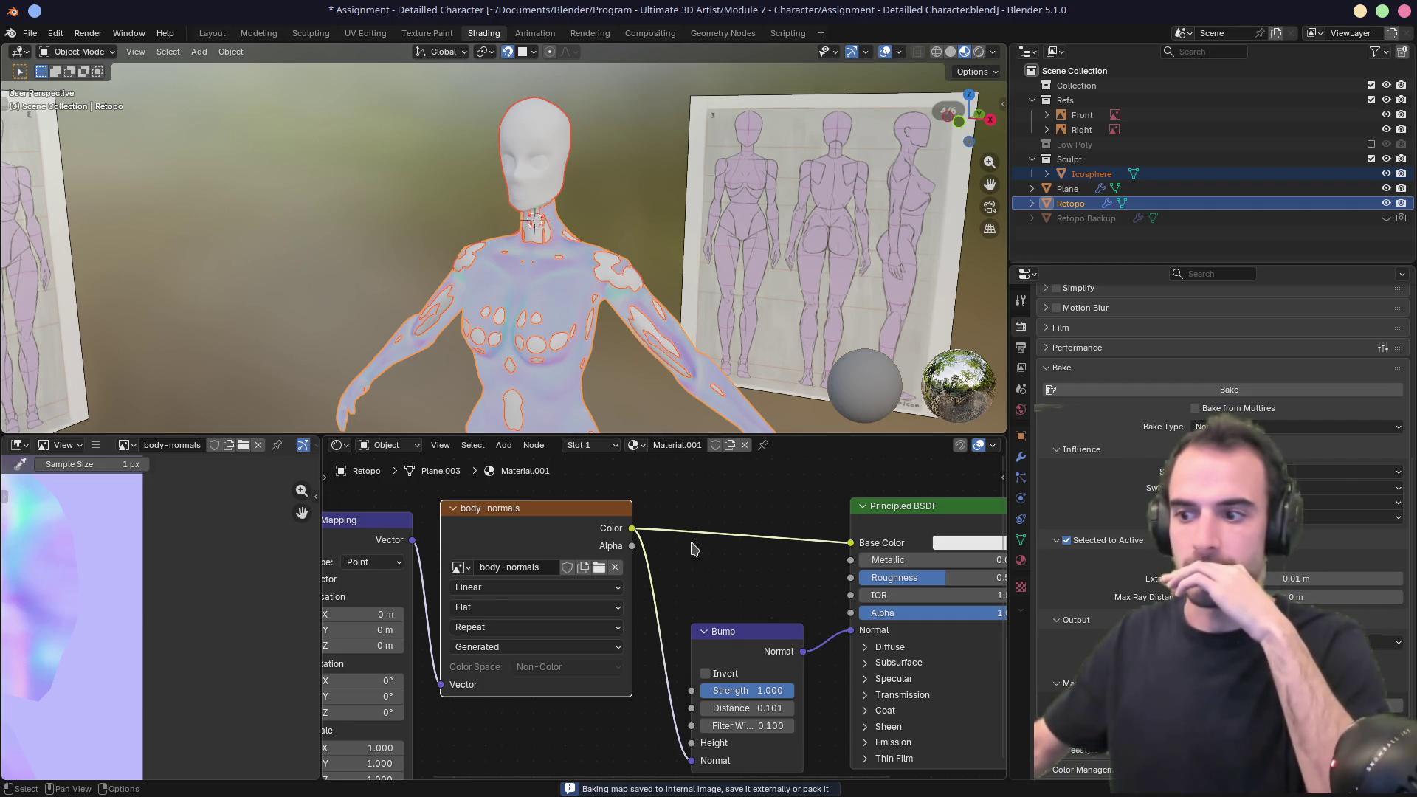
Hide the Icosphere head sculpt in the Outliner.
{"action": "scroll", "coordinate": [720, 568], "scroll_direction": "down", "scroll_amount": 3}
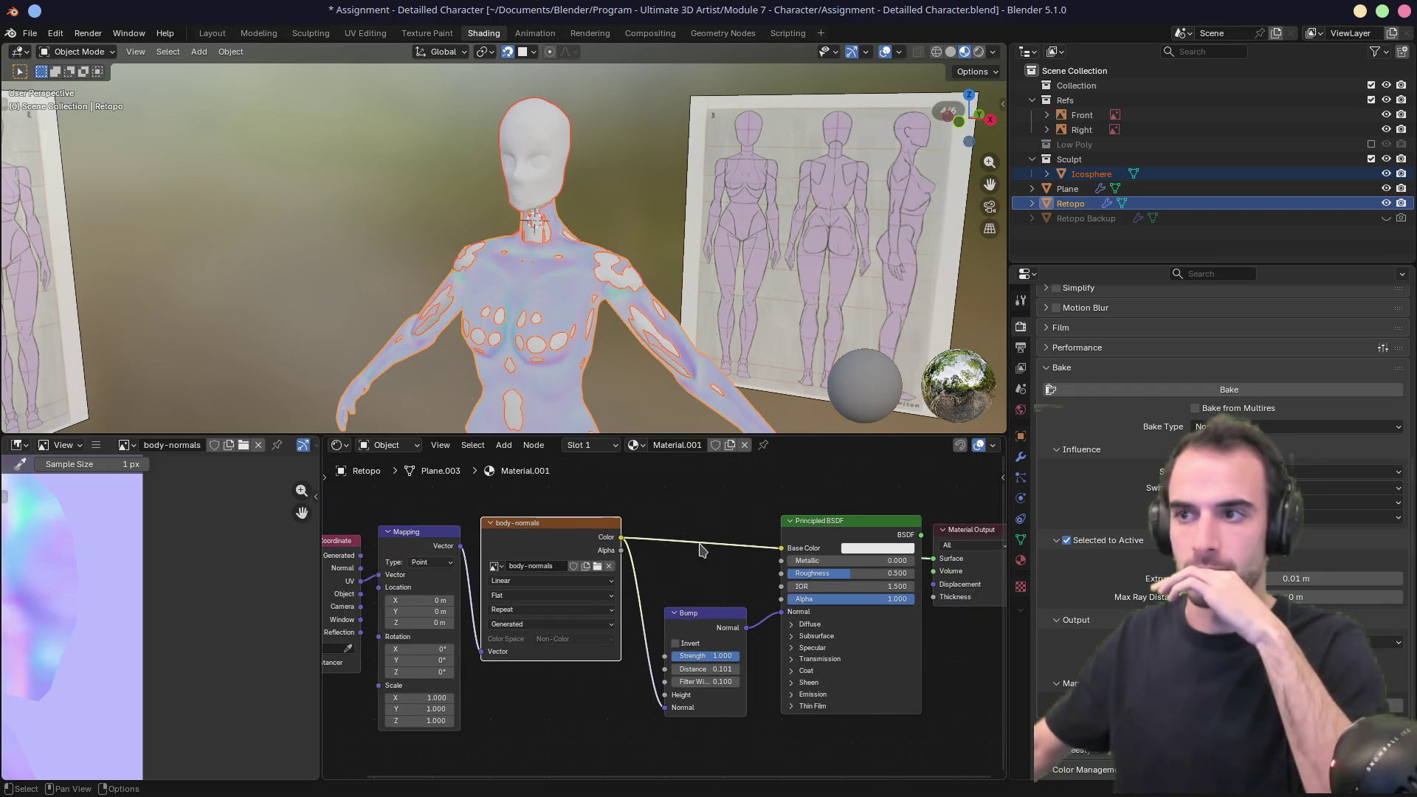
{"action": "middle_click_drag", "start_coordinate": [666, 361], "coordinate": [599, 371]}
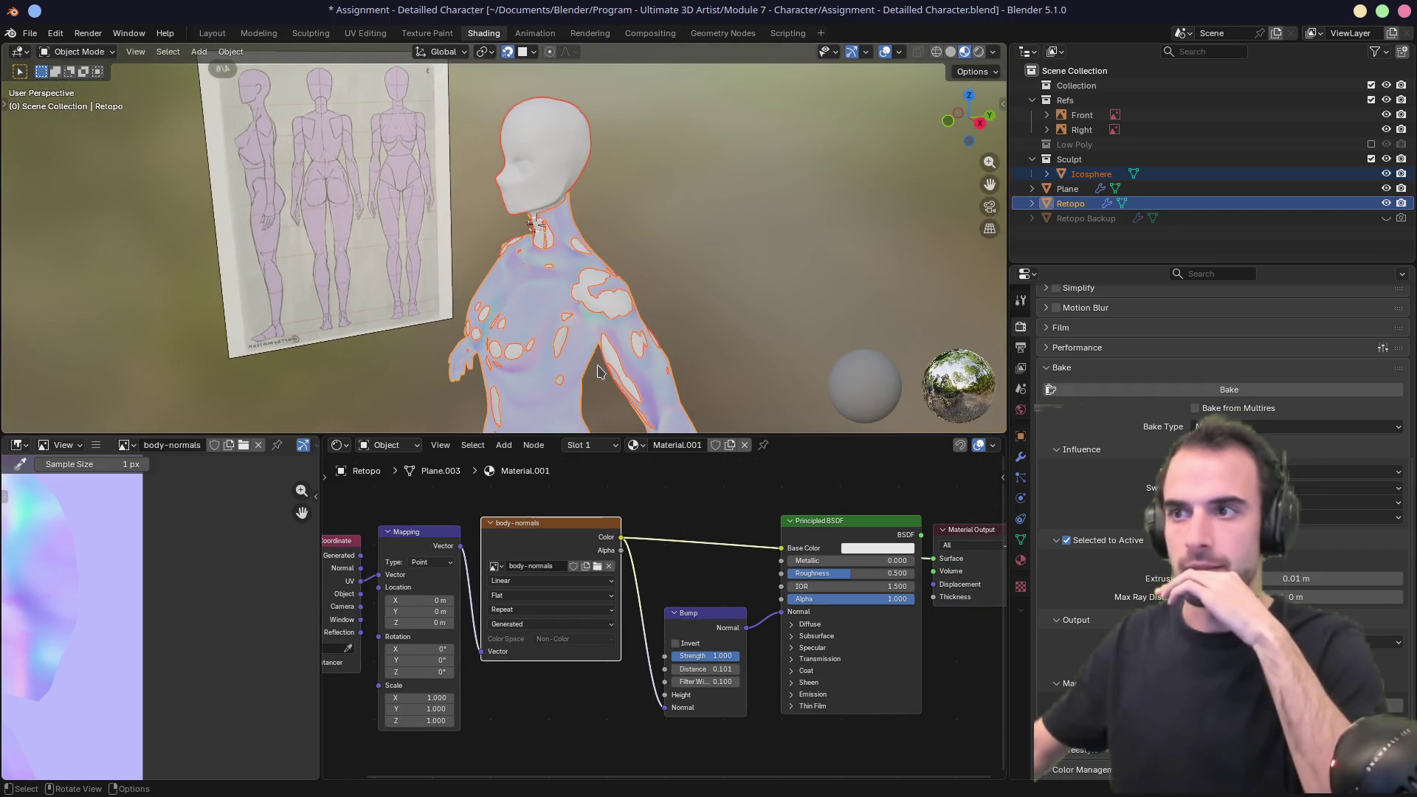
{"action": "left_click", "coordinate": [1386, 173]}
{"action": "mouse_move", "coordinate": [665, 281]}
{"action": "middle_mouse_down"}
{"action": "mouse_move", "coordinate": [594, 267]}
{"action": "mouse_move", "coordinate": [626, 257]}
{"action": "mouse_move", "coordinate": [547, 253]}
{"action": "mouse_move", "coordinate": [561, 282]}
{"action": "middle_mouse_up"}
{"action": "scroll", "coordinate": [539, 263], "scroll_direction": "up", "scroll_amount": 5}
{"action": "scroll", "coordinate": [142, 534], "scroll_direction": "down", "scroll_amount": 4}
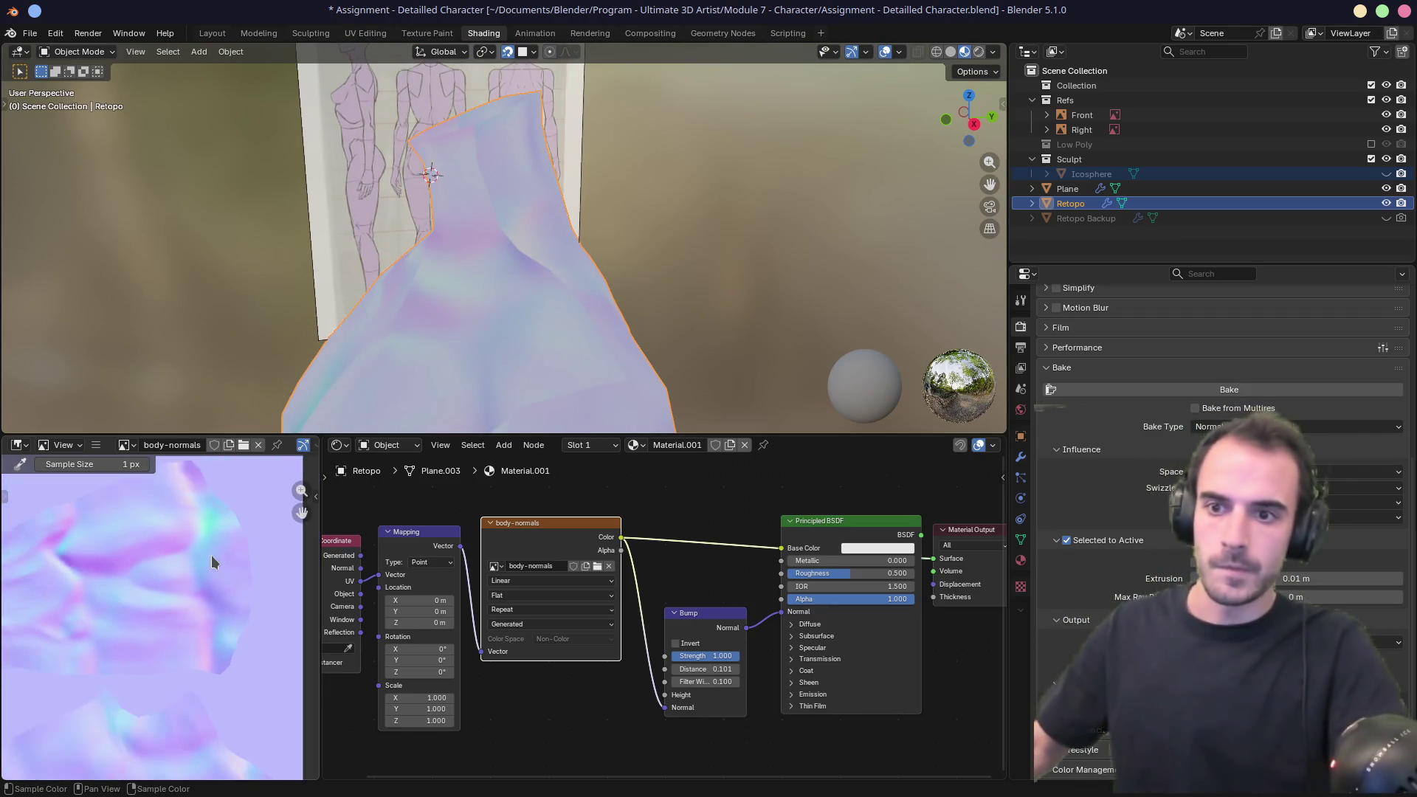
Put Retopo into Edit Mode and view it in the UV Editing workspace.
{"action": "middle_click_drag", "start_coordinate": [127, 557], "coordinate": [199, 562]}
{"action": "scroll", "coordinate": [199, 560], "scroll_direction": "up", "scroll_amount": 2}
{"action": "key", "text": "Tab"}
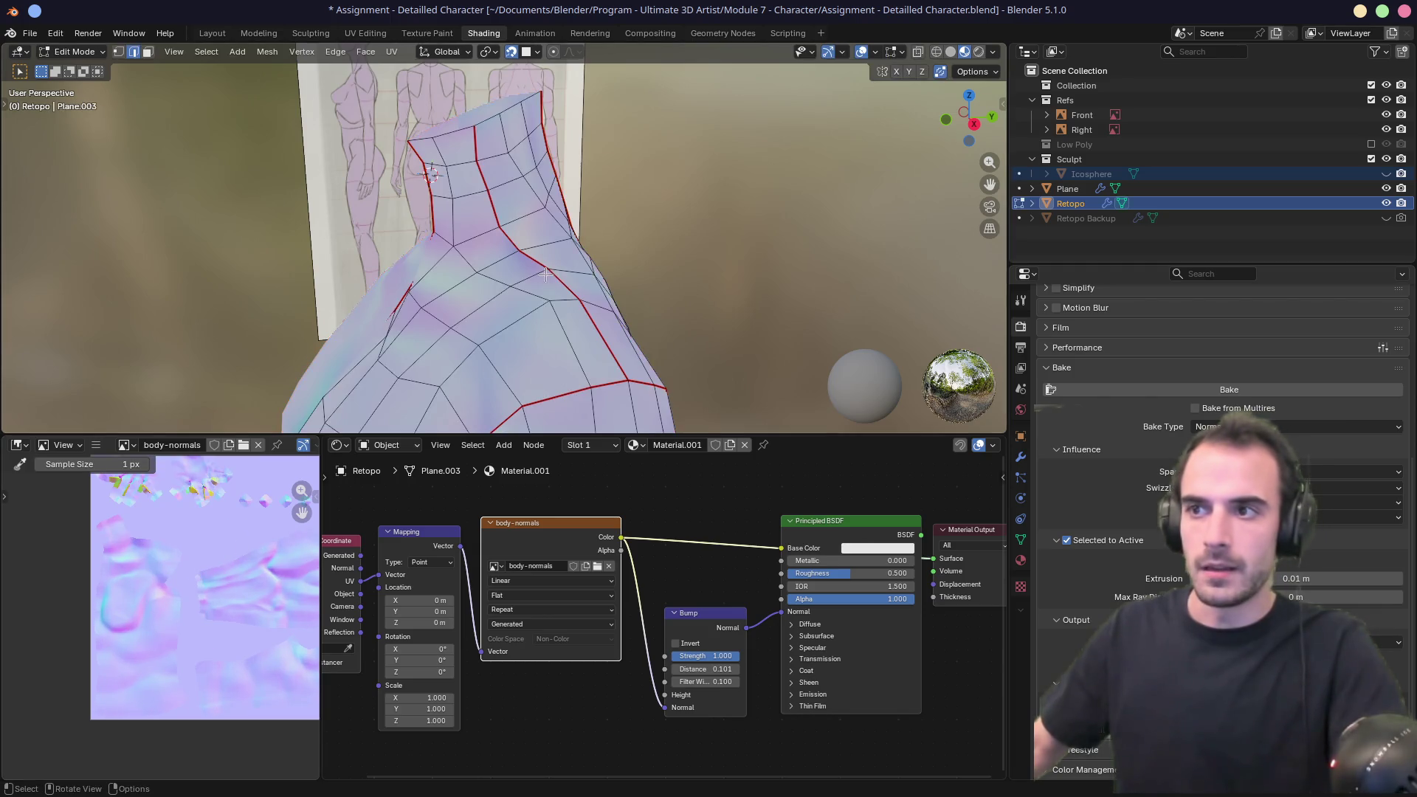
{"action": "scroll", "coordinate": [177, 538], "scroll_direction": "up", "scroll_amount": 2}
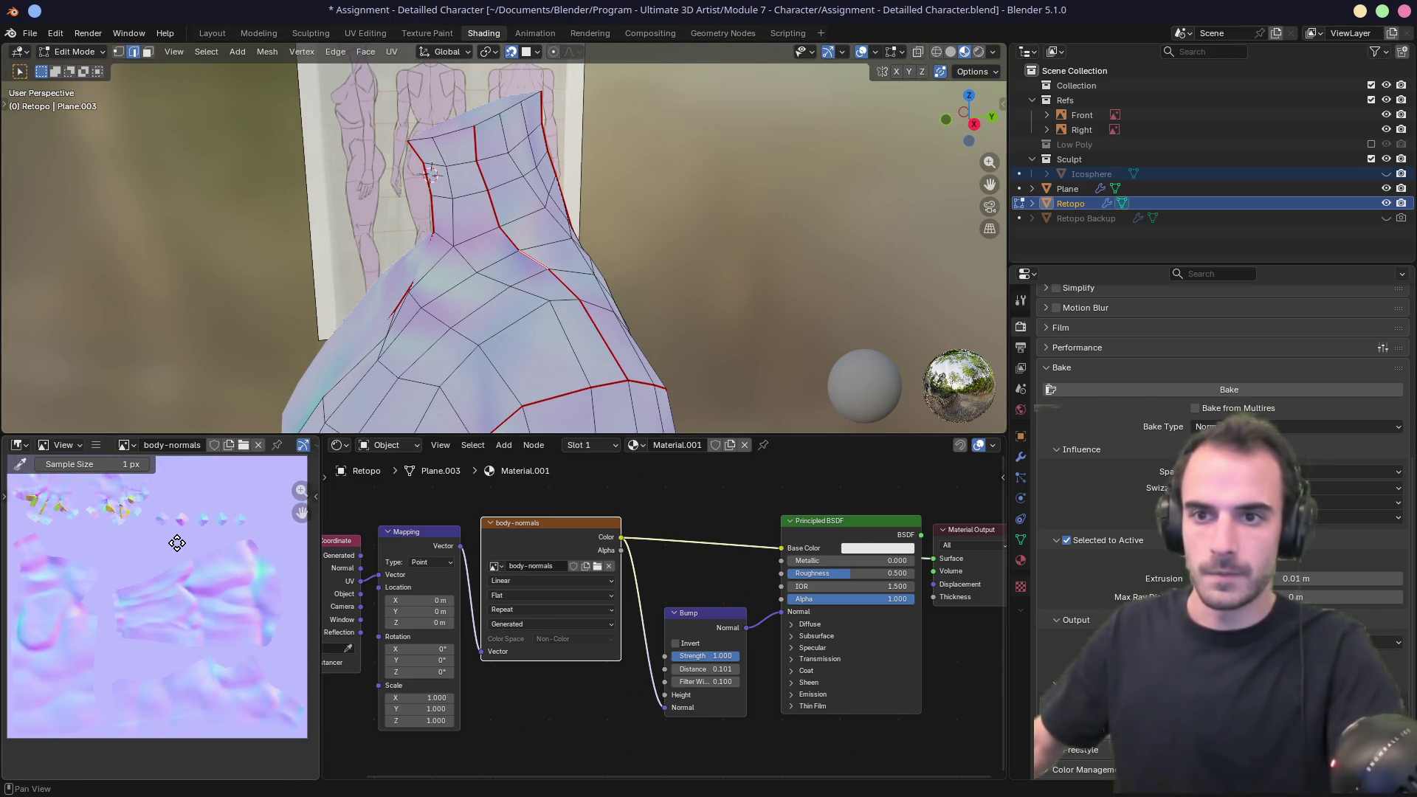
{"action": "left_click", "coordinate": [365, 33]}
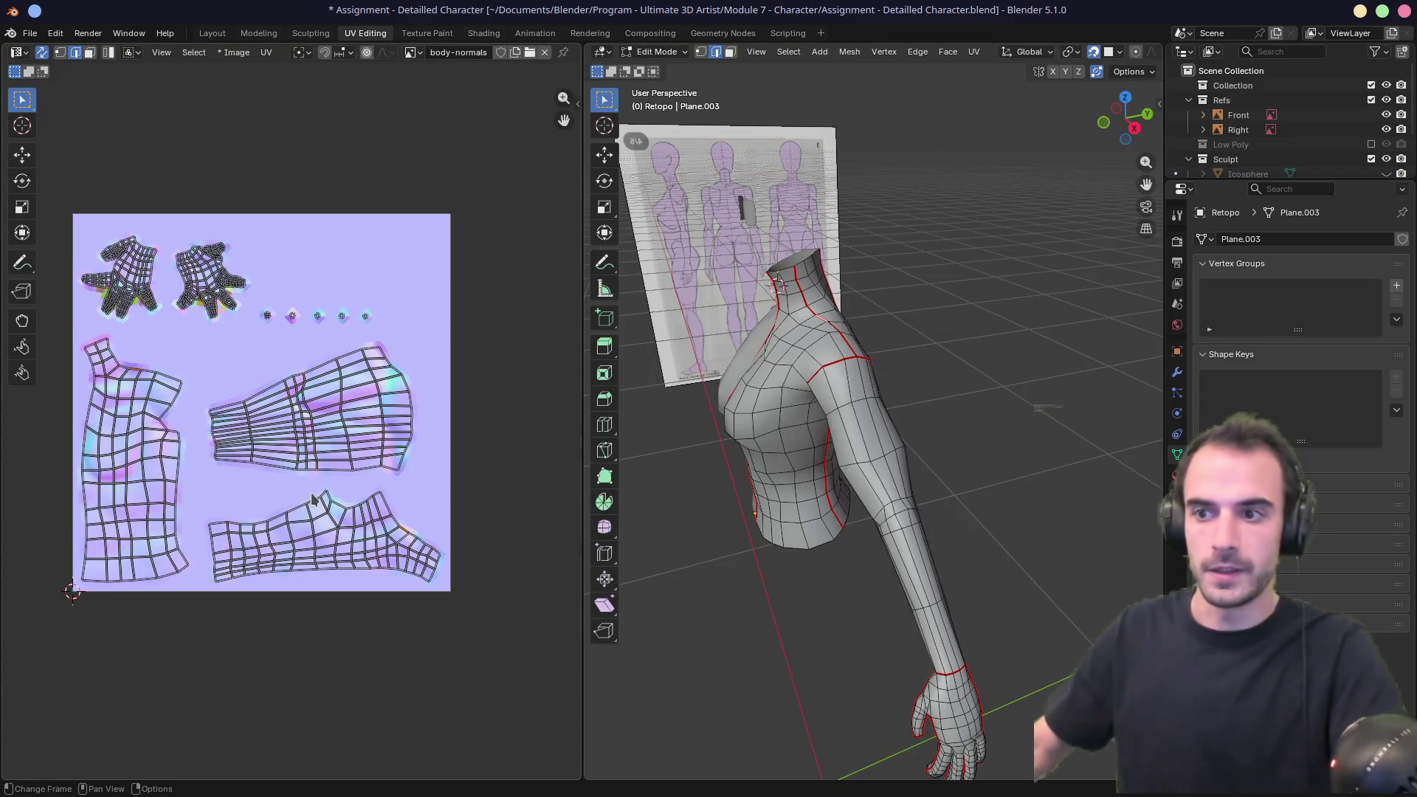
Pan over the repacked UV islands from shoulder to arm and hand, then return to Shading.
{"action": "scroll", "coordinate": [459, 554], "scroll_direction": "up", "scroll_amount": 6}
{"action": "scroll", "coordinate": [371, 571], "scroll_direction": "down", "scroll_amount": 2}
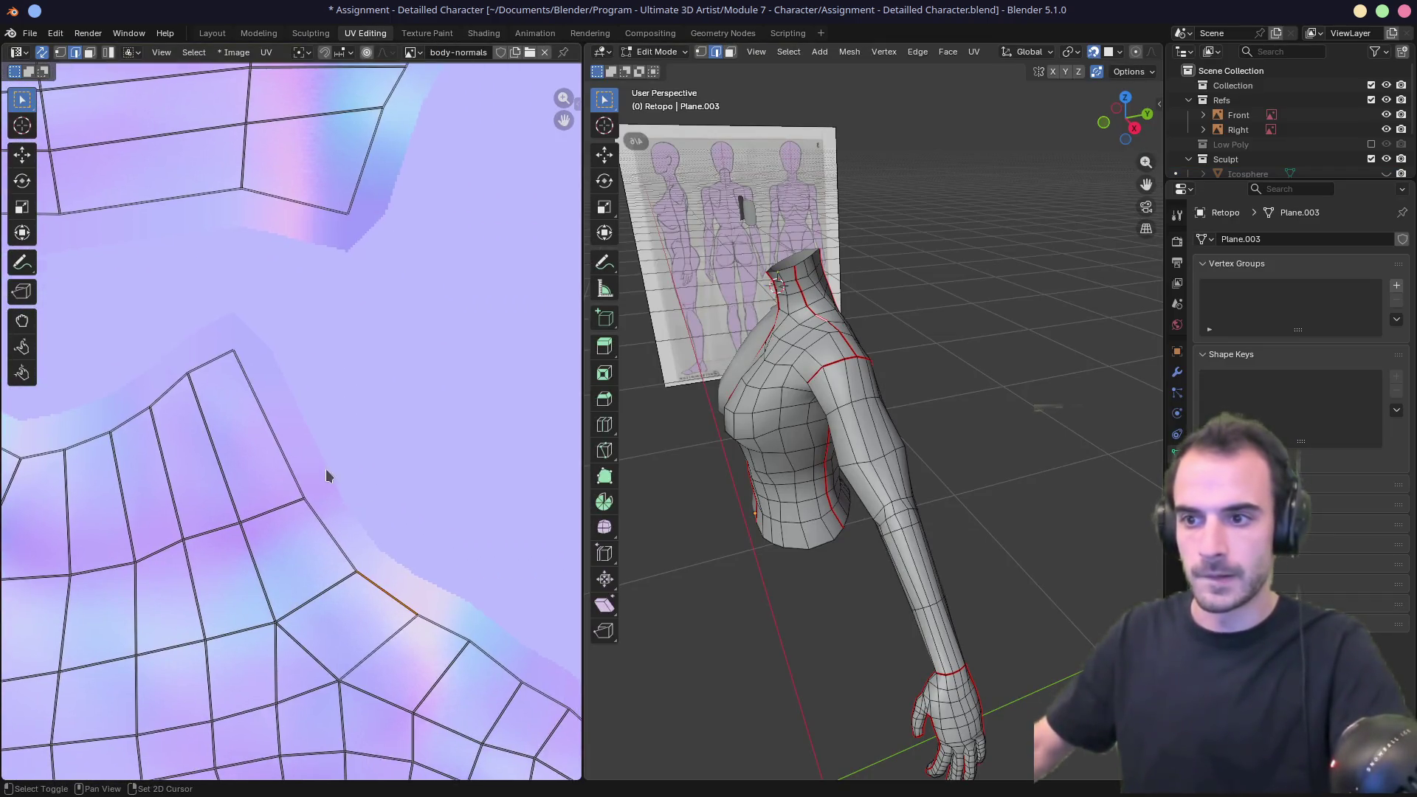
{"action": "middle_click_drag", "start_coordinate": [312, 462], "coordinate": [377, 571]}
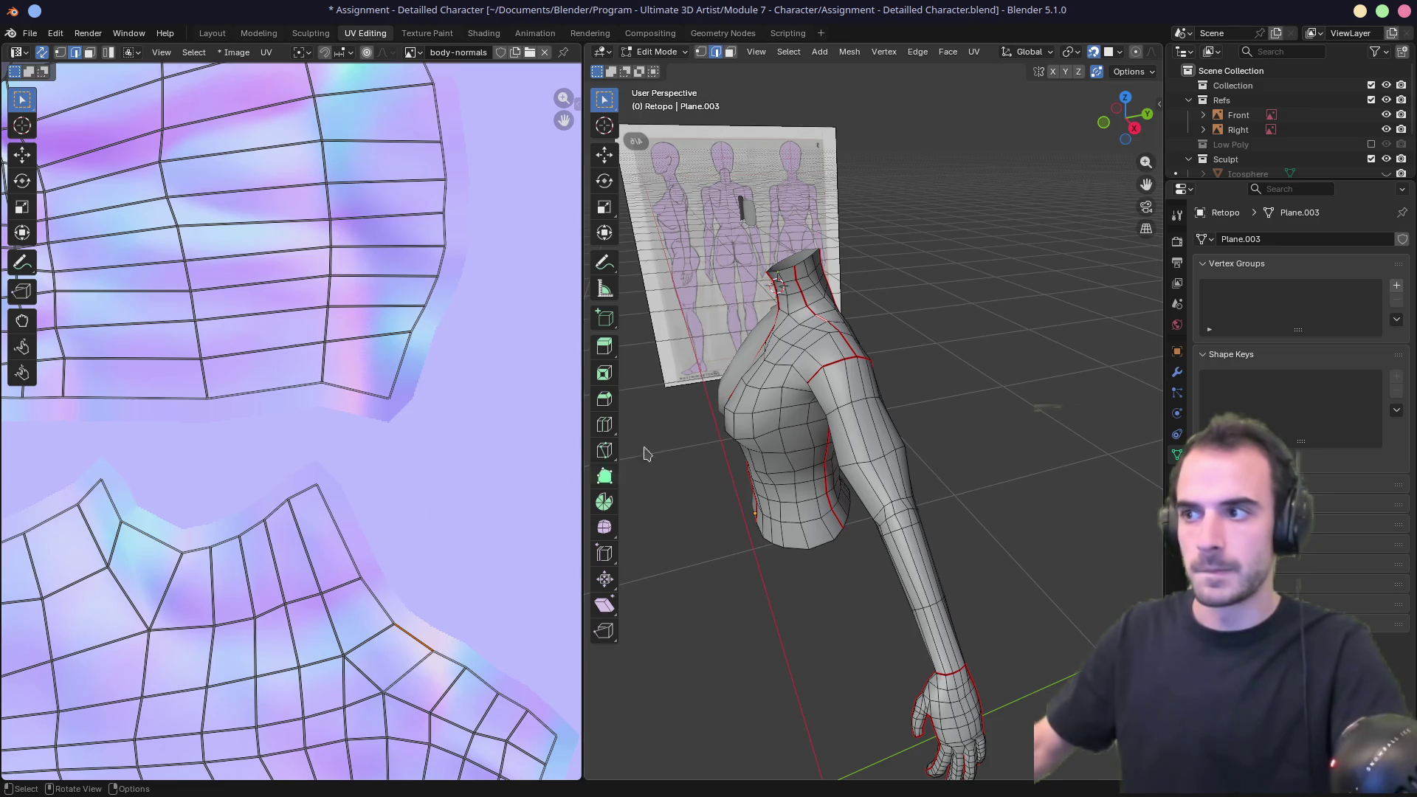
{"action": "scroll", "coordinate": [549, 427], "scroll_direction": "down", "scroll_amount": 5}
{"action": "mouse_move", "coordinate": [296, 432]}
{"action": "middle_mouse_down"}
{"action": "mouse_move", "coordinate": [406, 454]}
{"action": "mouse_move", "coordinate": [426, 504]}
{"action": "middle_mouse_up"}
{"action": "scroll", "coordinate": [221, 373], "scroll_direction": "up", "scroll_amount": 5}
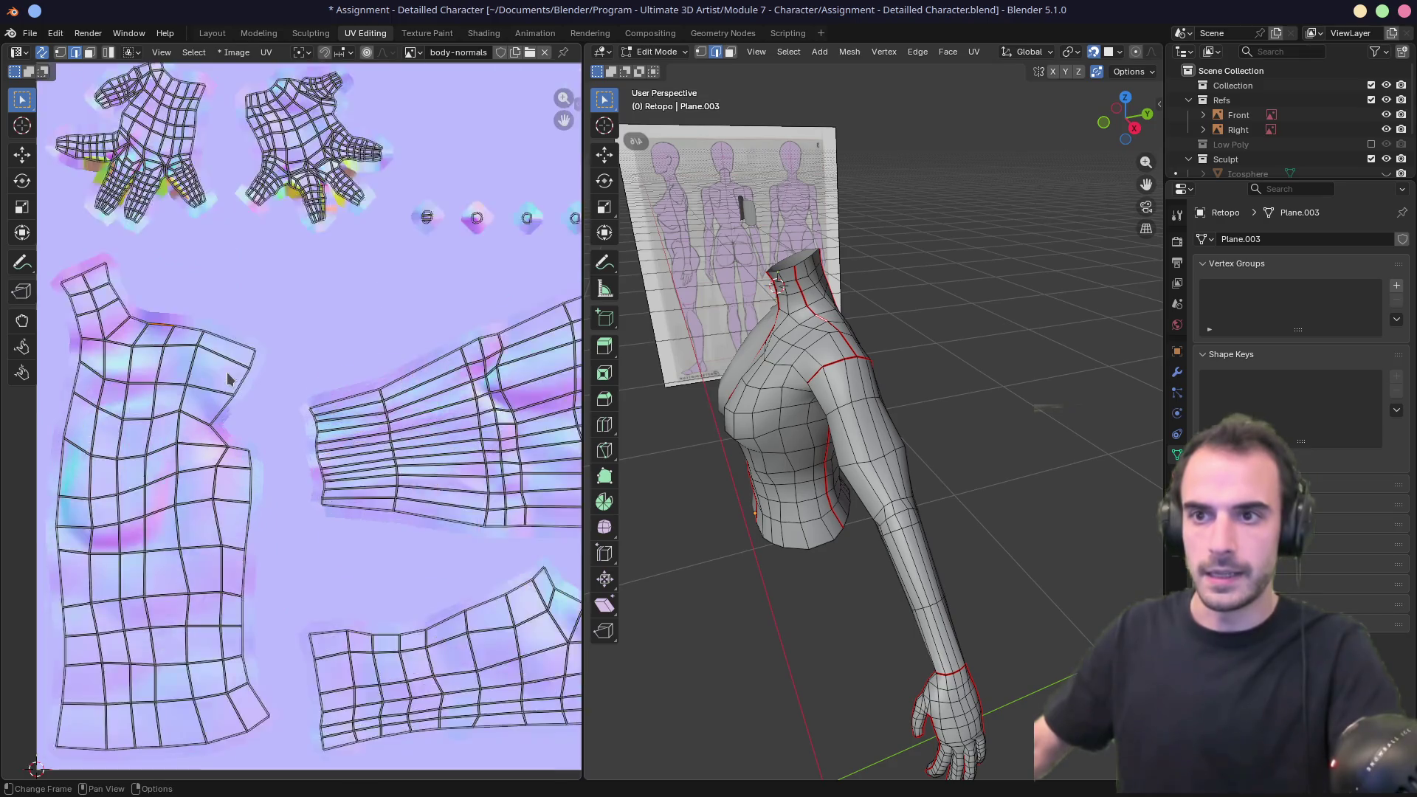
{"action": "scroll", "coordinate": [369, 450], "scroll_direction": "down", "scroll_amount": 2}
{"action": "scroll", "coordinate": [382, 435], "scroll_direction": "up", "scroll_amount": 2}
{"action": "middle_click_drag", "start_coordinate": [383, 435], "coordinate": [155, 313]}
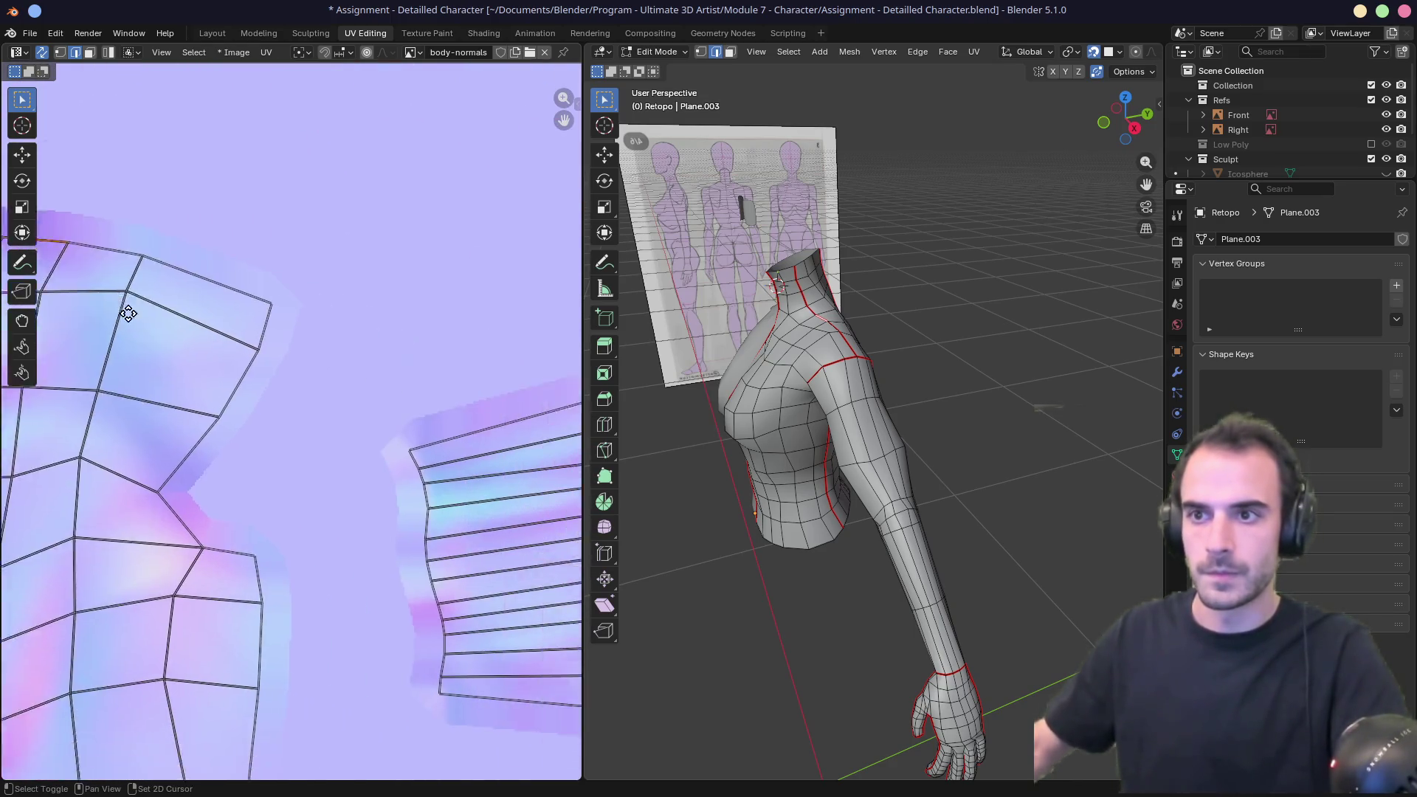
{"action": "mouse_move", "coordinate": [370, 452]}
{"action": "middle_mouse_down"}
{"action": "mouse_move", "coordinate": [287, 452]}
{"action": "mouse_move", "coordinate": [324, 463]}
{"action": "mouse_move", "coordinate": [111, 437]}
{"action": "middle_mouse_up"}
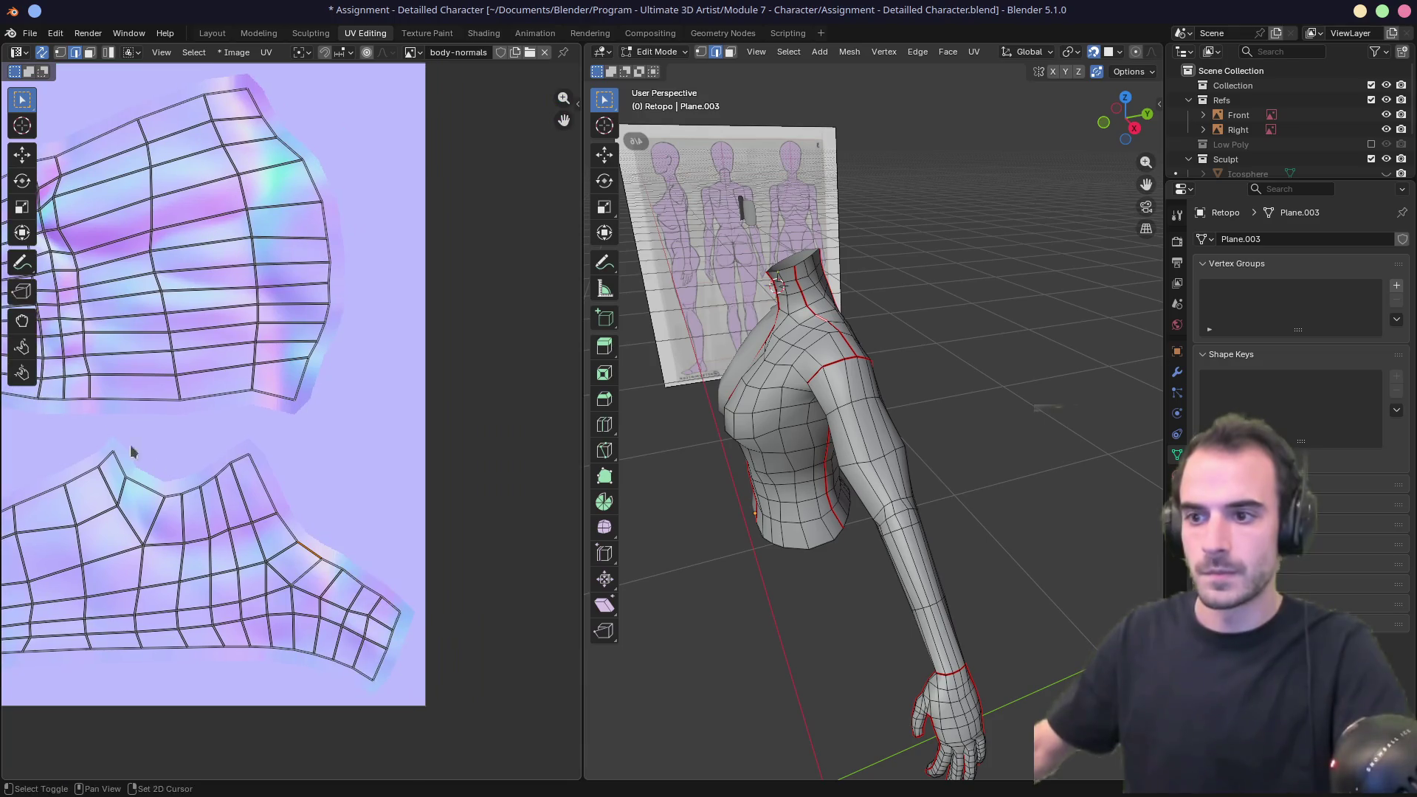
{"action": "scroll", "coordinate": [271, 516], "scroll_direction": "down", "scroll_amount": 3}
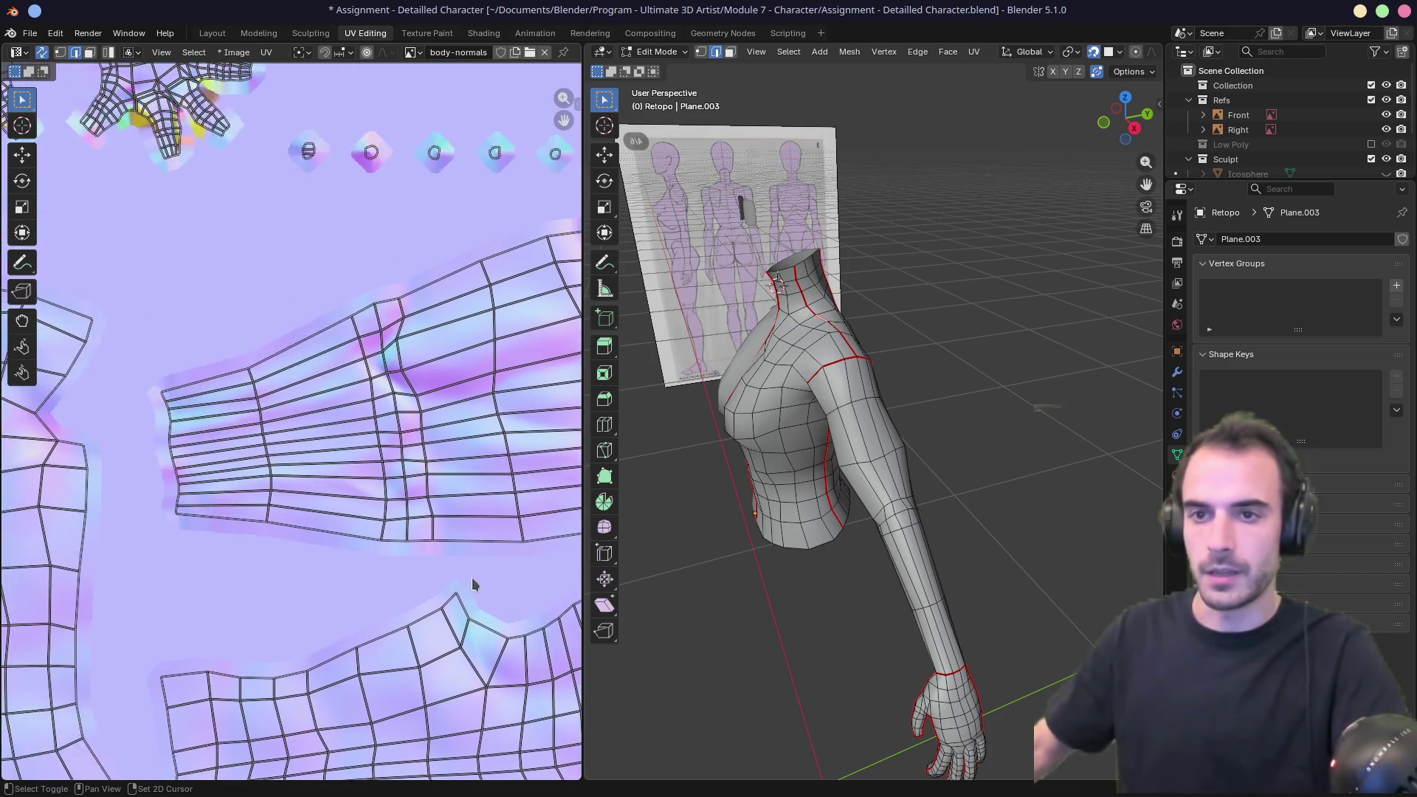
{"action": "middle_click_drag", "start_coordinate": [484, 600], "coordinate": [454, 584]}
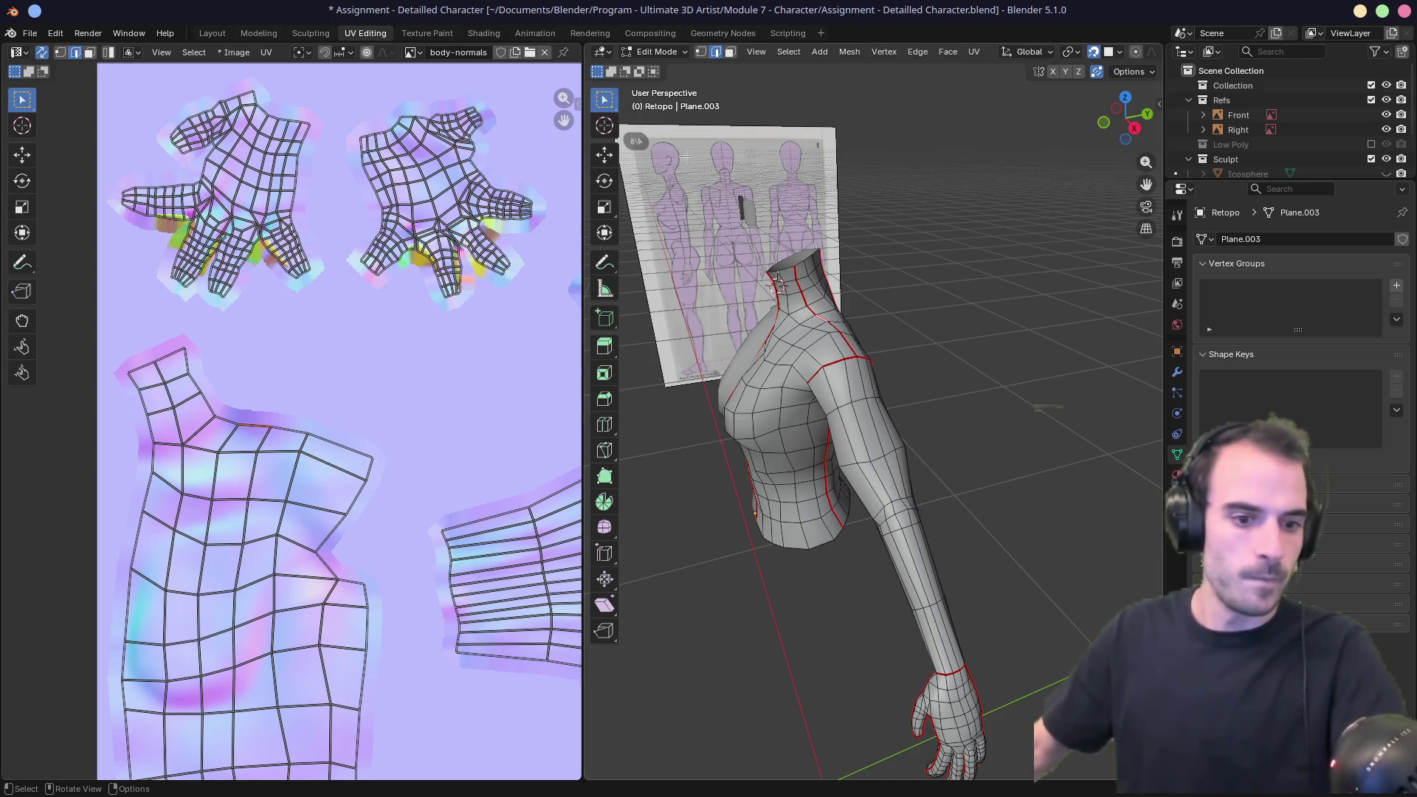
{"action": "left_click", "coordinate": [483, 33]}
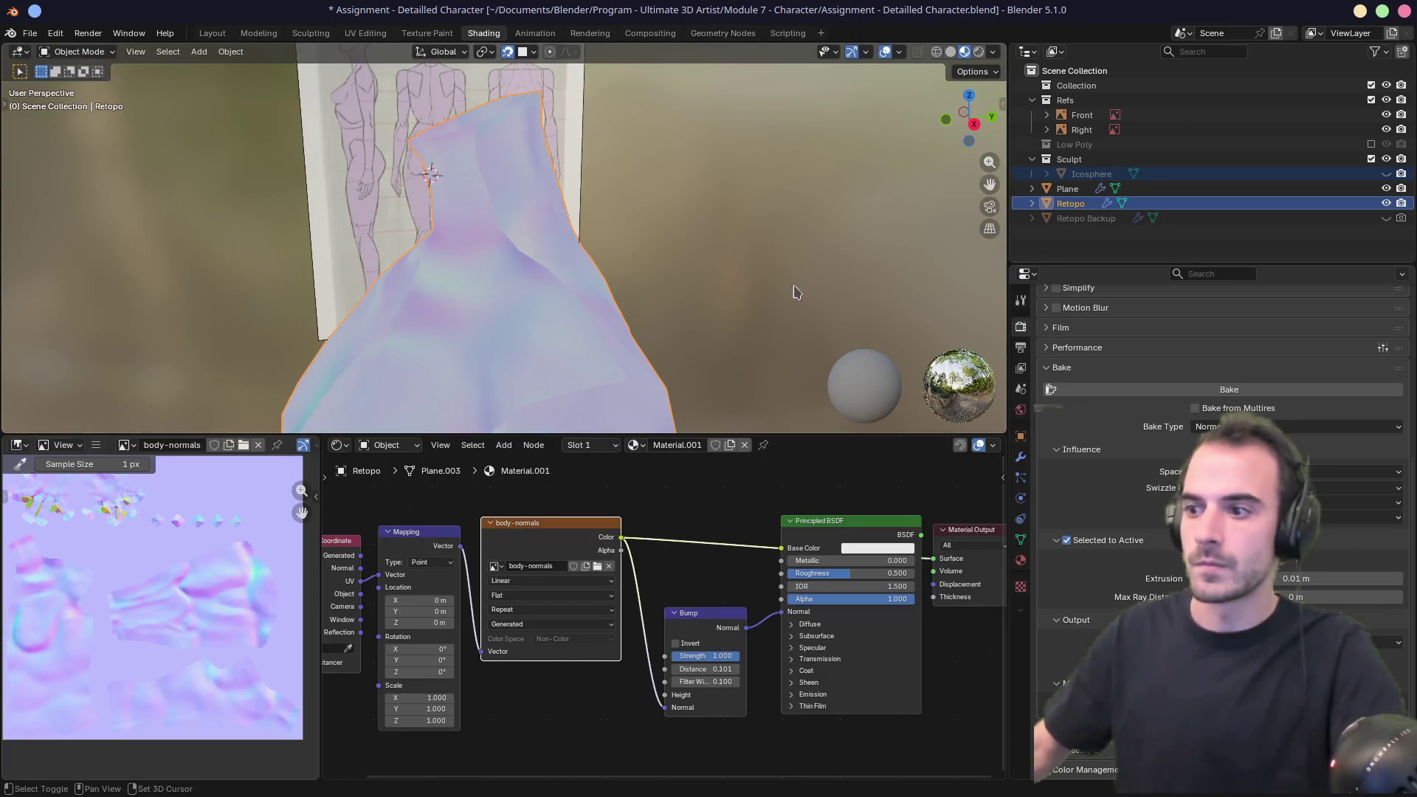
Disconnect body-normals Color from Base Color and connect Principled BSDF to Material Output.
{"action": "middle_click_drag", "start_coordinate": [721, 565], "coordinate": [730, 576]}
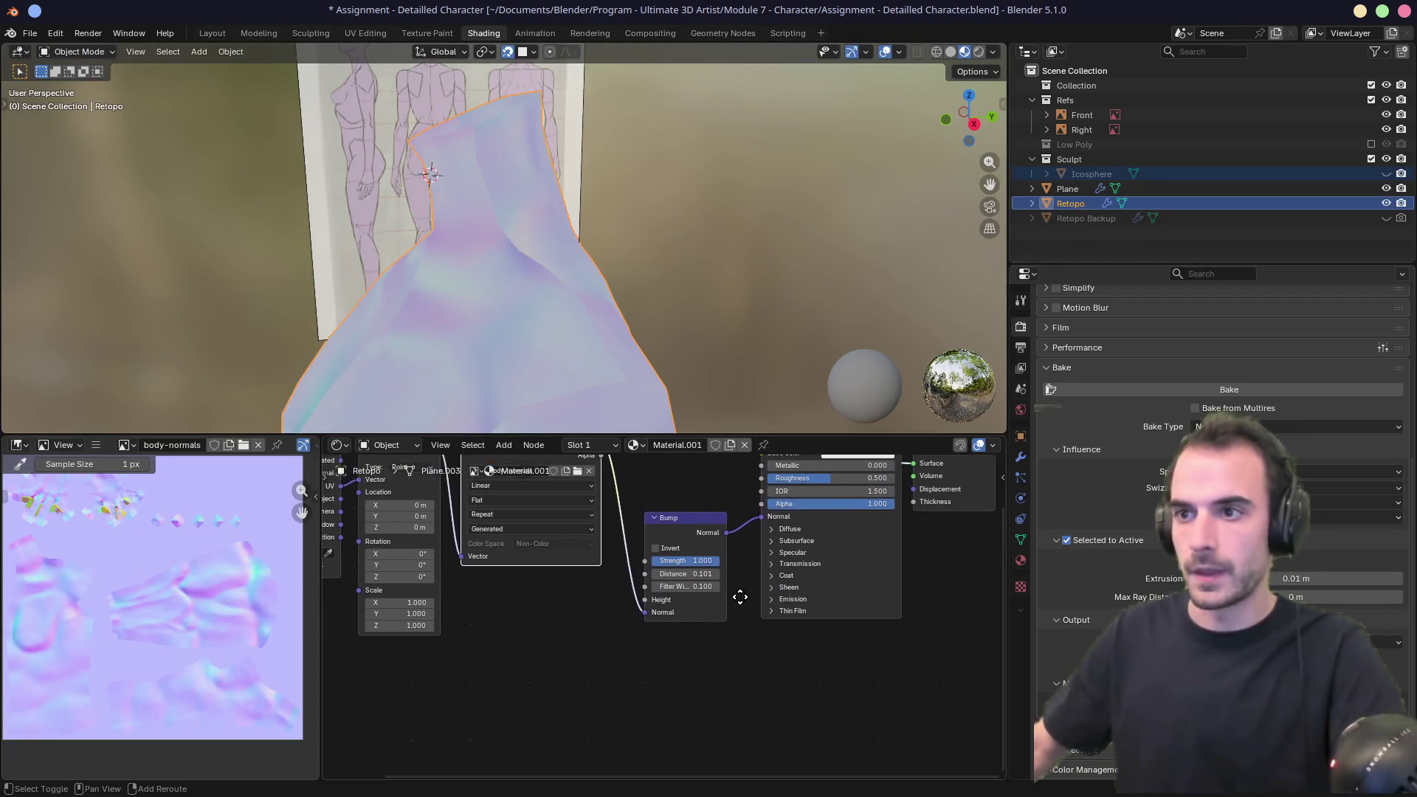
{"action": "mouse_move", "coordinate": [538, 316]}
{"action": "middle_mouse_down"}
{"action": "mouse_move", "coordinate": [667, 180]}
{"action": "mouse_move", "coordinate": [670, 353]}
{"action": "middle_mouse_up"}
{"action": "mouse_move", "coordinate": [640, 403]}
{"action": "middle_mouse_down", "text": "shift"}
{"action": "mouse_move", "coordinate": [642, 380]}
{"action": "mouse_move", "coordinate": [692, 422]}
{"action": "middle_mouse_up", "text": "shift"}
{"action": "middle_click_drag", "start_coordinate": [701, 499], "coordinate": [666, 614]}
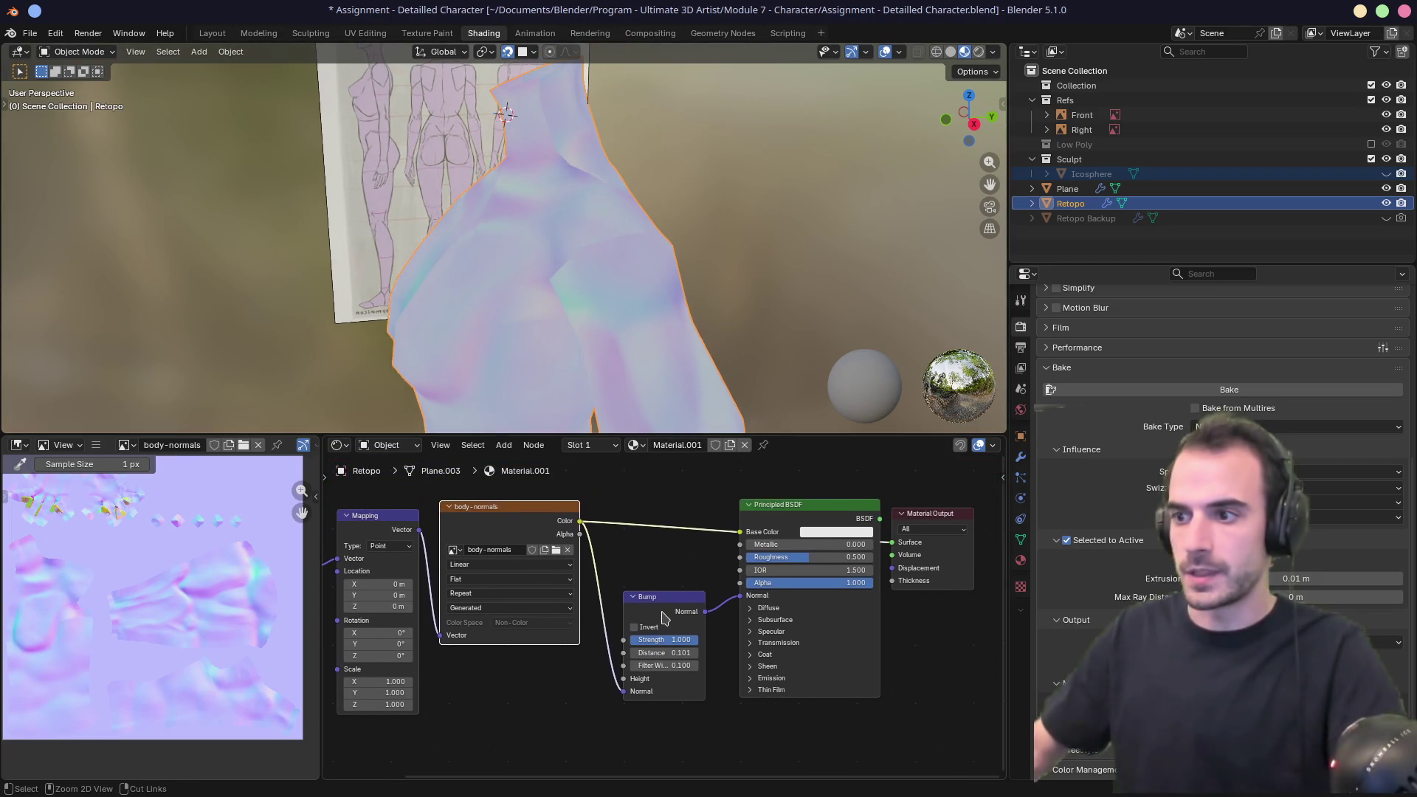
{"action": "left_click", "coordinate": [666, 602]}
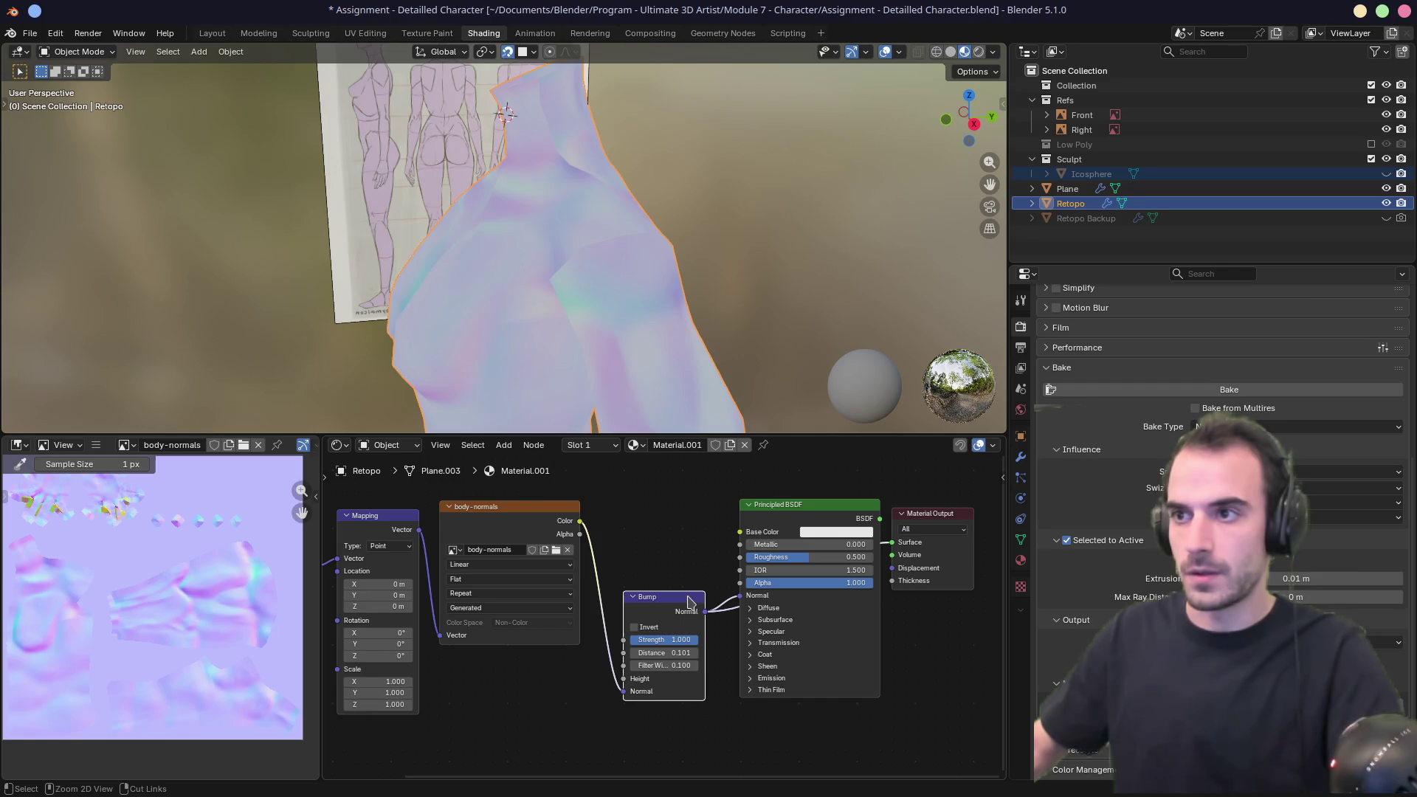
{"action": "left_click", "coordinate": [787, 504], "text": "ctrl+shift"}
{"action": "left_click_drag", "start_coordinate": [836, 512], "coordinate": [814, 510]}
{"action": "left_click", "coordinate": [923, 511]}
Orbit around the grey-shaded torso, then move to Texture Paint.
{"action": "mouse_move", "coordinate": [569, 372]}
{"action": "middle_mouse_down"}
{"action": "mouse_move", "coordinate": [586, 223]}
{"action": "mouse_move", "coordinate": [565, 166]}
{"action": "mouse_move", "coordinate": [652, 194]}
{"action": "mouse_move", "coordinate": [612, 236]}
{"action": "mouse_move", "coordinate": [583, 198]}
{"action": "mouse_move", "coordinate": [639, 241]}
{"action": "mouse_move", "coordinate": [533, 264]}
{"action": "mouse_move", "coordinate": [554, 379]}
{"action": "mouse_move", "coordinate": [495, 46]}
{"action": "middle_mouse_up"}
{"action": "mouse_move", "coordinate": [480, 285]}
{"action": "middle_mouse_down"}
{"action": "mouse_move", "coordinate": [566, 199]}
{"action": "mouse_move", "coordinate": [674, 189]}
{"action": "mouse_move", "coordinate": [537, 233]}
{"action": "middle_mouse_up"}
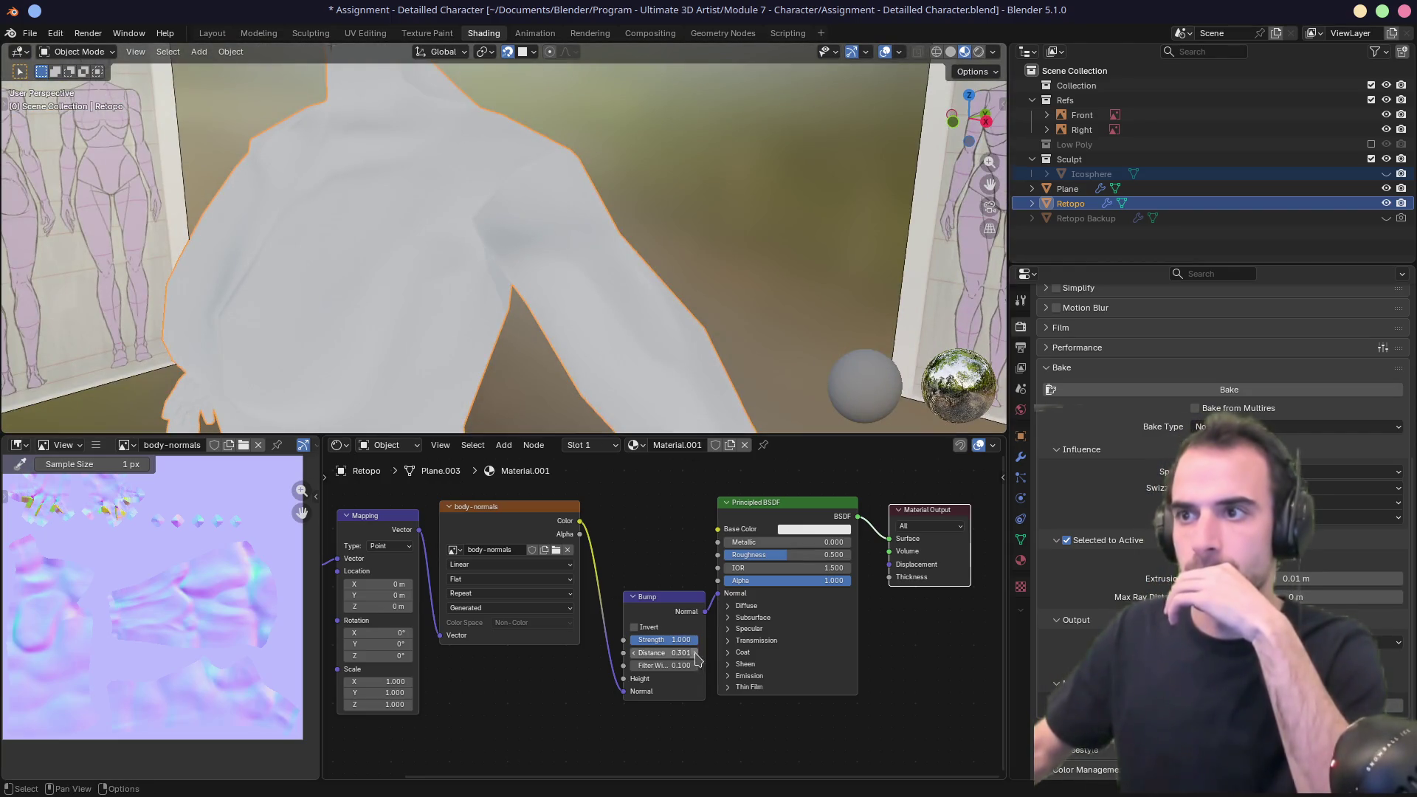
{"action": "mouse_move", "coordinate": [605, 332]}
{"action": "middle_mouse_down"}
{"action": "mouse_move", "coordinate": [585, 228]}
{"action": "mouse_move", "coordinate": [533, 254]}
{"action": "mouse_move", "coordinate": [565, 284]}
{"action": "middle_mouse_up"}
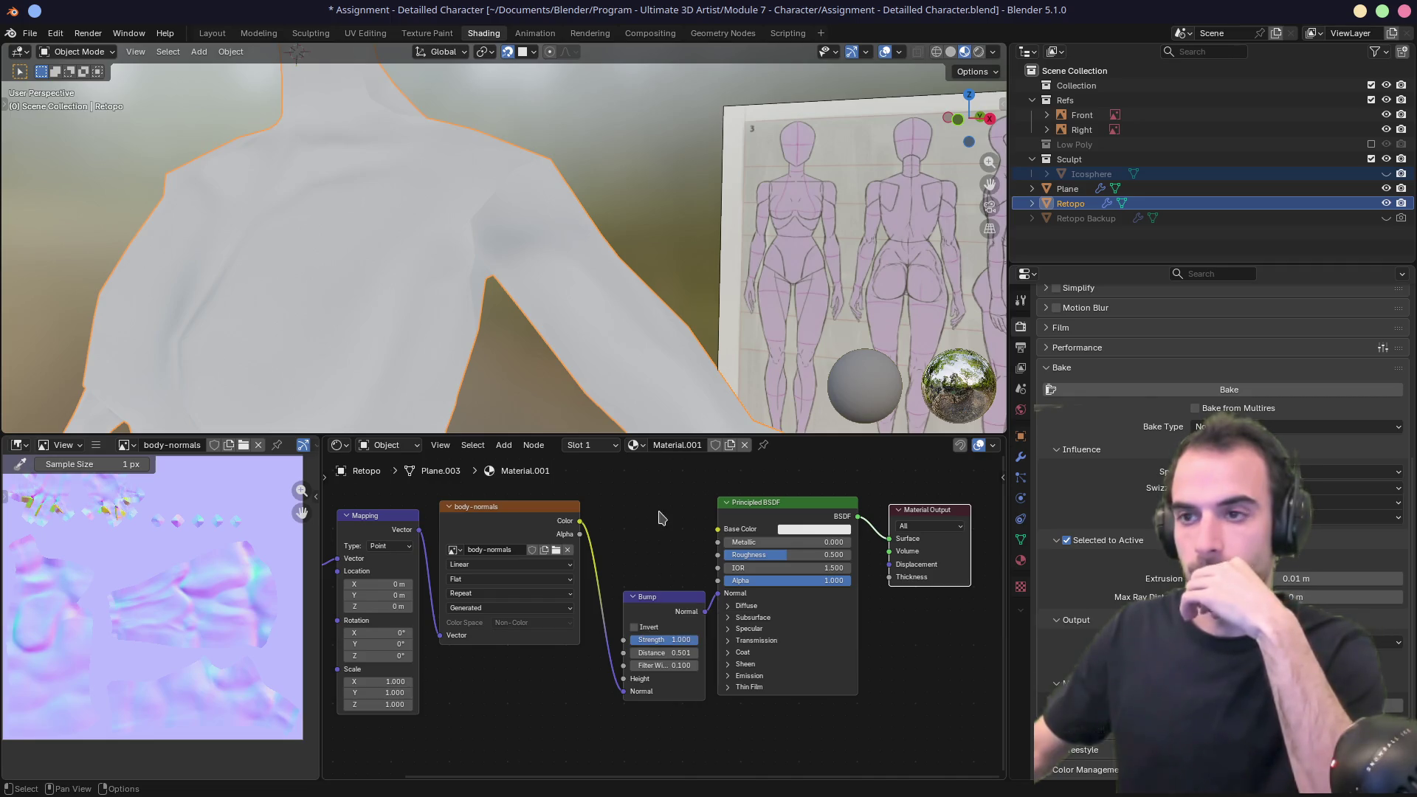
{"action": "mouse_move", "coordinate": [493, 347]}
{"action": "middle_mouse_down"}
{"action": "mouse_move", "coordinate": [569, 327]}
{"action": "mouse_move", "coordinate": [538, 312]}
{"action": "middle_mouse_up"}
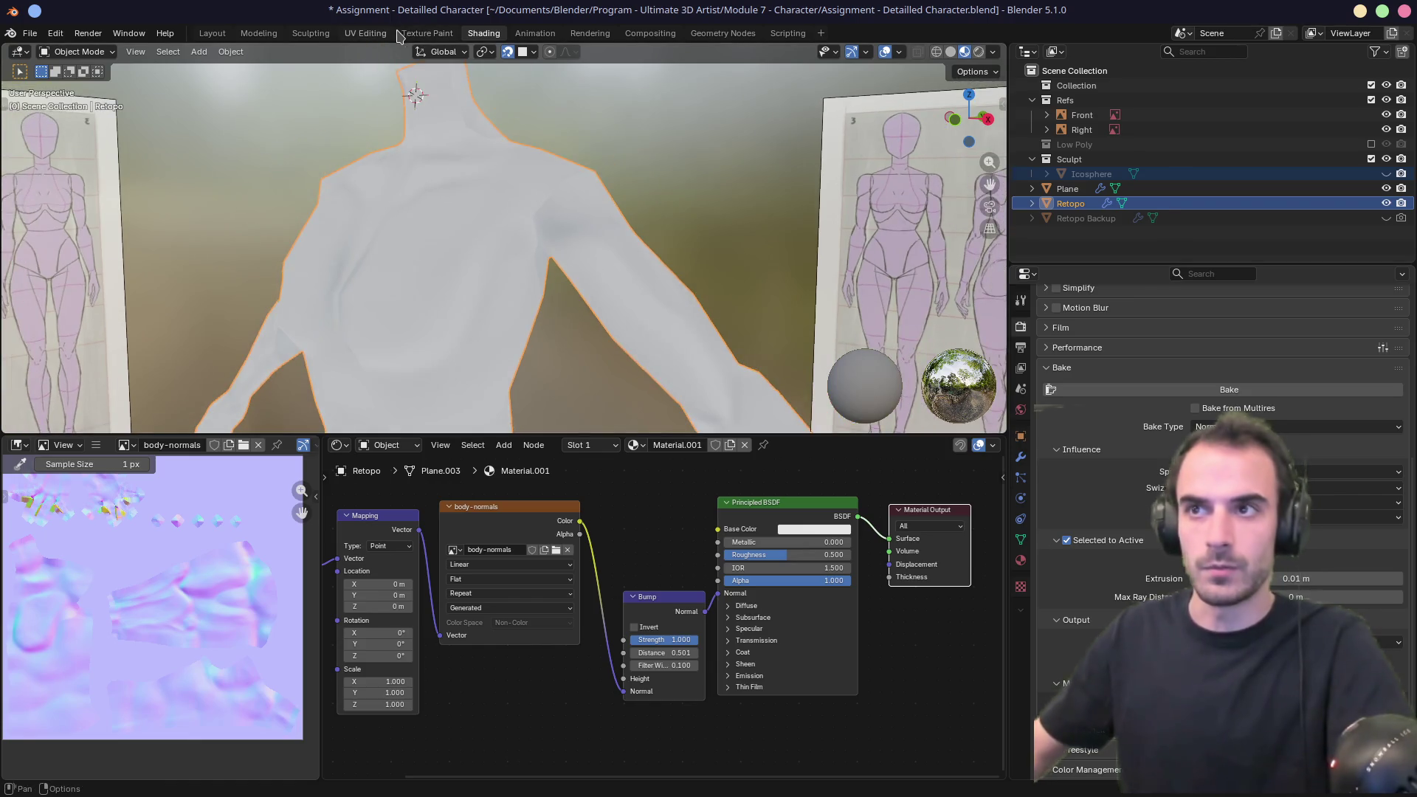
{"action": "left_click", "coordinate": [421, 33]}
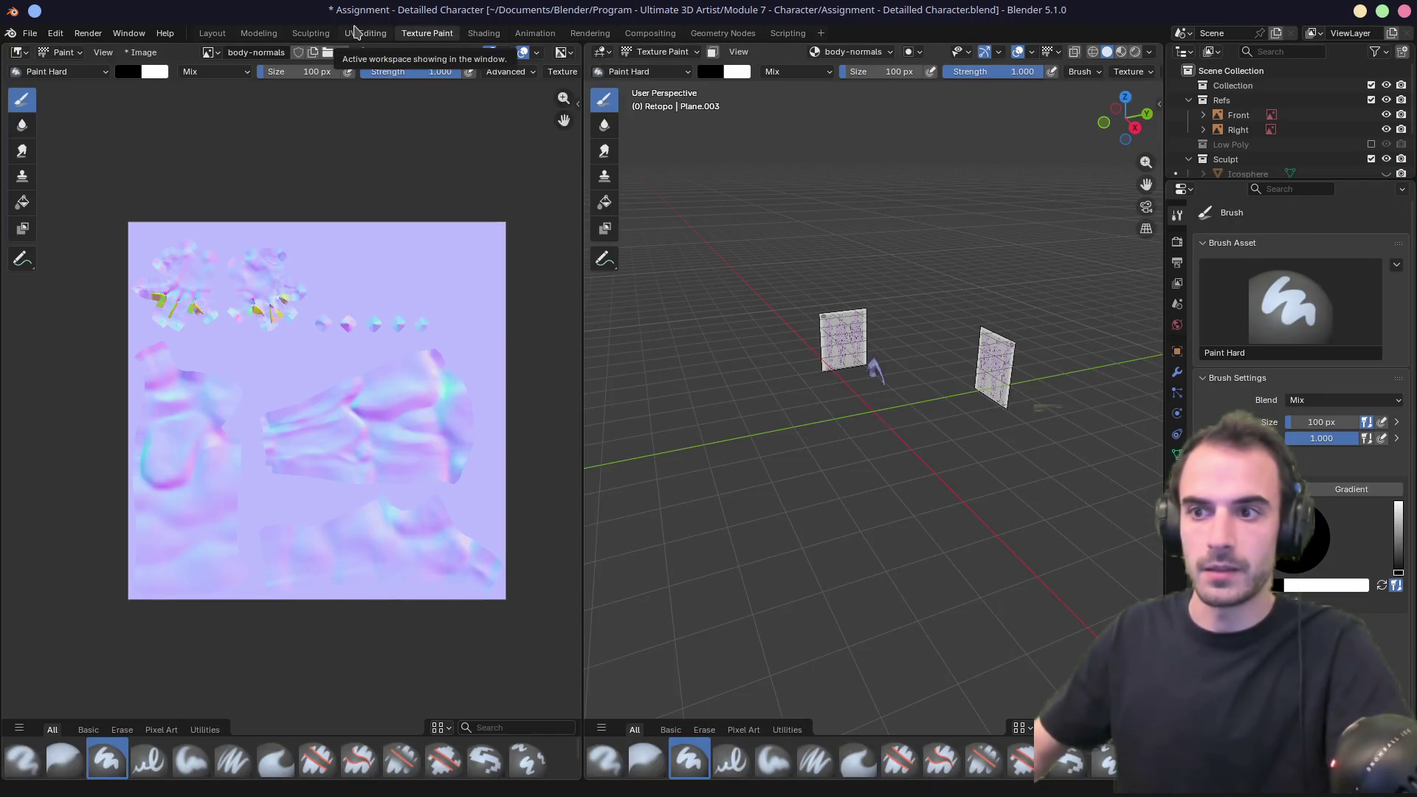
In UV Editing, frame the torso, orbit to the shoulder and arm, and save the file.
{"action": "left_click", "coordinate": [355, 33]}
{"action": "scroll", "coordinate": [351, 398], "scroll_direction": "down", "scroll_amount": 4}
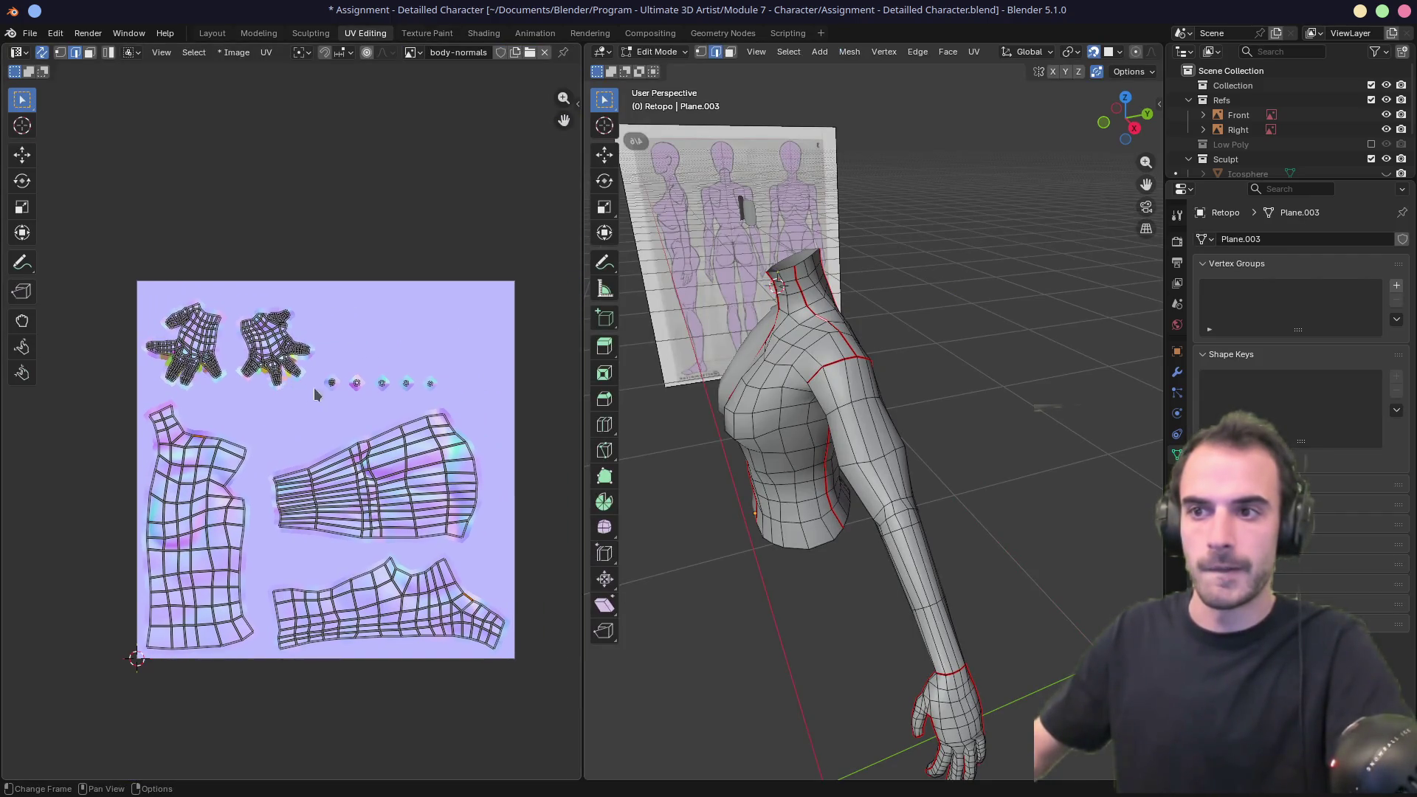
{"action": "middle_click", "coordinate": [774, 427], "text": "alt"}
{"action": "scroll", "coordinate": [746, 432], "scroll_direction": "up", "scroll_amount": 3}
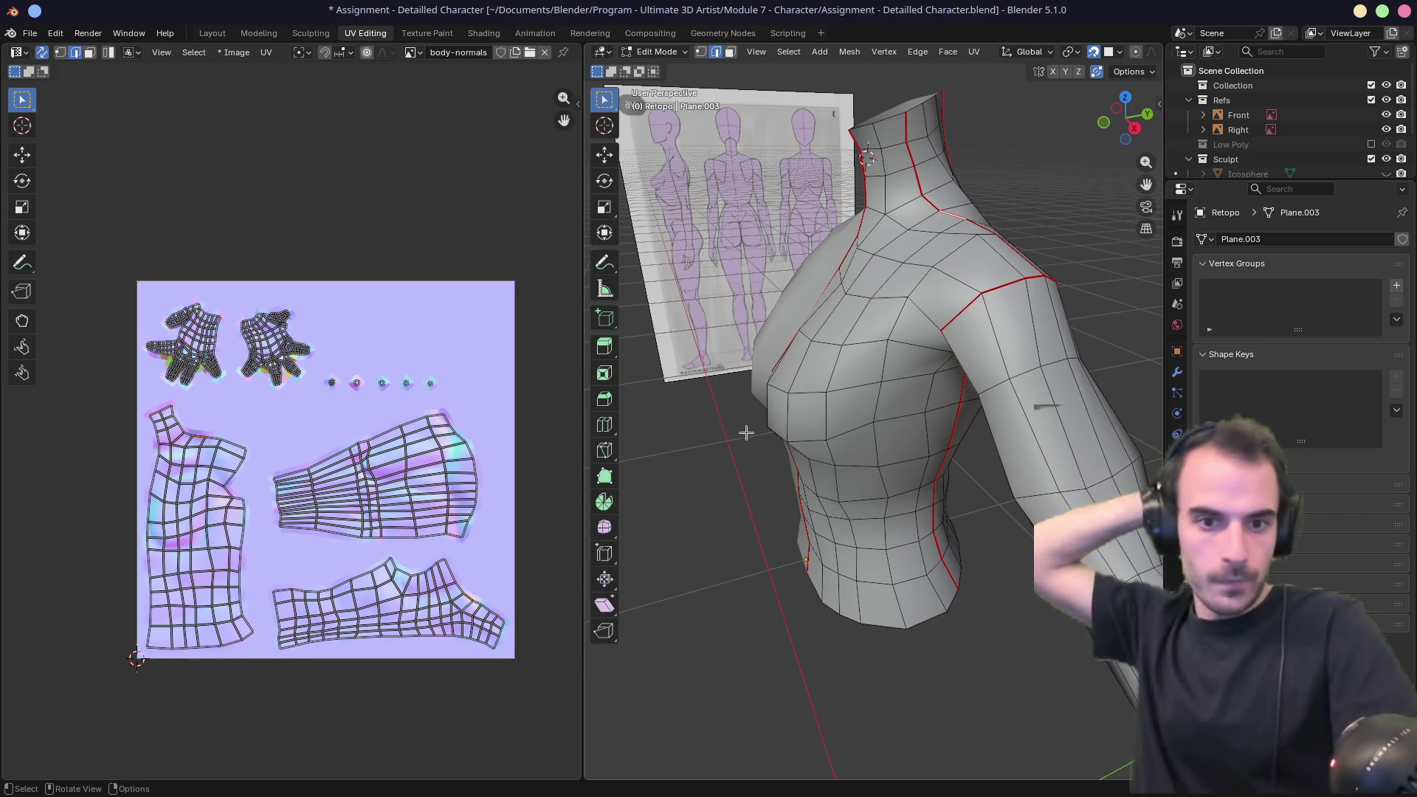
{"action": "mouse_move", "coordinate": [943, 431]}
{"action": "middle_mouse_down"}
{"action": "mouse_move", "coordinate": [869, 421]}
{"action": "mouse_move", "coordinate": [848, 428]}
{"action": "mouse_move", "coordinate": [887, 433]}
{"action": "mouse_move", "coordinate": [822, 470]}
{"action": "mouse_move", "coordinate": [851, 477]}
{"action": "mouse_move", "coordinate": [1125, 8]}
{"action": "middle_mouse_up"}
{"action": "key", "text": "ctrl+s"}
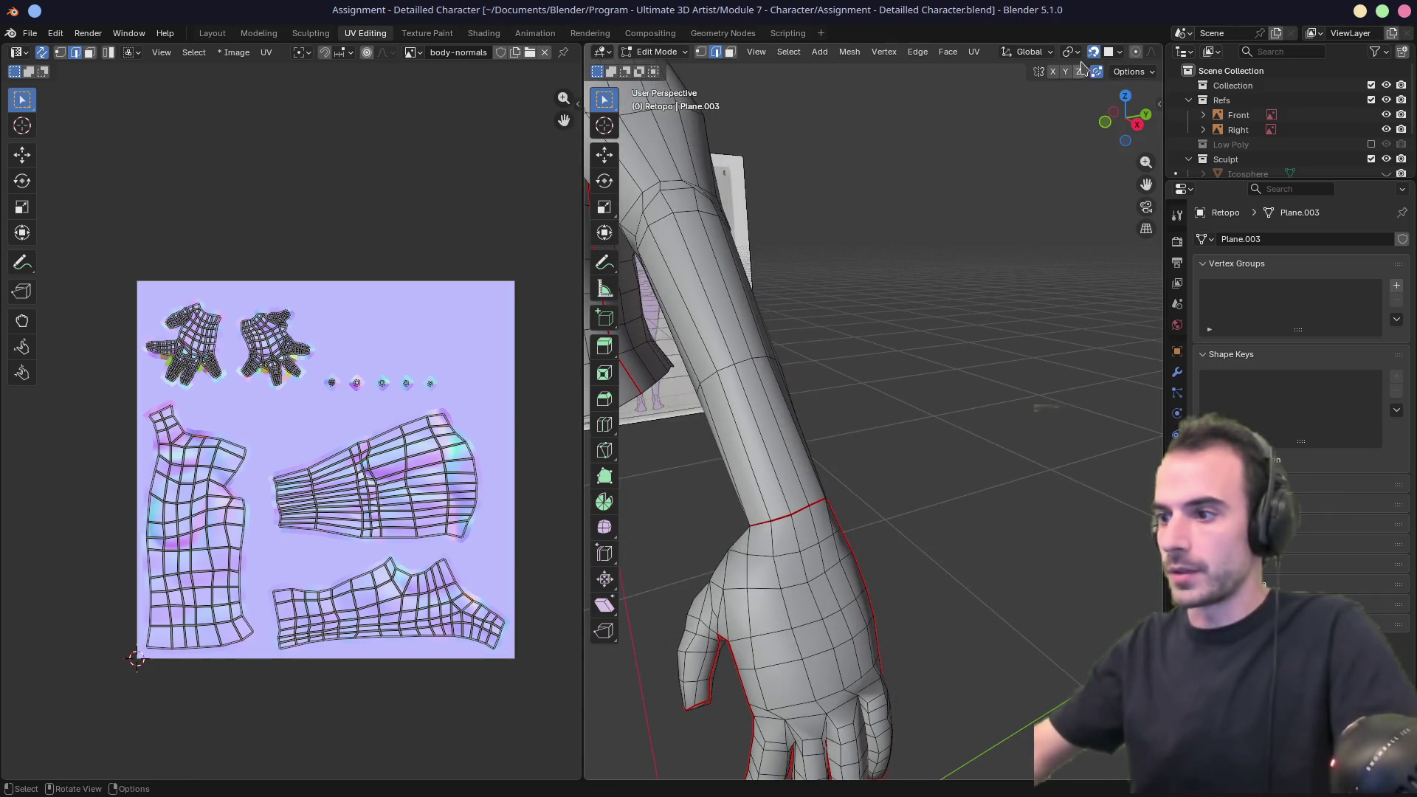
{"action": "scroll", "coordinate": [1085, 53], "scroll_direction": "down", "scroll_amount": 8}
Return Retopo to Object Mode and apply Shade Smooth with Keep Sharp Edges.
{"action": "right_click", "coordinate": [731, 411]}
{"action": "key", "text": "Escape"}
{"action": "key", "text": "Tab"}
{"action": "right_click", "coordinate": [741, 414]}
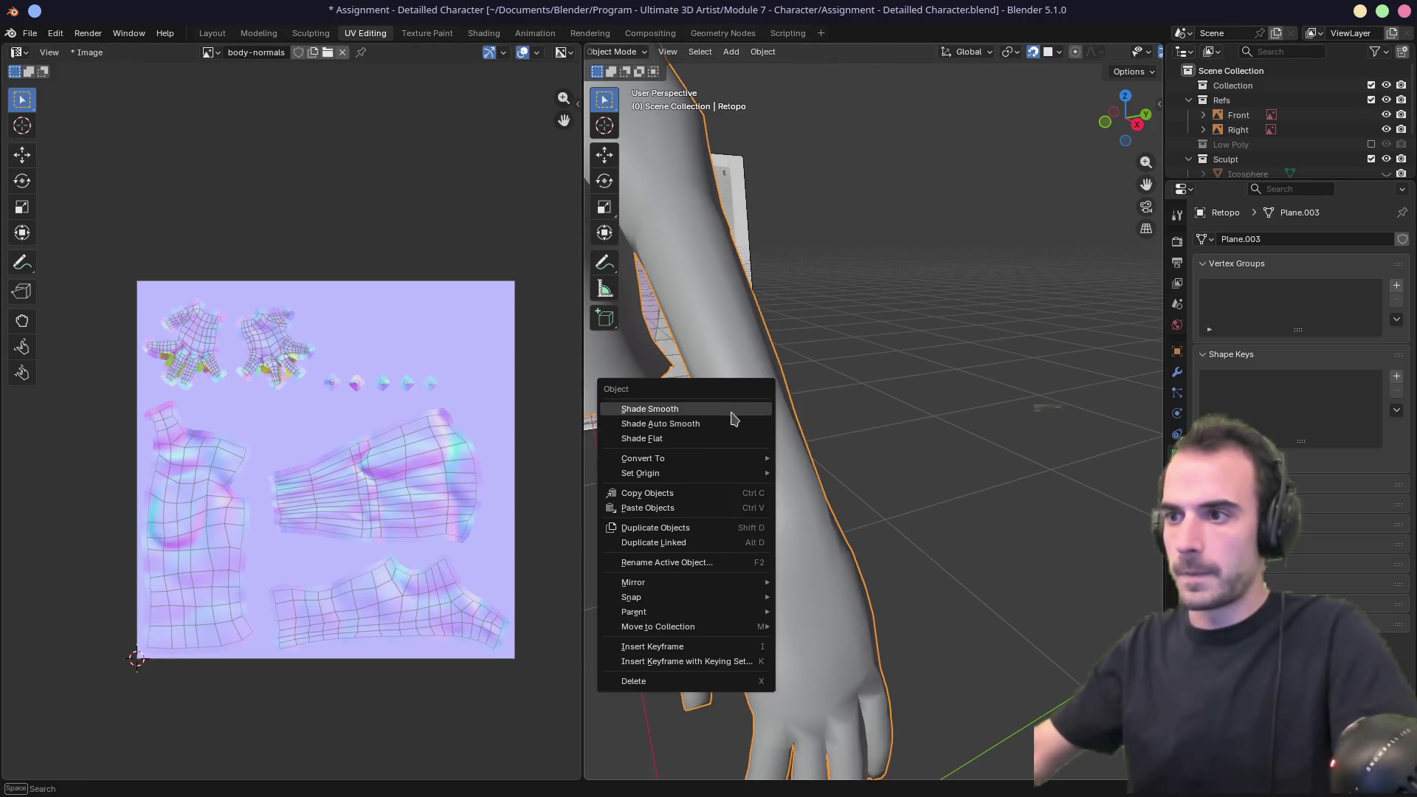
{"action": "left_click", "coordinate": [732, 408]}
{"action": "mouse_move", "coordinate": [732, 418]}
{"action": "middle_mouse_down"}
{"action": "mouse_move", "coordinate": [784, 468]}
{"action": "mouse_move", "coordinate": [804, 332]}
{"action": "mouse_move", "coordinate": [888, 266]}
{"action": "mouse_move", "coordinate": [817, 417]}
{"action": "mouse_move", "coordinate": [935, 339]}
{"action": "middle_mouse_up"}
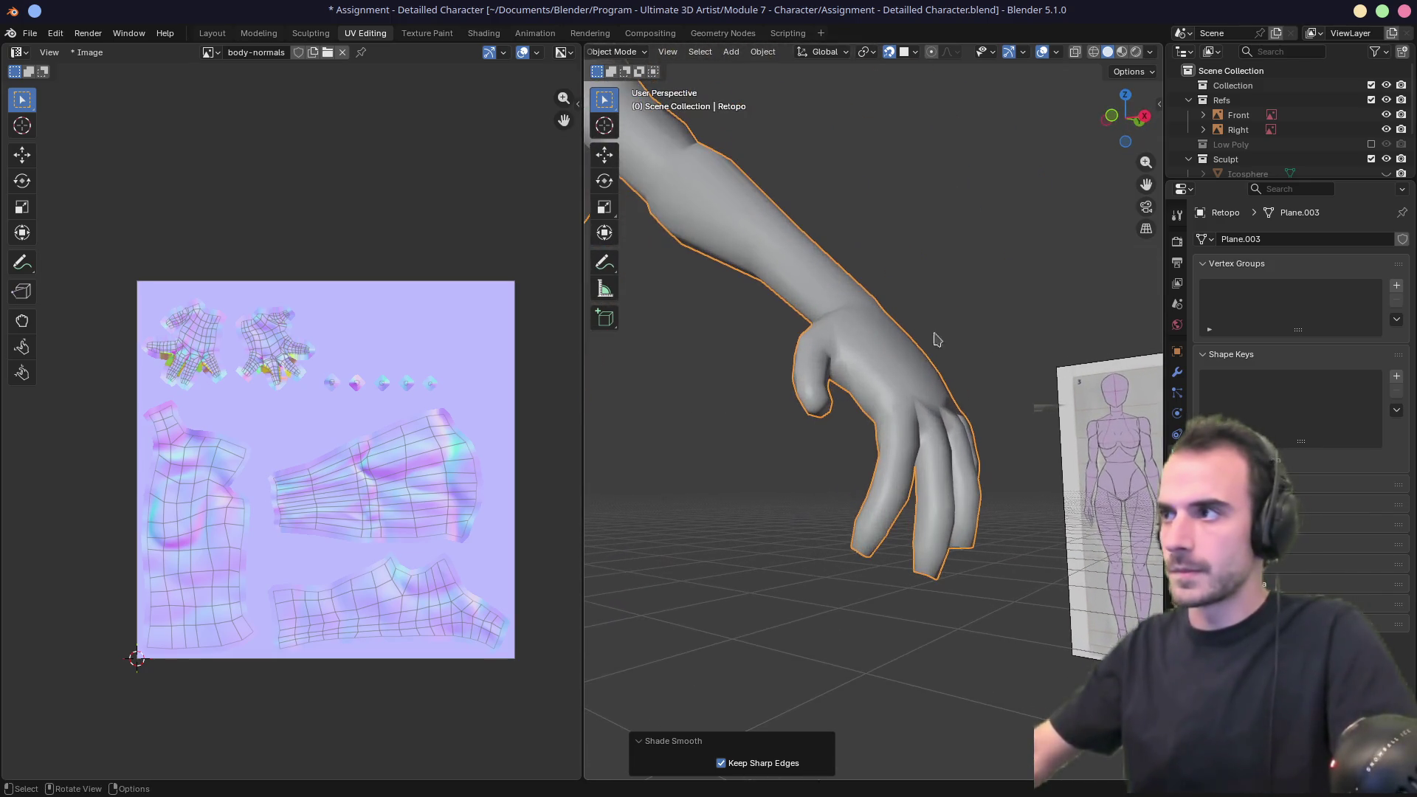
Cycle viewport shading through Material Preview, Solid and Rendered while orbiting the arm.
{"action": "left_click", "coordinate": [1119, 56]}
{"action": "mouse_move", "coordinate": [1021, 212]}
{"action": "middle_mouse_down"}
{"action": "mouse_move", "coordinate": [822, 358]}
{"action": "mouse_move", "coordinate": [876, 395]}
{"action": "mouse_move", "coordinate": [781, 386]}
{"action": "mouse_move", "coordinate": [863, 436]}
{"action": "mouse_move", "coordinate": [819, 413]}
{"action": "mouse_move", "coordinate": [782, 423]}
{"action": "mouse_move", "coordinate": [848, 420]}
{"action": "mouse_move", "coordinate": [828, 382]}
{"action": "mouse_move", "coordinate": [719, 341]}
{"action": "mouse_move", "coordinate": [893, 425]}
{"action": "mouse_move", "coordinate": [840, 453]}
{"action": "mouse_move", "coordinate": [885, 340]}
{"action": "mouse_move", "coordinate": [843, 453]}
{"action": "mouse_move", "coordinate": [879, 408]}
{"action": "mouse_move", "coordinate": [834, 414]}
{"action": "mouse_move", "coordinate": [965, 353]}
{"action": "mouse_move", "coordinate": [908, 394]}
{"action": "middle_mouse_up"}
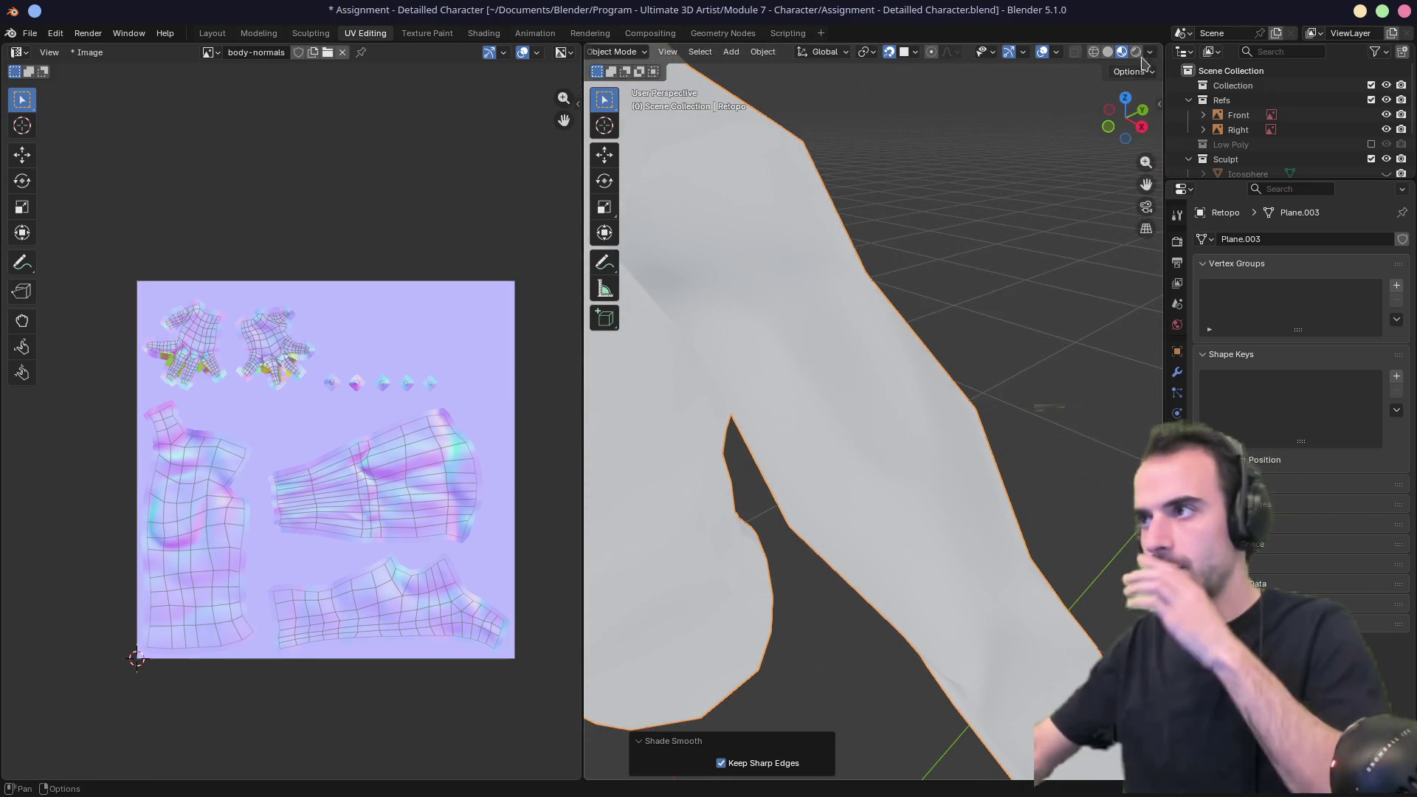
{"action": "mouse_move", "coordinate": [1014, 182]}
{"action": "middle_mouse_down"}
{"action": "mouse_move", "coordinate": [905, 254]}
{"action": "mouse_move", "coordinate": [853, 228]}
{"action": "mouse_move", "coordinate": [1001, 249]}
{"action": "mouse_move", "coordinate": [1066, 221]}
{"action": "mouse_move", "coordinate": [879, 285]}
{"action": "mouse_move", "coordinate": [901, 269]}
{"action": "mouse_move", "coordinate": [844, 276]}
{"action": "mouse_move", "coordinate": [892, 259]}
{"action": "mouse_move", "coordinate": [828, 301]}
{"action": "mouse_move", "coordinate": [877, 296]}
{"action": "mouse_move", "coordinate": [843, 363]}
{"action": "mouse_move", "coordinate": [822, 293]}
{"action": "middle_mouse_up"}
{"action": "left_click", "coordinate": [1107, 52]}
{"action": "left_click", "coordinate": [1127, 55]}
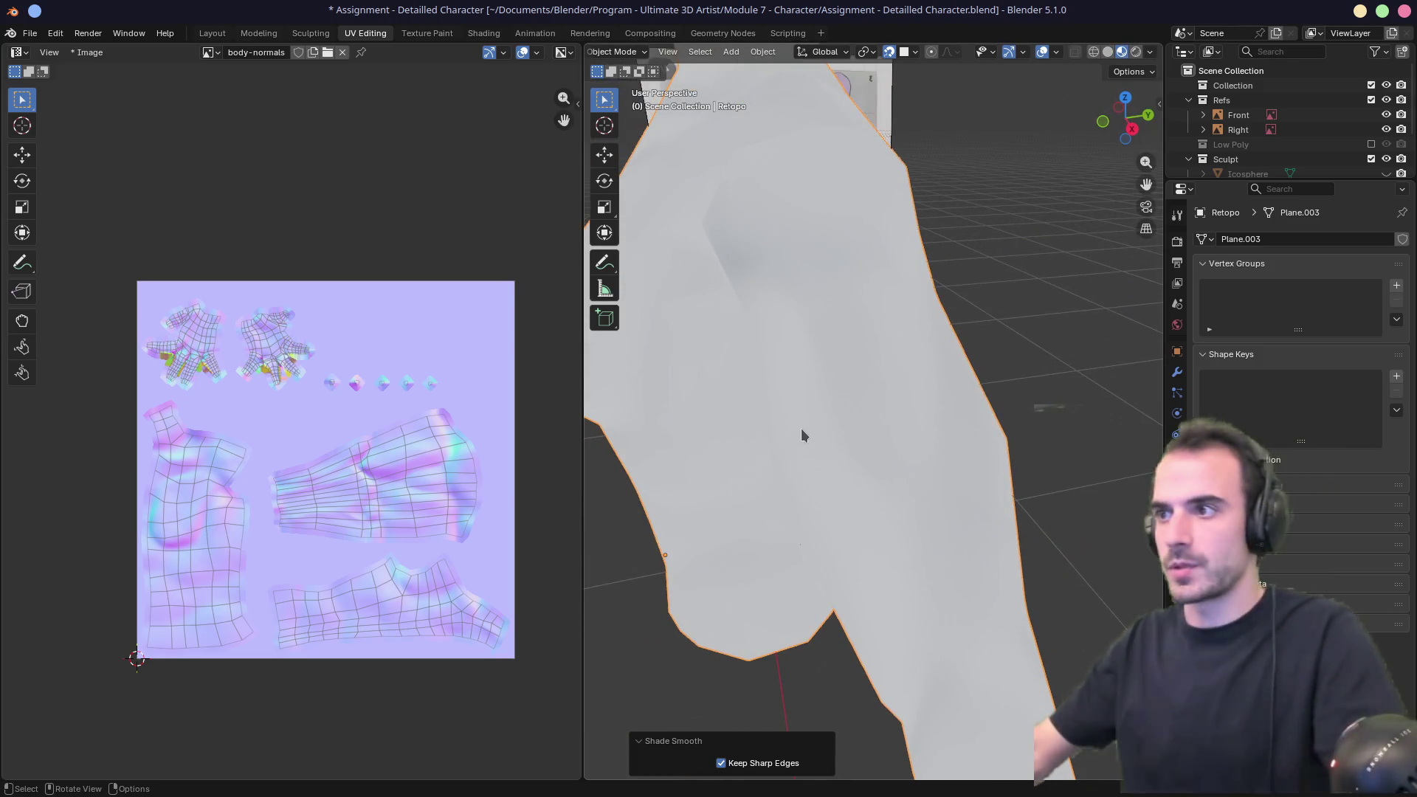
{"action": "scroll", "coordinate": [806, 421], "scroll_direction": "down", "scroll_amount": 6}
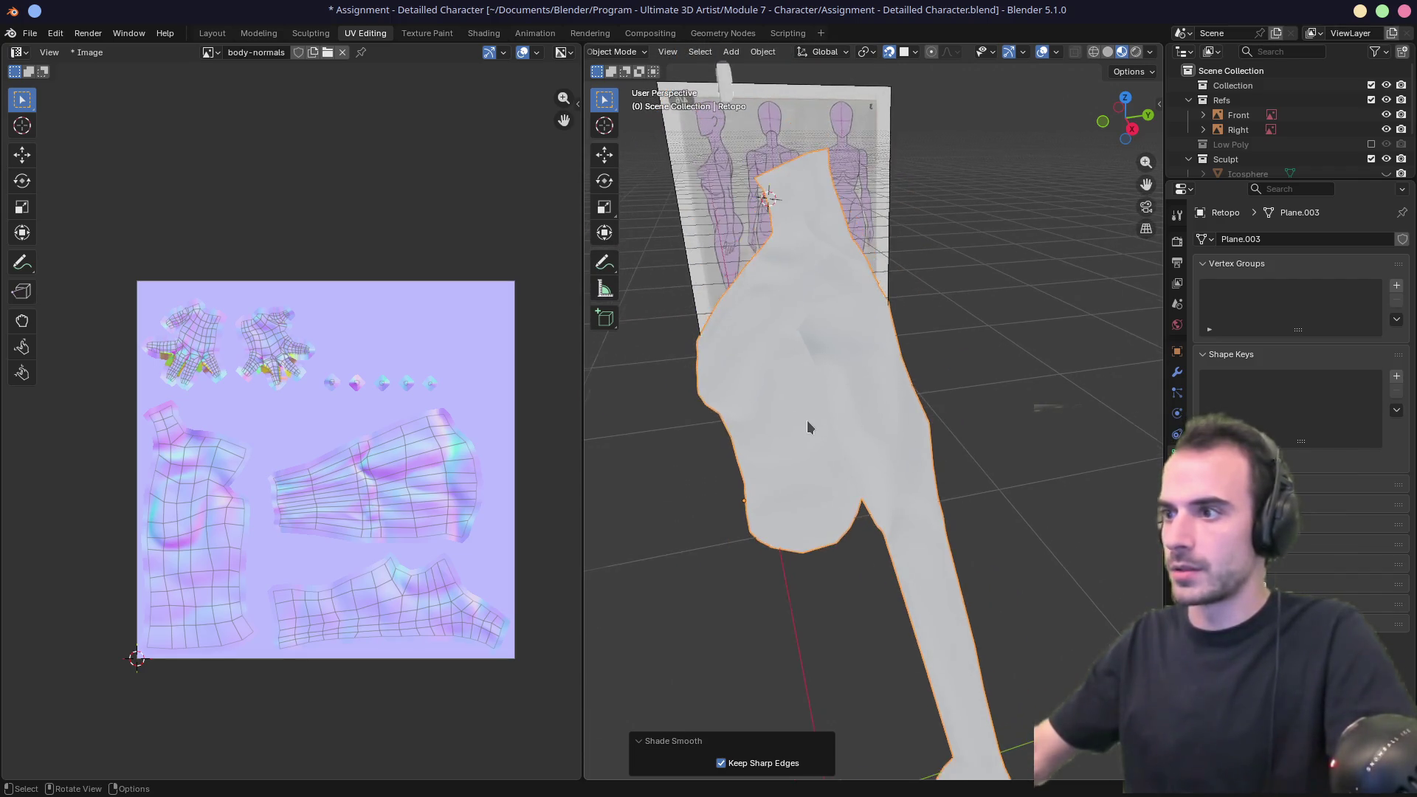
{"action": "left_click", "coordinate": [1135, 53]}
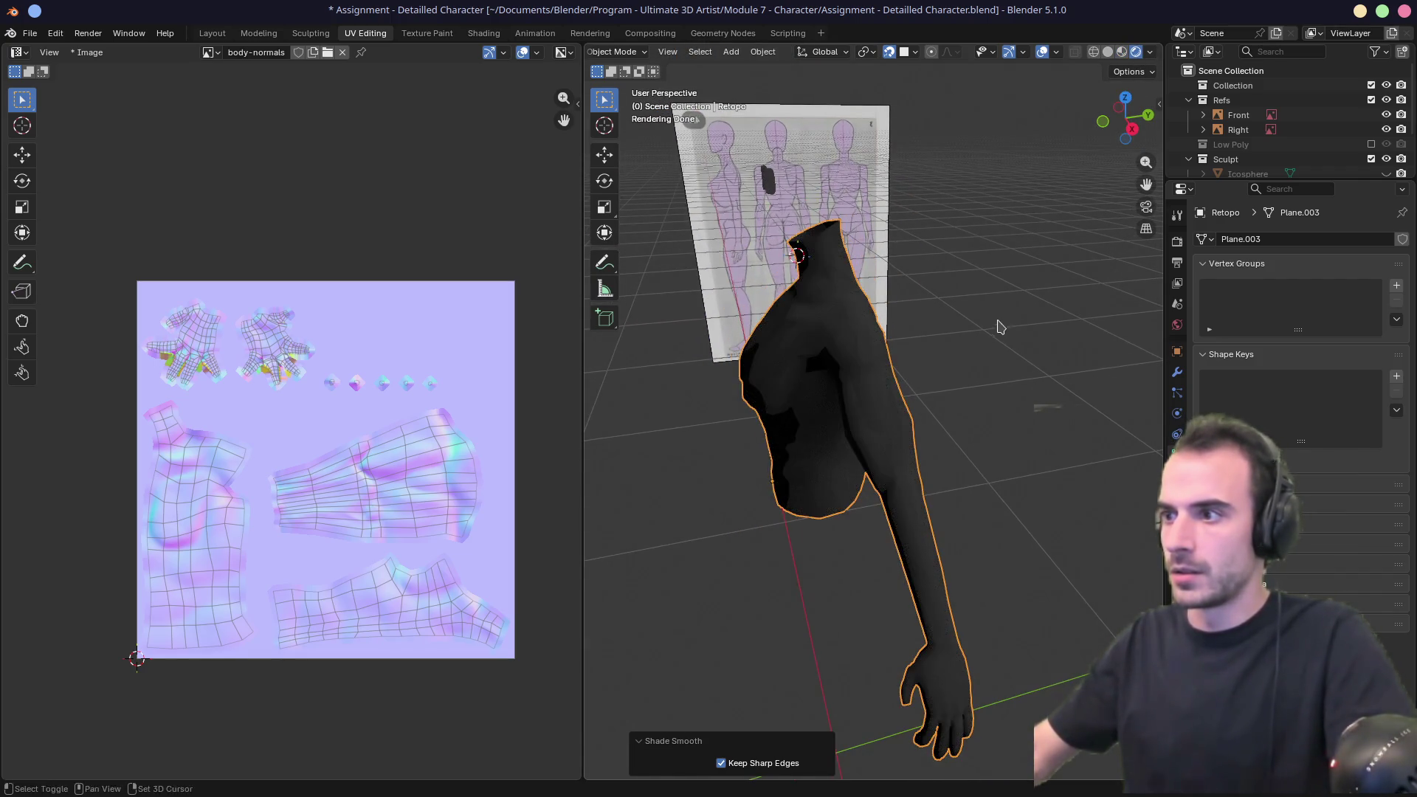
Zoom out around the arm and bring up the Shift+A Add menu.
{"action": "scroll", "coordinate": [856, 329], "scroll_direction": "up", "scroll_amount": 5}
{"action": "mouse_move", "coordinate": [864, 319]}
{"action": "middle_mouse_down"}
{"action": "mouse_move", "coordinate": [917, 292]}
{"action": "mouse_move", "coordinate": [1023, 320]}
{"action": "mouse_move", "coordinate": [928, 337]}
{"action": "middle_mouse_up"}
{"action": "right_click", "coordinate": [897, 341]}
{"action": "scroll", "coordinate": [929, 337], "scroll_direction": "down", "scroll_amount": 5}
{"action": "scroll", "coordinate": [928, 336], "scroll_direction": "down", "scroll_amount": 2}
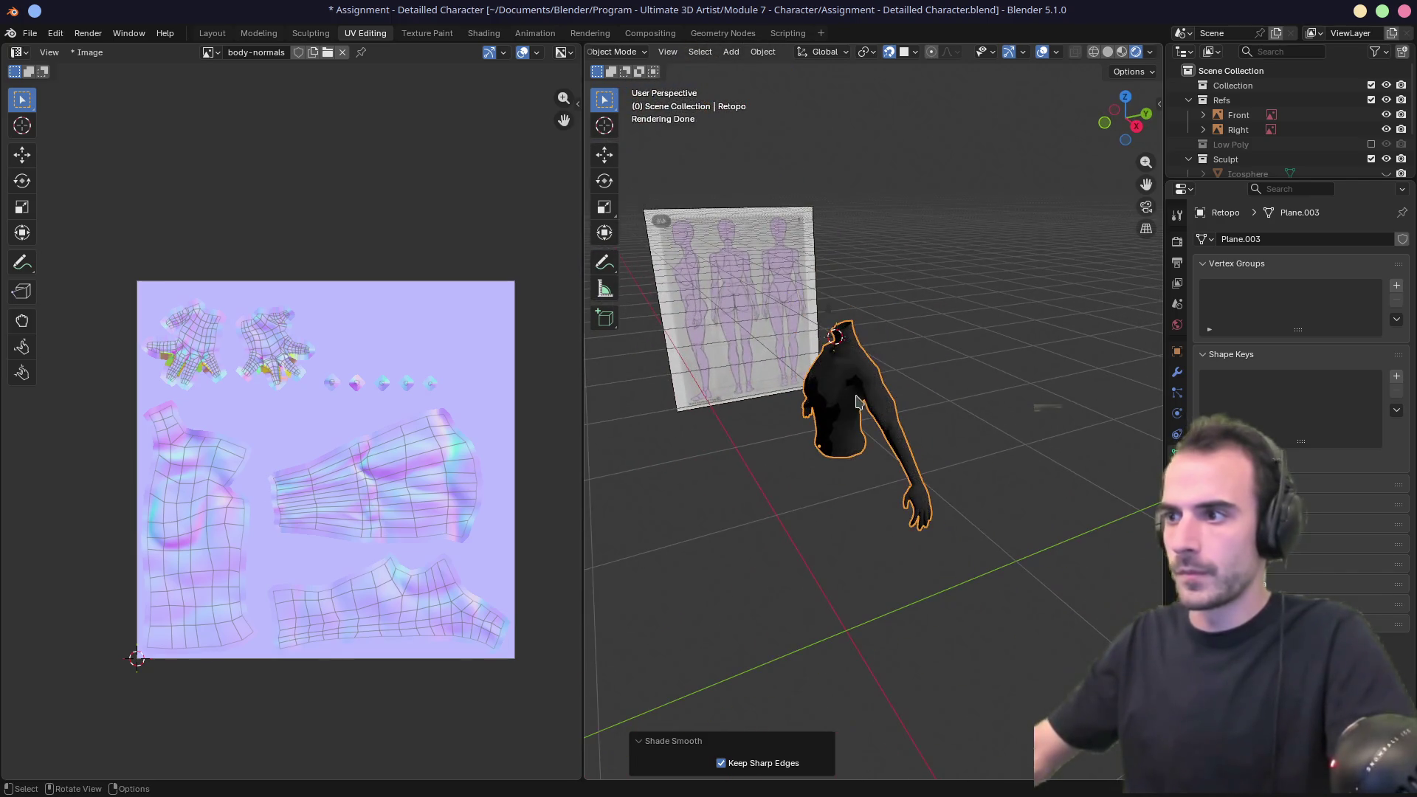
{"action": "key", "text": "shift+a"}
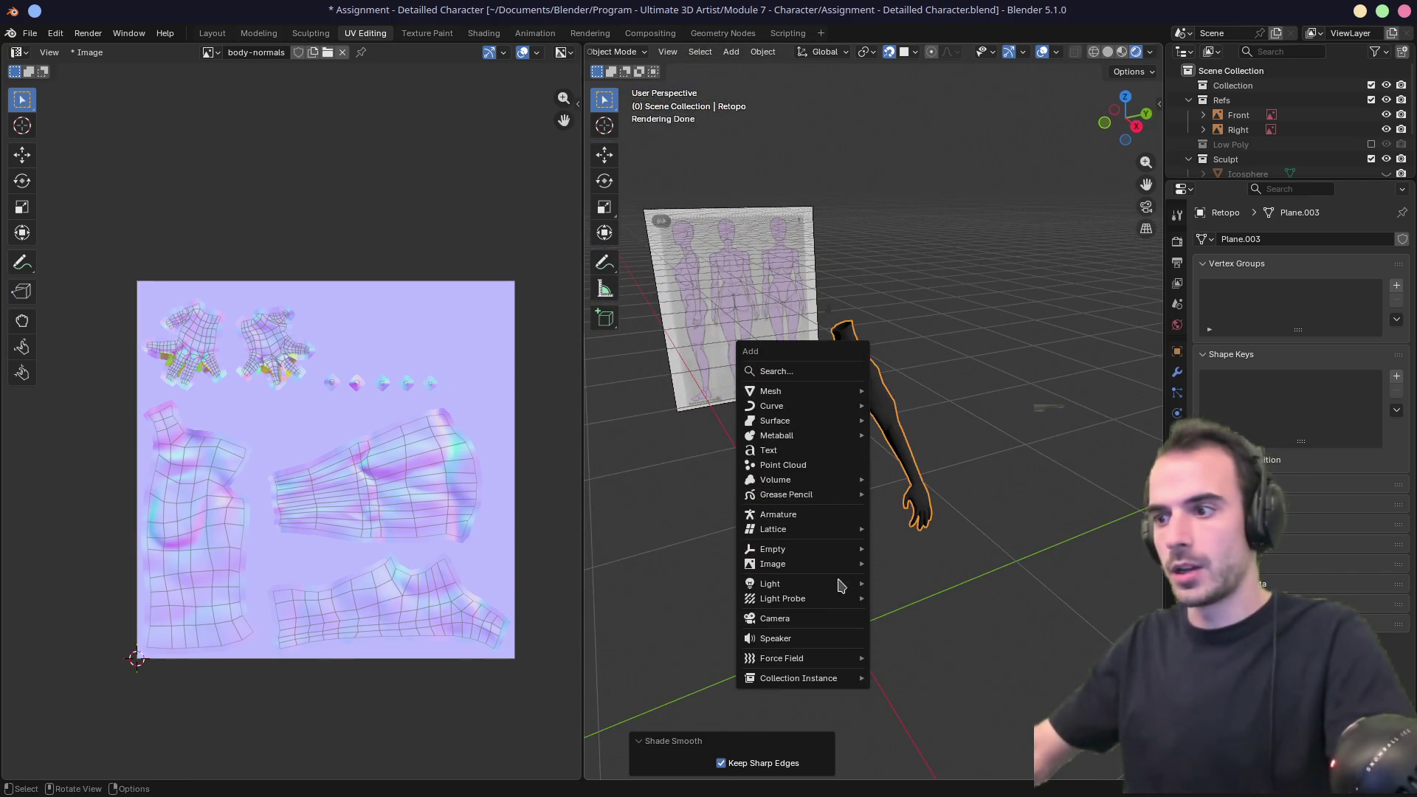
Add an Area light and move it beside the character, adjusting it from the top view.
{"action": "mouse_move", "coordinate": [826, 588]}
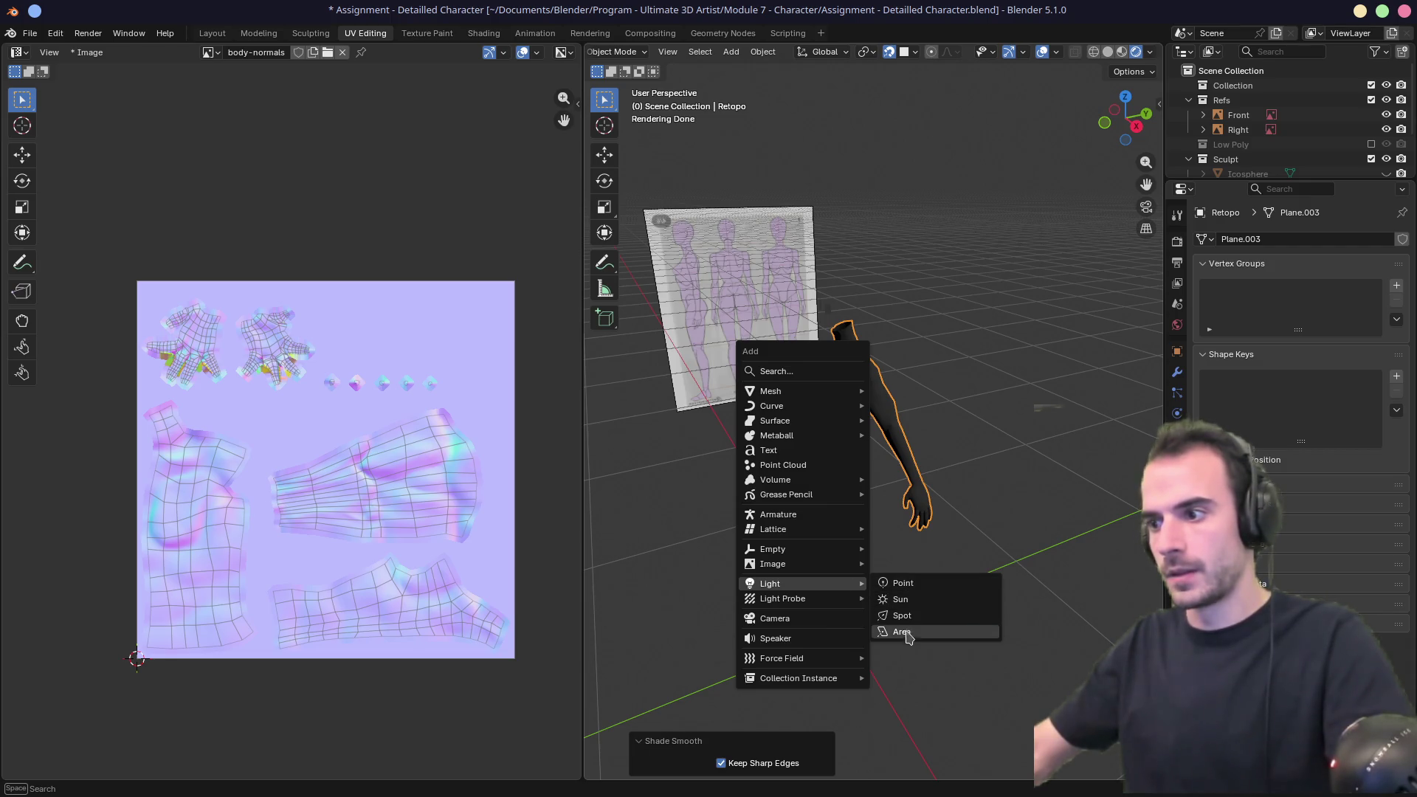
{"action": "left_click", "coordinate": [906, 635]}
{"action": "middle_click_drag", "start_coordinate": [935, 561], "coordinate": [910, 563]}
{"action": "key", "text": "g"}
{"action": "left_click", "coordinate": [998, 415]}
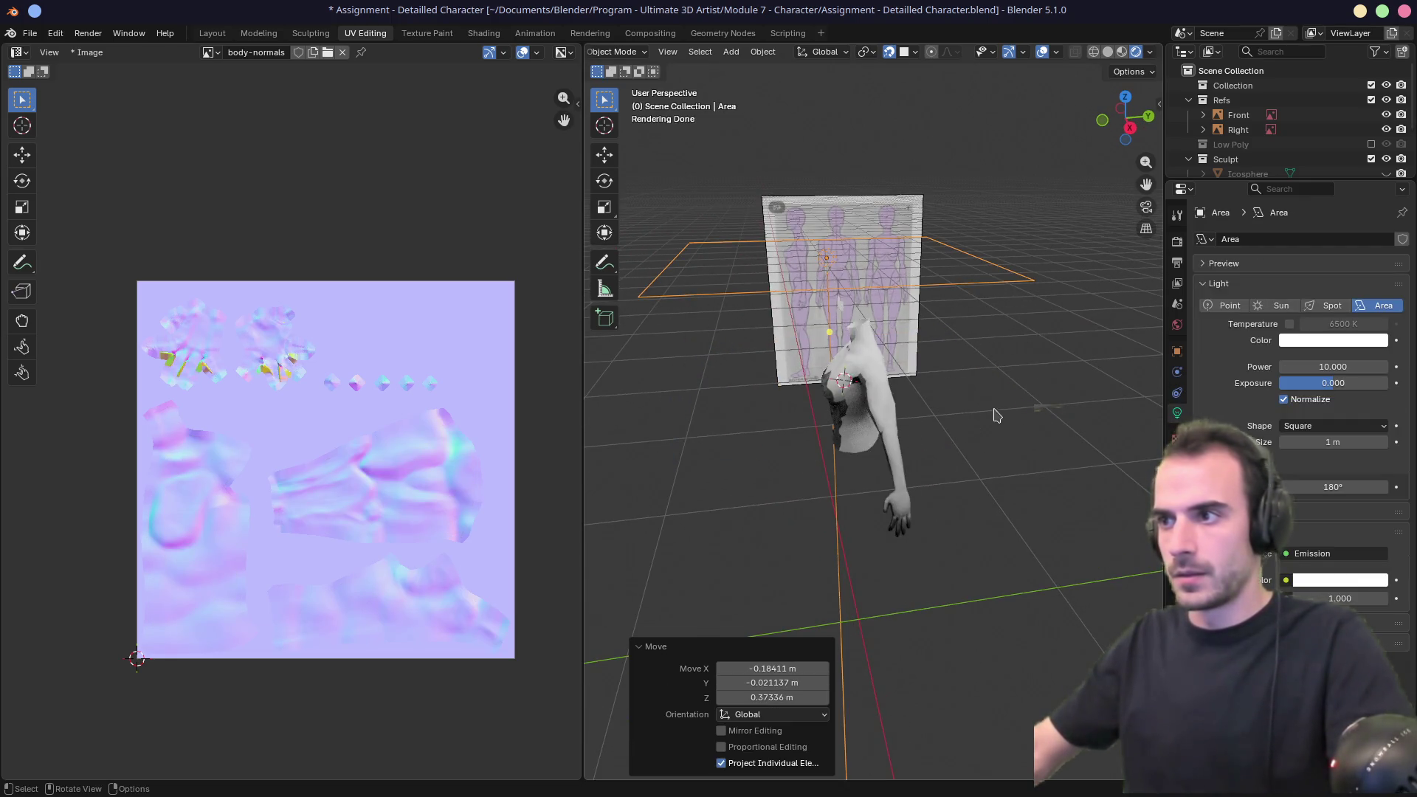
{"action": "key", "text": "KP_7"}
{"action": "key", "text": "g"}
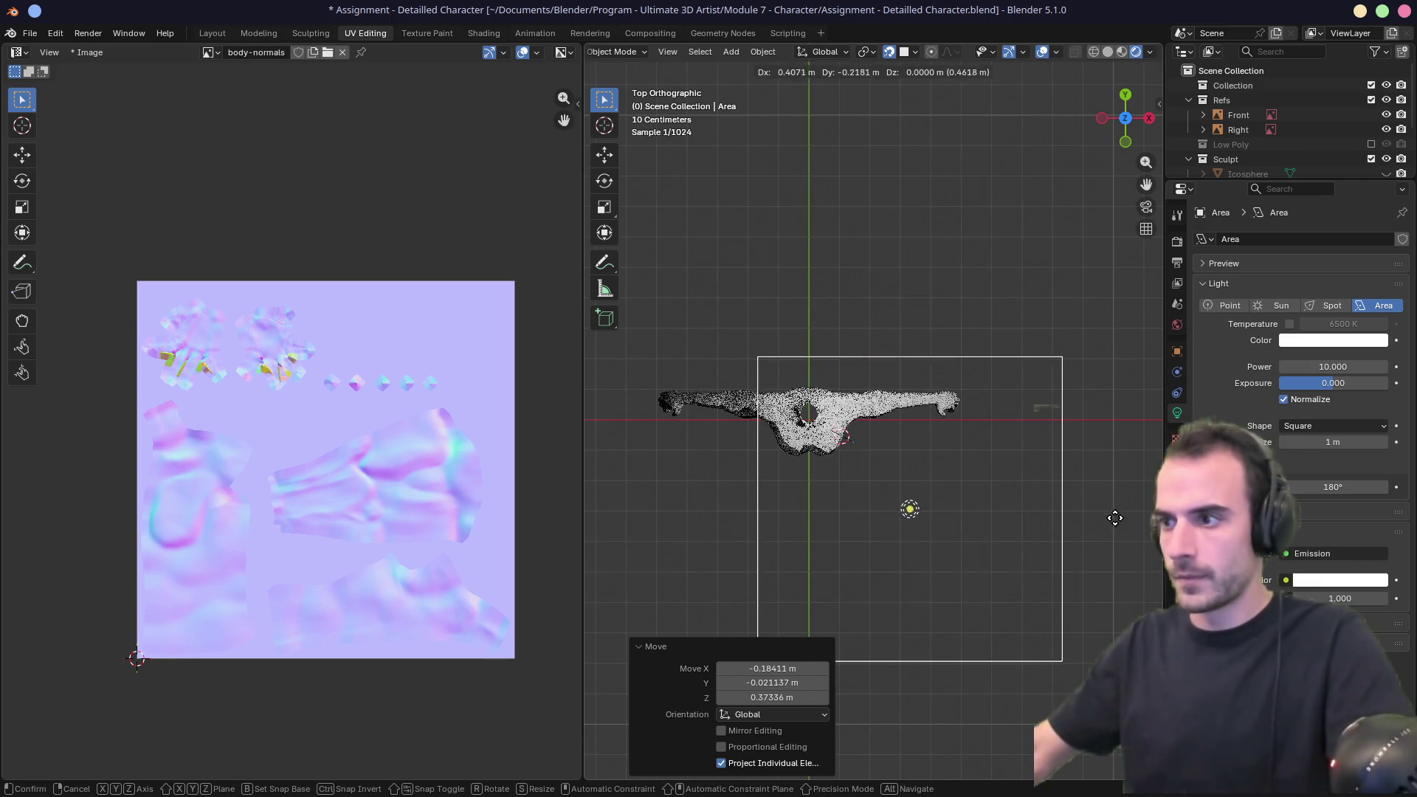
{"action": "left_click", "coordinate": [1049, 644]}
{"action": "middle_click_drag", "start_coordinate": [1049, 644], "coordinate": [842, 418]}
{"action": "mouse_move", "coordinate": [772, 346]}
{"action": "middle_mouse_down"}
{"action": "mouse_move", "coordinate": [847, 325]}
{"action": "mouse_move", "coordinate": [909, 391]}
{"action": "middle_mouse_up"}
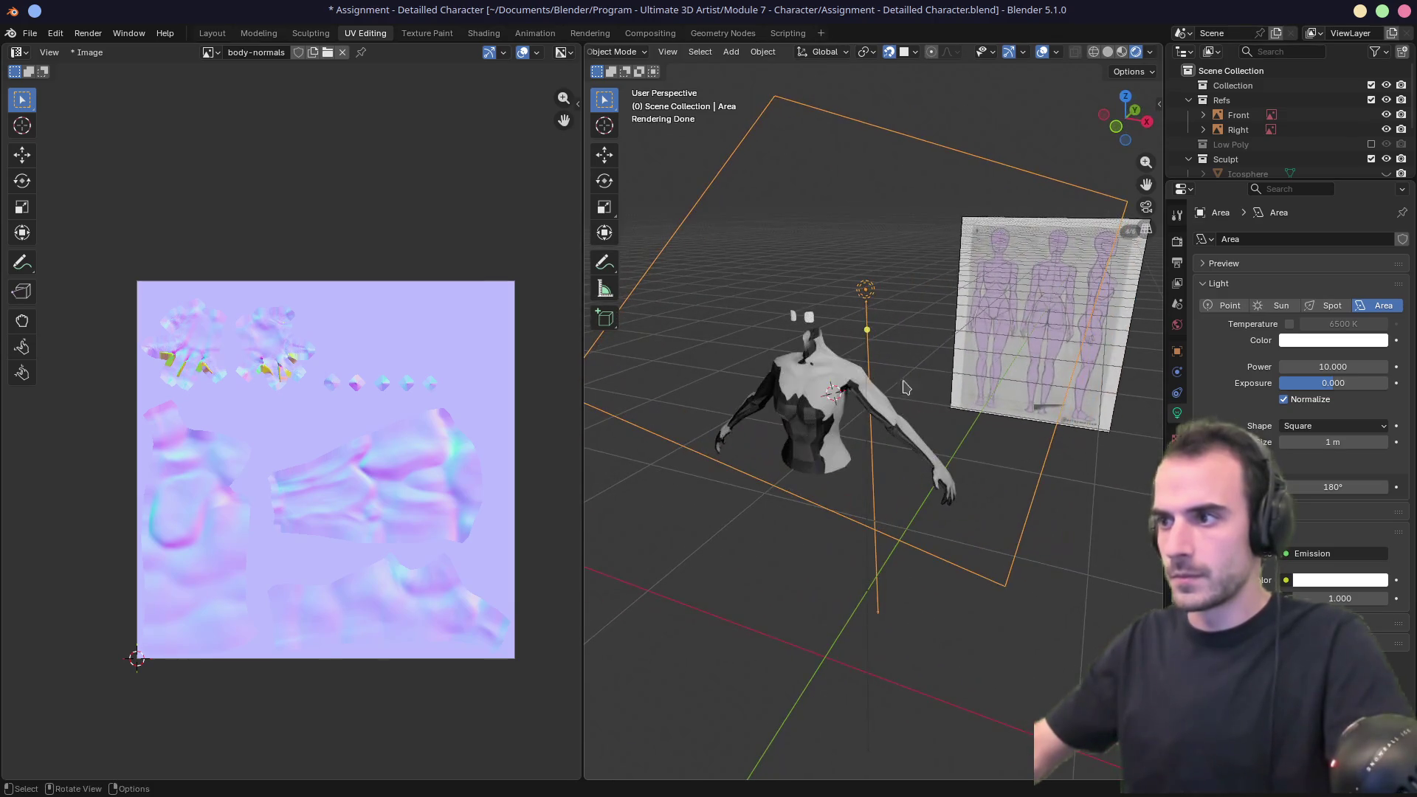
{"action": "mouse_move", "coordinate": [867, 329]}
{"action": "middle_mouse_down"}
{"action": "mouse_move", "coordinate": [905, 380]}
{"action": "mouse_move", "coordinate": [814, 346]}
{"action": "mouse_move", "coordinate": [856, 369]}
{"action": "mouse_move", "coordinate": [915, 489]}
{"action": "mouse_move", "coordinate": [941, 491]}
{"action": "mouse_move", "coordinate": [941, 446]}
{"action": "middle_mouse_up"}
Move the light up and left of the body in right-side view, then open the Shading workspace.
{"action": "scroll", "coordinate": [887, 484], "scroll_direction": "up", "scroll_amount": 3}
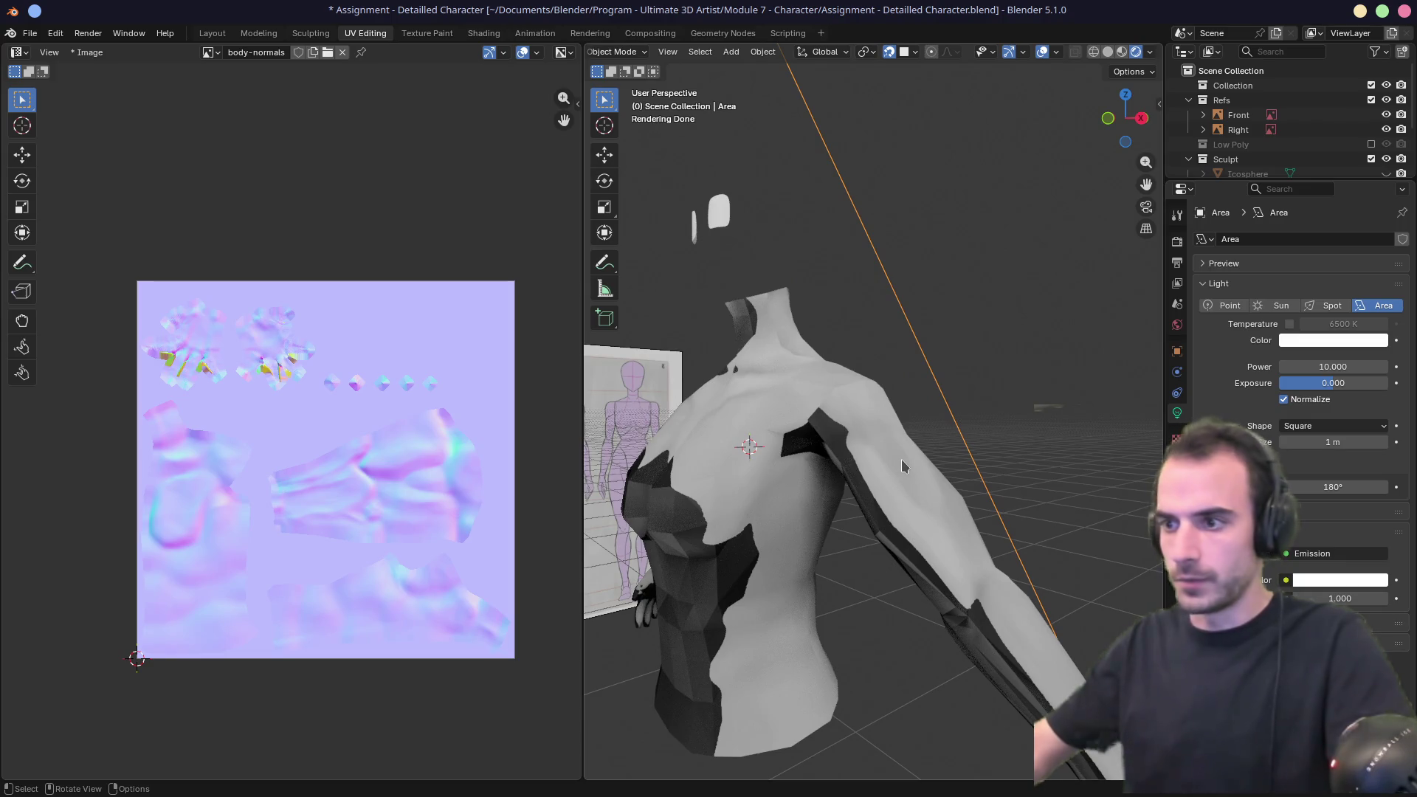
{"action": "middle_click_drag", "start_coordinate": [687, 605], "coordinate": [899, 530]}
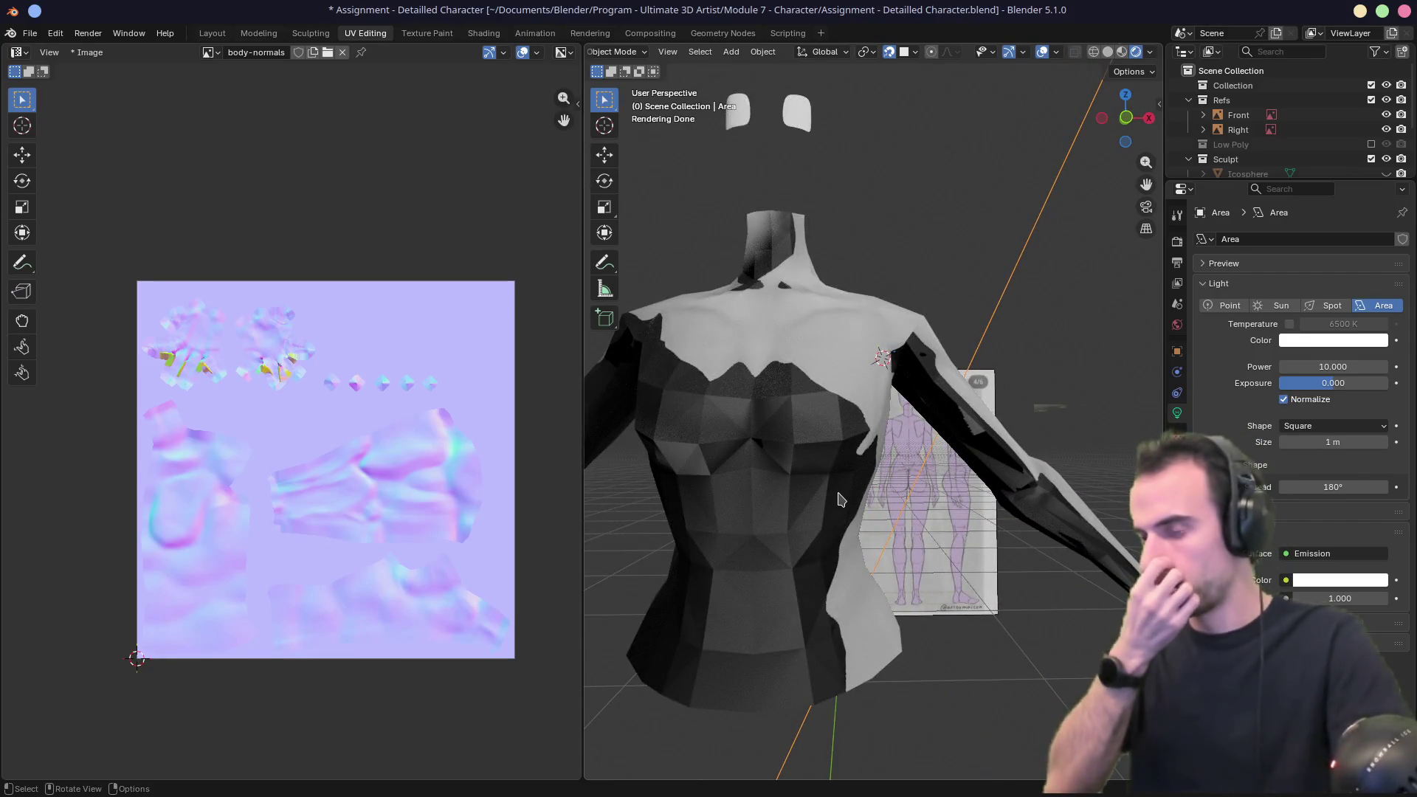
{"action": "scroll", "coordinate": [858, 484], "scroll_direction": "down", "scroll_amount": 4}
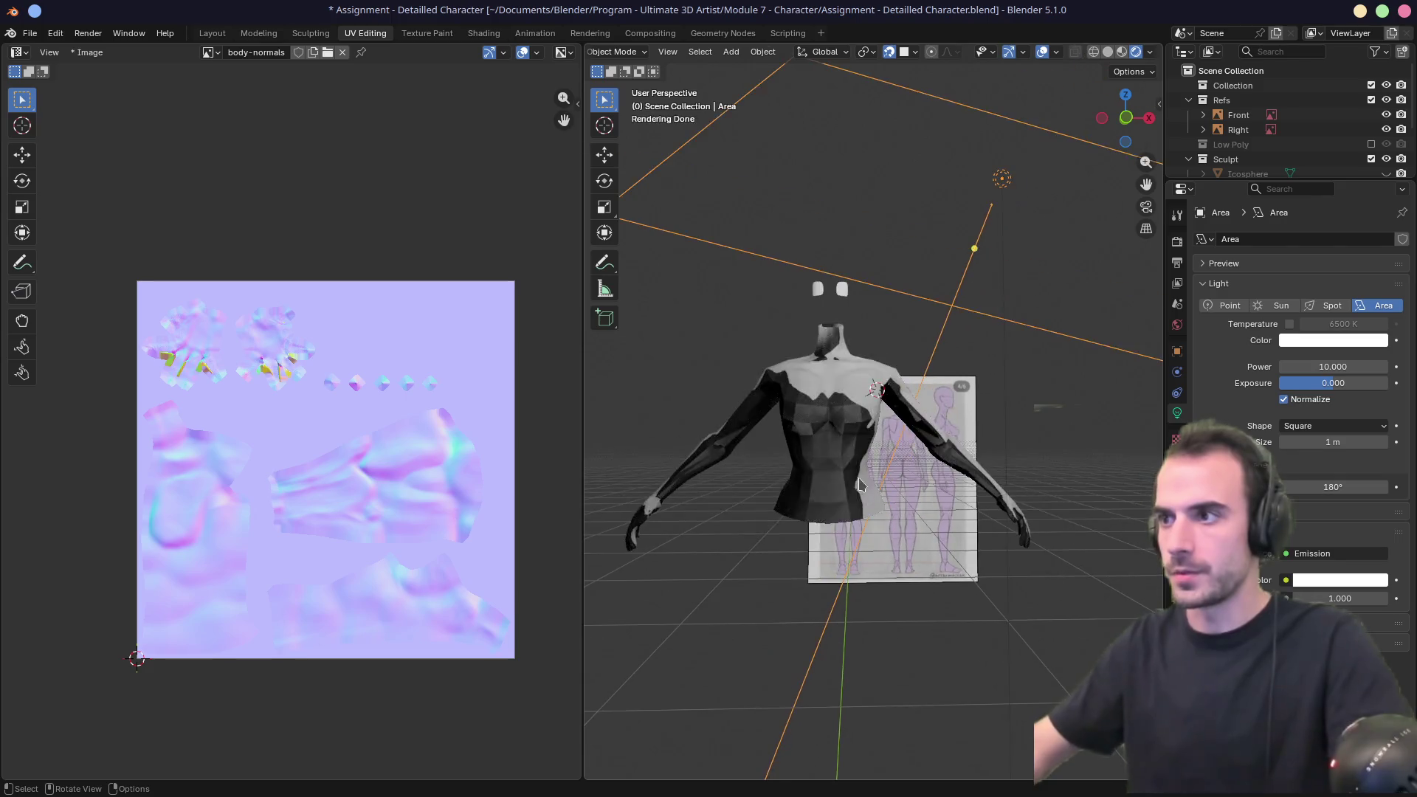
{"action": "middle_click_drag", "start_coordinate": [959, 265], "coordinate": [784, 396]}
{"action": "key", "text": "KP_1"}
{"action": "key", "text": "KP_3"}
{"action": "key", "text": "g"}
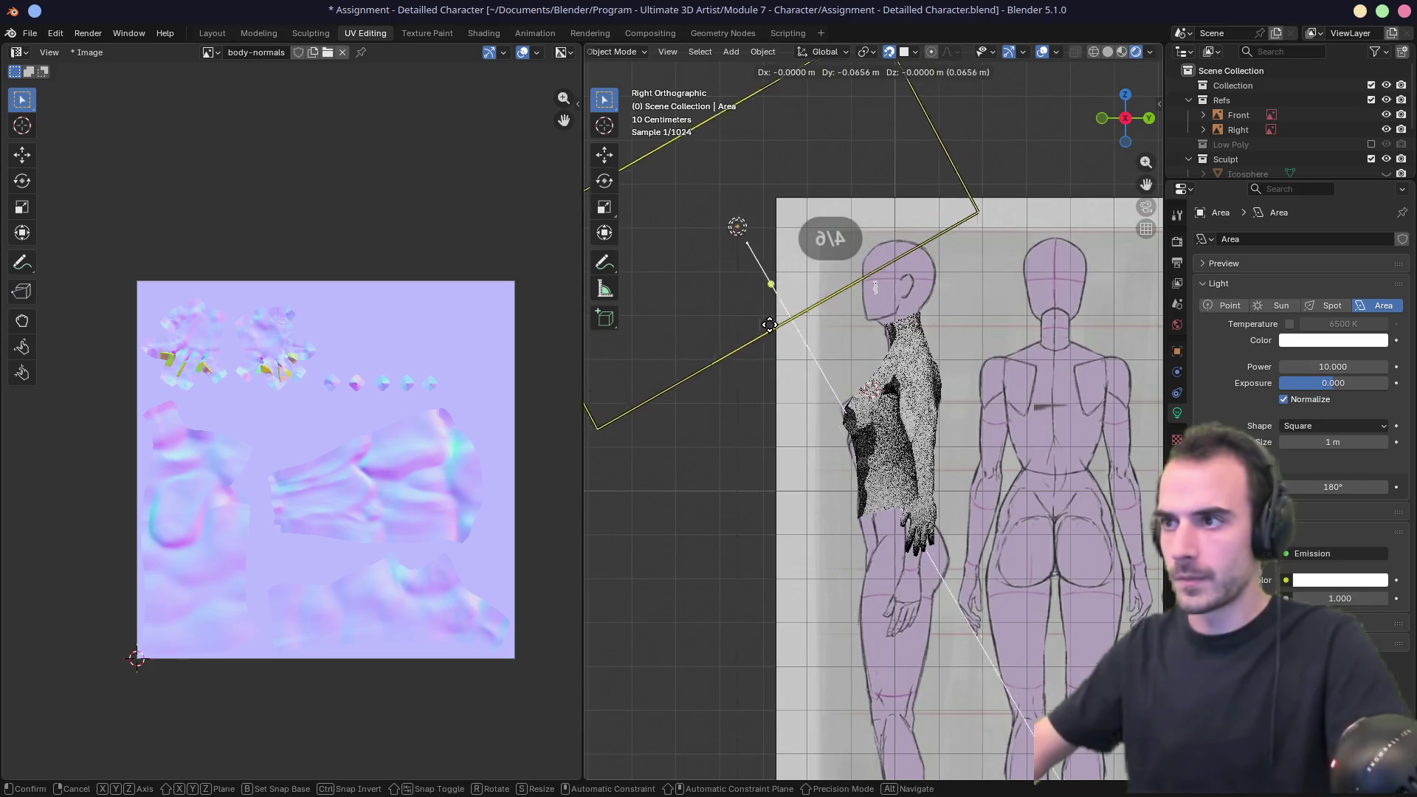
{"action": "left_click", "coordinate": [702, 317]}
{"action": "middle_click_drag", "start_coordinate": [769, 453], "coordinate": [1076, 322]}
{"action": "mouse_move", "coordinate": [1083, 269]}
{"action": "middle_mouse_down"}
{"action": "mouse_move", "coordinate": [841, 443]}
{"action": "mouse_move", "coordinate": [925, 476]}
{"action": "middle_mouse_up"}
{"action": "middle_click", "coordinate": [842, 443], "text": "alt"}
{"action": "scroll", "coordinate": [926, 476], "scroll_direction": "up", "scroll_amount": 5}
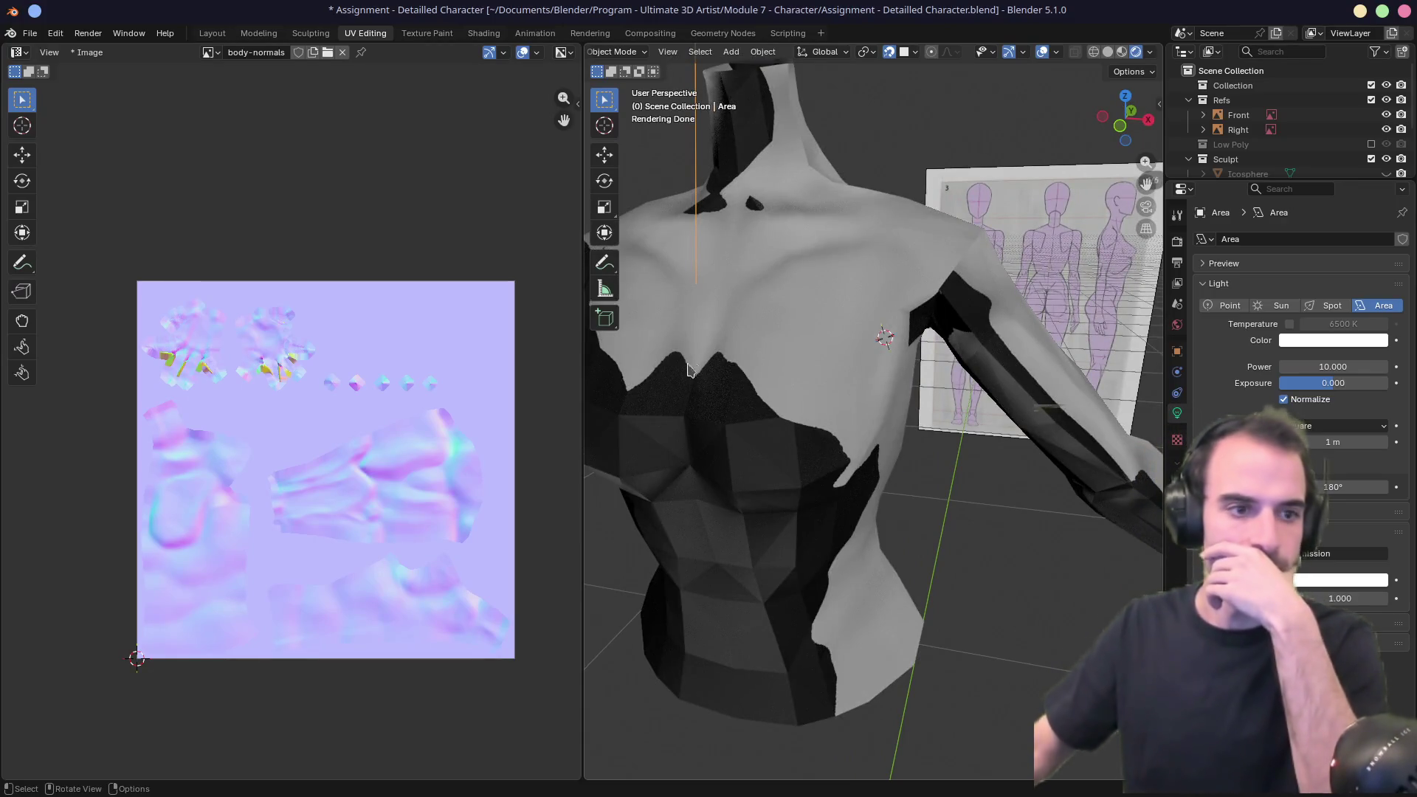
{"action": "left_click", "coordinate": [483, 34]}
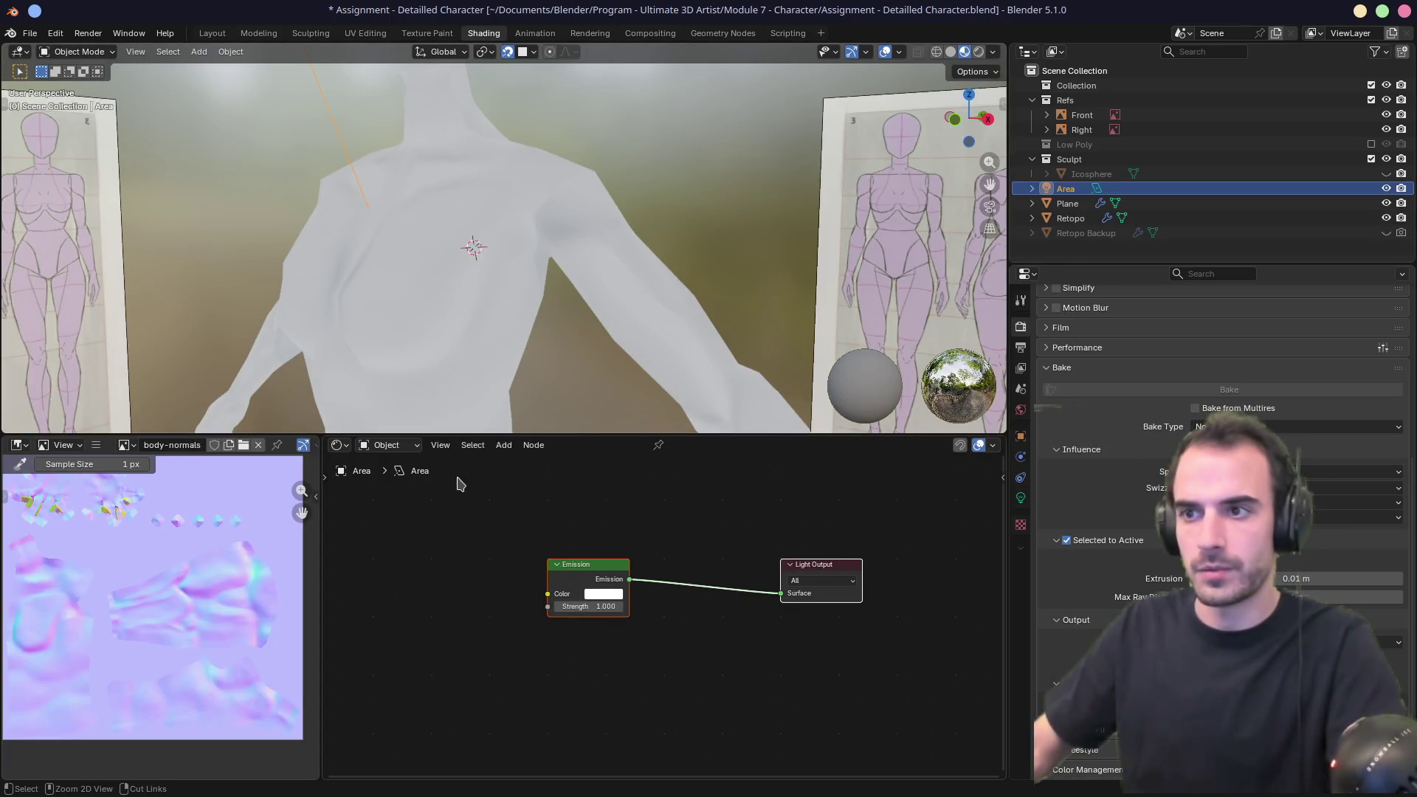
Save the file and select the Retopo mesh to bring up its material nodes.
{"action": "key", "text": "ctrl+s"}
{"action": "left_click", "coordinate": [478, 291]}
{"action": "middle_click_drag", "start_coordinate": [648, 531], "coordinate": [748, 541]}
{"action": "scroll", "coordinate": [727, 568], "scroll_direction": "up", "scroll_amount": 3}
{"action": "middle_click_drag", "start_coordinate": [632, 615], "coordinate": [626, 639]}
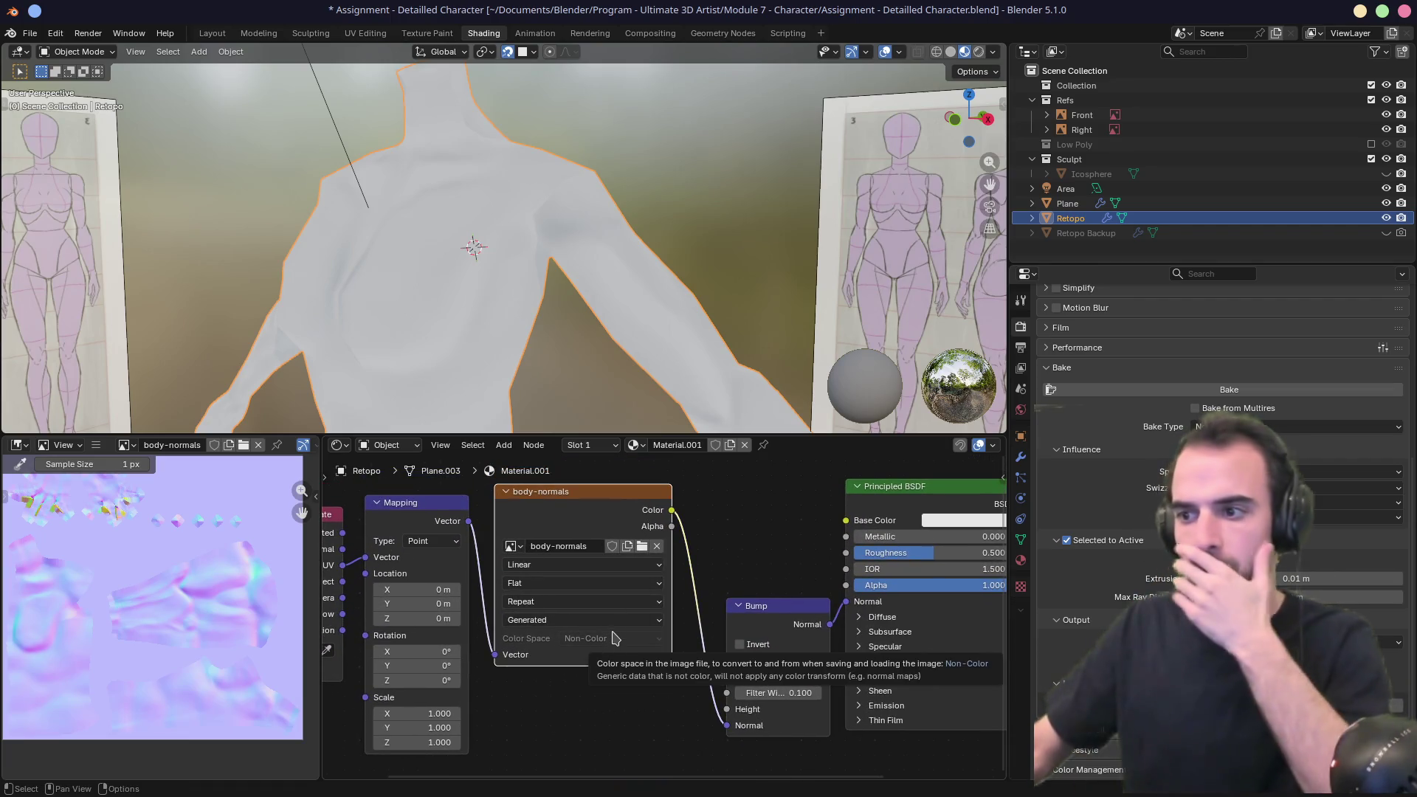
Inspect the Image Texture's interpolation, projection, extension and source options, keeping Repeat and Generated.
{"action": "left_click", "coordinate": [594, 565]}
{"action": "left_click", "coordinate": [577, 585]}
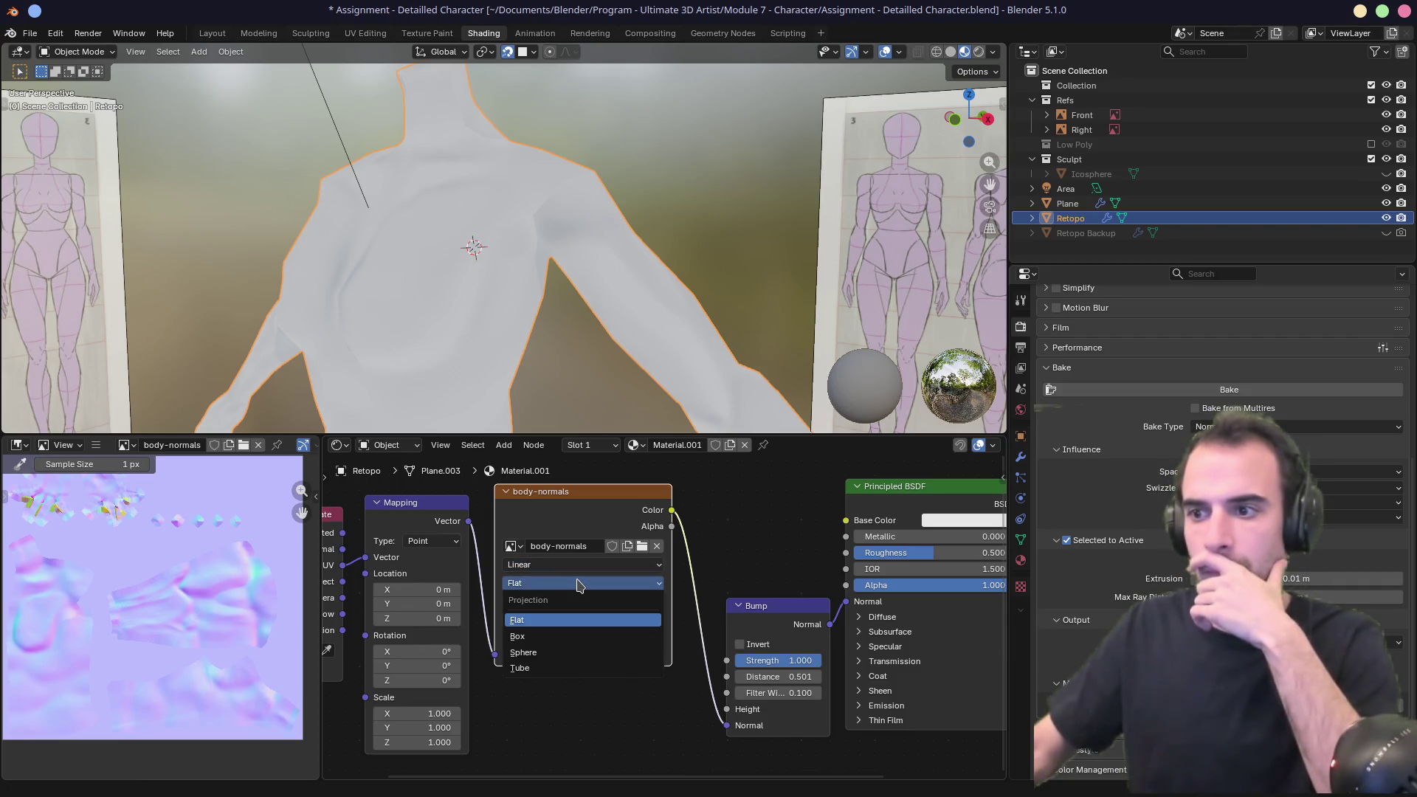
{"action": "left_click", "coordinate": [561, 601]}
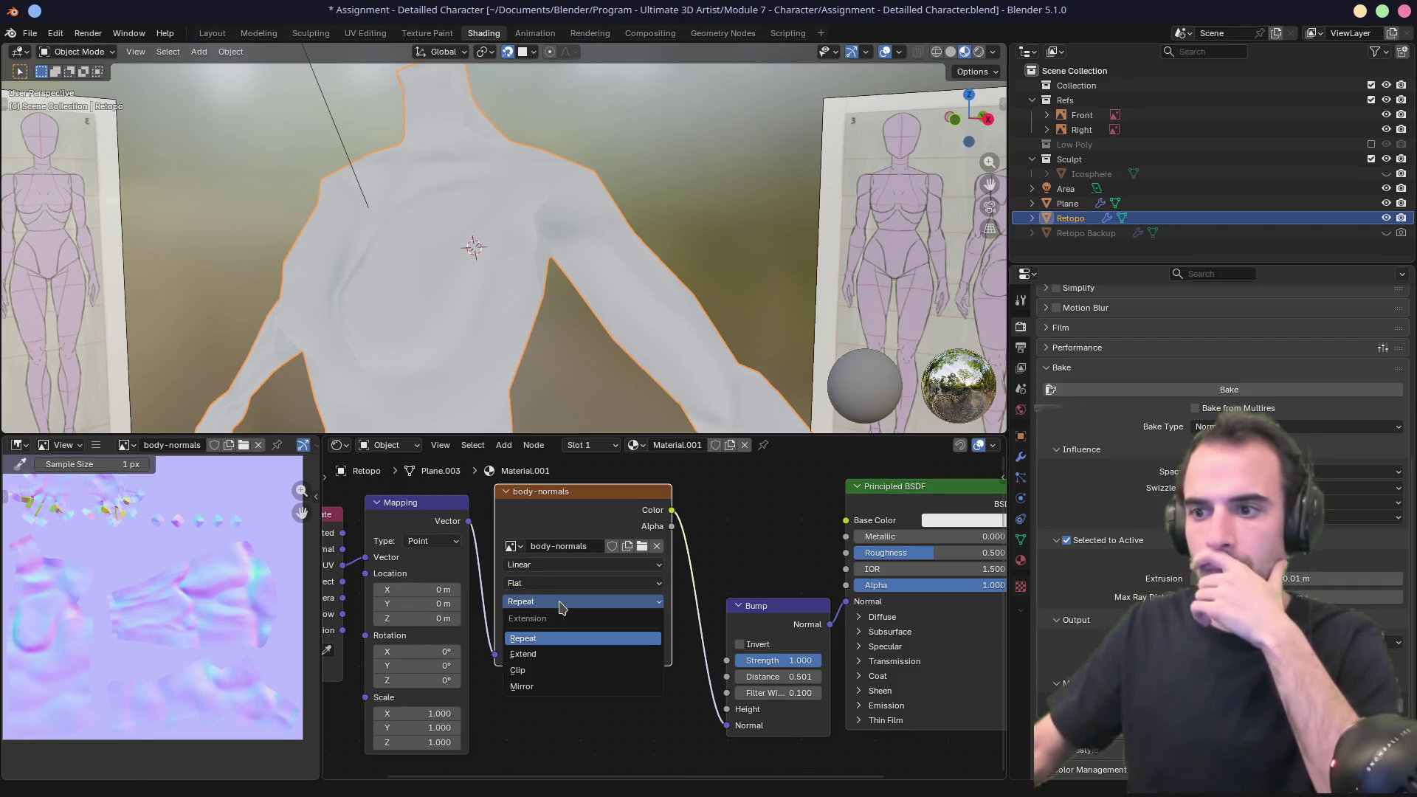
{"action": "left_click", "coordinate": [561, 607]}
{"action": "left_click", "coordinate": [558, 621]}
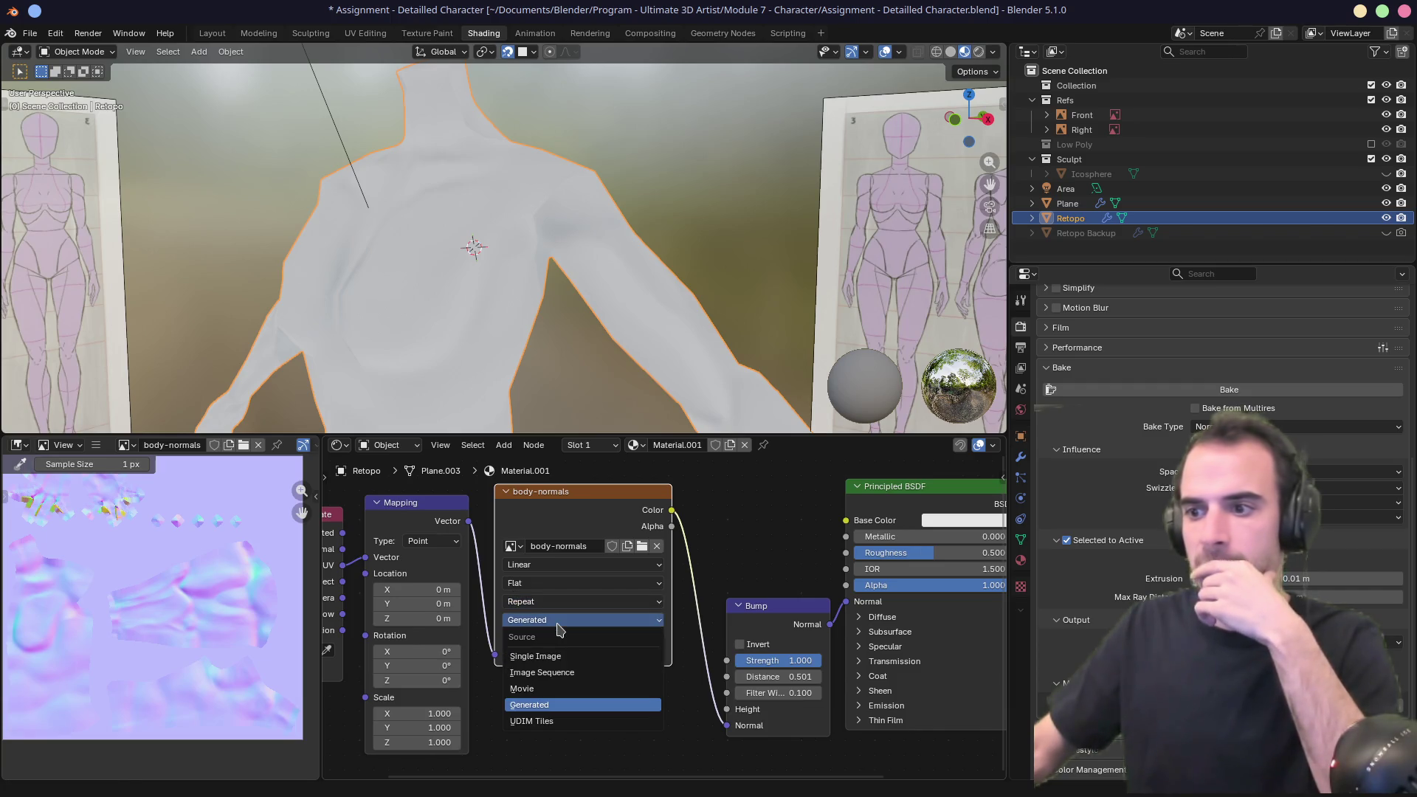
{"action": "left_click", "coordinate": [558, 625]}
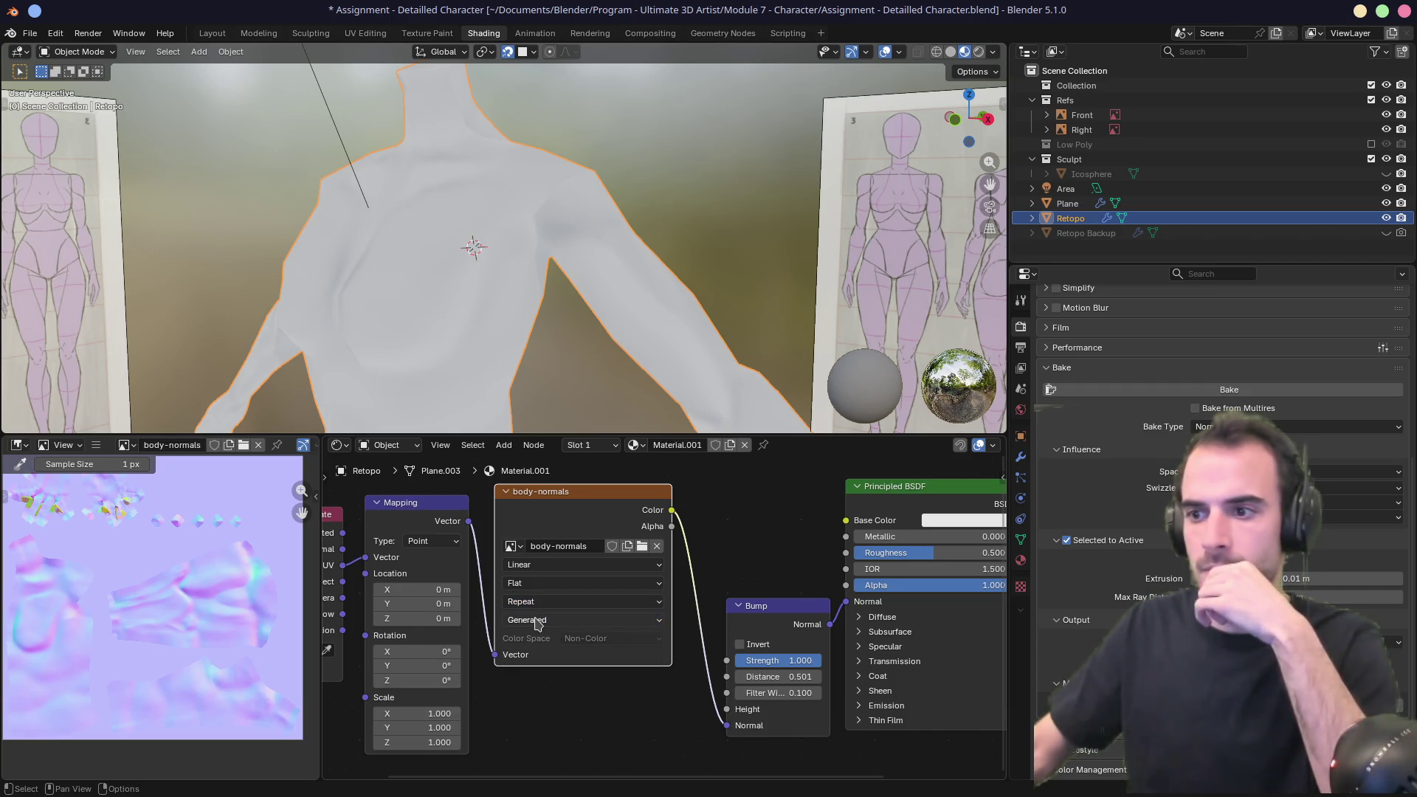
Switch the texture source to Single Image and back to Generated, then unhide the Icosphere.
{"action": "left_click", "coordinate": [536, 622]}
{"action": "left_click", "coordinate": [537, 658]}
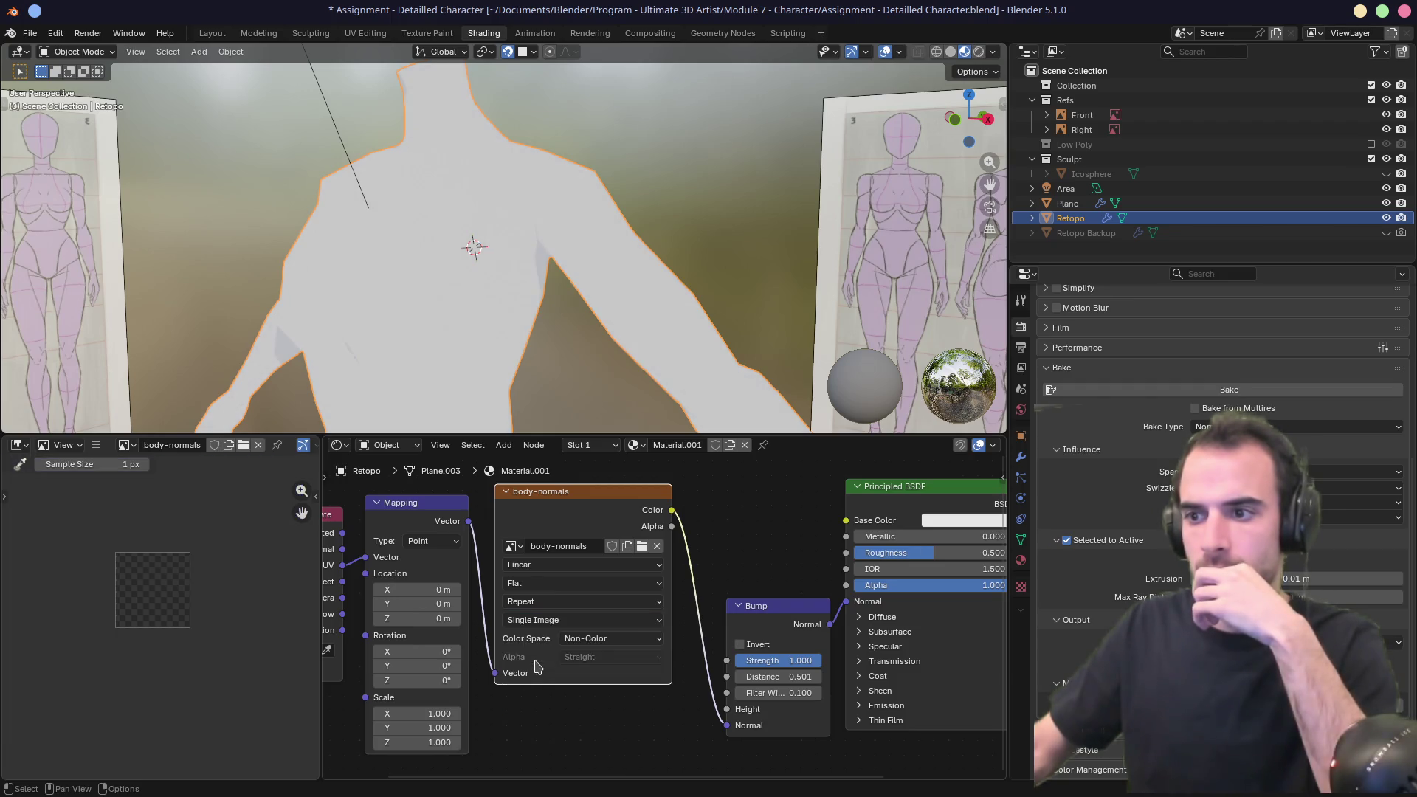
{"action": "mouse_move", "coordinate": [516, 336]}
{"action": "middle_mouse_down"}
{"action": "mouse_move", "coordinate": [605, 332]}
{"action": "mouse_move", "coordinate": [521, 336]}
{"action": "middle_mouse_up"}
{"action": "left_click", "coordinate": [579, 623]}
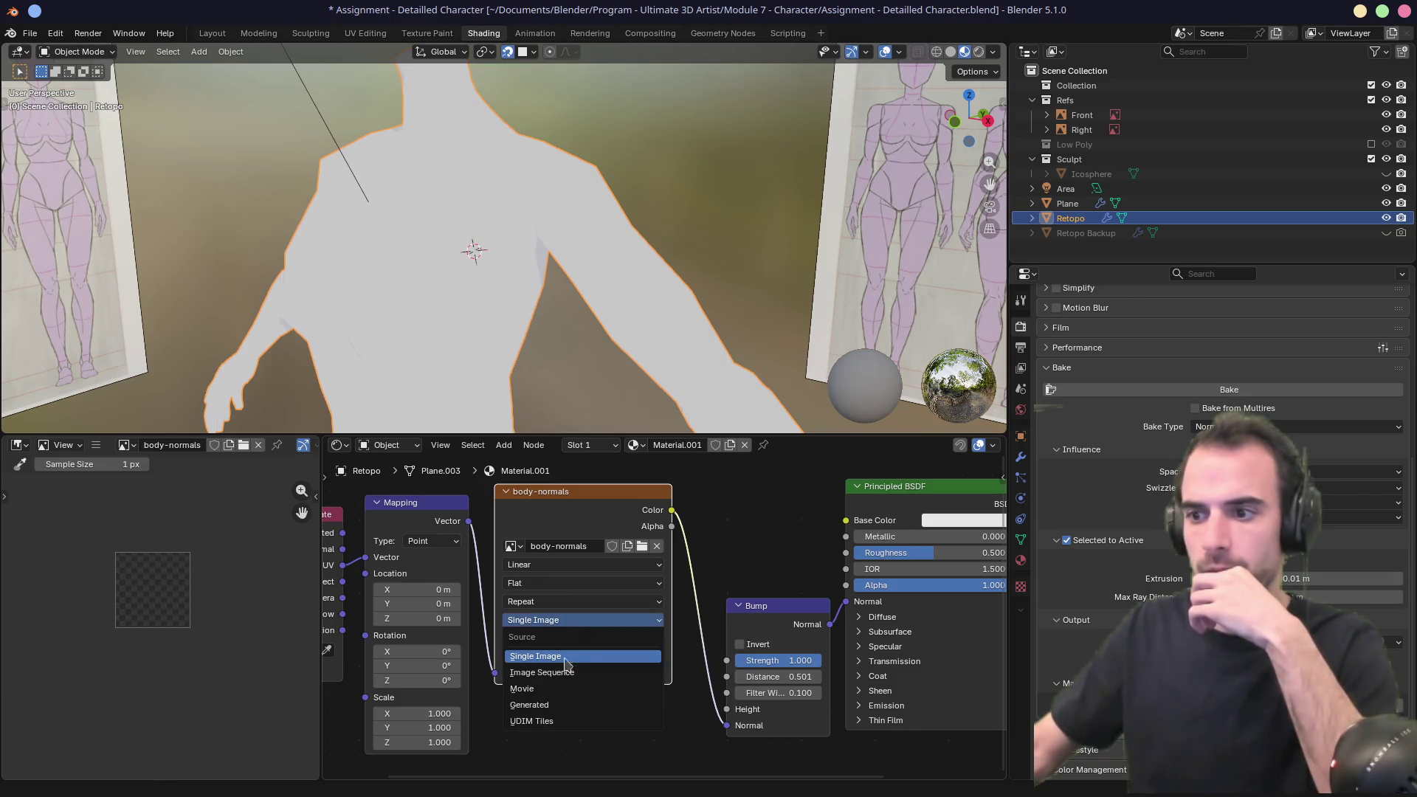
{"action": "left_click", "coordinate": [549, 714]}
{"action": "scroll", "coordinate": [527, 680], "scroll_direction": "down", "scroll_amount": 2}
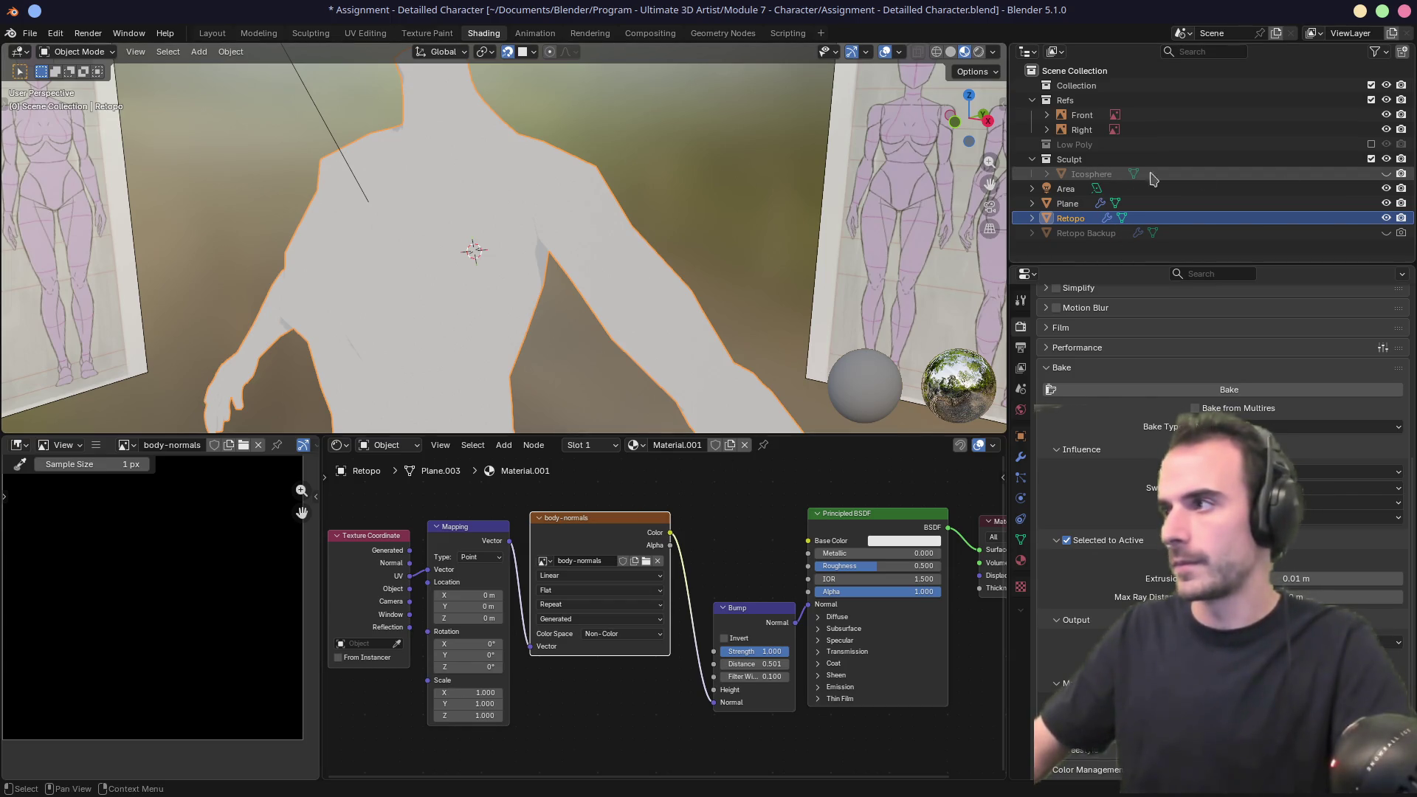
{"action": "left_click", "coordinate": [1386, 173]}
Select Icosphere with Retopo active and bake the sculpt's normals into the body-normals image.
{"action": "left_click", "coordinate": [1091, 174]}
{"action": "left_click", "coordinate": [1083, 220], "text": "shift"}
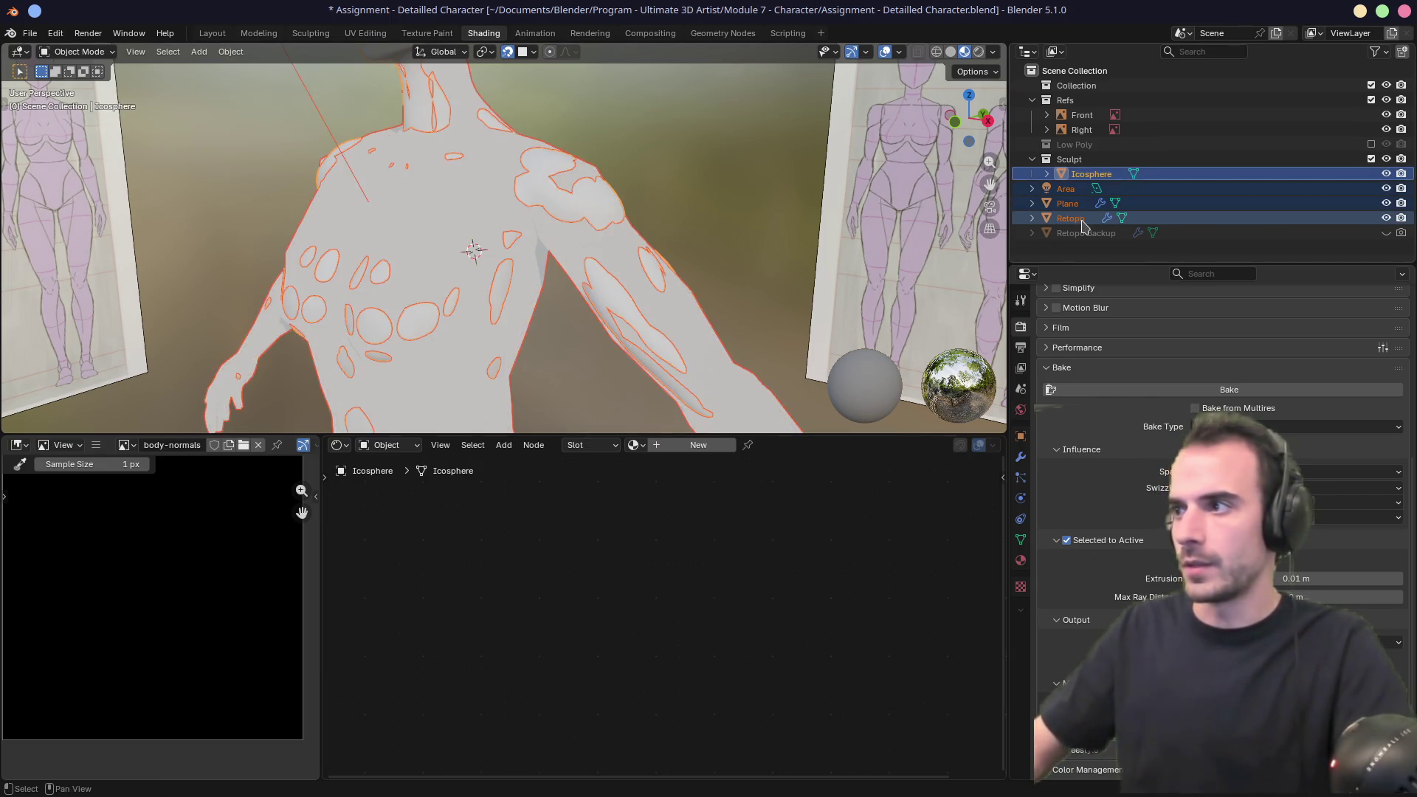
{"action": "left_click", "coordinate": [1091, 174]}
{"action": "left_click", "coordinate": [1070, 218], "text": "ctrl"}
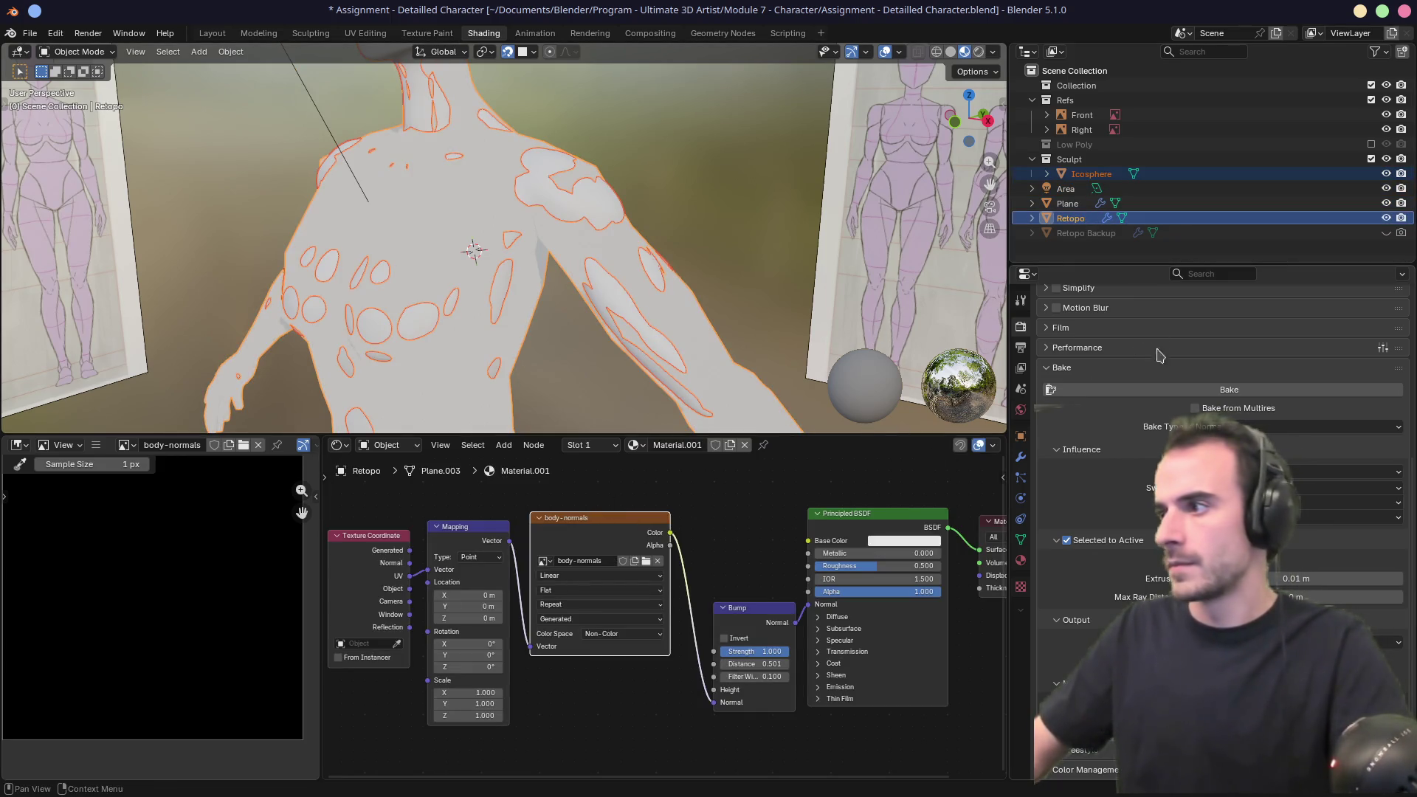
{"action": "left_click", "coordinate": [1167, 391]}
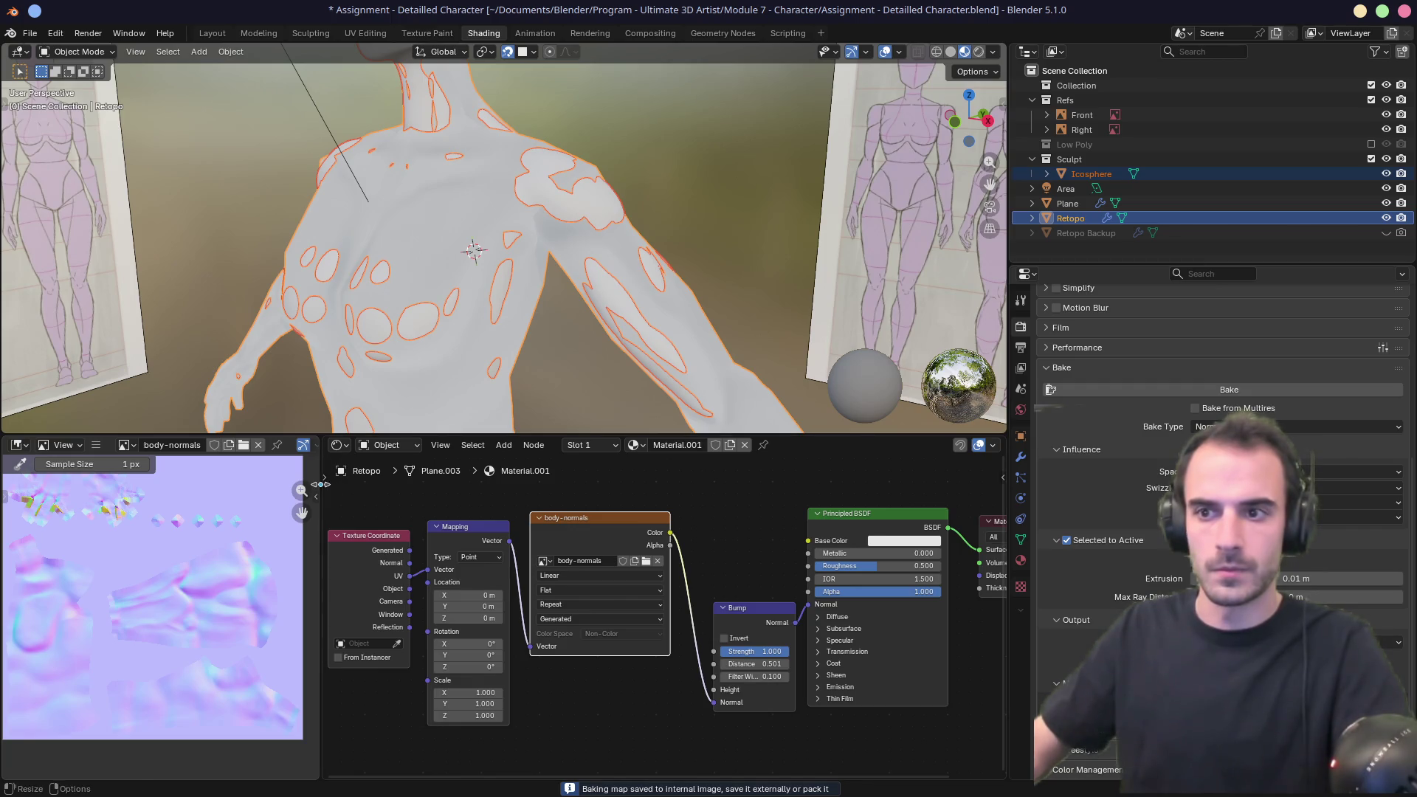
{"action": "left_click_drag", "start_coordinate": [319, 484], "coordinate": [520, 484]}
{"action": "scroll", "coordinate": [316, 544], "scroll_direction": "up", "scroll_amount": 2}
{"action": "scroll", "coordinate": [256, 540], "scroll_direction": "down", "scroll_amount": 3}
{"action": "left_click", "coordinate": [96, 445]}
Save the baked normal map to disk as body-normals.png.
{"action": "mouse_move", "coordinate": [162, 478]}
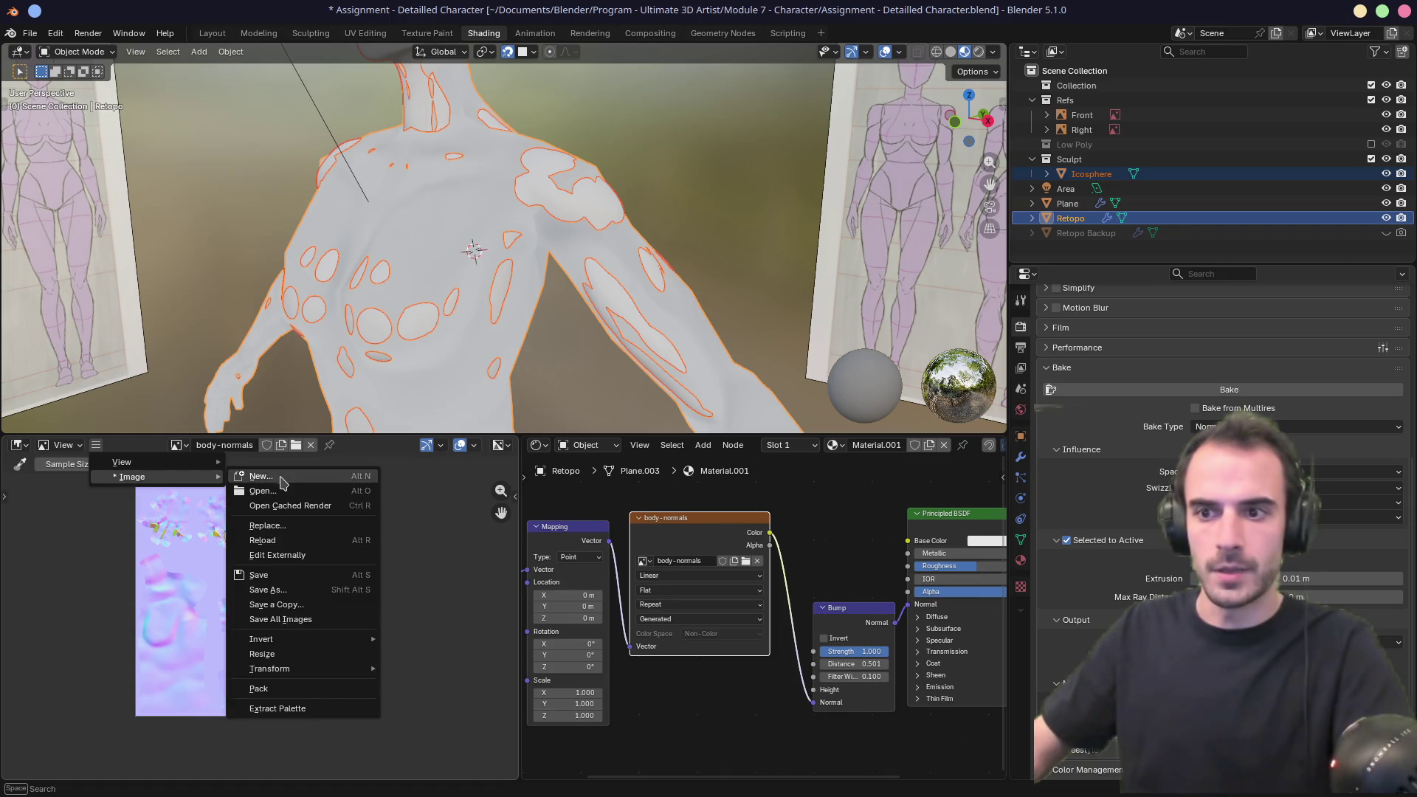
{"action": "left_click", "coordinate": [278, 587]}
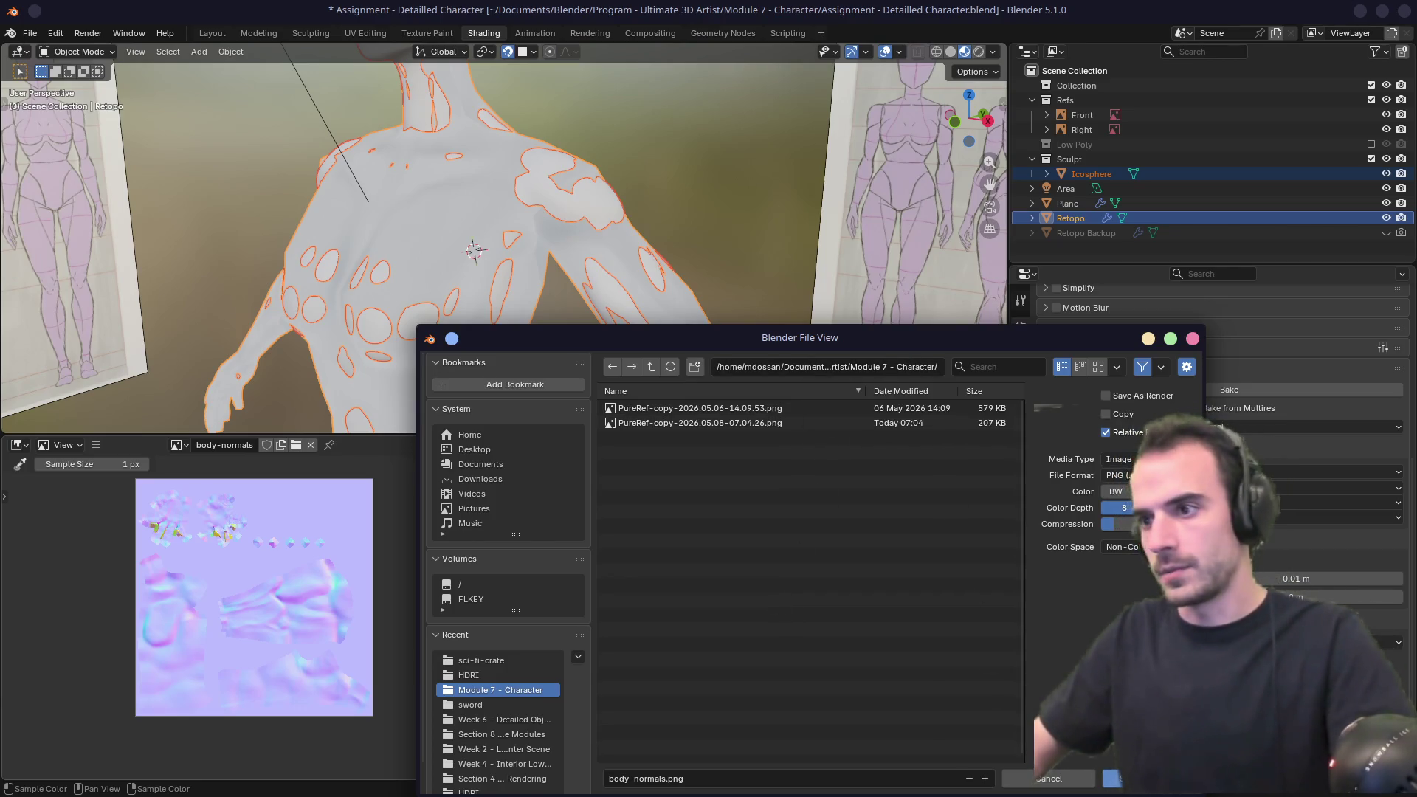
{"action": "left_click", "coordinate": [1116, 780]}
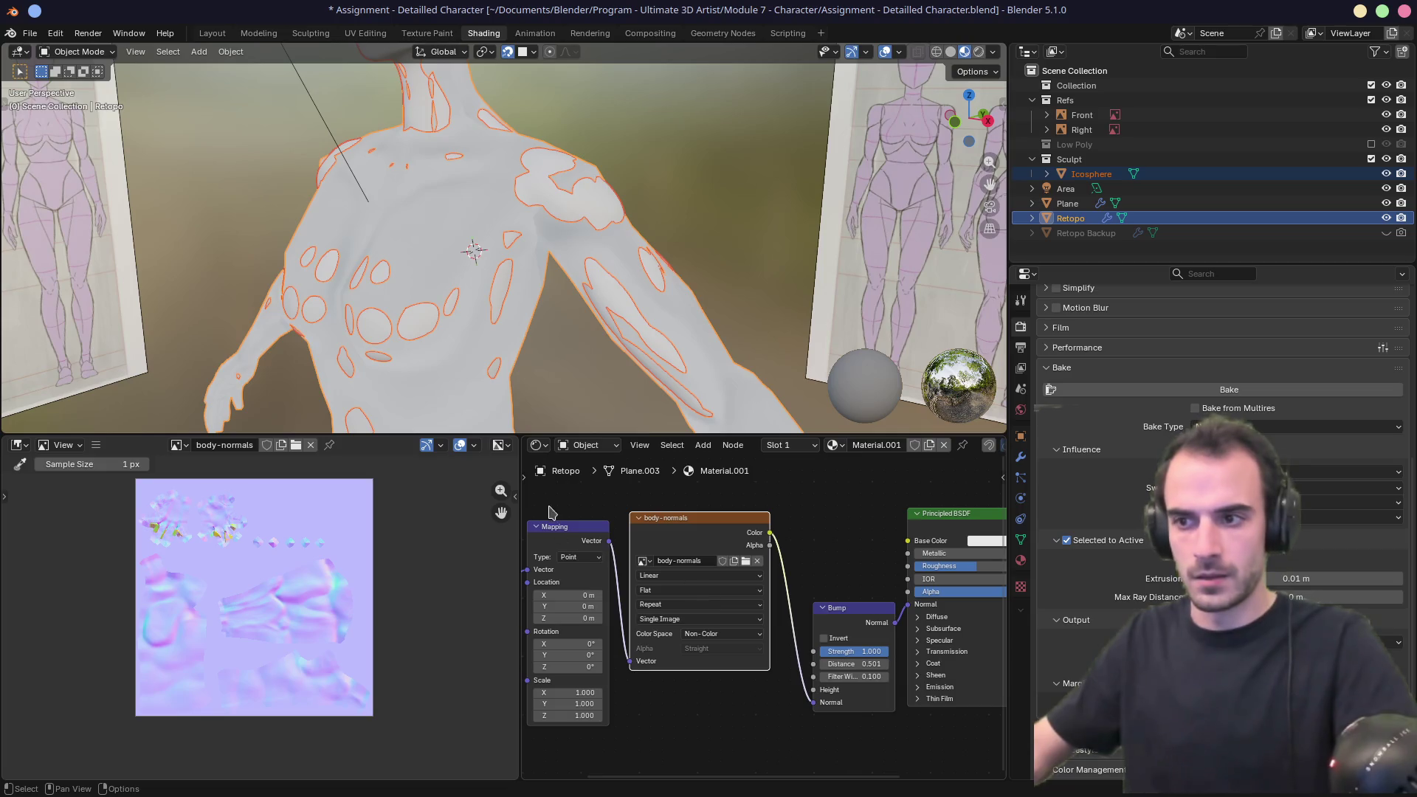
Widen the node editor and set the Bump node's Distance to 1.000.
{"action": "left_click_drag", "start_coordinate": [516, 491], "coordinate": [383, 497]}
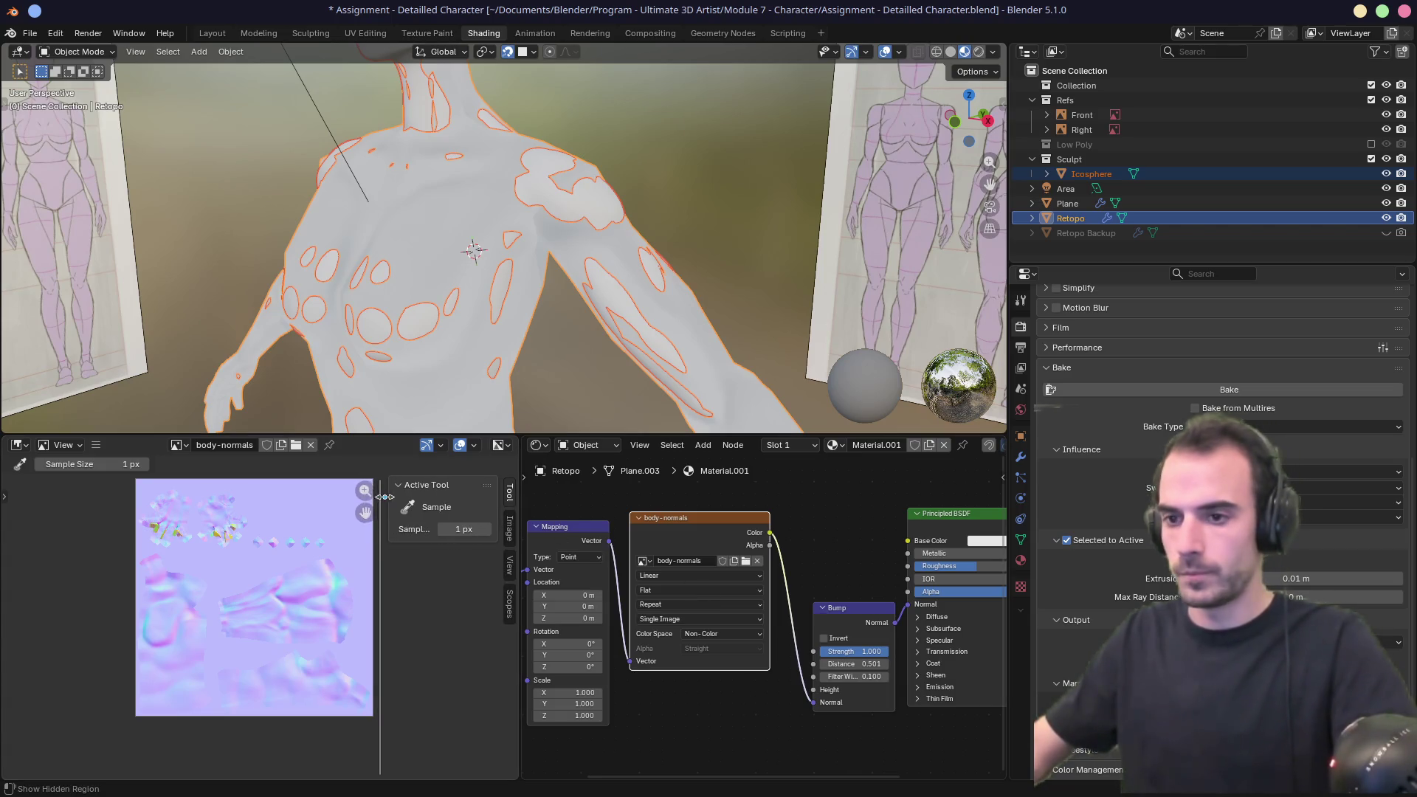
{"action": "left_click_drag", "start_coordinate": [520, 507], "coordinate": [317, 506]}
{"action": "scroll", "coordinate": [625, 578], "scroll_direction": "up", "scroll_amount": 1}
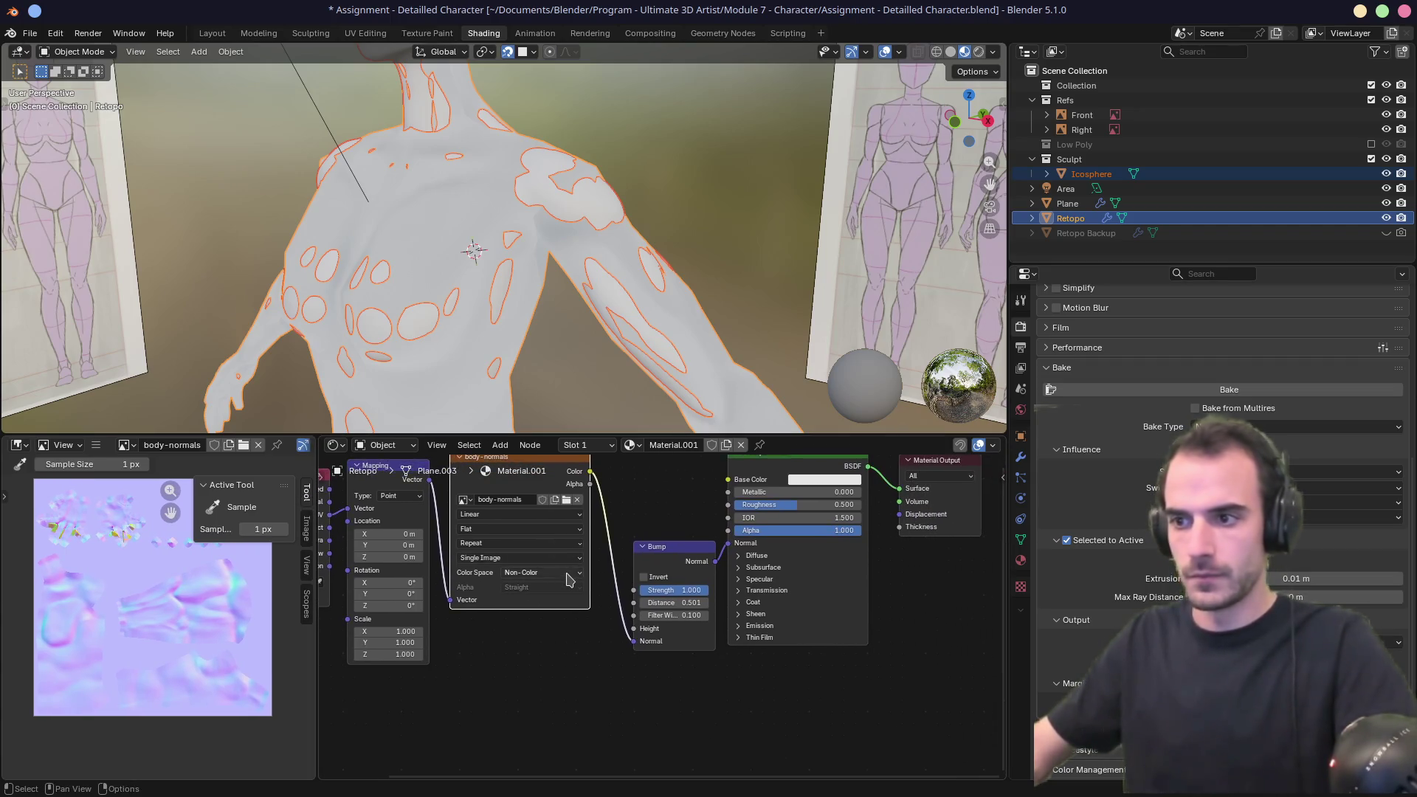
{"action": "mouse_move", "coordinate": [638, 520]}
{"action": "middle_mouse_down"}
{"action": "mouse_move", "coordinate": [667, 598]}
{"action": "mouse_move", "coordinate": [651, 572]}
{"action": "middle_mouse_up"}
{"action": "left_click", "coordinate": [701, 648]}
{"action": "type", "text": "1"}
{"action": "key", "text": "Return"}
{"action": "middle_click", "coordinate": [550, 236], "text": "alt"}
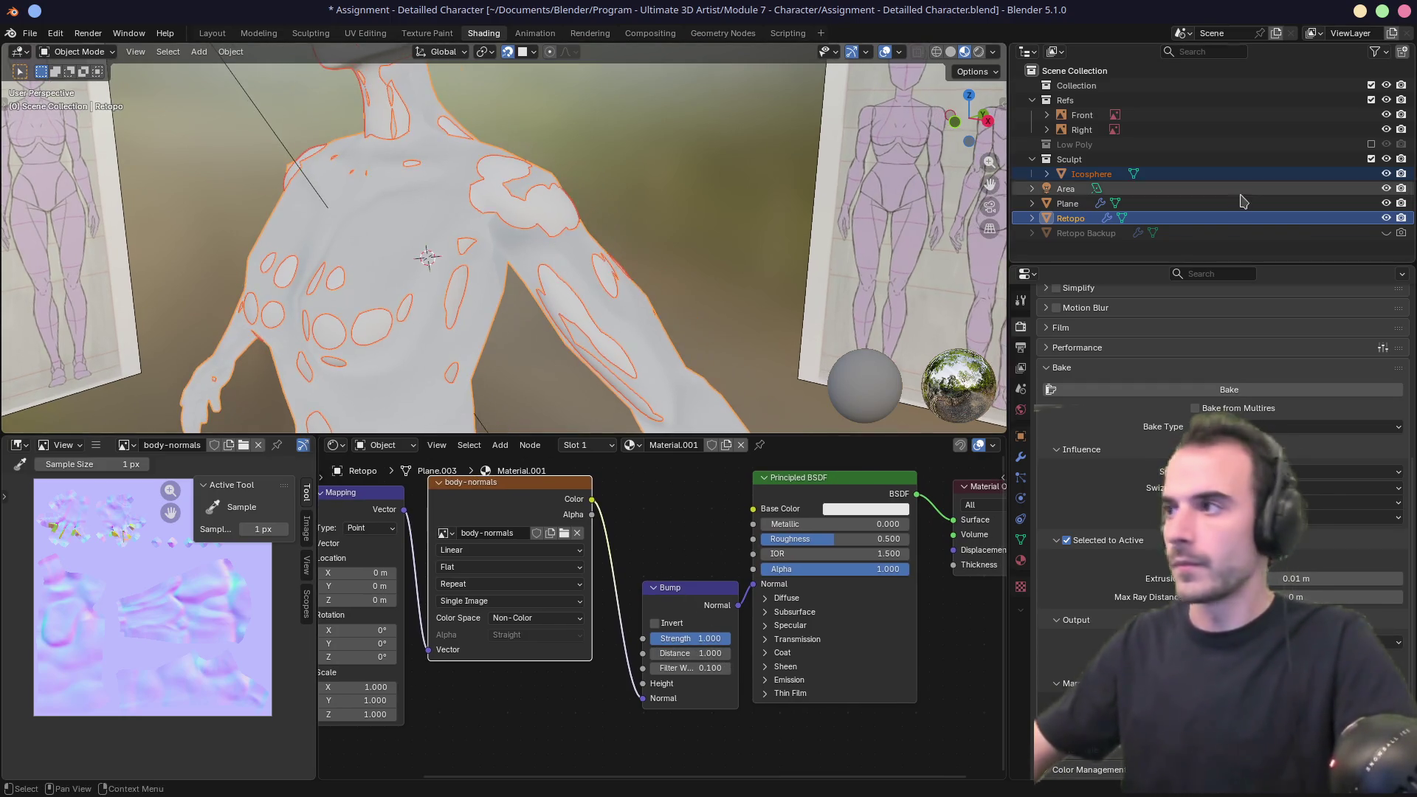
{"action": "left_click", "coordinate": [1386, 173]}
{"action": "mouse_move", "coordinate": [536, 249]}
{"action": "middle_mouse_down"}
{"action": "mouse_move", "coordinate": [657, 262]}
{"action": "mouse_move", "coordinate": [850, 240]}
{"action": "middle_mouse_up"}
{"action": "mouse_move", "coordinate": [581, 332]}
{"action": "middle_mouse_down"}
{"action": "mouse_move", "coordinate": [458, 264]}
{"action": "mouse_move", "coordinate": [446, 314]}
{"action": "mouse_move", "coordinate": [511, 344]}
{"action": "mouse_move", "coordinate": [617, 250]}
{"action": "mouse_move", "coordinate": [551, 285]}
{"action": "mouse_move", "coordinate": [602, 242]}
{"action": "mouse_move", "coordinate": [603, 264]}
{"action": "mouse_move", "coordinate": [539, 288]}
{"action": "mouse_move", "coordinate": [561, 295]}
{"action": "middle_mouse_up"}
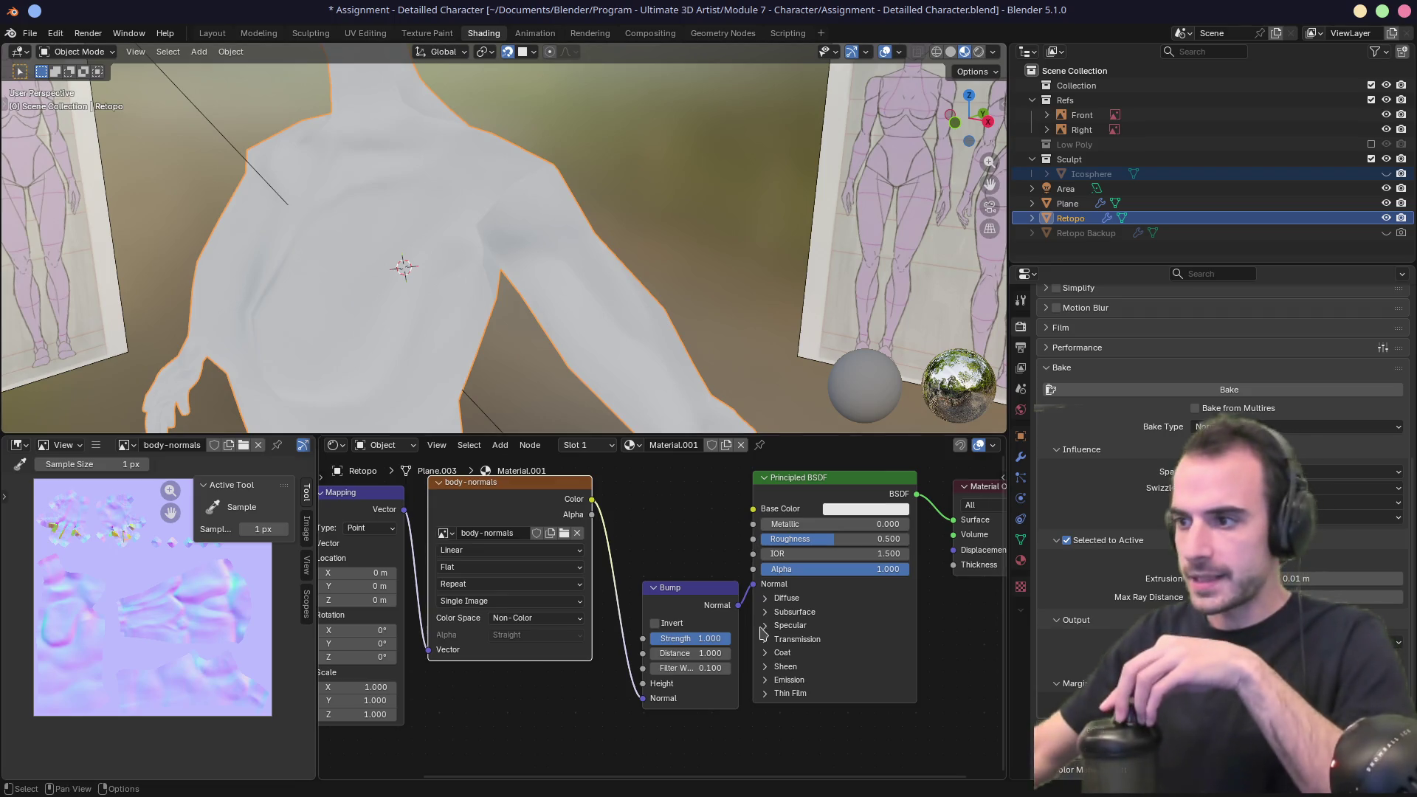
{"action": "mouse_move", "coordinate": [834, 538]}
{"action": "left_mouse_down"}
{"action": "mouse_move", "coordinate": [909, 539]}
{"action": "mouse_move", "coordinate": [809, 539]}
{"action": "mouse_move", "coordinate": [890, 545]}
{"action": "left_mouse_up"}
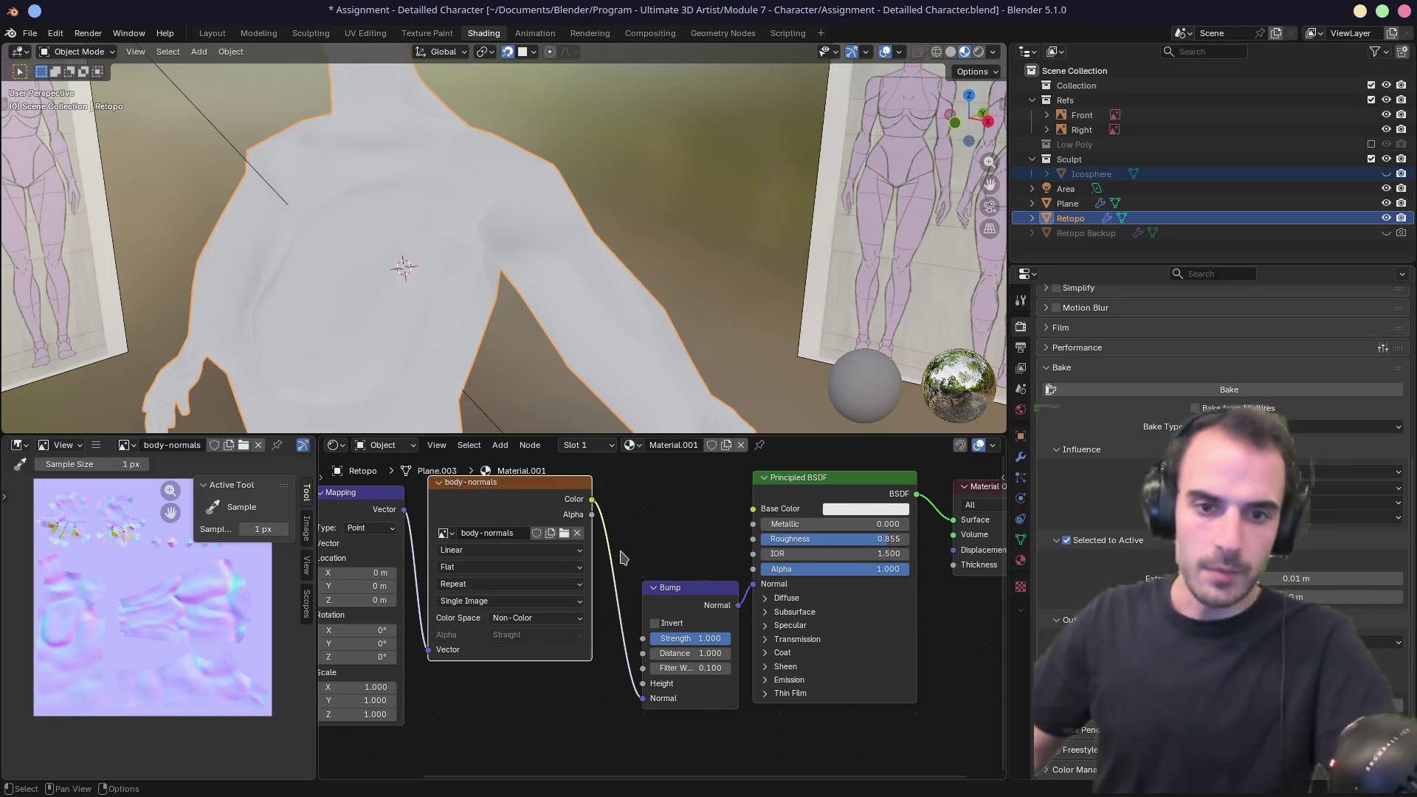
{"action": "mouse_move", "coordinate": [579, 312]}
{"action": "middle_mouse_down"}
{"action": "mouse_move", "coordinate": [613, 171]}
{"action": "mouse_move", "coordinate": [610, 191]}
{"action": "middle_mouse_up"}
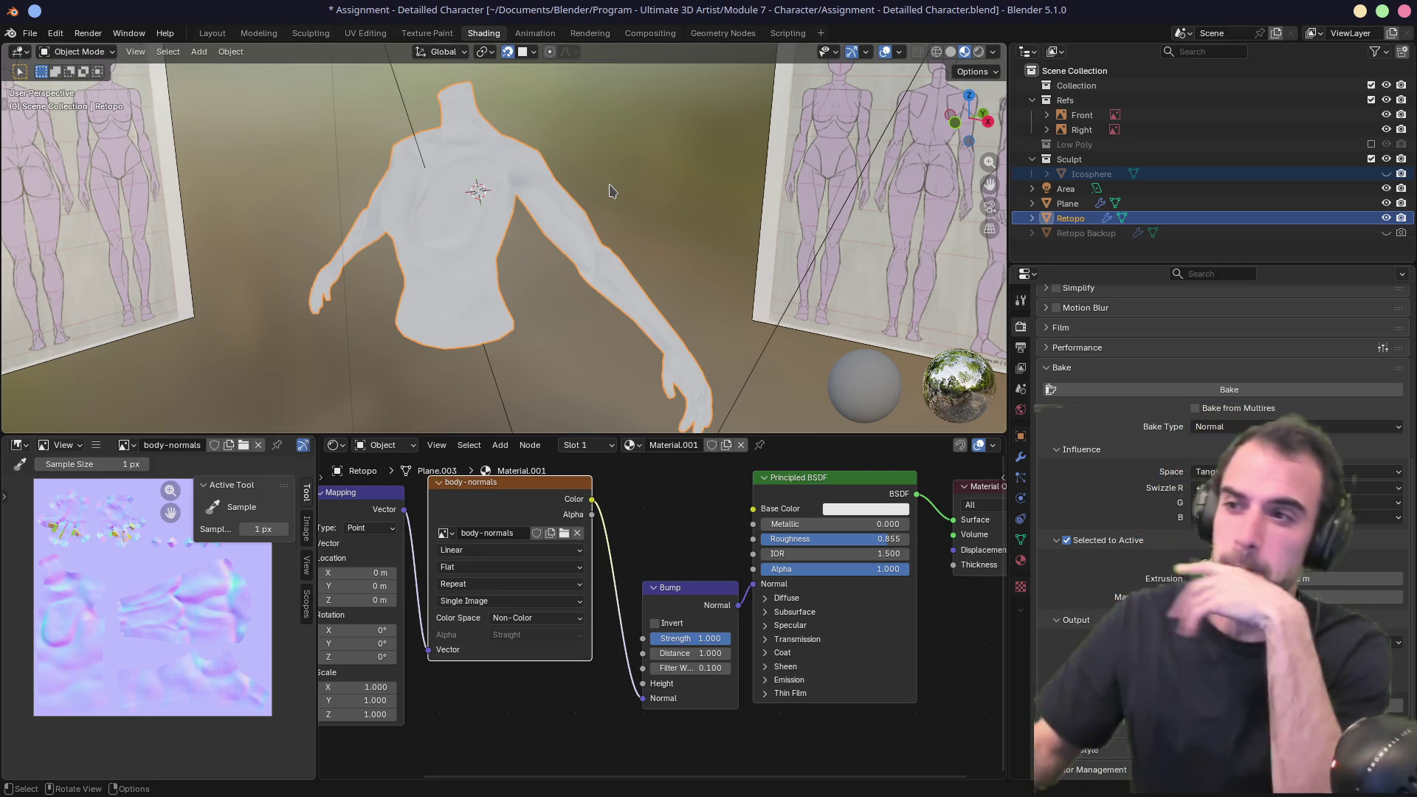
Orbit around the torso to review it, then save Assignment - Detailled Character.blend.
{"action": "middle_click_drag", "start_coordinate": [574, 279], "coordinate": [476, 306]}
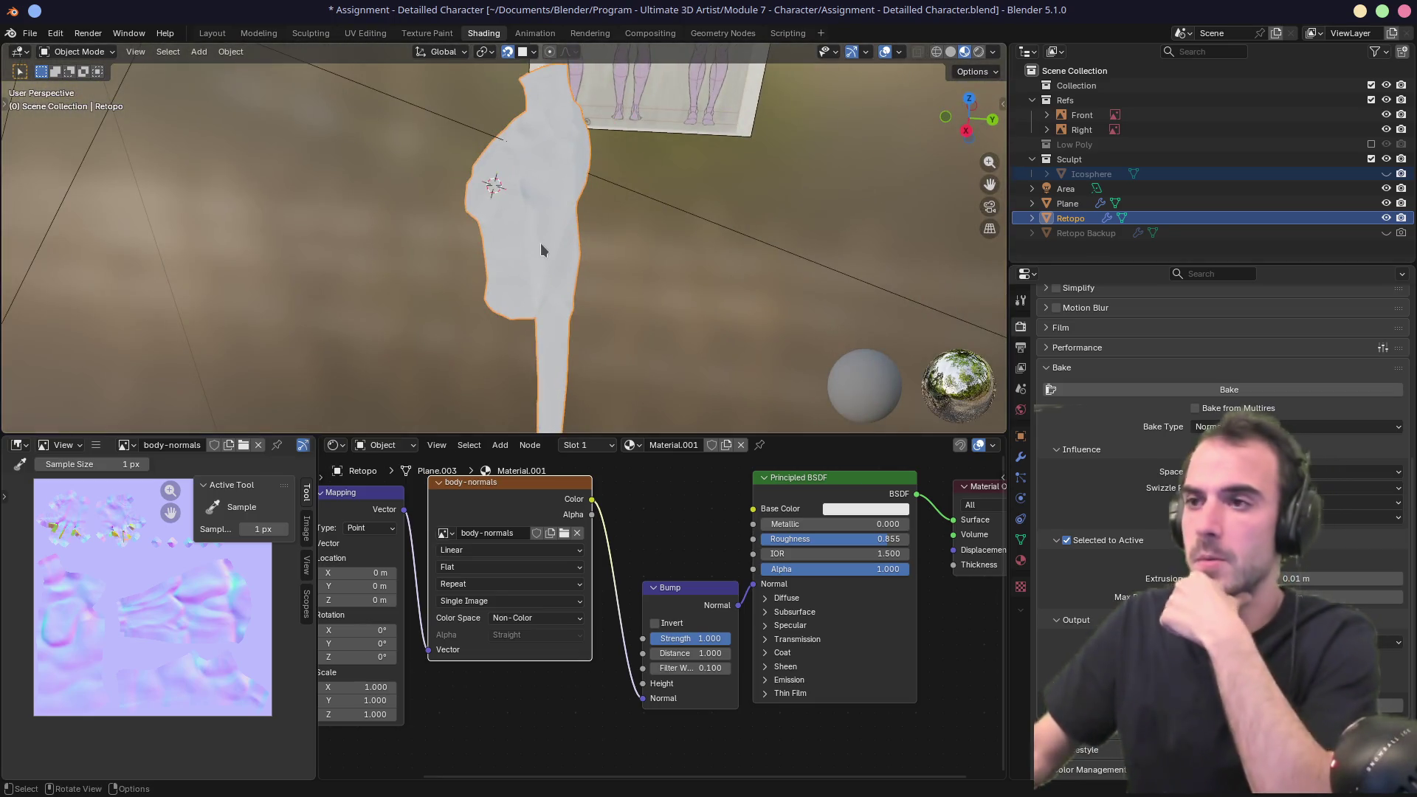
{"action": "middle_click_drag", "start_coordinate": [529, 192], "coordinate": [569, 207]}
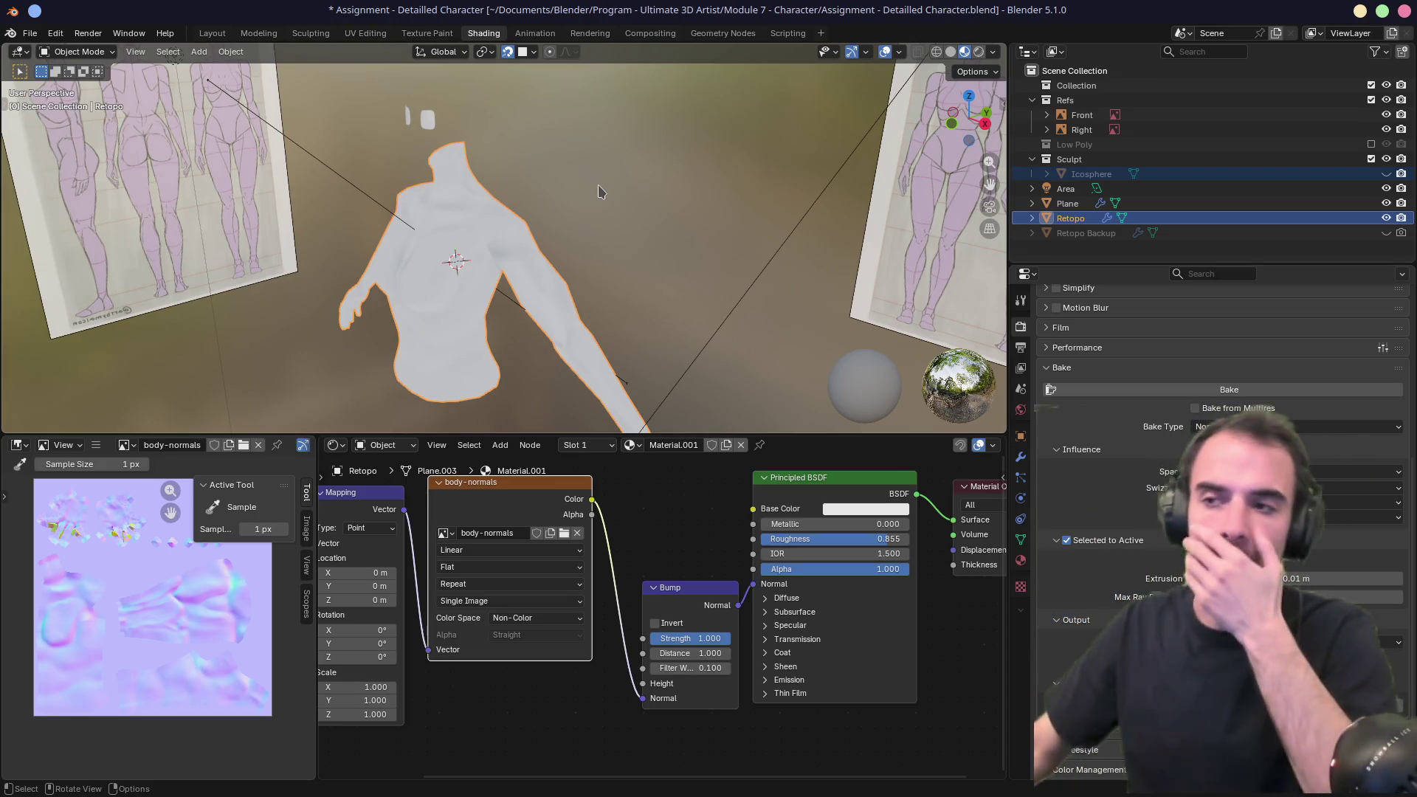
{"action": "middle_click_drag", "start_coordinate": [618, 176], "coordinate": [594, 220]}
{"action": "key", "text": "shift+s"}
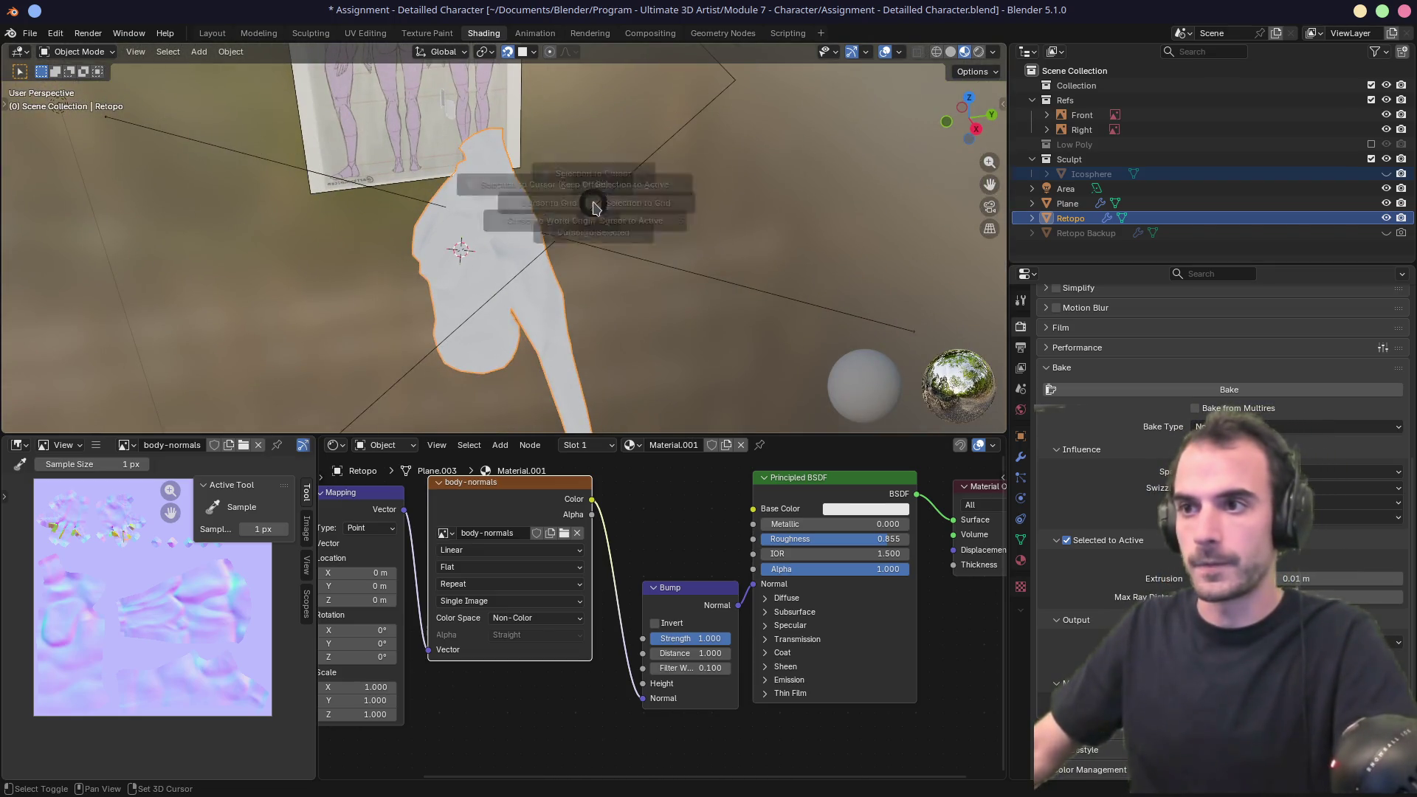
{"action": "middle_click_drag", "start_coordinate": [571, 213], "coordinate": [516, 245]}
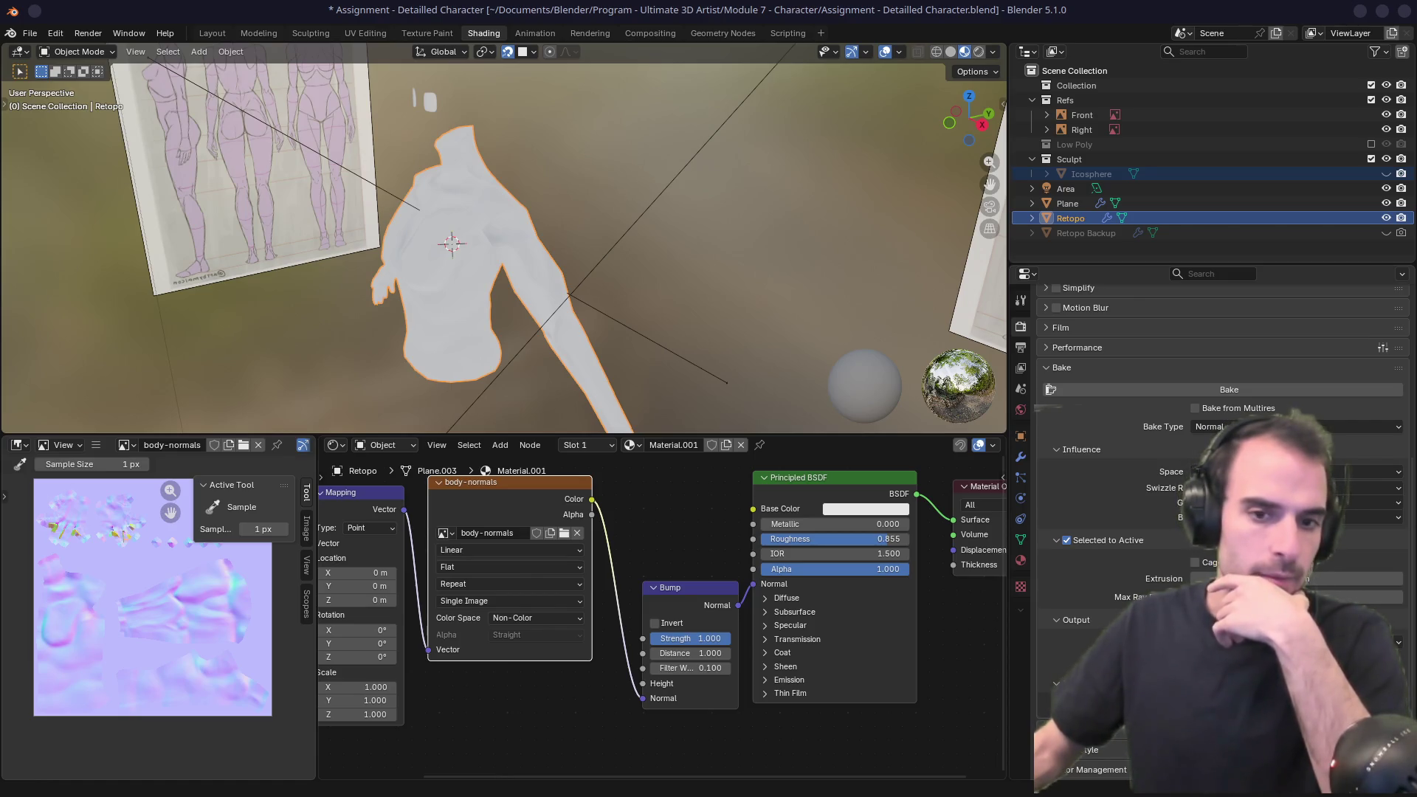
{"action": "mouse_move", "coordinate": [468, 338]}
{"action": "middle_mouse_down"}
{"action": "mouse_move", "coordinate": [515, 330]}
{"action": "mouse_move", "coordinate": [462, 320]}
{"action": "middle_mouse_up"}
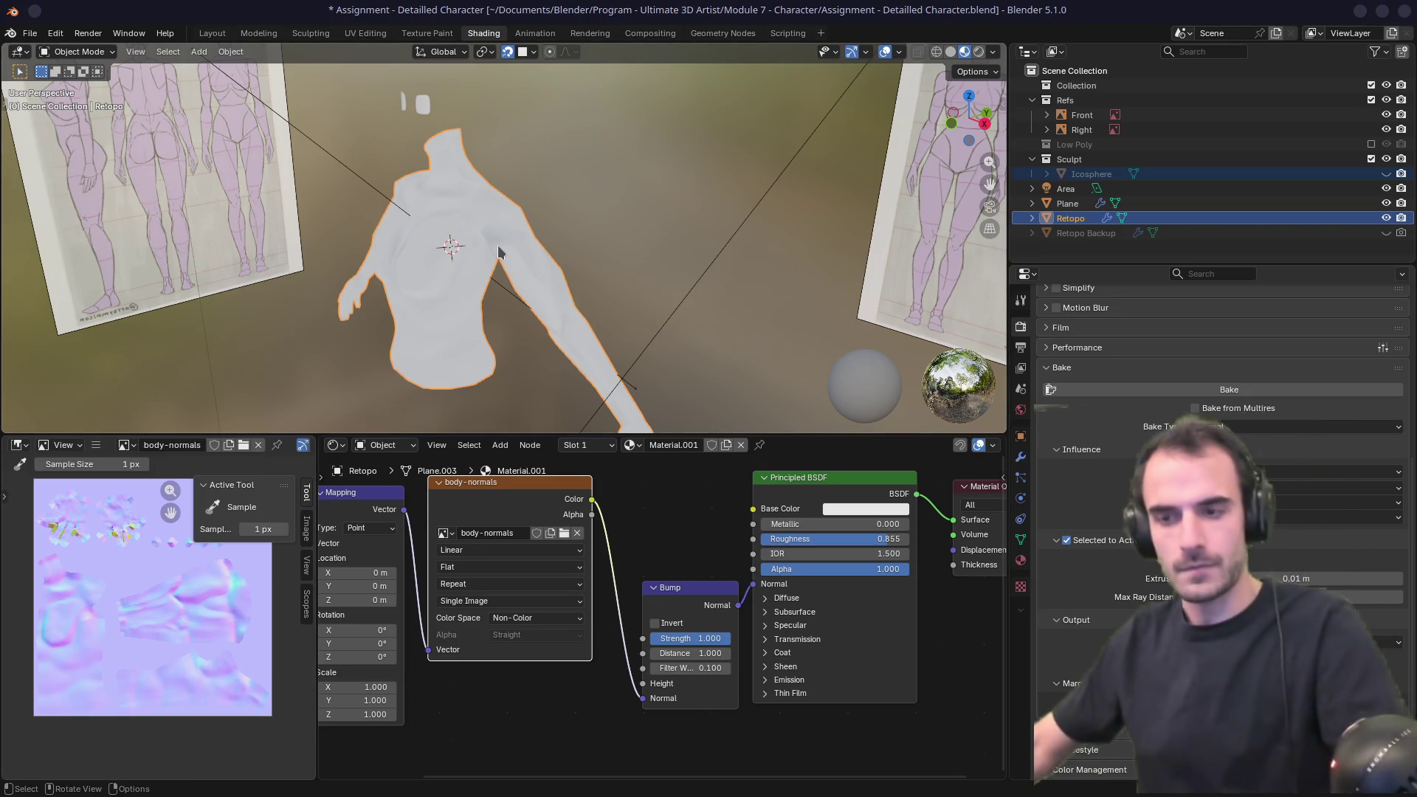
{"action": "key", "text": "ctrl+s"}
{"action": "key", "text": "Escape"}
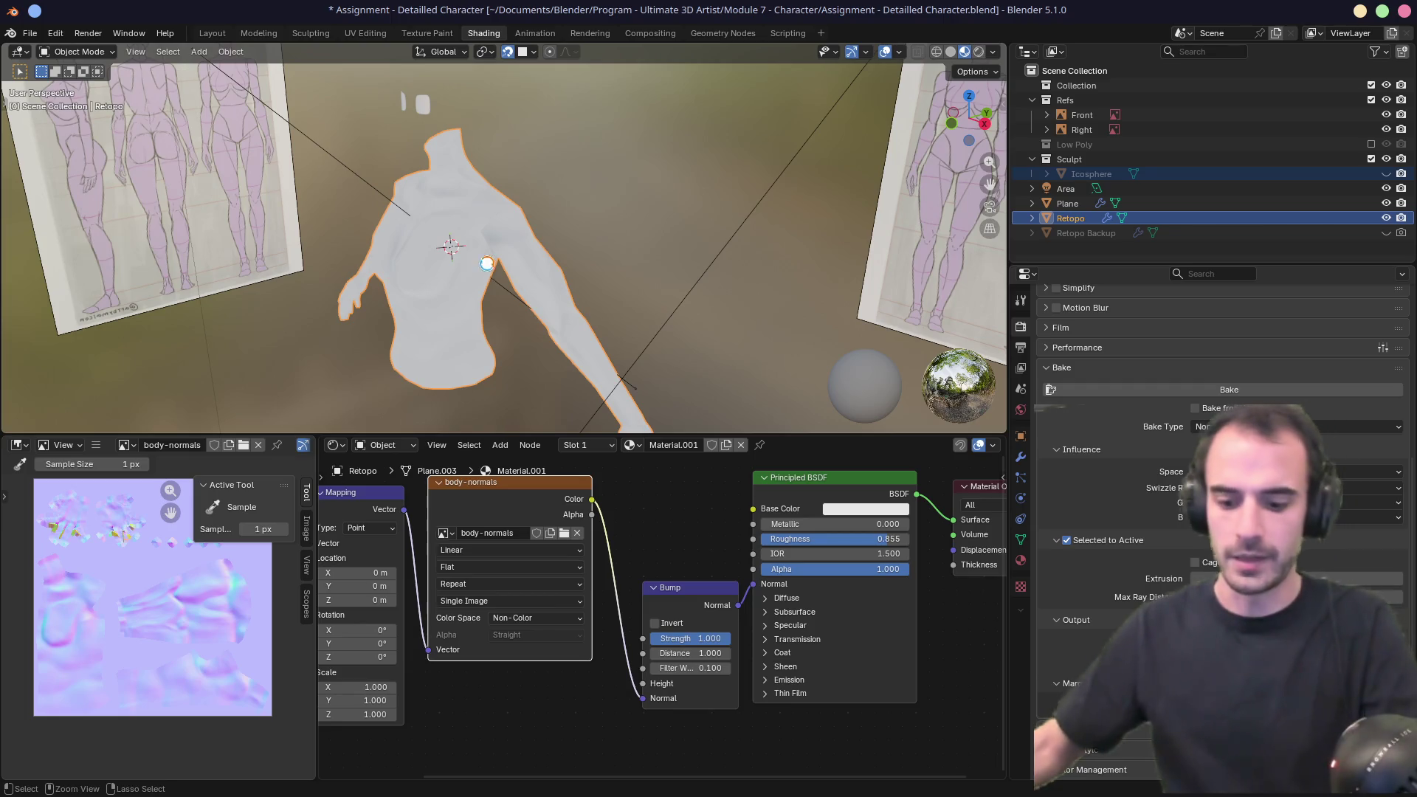
{"action": "key", "text": "ctrl+s"}
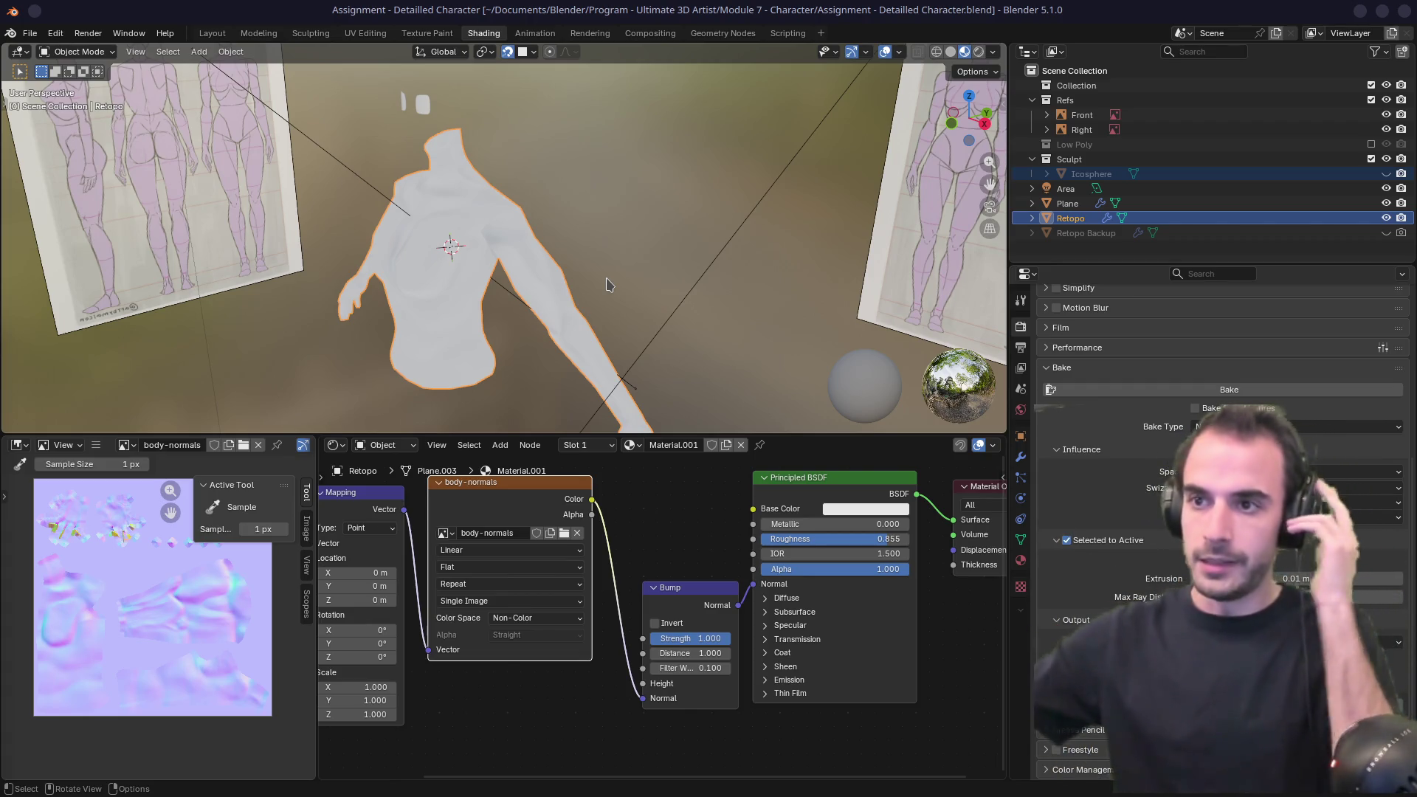
Start a new General scene from the File menu.
{"action": "left_click", "coordinate": [29, 37]}
{"action": "mouse_move", "coordinate": [65, 54]}
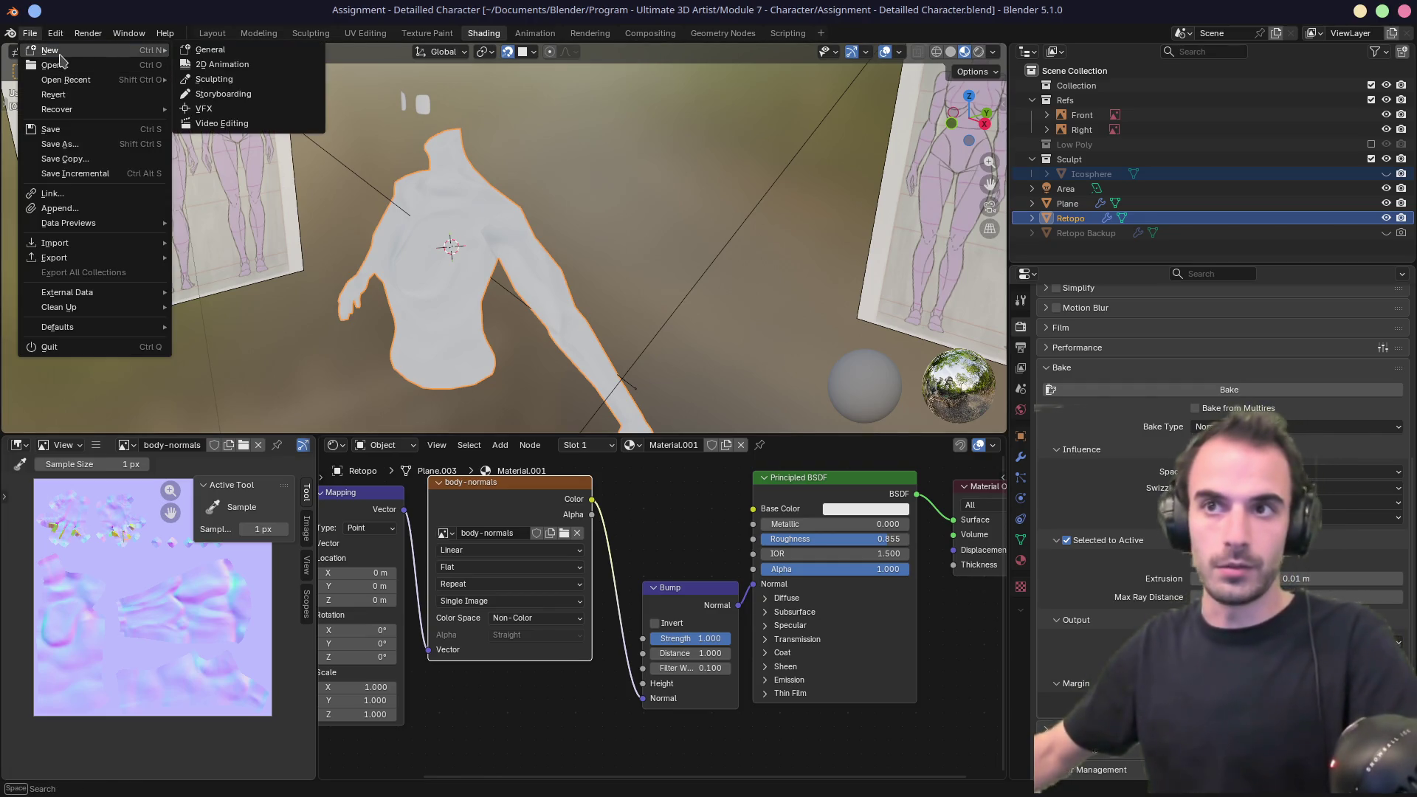
{"action": "left_click", "coordinate": [210, 50]}
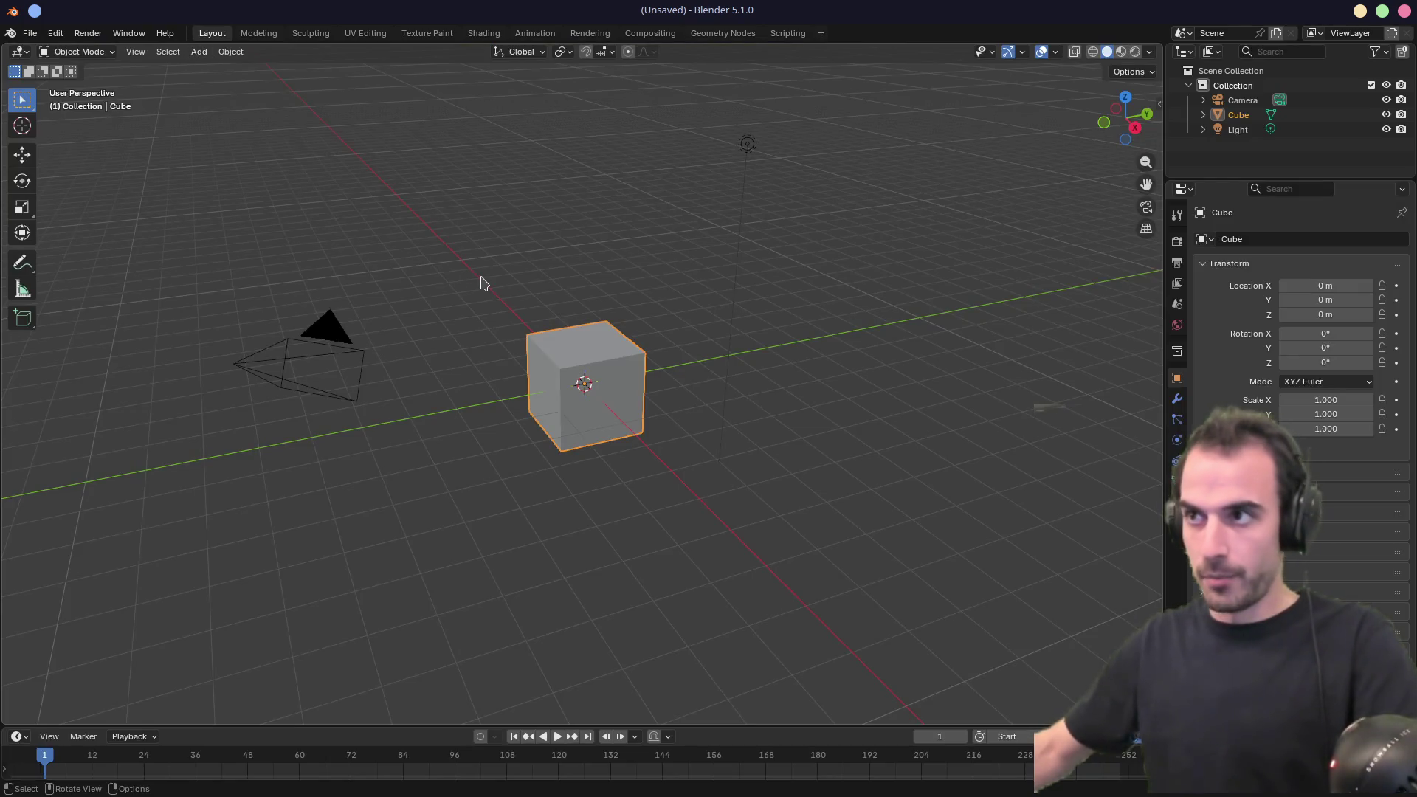
Save the new scene as scifi-boots.blend in the Module 7 - Character folder.
{"action": "key", "text": "ctrl+s"}
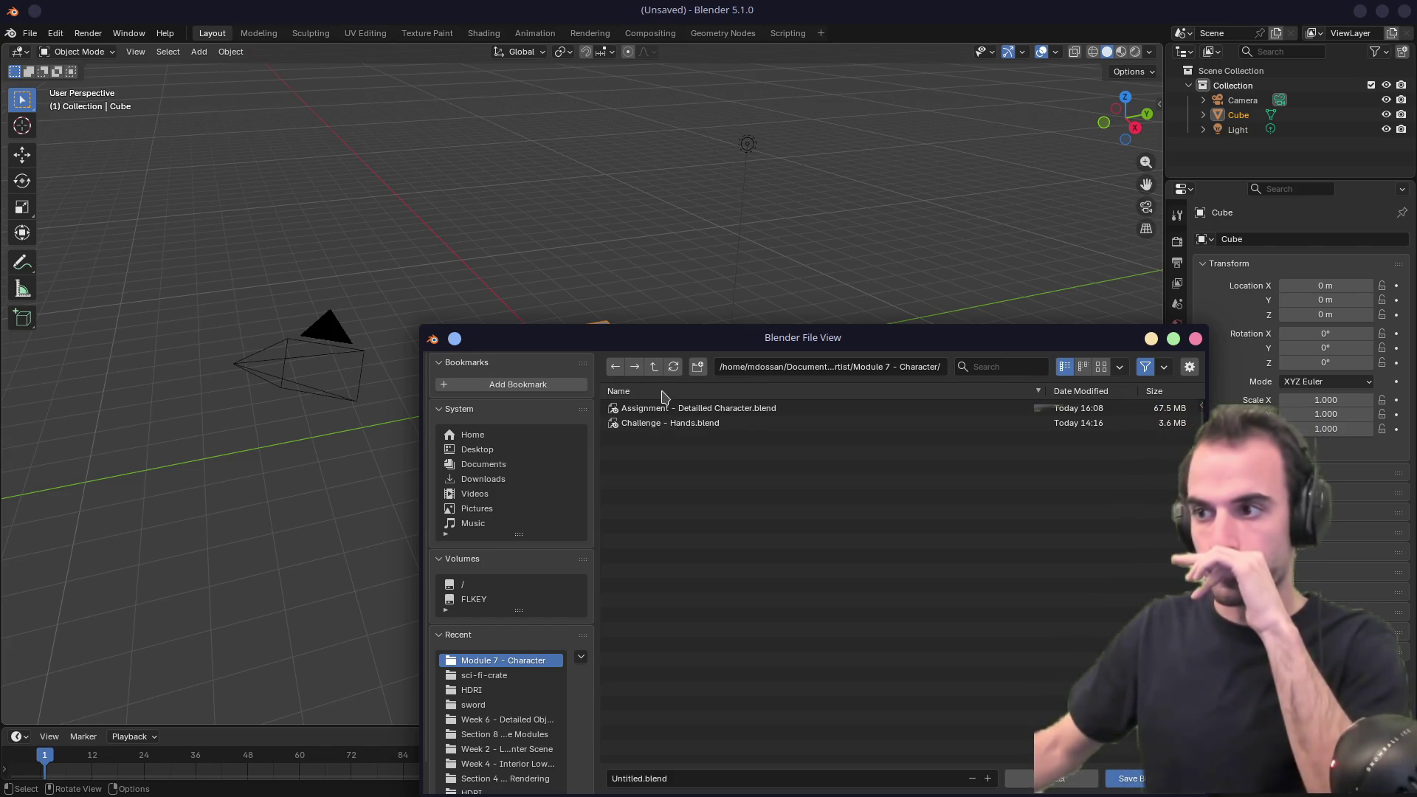
{"action": "double_click", "coordinate": [624, 779]}
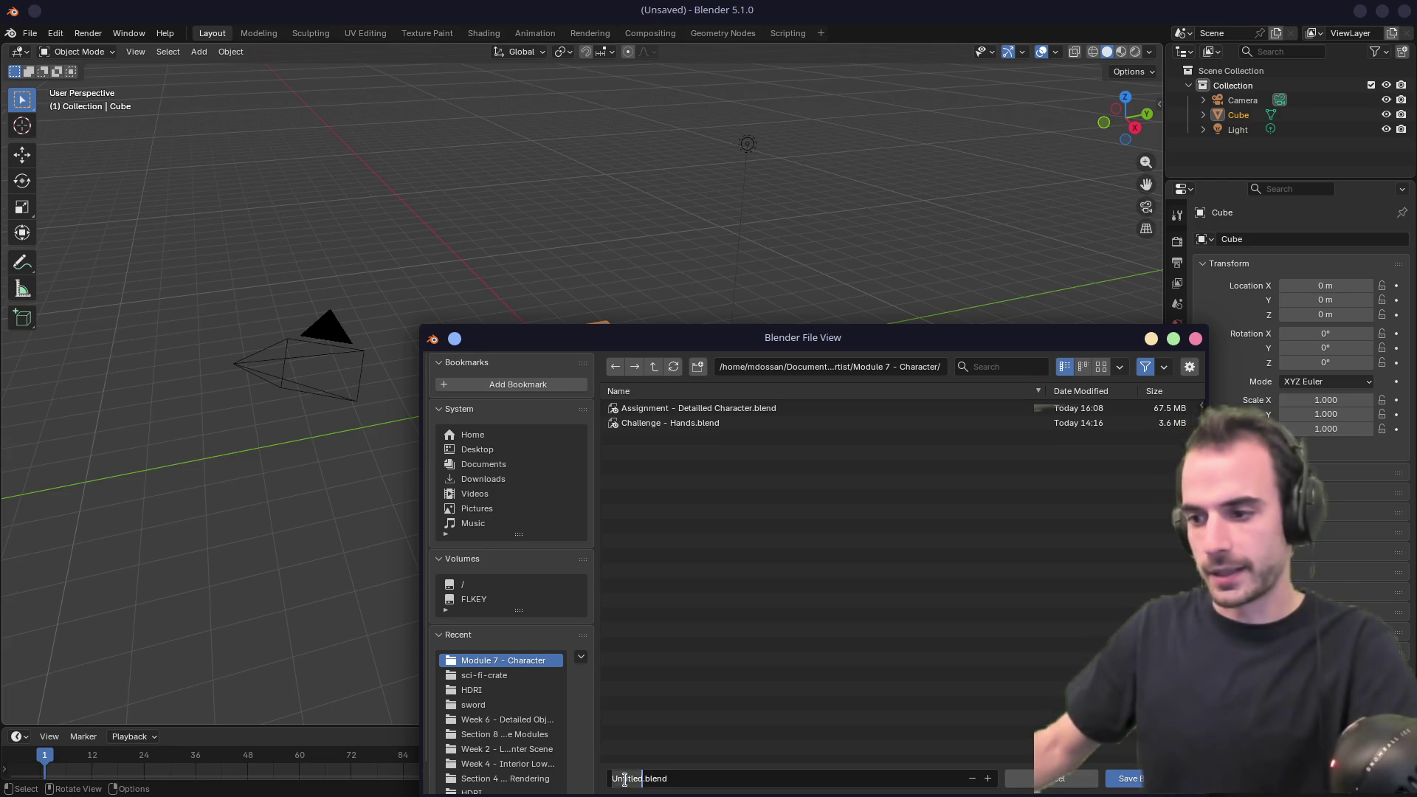
{"action": "type", "text": "sci-fi-boots"}
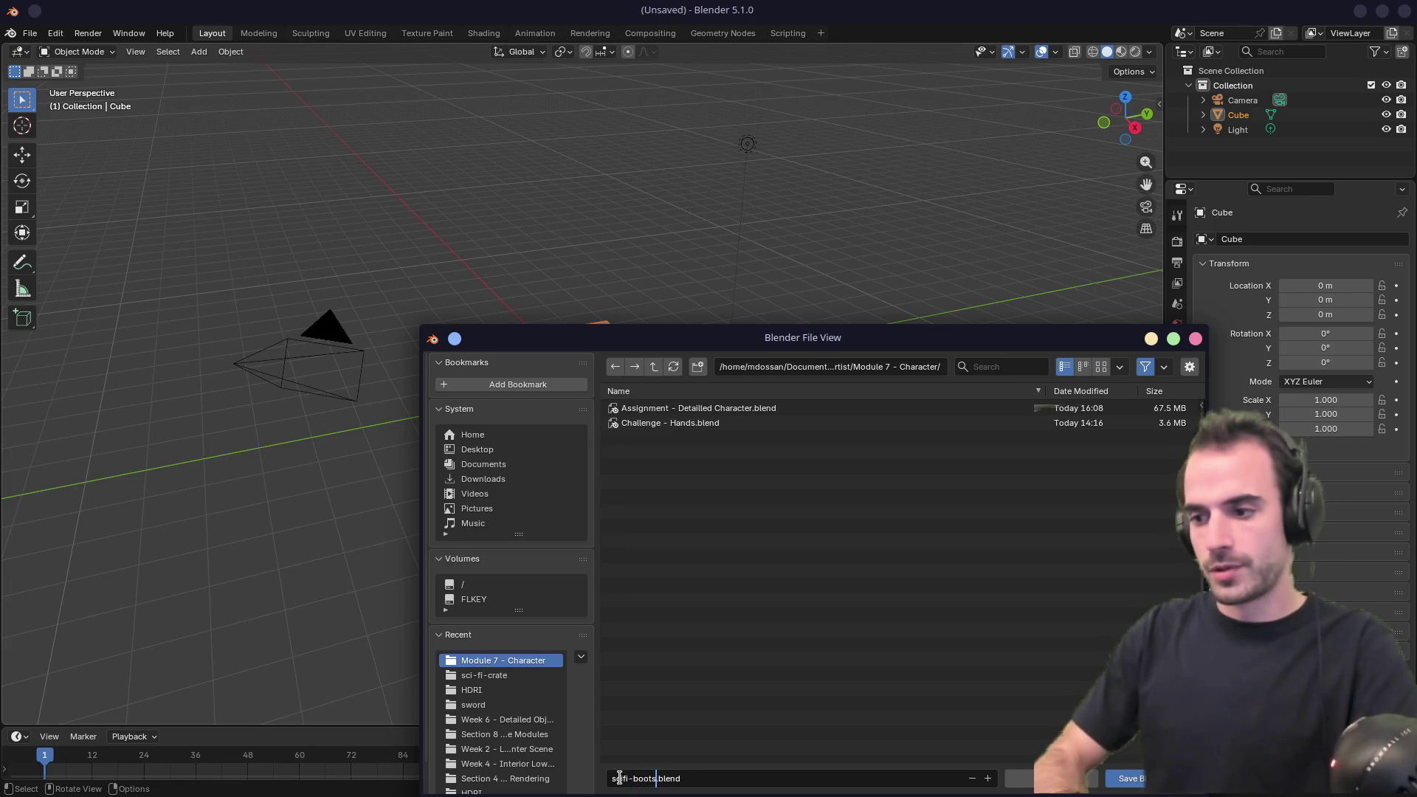
{"action": "key", "text": "Return"}
{"action": "left_click", "coordinate": [1129, 778]}
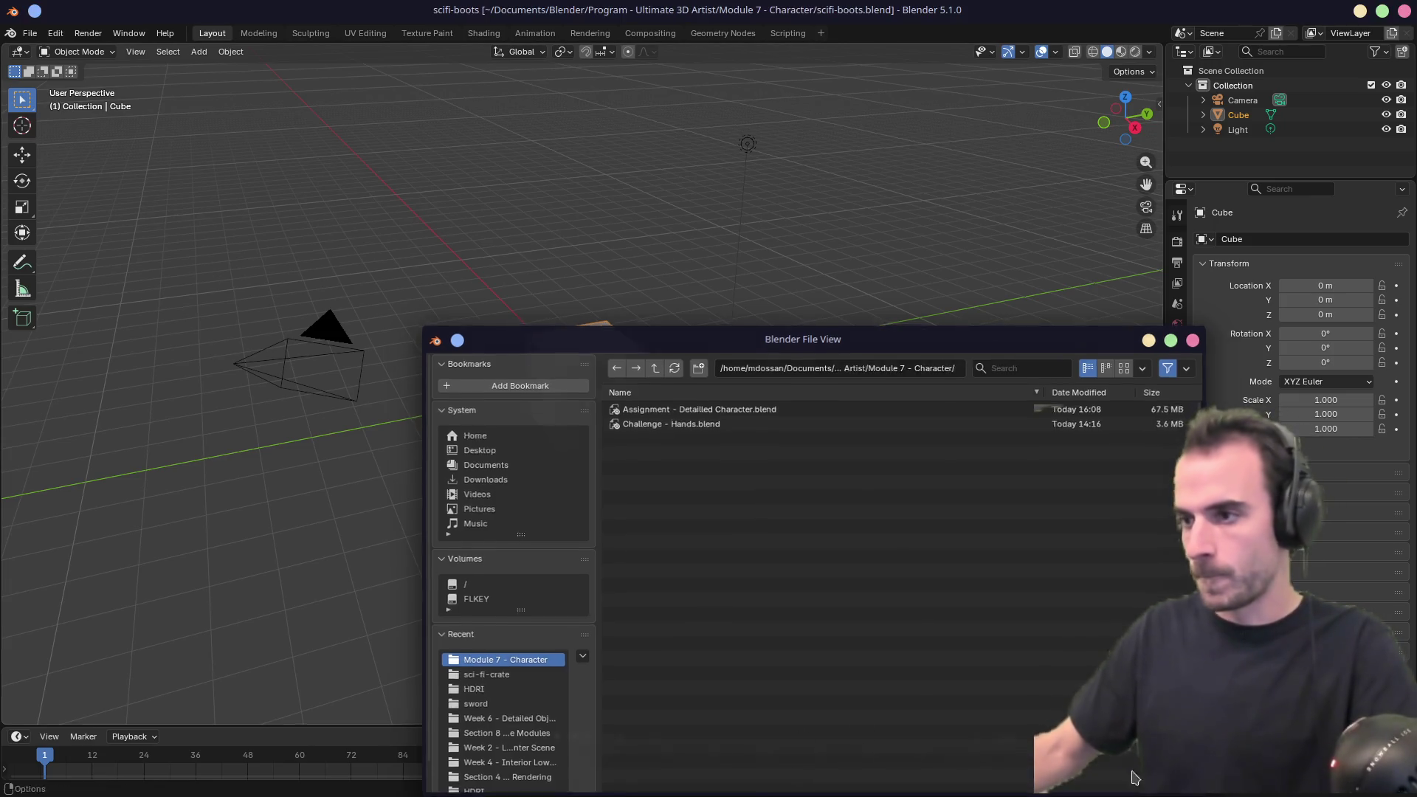
Deselect all, collapse the Timeline, zoom in on the cube, and switch to Firefox.
{"action": "left_click_drag", "start_coordinate": [438, 285], "coordinate": [516, 439]}
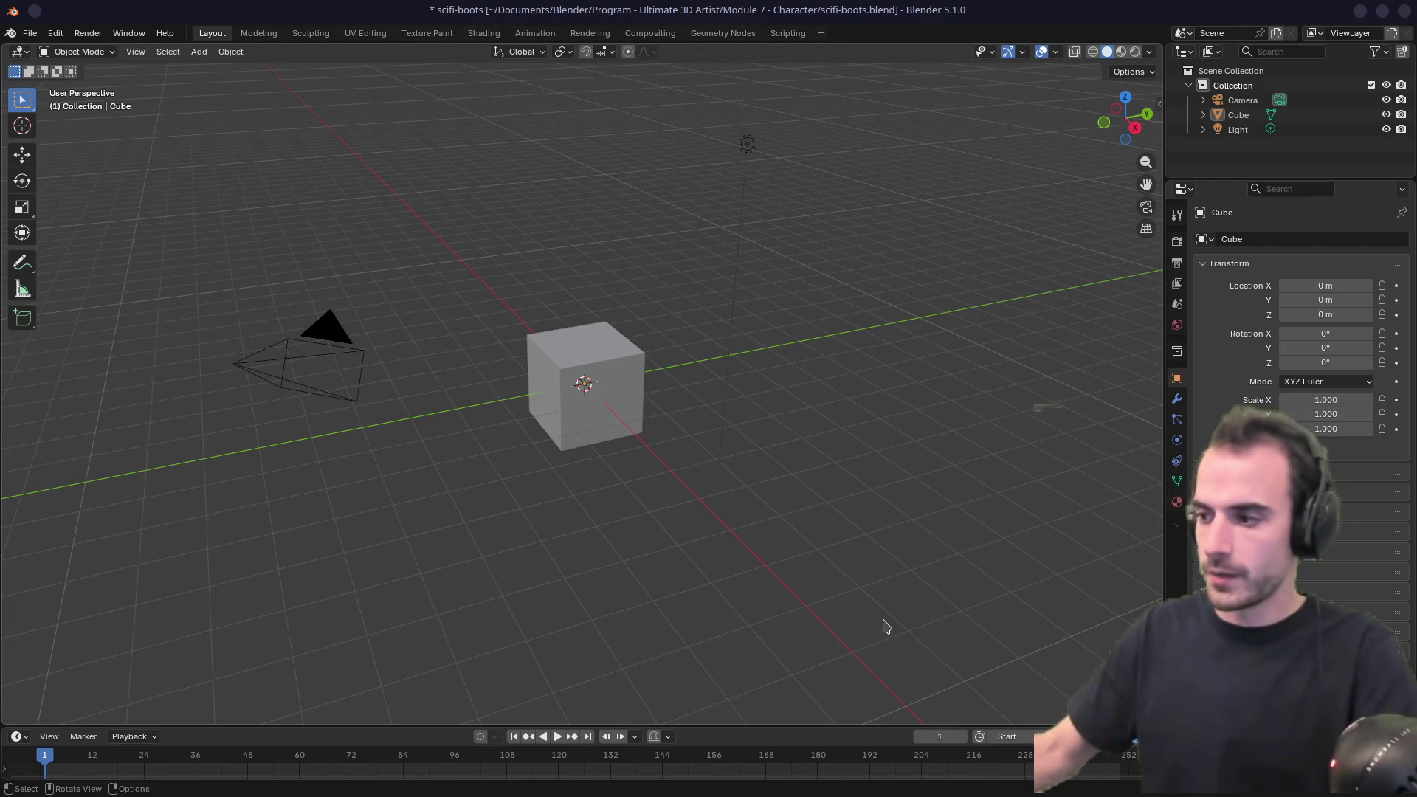
{"action": "left_click_drag", "start_coordinate": [886, 727], "coordinate": [886, 781]}
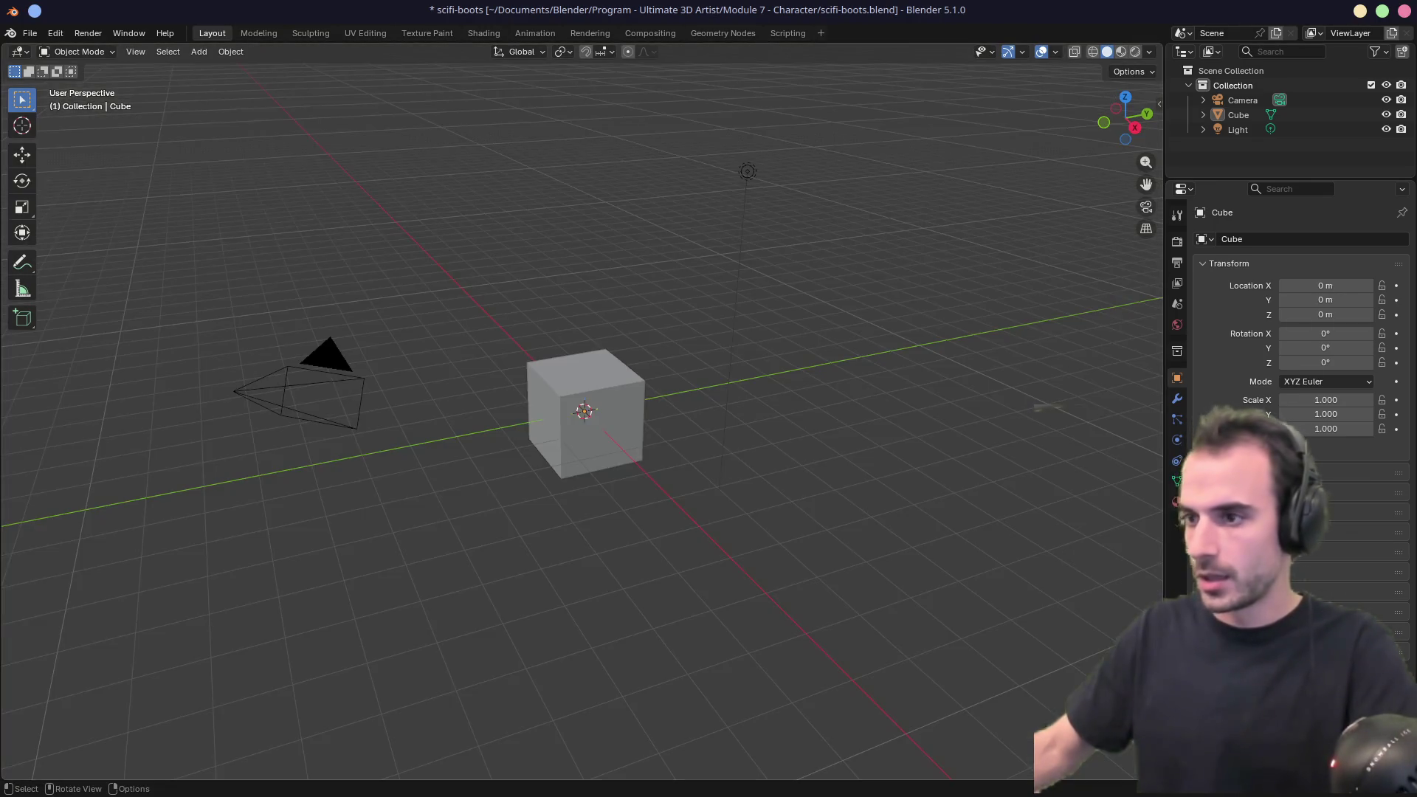
{"action": "middle_click_drag", "start_coordinate": [657, 440], "coordinate": [590, 431]}
{"action": "scroll", "coordinate": [579, 430], "scroll_direction": "up", "scroll_amount": 5}
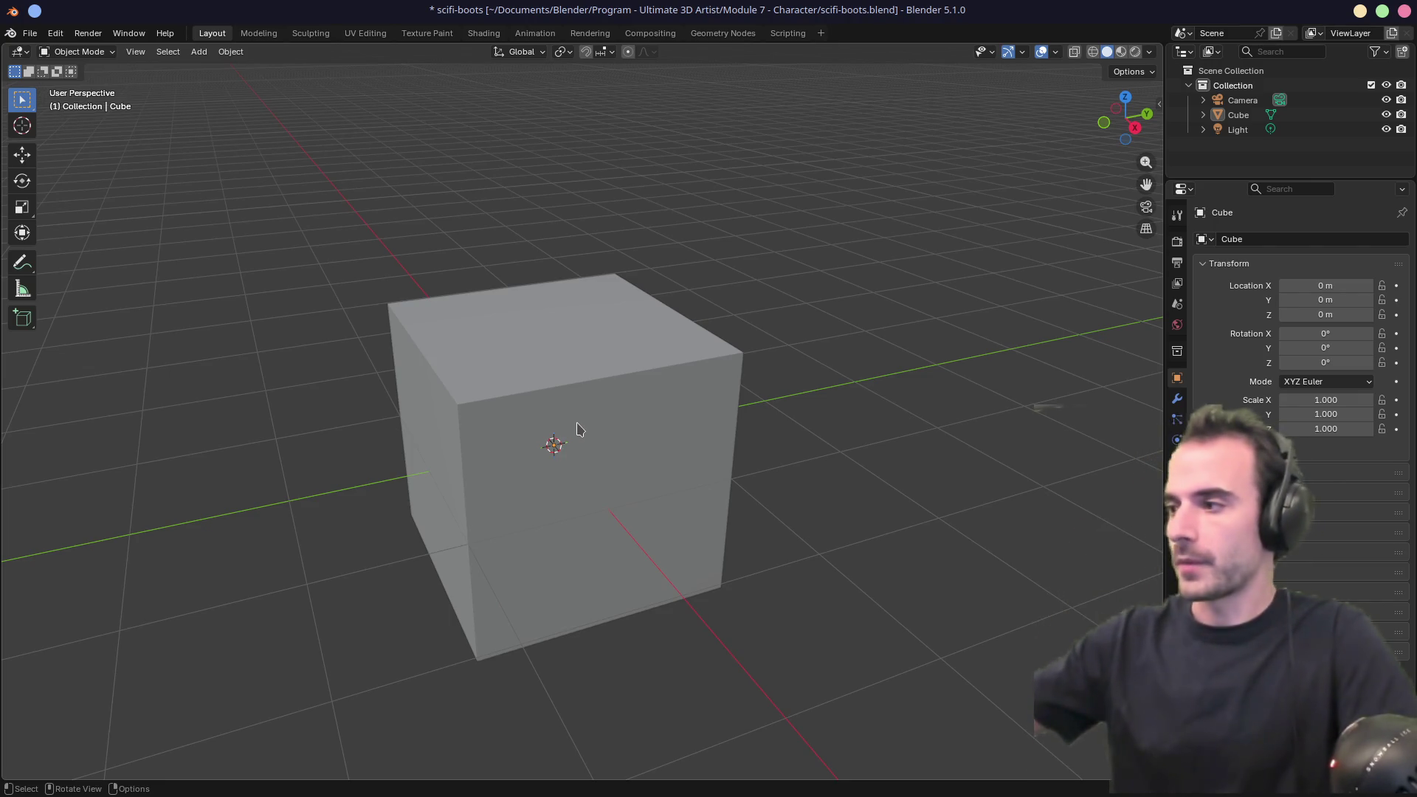
{"action": "key", "text": "alt"}
{"action": "key", "text": "alt+Tab"}
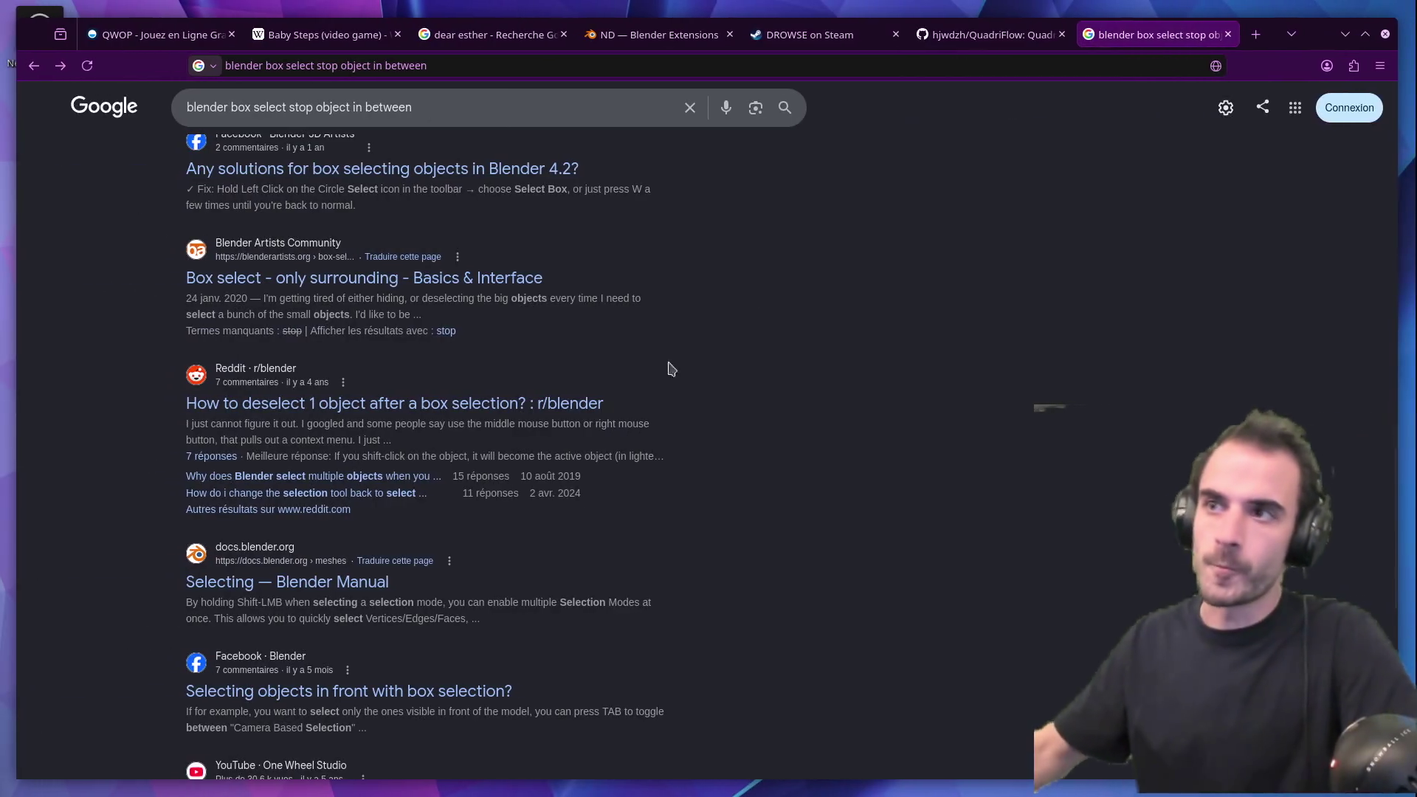
Search 'taille botte' in a new tab and review a boot-making page's measurement chart.
{"action": "key", "text": "ctrl+t"}
{"action": "type", "text": "taille"}
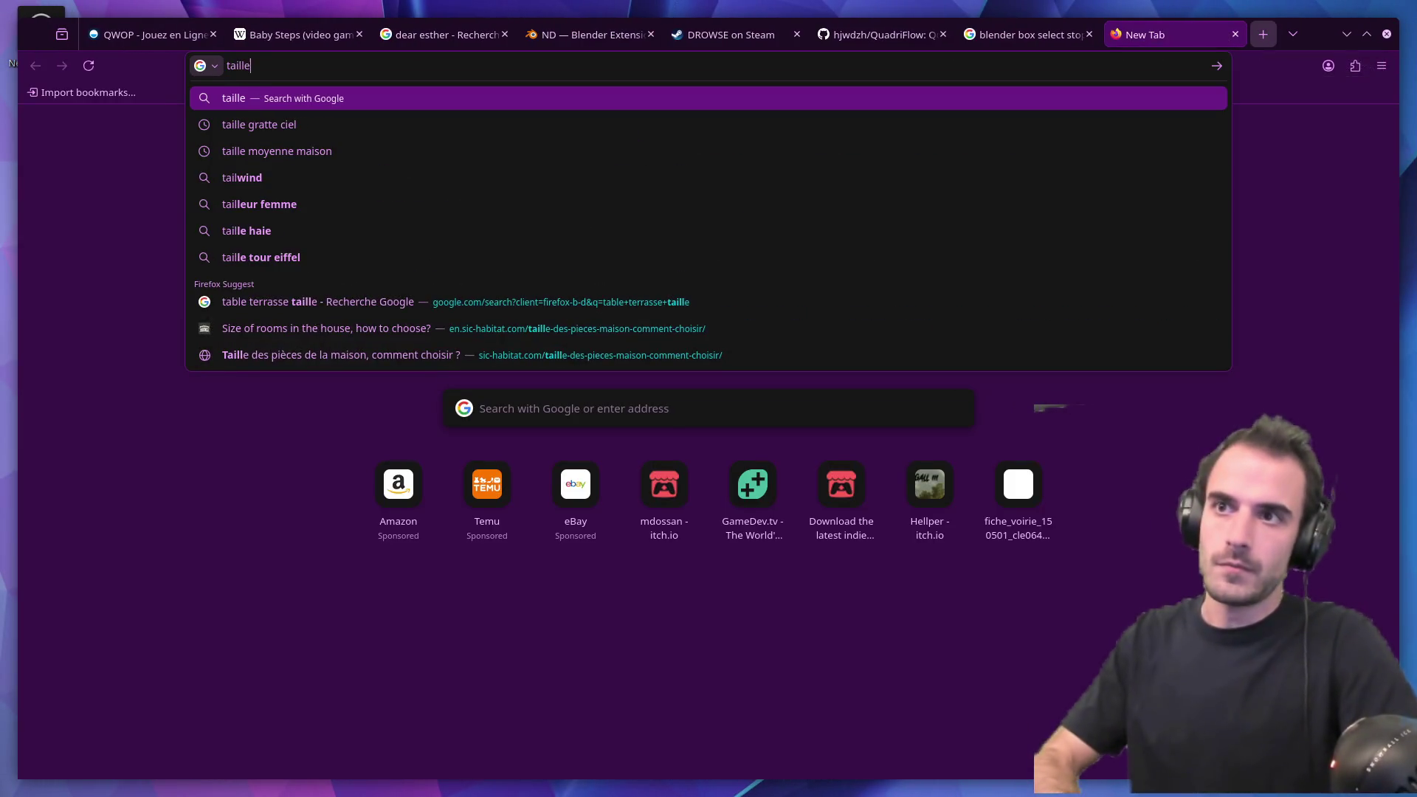
{"action": "type", "text": " botte"}
{"action": "key", "text": "Return"}
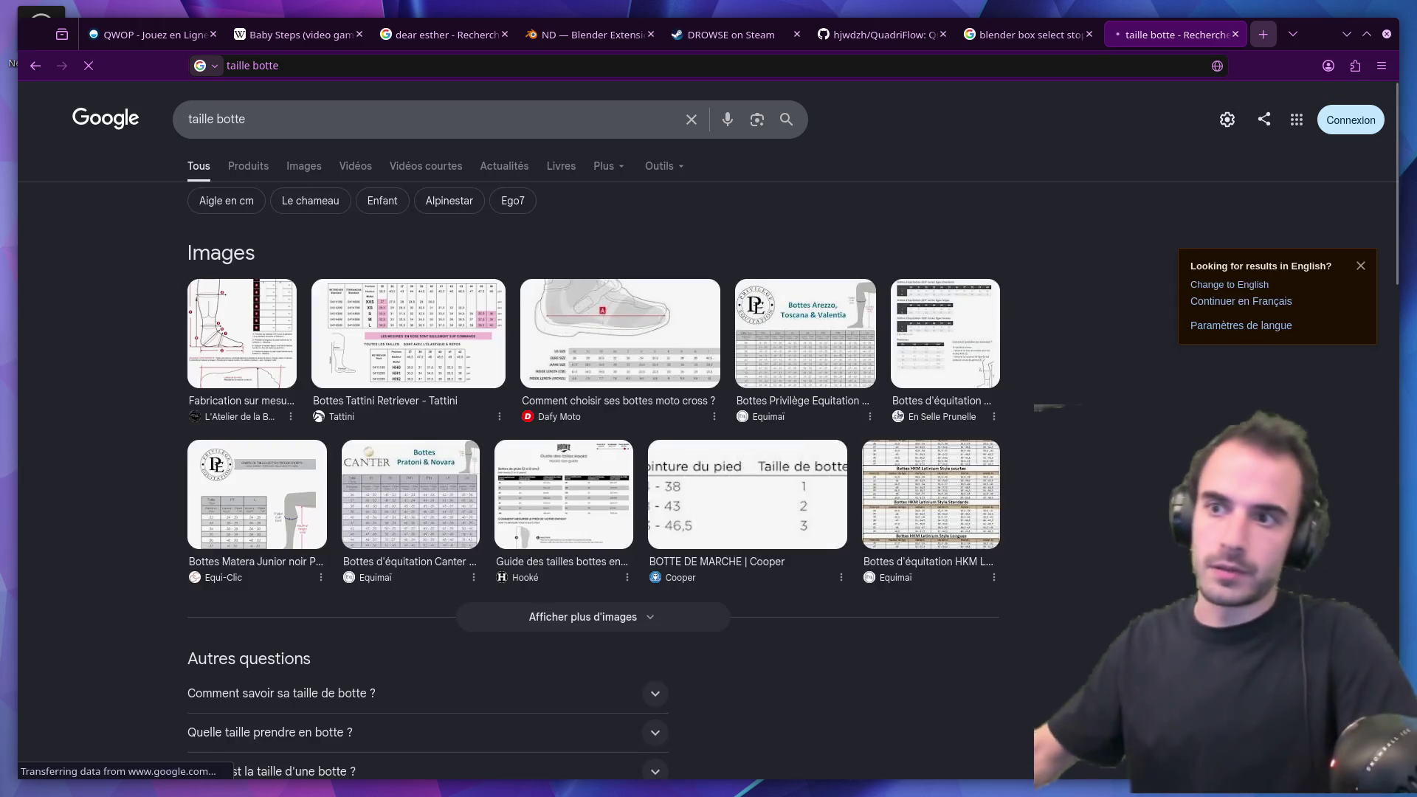
{"action": "left_click", "coordinate": [280, 369]}
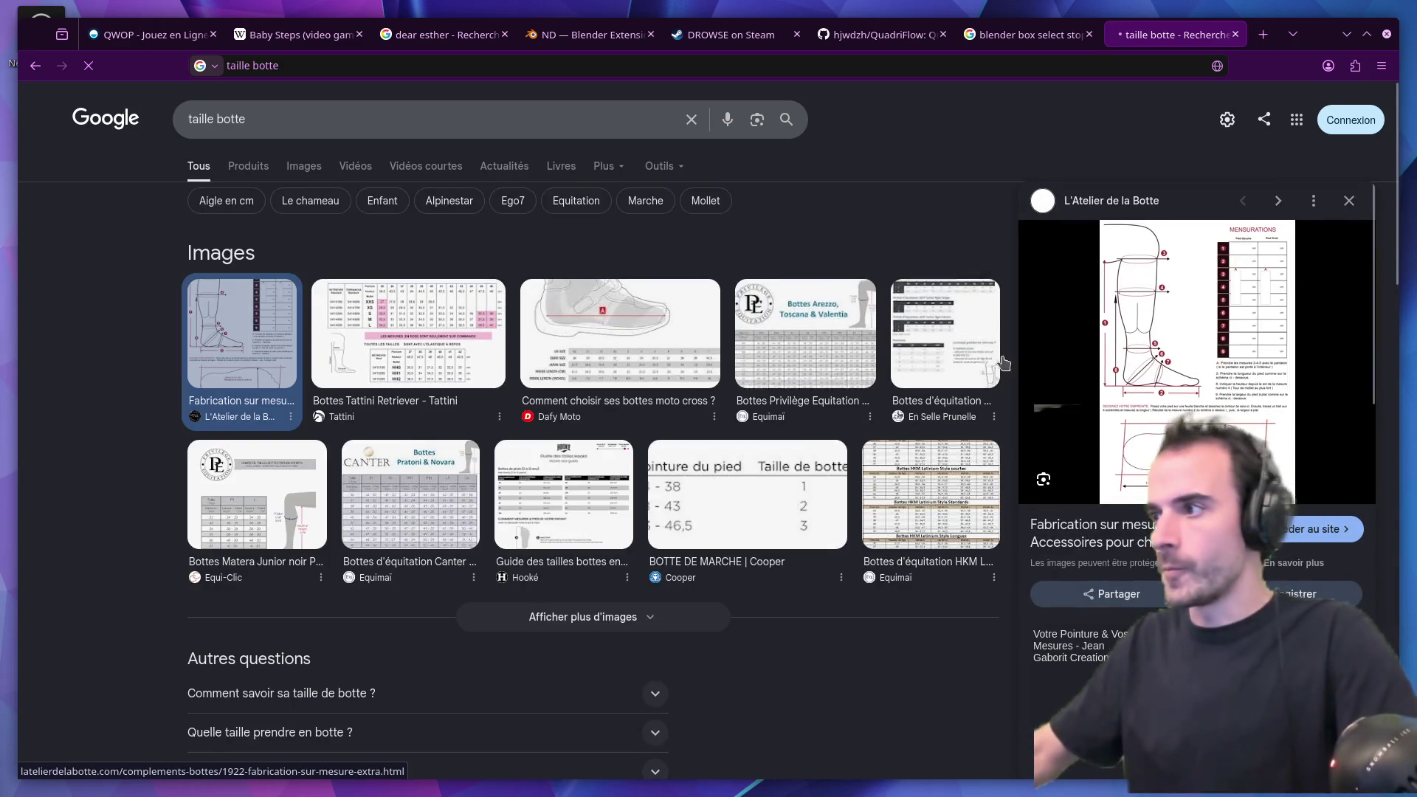
{"action": "left_click", "coordinate": [1195, 354]}
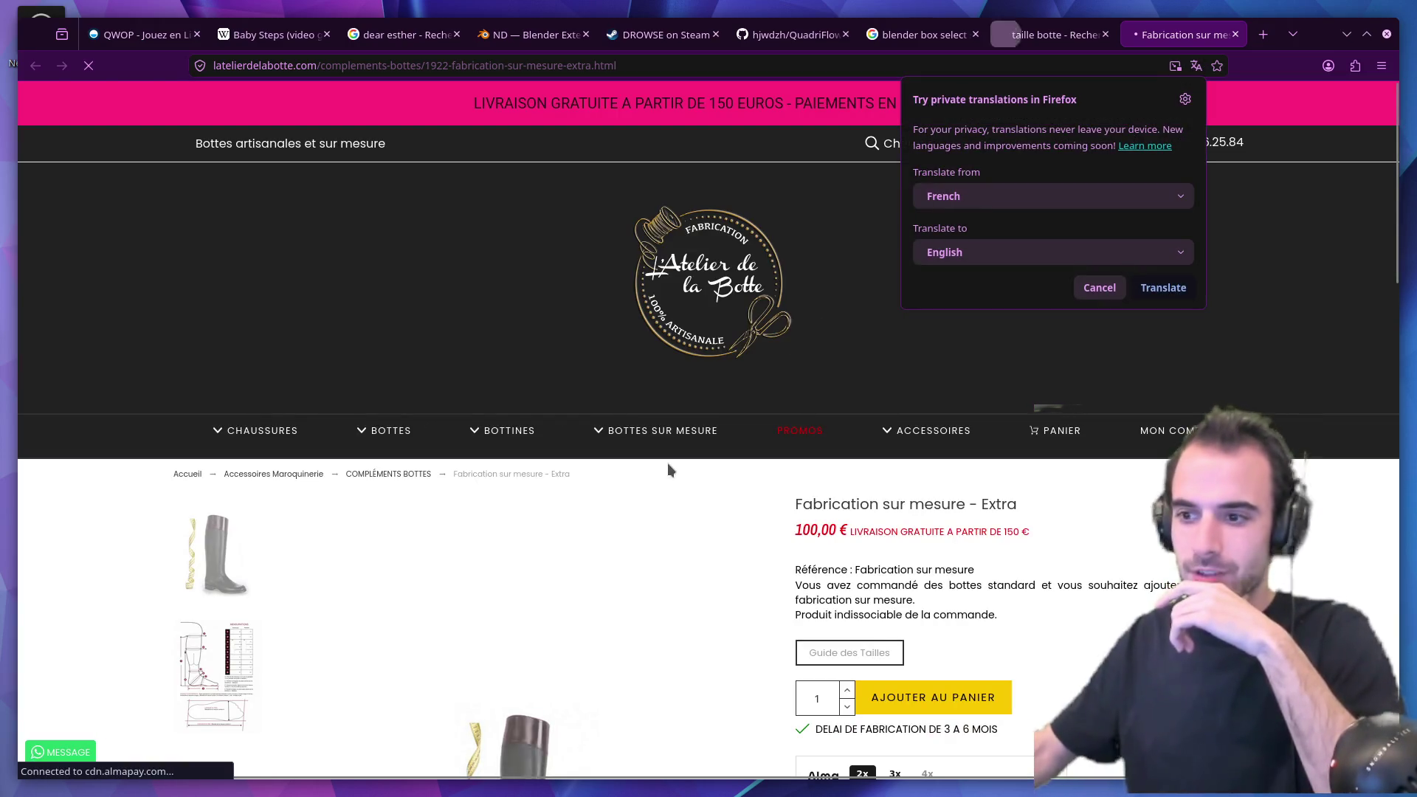
{"action": "left_click", "coordinate": [668, 465]}
{"action": "scroll", "coordinate": [668, 465], "scroll_direction": "down", "scroll_amount": 1}
{"action": "scroll", "coordinate": [667, 463], "scroll_direction": "down", "scroll_amount": 5}
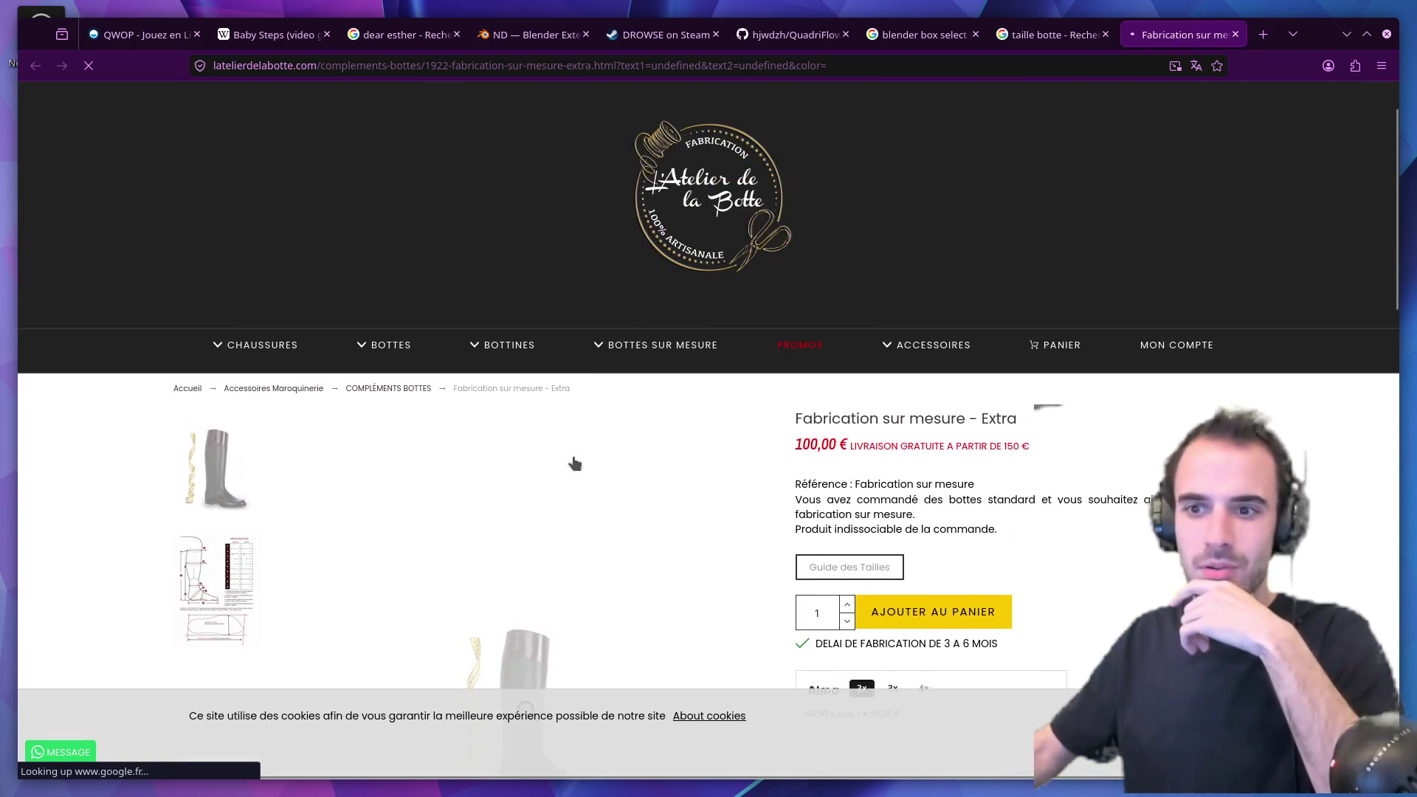
{"action": "left_click", "coordinate": [241, 472]}
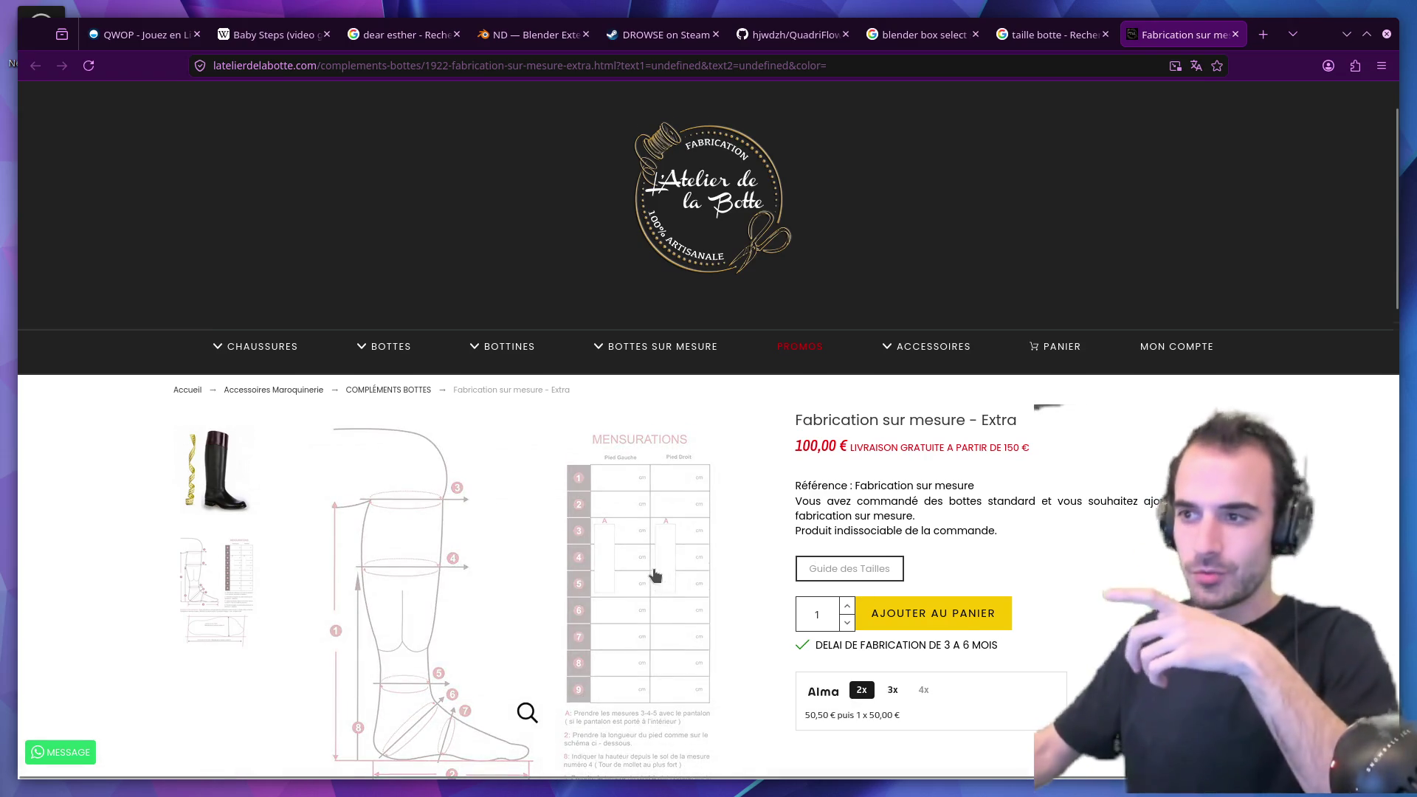
{"action": "scroll", "coordinate": [525, 545], "scroll_direction": "down", "scroll_amount": 2}
{"action": "scroll", "coordinate": [167, 605], "scroll_direction": "down", "scroll_amount": 4}
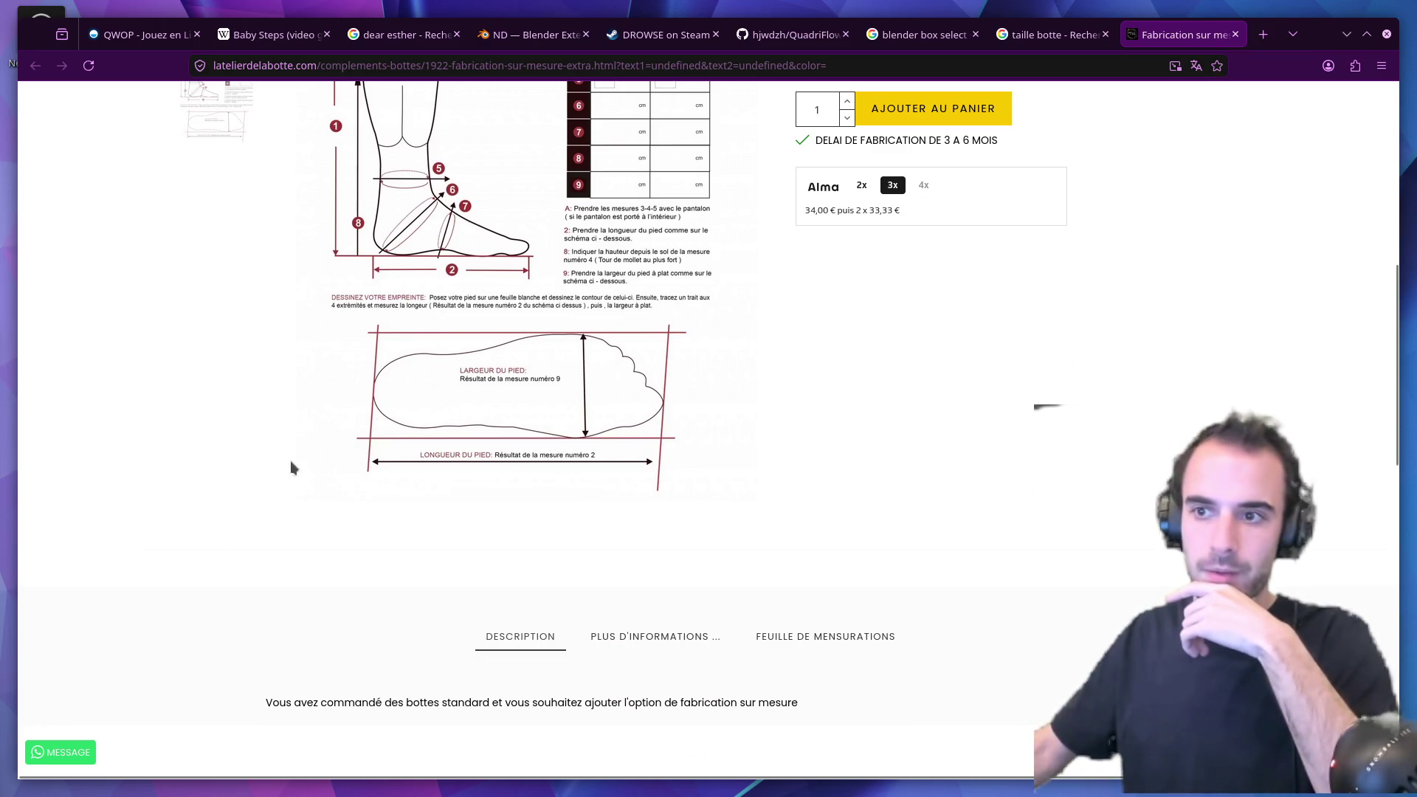
{"action": "left_click", "coordinate": [1235, 34]}
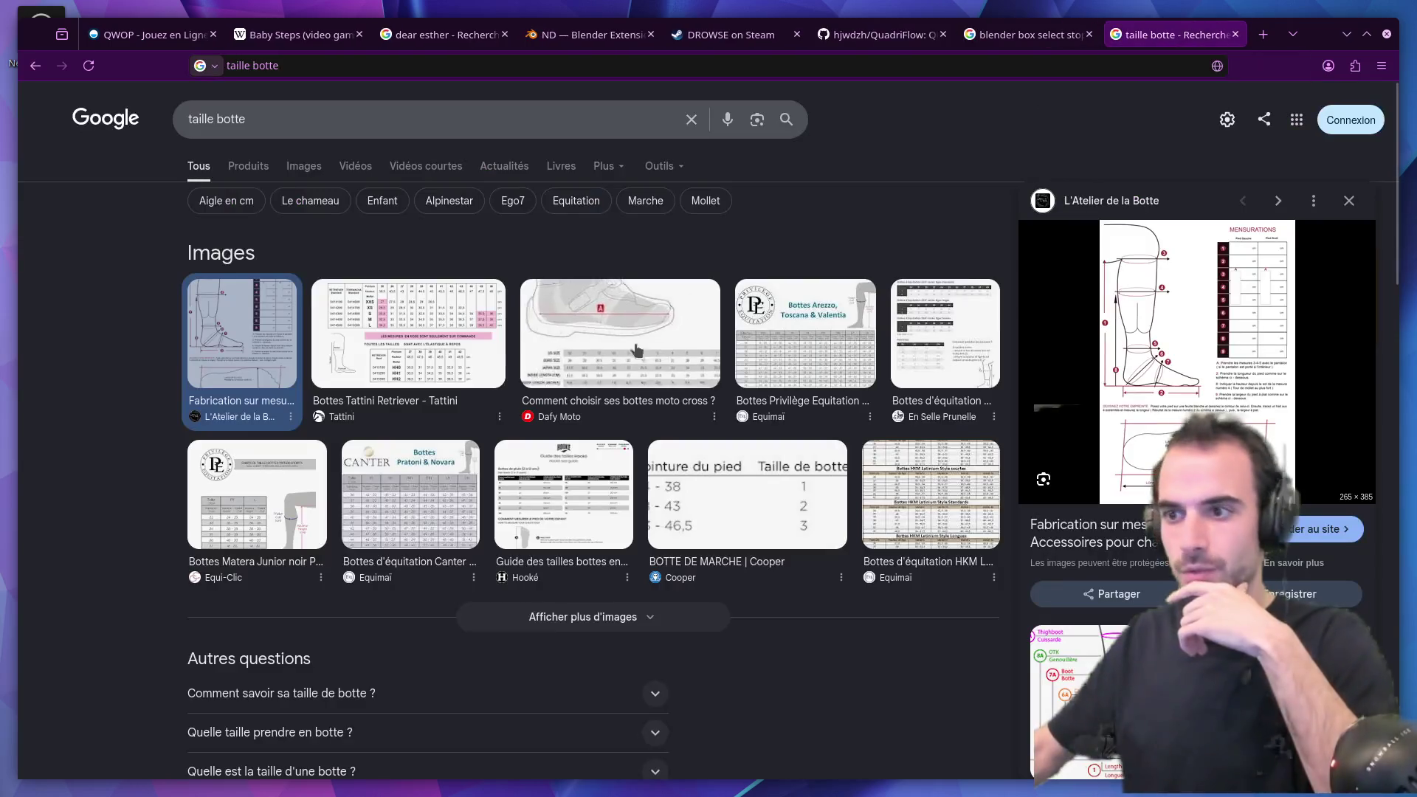
Preview the Cooper and Dafy Moto boot size charts, read the Dafy guide, then close it.
{"action": "left_click", "coordinate": [708, 507]}
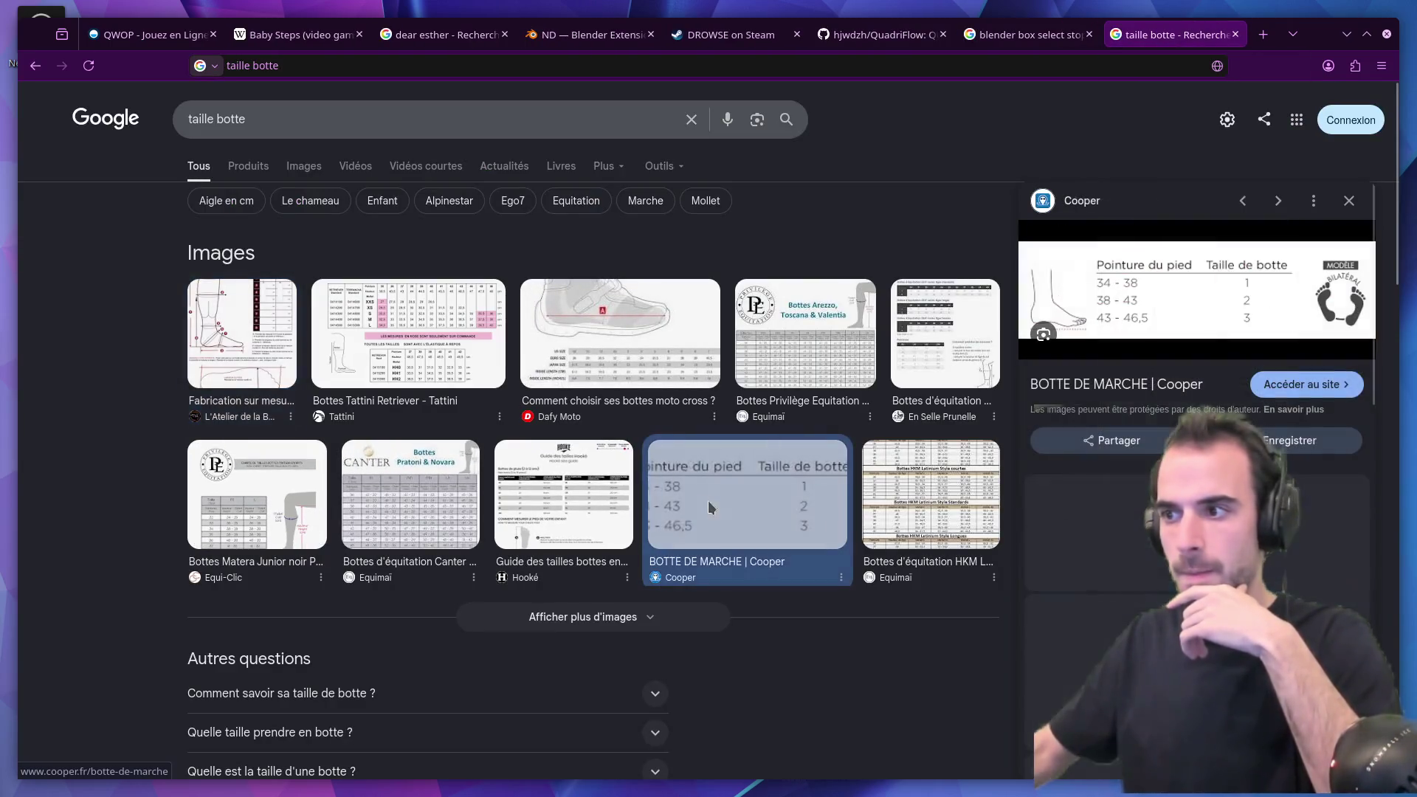
{"action": "left_click", "coordinate": [589, 362]}
{"action": "left_click", "coordinate": [1139, 357]}
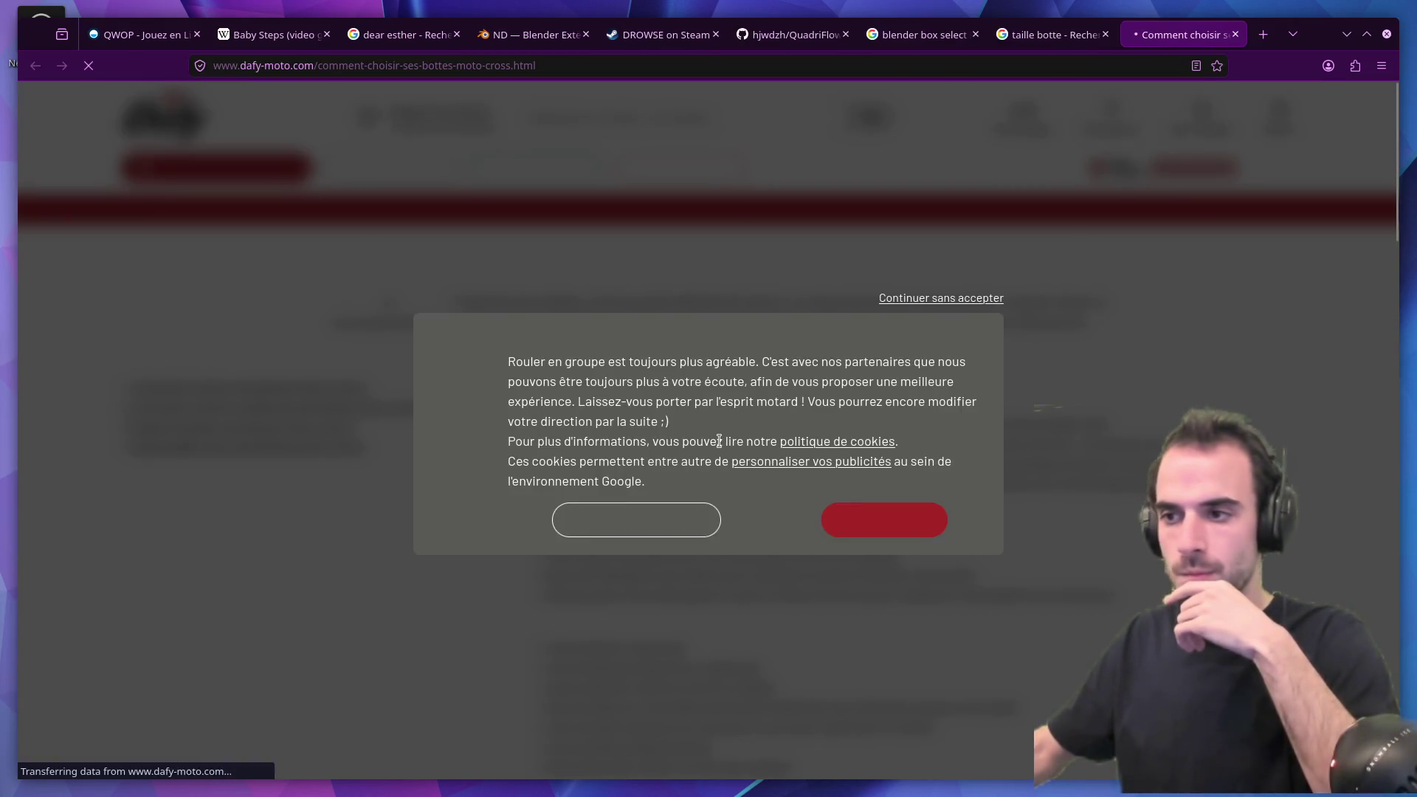
{"action": "left_click", "coordinate": [849, 489]}
{"action": "scroll", "coordinate": [846, 496], "scroll_direction": "down", "scroll_amount": 8}
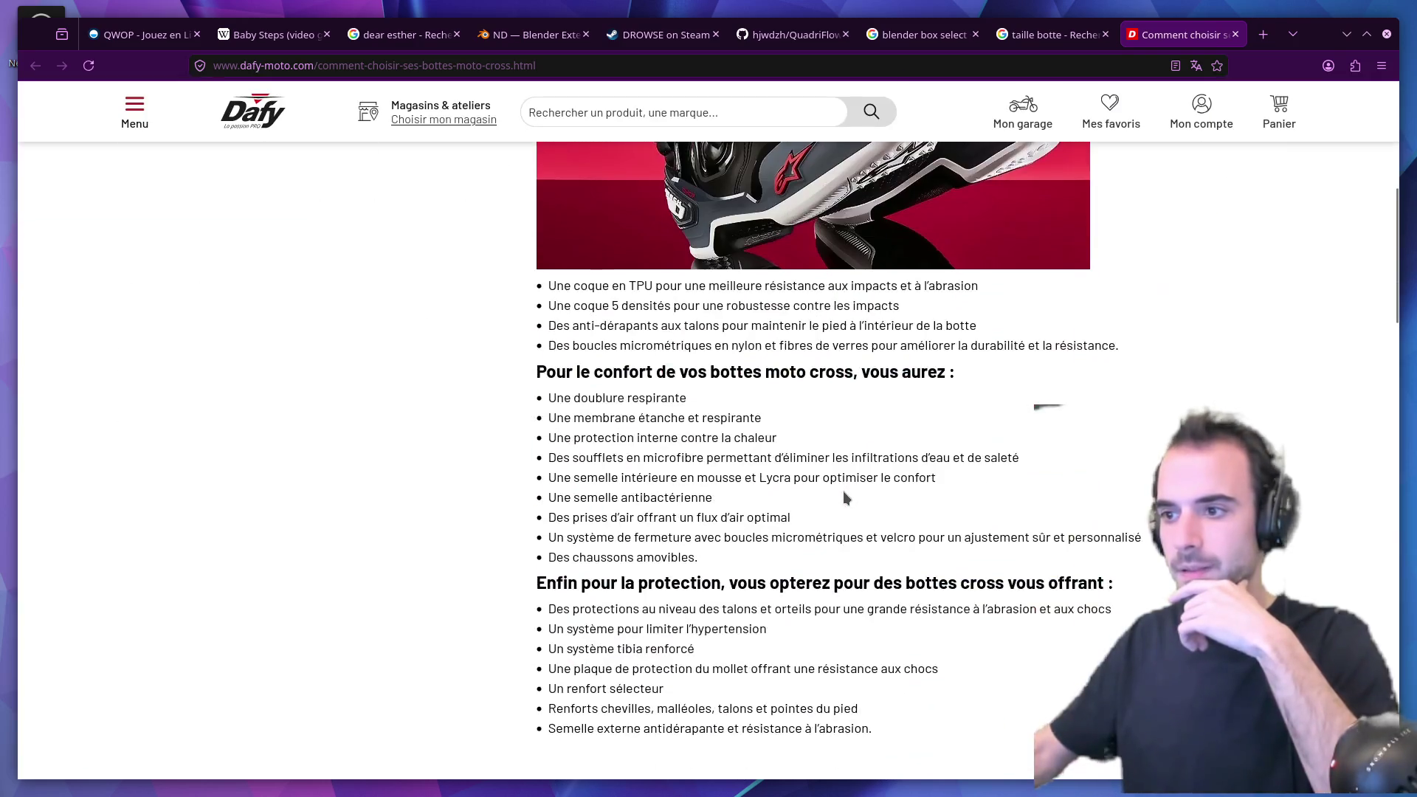
{"action": "scroll", "coordinate": [845, 497], "scroll_direction": "down", "scroll_amount": 5}
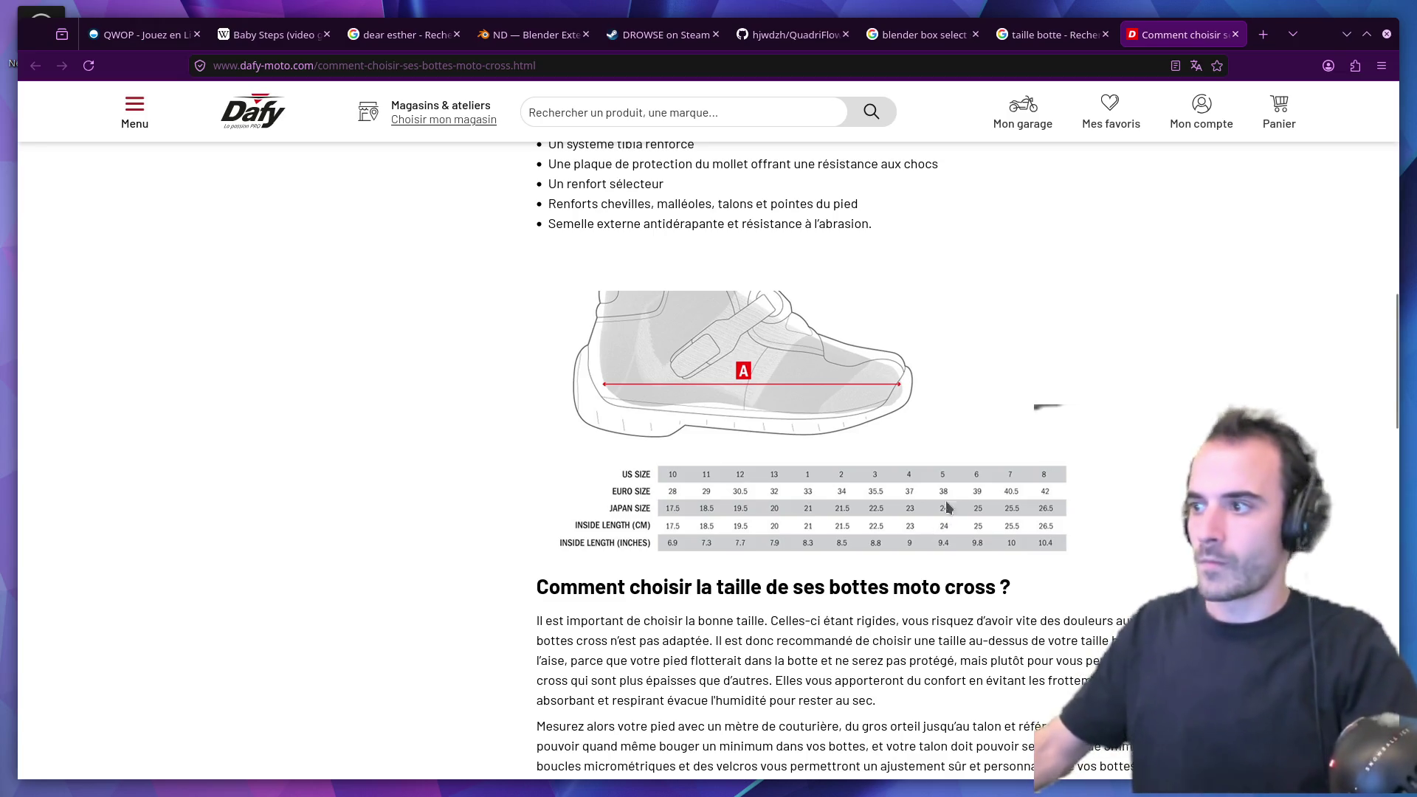
{"action": "left_click", "coordinate": [1236, 34]}
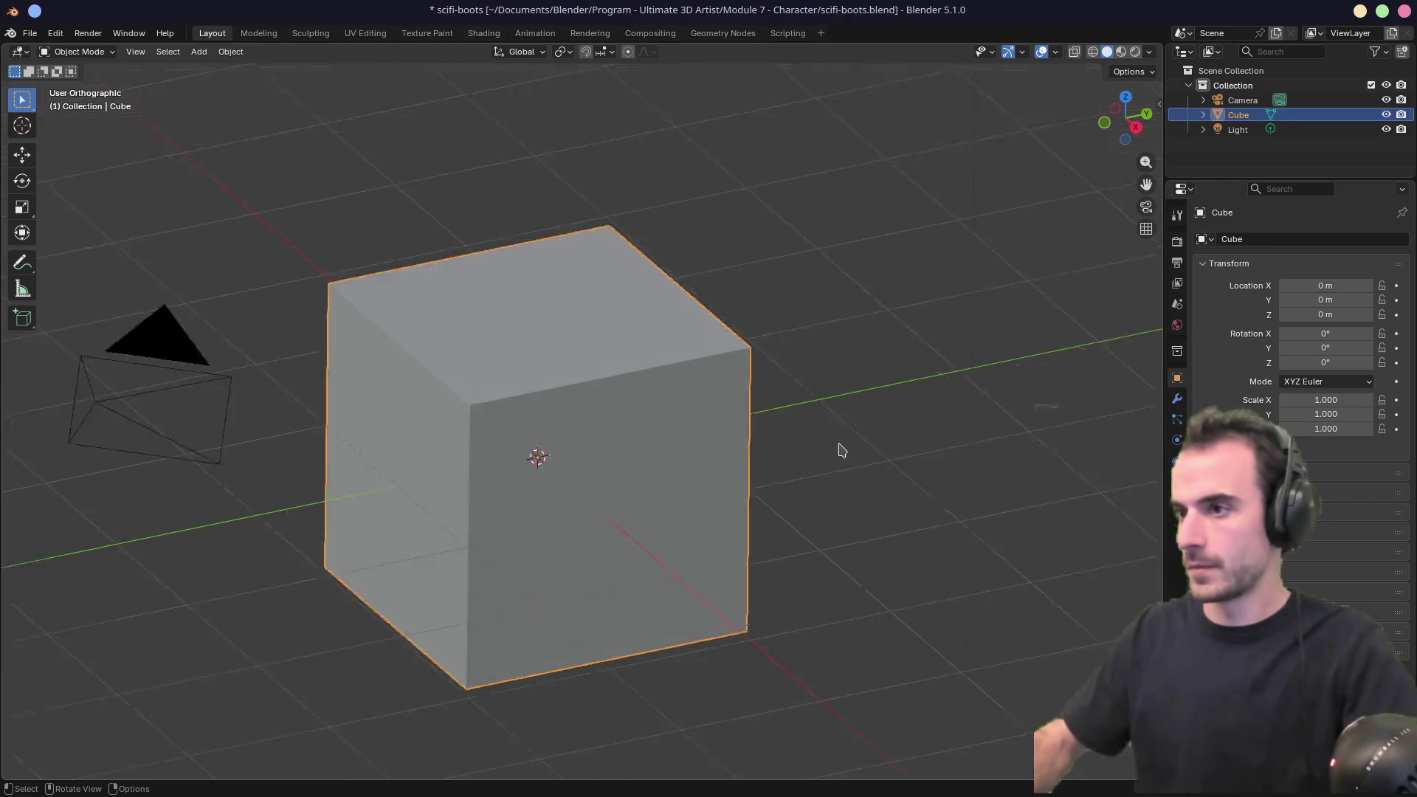
In right-side view, move the cube vertically onto the ground grid.
{"action": "key", "text": "KP_3"}
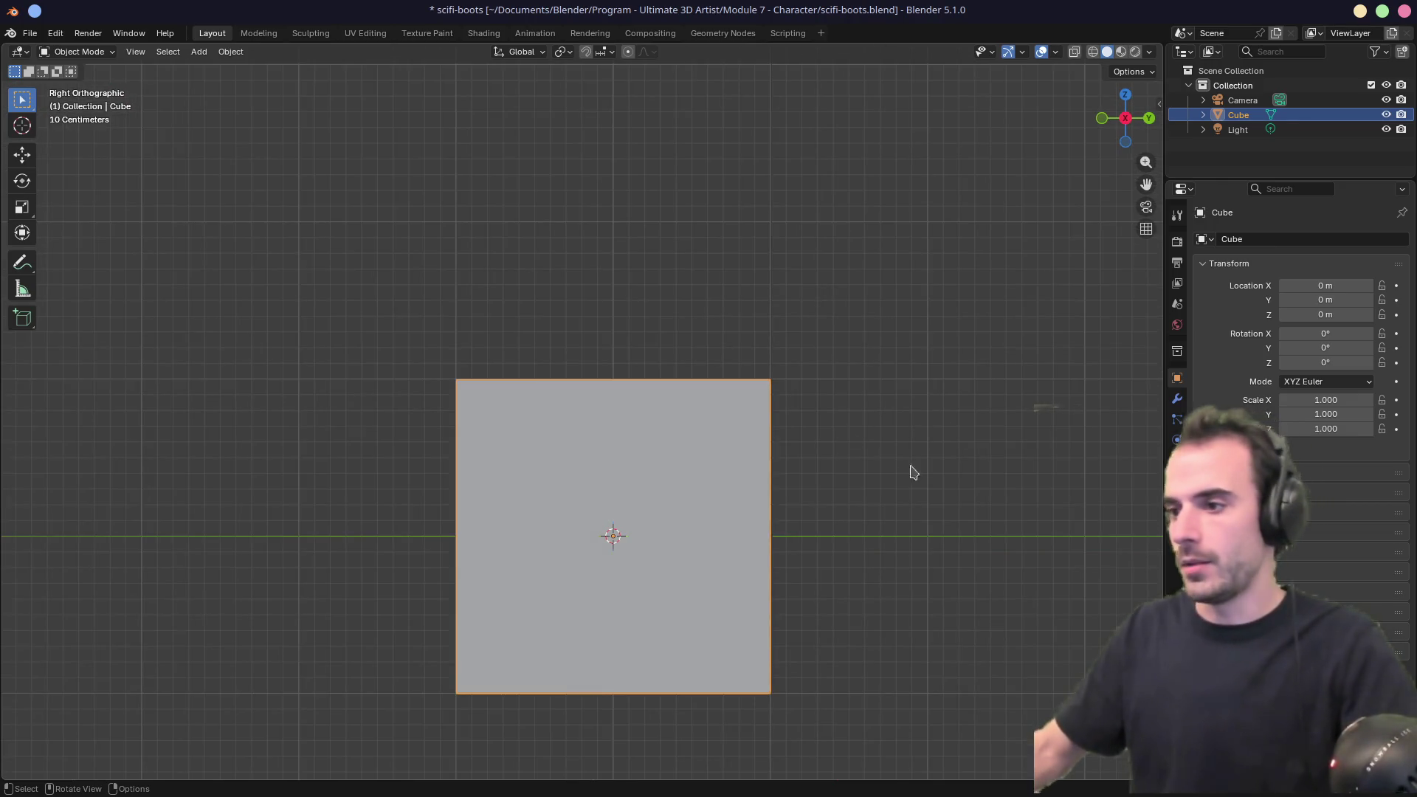
{"action": "key", "text": "g"}
{"action": "key", "text": "z"}
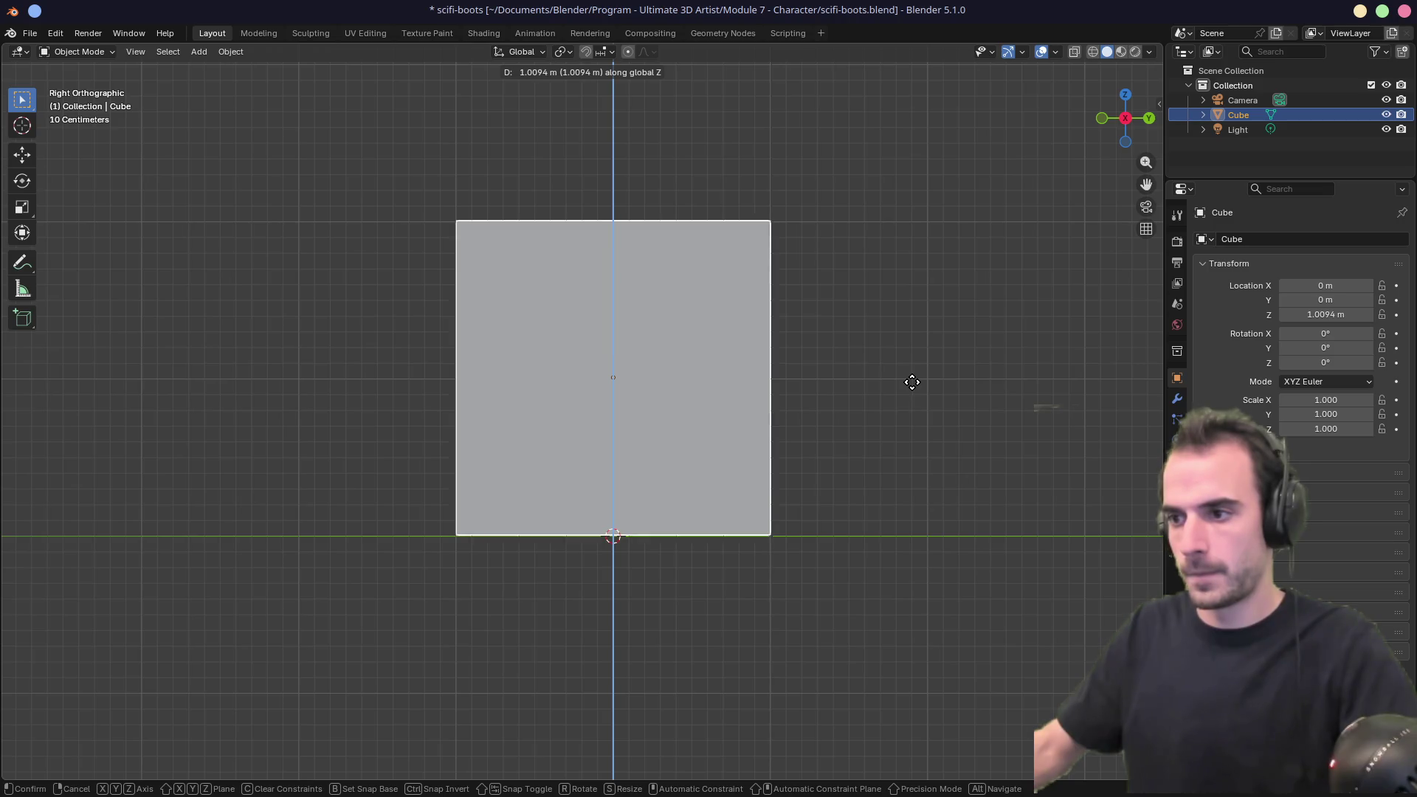
{"action": "left_click", "coordinate": [912, 384]}
{"action": "mouse_move", "coordinate": [796, 521]}
{"action": "middle_mouse_down"}
{"action": "mouse_move", "coordinate": [695, 553]}
{"action": "mouse_move", "coordinate": [704, 531]}
{"action": "mouse_move", "coordinate": [692, 569]}
{"action": "middle_mouse_up"}
Select the cube's bottom face in Edit Mode and snap the 3D cursor to it.
{"action": "key", "text": "Tab"}
{"action": "key", "text": "3"}
{"action": "left_click", "coordinate": [693, 570]}
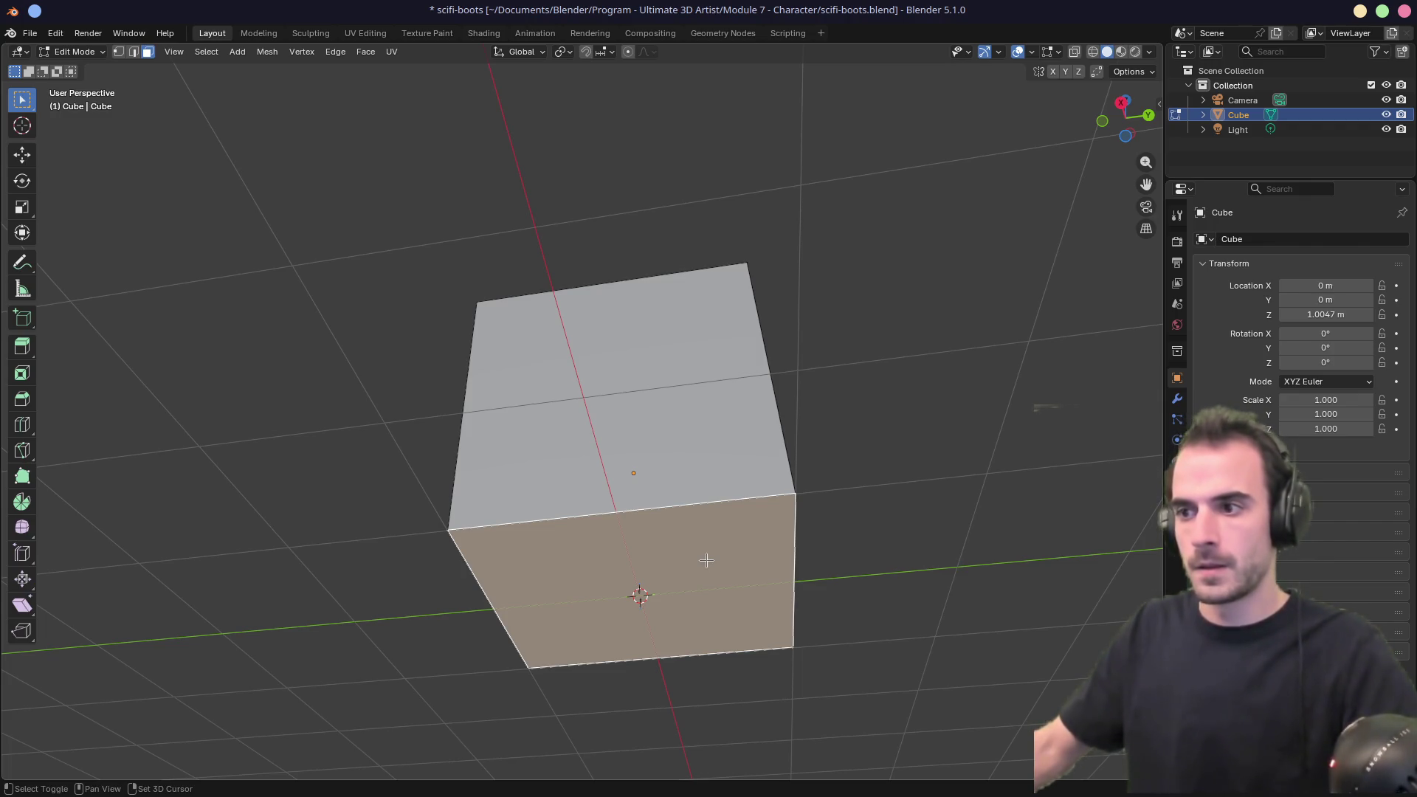
{"action": "key", "text": "shift+s"}
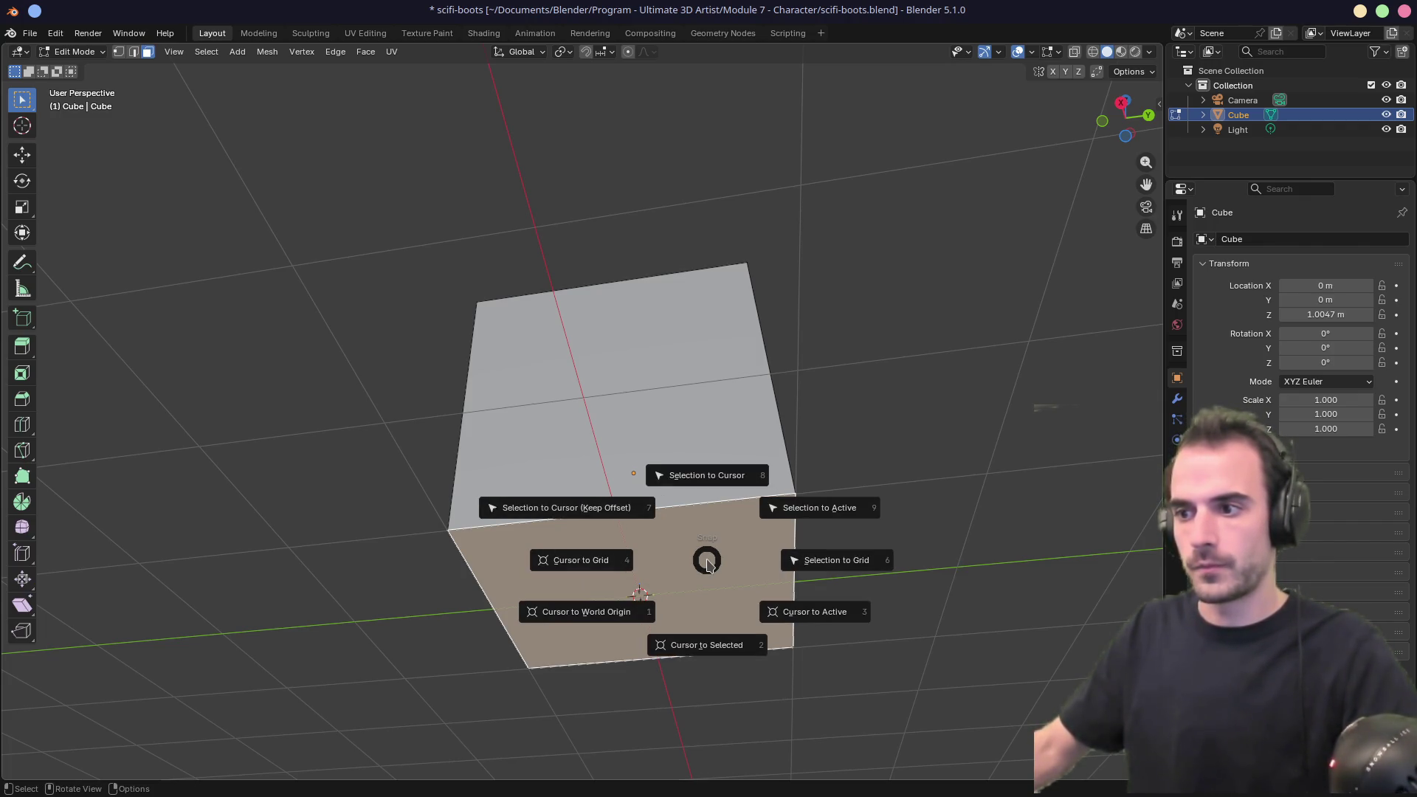
{"action": "left_click", "coordinate": [700, 629]}
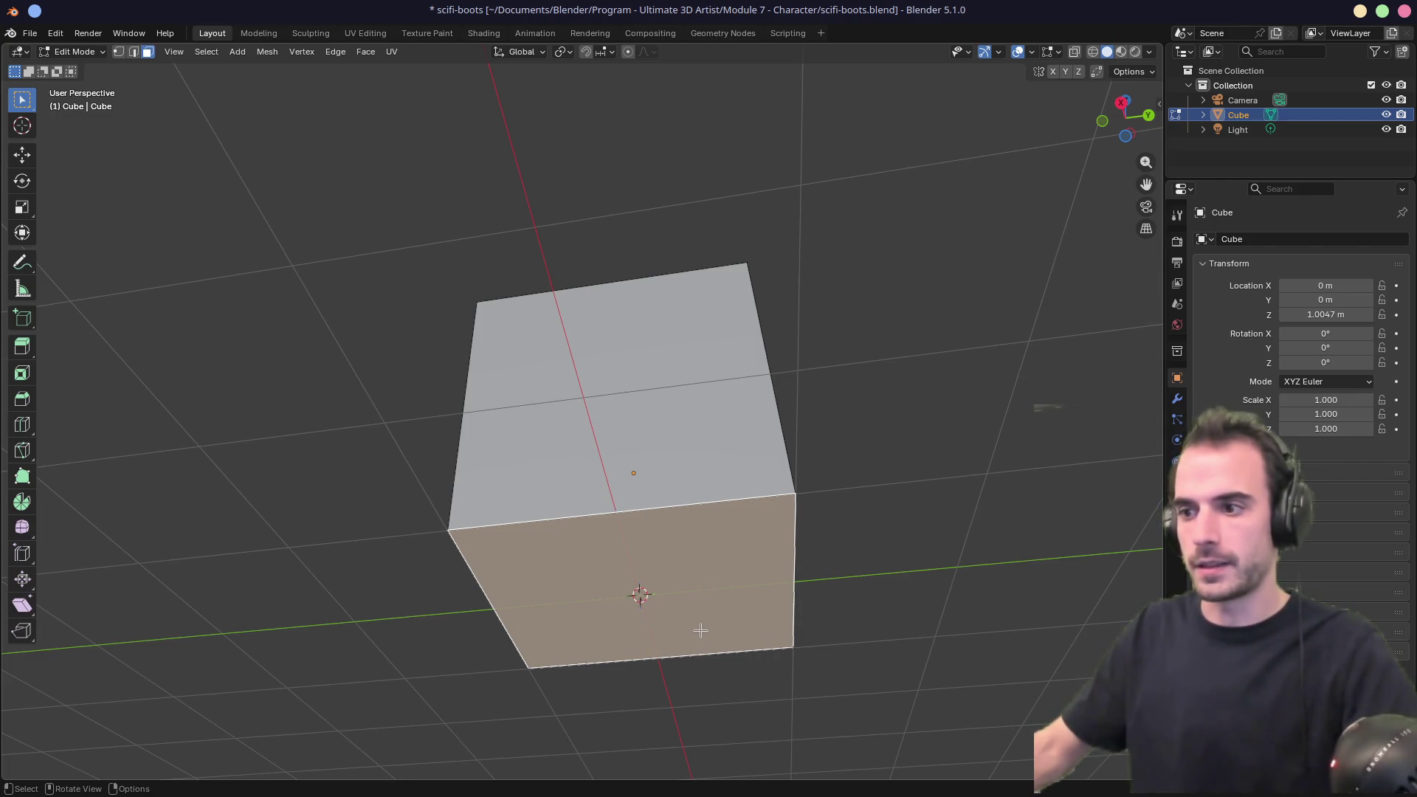
{"action": "middle_click_drag", "start_coordinate": [715, 494], "coordinate": [731, 534]}
{"action": "key", "text": "Tab"}
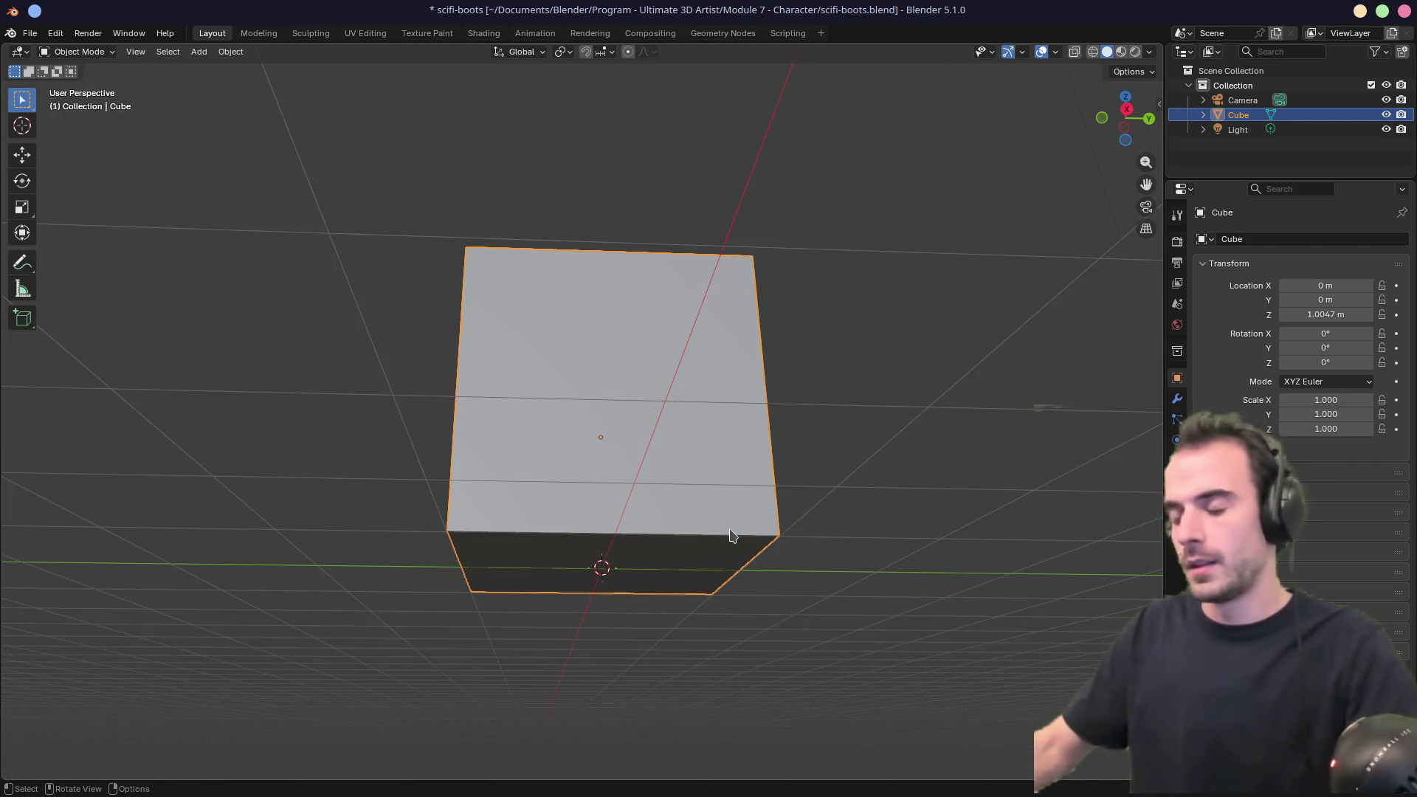
Set the cube's origin to the 3D cursor and its Location Z to 0.
{"action": "right_click", "coordinate": [730, 534]}
{"action": "mouse_move", "coordinate": [719, 571]}
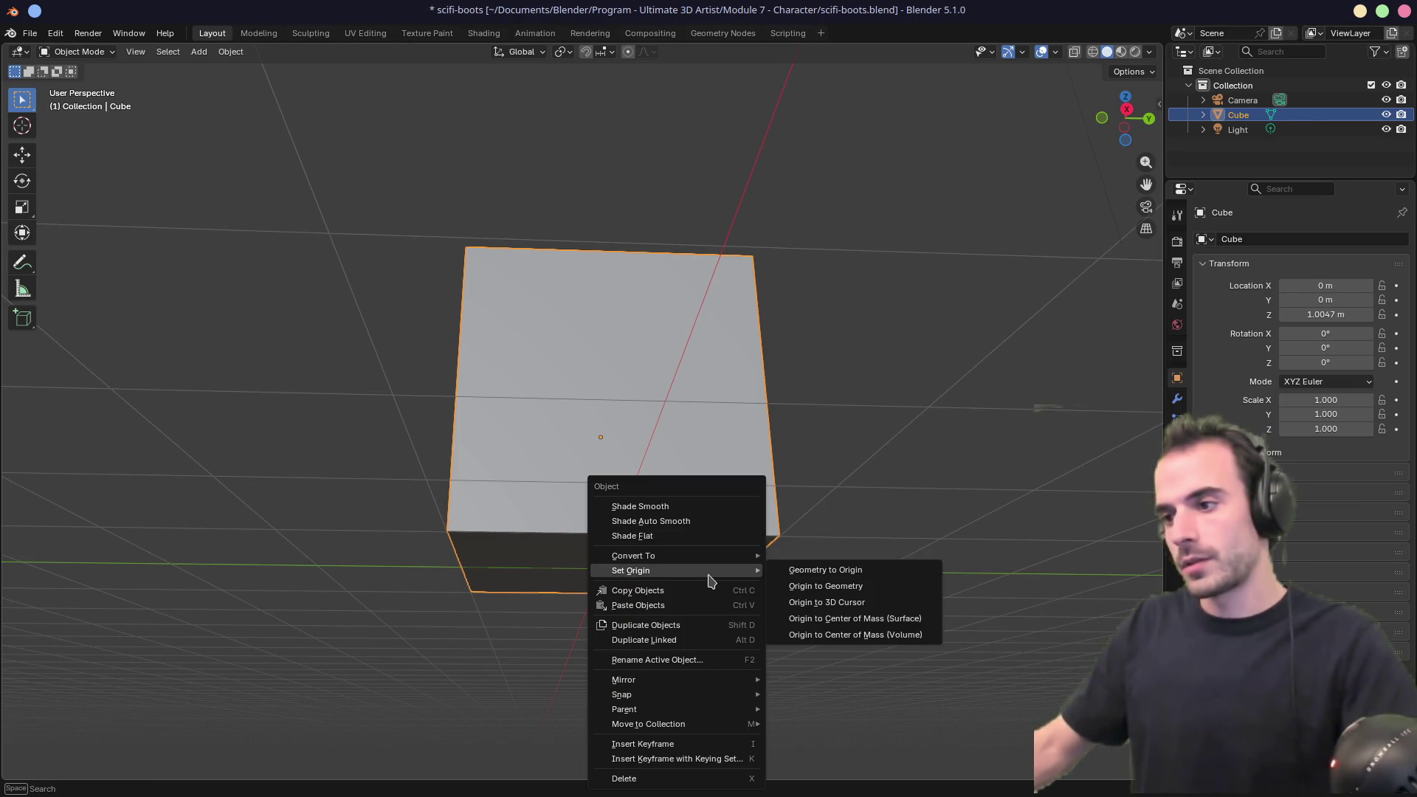
{"action": "left_click", "coordinate": [825, 605]}
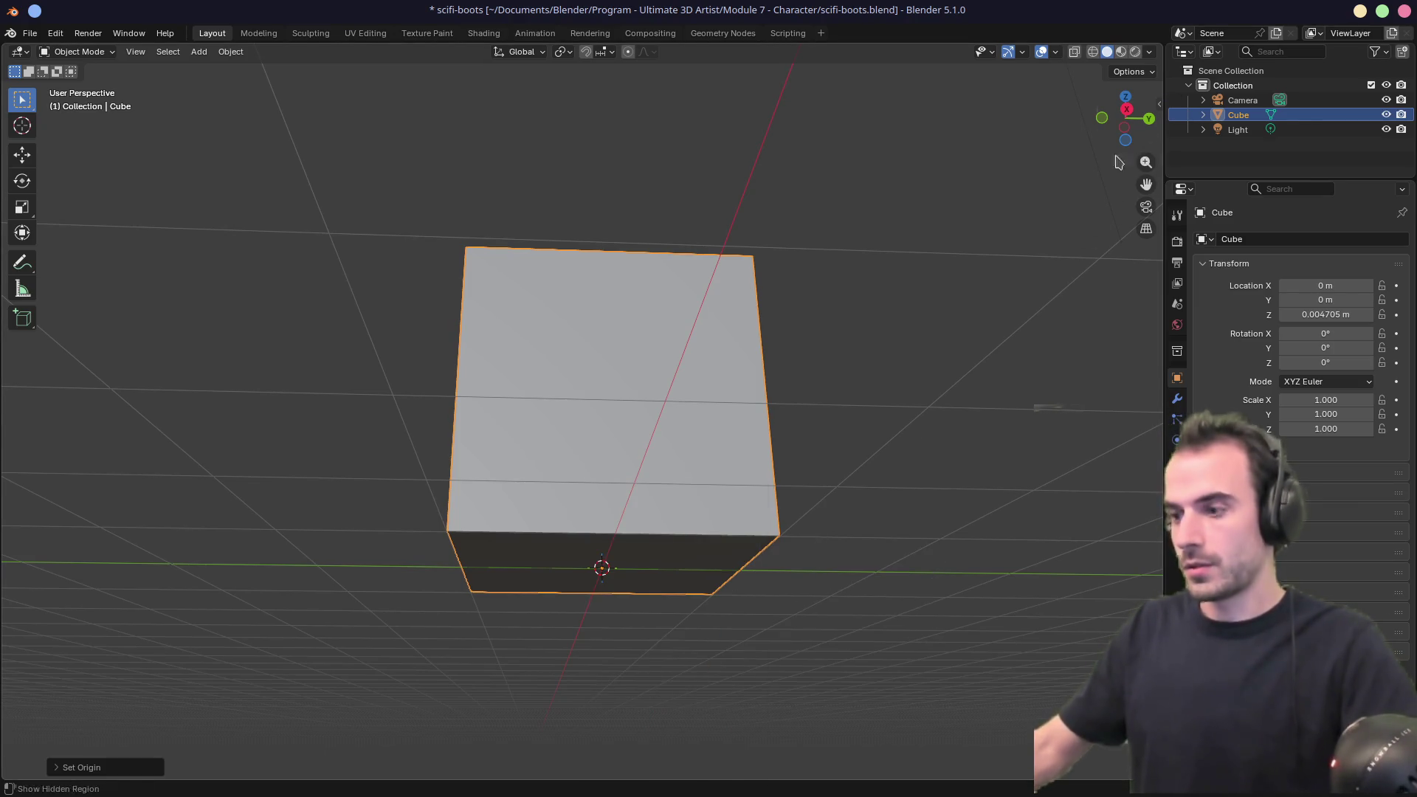
{"action": "key", "text": "n"}
{"action": "double_click", "coordinate": [1037, 158]}
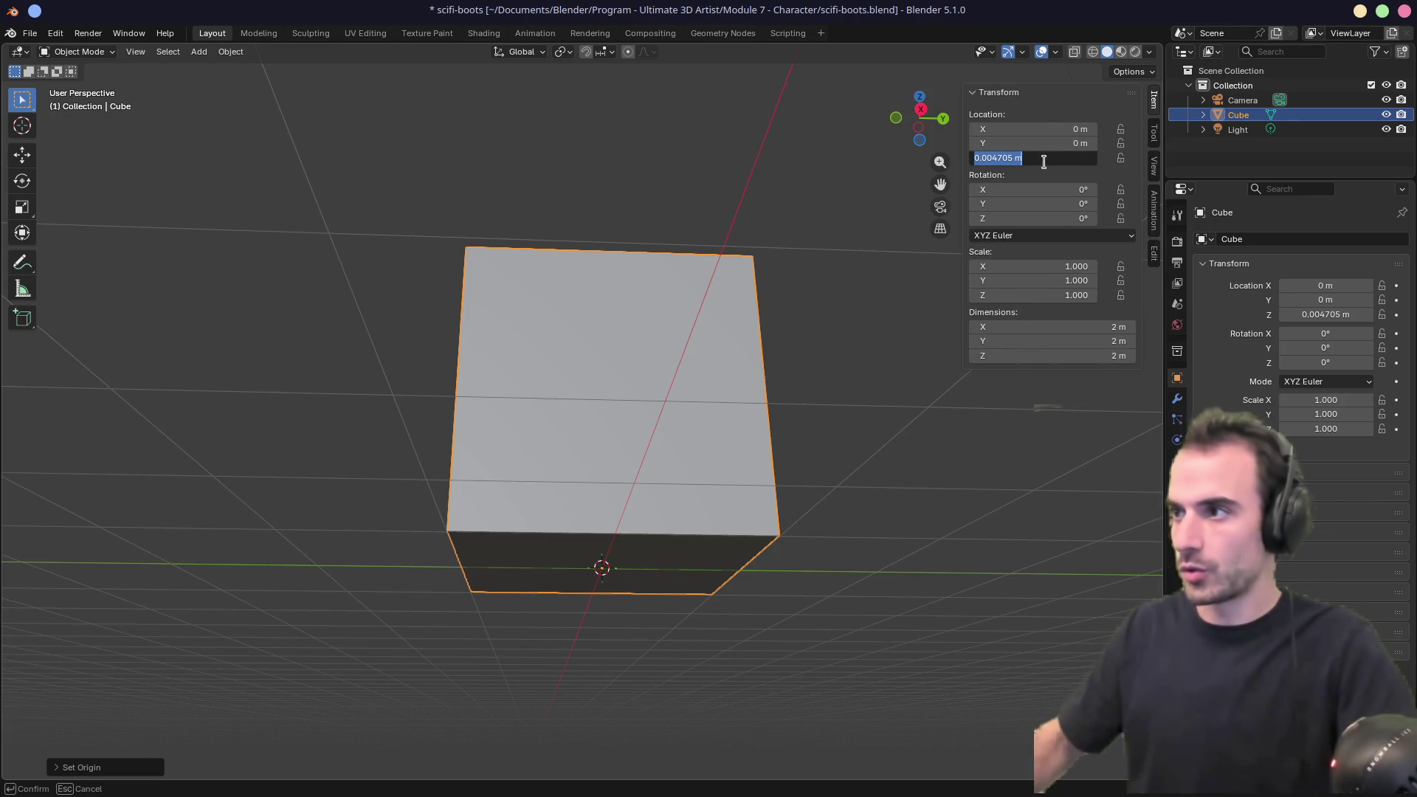
{"action": "type", "text": "0"}
{"action": "key", "text": "Return"}
{"action": "left_click", "coordinate": [844, 405]}
{"action": "middle_click_drag", "start_coordinate": [844, 405], "coordinate": [816, 411]}
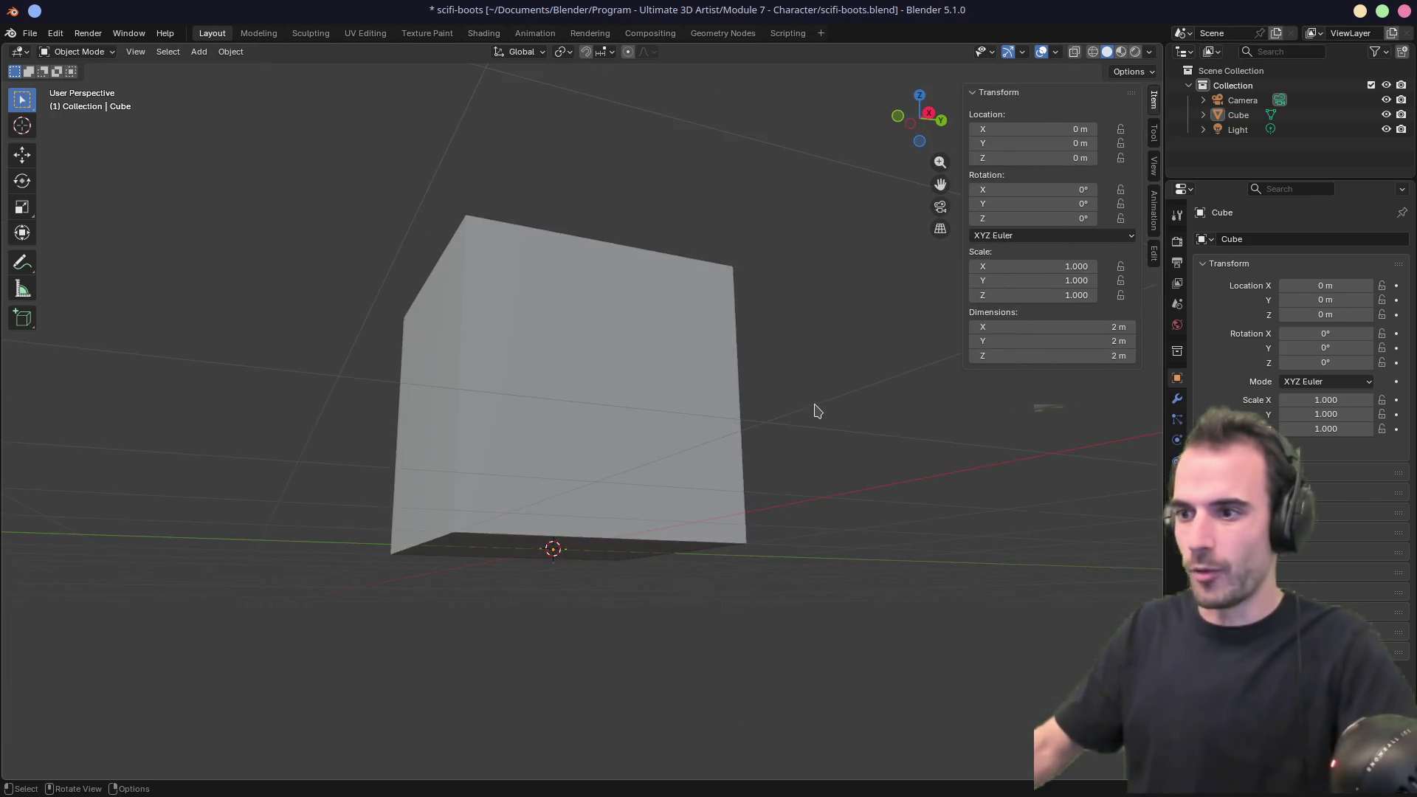
{"action": "key", "text": "KP_1"}
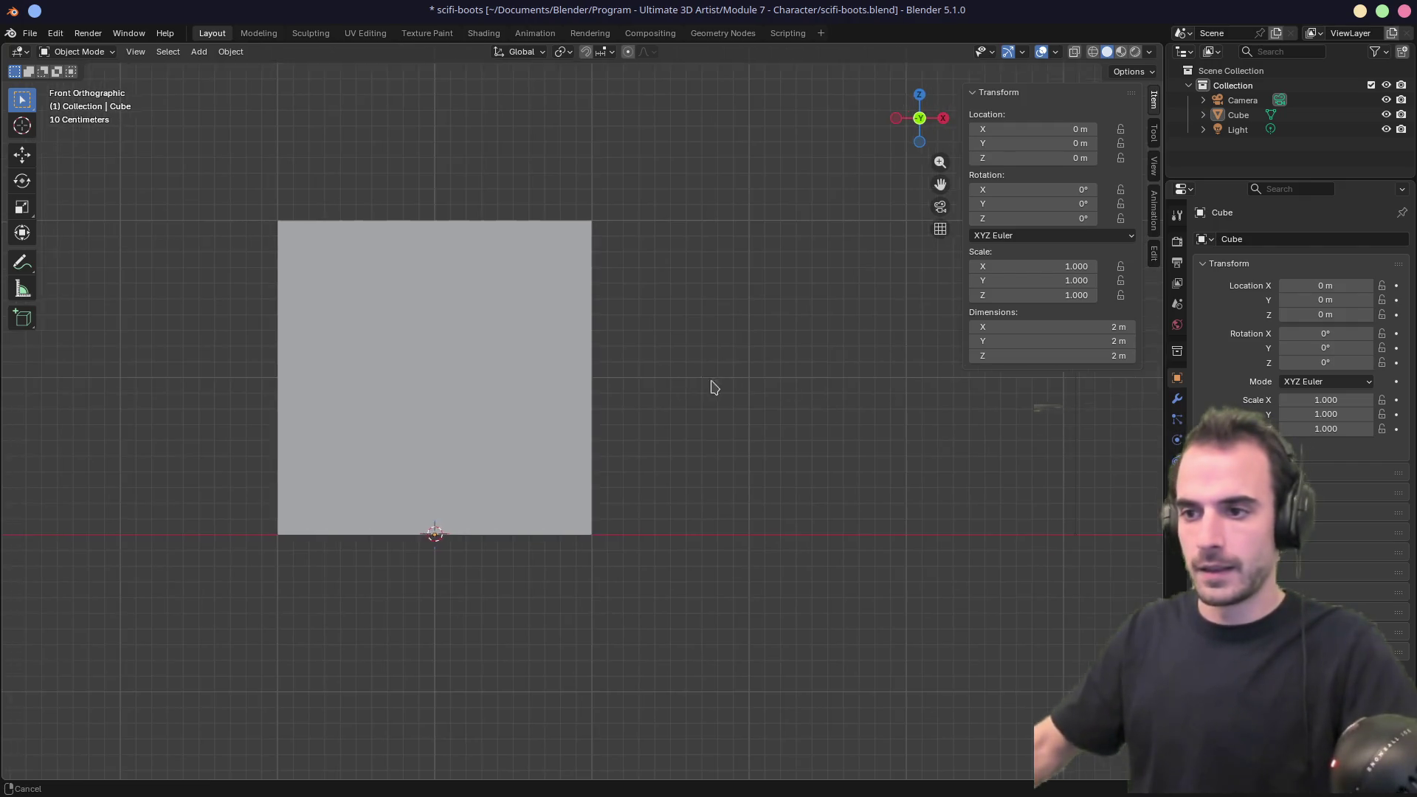
From the right side view, enter cube dimensions Y 0.24 m, X 0.2 m and Z 0.2 m.
{"action": "key", "text": "KP_3"}
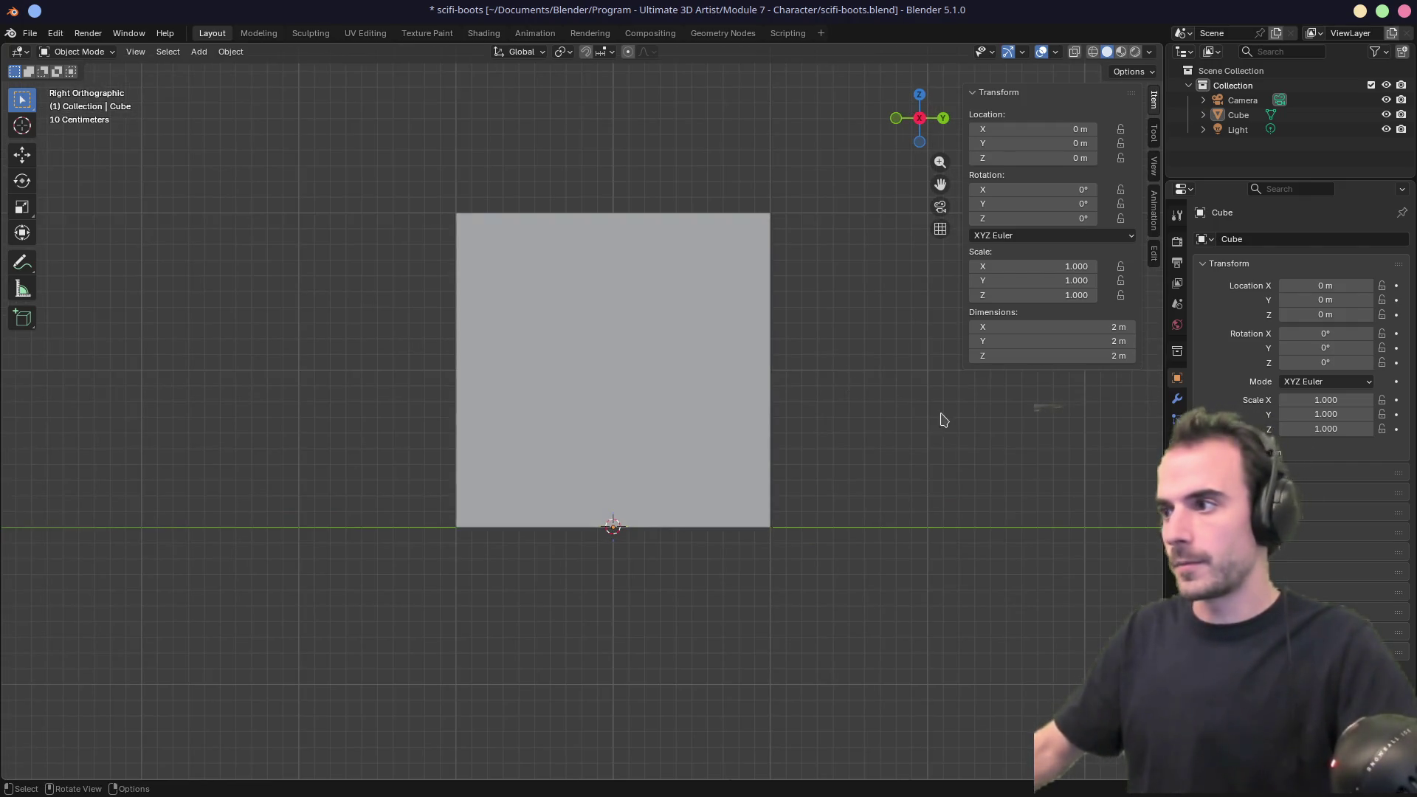
{"action": "left_click", "coordinate": [1056, 333]}
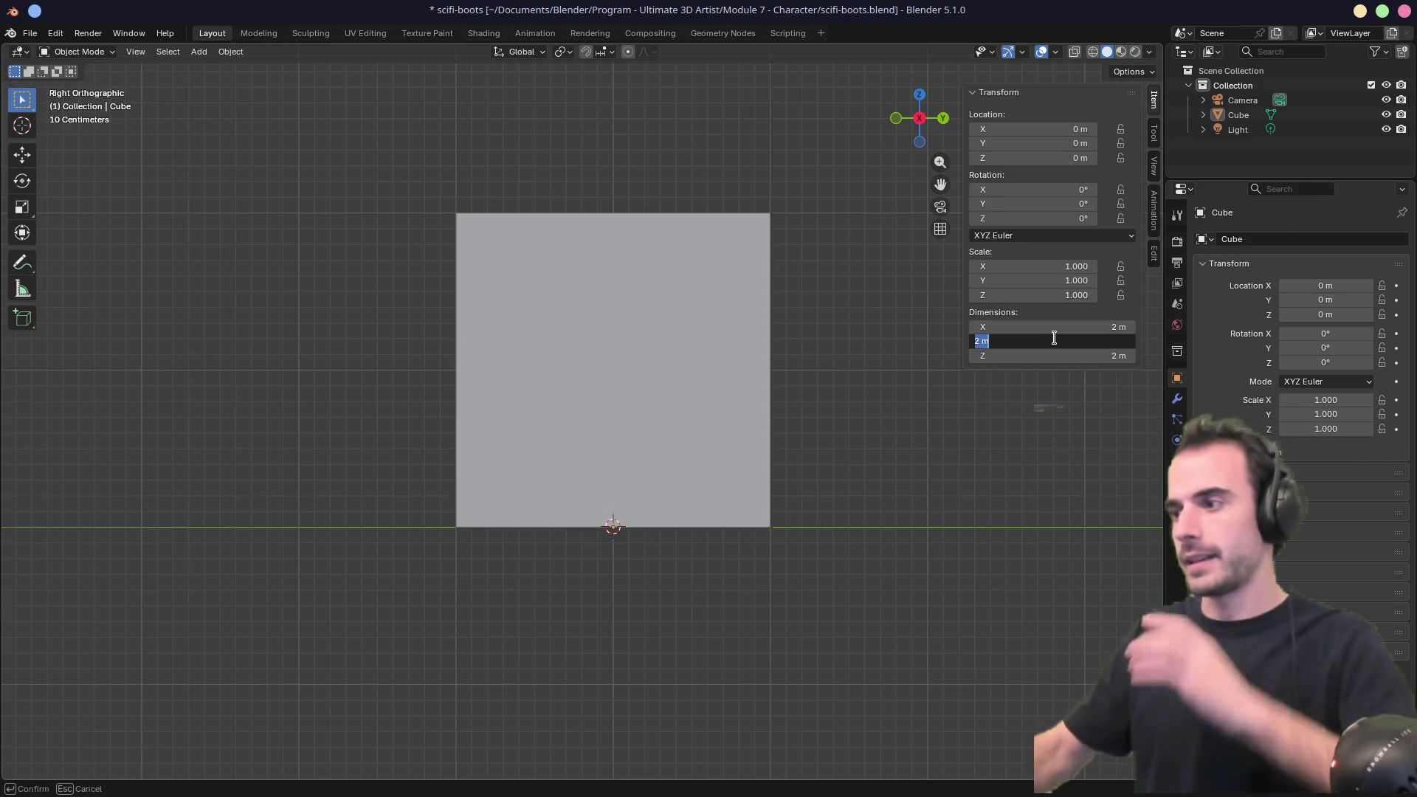
{"action": "type", "text": "0."}
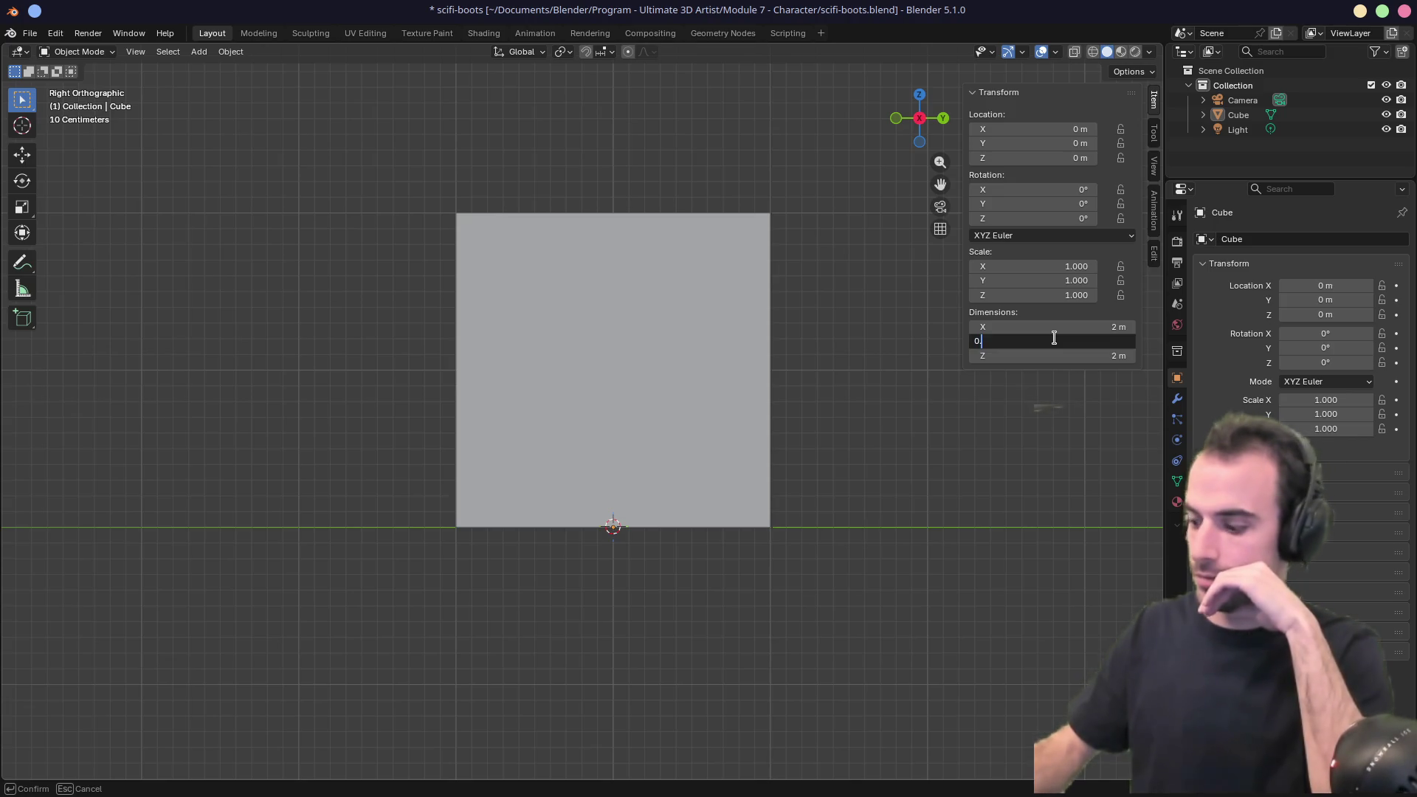
{"action": "type", "text": "24"}
{"action": "key", "text": "Return"}
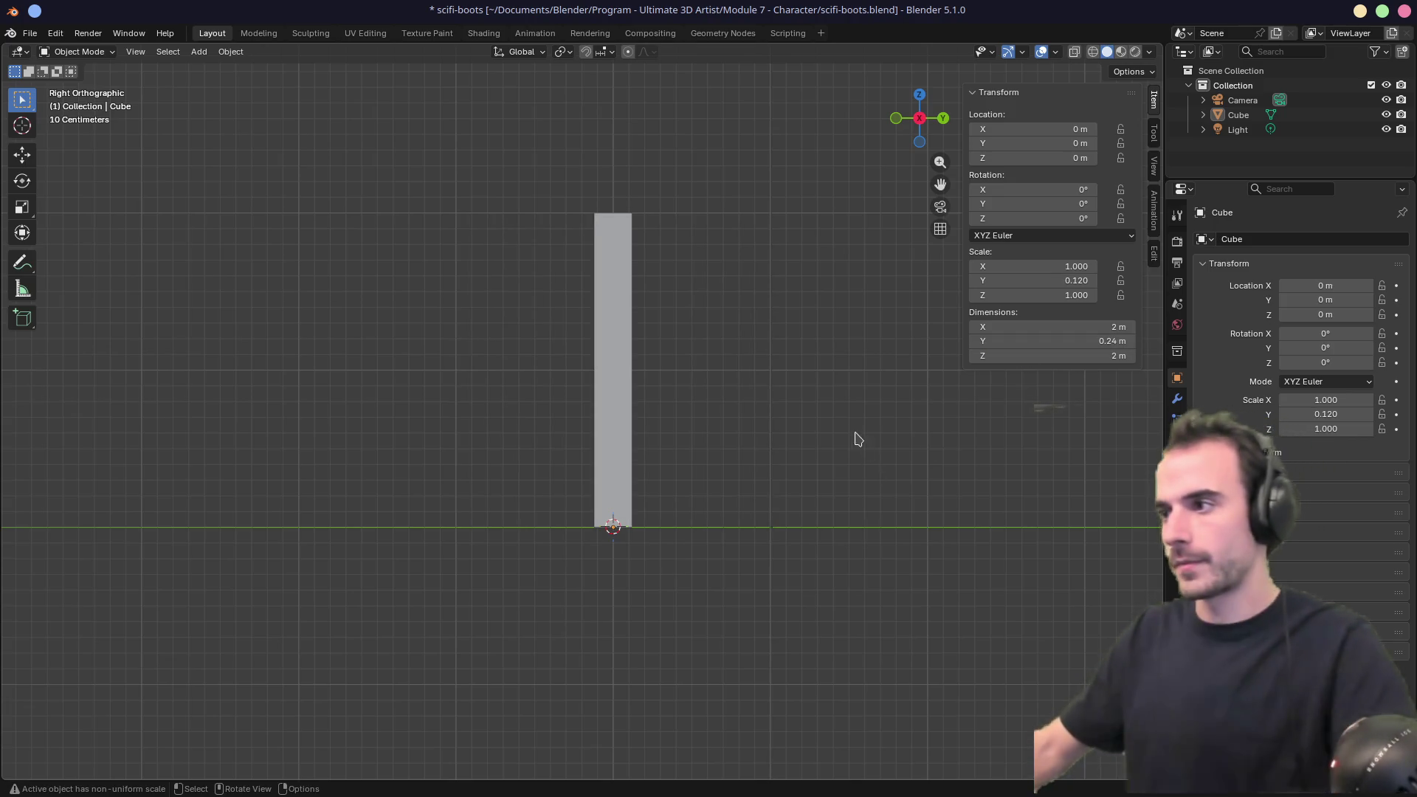
{"action": "middle_click_drag", "start_coordinate": [867, 378], "coordinate": [826, 421], "text": "shift"}
{"action": "left_click", "coordinate": [1060, 325]}
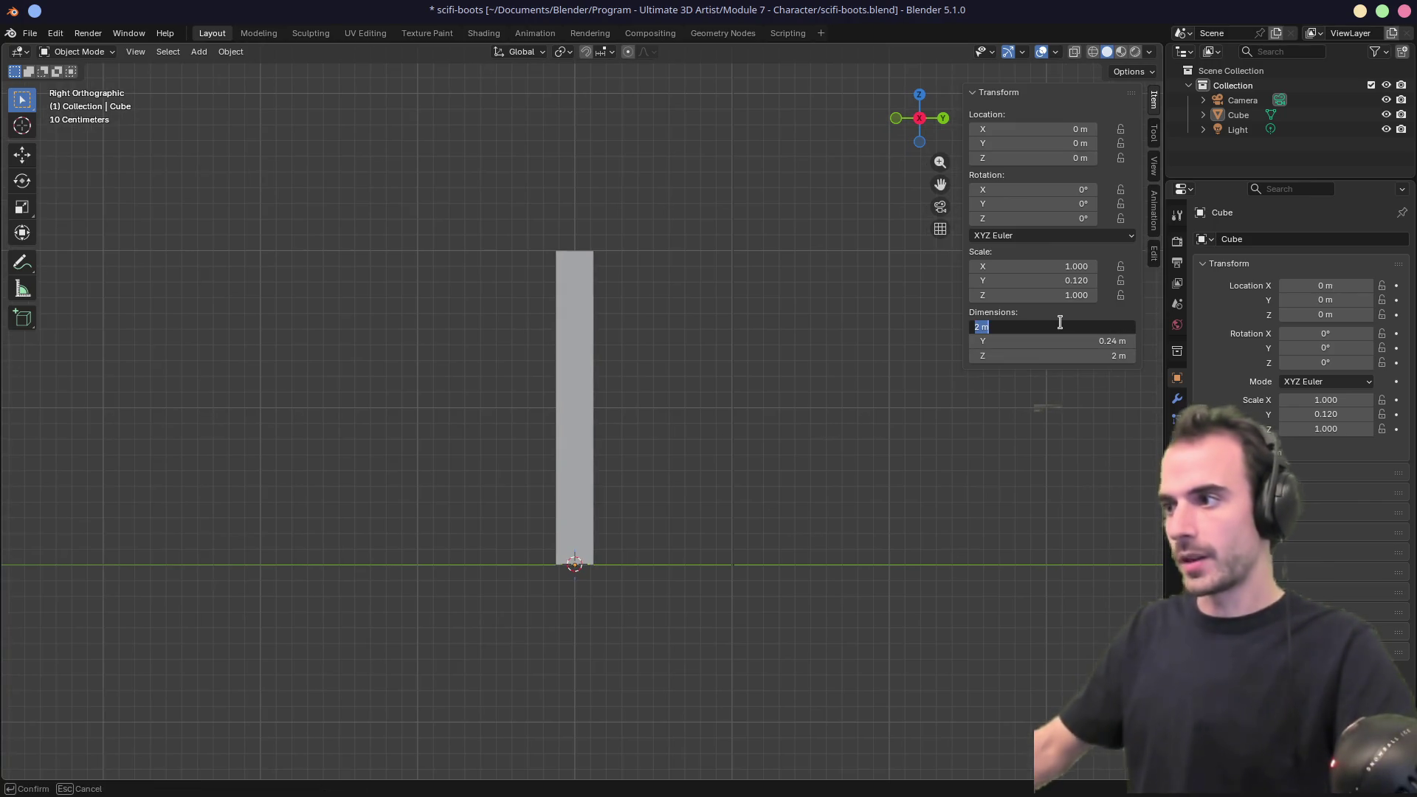
{"action": "type", "text": "0.2"}
{"action": "key", "text": "Return"}
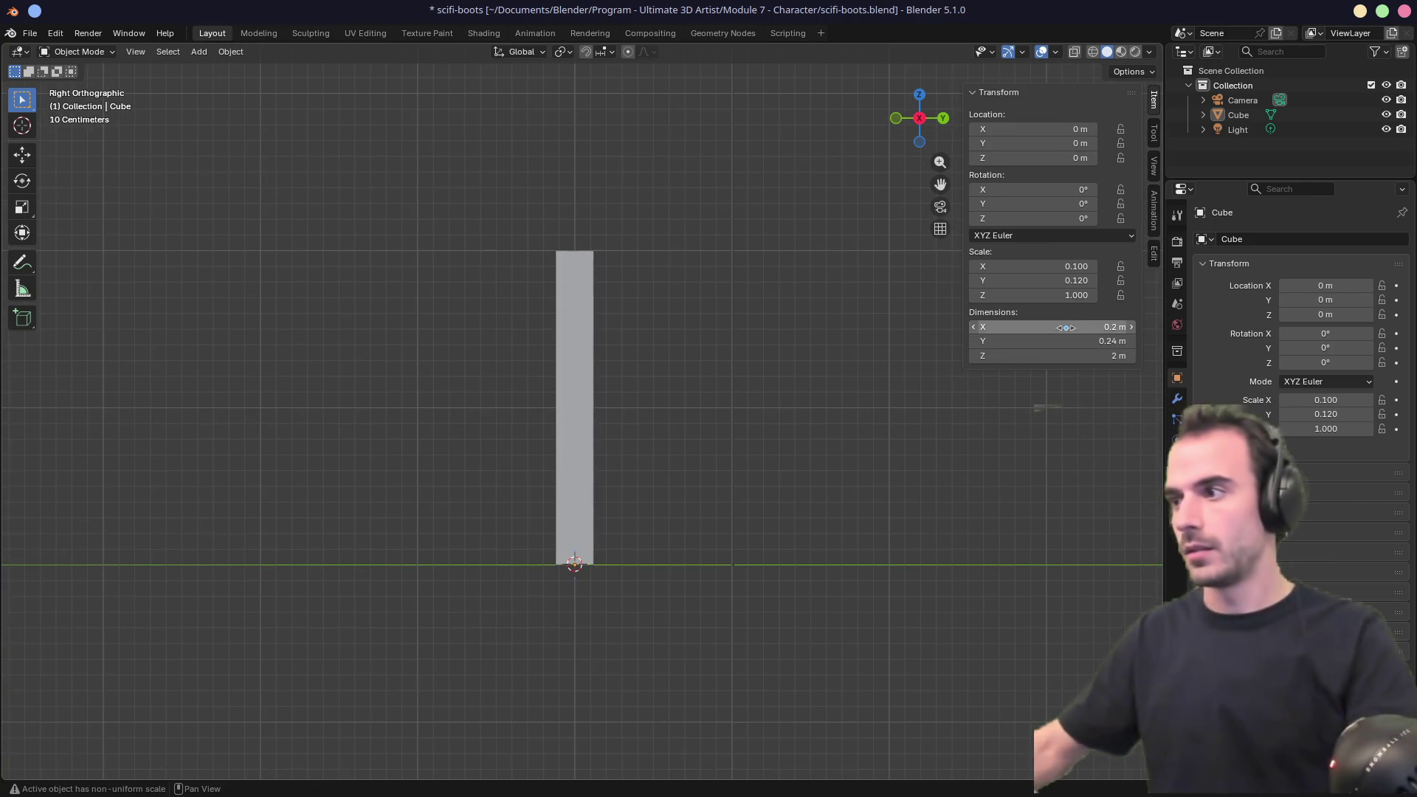
{"action": "left_click", "coordinate": [1075, 355]}
{"action": "type", "text": "0.2"}
{"action": "key", "text": "Return"}
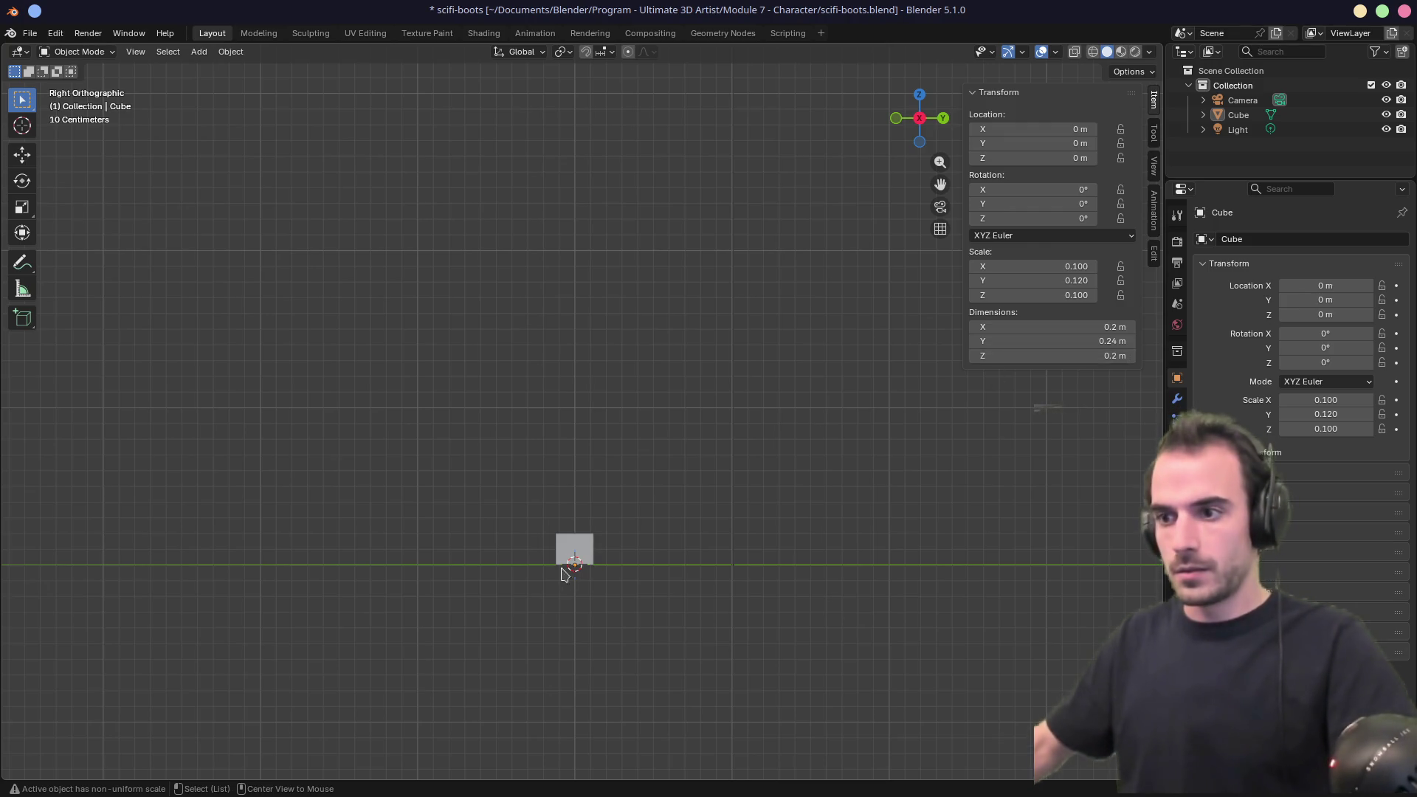
Inspect the block in perspective and change its X dimension to 0.5 m.
{"action": "middle_click_drag", "start_coordinate": [587, 674], "coordinate": [592, 540], "text": "shift"}
{"action": "scroll", "coordinate": [571, 416], "scroll_direction": "up", "scroll_amount": 10}
{"action": "mouse_move", "coordinate": [573, 418]}
{"action": "middle_mouse_down"}
{"action": "mouse_move", "coordinate": [674, 450]}
{"action": "mouse_move", "coordinate": [658, 442]}
{"action": "middle_mouse_up"}
{"action": "scroll", "coordinate": [657, 443], "scroll_direction": "down", "scroll_amount": 3}
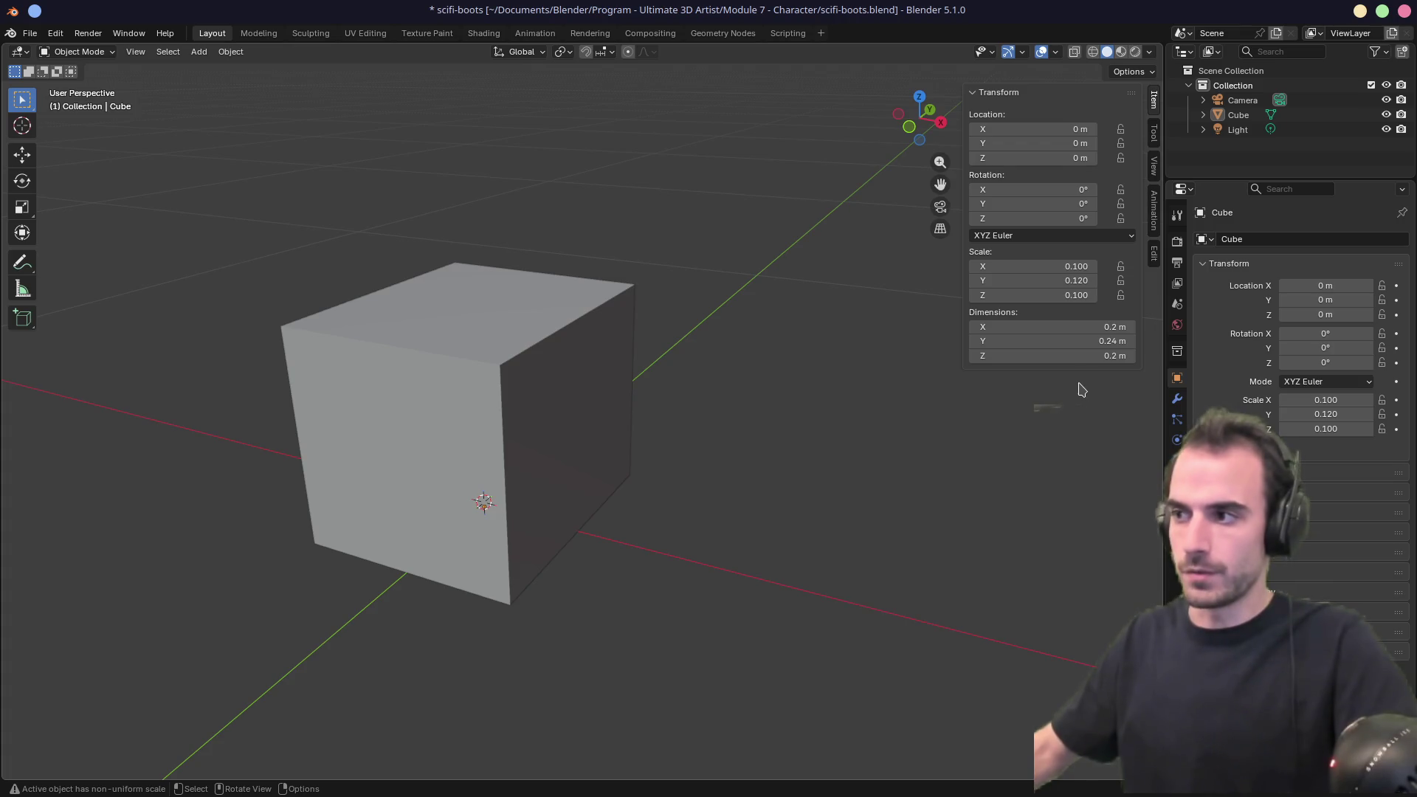
{"action": "left_click", "coordinate": [1092, 327]}
{"action": "type", "text": "0.5"}
{"action": "key", "text": "Return"}
Drag the block's dimensions to roughly 0.1 m in X and 0.21 m in Z, checking from several angles.
{"action": "mouse_move", "coordinate": [1092, 329]}
{"action": "left_mouse_down"}
{"action": "mouse_move", "coordinate": [1024, 330]}
{"action": "mouse_move", "coordinate": [1094, 327]}
{"action": "left_mouse_up"}
{"action": "middle_click_drag", "start_coordinate": [721, 401], "coordinate": [490, 395]}
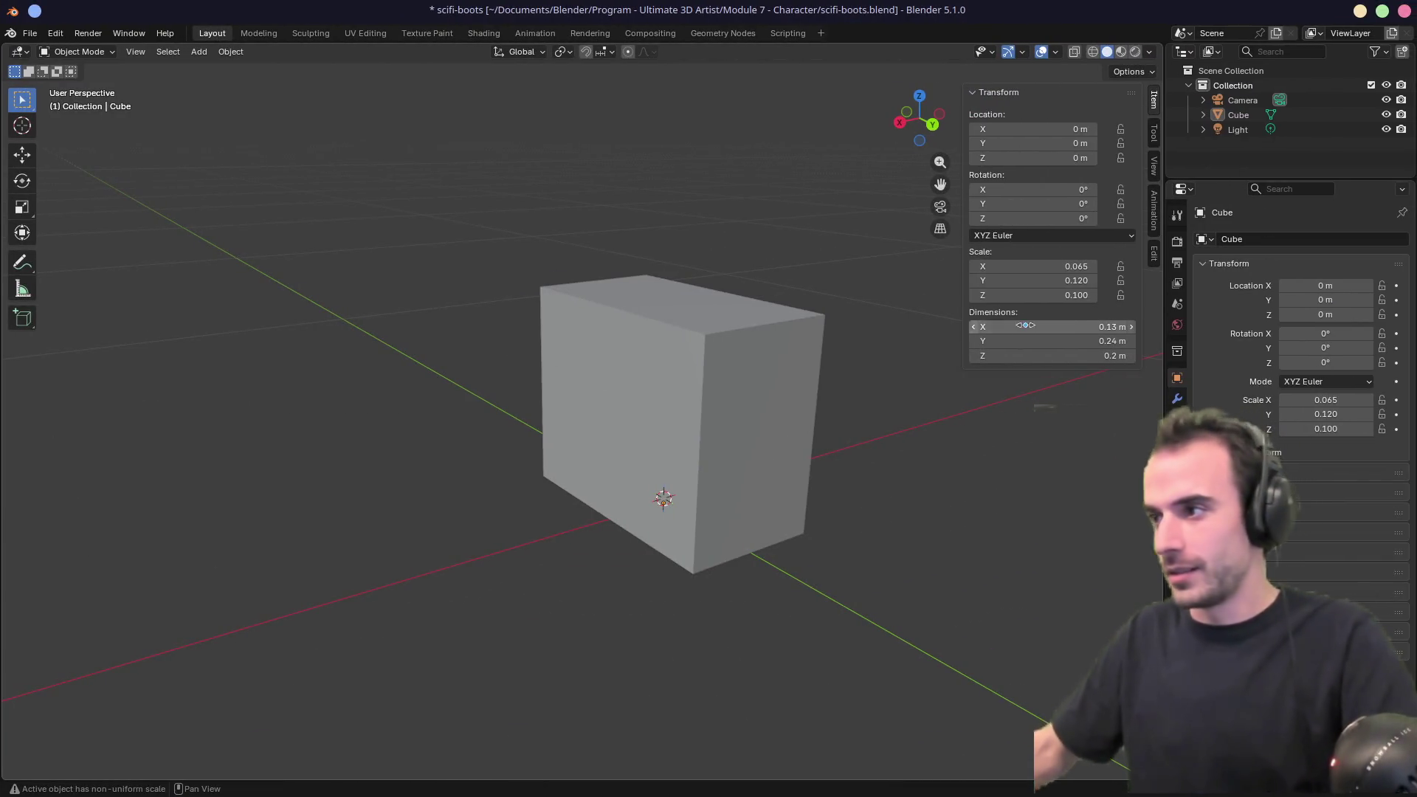
{"action": "mouse_move", "coordinate": [1083, 330]}
{"action": "left_mouse_down"}
{"action": "mouse_move", "coordinate": [1043, 330]}
{"action": "mouse_move", "coordinate": [1056, 330]}
{"action": "left_mouse_up"}
{"action": "mouse_move", "coordinate": [794, 364]}
{"action": "middle_mouse_down"}
{"action": "mouse_move", "coordinate": [696, 387]}
{"action": "mouse_move", "coordinate": [901, 357]}
{"action": "mouse_move", "coordinate": [596, 408]}
{"action": "mouse_move", "coordinate": [573, 373]}
{"action": "mouse_move", "coordinate": [721, 383]}
{"action": "mouse_move", "coordinate": [573, 373]}
{"action": "middle_mouse_up"}
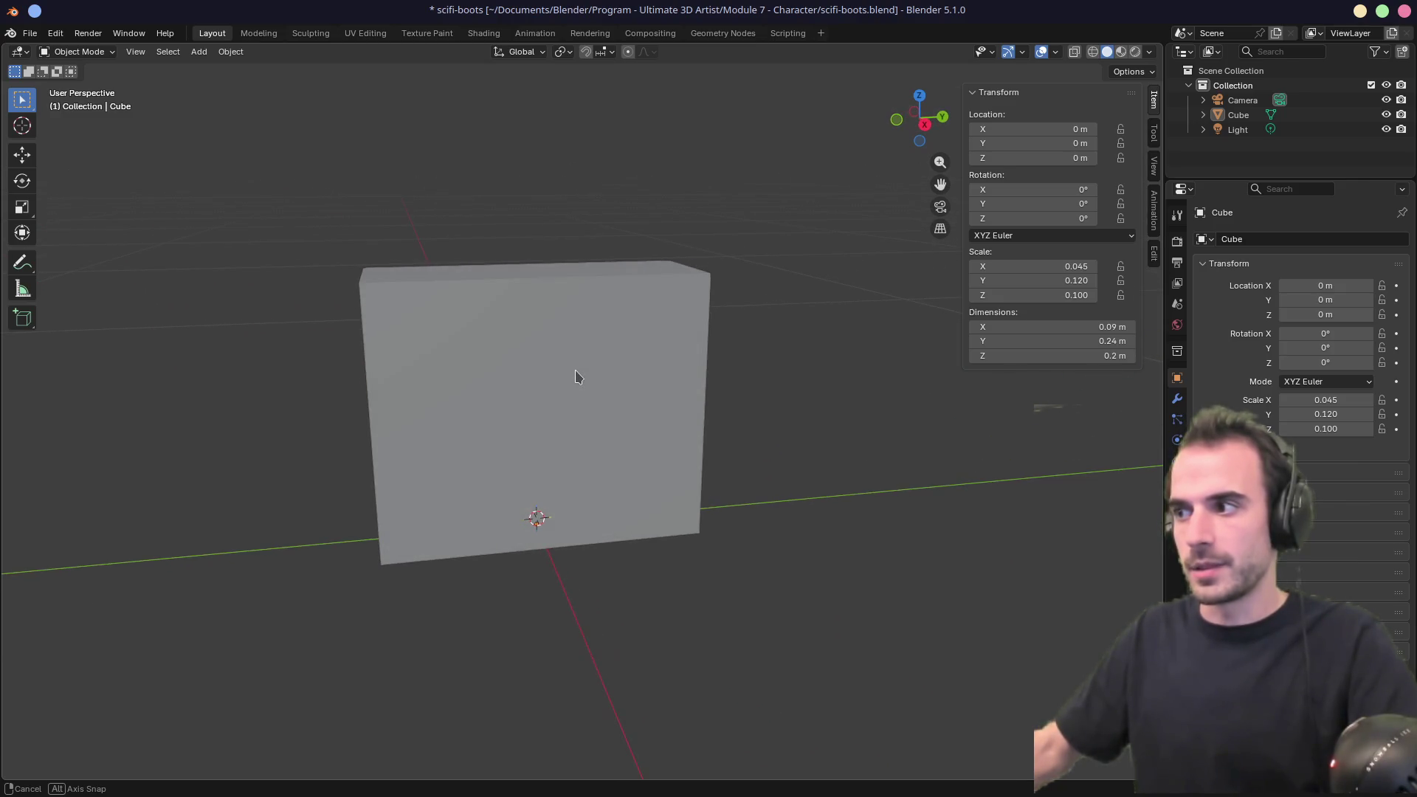
{"action": "mouse_move", "coordinate": [1037, 355]}
{"action": "left_mouse_down"}
{"action": "mouse_move", "coordinate": [1078, 355]}
{"action": "mouse_move", "coordinate": [1053, 355]}
{"action": "left_mouse_up"}
{"action": "middle_click_drag", "start_coordinate": [708, 341], "coordinate": [782, 335]}
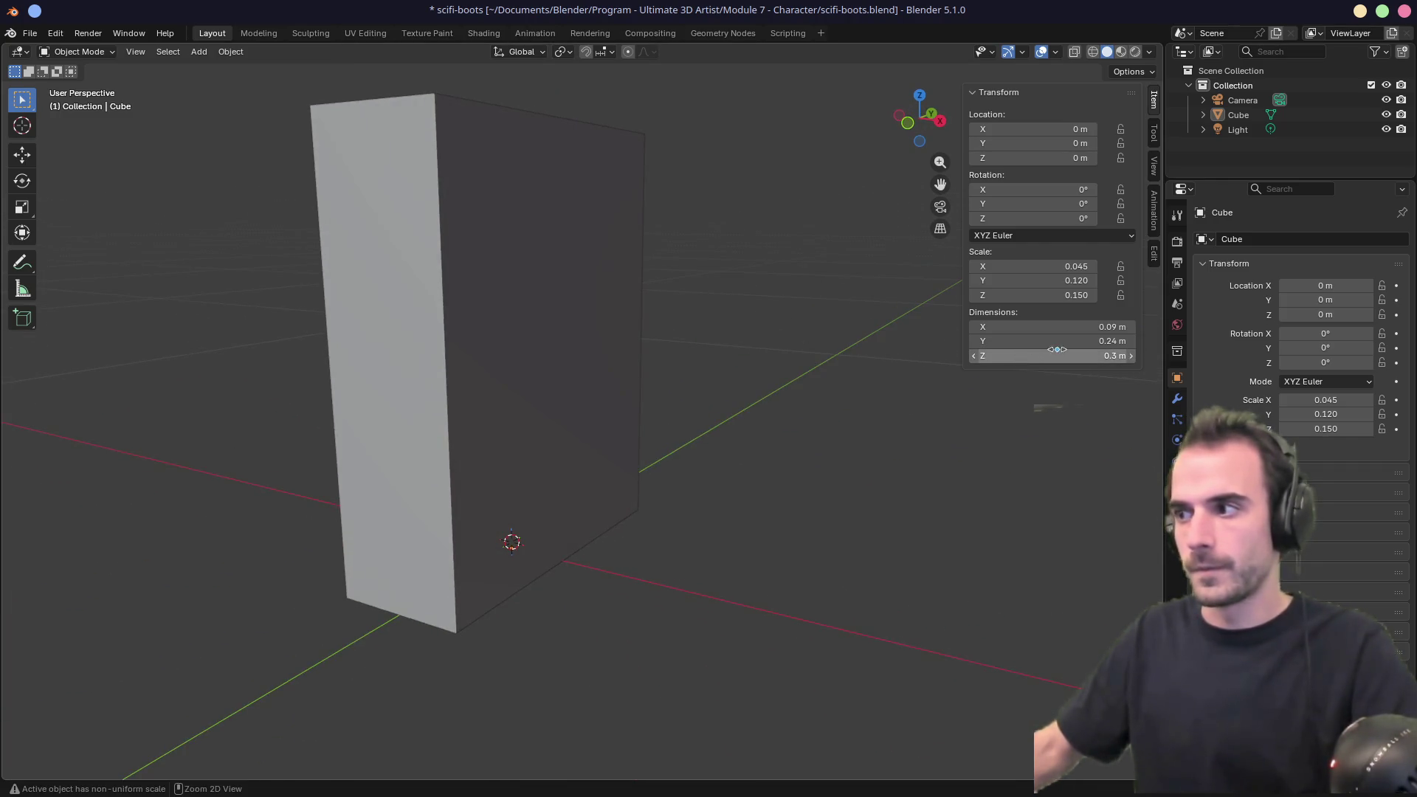
{"action": "mouse_move", "coordinate": [1056, 355]}
{"action": "left_mouse_down"}
{"action": "mouse_move", "coordinate": [1030, 355]}
{"action": "mouse_move", "coordinate": [1049, 327]}
{"action": "mouse_move", "coordinate": [1070, 327]}
{"action": "left_mouse_up"}
{"action": "mouse_move", "coordinate": [768, 354]}
{"action": "middle_mouse_down"}
{"action": "mouse_move", "coordinate": [424, 361]}
{"action": "mouse_move", "coordinate": [782, 357]}
{"action": "mouse_move", "coordinate": [705, 353]}
{"action": "middle_mouse_up"}
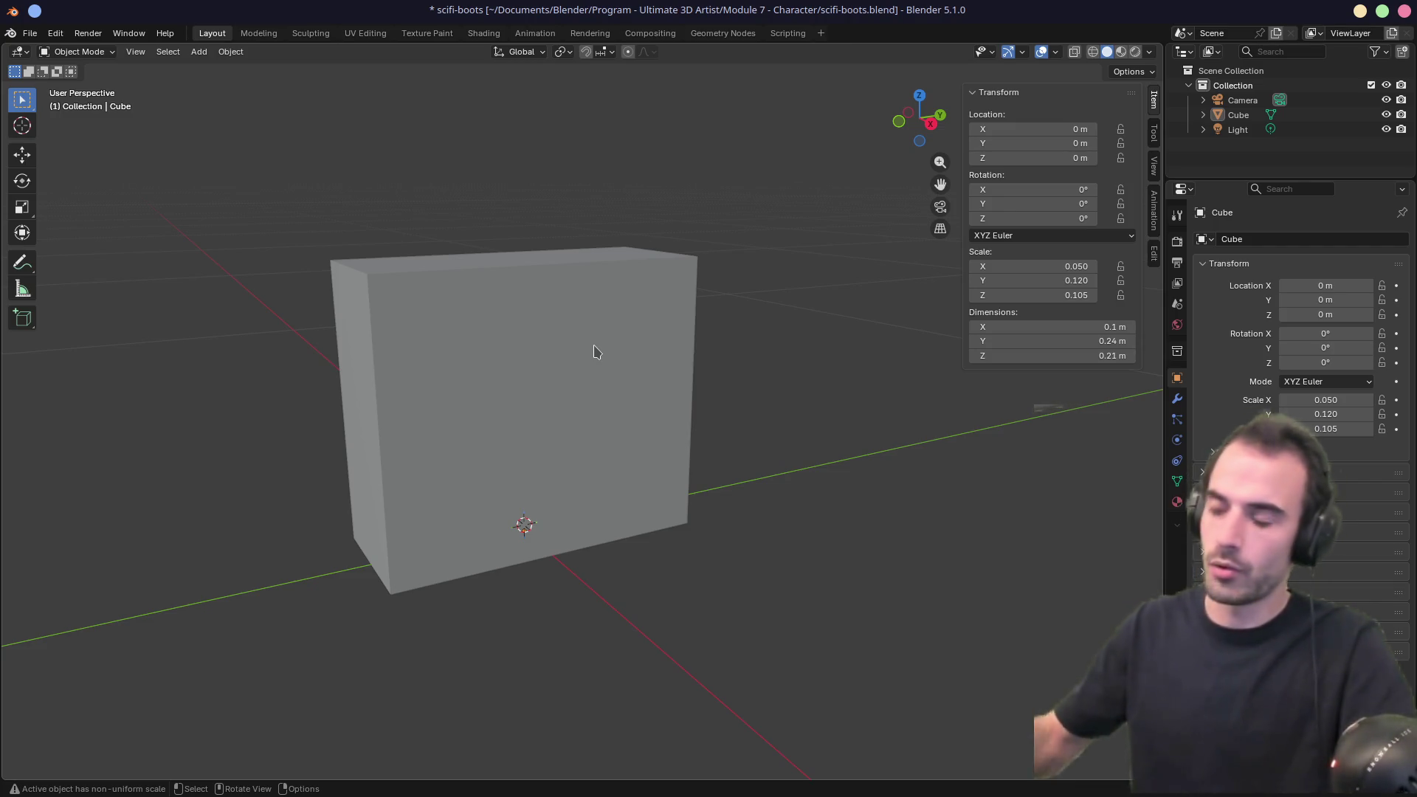
Widen the outliner and properties column and give the properties area more height.
{"action": "mouse_move", "coordinate": [1160, 184]}
{"action": "left_mouse_down"}
{"action": "mouse_move", "coordinate": [1107, 184]}
{"action": "mouse_move", "coordinate": [1110, 225]}
{"action": "mouse_move", "coordinate": [1159, 151]}
{"action": "left_mouse_up"}
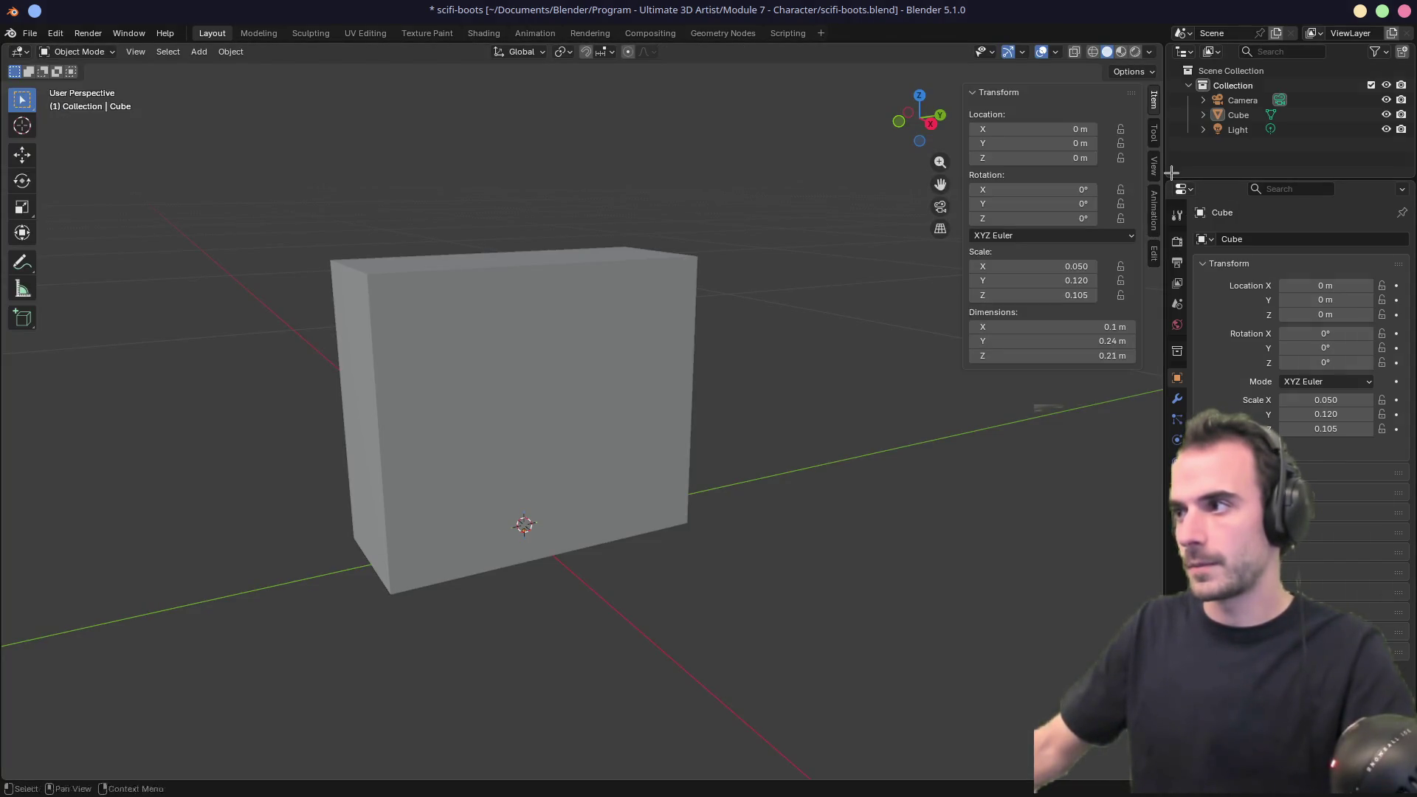
{"action": "mouse_move", "coordinate": [1201, 180]}
{"action": "left_mouse_down"}
{"action": "mouse_move", "coordinate": [1201, 231]}
{"action": "mouse_move", "coordinate": [937, 229]}
{"action": "left_mouse_up"}
{"action": "left_click_drag", "start_coordinate": [1034, 228], "coordinate": [1034, 184]}
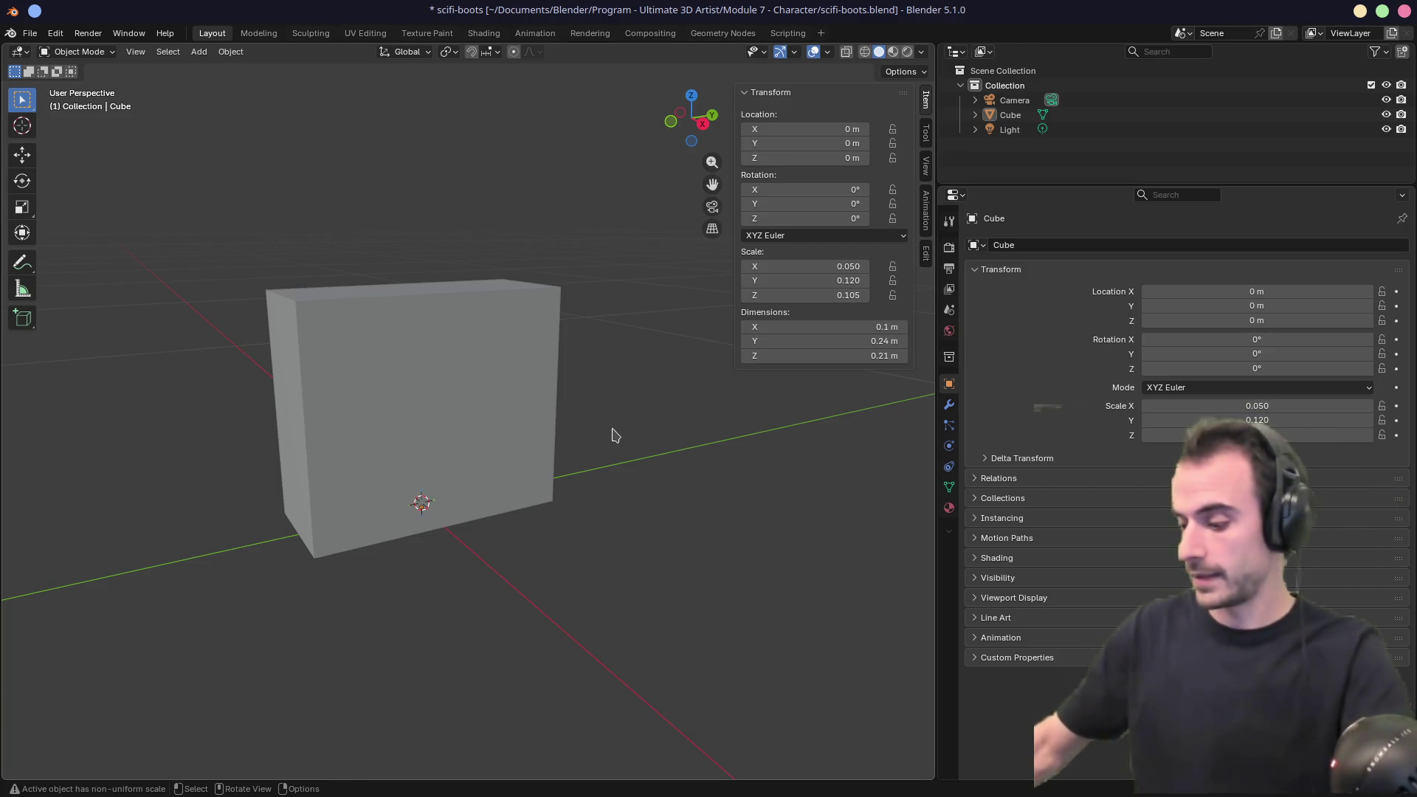
Frame the block in the right side view and bring up the Shift+A Add menu.
{"action": "key", "text": "KP_3"}
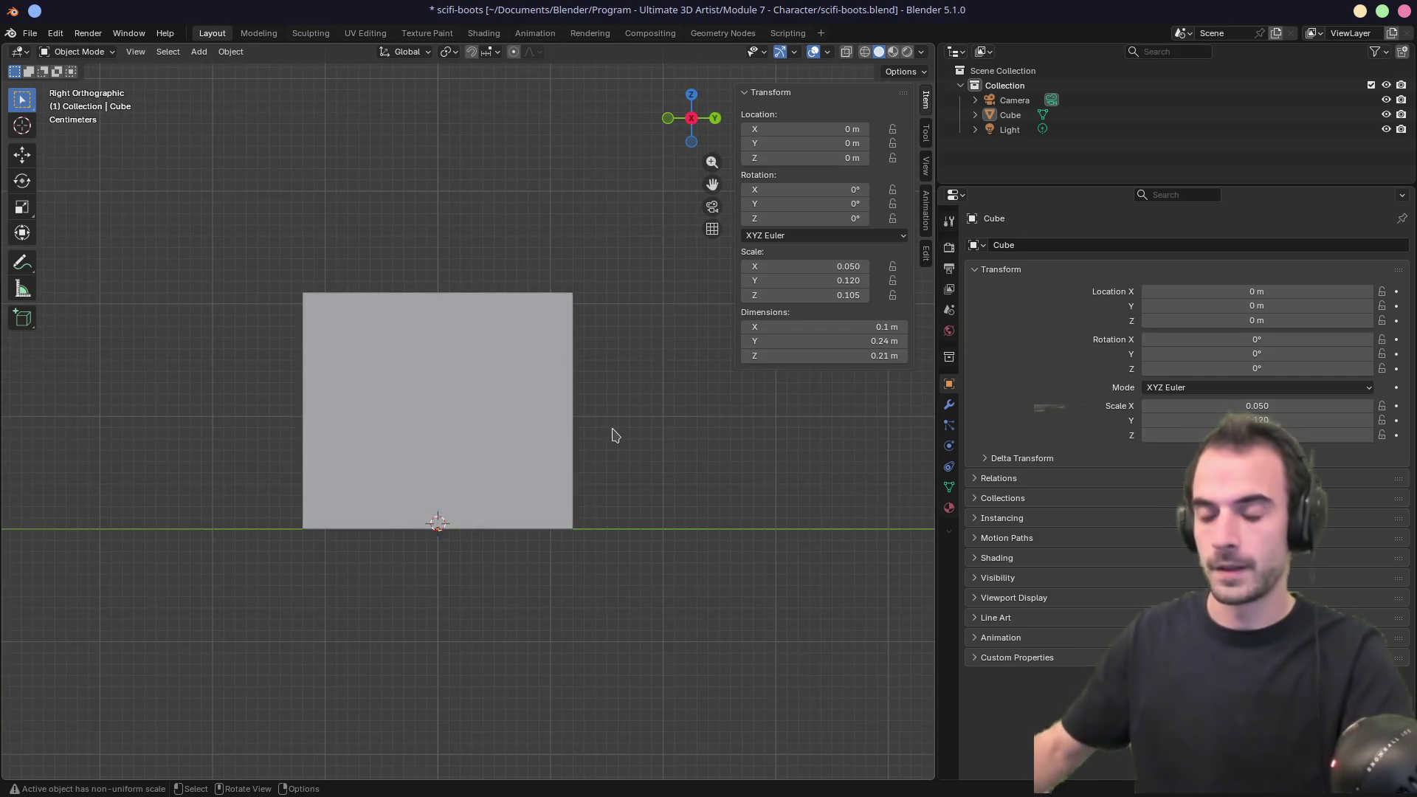
{"action": "mouse_move", "coordinate": [589, 454]}
{"action": "middle_mouse_down", "text": "shift"}
{"action": "mouse_move", "coordinate": [408, 424]}
{"action": "mouse_move", "coordinate": [449, 478]}
{"action": "mouse_move", "coordinate": [427, 478]}
{"action": "mouse_move", "coordinate": [713, 492]}
{"action": "mouse_move", "coordinate": [538, 482]}
{"action": "middle_mouse_up", "text": "shift"}
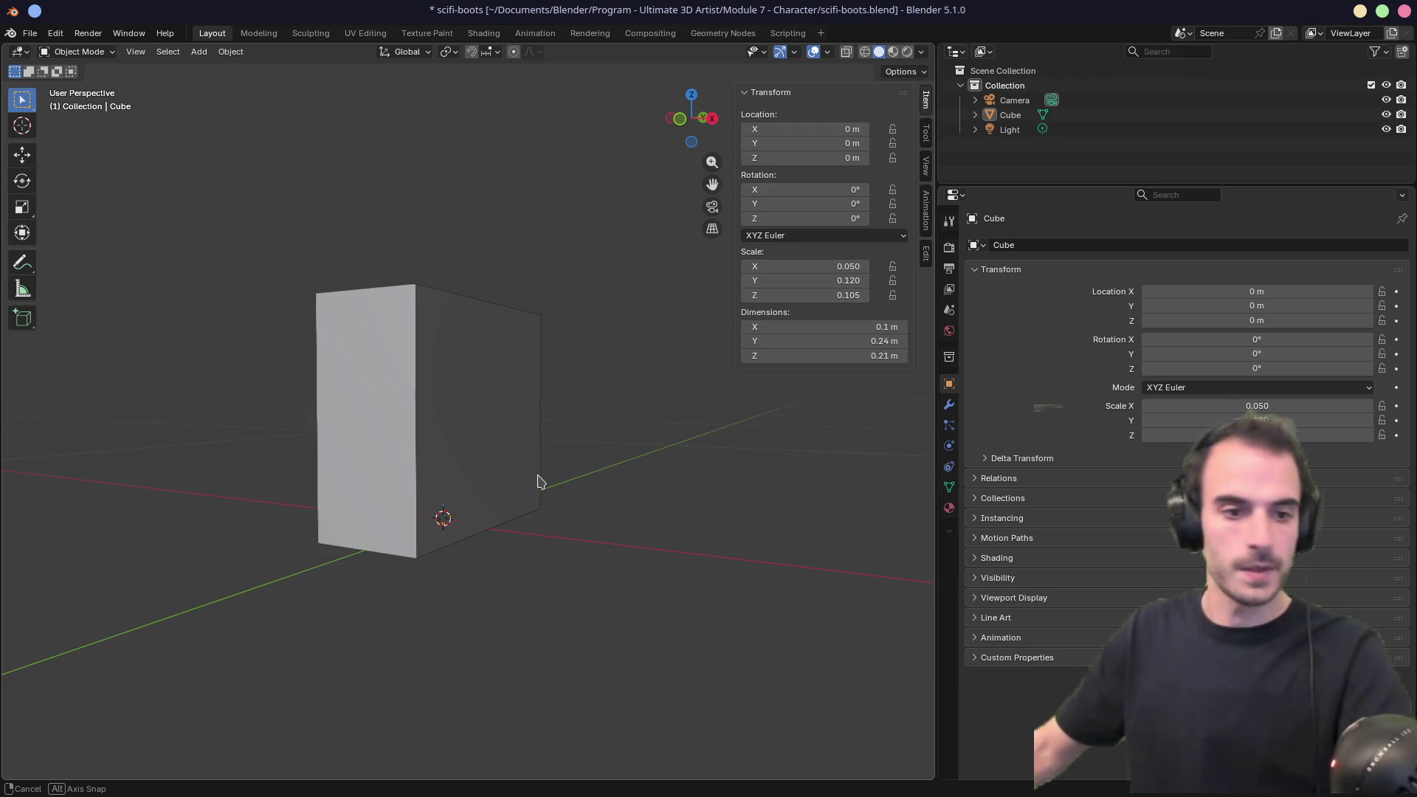
{"action": "middle_click_drag", "start_coordinate": [538, 482], "coordinate": [538, 482]}
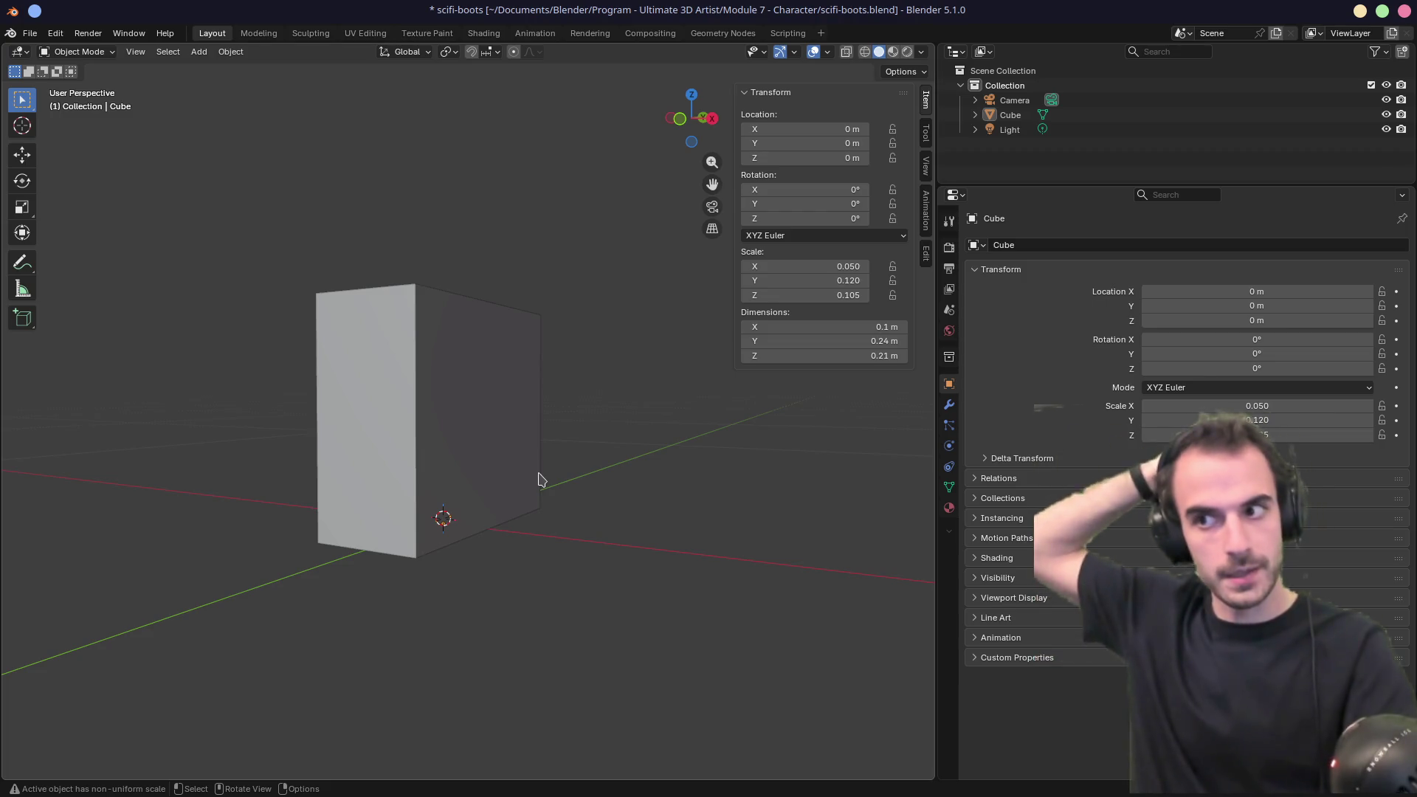
{"action": "key", "text": "KP_1"}
{"action": "key", "text": "KP_3"}
{"action": "mouse_move", "coordinate": [494, 445]}
{"action": "middle_mouse_down", "text": "shift"}
{"action": "mouse_move", "coordinate": [538, 472]}
{"action": "mouse_move", "coordinate": [526, 426]}
{"action": "mouse_move", "coordinate": [509, 431]}
{"action": "mouse_move", "coordinate": [727, 474]}
{"action": "mouse_move", "coordinate": [601, 477]}
{"action": "mouse_move", "coordinate": [531, 465]}
{"action": "mouse_move", "coordinate": [535, 453]}
{"action": "middle_mouse_up", "text": "shift"}
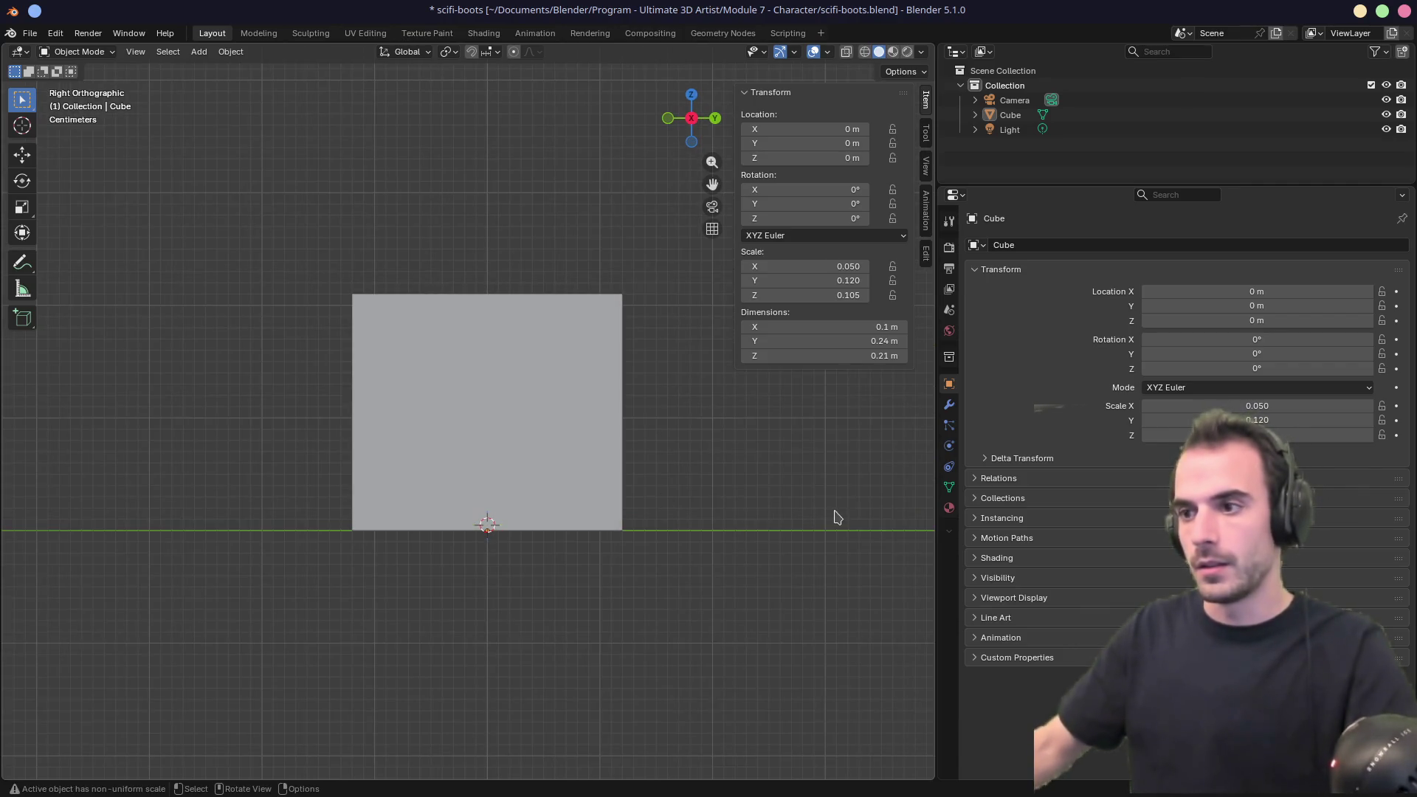
{"action": "key", "text": "shift+a"}
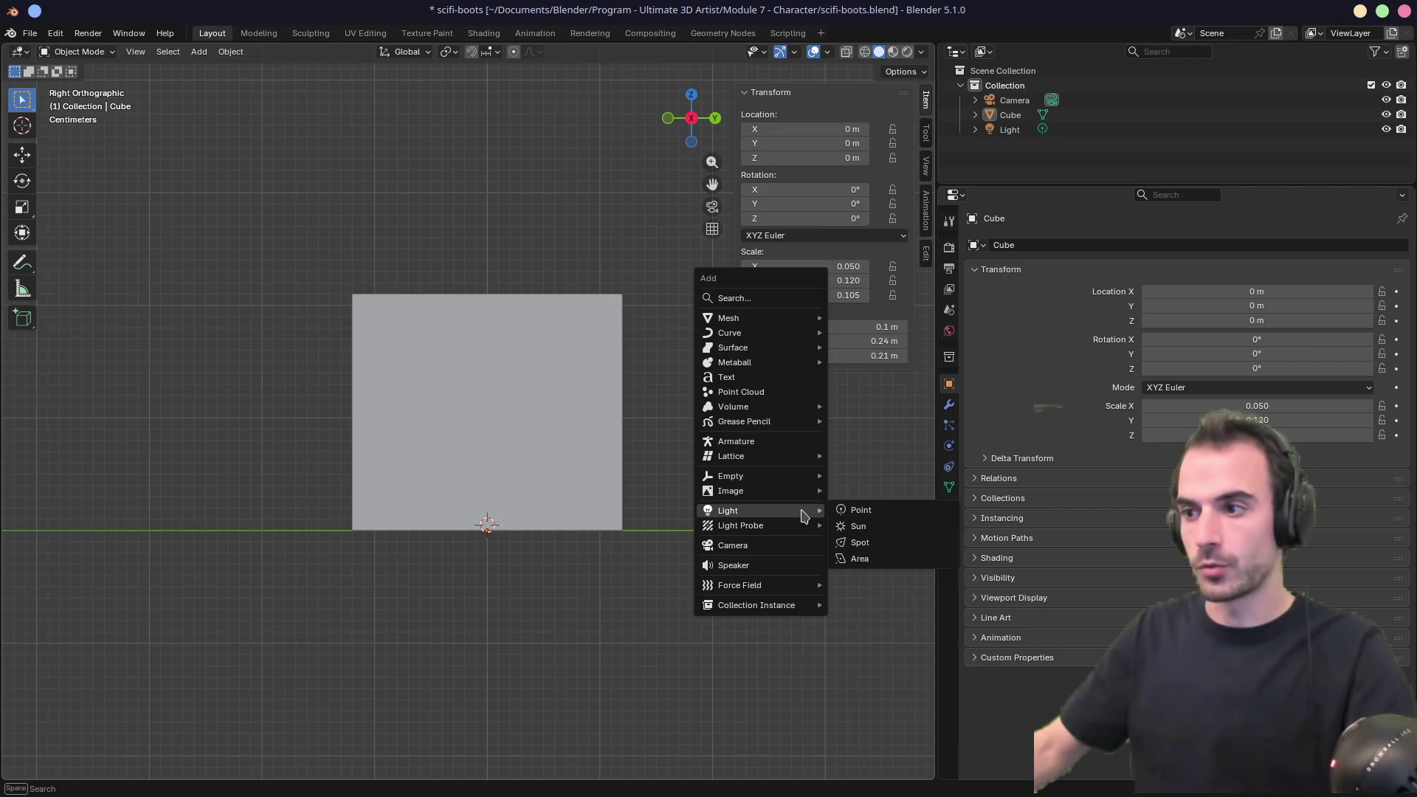
Add a mesh plane aligned to the current view.
{"action": "mouse_move", "coordinate": [802, 318]}
{"action": "left_click", "coordinate": [854, 318]}
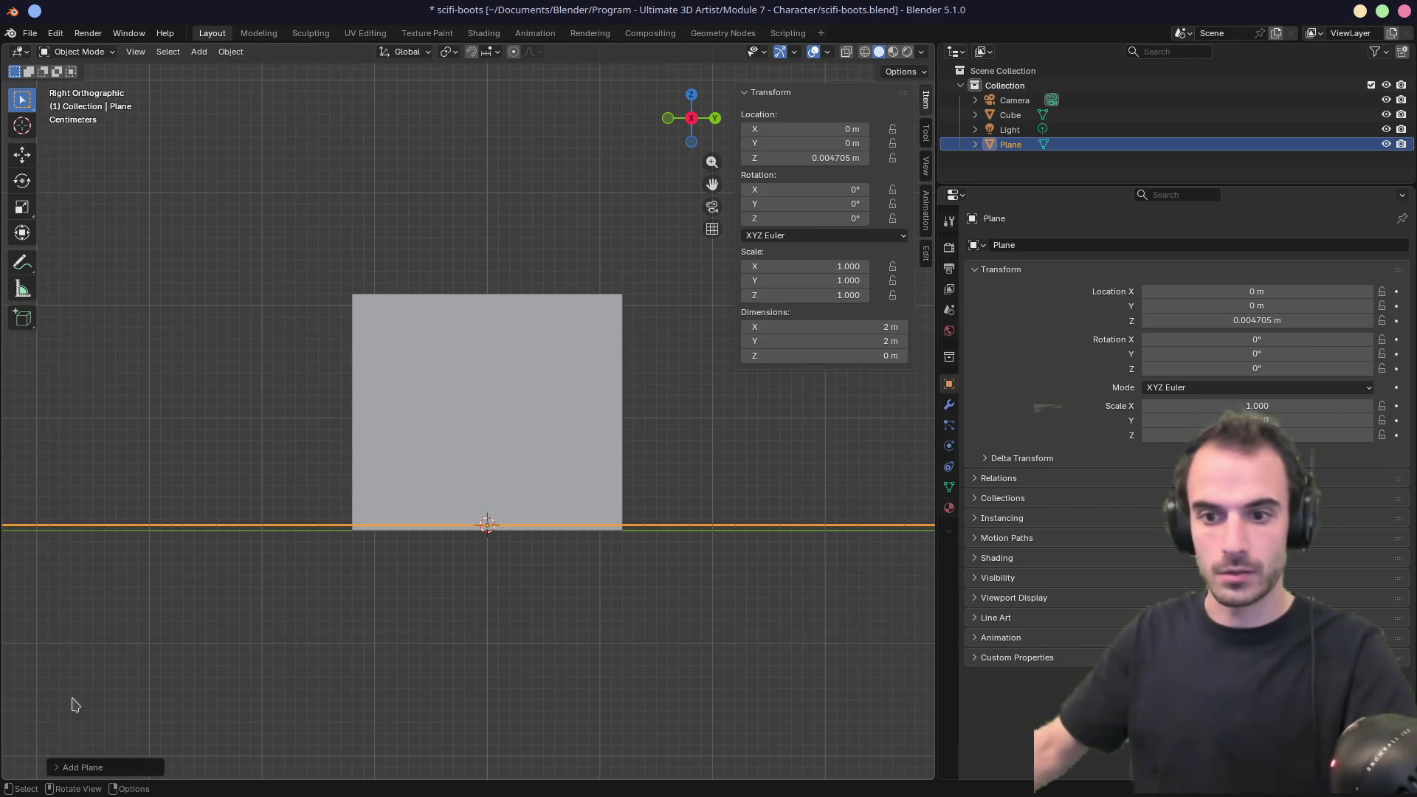
{"action": "left_click", "coordinate": [59, 767]}
{"action": "left_click", "coordinate": [182, 673]}
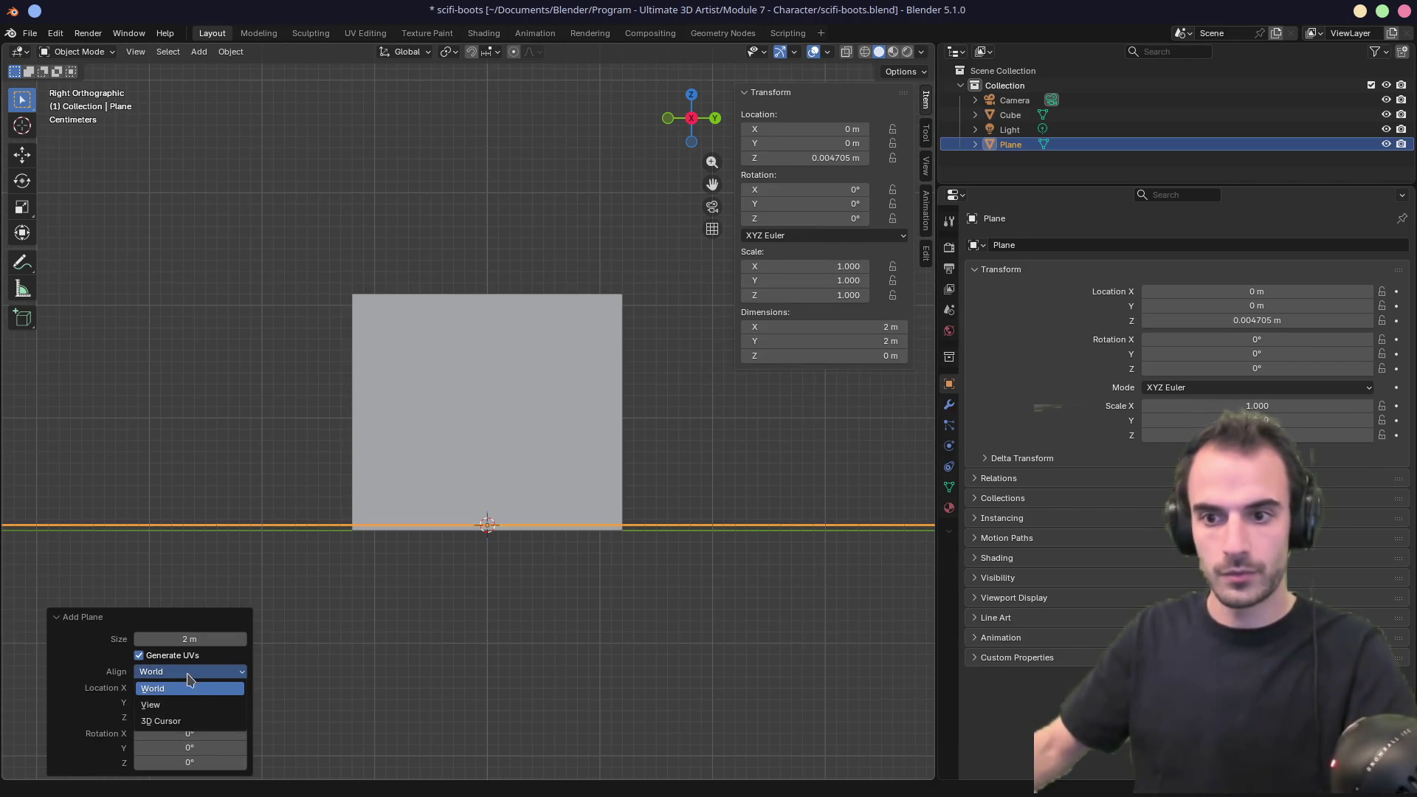
{"action": "left_click", "coordinate": [185, 687]}
Shrink the plane well below its default size and position it over the cube.
{"action": "key", "text": "s"}
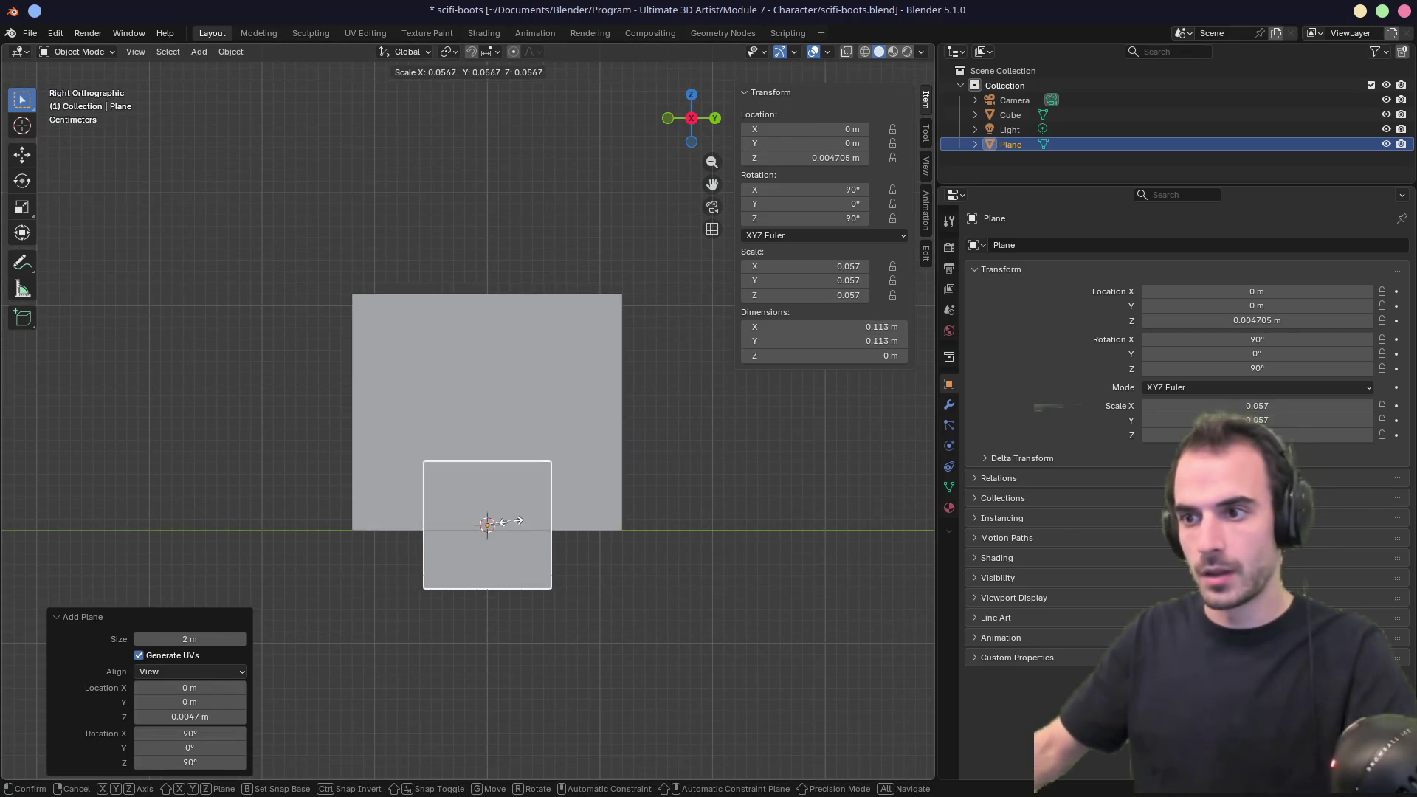
{"action": "left_click", "coordinate": [587, 578]}
{"action": "key", "text": "s"}
{"action": "left_click", "coordinate": [604, 583]}
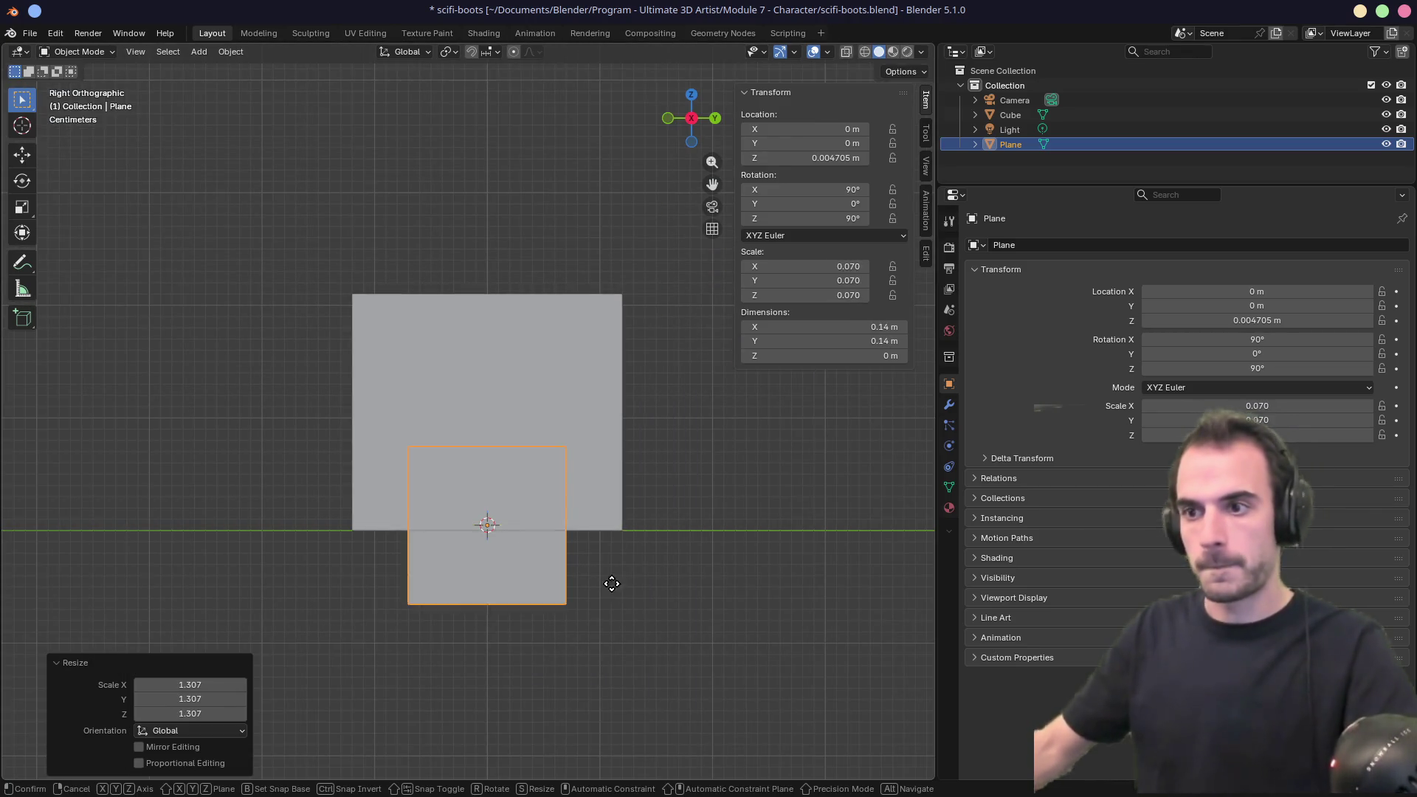
{"action": "key", "text": "g"}
{"action": "left_click", "coordinate": [538, 477]}
{"action": "key", "text": "s"}
{"action": "left_click", "coordinate": [551, 528]}
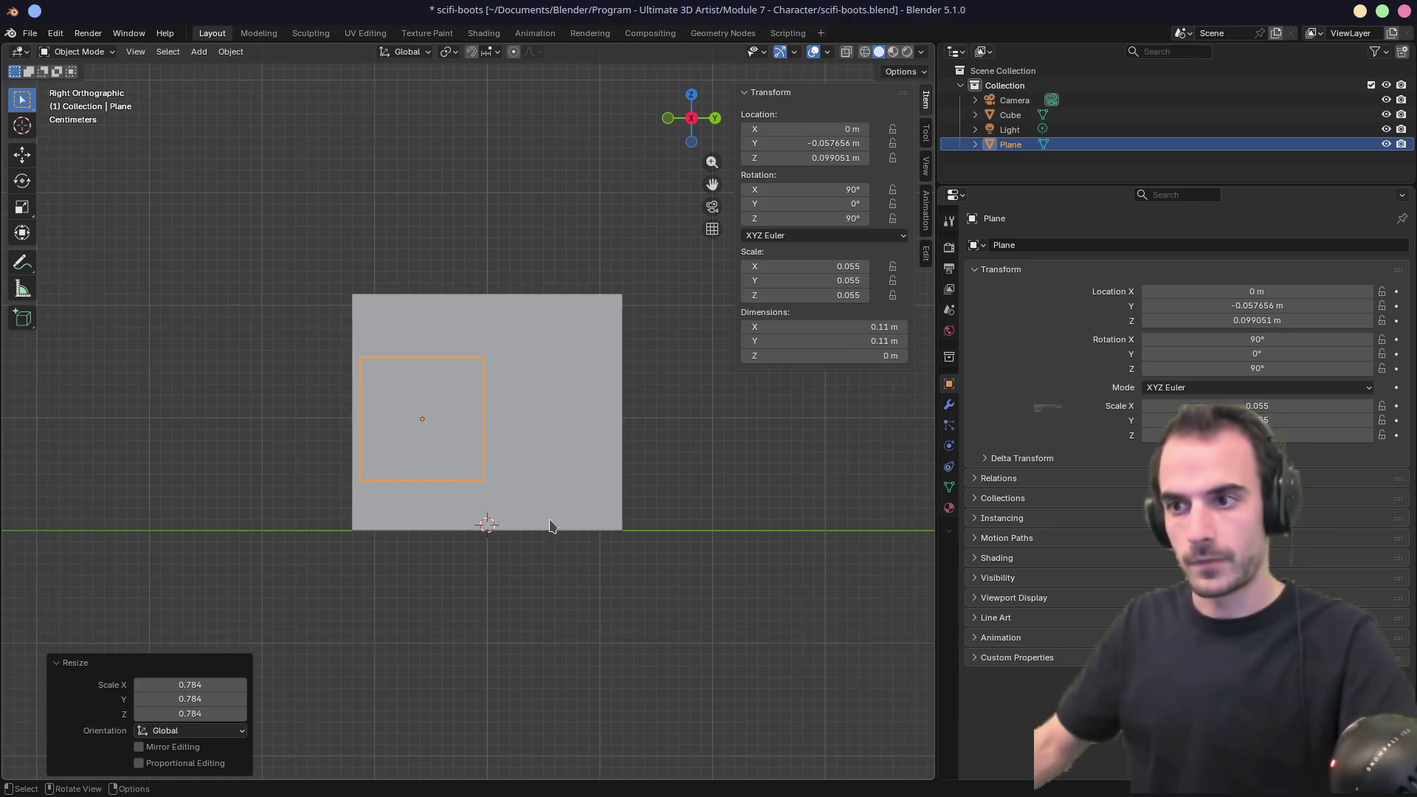
{"action": "key", "text": "g"}
{"action": "right_click", "coordinate": [460, 450]}
{"action": "key", "text": "s"}
{"action": "left_click", "coordinate": [536, 472]}
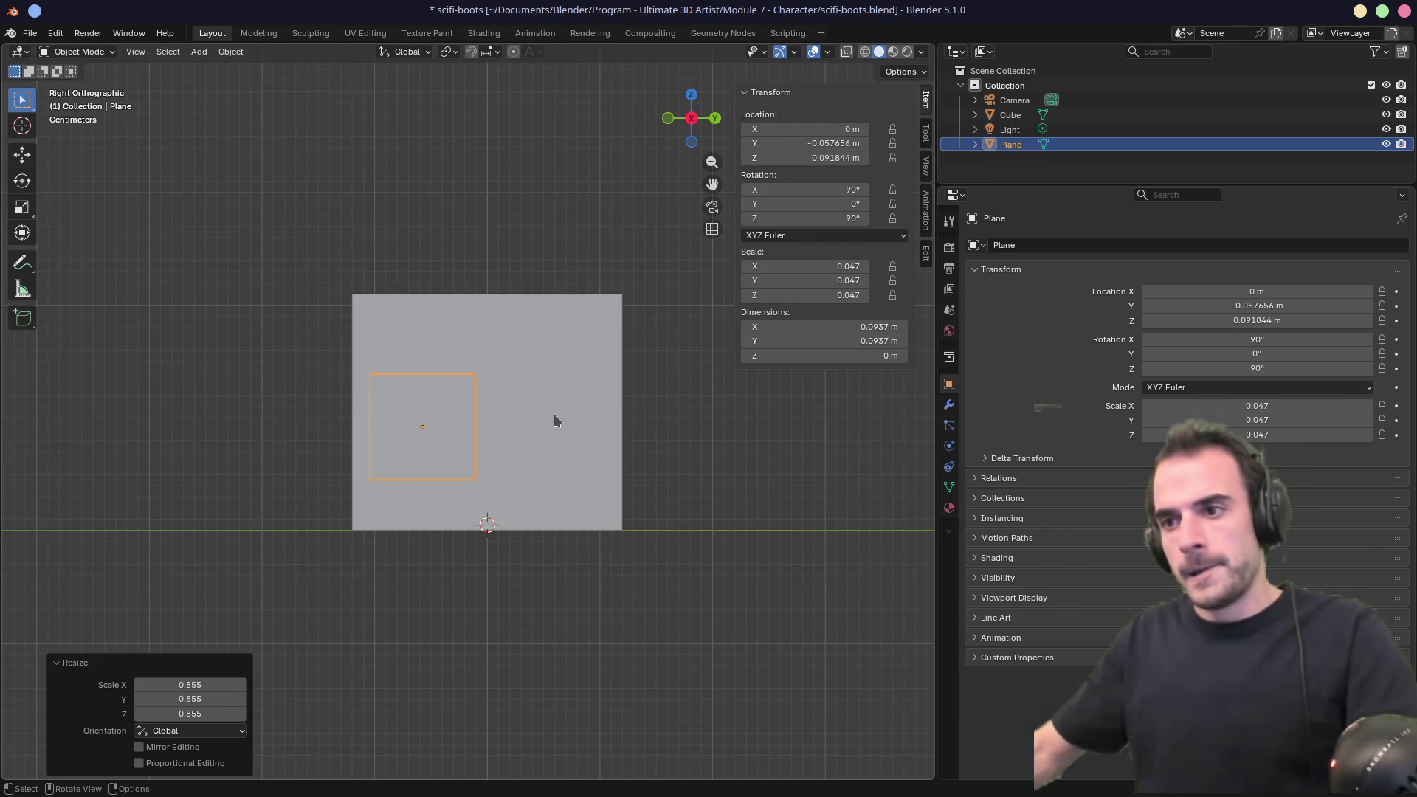
Make two in-place duplicates of the plane and toggle see-through X-ray view with Alt+Z.
{"action": "key", "text": "shift+d"}
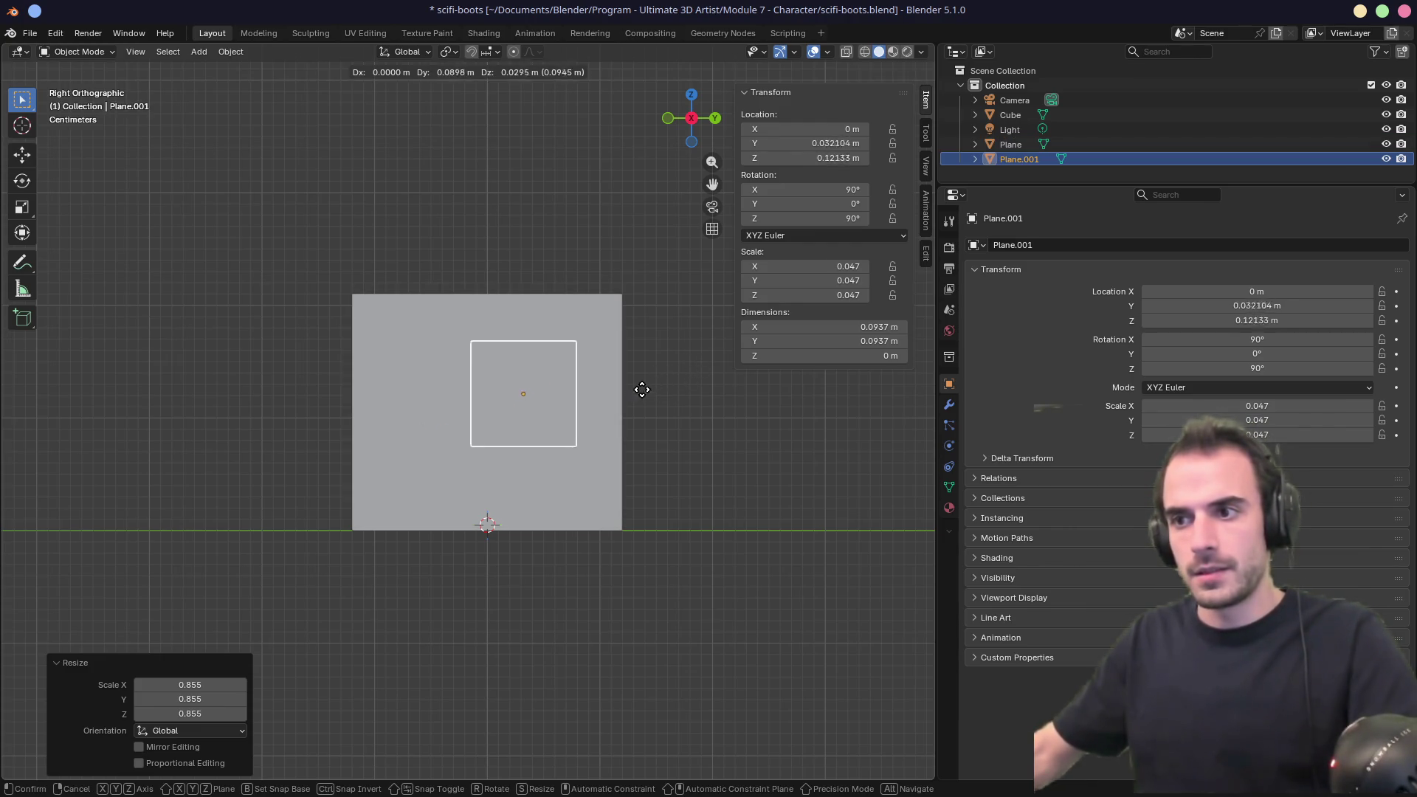
{"action": "right_click", "coordinate": [582, 418]}
{"action": "key", "text": "shift+d"}
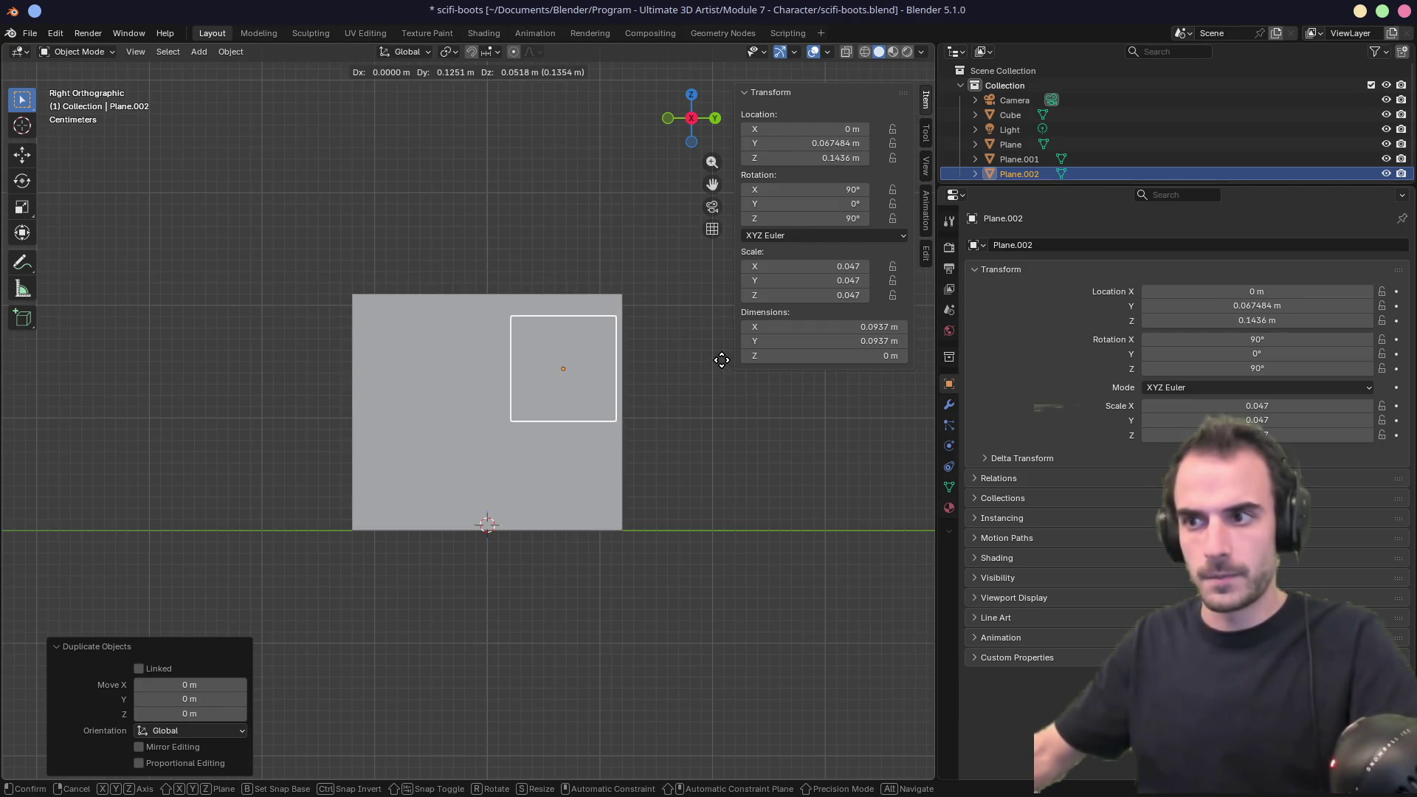
{"action": "right_click", "coordinate": [720, 361]}
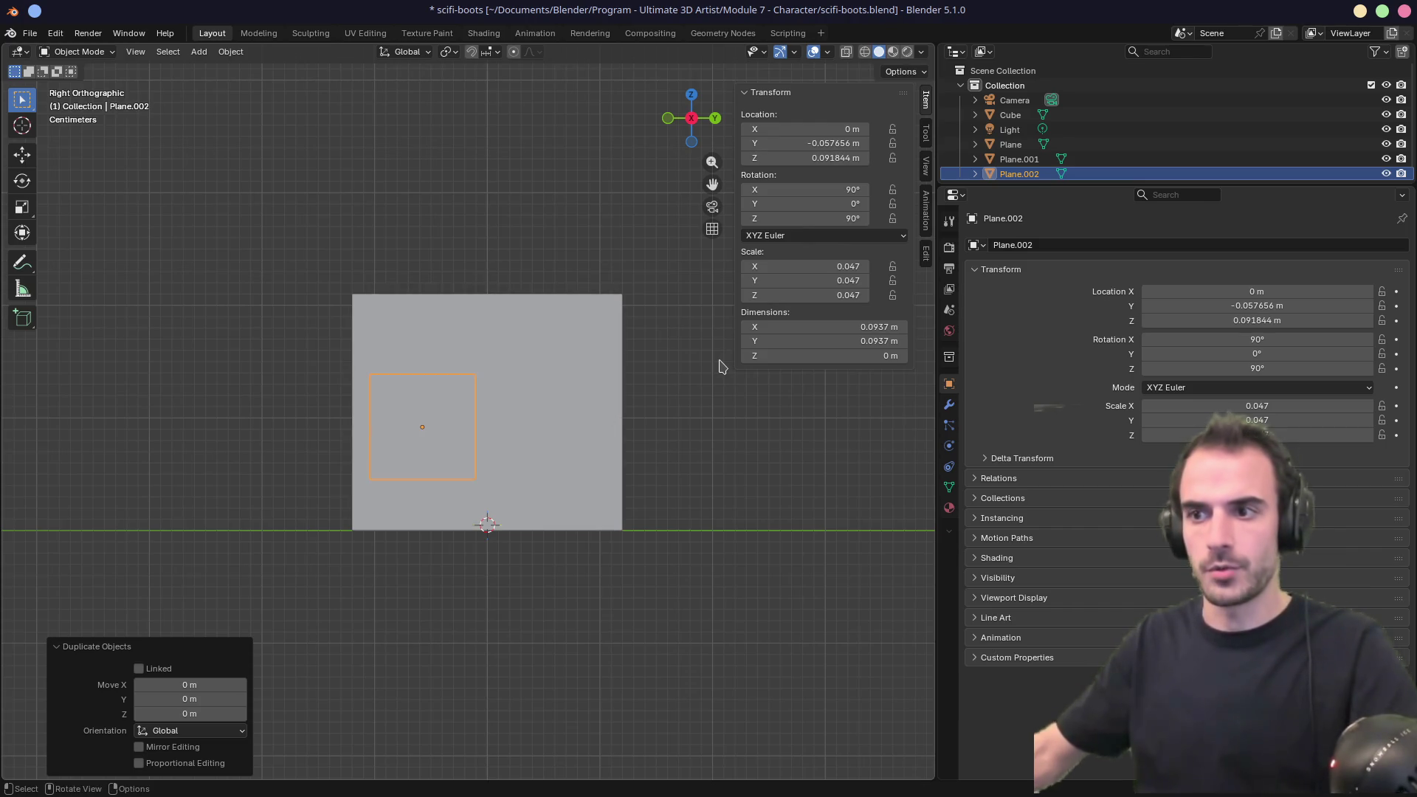
{"action": "key", "text": "g"}
{"action": "right_click", "coordinate": [382, 426]}
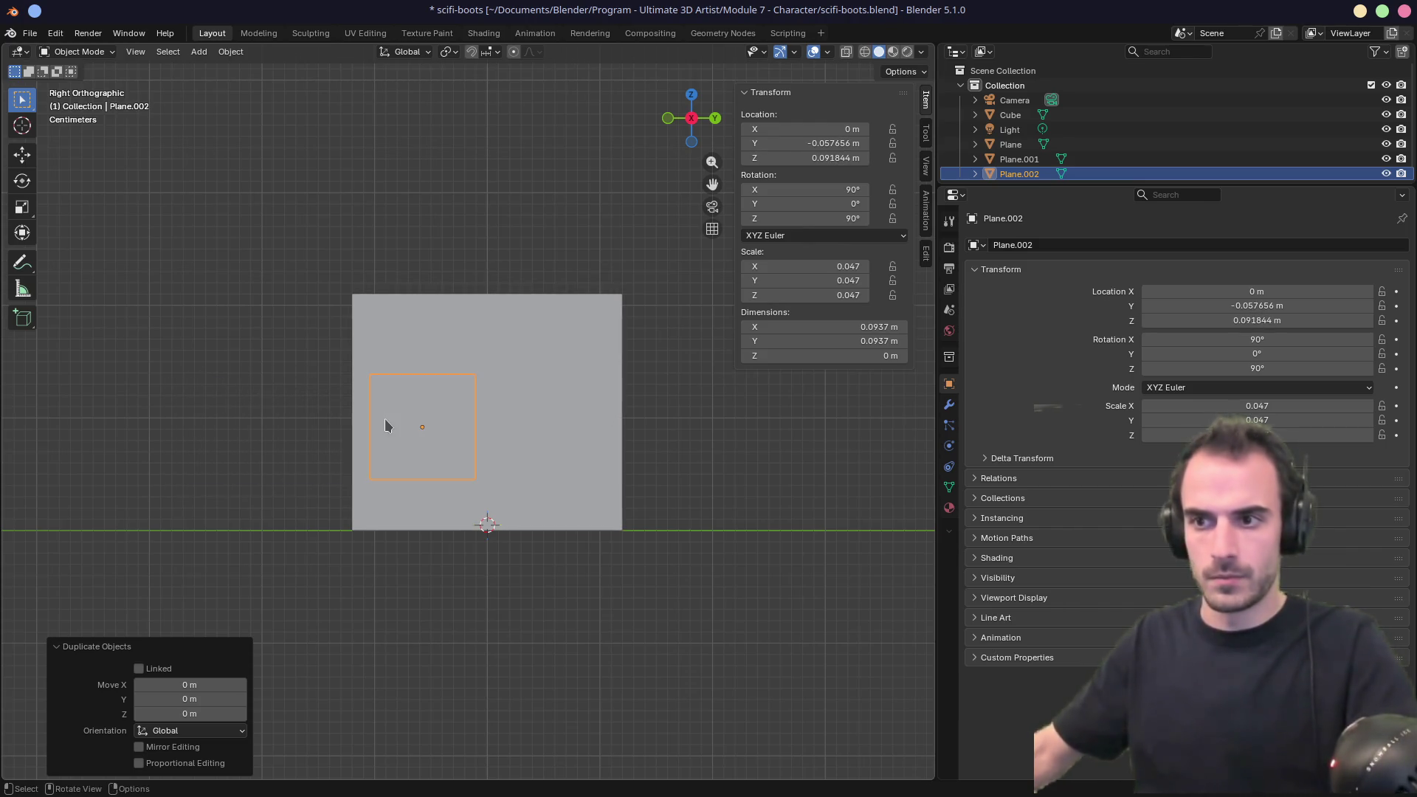
{"action": "key", "text": "alt+z"}
Move the second copy to the cube's upper right and enlarge it.
{"action": "key", "text": "g"}
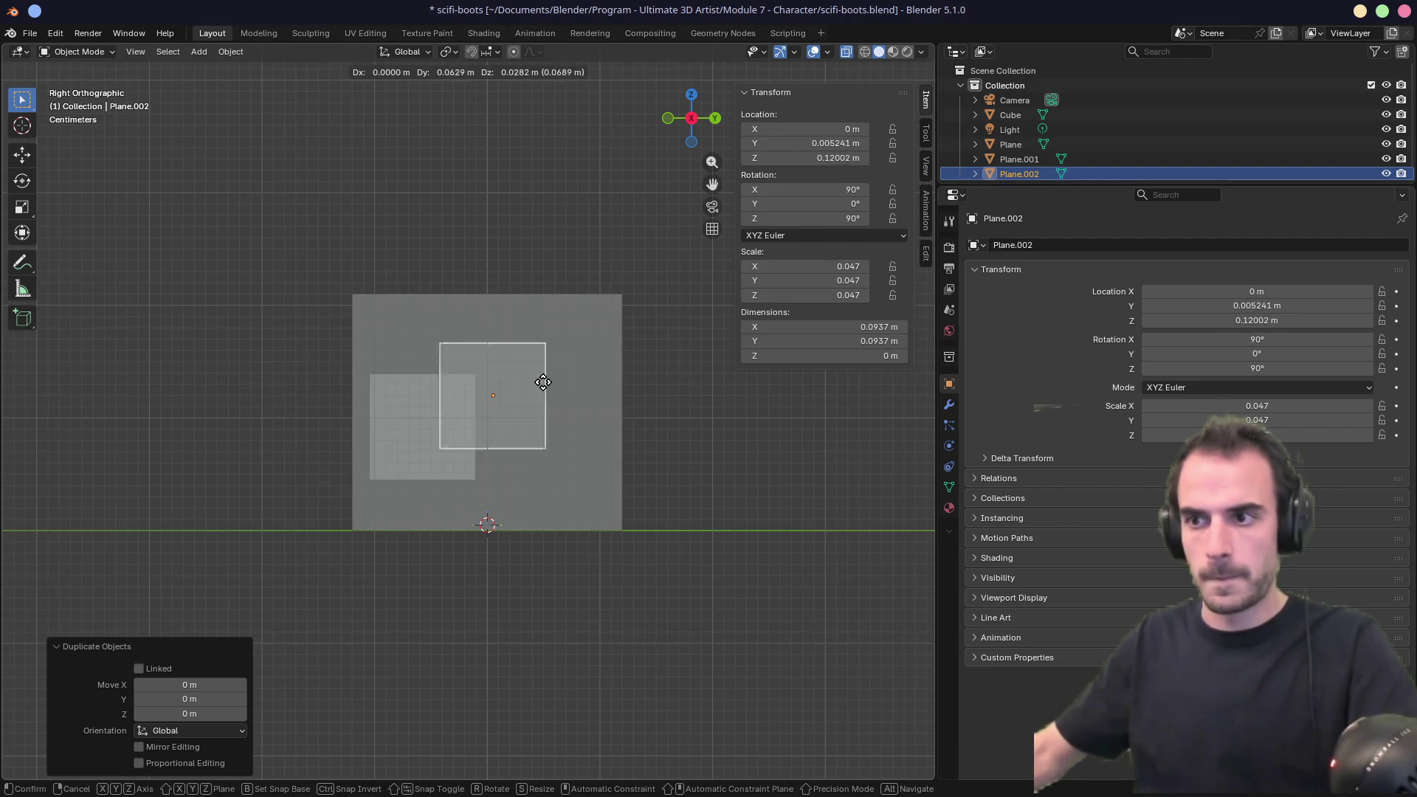
{"action": "left_click", "coordinate": [563, 355]}
{"action": "key", "text": "s"}
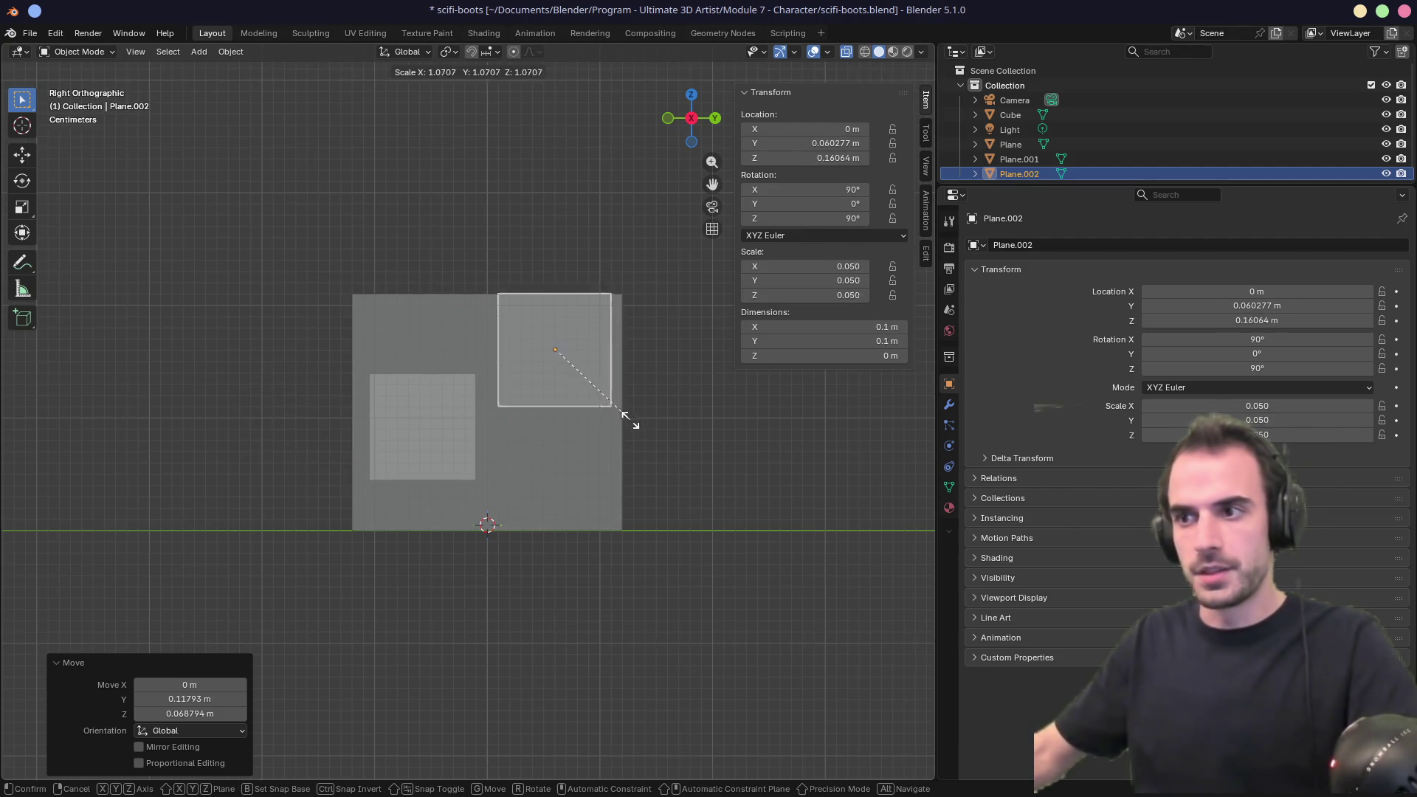
{"action": "left_click", "coordinate": [651, 434]}
{"action": "key", "text": "g"}
{"action": "left_click", "coordinate": [658, 439]}
Move the original plane to the cube's lower right and shrink it.
{"action": "left_click", "coordinate": [417, 445]}
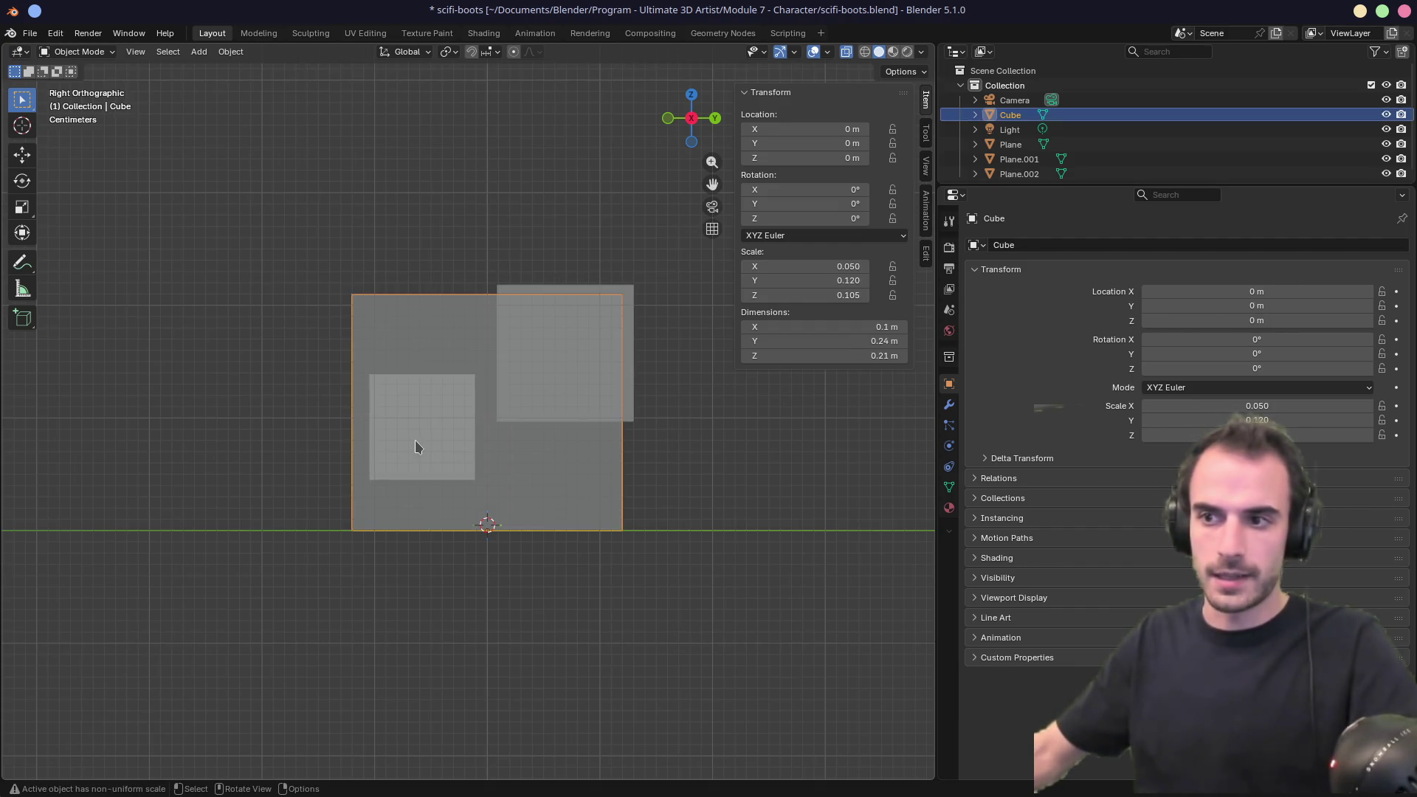
{"action": "left_click", "coordinate": [412, 444]}
{"action": "key", "text": "g"}
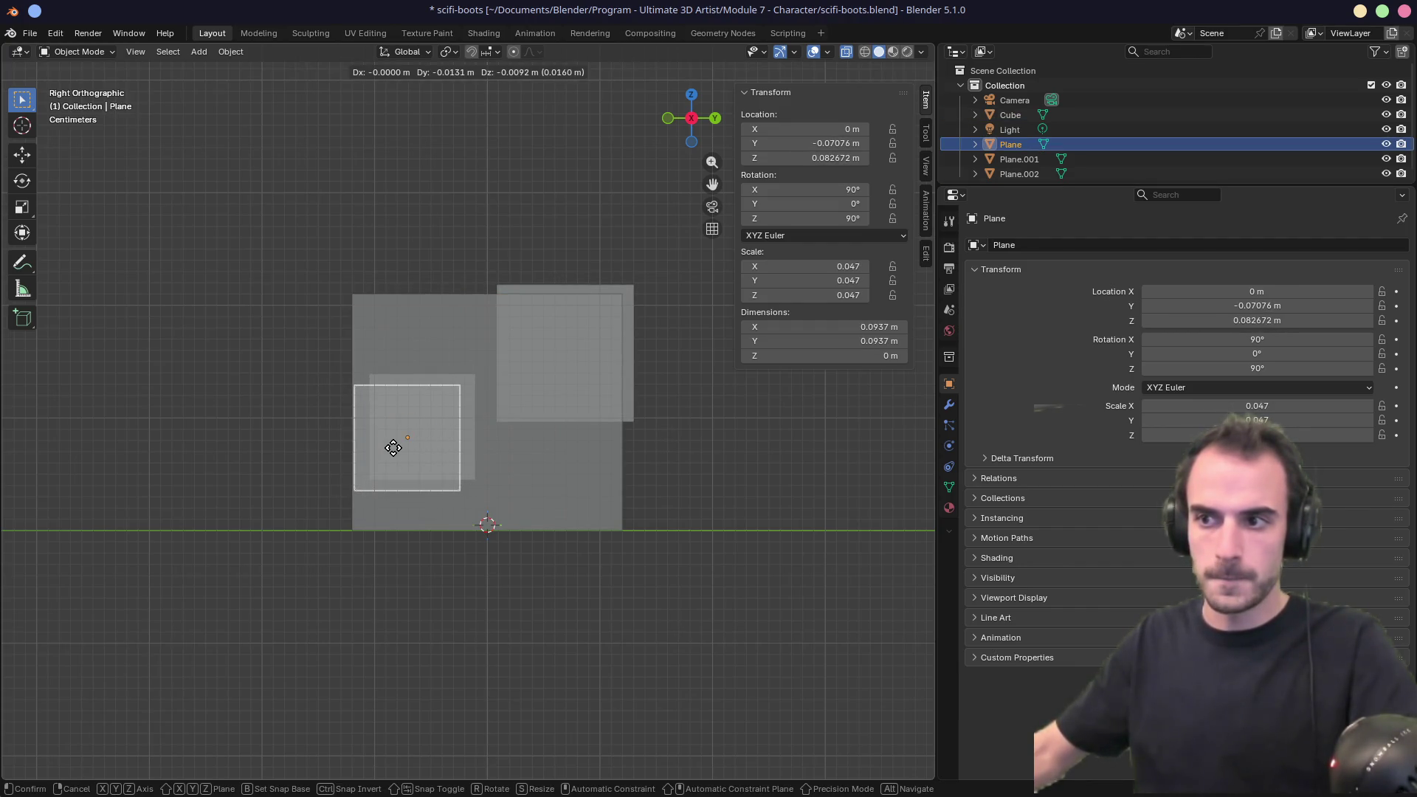
{"action": "left_click", "coordinate": [592, 516]}
{"action": "key", "text": "s"}
{"action": "left_click", "coordinate": [667, 544]}
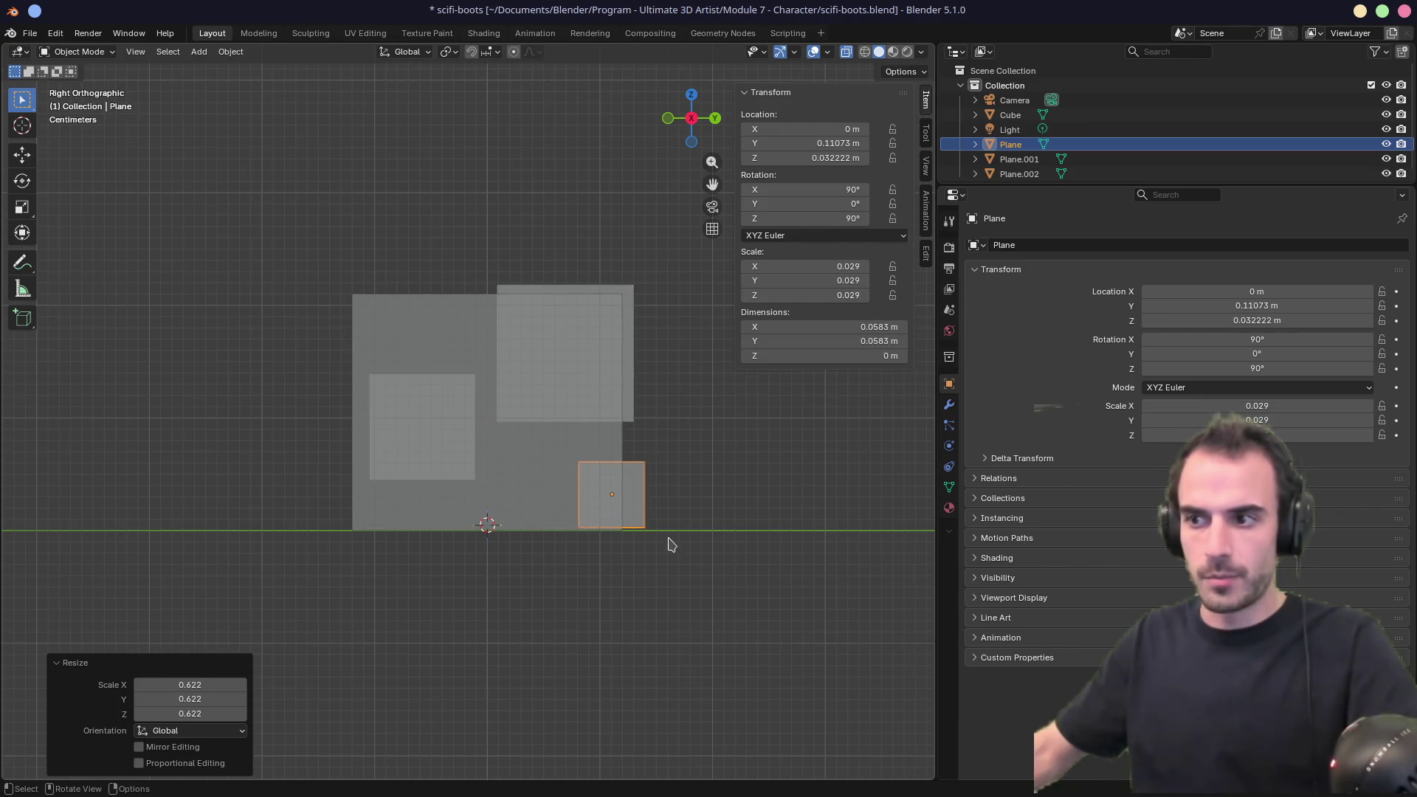
{"action": "key", "text": "g"}
{"action": "left_click", "coordinate": [620, 508]}
Lower the left plane Plane.001 to Y -0.057 m, Z 0.0879 m.
{"action": "left_click", "coordinate": [422, 444]}
{"action": "key", "text": "g"}
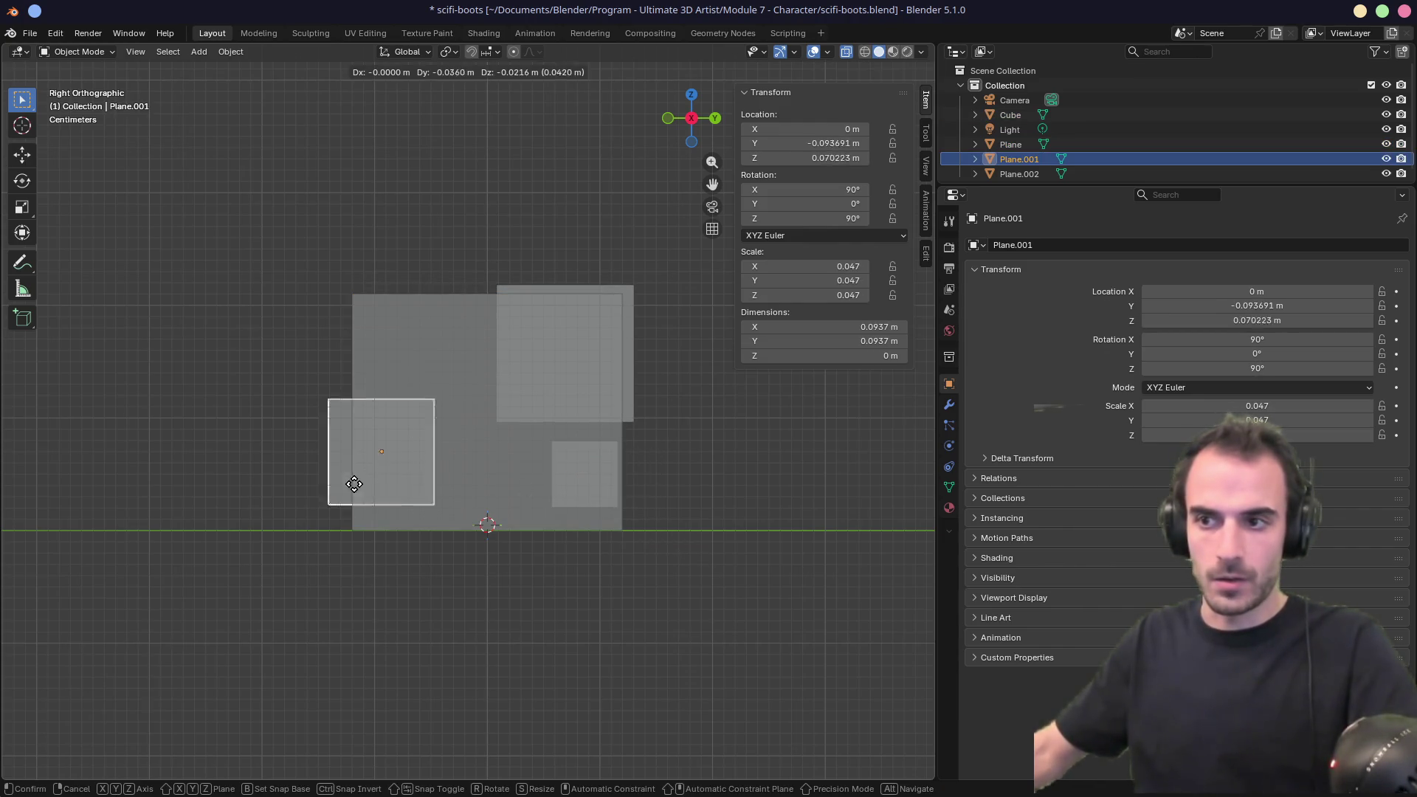
{"action": "left_click", "coordinate": [414, 465]}
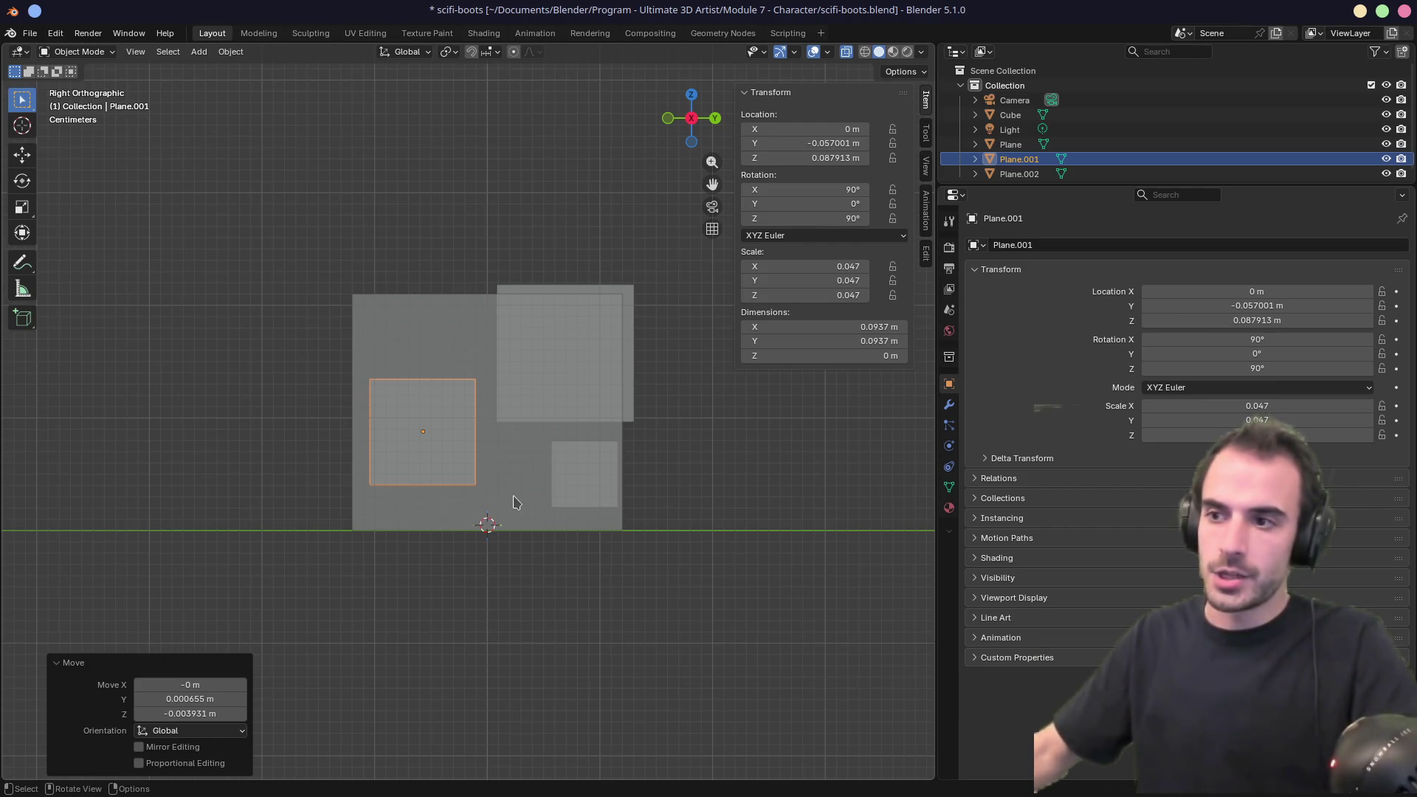
Select the left plane Plane.001 and return to the straight right side view.
{"action": "left_click", "coordinate": [514, 503]}
{"action": "mouse_move", "coordinate": [515, 503]}
{"action": "middle_mouse_down"}
{"action": "mouse_move", "coordinate": [613, 496]}
{"action": "mouse_move", "coordinate": [506, 497]}
{"action": "middle_mouse_up"}
{"action": "left_click", "coordinate": [431, 469]}
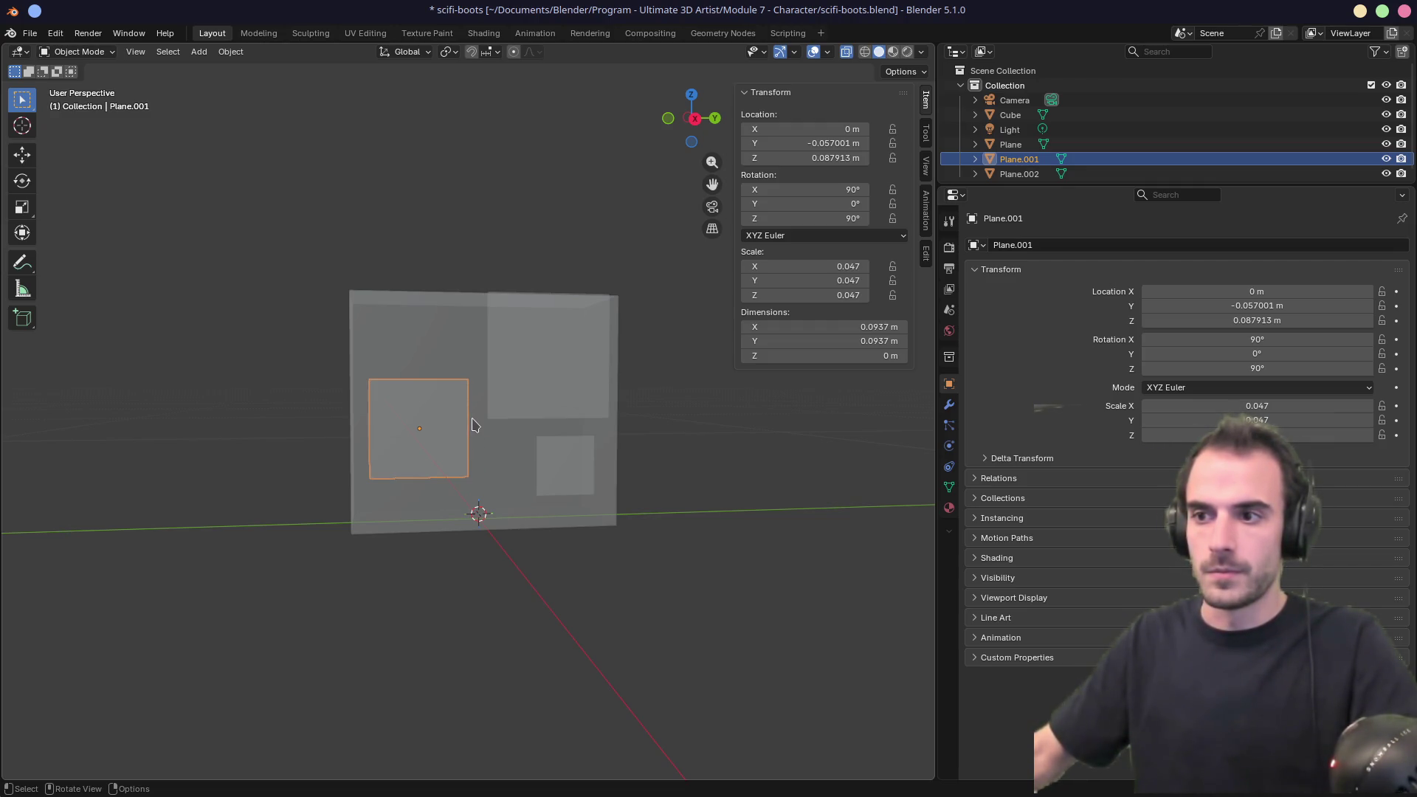
{"action": "middle_click_drag", "start_coordinate": [456, 426], "coordinate": [490, 414]}
{"action": "key", "text": "KP_3"}
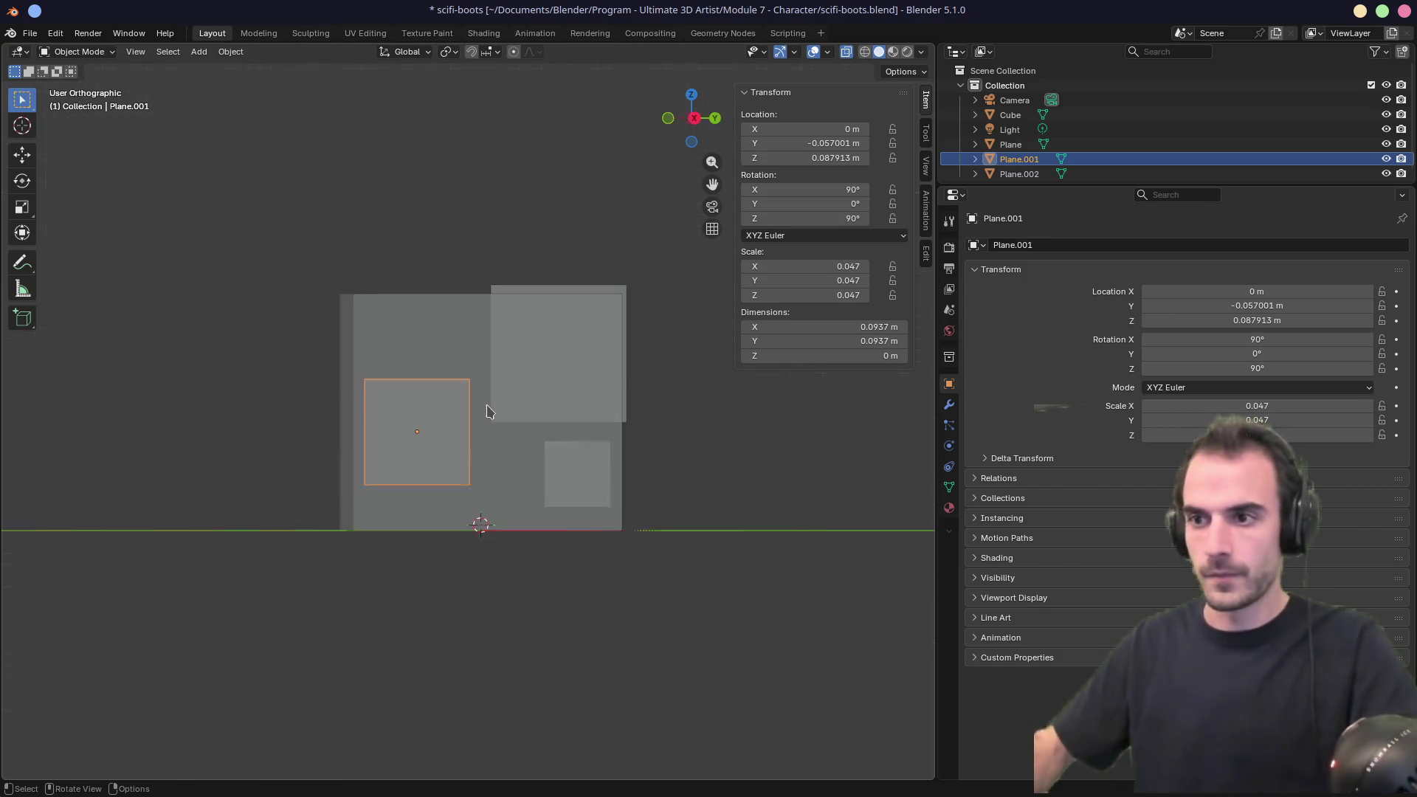
{"action": "key", "text": "r"}
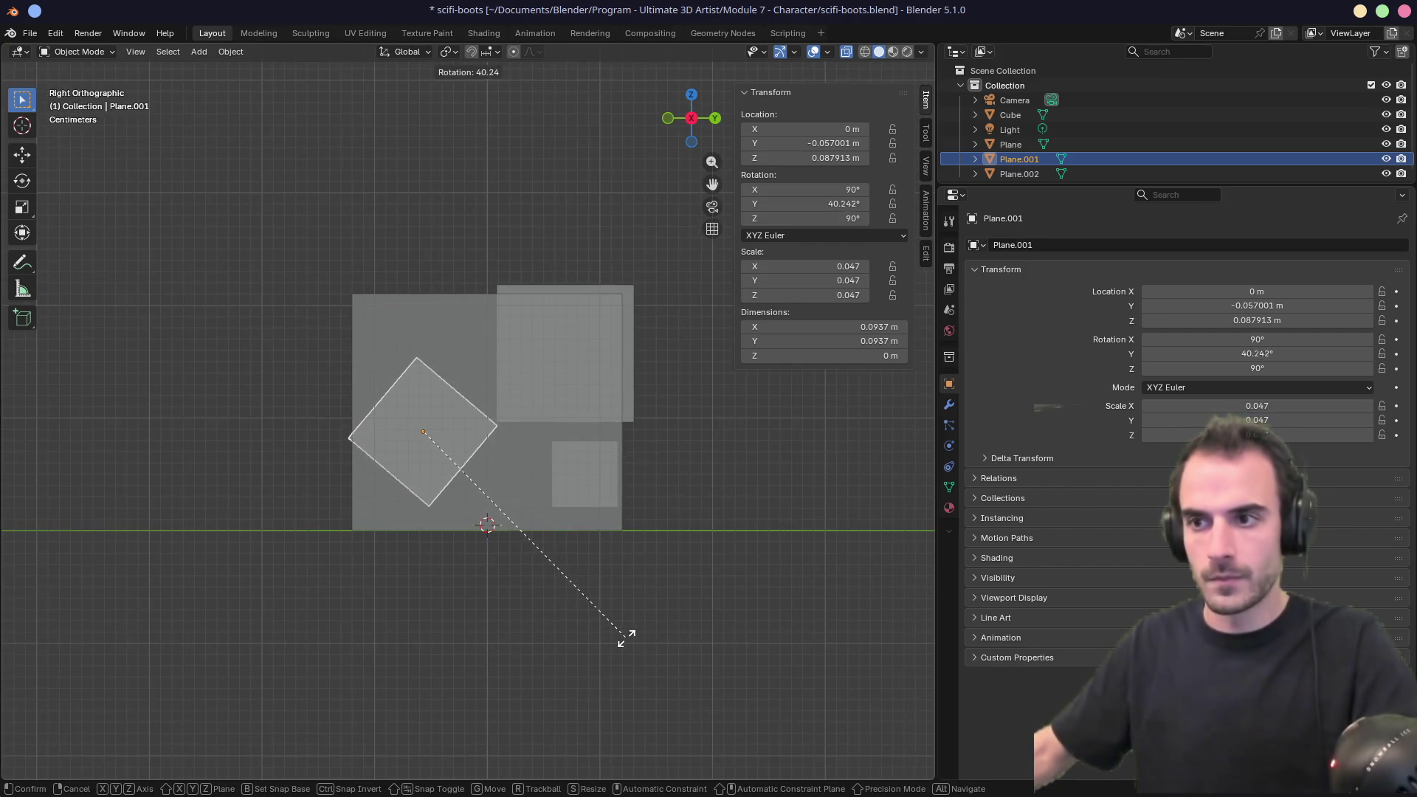
{"action": "key", "text": "Escape"}
Squash Plane.001 vertically, tilt it about -43°, and lower it to Z 0.0794 m.
{"action": "key", "text": "s"}
{"action": "key", "text": "z"}
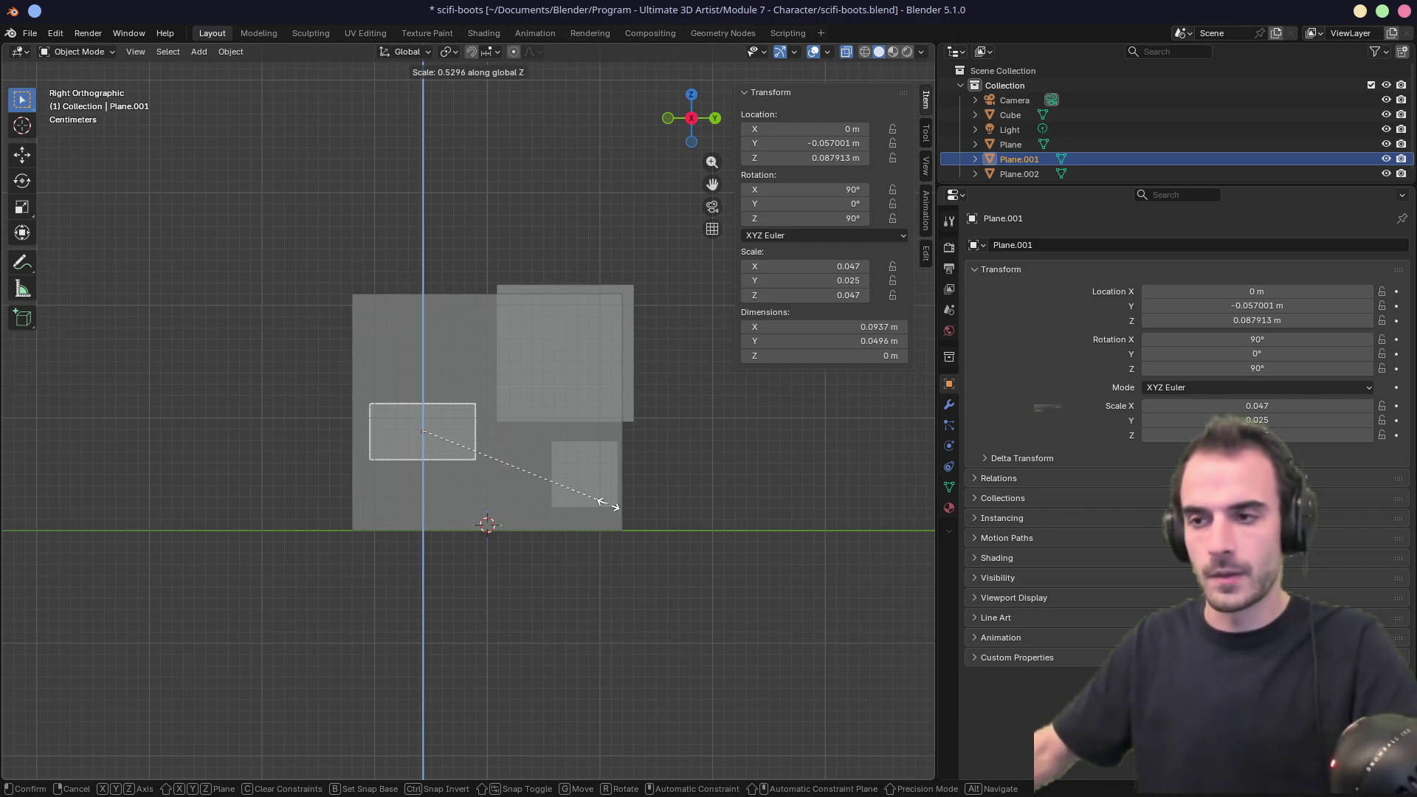
{"action": "left_click", "coordinate": [631, 561]}
{"action": "key", "text": "r"}
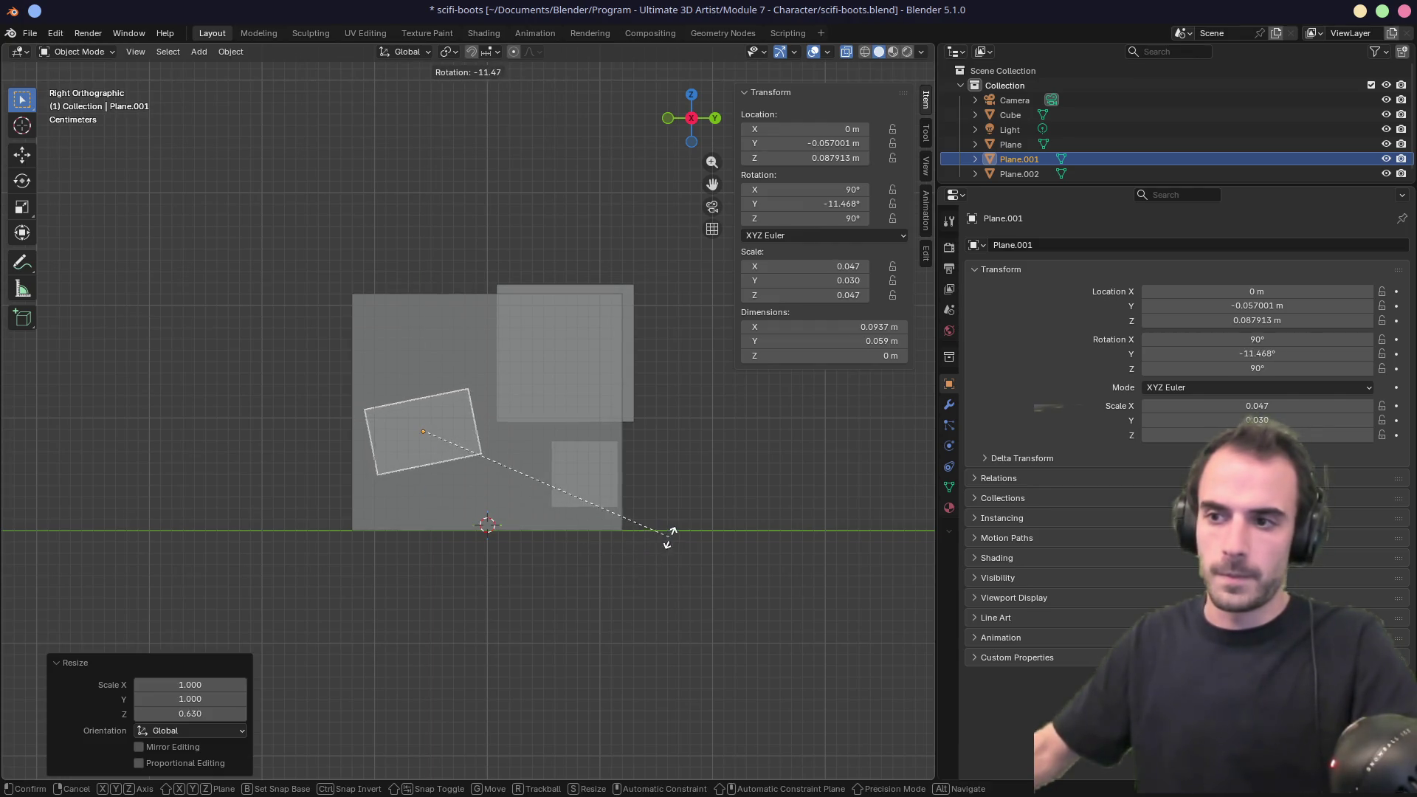
{"action": "left_click", "coordinate": [690, 400]}
{"action": "key", "text": "g"}
{"action": "key", "text": "z"}
{"action": "left_click", "coordinate": [644, 510]}
{"action": "mouse_move", "coordinate": [645, 513]}
{"action": "middle_mouse_down"}
{"action": "mouse_move", "coordinate": [699, 521]}
{"action": "mouse_move", "coordinate": [630, 526]}
{"action": "middle_mouse_up"}
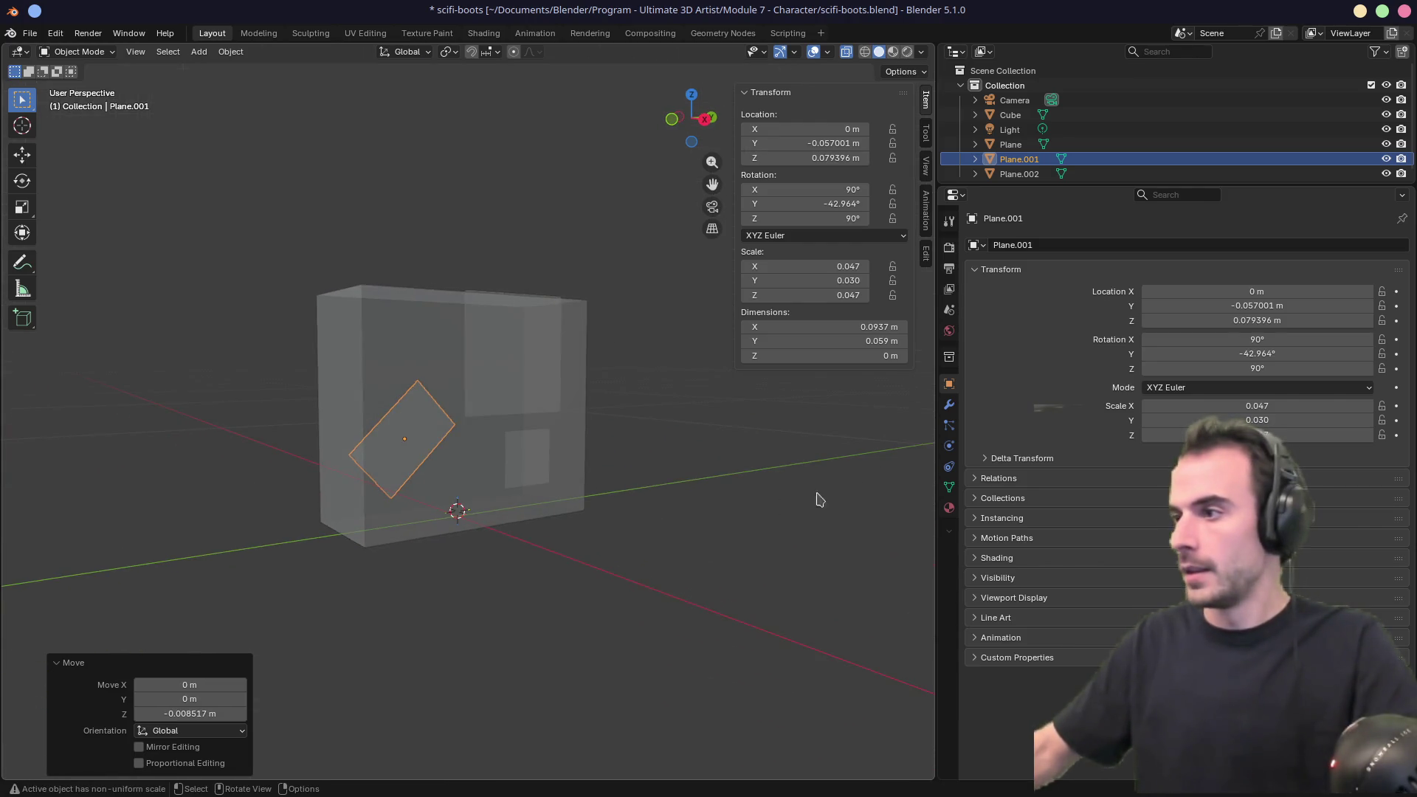
{"action": "left_click", "coordinate": [950, 409]}
Add a Solidify modifier to Plane.001 with Offset 0 and increased thickness.
{"action": "left_click", "coordinate": [1121, 243]}
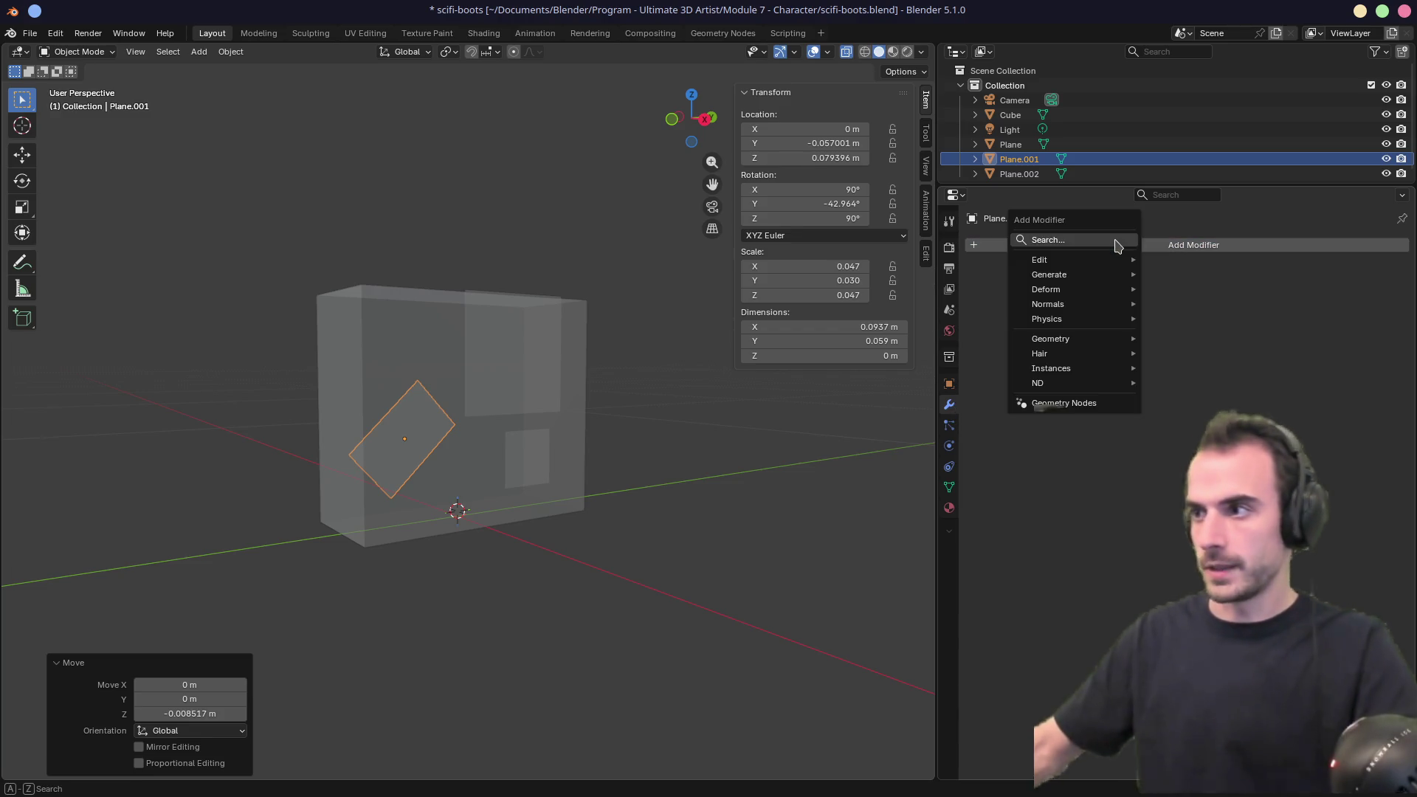
{"action": "type", "text": "soli"}
{"action": "key", "text": "Return"}
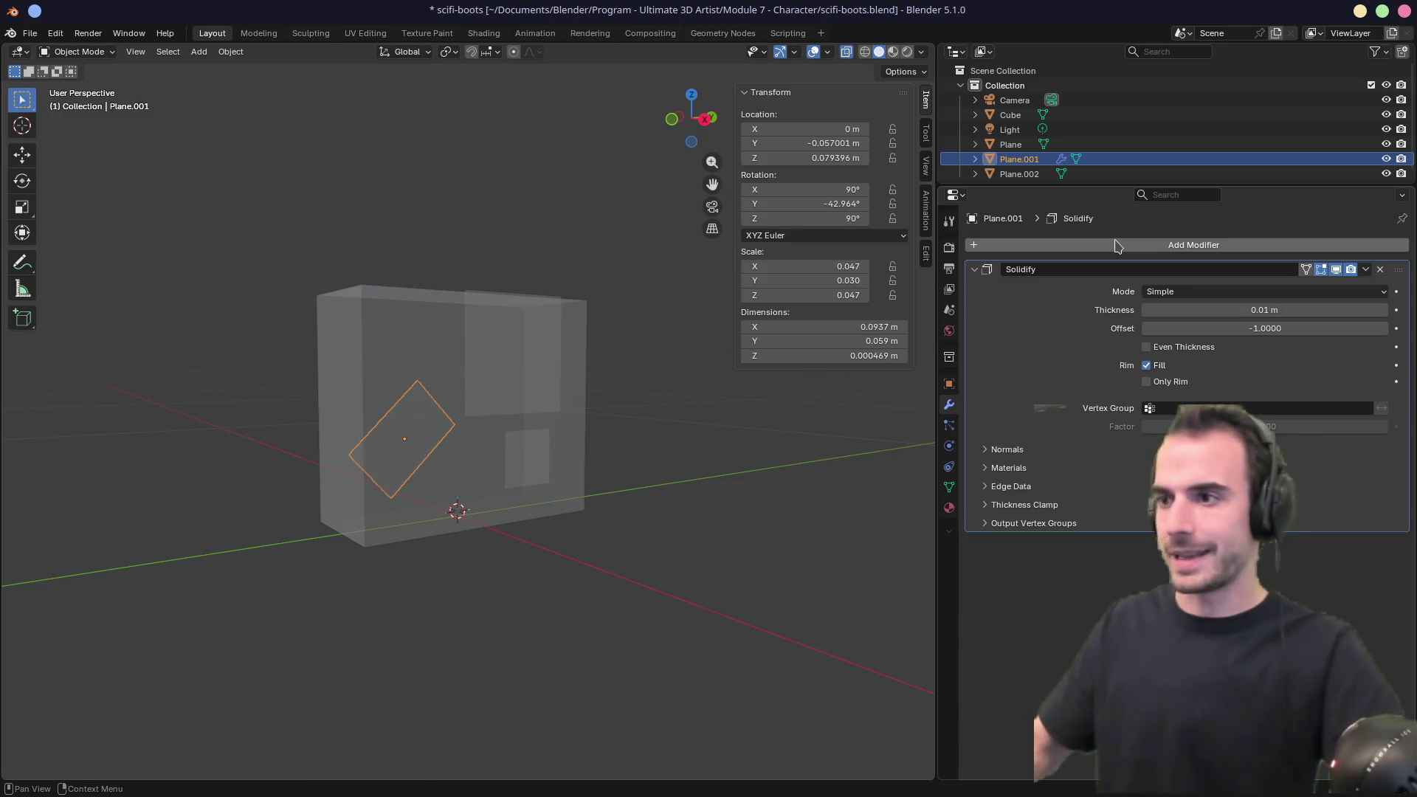
{"action": "left_click_drag", "start_coordinate": [1254, 310], "coordinate": [1321, 310]}
{"action": "left_click", "coordinate": [1197, 328]}
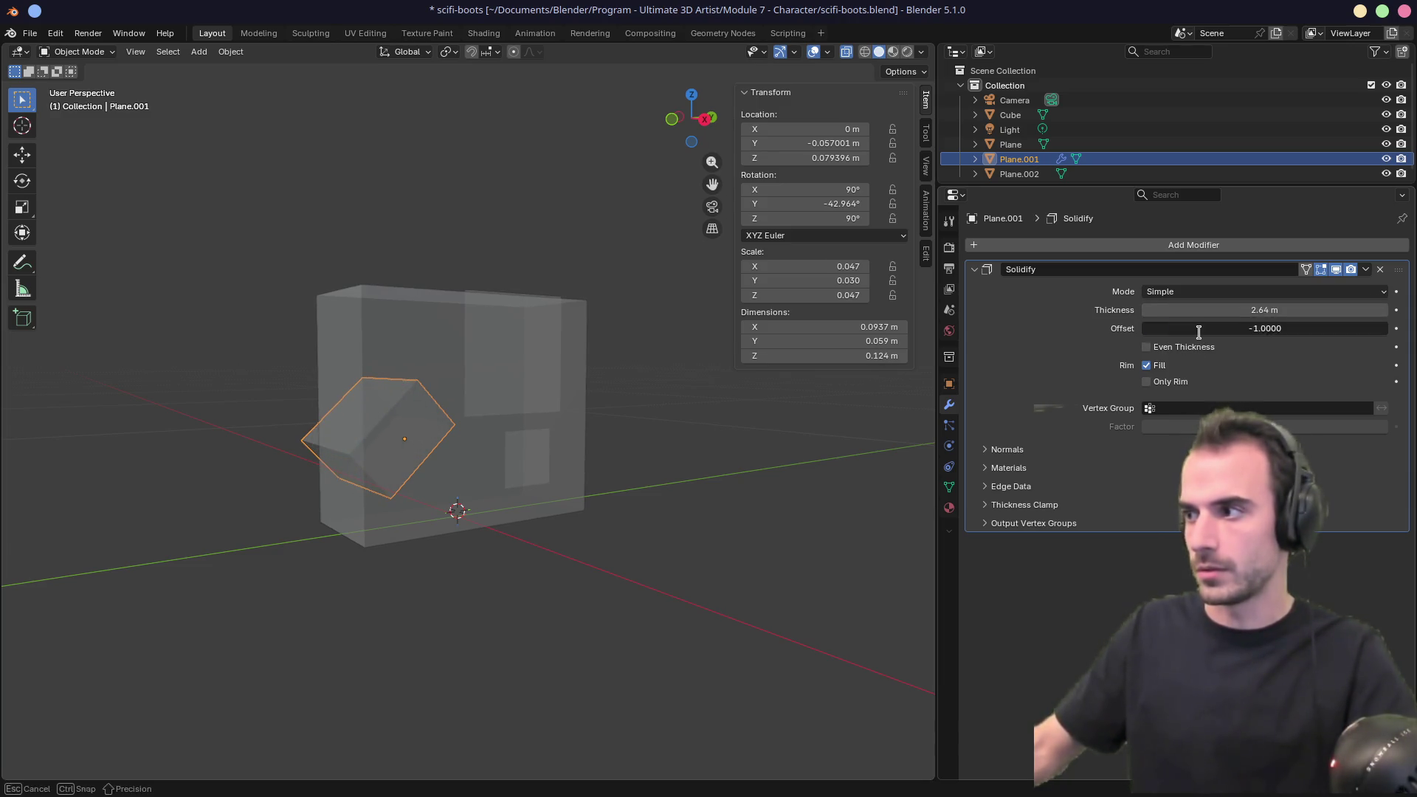
{"action": "type", "text": "0"}
{"action": "key", "text": "Return"}
{"action": "left_click_drag", "start_coordinate": [1197, 310], "coordinate": [1213, 310]}
{"action": "mouse_move", "coordinate": [452, 446]}
{"action": "middle_mouse_down"}
{"action": "mouse_move", "coordinate": [655, 437]}
{"action": "mouse_move", "coordinate": [472, 457]}
{"action": "middle_mouse_up"}
Select all objects and apply their rotation and scale.
{"action": "key", "text": "ctrl+a"}
{"action": "key", "text": "Escape"}
{"action": "key", "text": "a"}
{"action": "key", "text": "ctrl+a"}
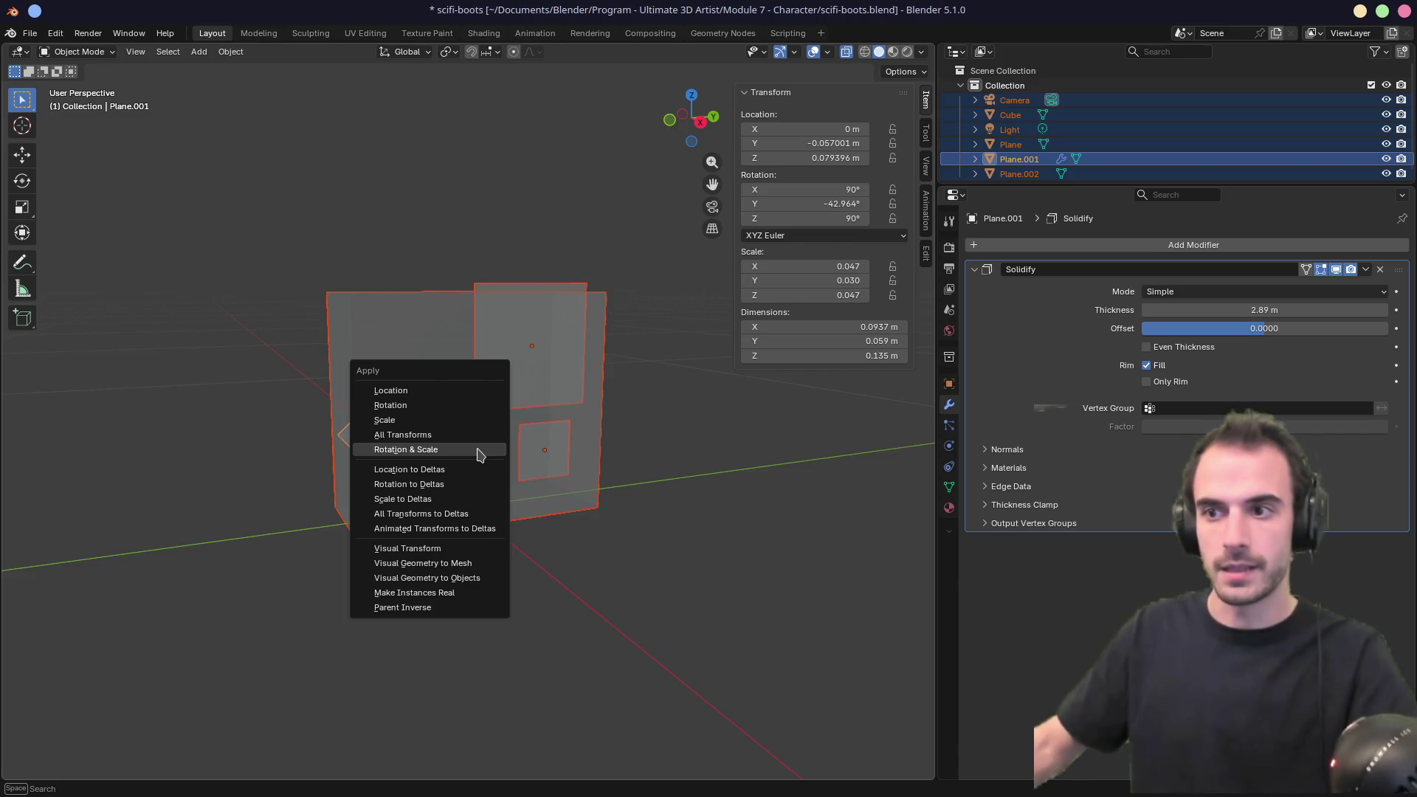
{"action": "left_click", "coordinate": [477, 455]}
Reduce Plane.001's Solidify thickness to a thin slab and orbit to check it.
{"action": "mouse_move", "coordinate": [1302, 310]}
{"action": "left_mouse_down"}
{"action": "mouse_move", "coordinate": [1181, 310]}
{"action": "mouse_move", "coordinate": [1221, 310]}
{"action": "left_mouse_up"}
{"action": "mouse_move", "coordinate": [615, 421]}
{"action": "middle_mouse_down"}
{"action": "mouse_move", "coordinate": [715, 398]}
{"action": "mouse_move", "coordinate": [553, 396]}
{"action": "mouse_move", "coordinate": [683, 402]}
{"action": "middle_mouse_up"}
{"action": "mouse_move", "coordinate": [587, 396]}
{"action": "middle_mouse_down"}
{"action": "mouse_move", "coordinate": [490, 405]}
{"action": "mouse_move", "coordinate": [585, 390]}
{"action": "middle_mouse_up"}
{"action": "left_click", "coordinate": [526, 375]}
{"action": "left_click", "coordinate": [577, 306]}
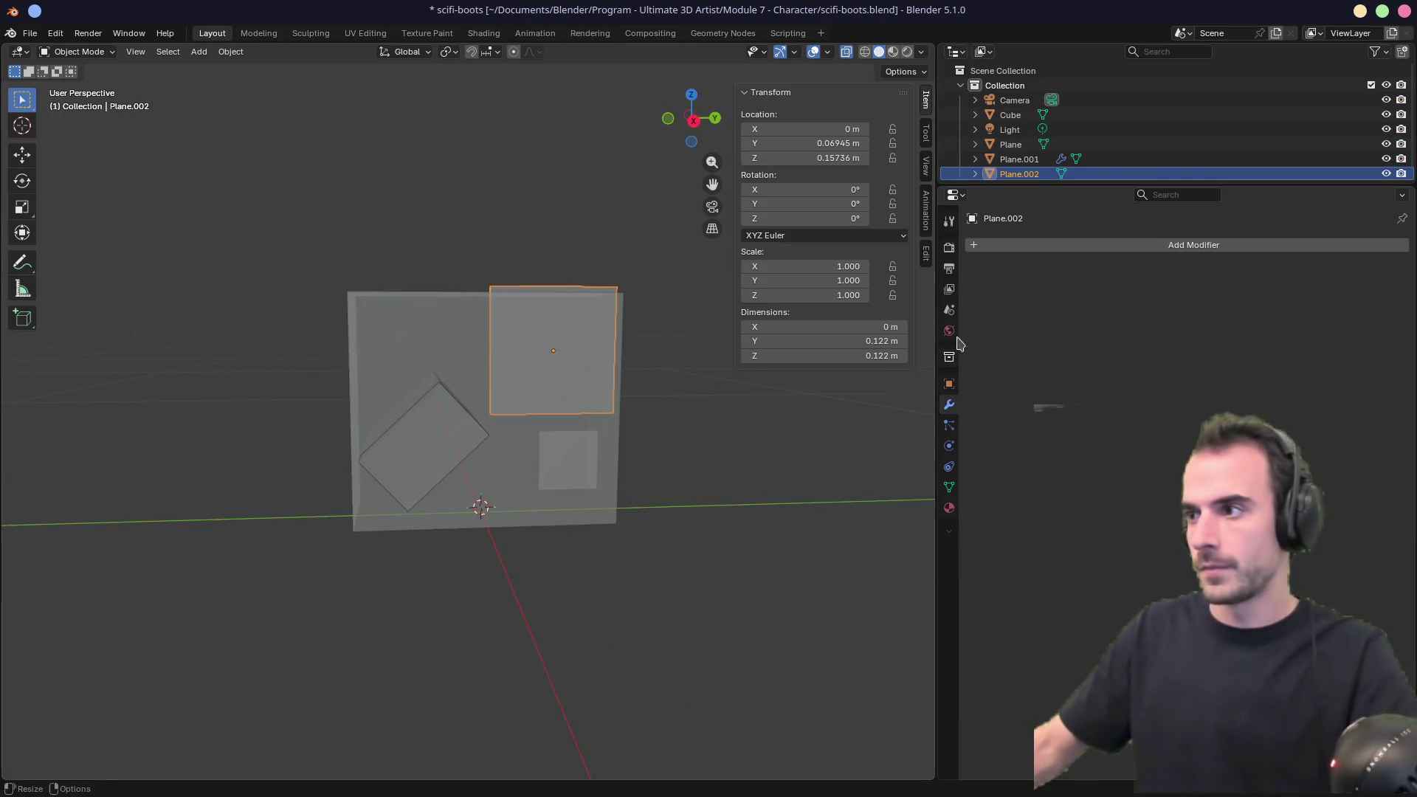
Give Plane.002 a Solidify modifier with offset 0, thickened into a box.
{"action": "left_click", "coordinate": [1028, 248]}
{"action": "type", "text": "soli"}
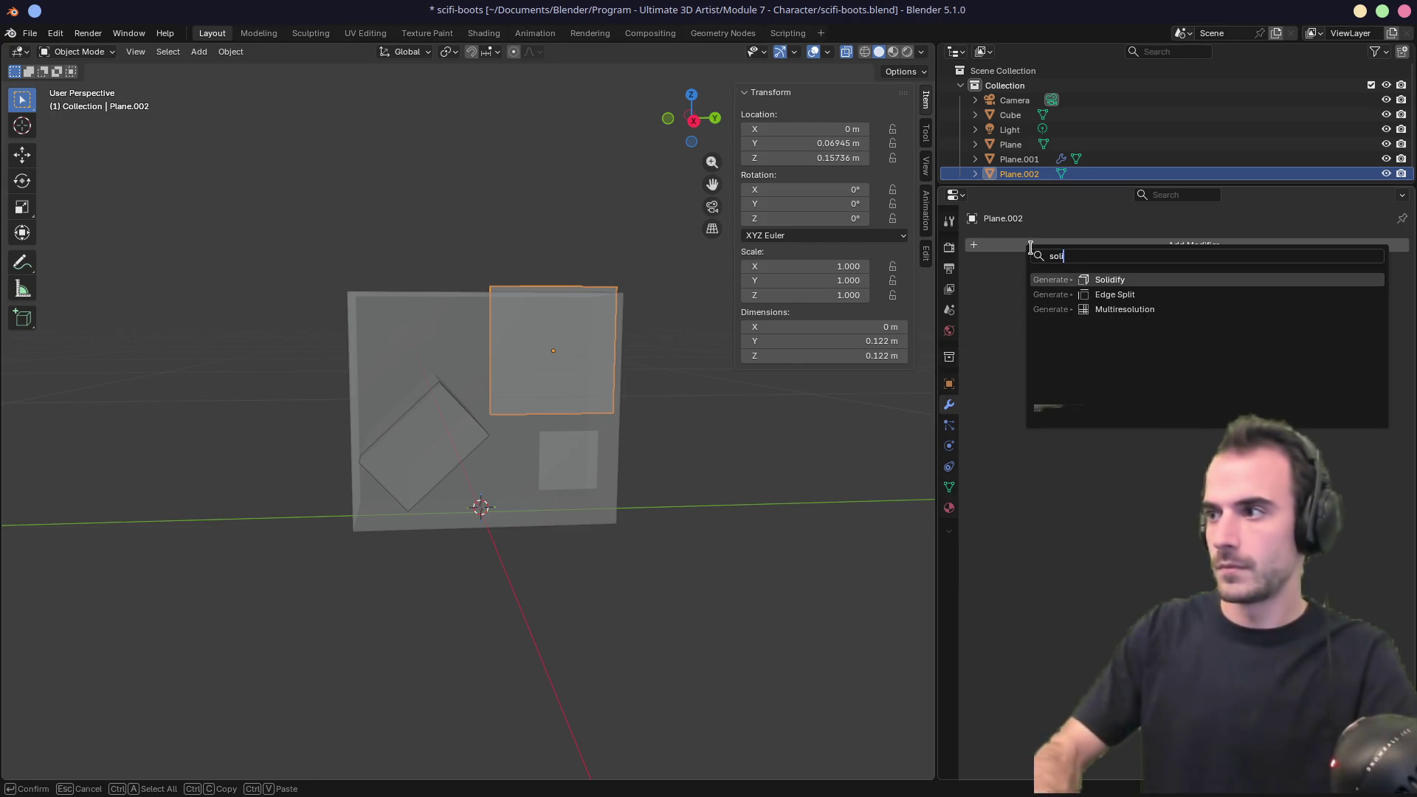
{"action": "key", "text": "Return"}
{"action": "double_click", "coordinate": [1246, 329]}
{"action": "type", "text": "0"}
{"action": "key", "text": "Return"}
{"action": "left_click_drag", "start_coordinate": [1254, 310], "coordinate": [1306, 310]}
{"action": "middle_click_drag", "start_coordinate": [650, 413], "coordinate": [619, 428]}
Give Plane a Solidify modifier with offset 0 and 0.16 m thickness, then orbit to view the shapes.
{"action": "left_click", "coordinate": [413, 346]}
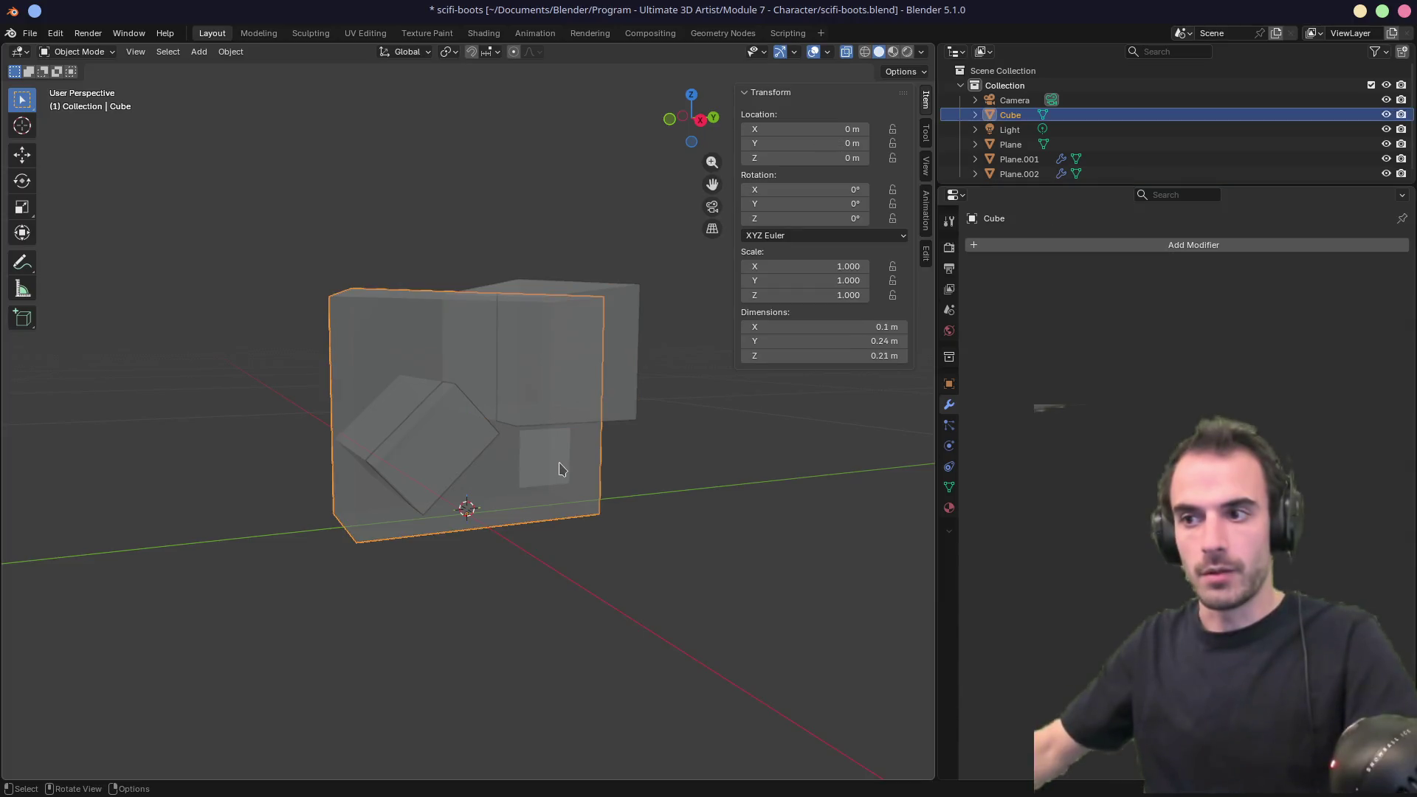
{"action": "left_click", "coordinate": [546, 461]}
{"action": "mouse_move", "coordinate": [598, 476]}
{"action": "middle_mouse_down"}
{"action": "mouse_move", "coordinate": [645, 475]}
{"action": "mouse_move", "coordinate": [604, 475]}
{"action": "mouse_move", "coordinate": [627, 469]}
{"action": "middle_mouse_up"}
{"action": "left_click", "coordinate": [1025, 245]}
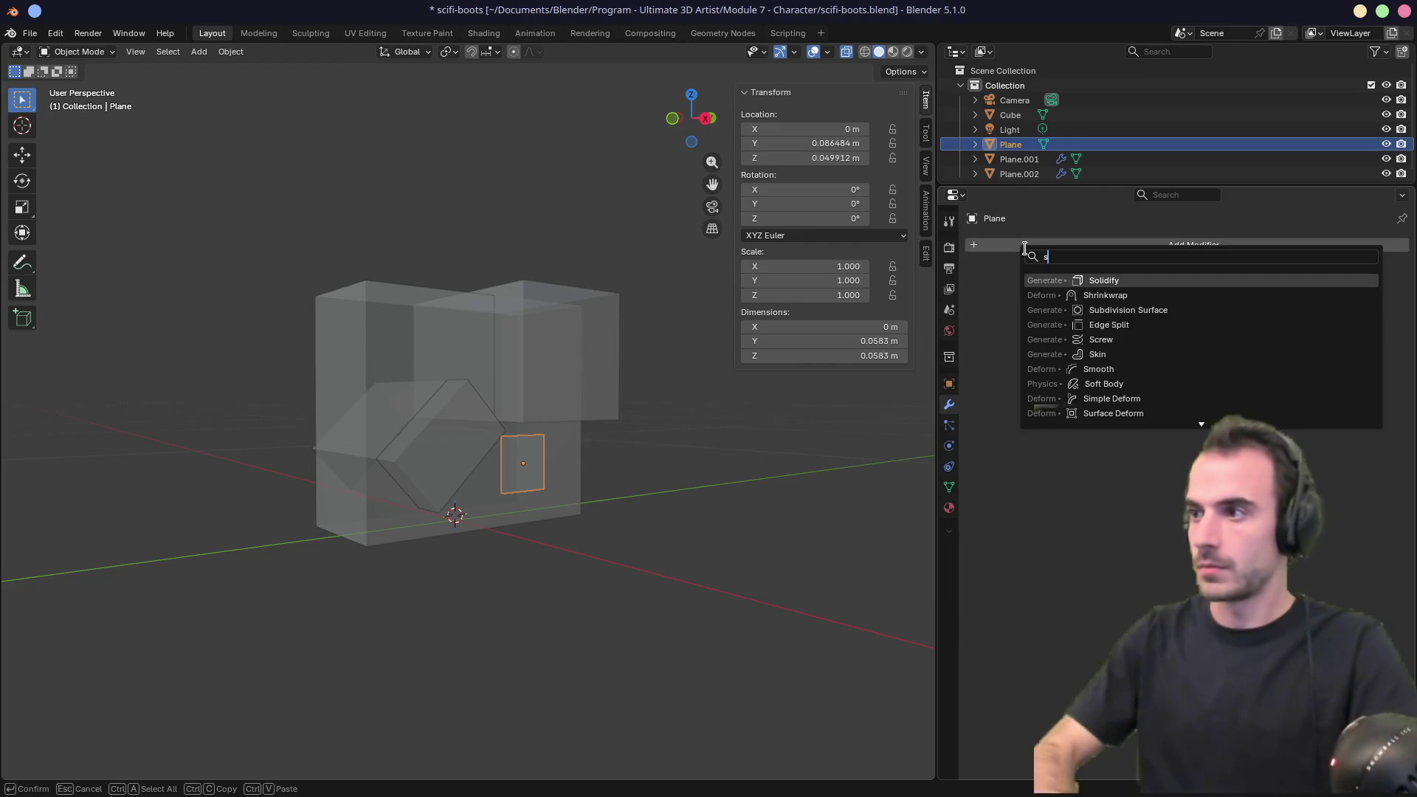
{"action": "type", "text": "so"}
{"action": "key", "text": "Return"}
{"action": "mouse_move", "coordinate": [1151, 328]}
{"action": "left_mouse_down"}
{"action": "mouse_move", "coordinate": [1247, 328]}
{"action": "mouse_move", "coordinate": [1306, 310]}
{"action": "left_mouse_up"}
{"action": "left_click", "coordinate": [535, 419]}
{"action": "left_click", "coordinate": [393, 382]}
{"action": "middle_click_drag", "start_coordinate": [392, 383], "coordinate": [524, 351]}
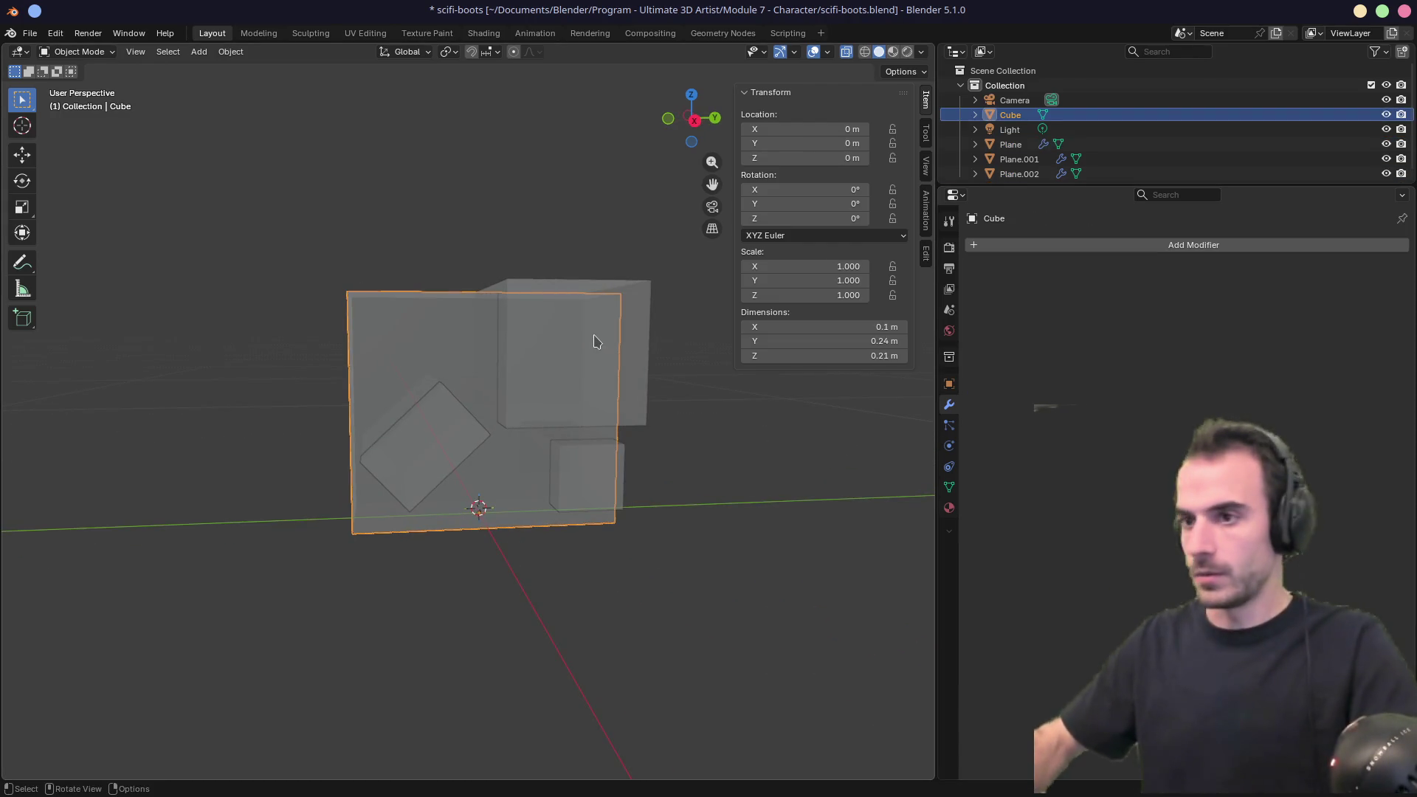
{"action": "mouse_move", "coordinate": [597, 341]}
{"action": "middle_mouse_down"}
{"action": "mouse_move", "coordinate": [724, 342]}
{"action": "mouse_move", "coordinate": [749, 383]}
{"action": "middle_mouse_up"}
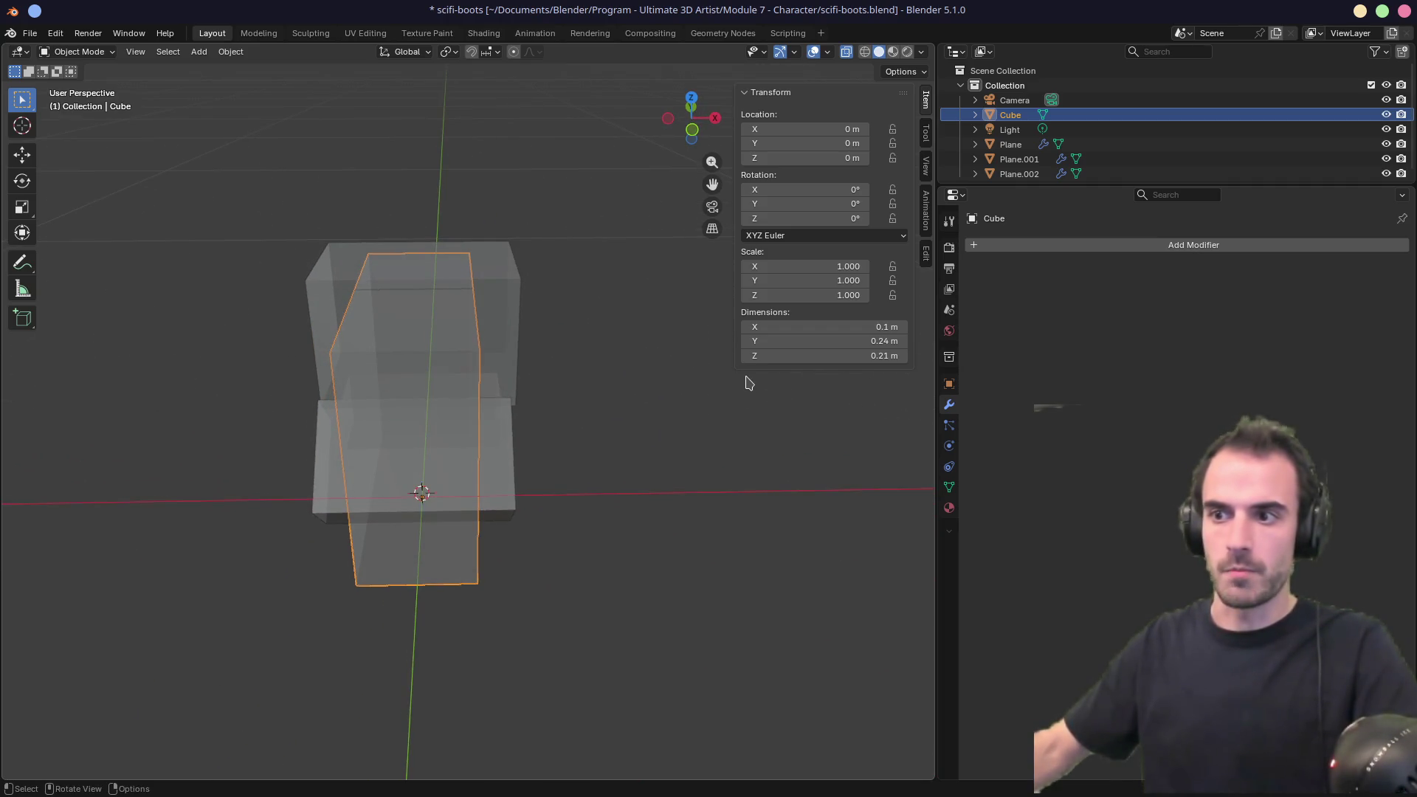
Delete the Cube and add a new plane aligned to the right side view.
{"action": "key", "text": "x"}
{"action": "left_click", "coordinate": [747, 377]}
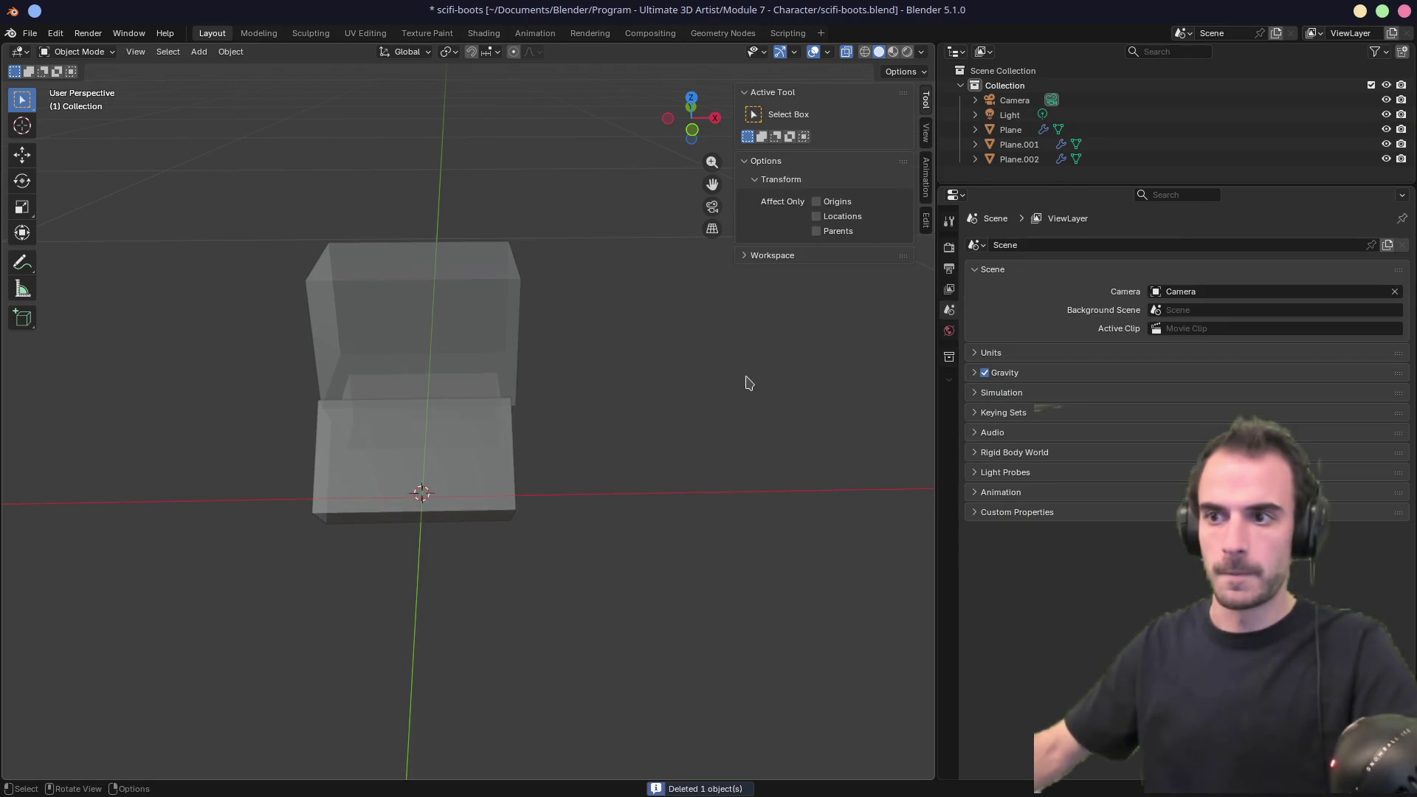
{"action": "key", "text": "KP_3"}
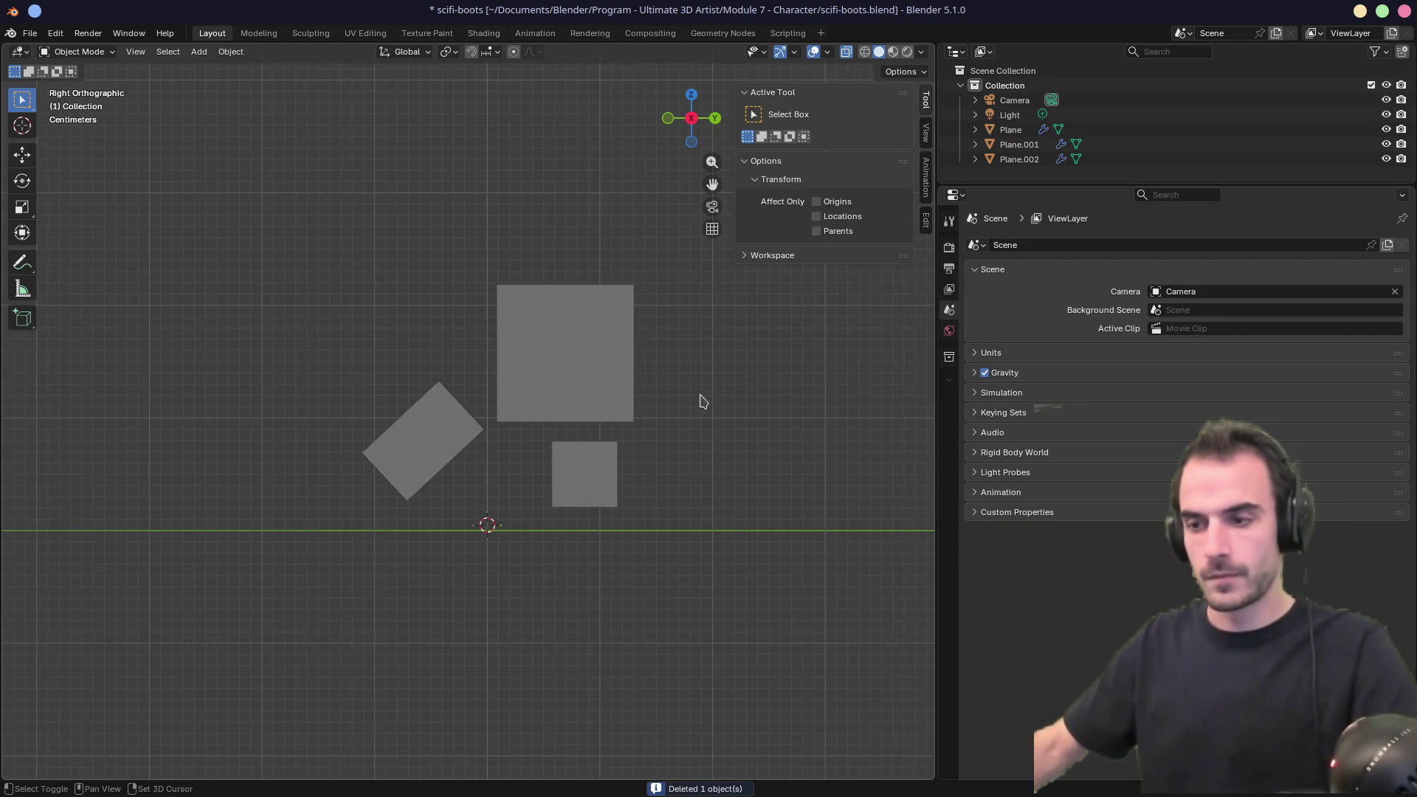
{"action": "key", "text": "shift+a"}
{"action": "mouse_move", "coordinate": [651, 415]}
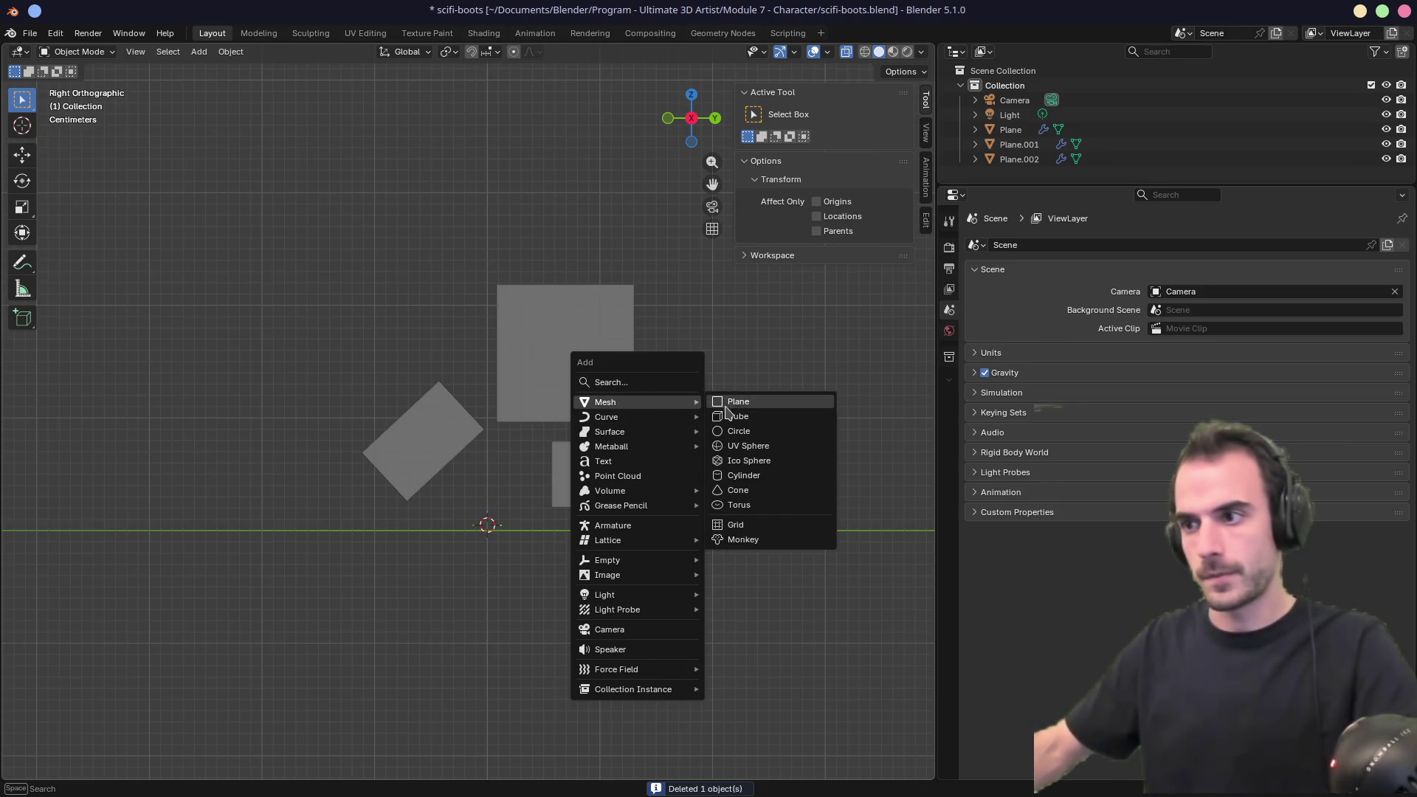
{"action": "left_click", "coordinate": [738, 407]}
{"action": "left_click", "coordinate": [200, 672]}
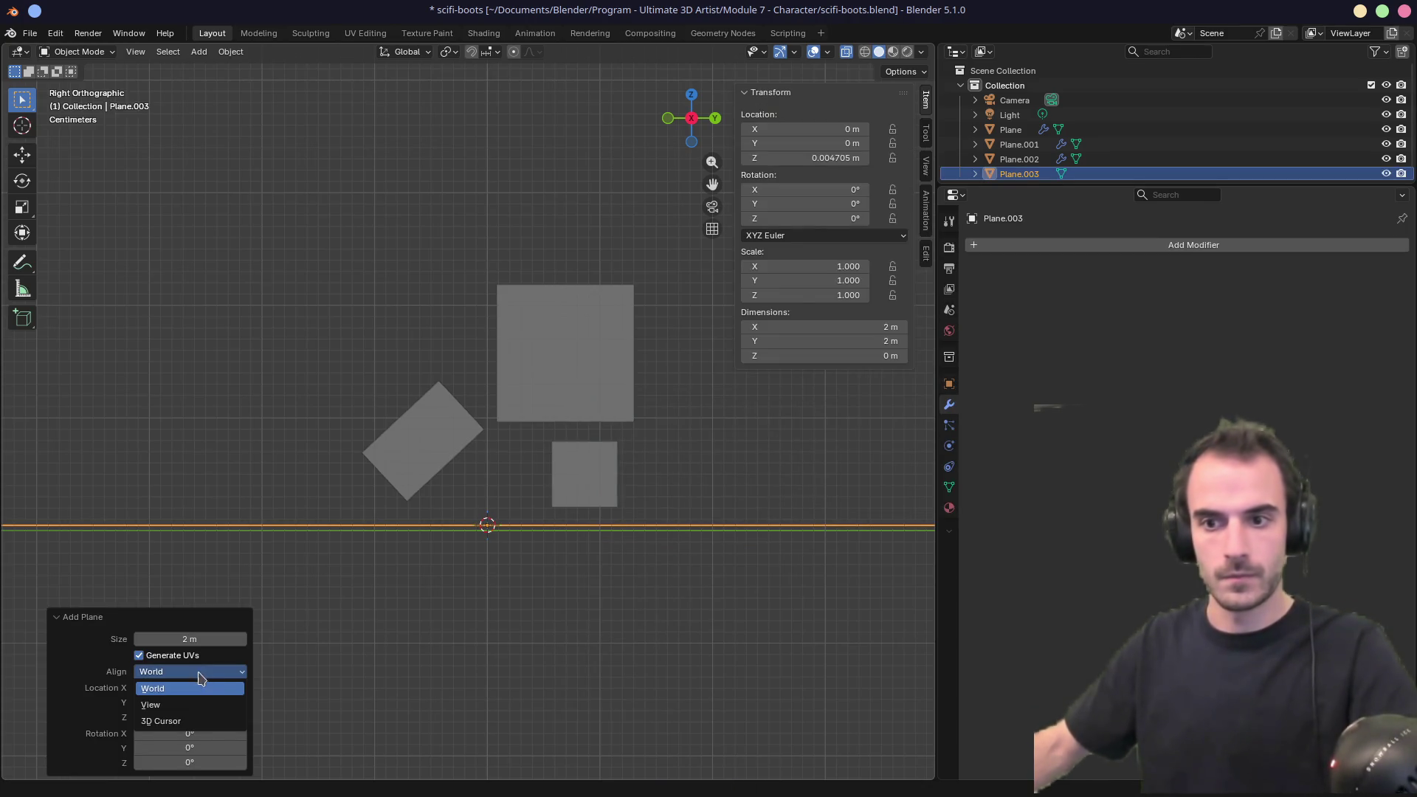
Shrink the new plane to about a tenth and raise it along Z to about 0.104 m.
{"action": "key", "text": "s"}
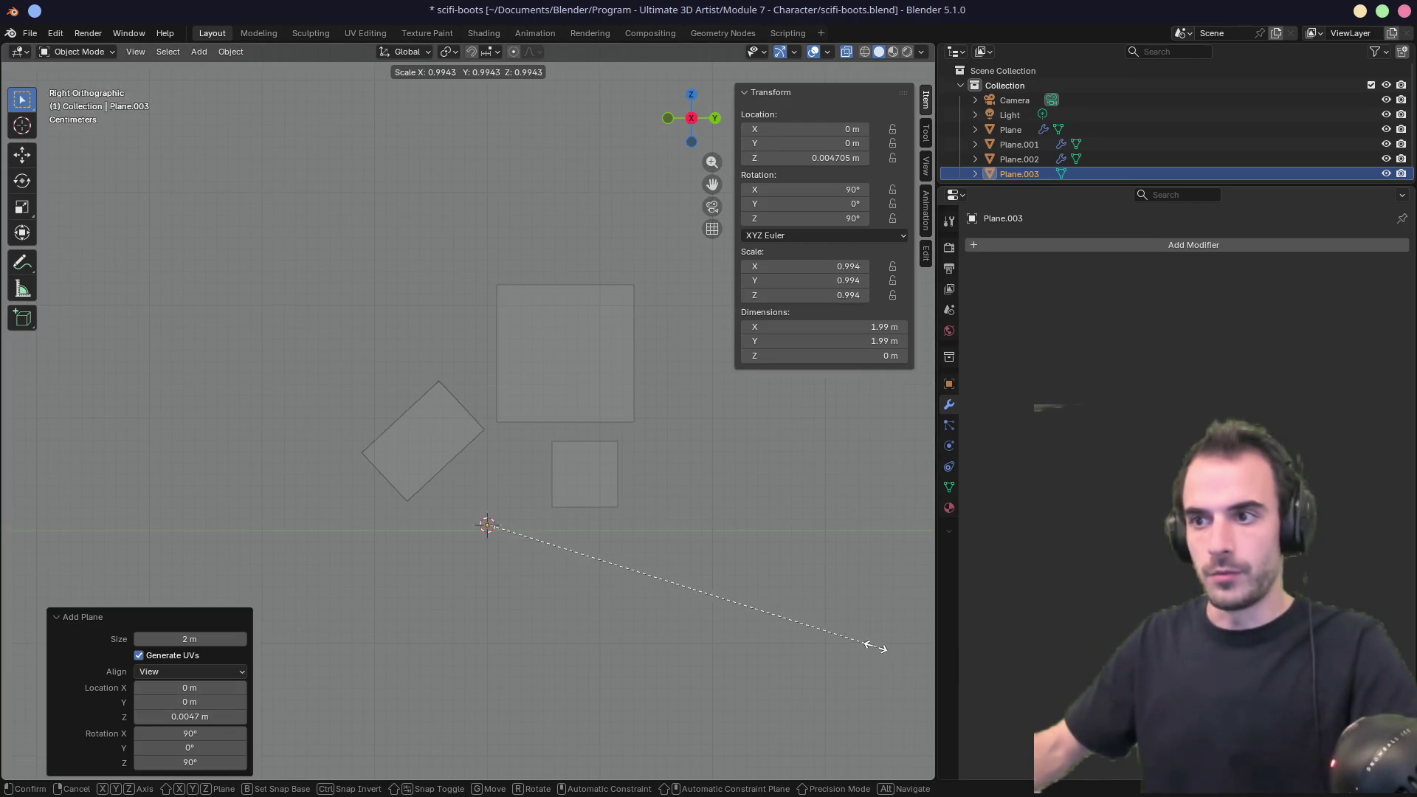
{"action": "left_click", "coordinate": [530, 524]}
{"action": "key", "text": "g"}
{"action": "key", "text": "z"}
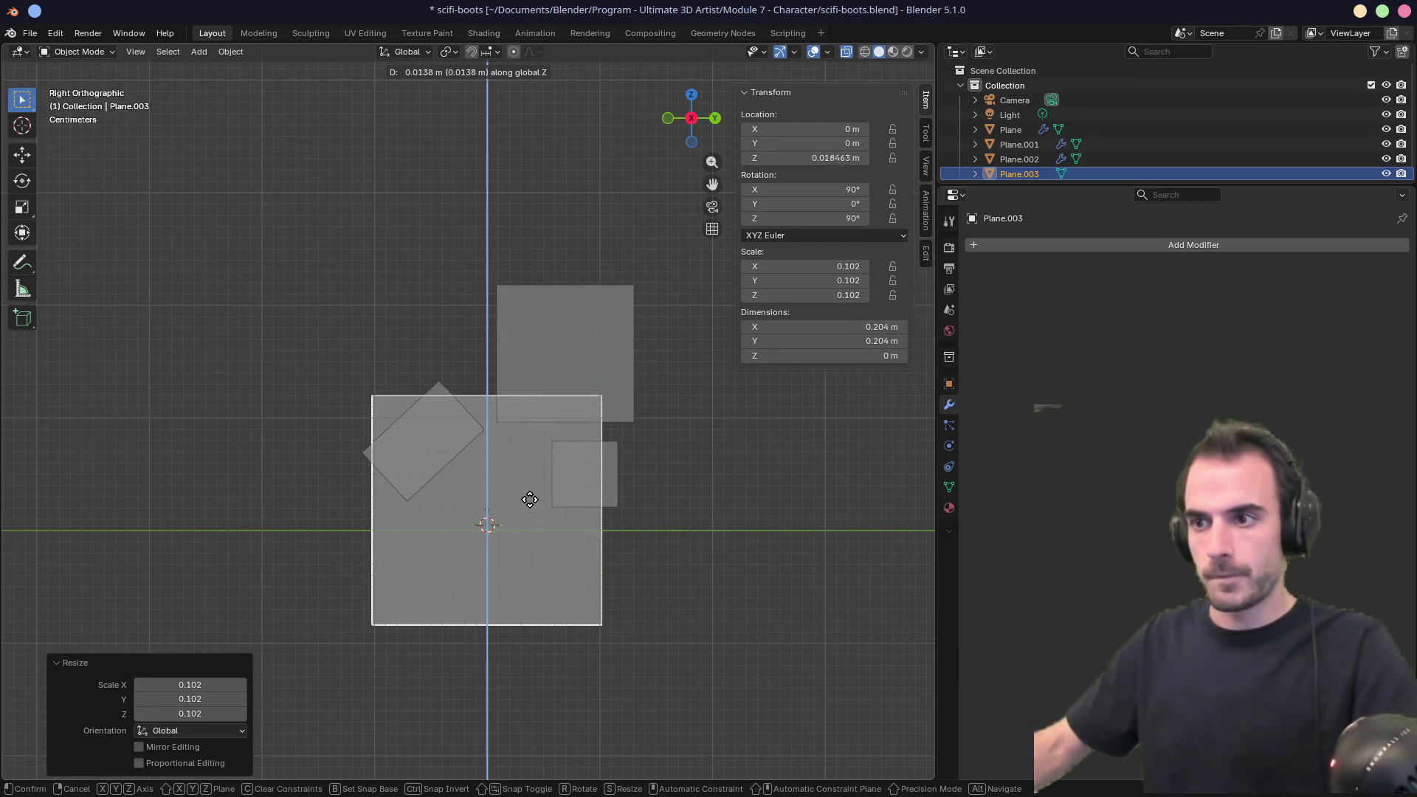
{"action": "left_click", "coordinate": [529, 448]}
{"action": "key", "text": "g"}
{"action": "key", "text": "z"}
{"action": "left_click", "coordinate": [613, 652]}
{"action": "key", "text": "s"}
{"action": "left_click", "coordinate": [650, 653]}
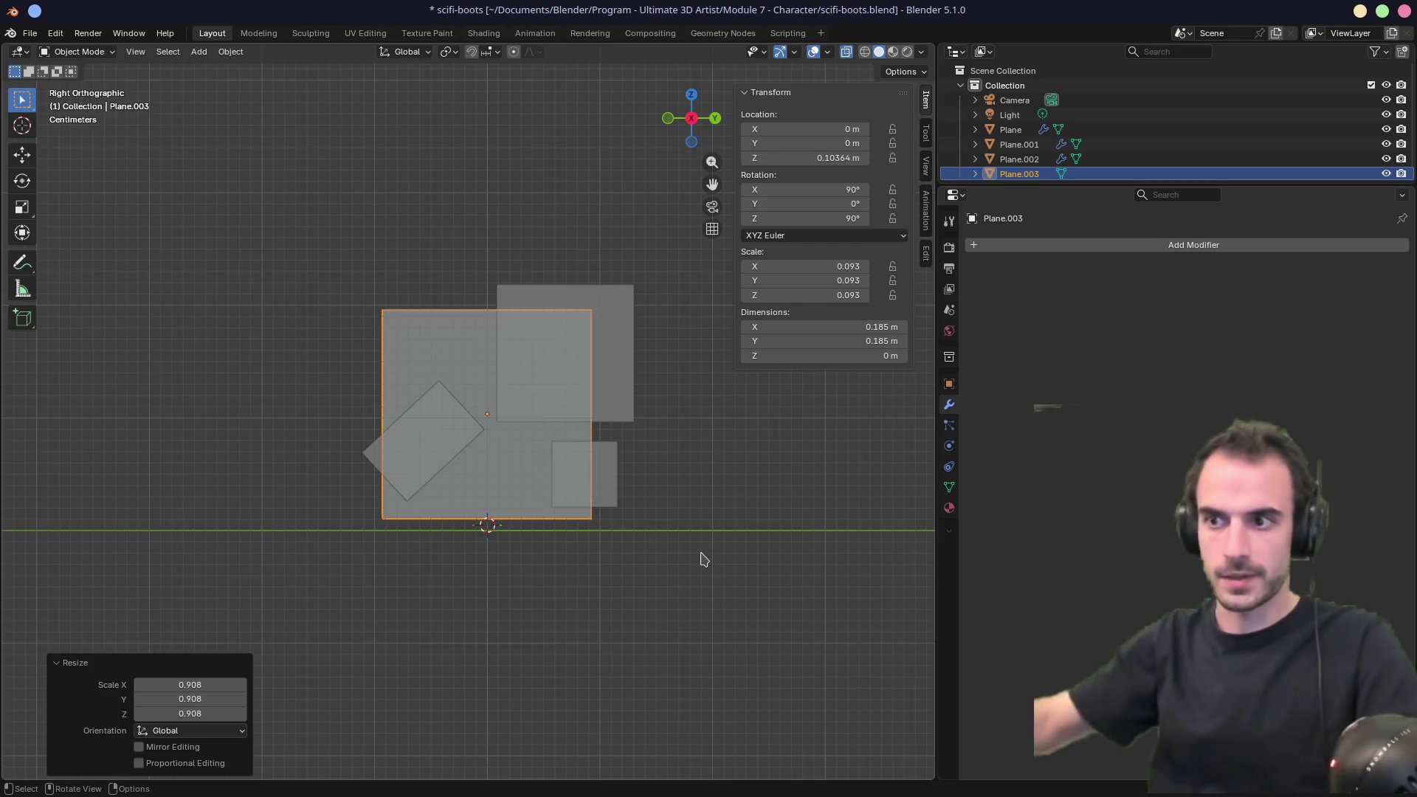
Apply rotation and scale to Plane.003 and add a Solidify modifier.
{"action": "left_click", "coordinate": [1051, 245]}
{"action": "type", "text": "s"}
{"action": "key", "text": "Escape"}
{"action": "key", "text": "ctrl+a"}
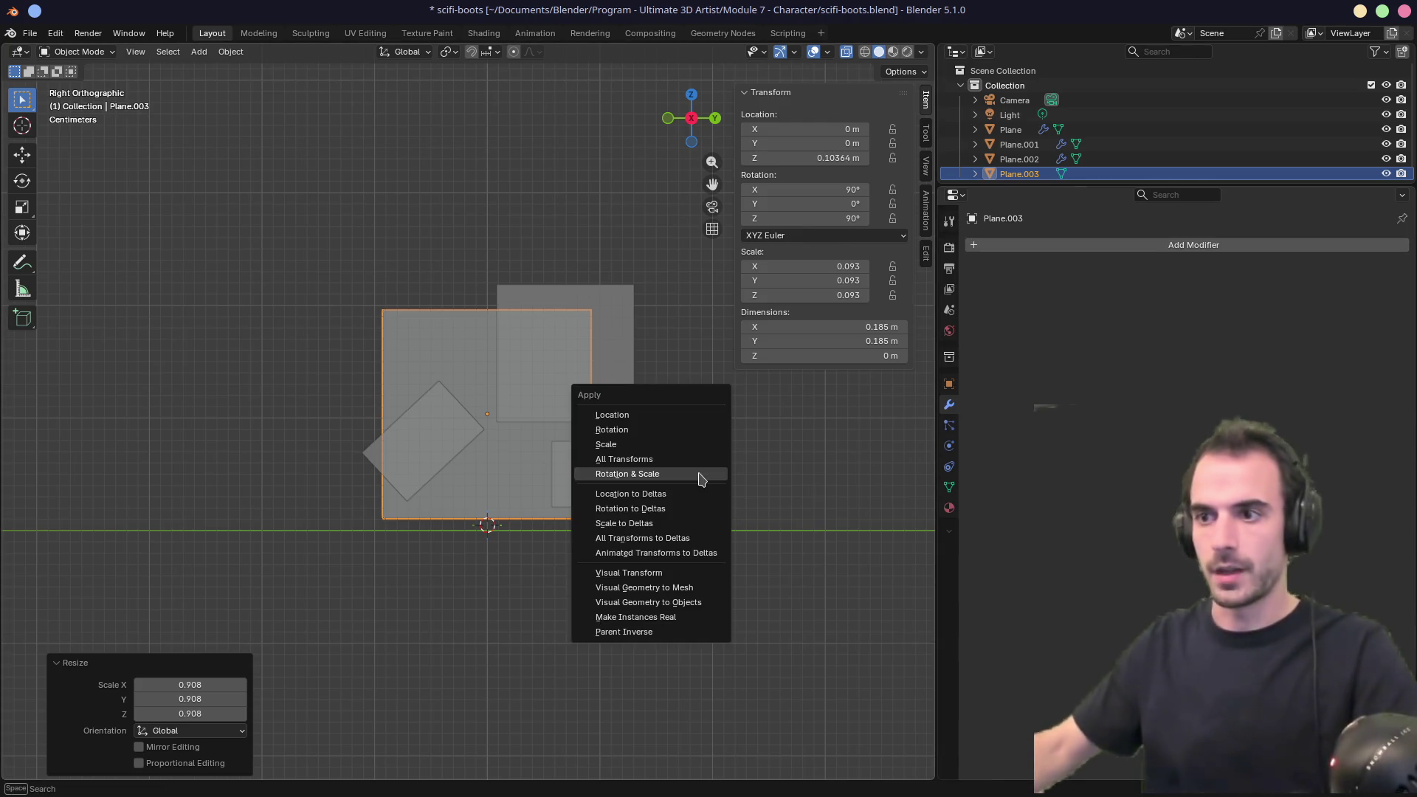
{"action": "left_click", "coordinate": [698, 479]}
{"action": "left_click", "coordinate": [1031, 244]}
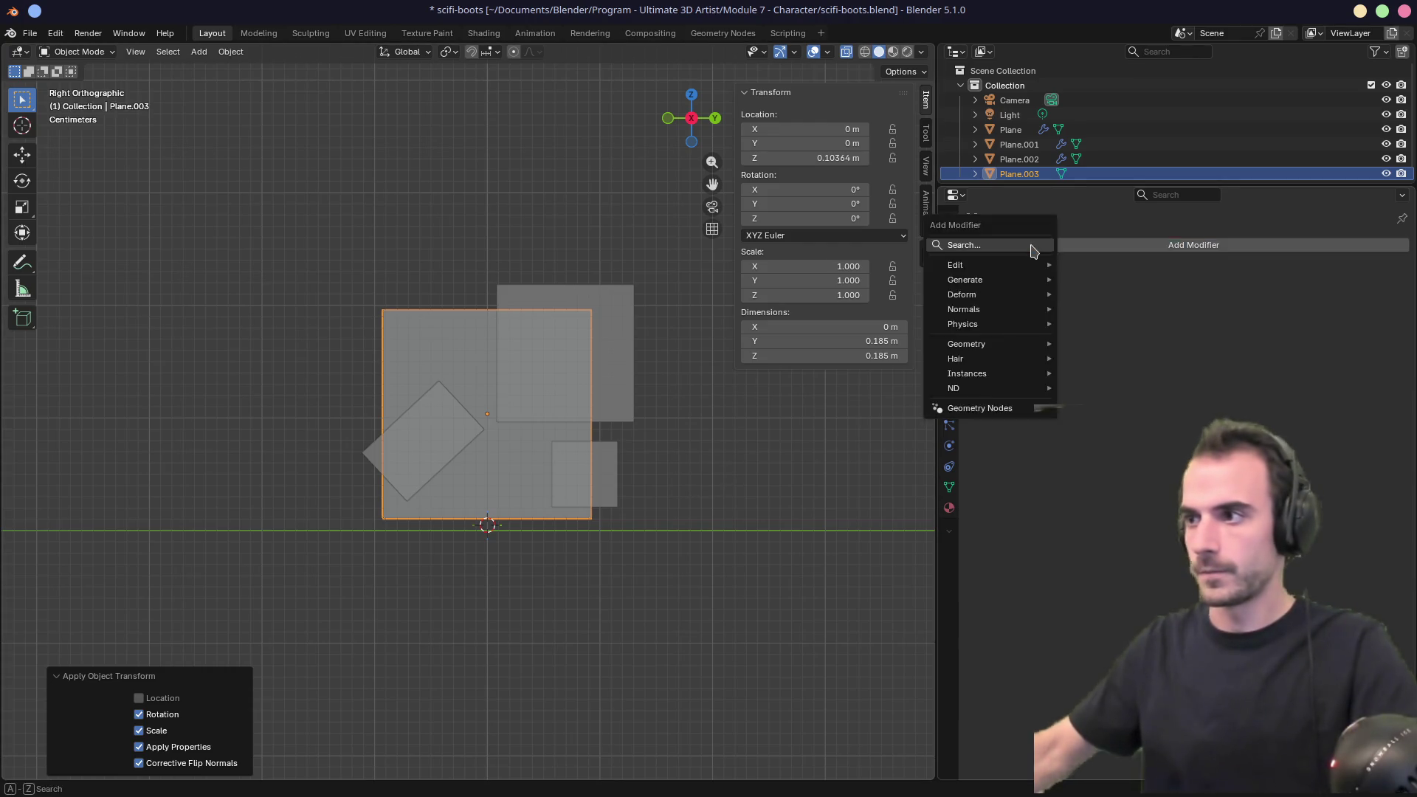
{"action": "type", "text": "soli"}
{"action": "key", "text": "Return"}
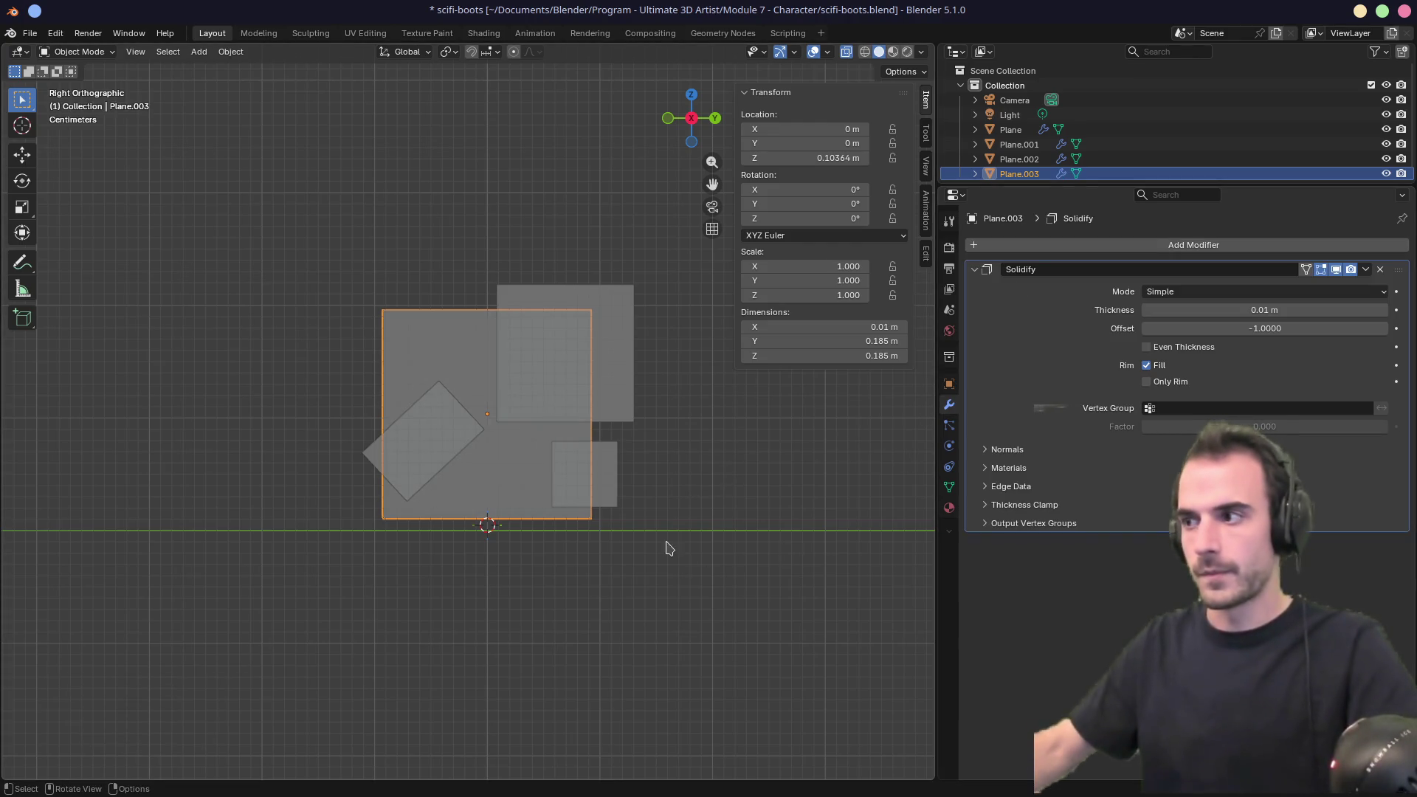
Set the Solidify offset to 0 and thickness to 0.11 m.
{"action": "middle_click_drag", "start_coordinate": [672, 543], "coordinate": [738, 517]}
{"action": "left_click", "coordinate": [1225, 327]}
{"action": "type", "text": "0"}
{"action": "key", "text": "Return"}
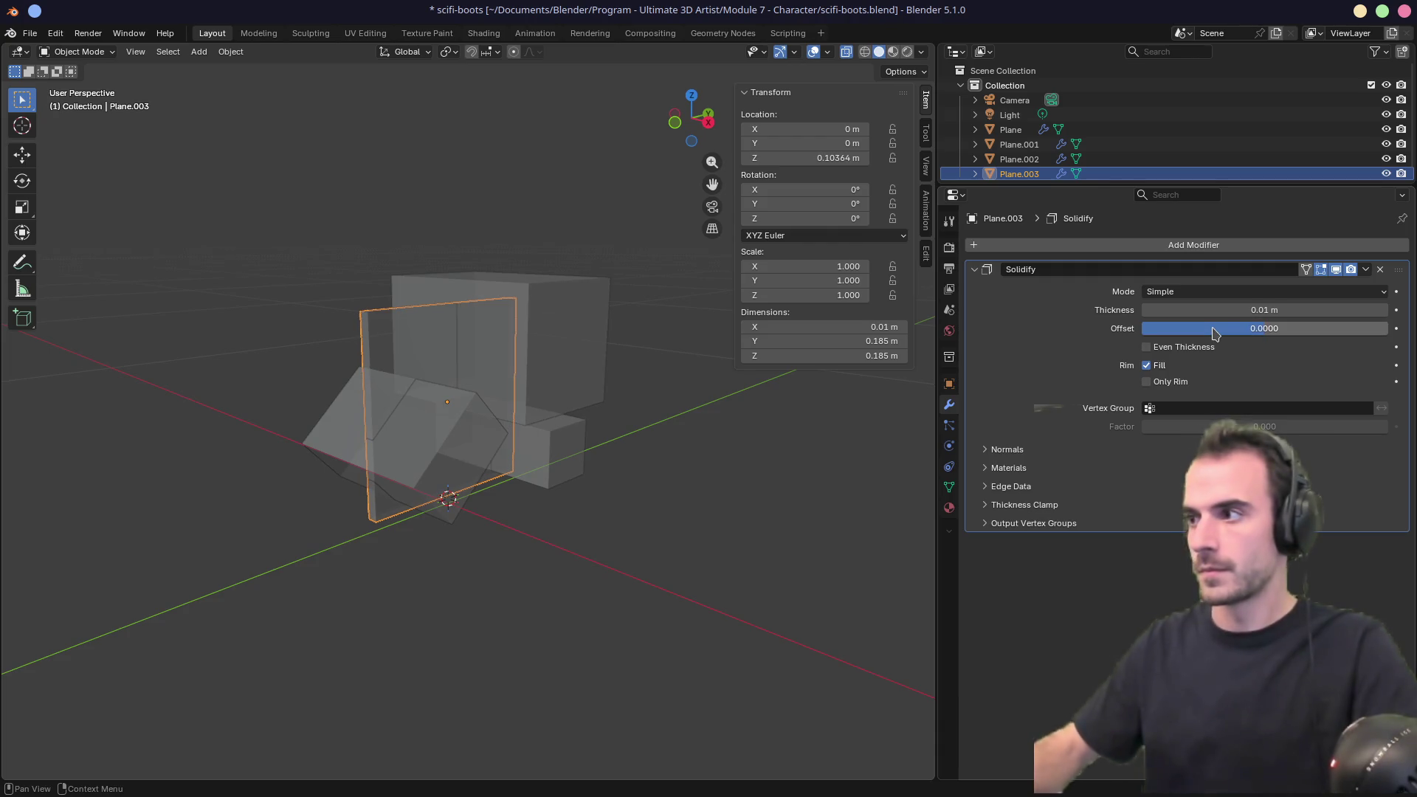
{"action": "mouse_move", "coordinate": [1222, 310]}
{"action": "left_mouse_down"}
{"action": "mouse_move", "coordinate": [1306, 310]}
{"action": "mouse_move", "coordinate": [1222, 310]}
{"action": "left_mouse_up"}
Inspect the solidified box, then select Plane.003 and enter Edit Mode.
{"action": "mouse_move", "coordinate": [612, 442]}
{"action": "middle_mouse_down"}
{"action": "mouse_move", "coordinate": [561, 450]}
{"action": "mouse_move", "coordinate": [640, 452]}
{"action": "middle_mouse_up"}
{"action": "key", "text": "KP_1"}
{"action": "key", "text": "KP_3"}
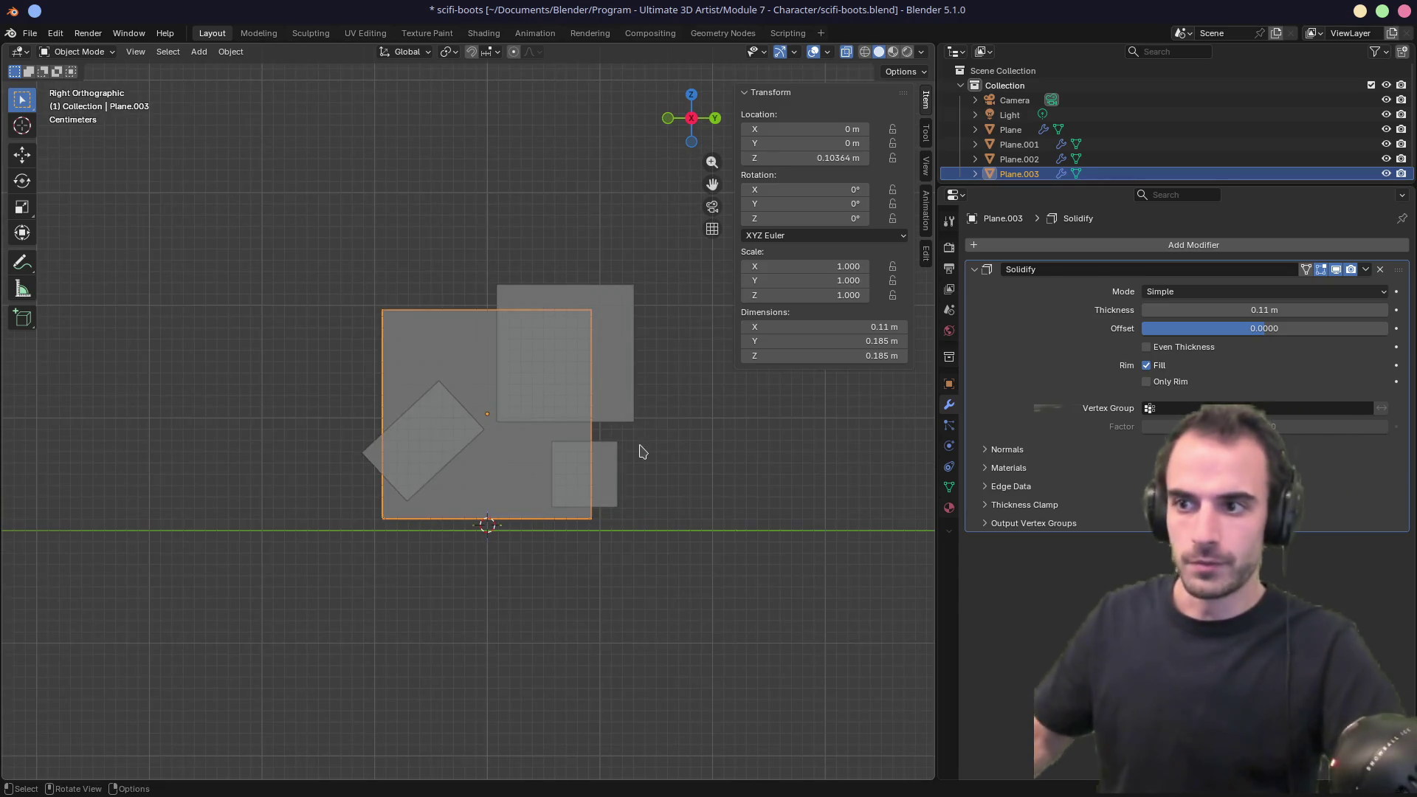
{"action": "mouse_move", "coordinate": [401, 411]}
{"action": "middle_mouse_down"}
{"action": "mouse_move", "coordinate": [376, 416]}
{"action": "mouse_move", "coordinate": [522, 434]}
{"action": "mouse_move", "coordinate": [411, 522]}
{"action": "mouse_move", "coordinate": [668, 438]}
{"action": "mouse_move", "coordinate": [382, 439]}
{"action": "middle_mouse_up"}
{"action": "mouse_move", "coordinate": [478, 388]}
{"action": "middle_mouse_down"}
{"action": "mouse_move", "coordinate": [481, 401]}
{"action": "mouse_move", "coordinate": [480, 383]}
{"action": "mouse_move", "coordinate": [391, 374]}
{"action": "mouse_move", "coordinate": [509, 379]}
{"action": "mouse_move", "coordinate": [438, 461]}
{"action": "middle_mouse_up"}
{"action": "left_click", "coordinate": [432, 453]}
{"action": "left_click", "coordinate": [391, 459]}
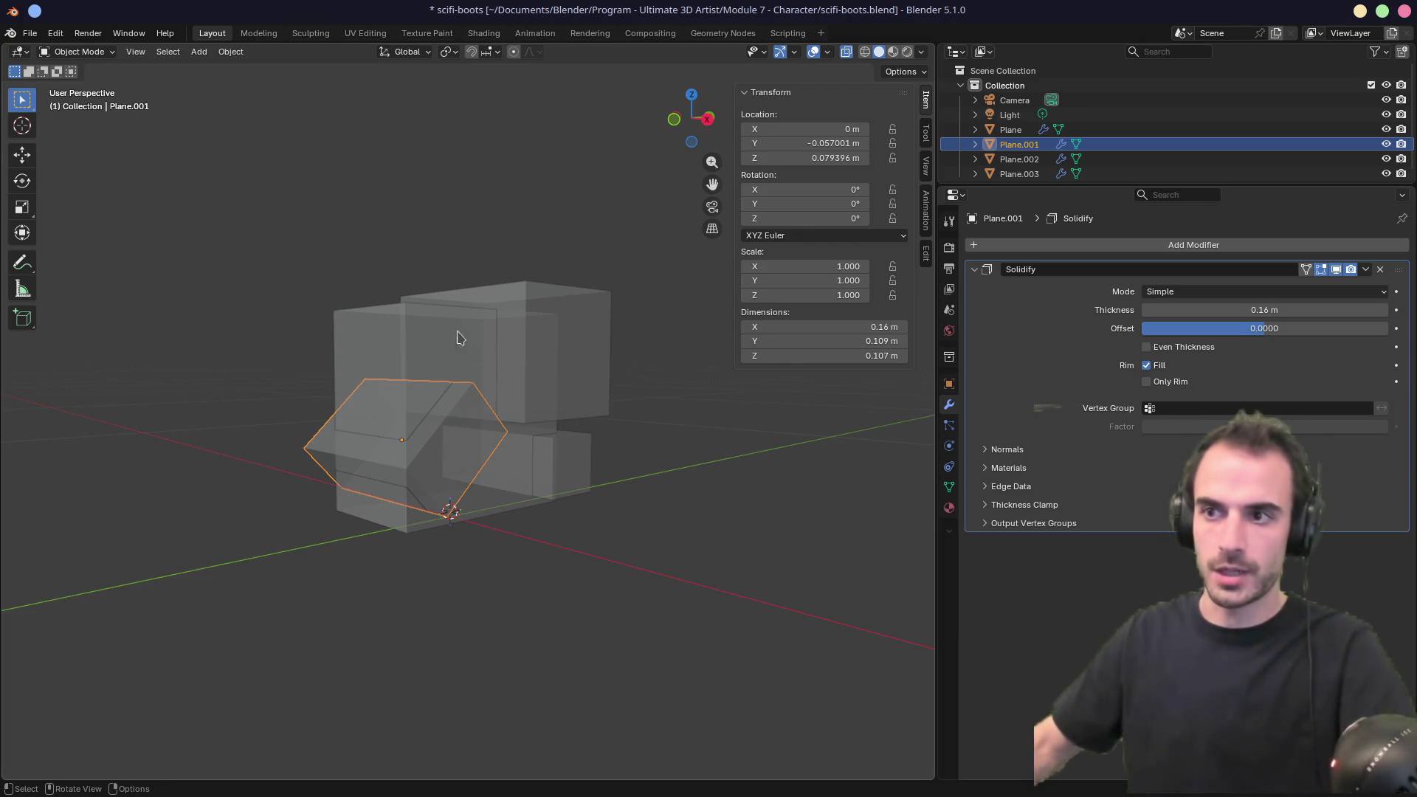
{"action": "left_click", "coordinate": [432, 337]}
{"action": "key", "text": "Tab"}
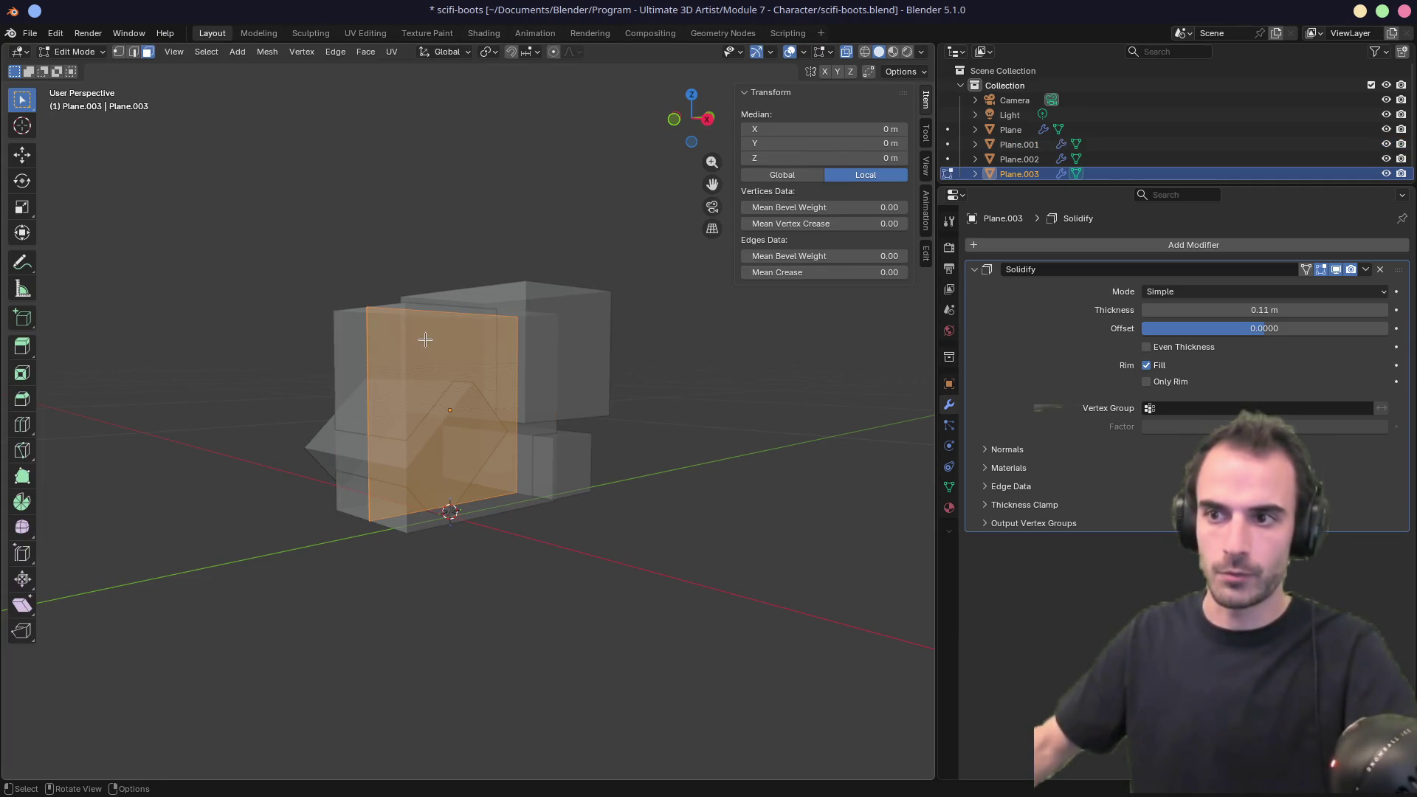
In right side view, select Plane.003's top edge and slide it down to shorten the box.
{"action": "key", "text": "KP_3"}
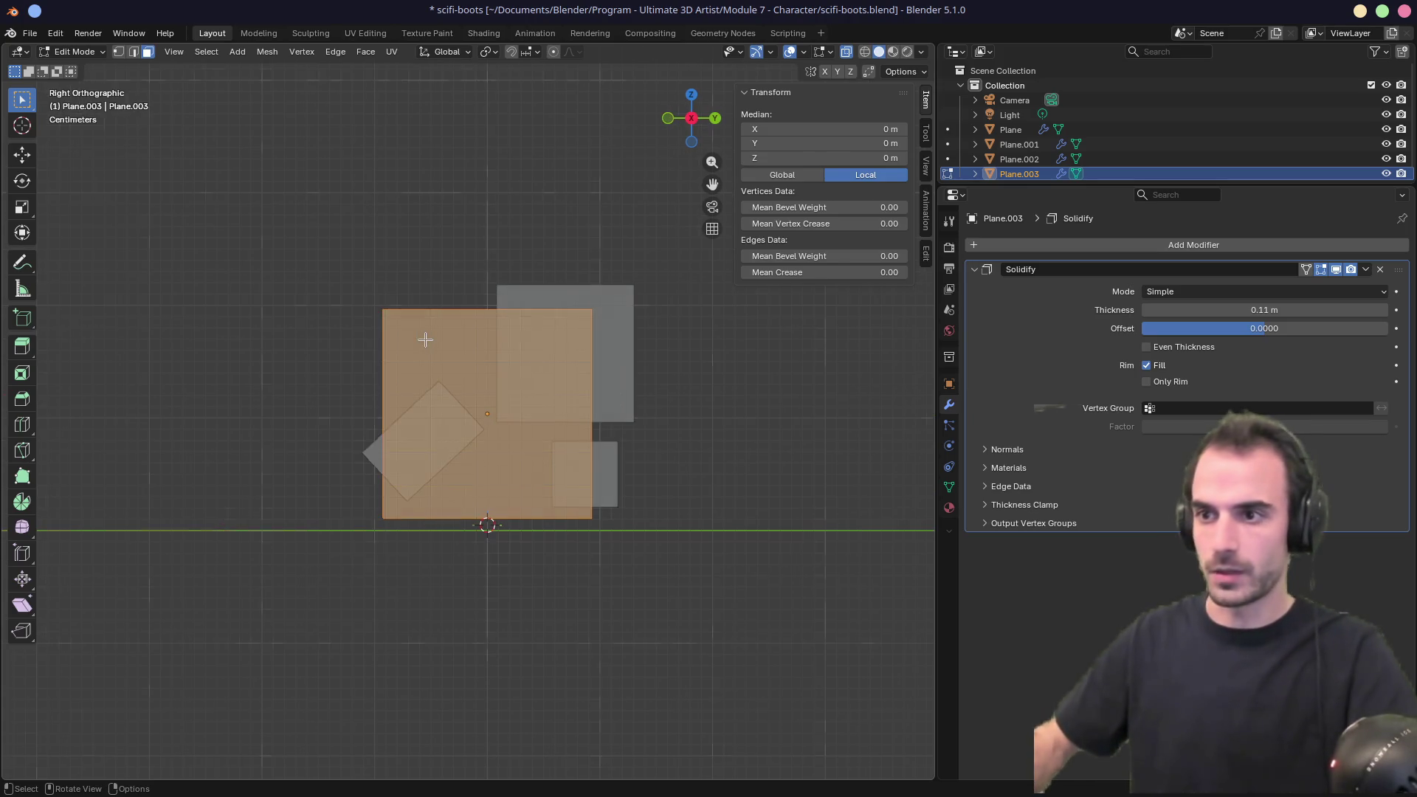
{"action": "key", "text": "2"}
{"action": "left_click", "coordinate": [435, 318]}
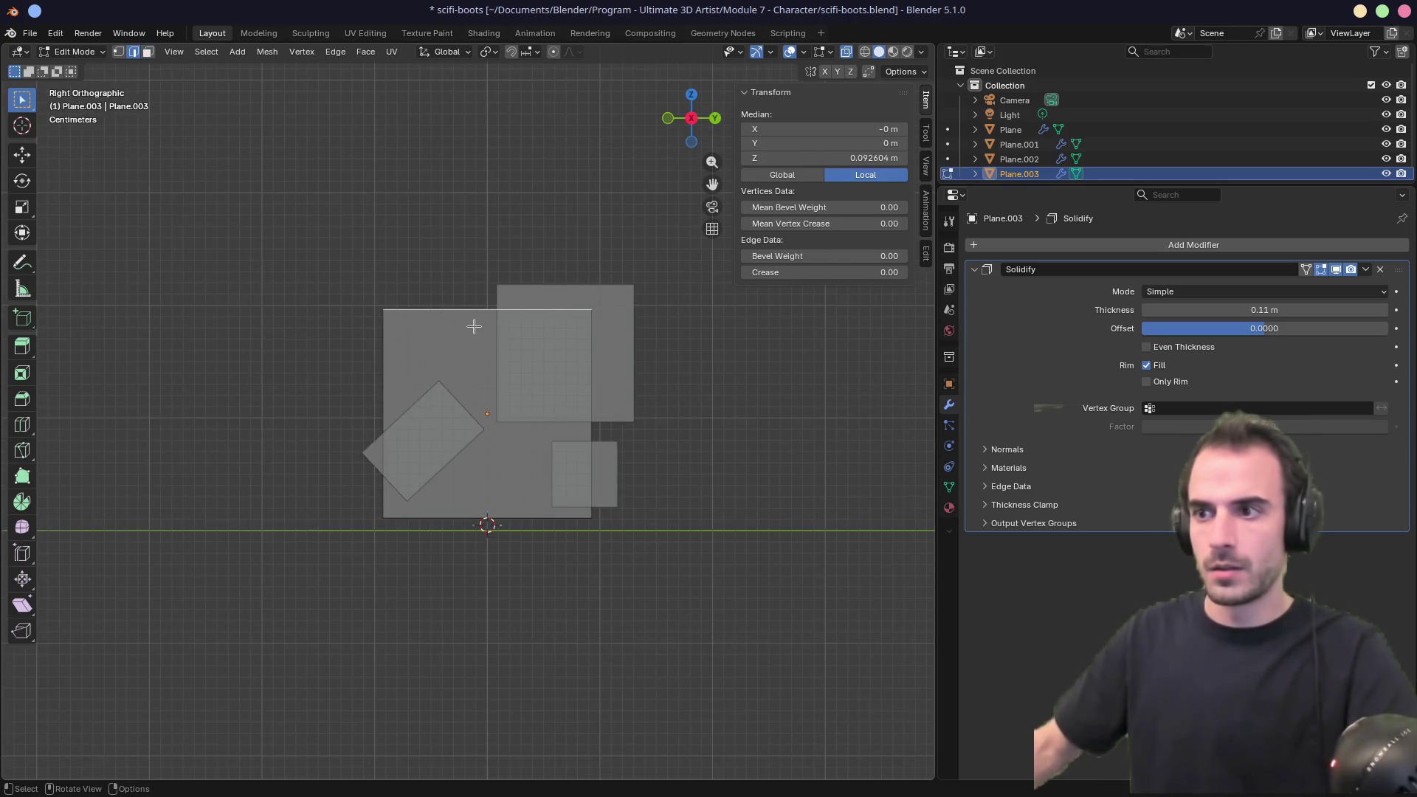
{"action": "key", "text": "g"}
{"action": "key", "text": "g"}
{"action": "left_click", "coordinate": [475, 389]}
{"action": "middle_click_drag", "start_coordinate": [475, 389], "coordinate": [585, 389]}
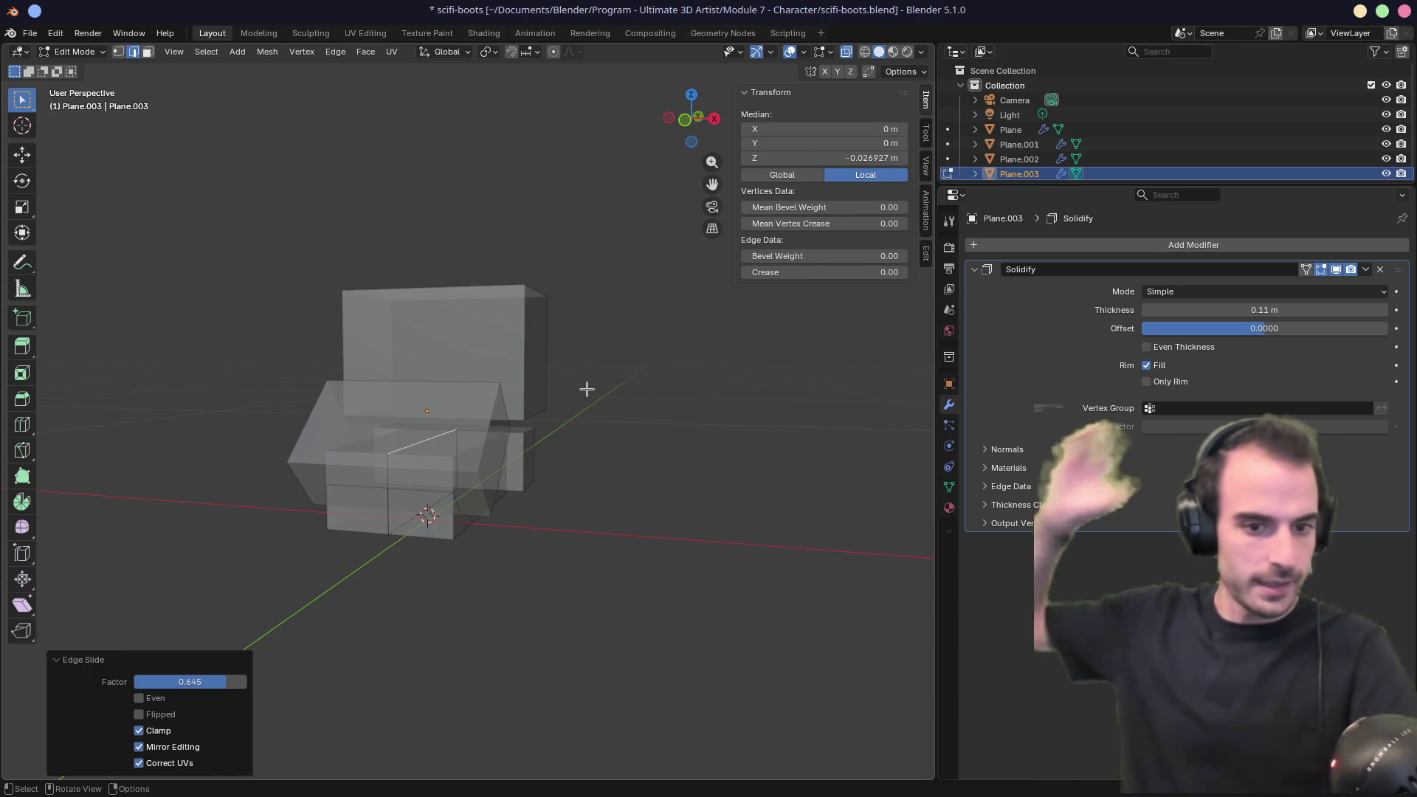
{"action": "mouse_move", "coordinate": [594, 391]}
{"action": "middle_mouse_down"}
{"action": "mouse_move", "coordinate": [487, 419]}
{"action": "mouse_move", "coordinate": [614, 427]}
{"action": "mouse_move", "coordinate": [509, 482]}
{"action": "mouse_move", "coordinate": [506, 500]}
{"action": "mouse_move", "coordinate": [566, 475]}
{"action": "mouse_move", "coordinate": [628, 478]}
{"action": "middle_mouse_up"}
{"action": "key", "text": "Tab"}
{"action": "key", "text": "Tab"}
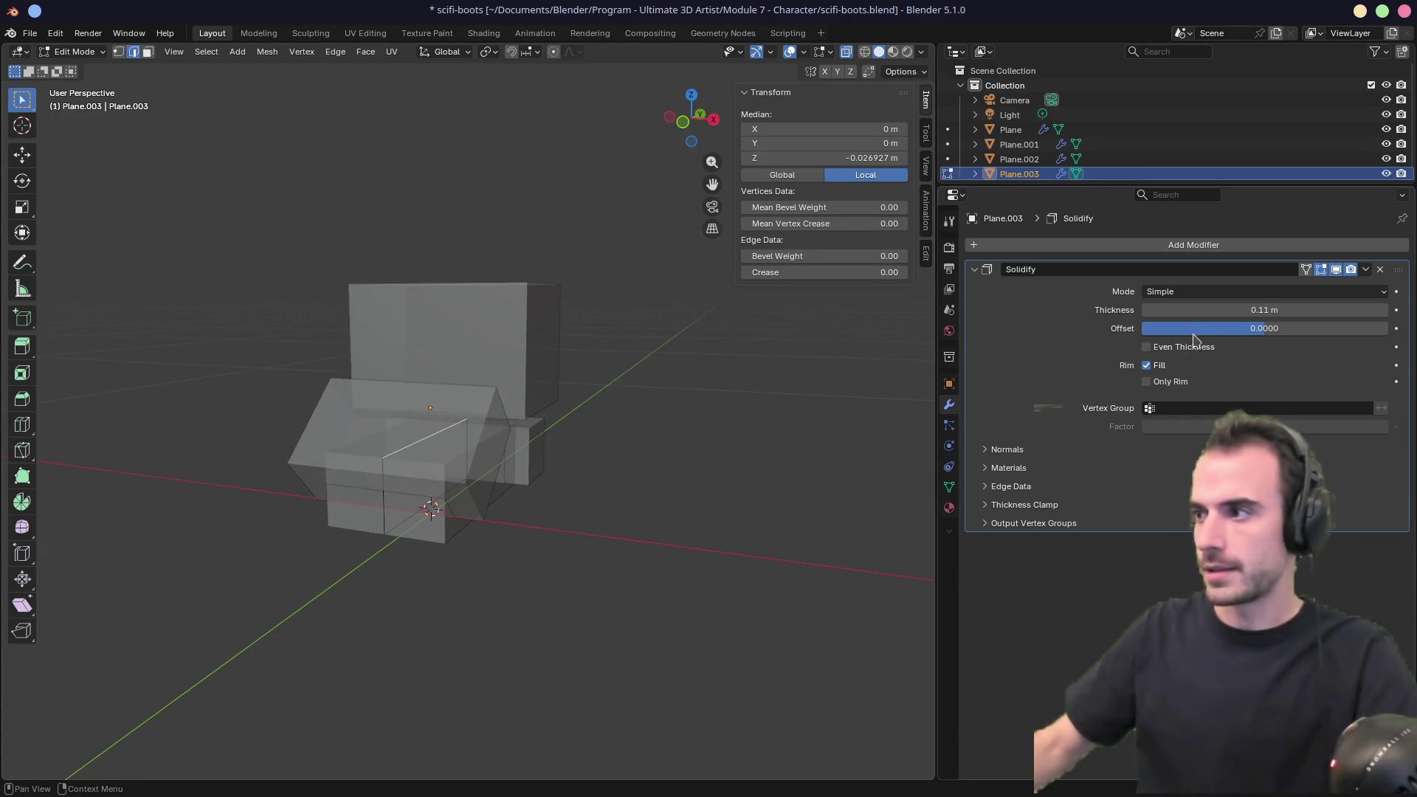
Increase Plane.003's Solidify thickness to 0.19 m.
{"action": "mouse_move", "coordinate": [1210, 310]}
{"action": "left_mouse_down"}
{"action": "mouse_move", "coordinate": [1284, 310]}
{"action": "mouse_move", "coordinate": [1269, 310]}
{"action": "left_mouse_up"}
{"action": "mouse_move", "coordinate": [664, 436]}
{"action": "middle_mouse_down"}
{"action": "mouse_move", "coordinate": [528, 441]}
{"action": "mouse_move", "coordinate": [680, 422]}
{"action": "mouse_move", "coordinate": [596, 423]}
{"action": "middle_mouse_up"}
{"action": "key", "text": "Tab"}
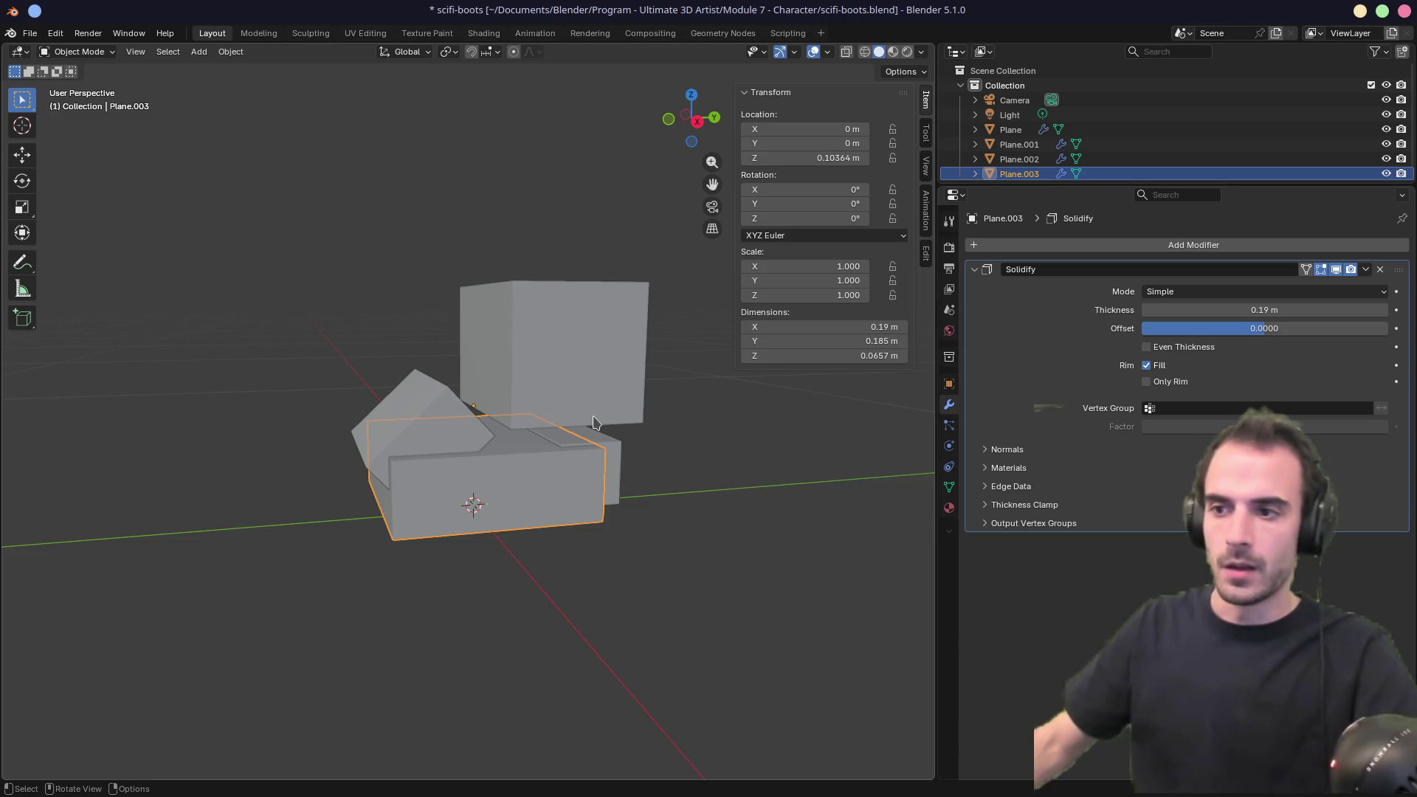
From top view, scale Plane.003 along X to 0.474.
{"action": "key", "text": "KP_7"}
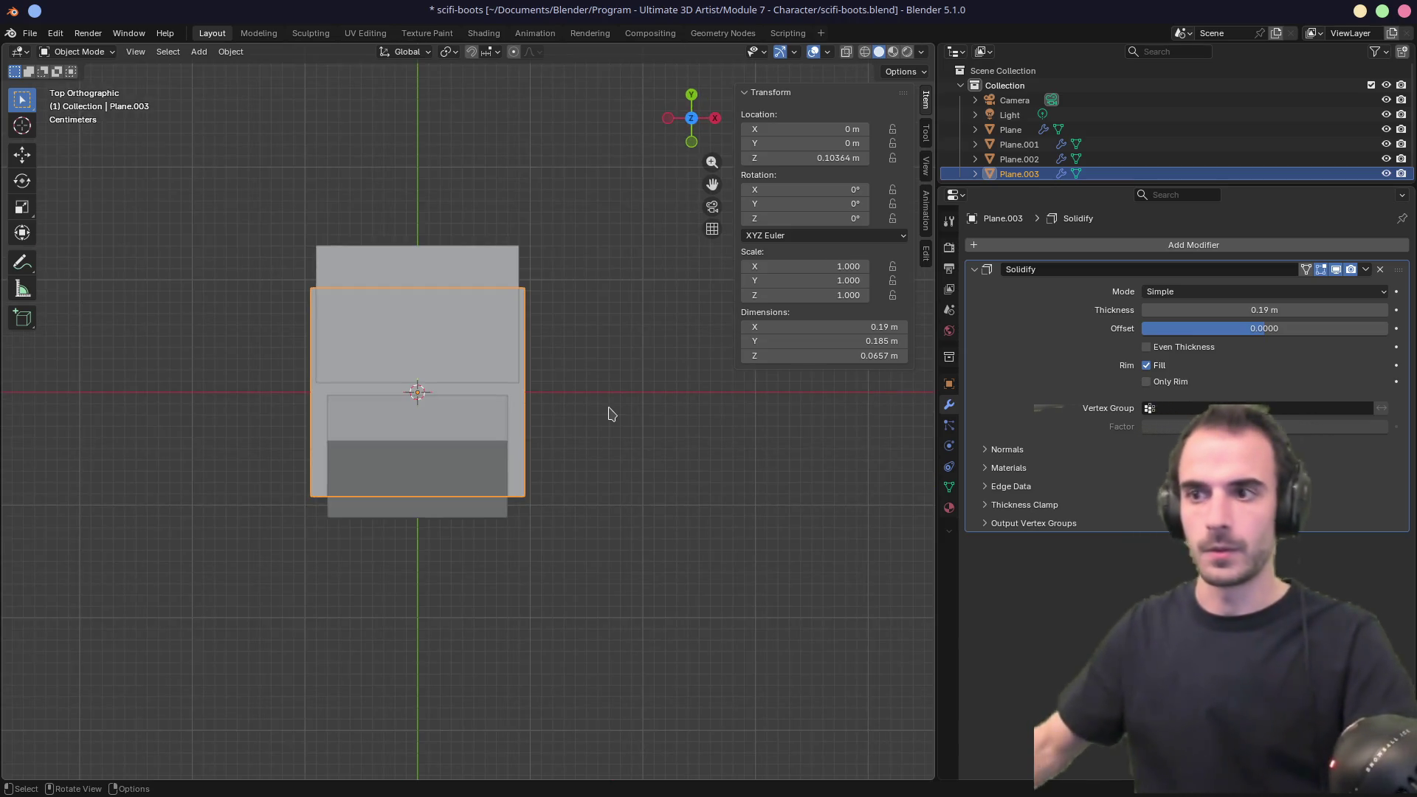
{"action": "key", "text": "s"}
{"action": "key", "text": "Escape"}
{"action": "key", "text": "s"}
{"action": "key", "text": "x"}
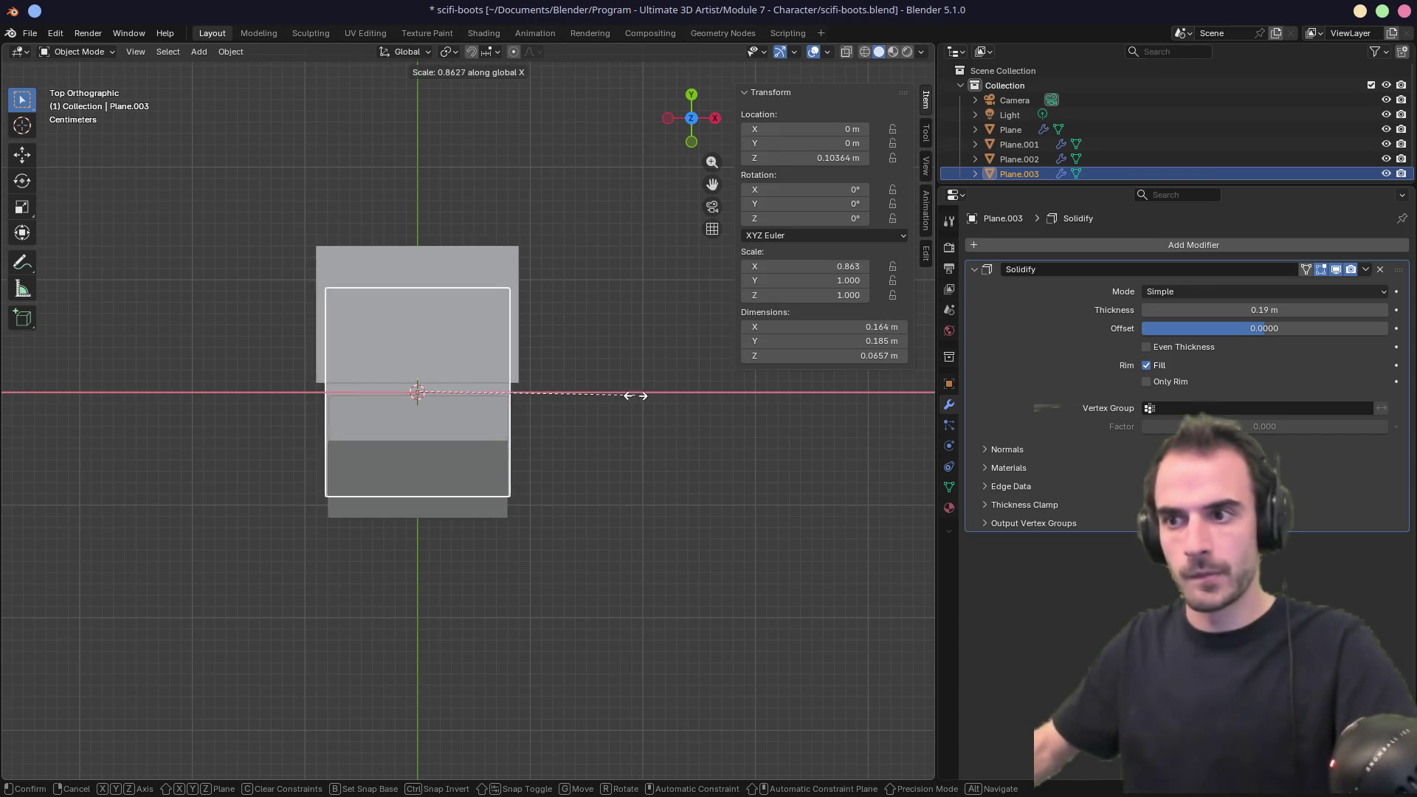
{"action": "left_click", "coordinate": [538, 395]}
{"action": "mouse_move", "coordinate": [538, 395]}
{"action": "middle_mouse_down"}
{"action": "mouse_move", "coordinate": [601, 373]}
{"action": "mouse_move", "coordinate": [438, 237]}
{"action": "mouse_move", "coordinate": [550, 259]}
{"action": "middle_mouse_up"}
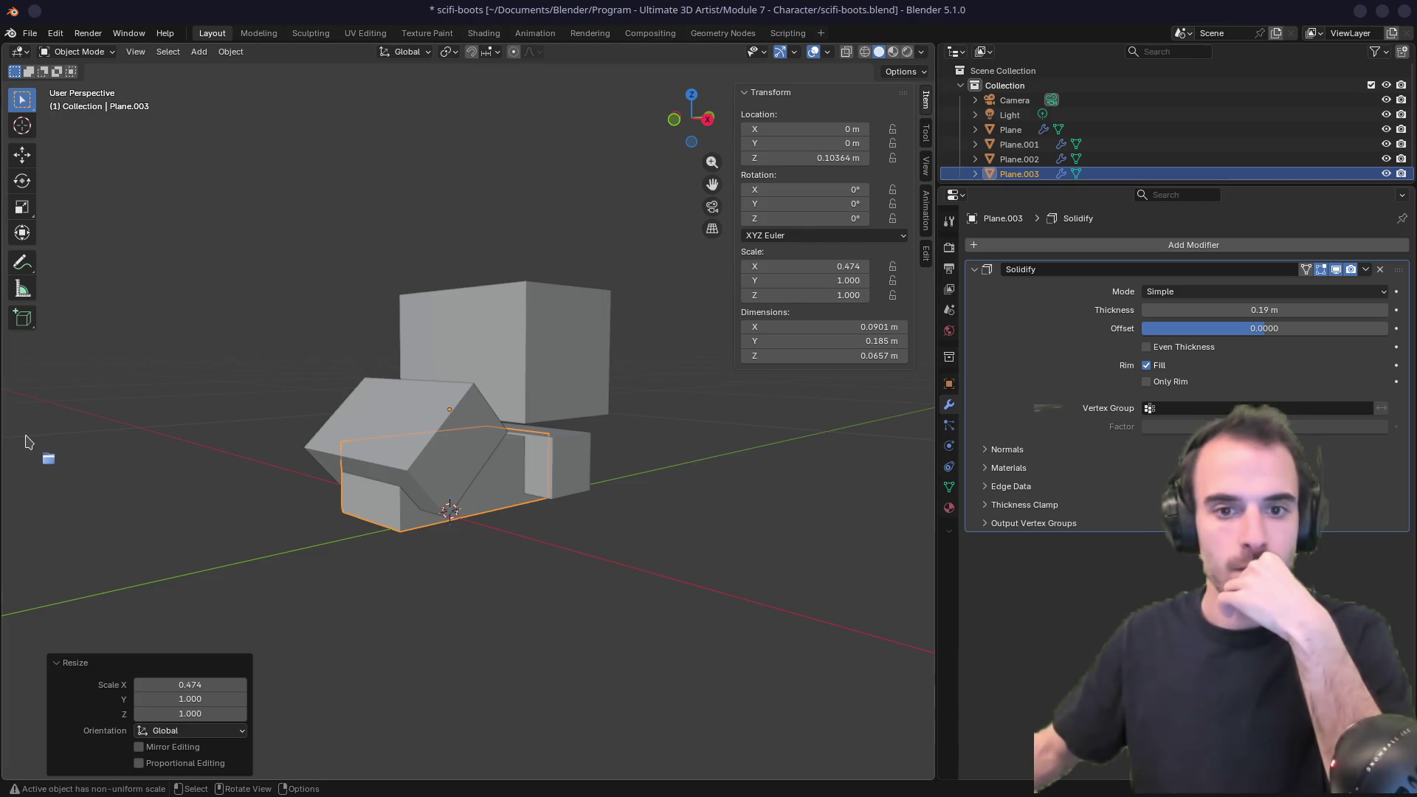
Drag IMG_20260508_162155.jpg from the Downloads folder into the viewport as a reference image.
{"action": "left_click", "coordinate": [48, 458]}
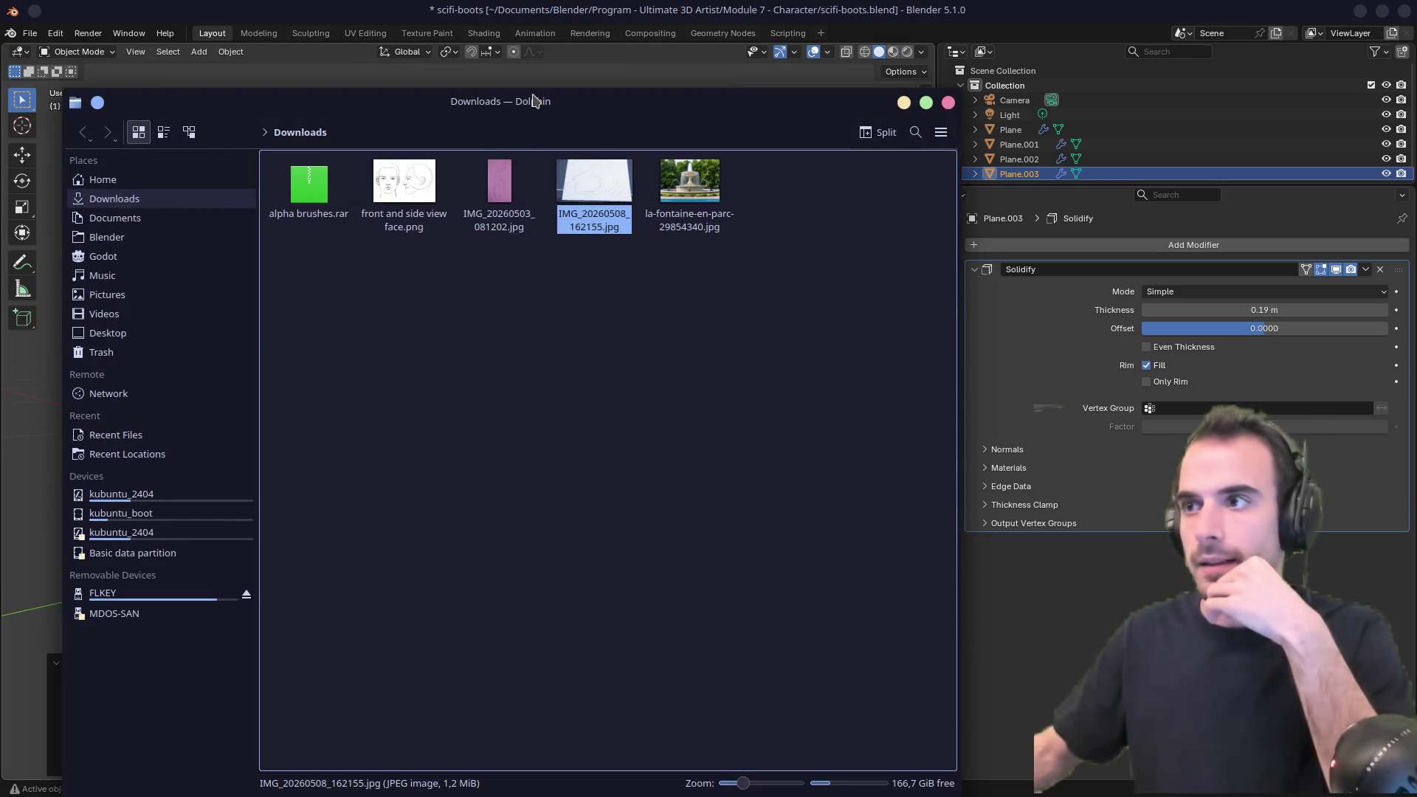
{"action": "mouse_move", "coordinate": [533, 101]}
{"action": "left_mouse_down"}
{"action": "mouse_move", "coordinate": [0, 347]}
{"action": "mouse_move", "coordinate": [0, 369]}
{"action": "left_mouse_up"}
{"action": "left_click_drag", "start_coordinate": [33, 452], "coordinate": [442, 526]}
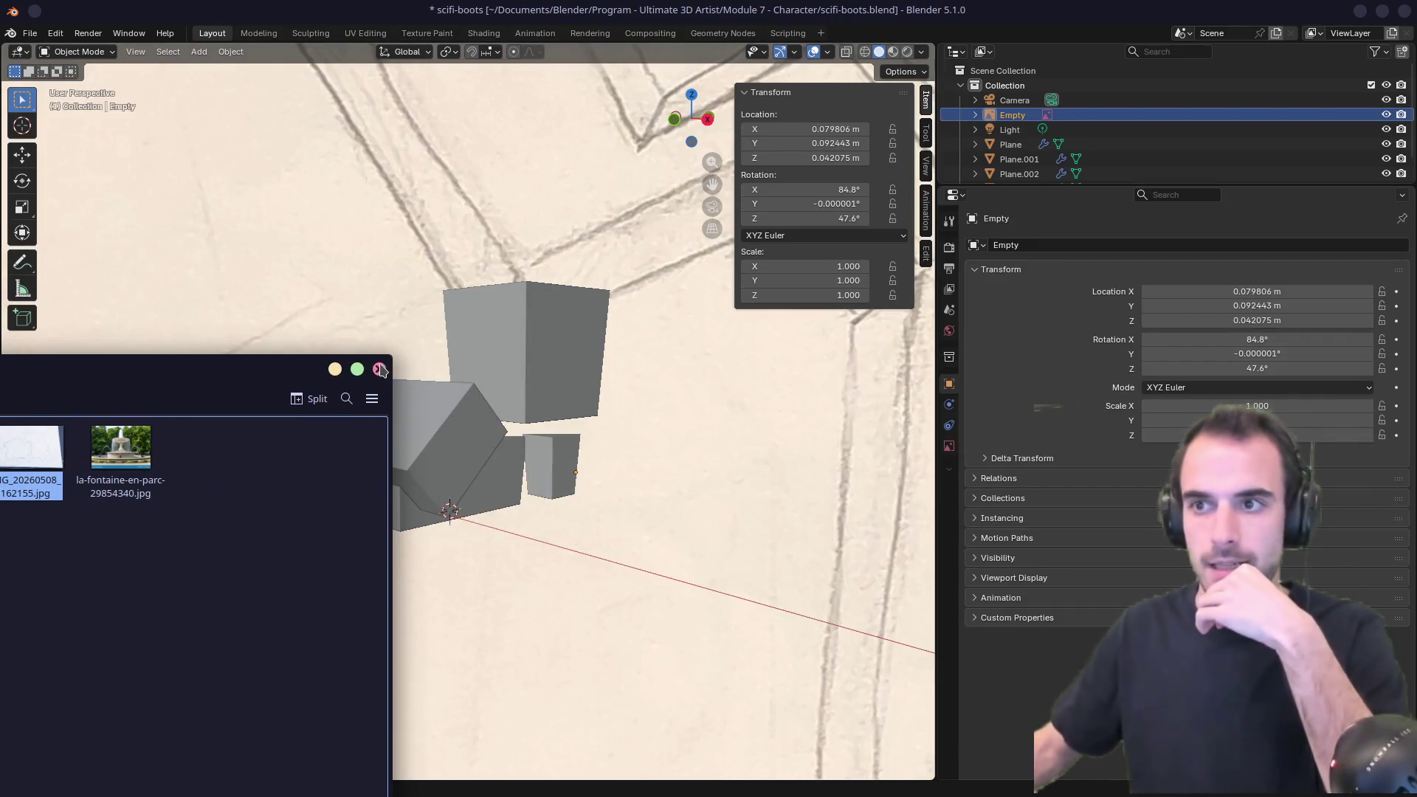
{"action": "left_click", "coordinate": [378, 369]}
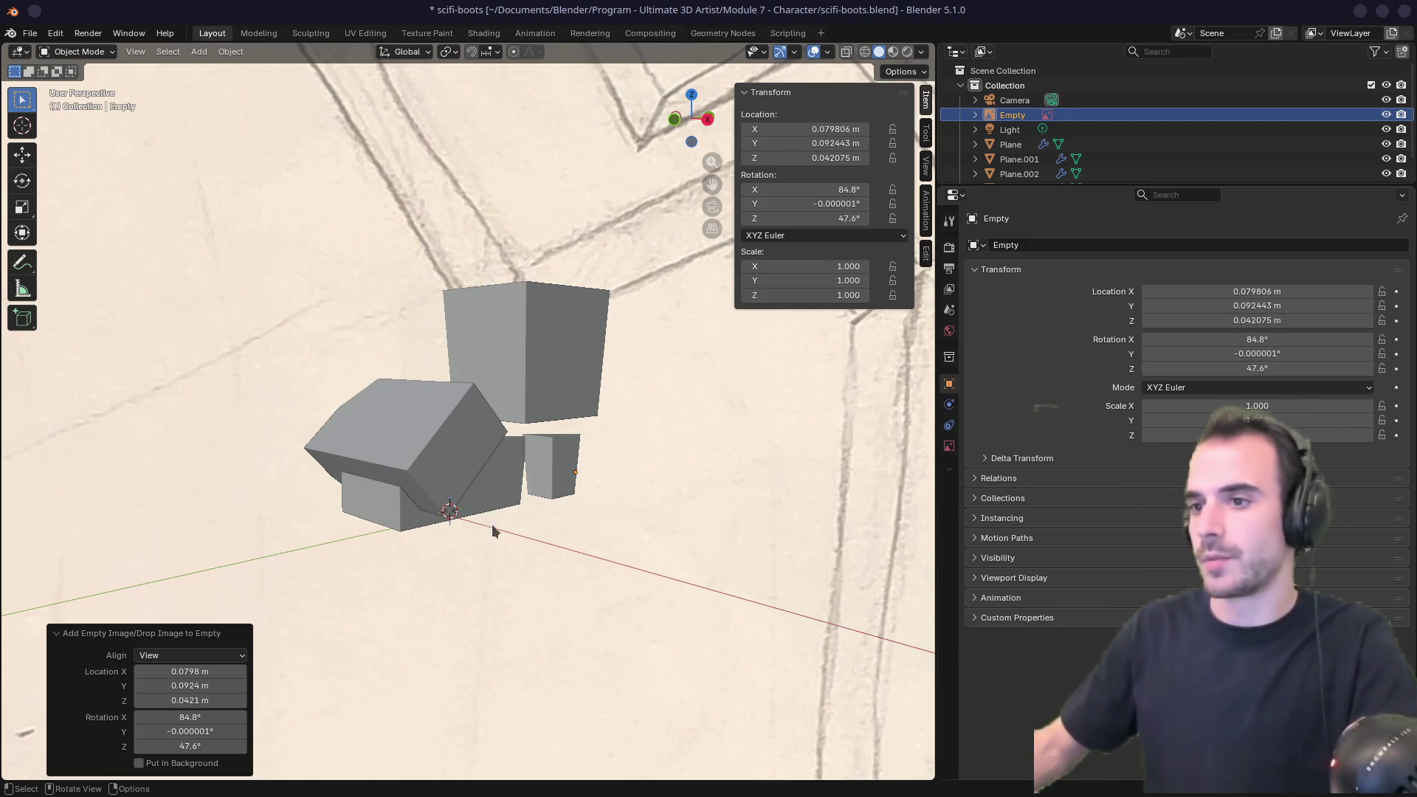
Reset the reference image's location and rotation, then stand it upright with a 90° Y rotation.
{"action": "scroll", "coordinate": [697, 559], "scroll_direction": "down", "scroll_amount": 2}
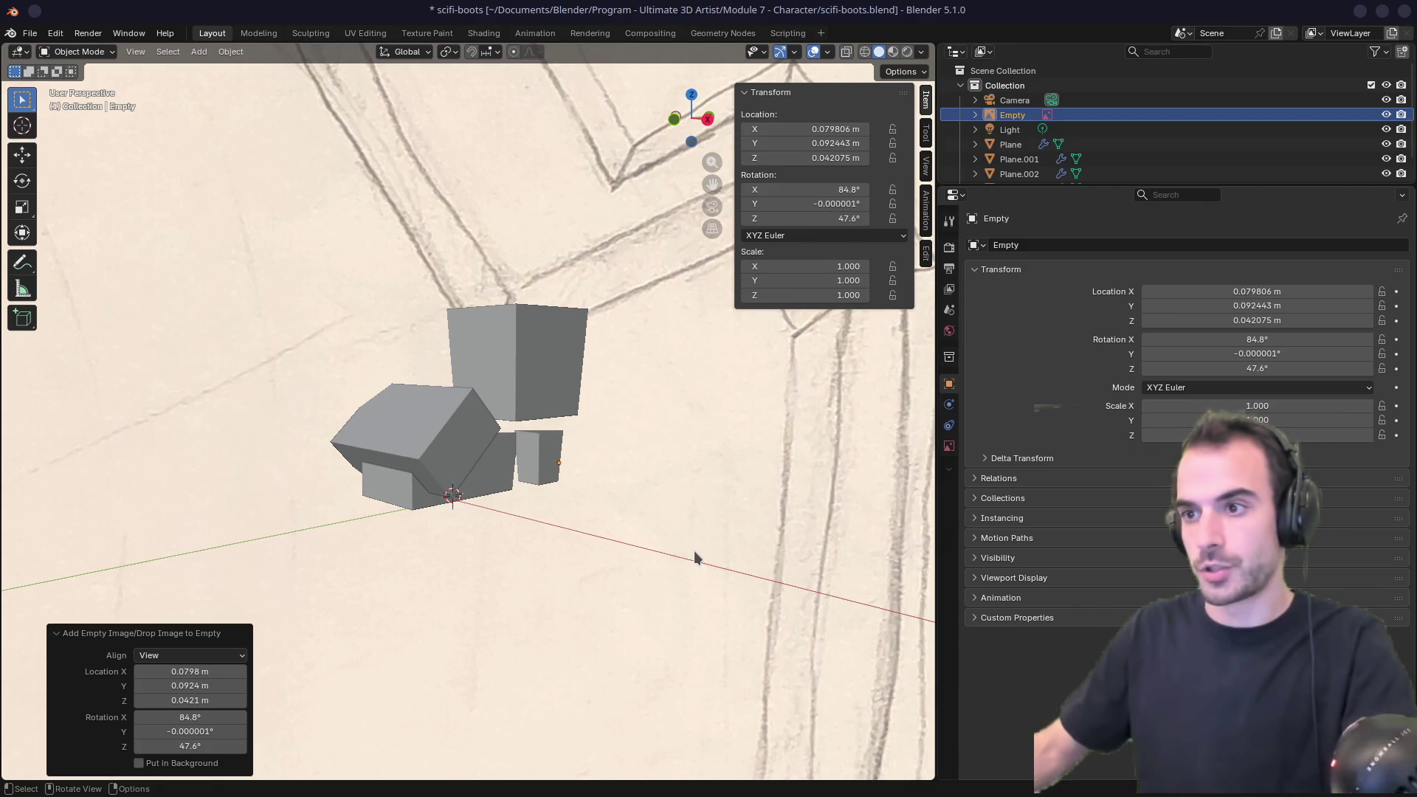
{"action": "key", "text": "alt+g"}
{"action": "scroll", "coordinate": [630, 533], "scroll_direction": "up", "scroll_amount": 1}
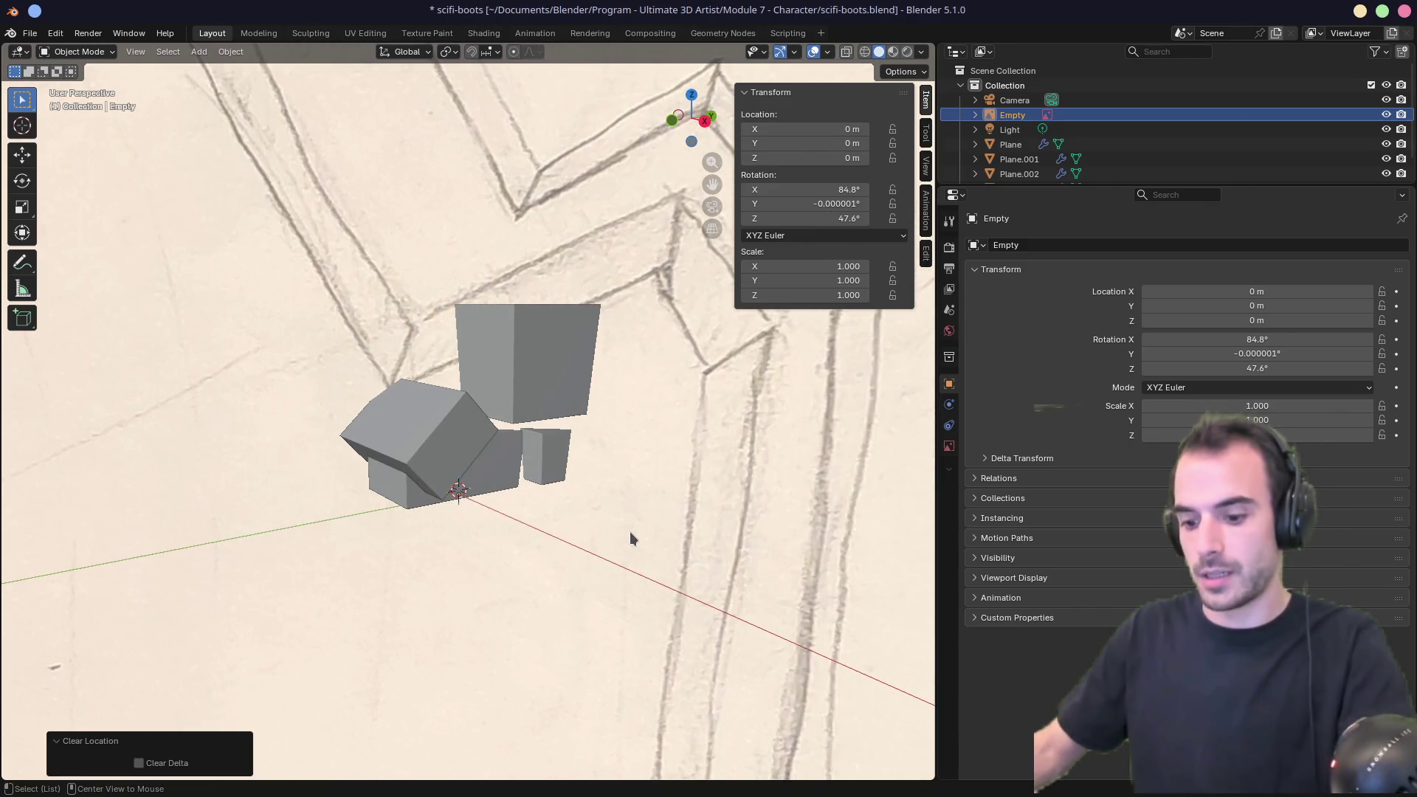
{"action": "key", "text": "alt+r"}
{"action": "key", "text": "KP_3"}
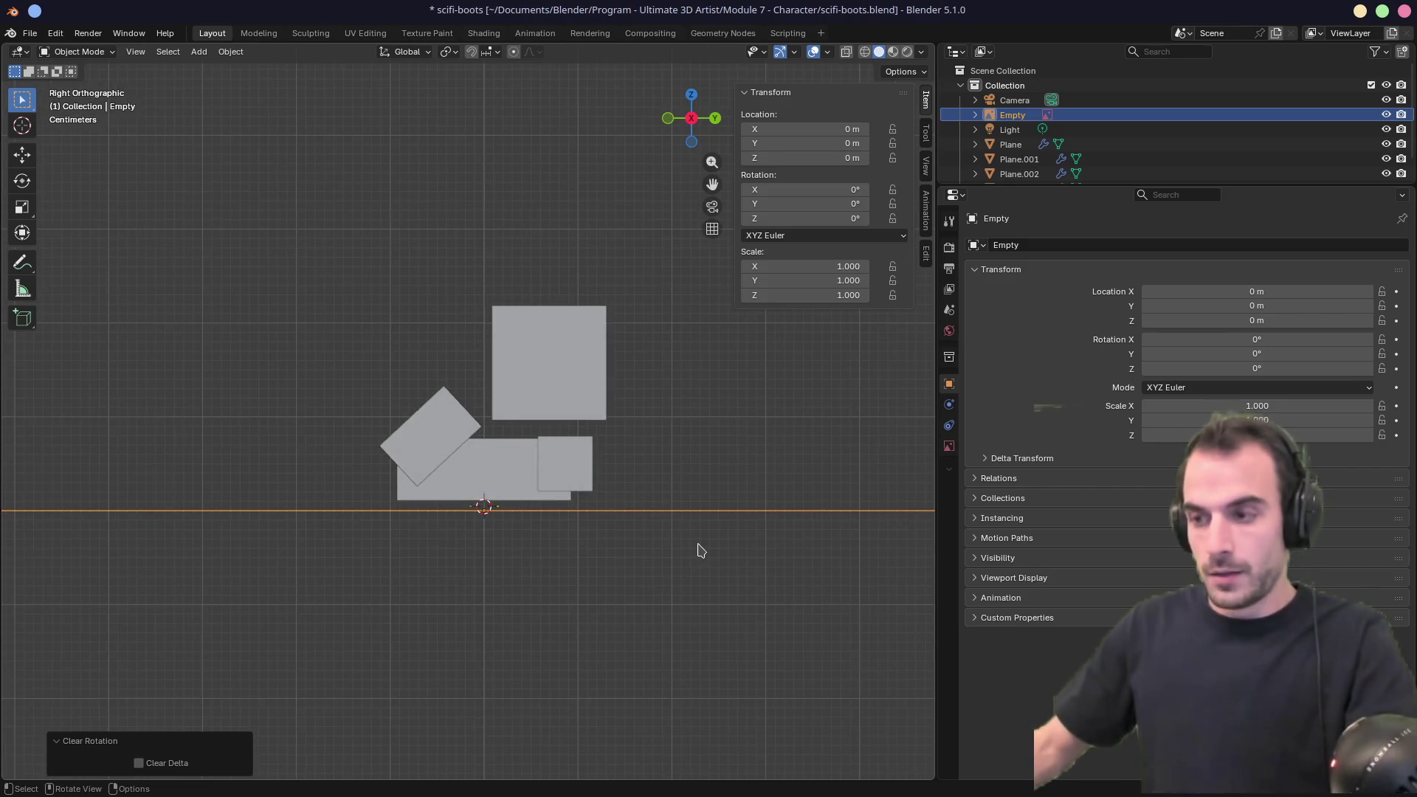
{"action": "type", "text": "ry"}
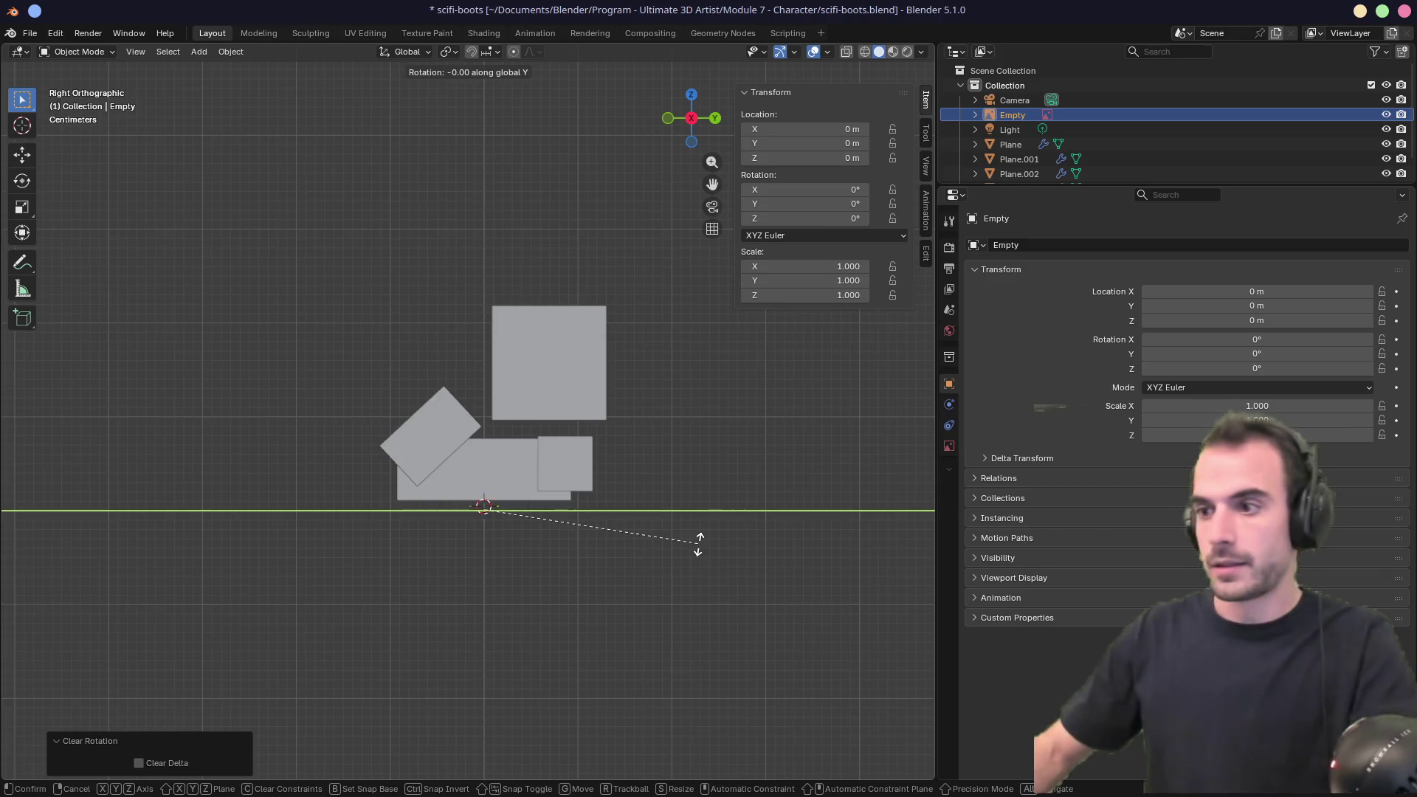
{"action": "type", "text": "90"}
{"action": "key", "text": "Return"}
Scale the image to -0.146, turn it -90° about X, and shrink it to -0.080.
{"action": "key", "text": "s"}
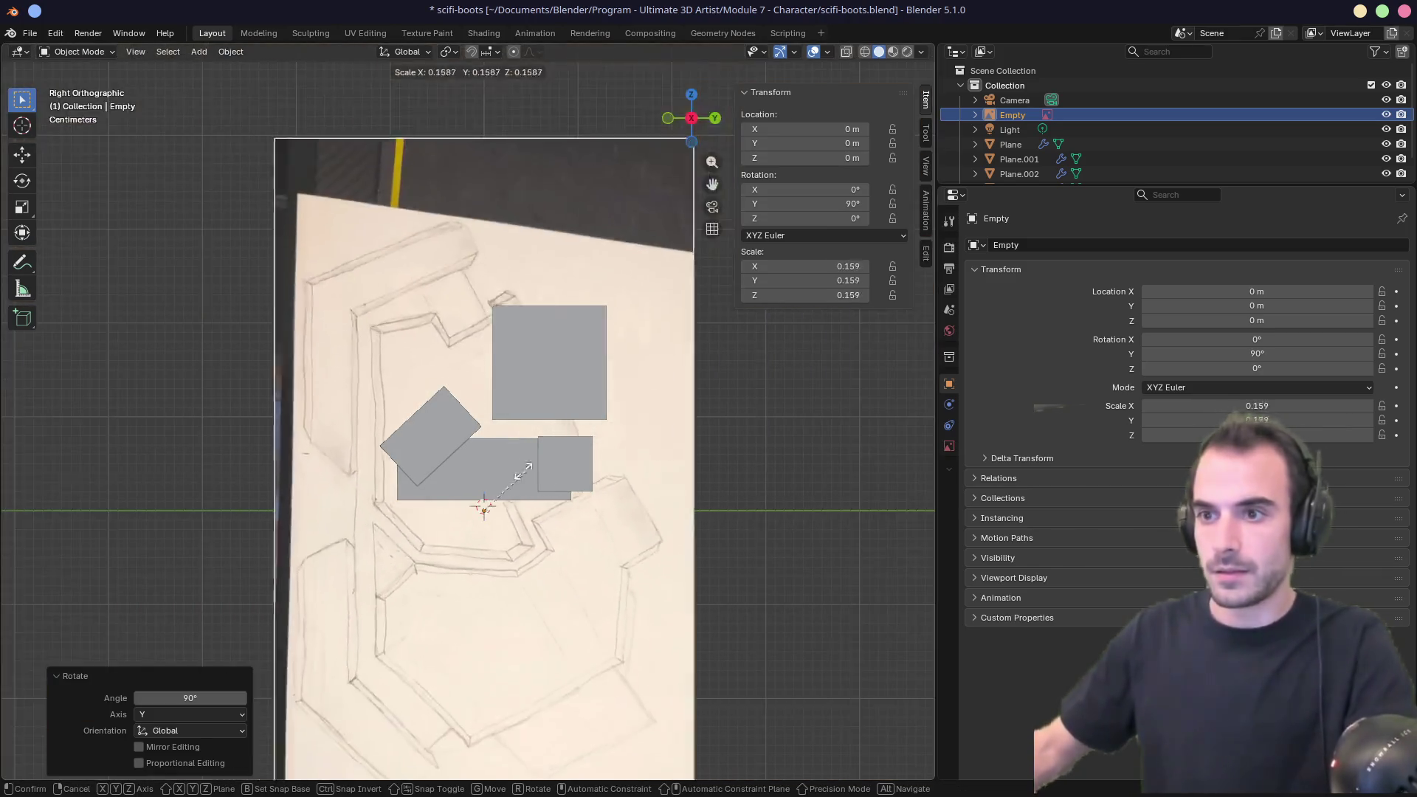
{"action": "left_click", "coordinate": [480, 462]}
{"action": "key", "text": "r"}
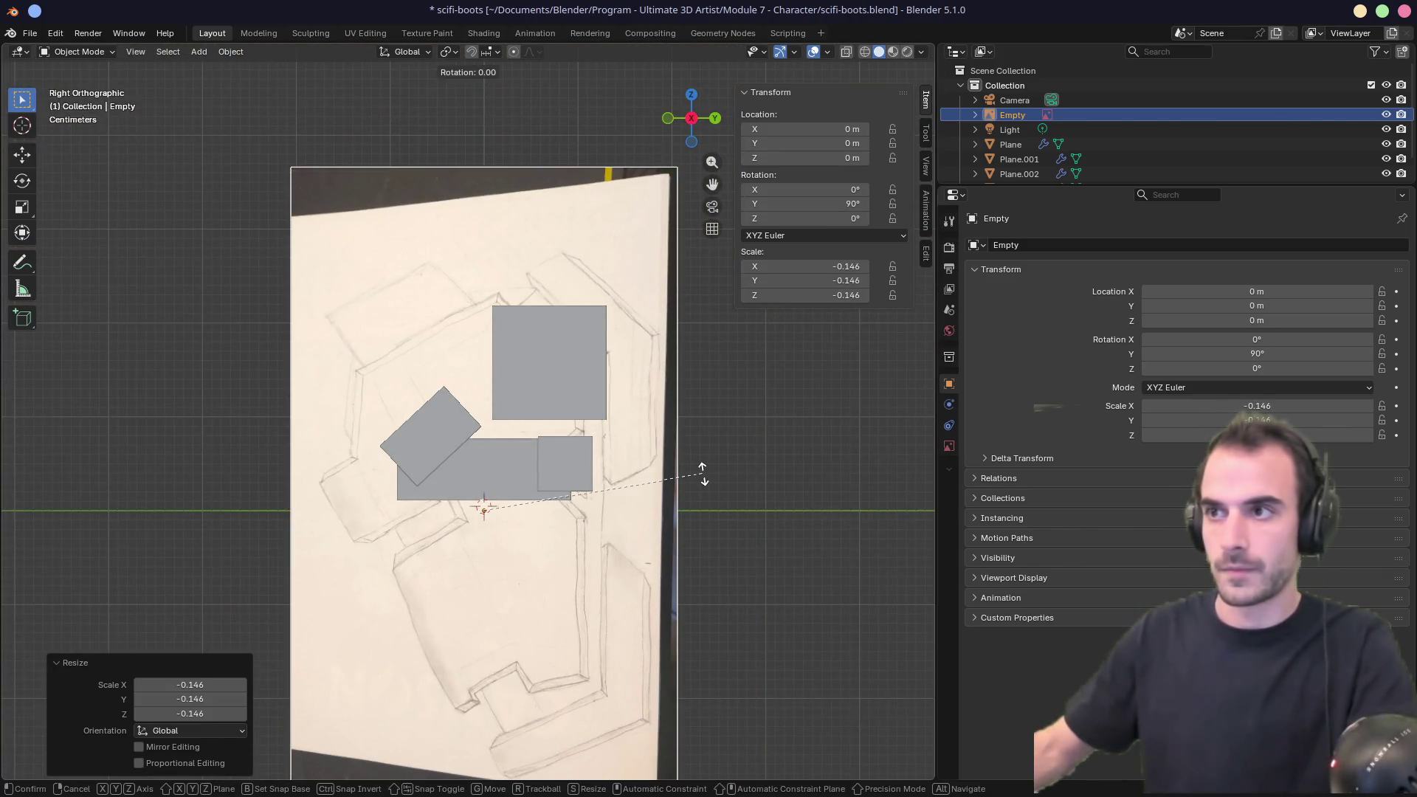
{"action": "type", "text": "x"}
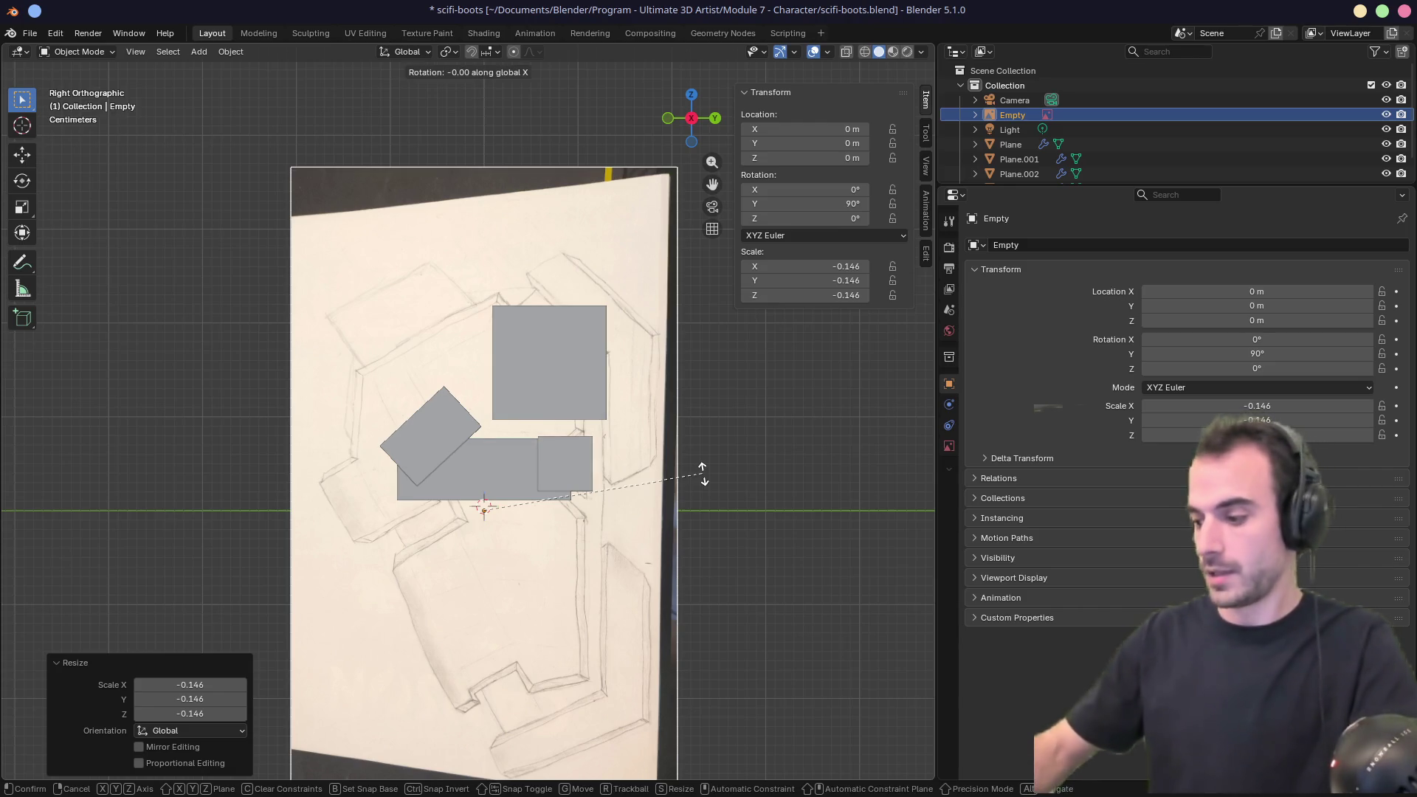
{"action": "type", "text": "90"}
{"action": "type", "text": "-"}
{"action": "key", "text": "Return"}
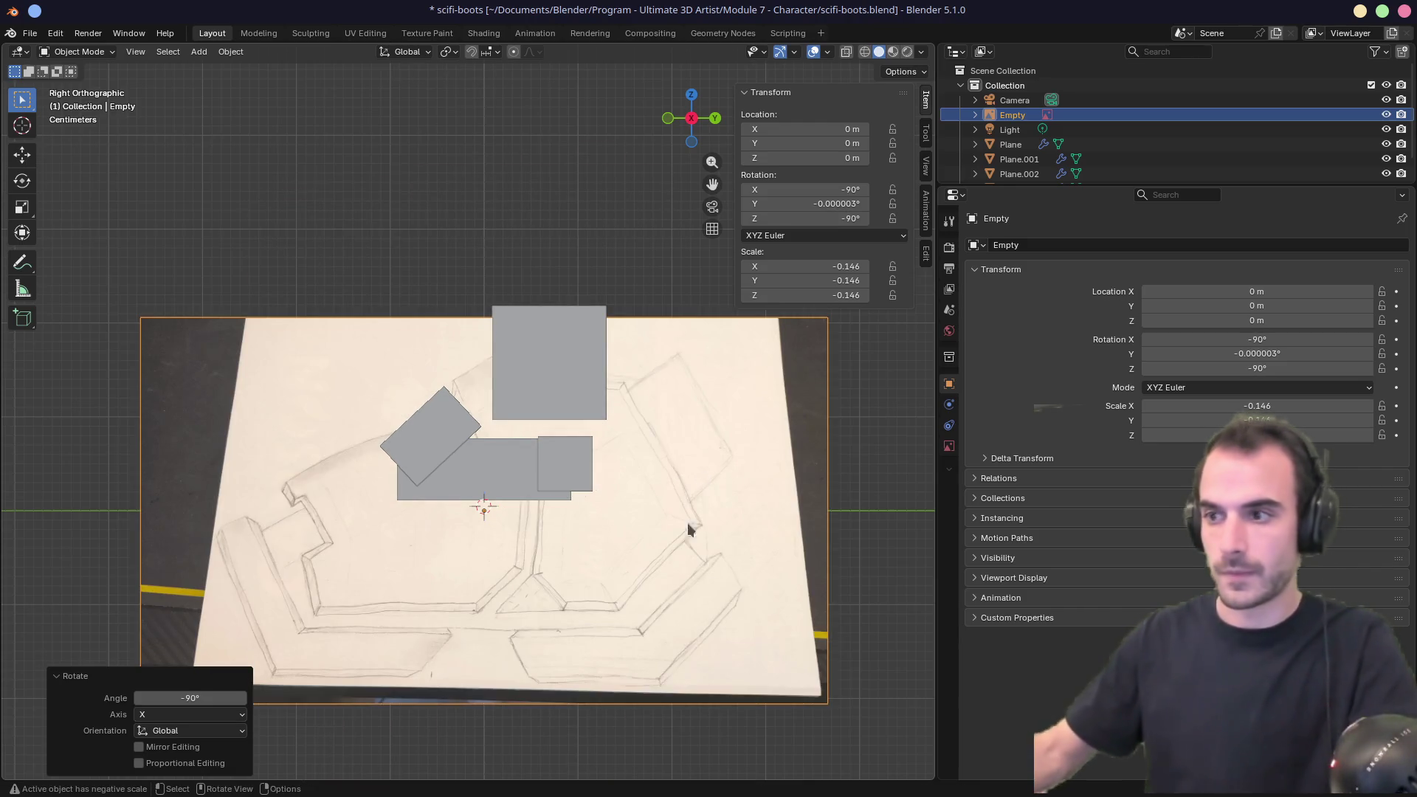
{"action": "key", "text": "s"}
{"action": "left_click", "coordinate": [648, 577]}
Move the reference image down to sit just below the grey blocks.
{"action": "key", "text": "g"}
{"action": "left_click", "coordinate": [598, 647]}
{"action": "key", "text": "g"}
{"action": "left_click", "coordinate": [563, 645]}
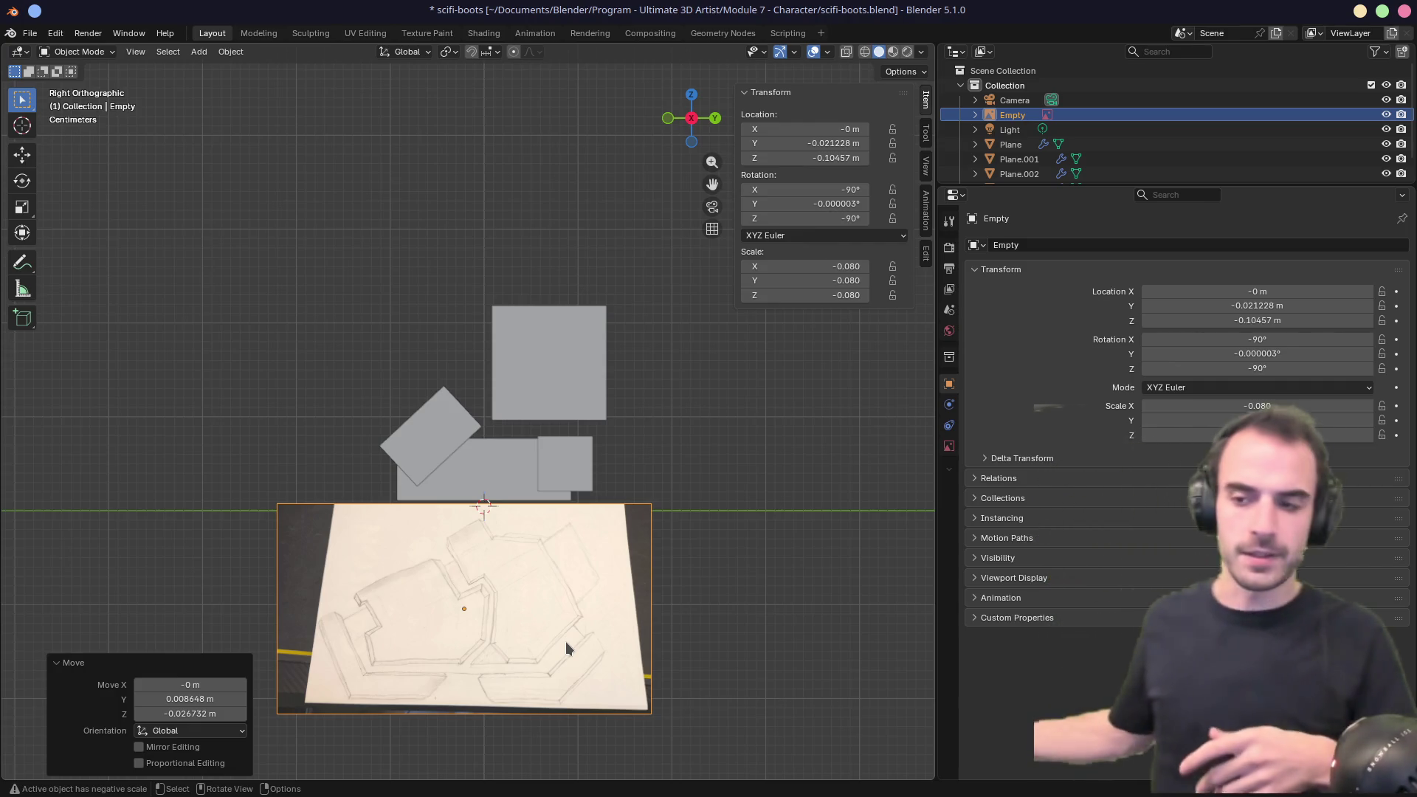
Raise the reference image vertically behind the blocks and frame it in view.
{"action": "key", "text": "g"}
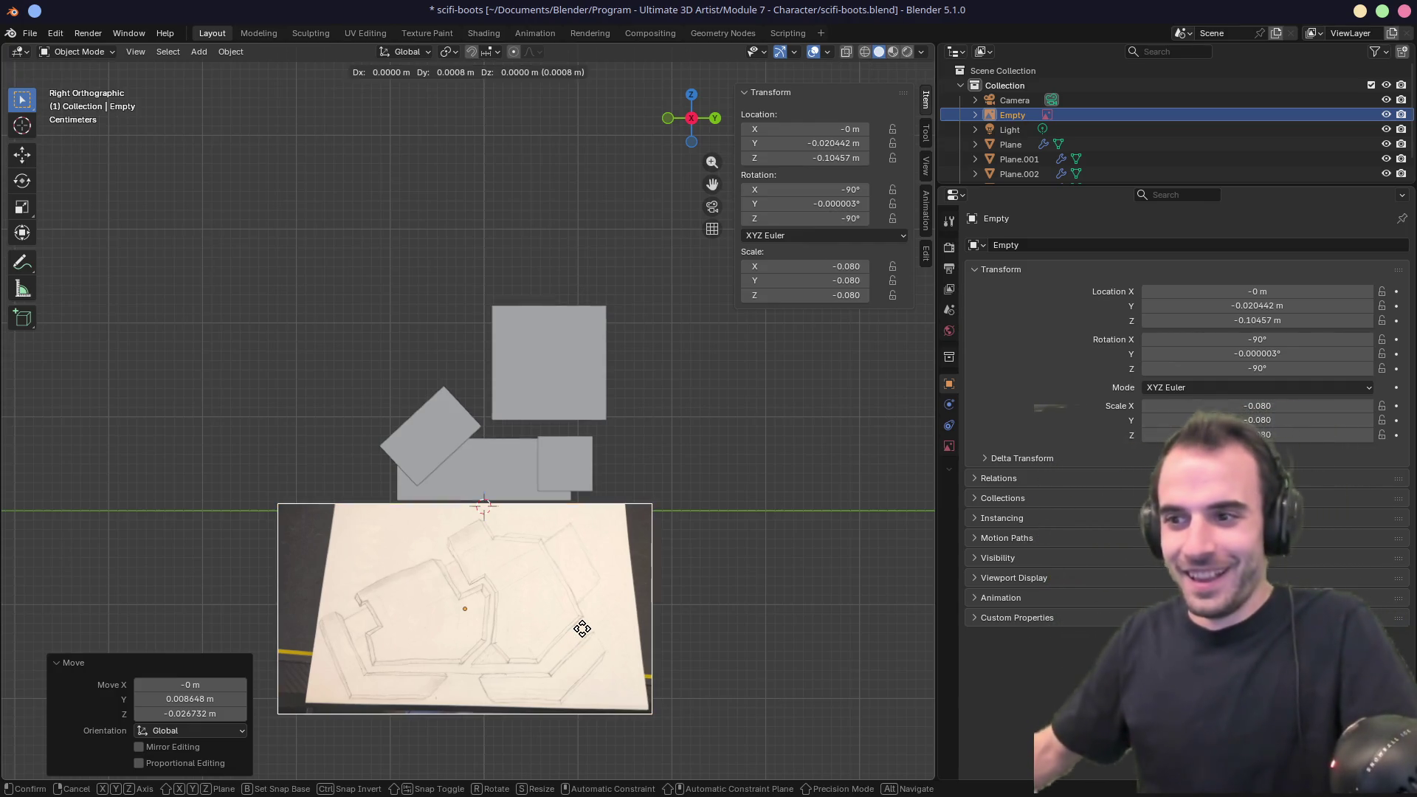
{"action": "key", "text": "z"}
{"action": "left_click", "coordinate": [578, 427]}
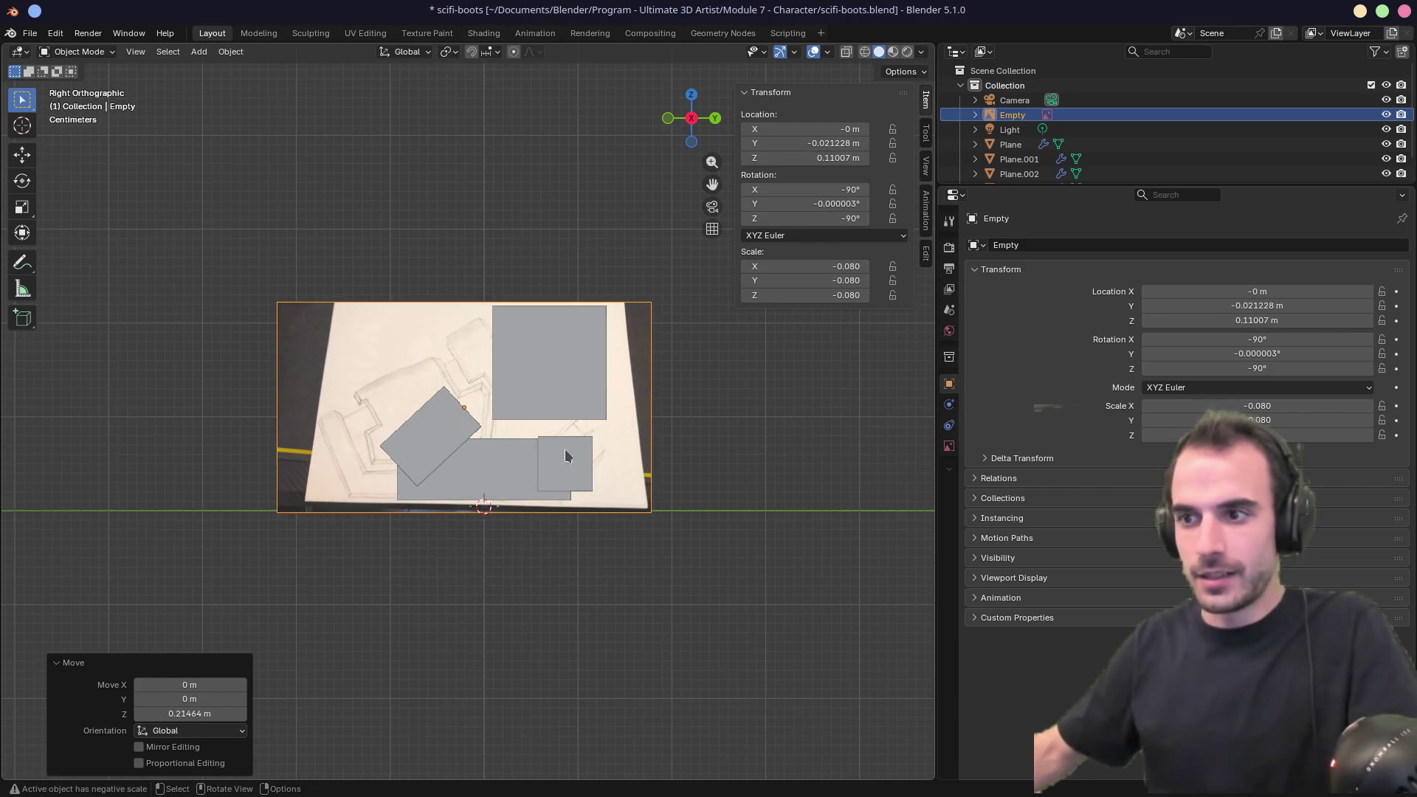
{"action": "key", "text": "KP_Decimal"}
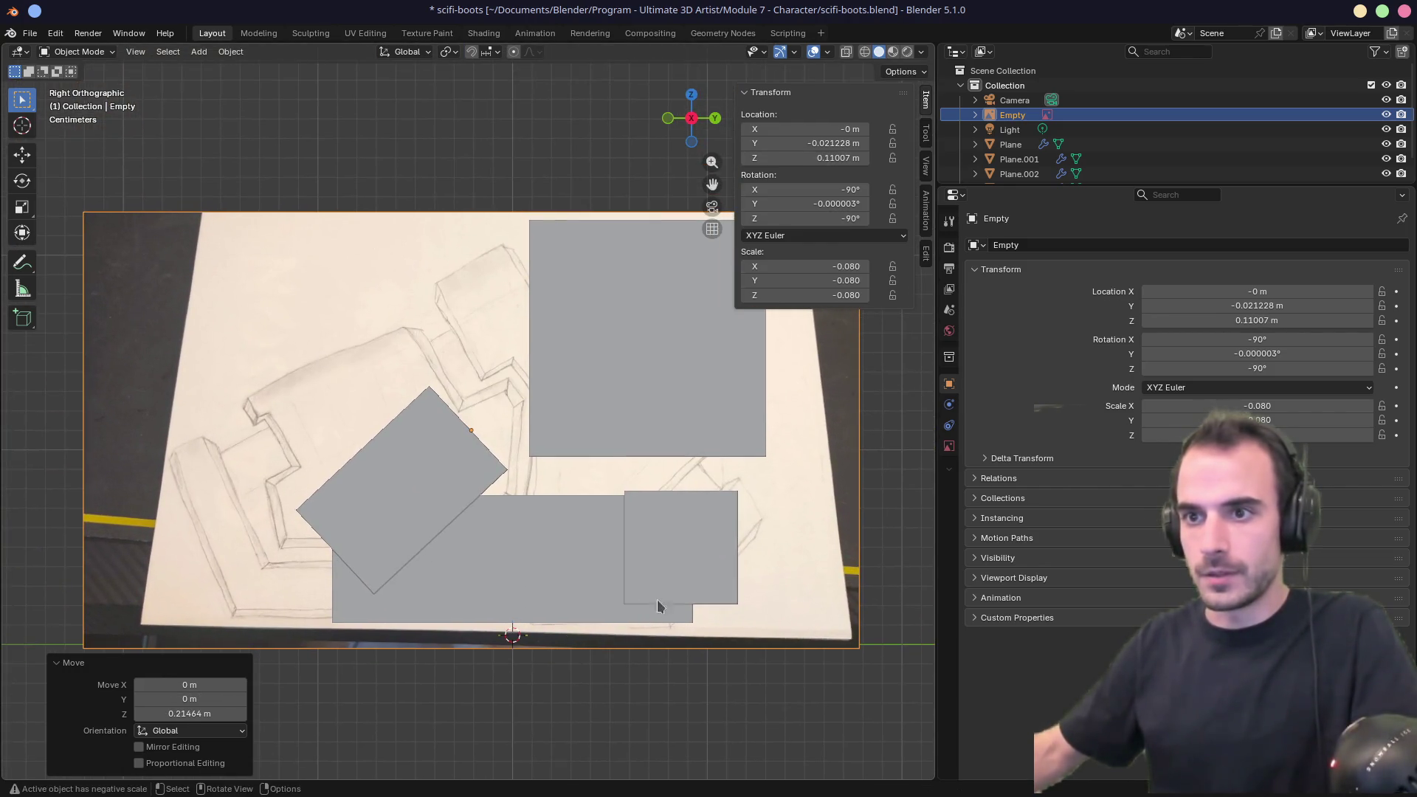
Shrink the image by 0.815 and lower it along Z to the ground line.
{"action": "key", "text": "s"}
{"action": "left_click", "coordinate": [725, 578]}
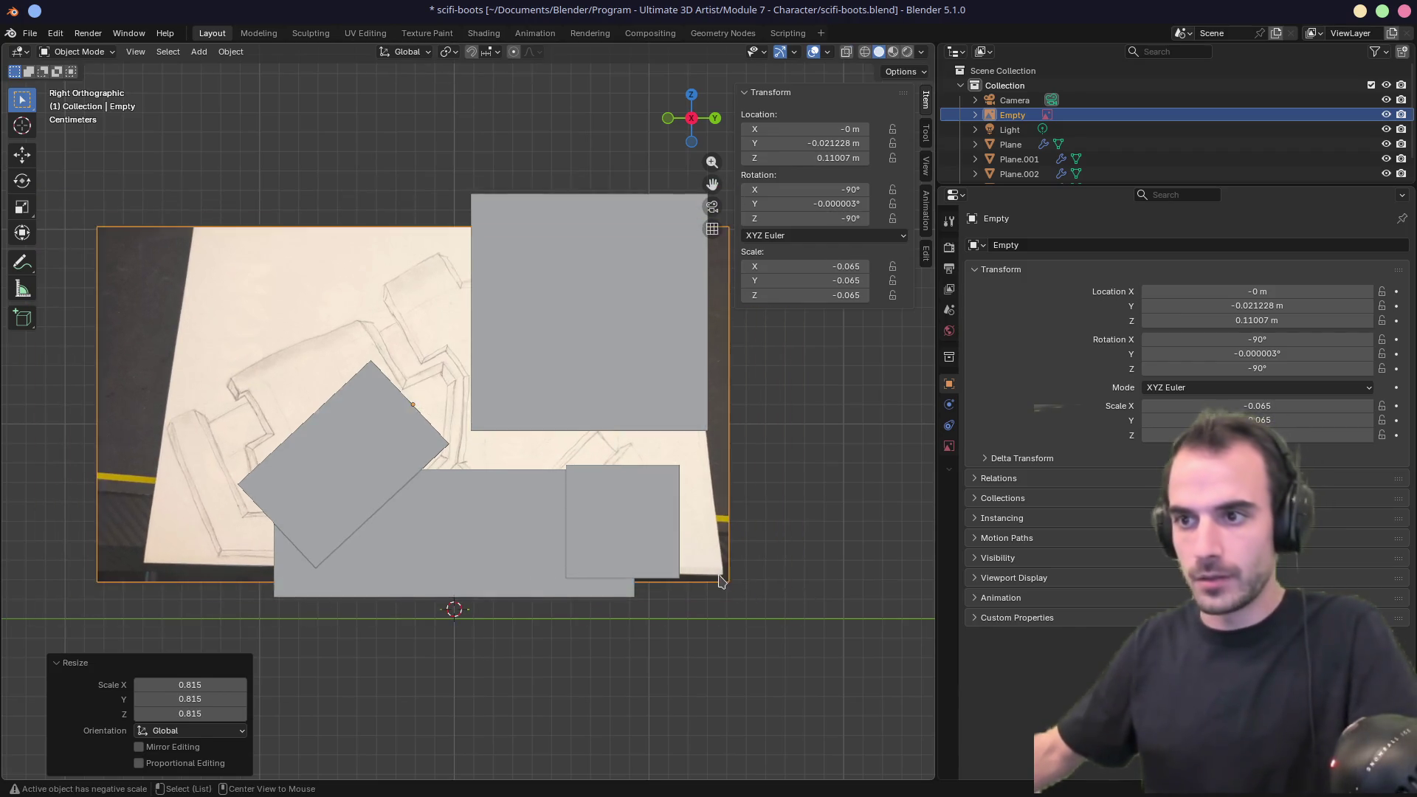
{"action": "key", "text": "g"}
{"action": "key", "text": "z"}
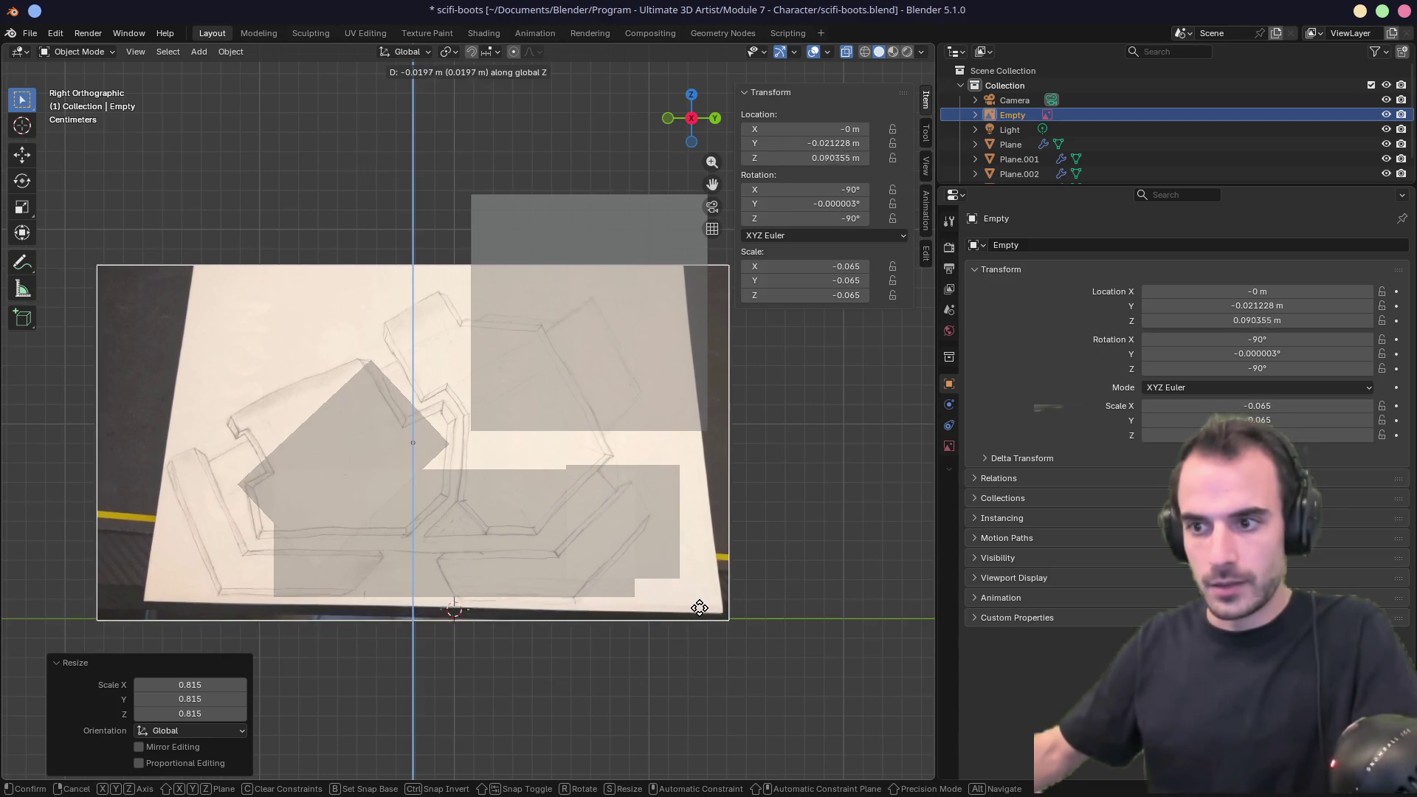
{"action": "left_click", "coordinate": [702, 622]}
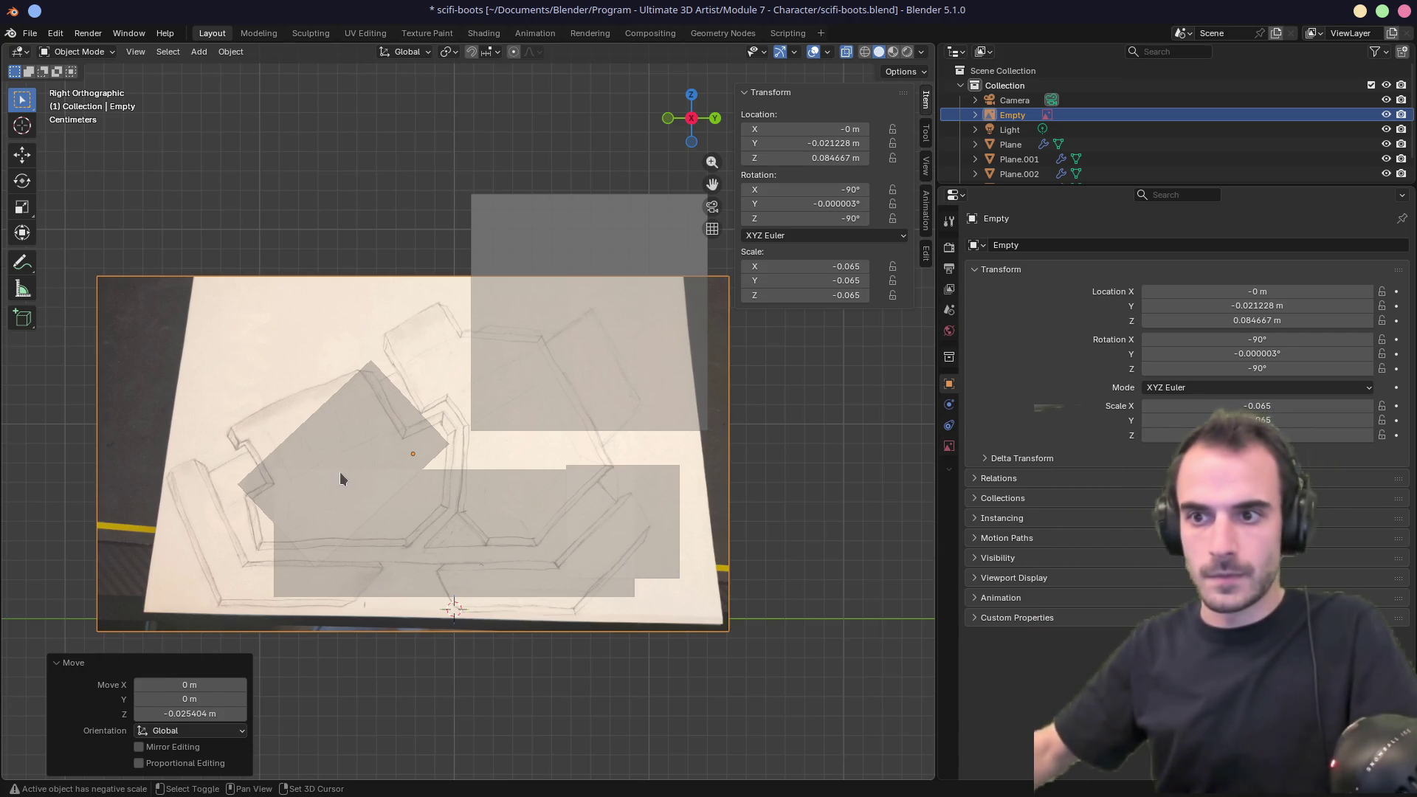
{"action": "left_click", "coordinate": [351, 446]}
Delete Plane.003, Plane and Plane.002, restoring the accidentally deleted reference image.
{"action": "mouse_move", "coordinate": [377, 463]}
{"action": "middle_mouse_down"}
{"action": "mouse_move", "coordinate": [463, 472]}
{"action": "mouse_move", "coordinate": [362, 458]}
{"action": "middle_mouse_up"}
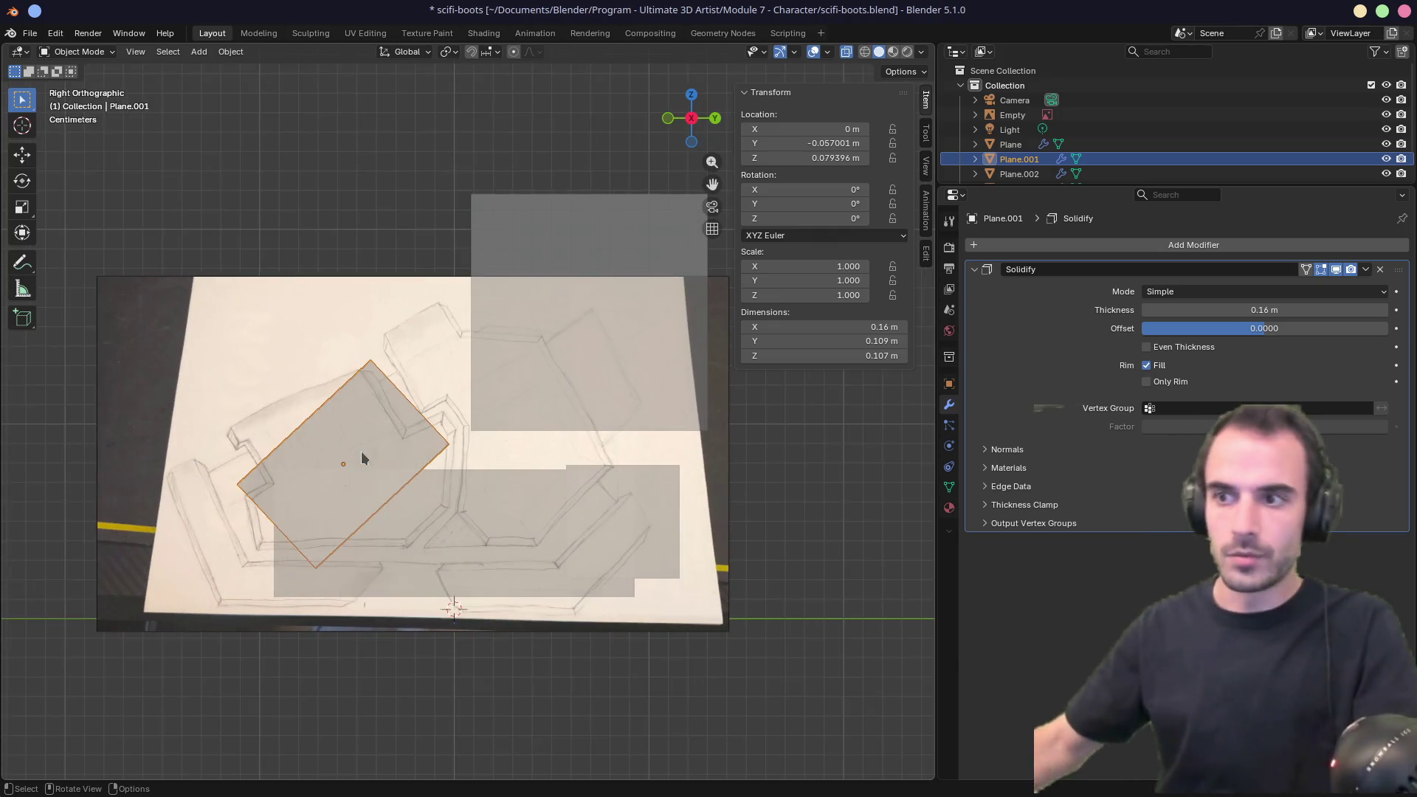
{"action": "left_click", "coordinate": [446, 519]}
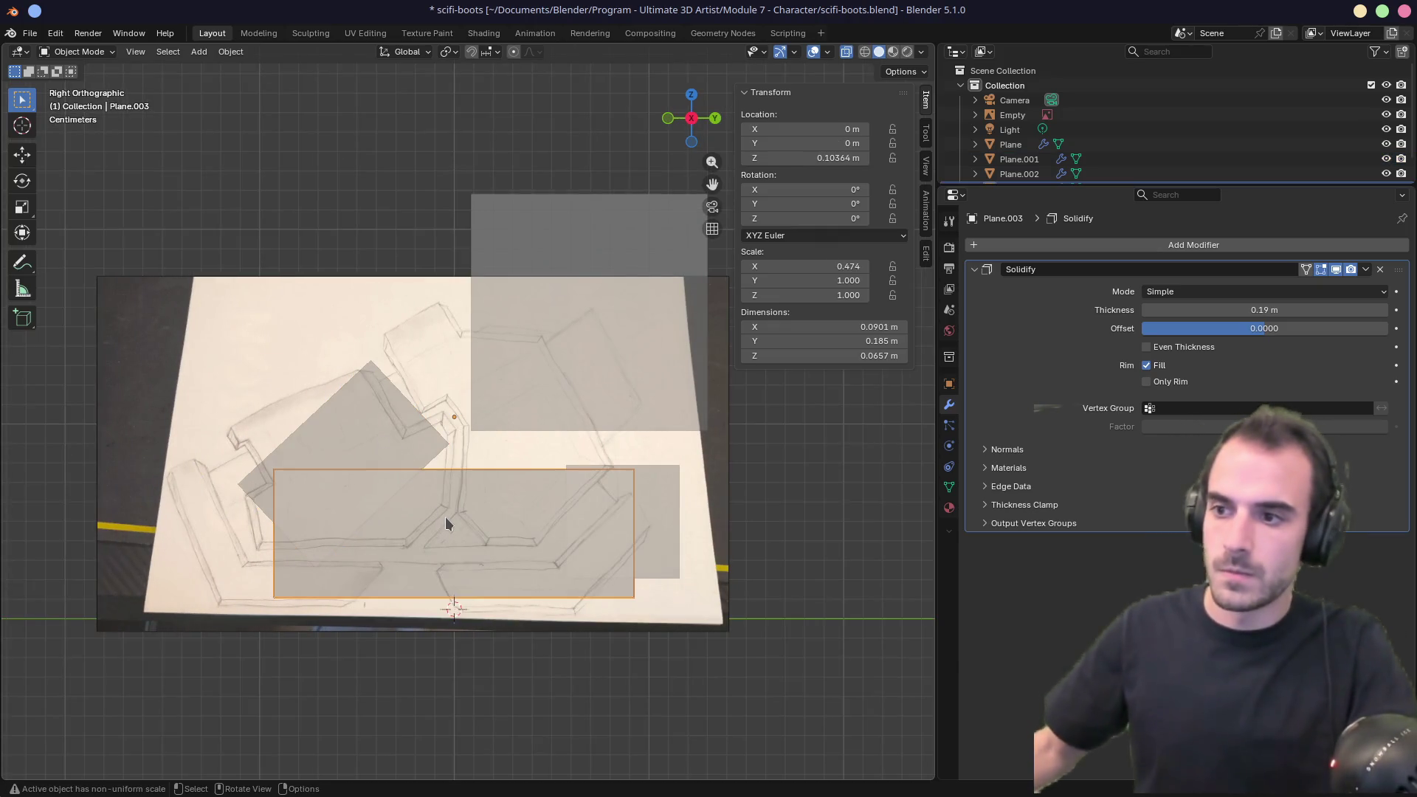
{"action": "key", "text": "x"}
{"action": "left_click", "coordinate": [444, 516]}
{"action": "left_click", "coordinate": [622, 520]}
{"action": "key", "text": "x"}
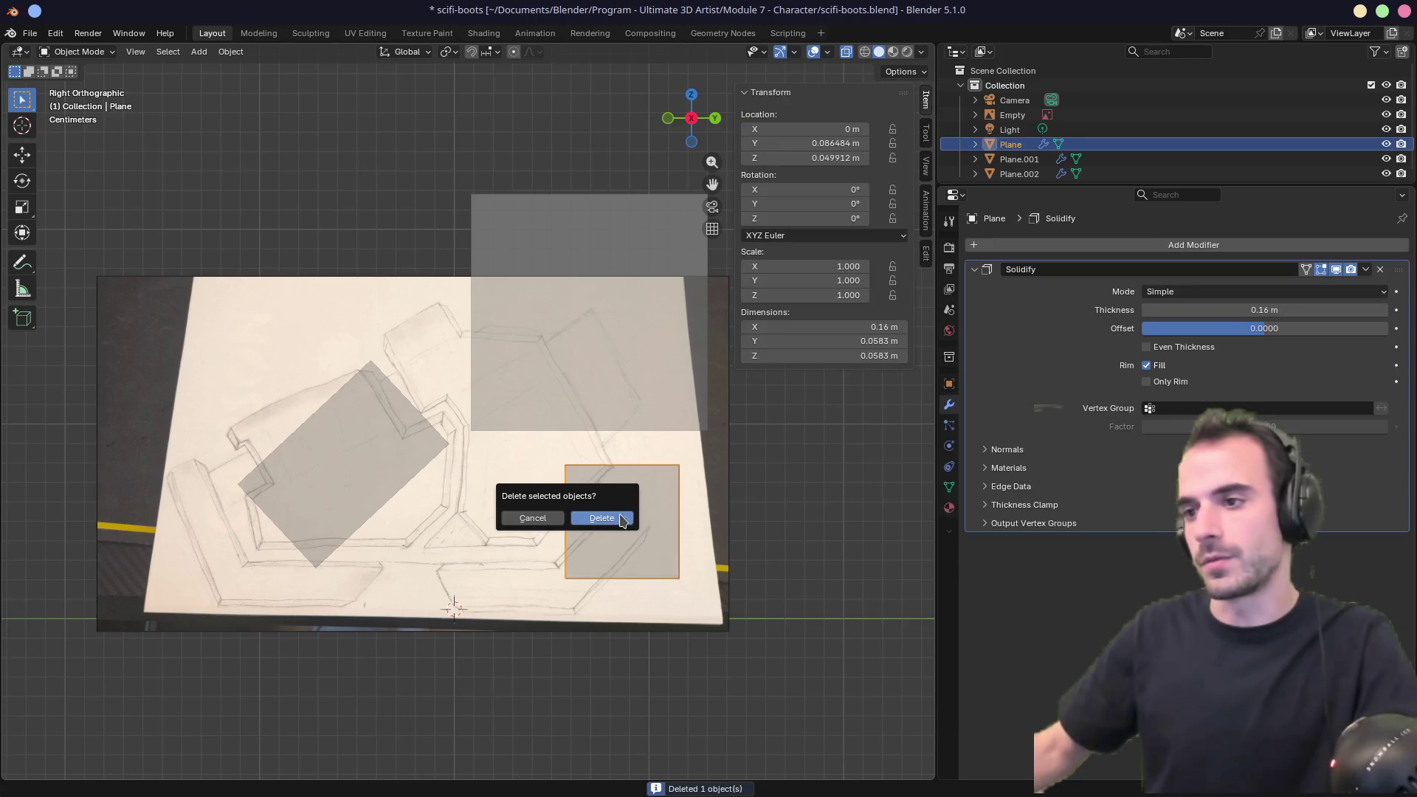
{"action": "left_click", "coordinate": [605, 376]}
{"action": "key", "text": "x"}
{"action": "left_click", "coordinate": [642, 520]}
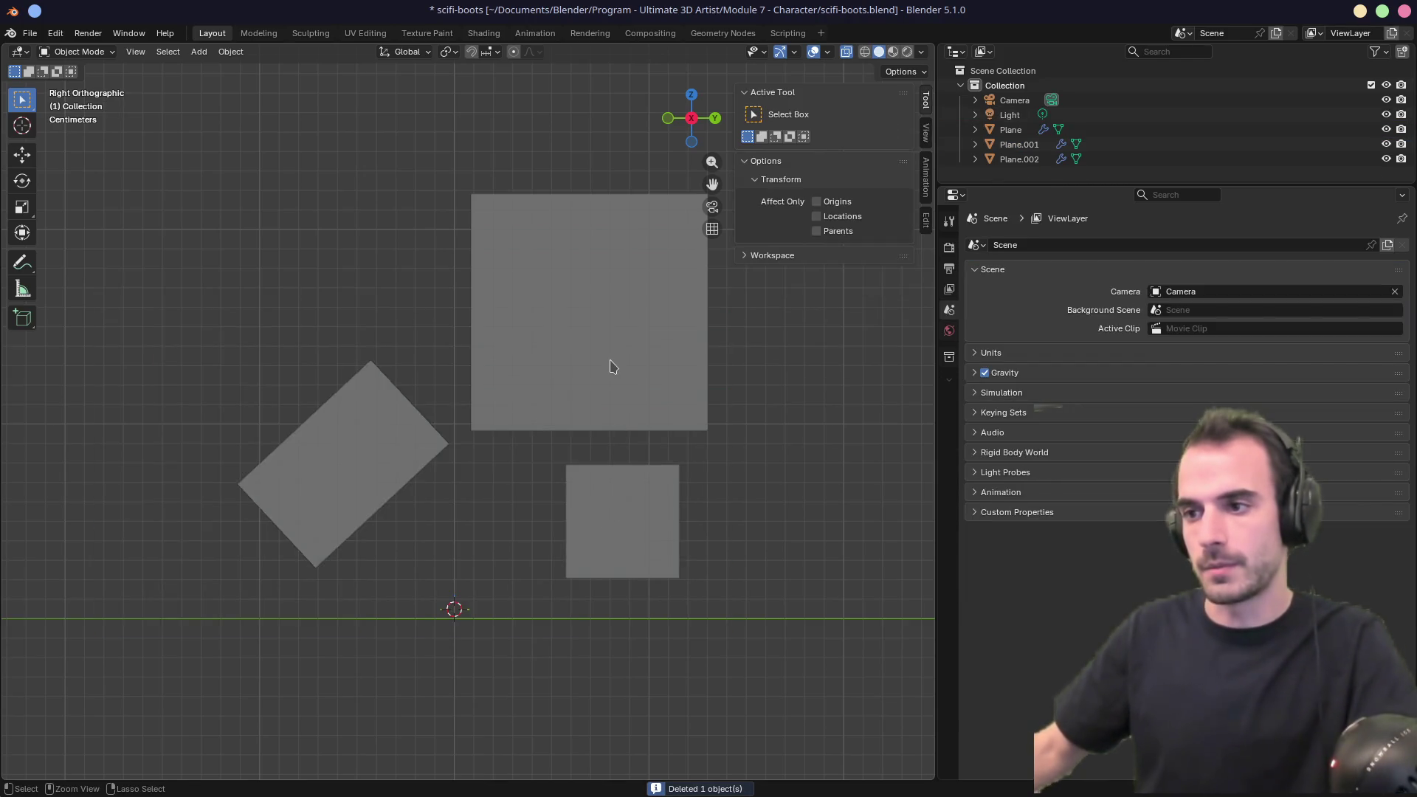
{"action": "key", "text": "ctrl+z"}
{"action": "left_click", "coordinate": [598, 534]}
{"action": "key", "text": "Delete"}
{"action": "left_click", "coordinate": [590, 397]}
{"action": "key", "text": "x"}
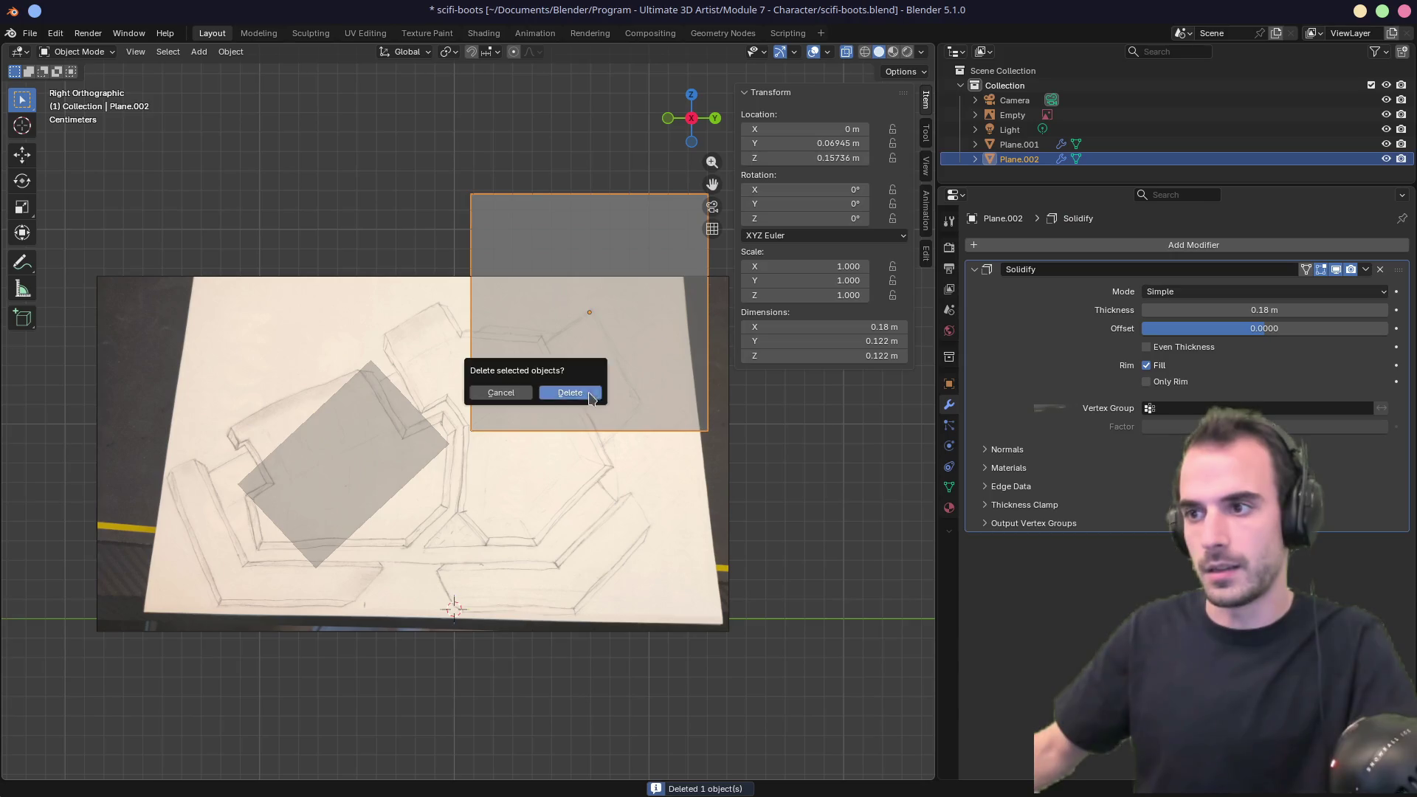
{"action": "left_click", "coordinate": [590, 395]}
Tilt Plane.001 about -16°, move it over the boot, and enlarge it to 1.458.
{"action": "left_click", "coordinate": [357, 470]}
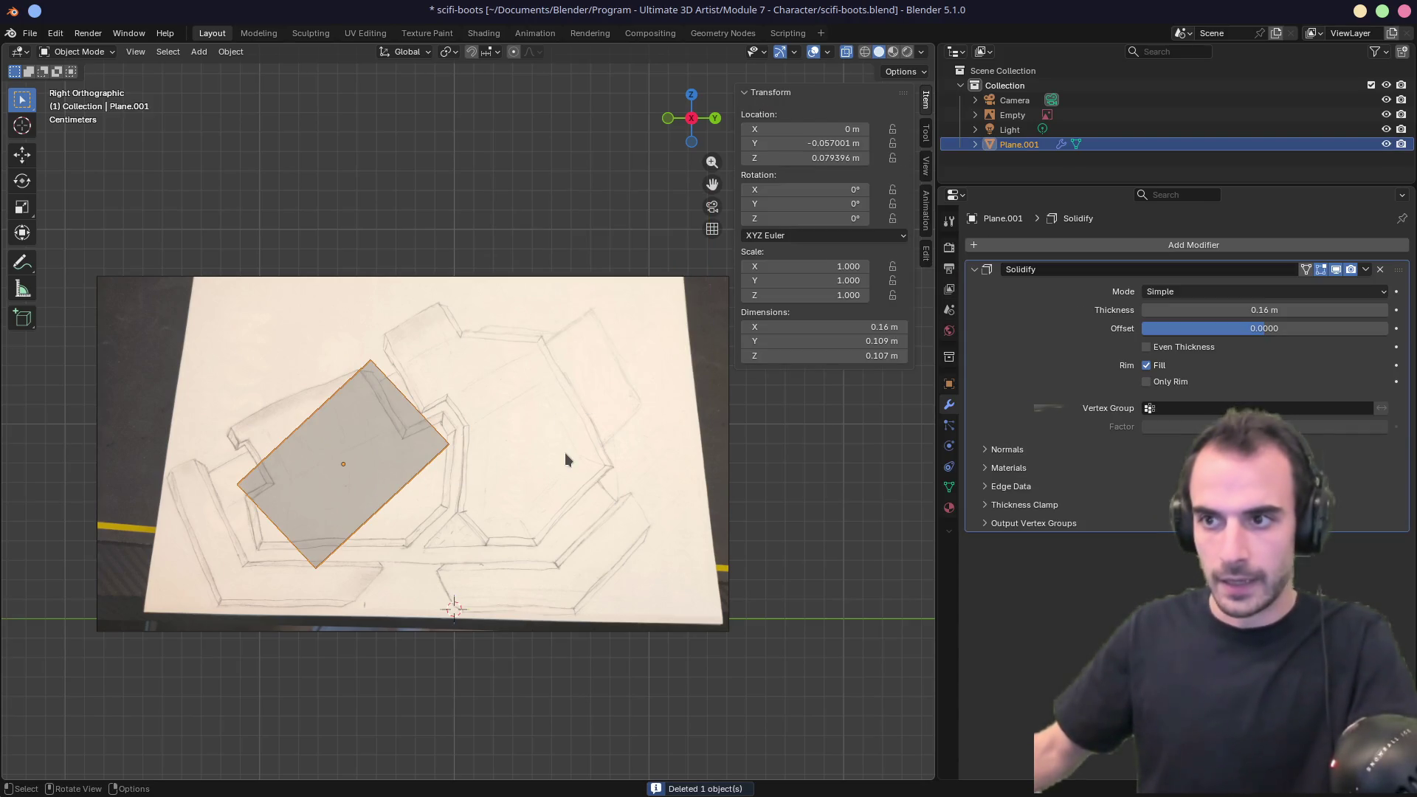
{"action": "key", "text": "r"}
{"action": "left_click", "coordinate": [562, 516]}
{"action": "key", "text": "g"}
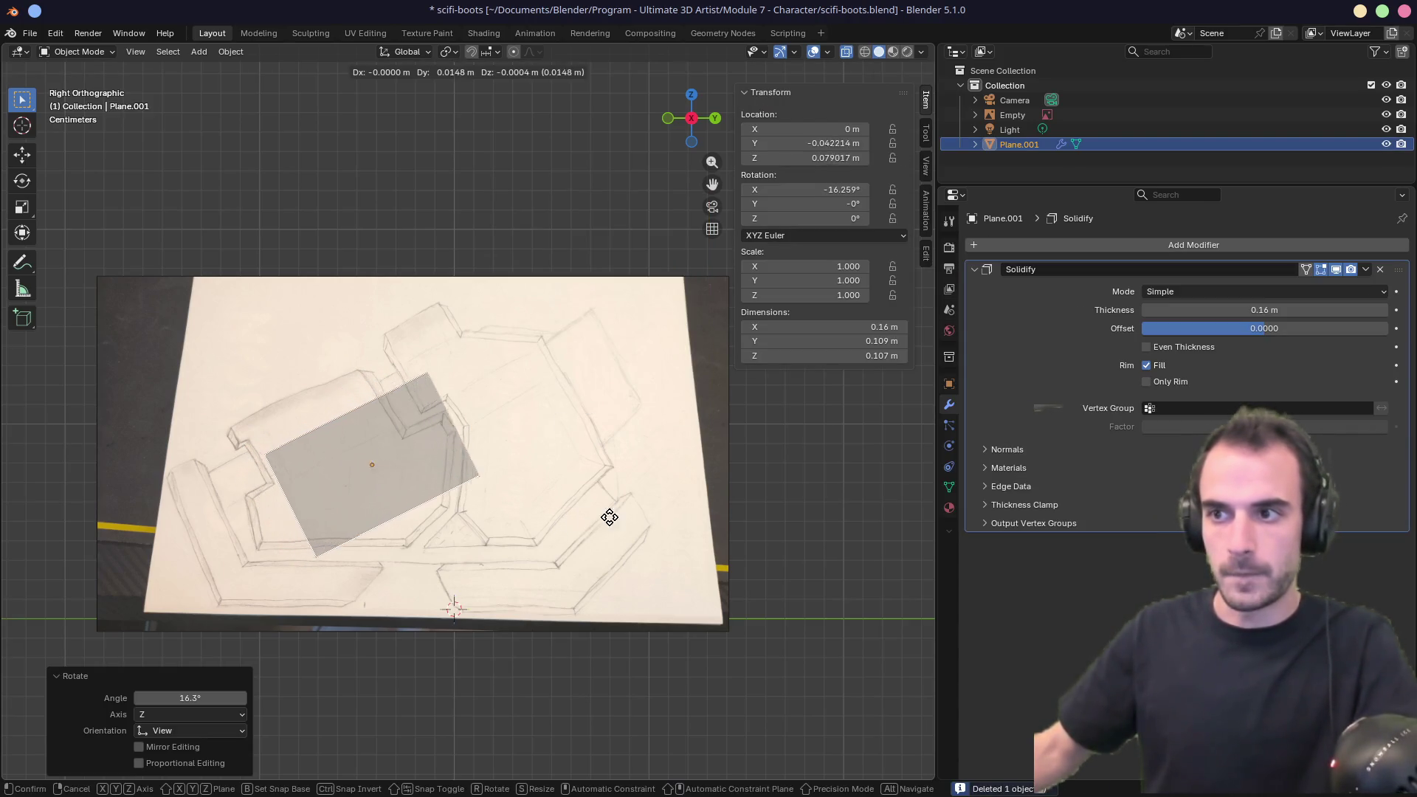
{"action": "left_click", "coordinate": [642, 512]}
{"action": "key", "text": "s"}
{"action": "left_click", "coordinate": [738, 537]}
{"action": "middle_click_drag", "start_coordinate": [738, 537], "coordinate": [670, 509]}
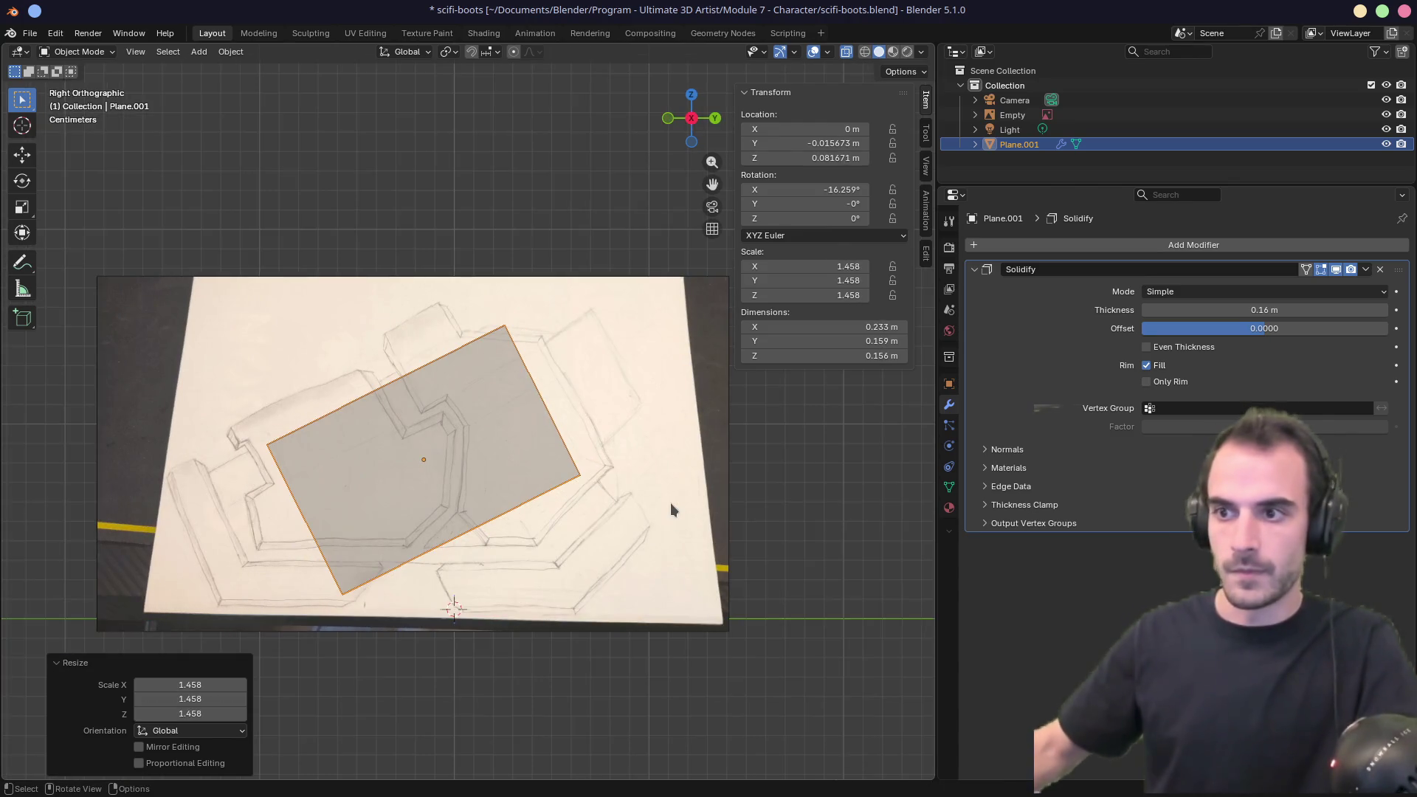
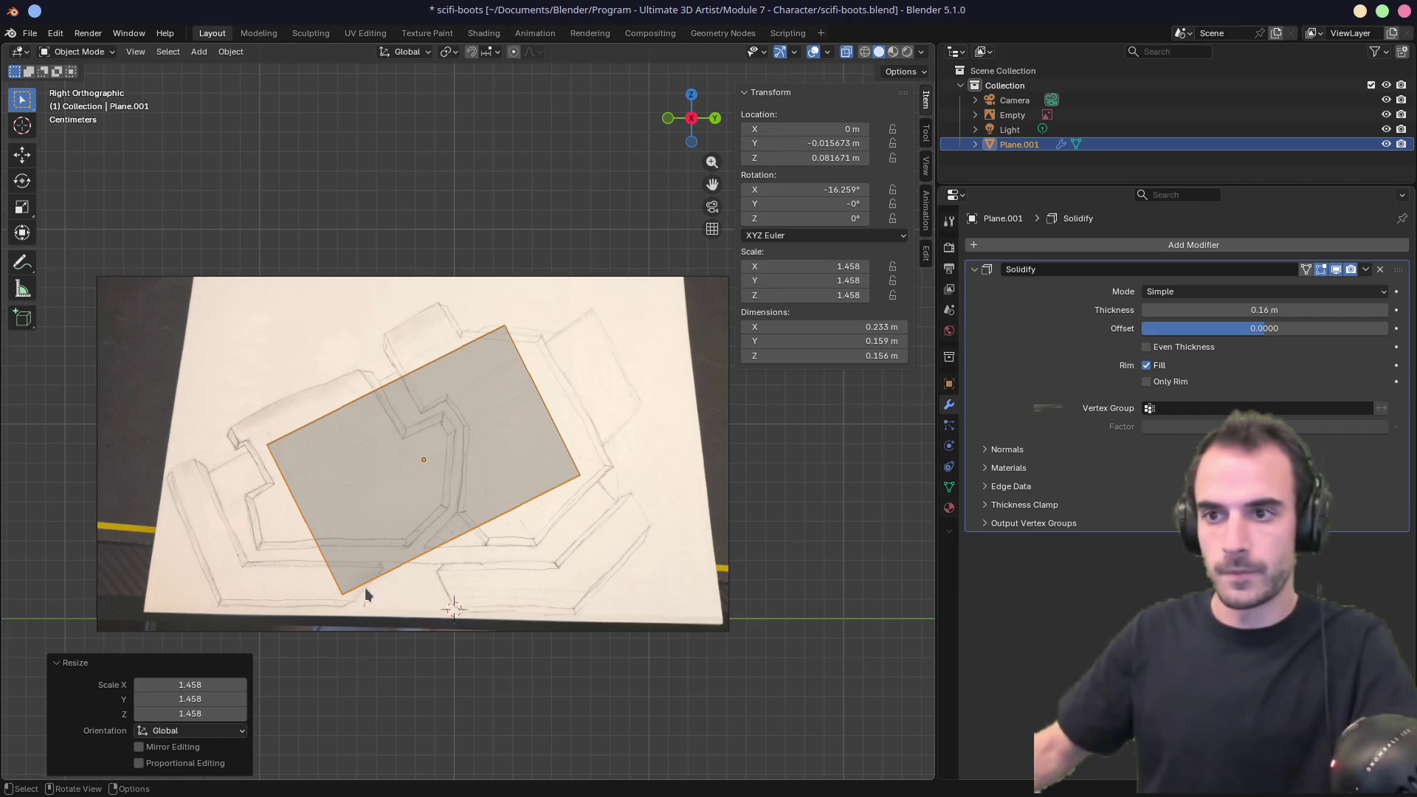
In vertex mode, move the plane's left, bottom, top and right corners onto the armor sketch outline.
{"action": "key", "text": "Tab"}
{"action": "key", "text": "1"}
{"action": "left_click", "coordinate": [267, 445]}
{"action": "key", "text": "g"}
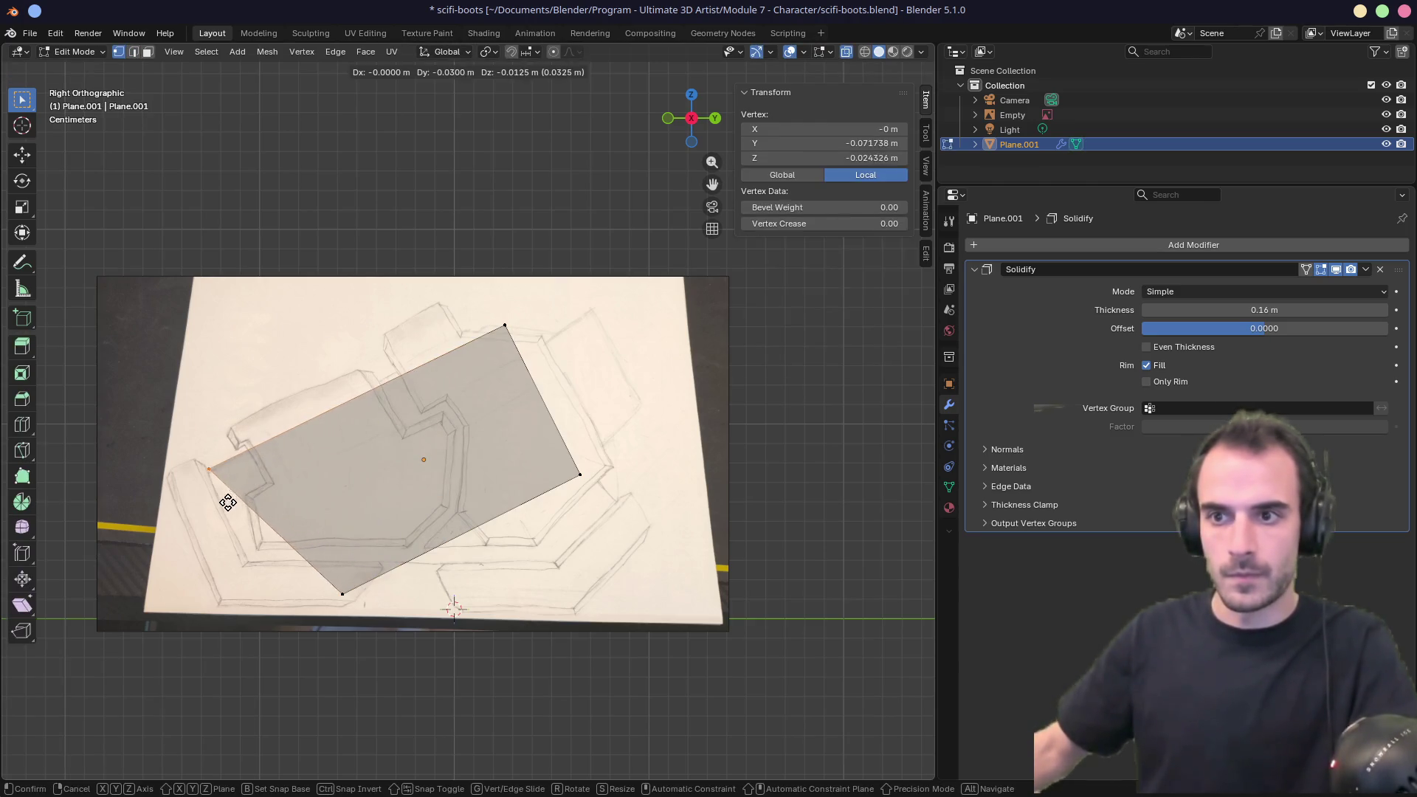
{"action": "left_click", "coordinate": [260, 564]}
{"action": "left_click", "coordinate": [342, 594]}
{"action": "key", "text": "g"}
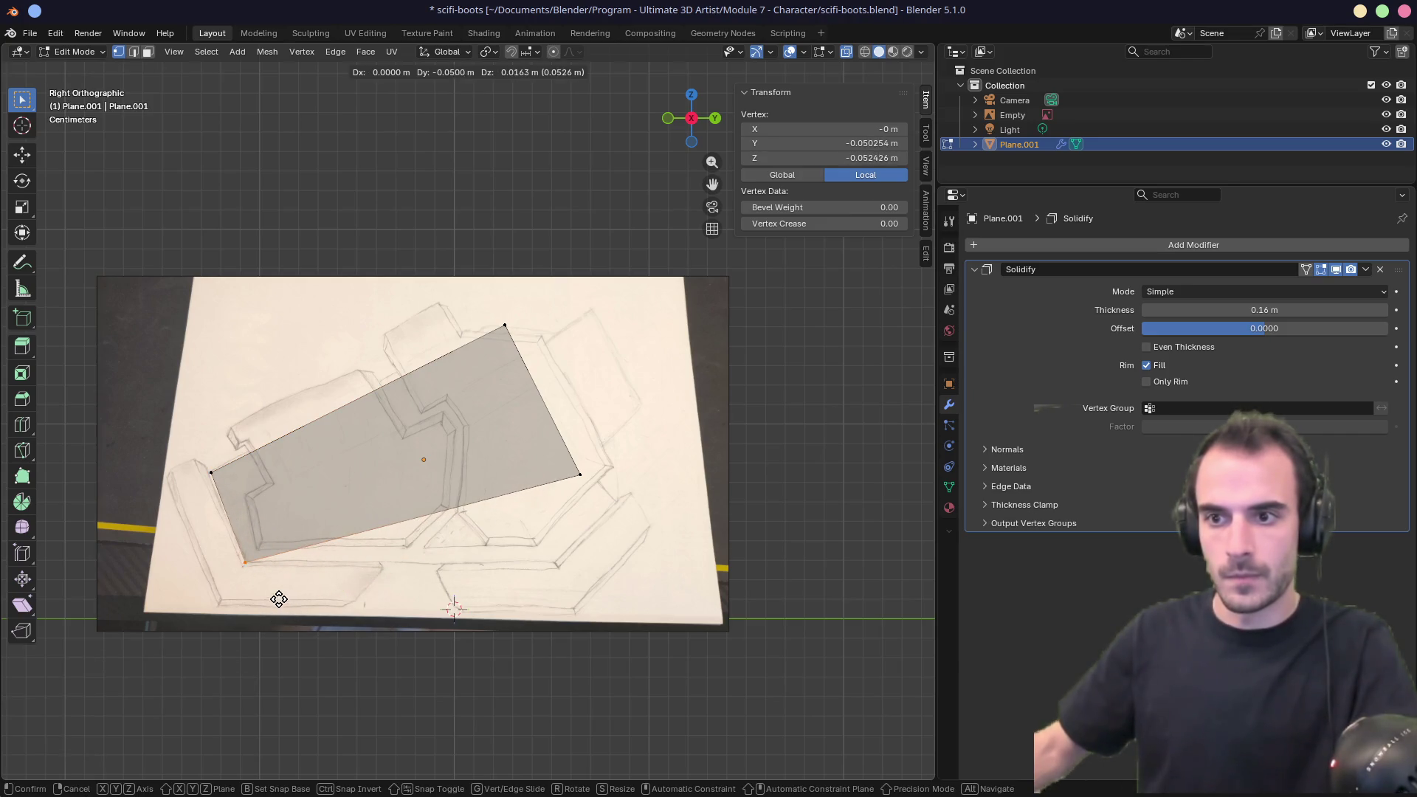
{"action": "left_click", "coordinate": [283, 599]}
{"action": "left_click_drag", "start_coordinate": [231, 496], "coordinate": [226, 496]}
{"action": "left_click_drag", "start_coordinate": [496, 320], "coordinate": [481, 320]}
{"action": "left_click_drag", "start_coordinate": [600, 500], "coordinate": [576, 591]}
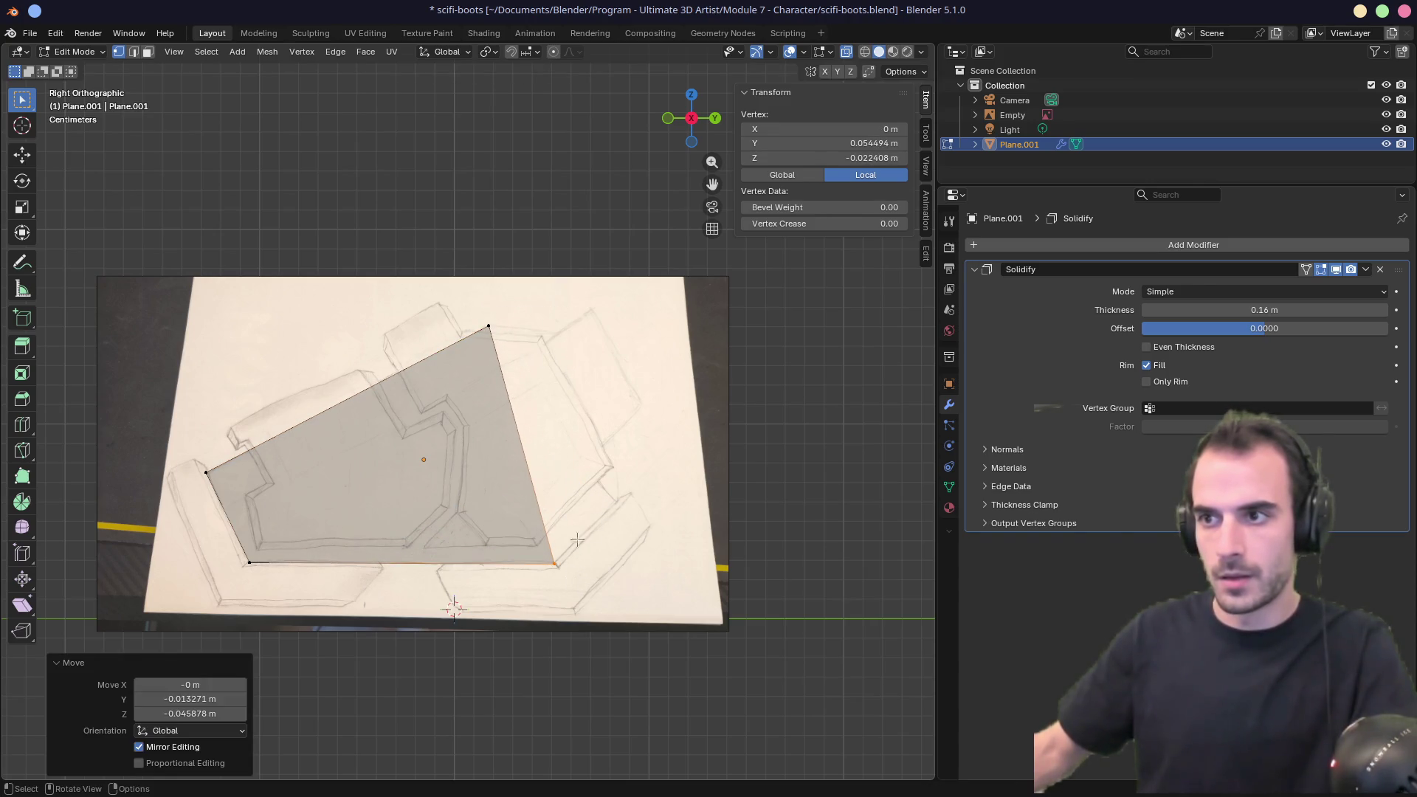
{"action": "left_click_drag", "start_coordinate": [500, 344], "coordinate": [493, 349]}
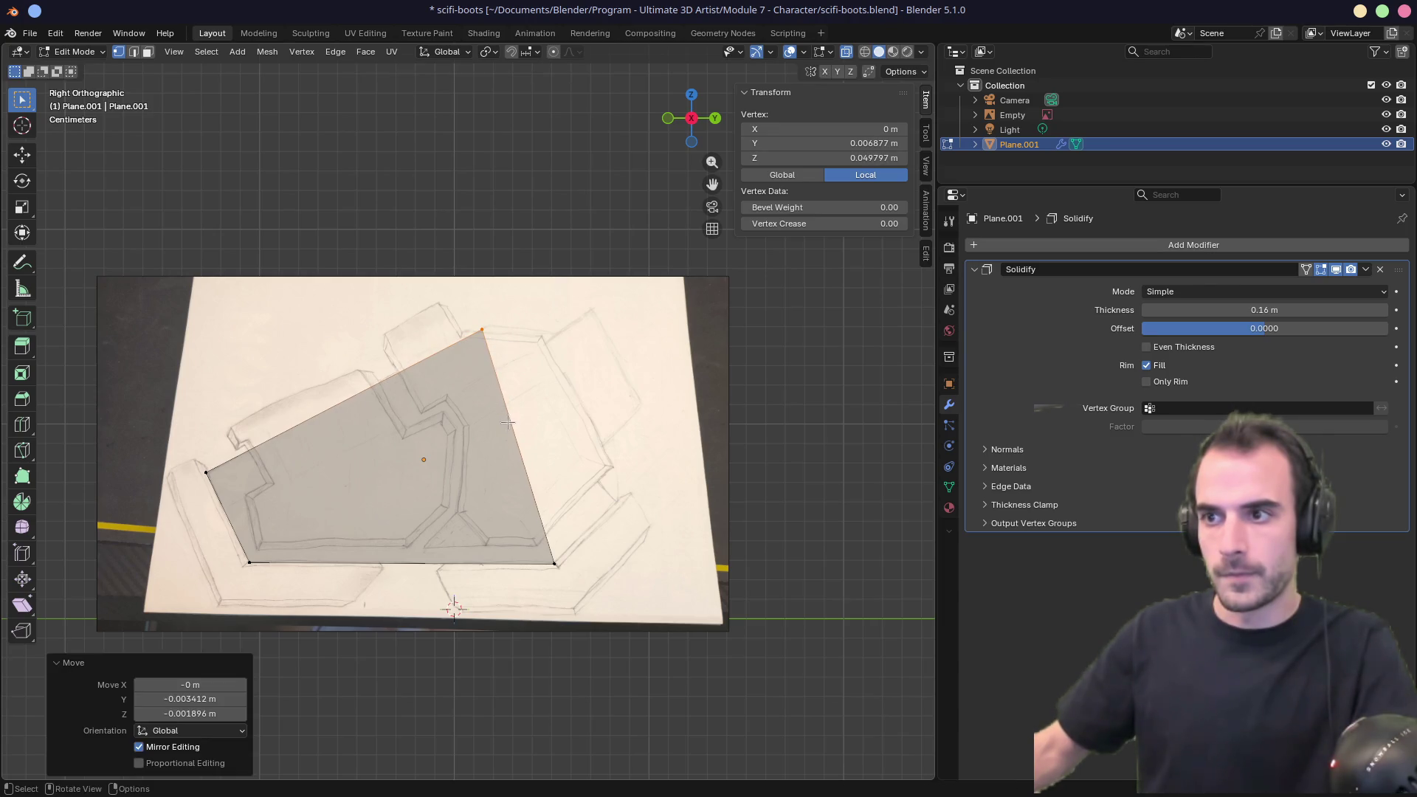
Reduce the Solidify thickness from about 0.081 m to 0.052 m and check the slab in 3D.
{"action": "middle_click_drag", "start_coordinate": [460, 417], "coordinate": [768, 434]}
{"action": "left_click_drag", "start_coordinate": [1216, 311], "coordinate": [1165, 310]}
{"action": "mouse_move", "coordinate": [829, 401]}
{"action": "middle_mouse_down"}
{"action": "mouse_move", "coordinate": [572, 436]}
{"action": "mouse_move", "coordinate": [697, 443]}
{"action": "mouse_move", "coordinate": [452, 448]}
{"action": "middle_mouse_up"}
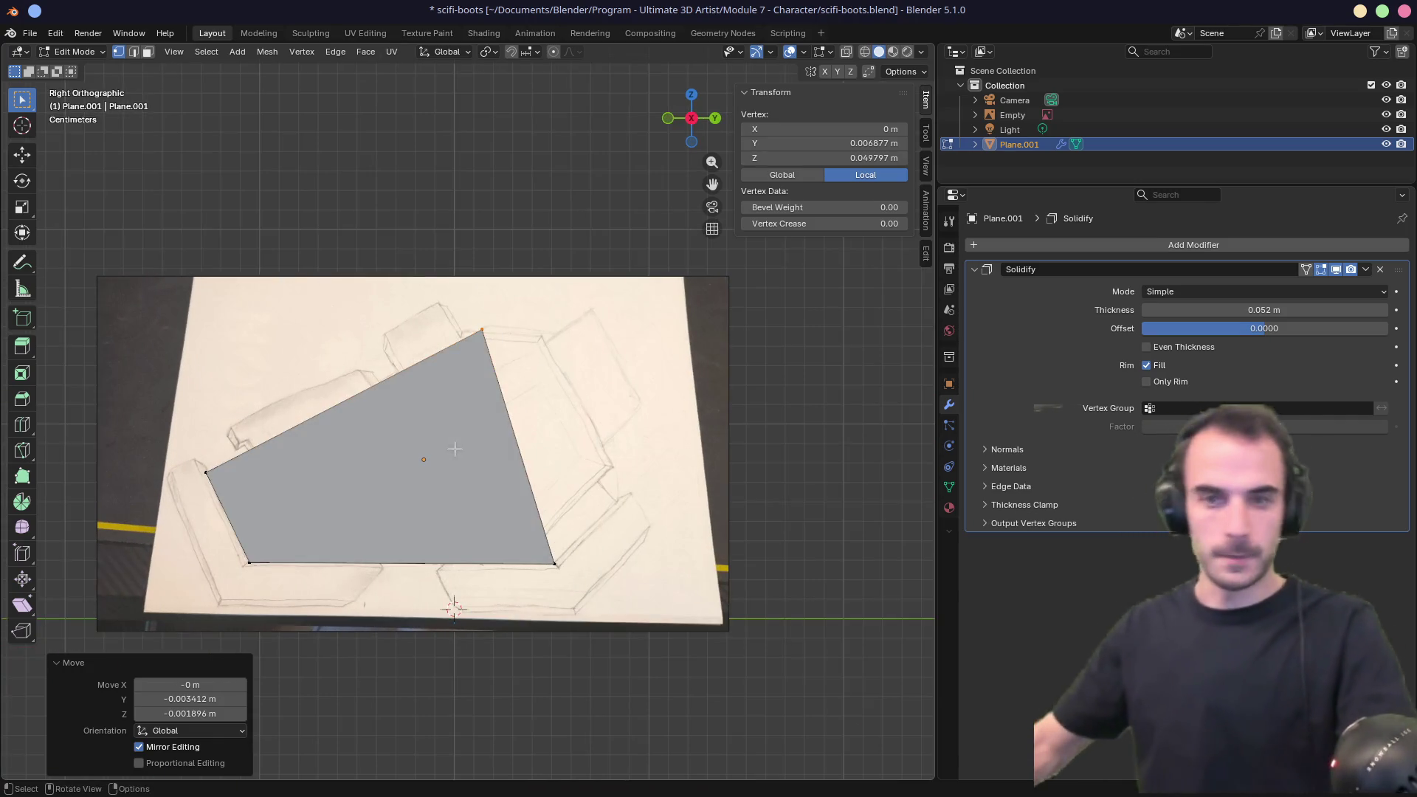
{"action": "key", "text": "KP_3"}
{"action": "scroll", "coordinate": [411, 455], "scroll_direction": "up", "scroll_amount": 3}
{"action": "scroll", "coordinate": [410, 454], "scroll_direction": "down", "scroll_amount": 3}
{"action": "mouse_move", "coordinate": [446, 456]}
{"action": "middle_mouse_down"}
{"action": "mouse_move", "coordinate": [515, 440]}
{"action": "mouse_move", "coordinate": [490, 448]}
{"action": "mouse_move", "coordinate": [516, 440]}
{"action": "mouse_move", "coordinate": [440, 424]}
{"action": "mouse_move", "coordinate": [472, 428]}
{"action": "middle_mouse_up"}
Collapse the Solidify panel and add a Bevel modifier to the plate.
{"action": "left_click", "coordinate": [974, 270]}
{"action": "left_click", "coordinate": [1010, 245]}
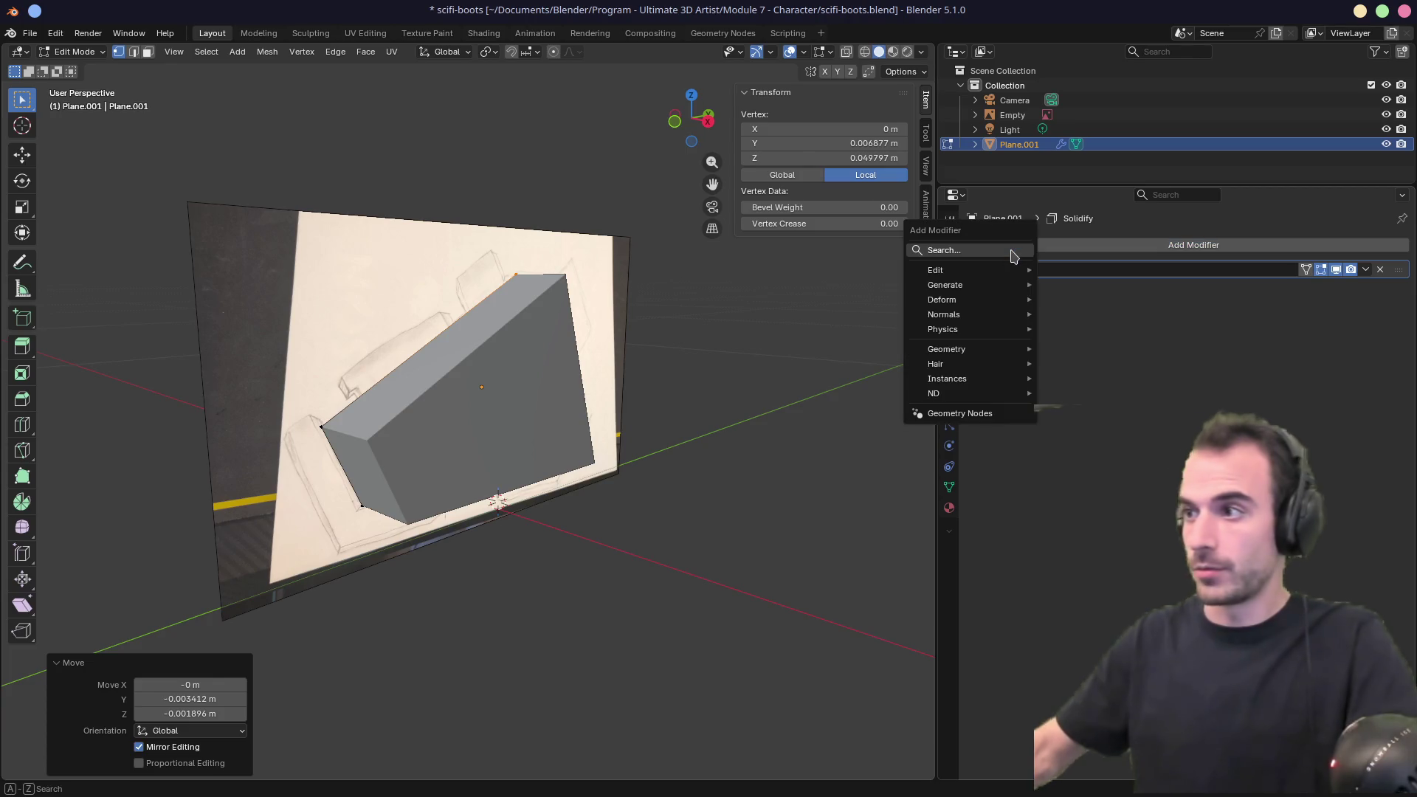
{"action": "type", "text": "bel"}
{"action": "key", "text": "Return"}
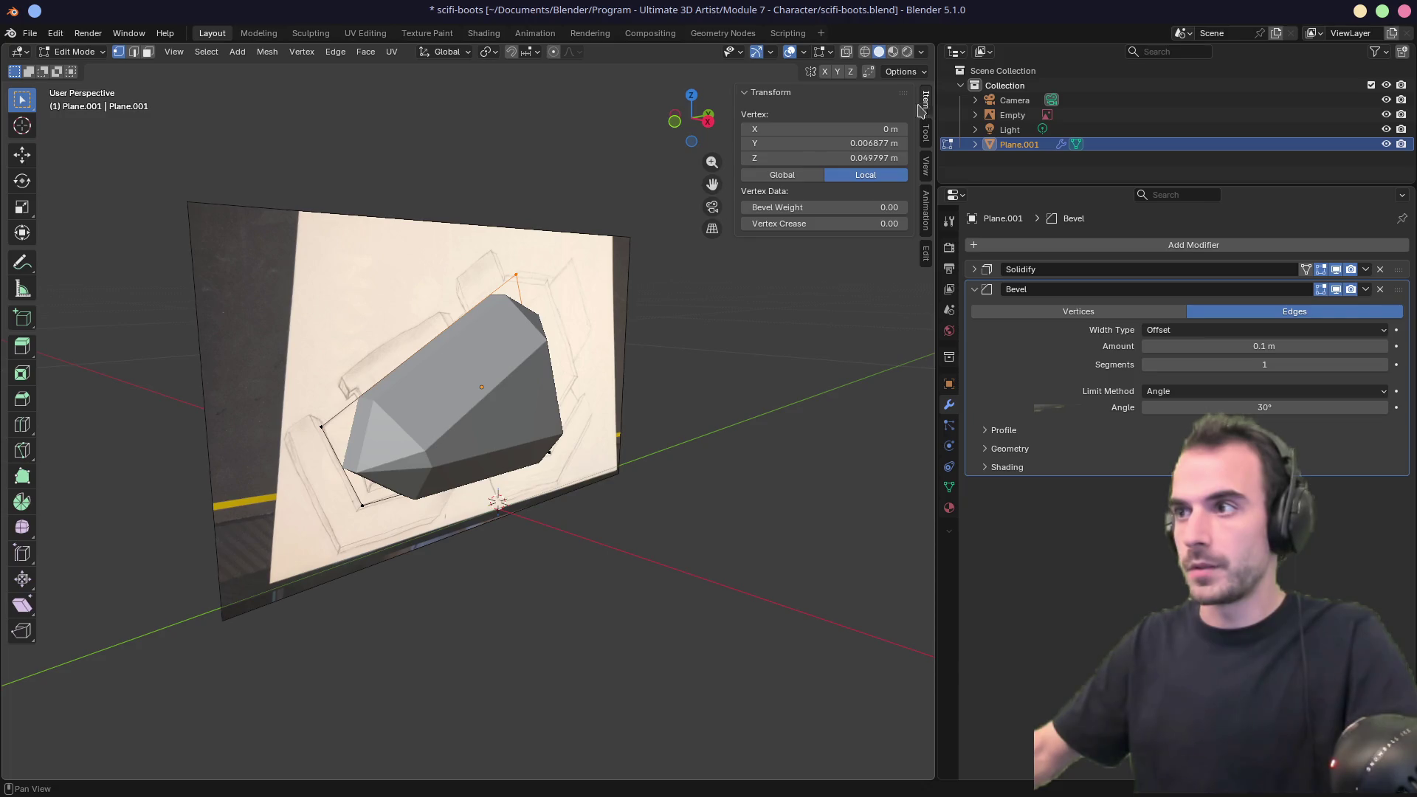
Back in Object Mode, apply the plate's rotation and scale.
{"action": "key", "text": "Tab"}
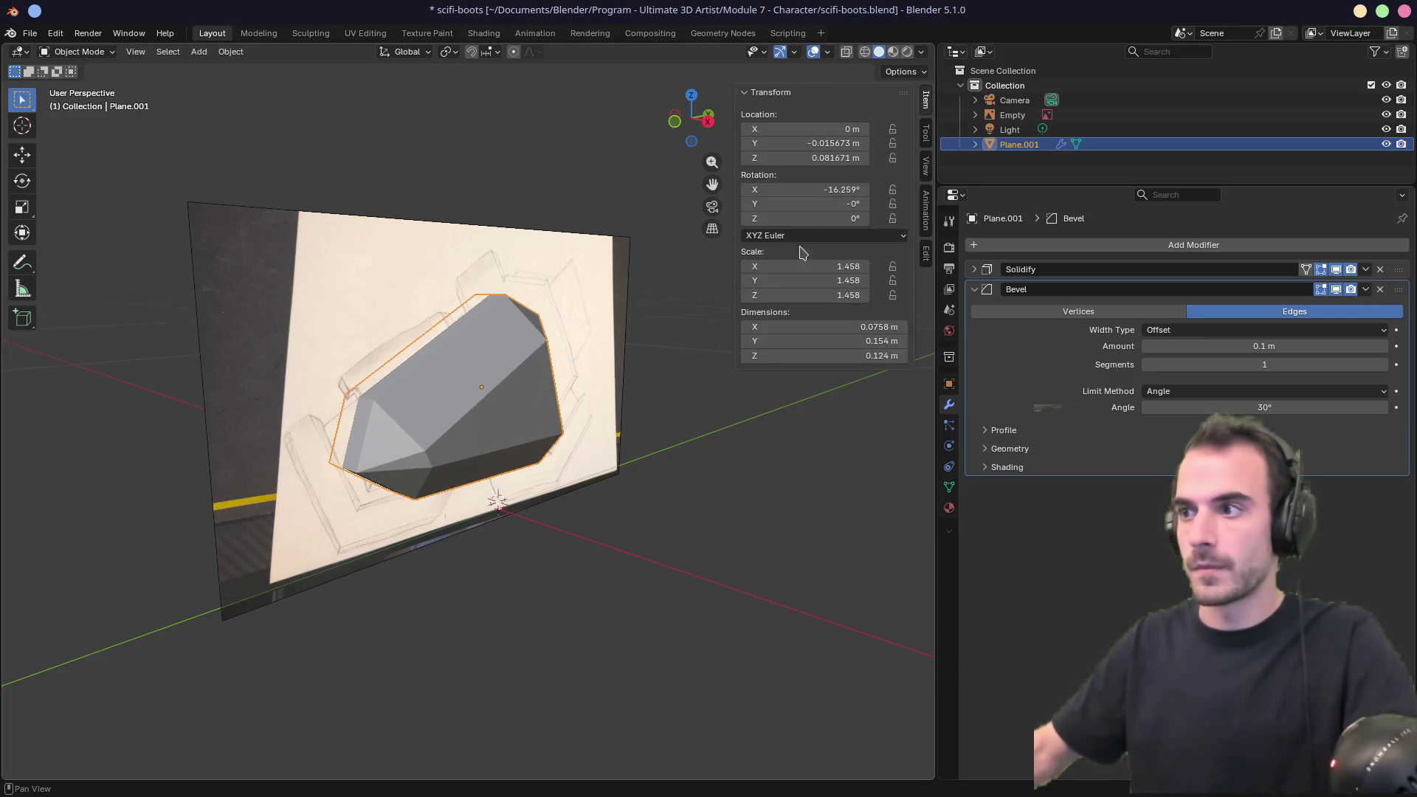
{"action": "key", "text": "ctrl+a"}
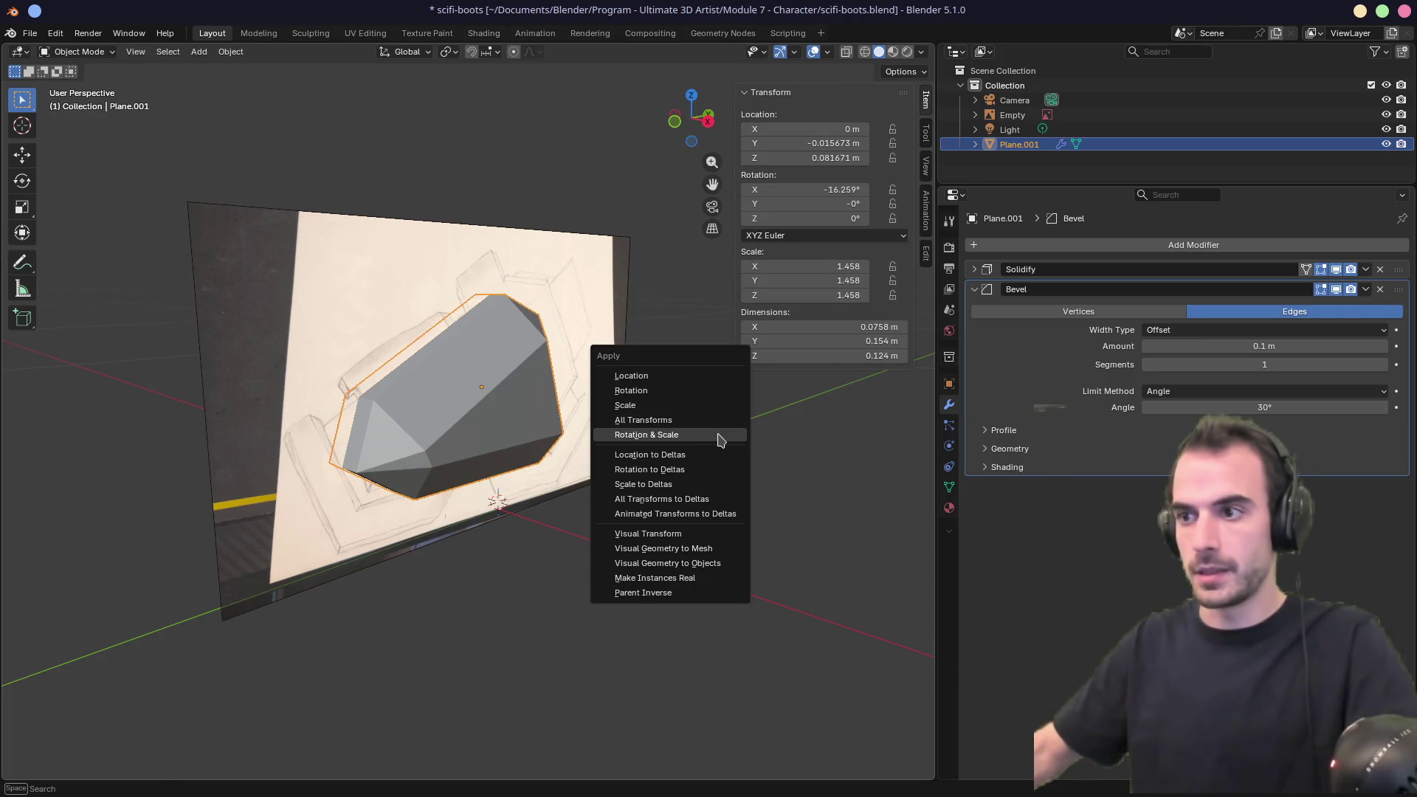
{"action": "left_click", "coordinate": [702, 439]}
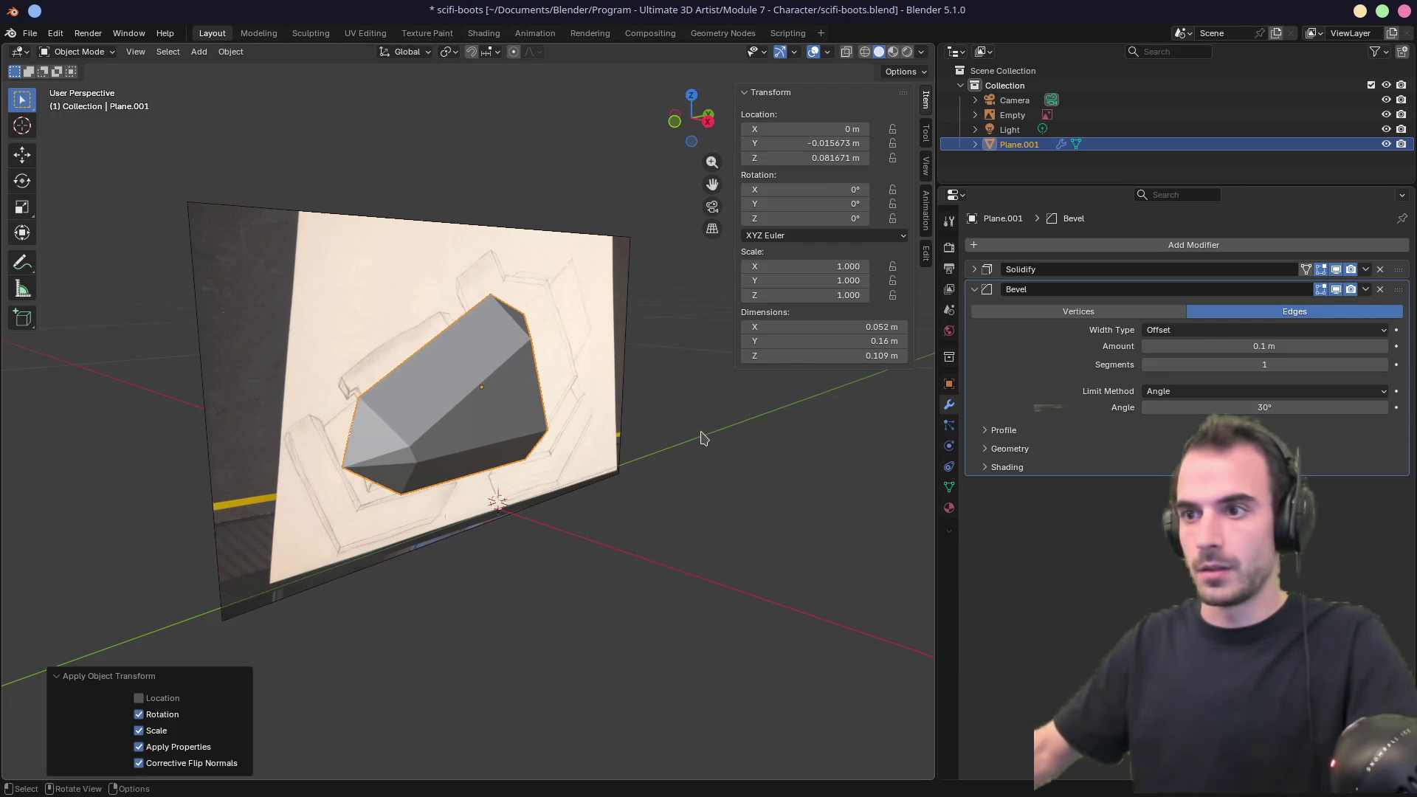
Turn off the bevel's Clamp Overlap and set its amount to 0.008 m.
{"action": "left_click", "coordinate": [986, 450]}
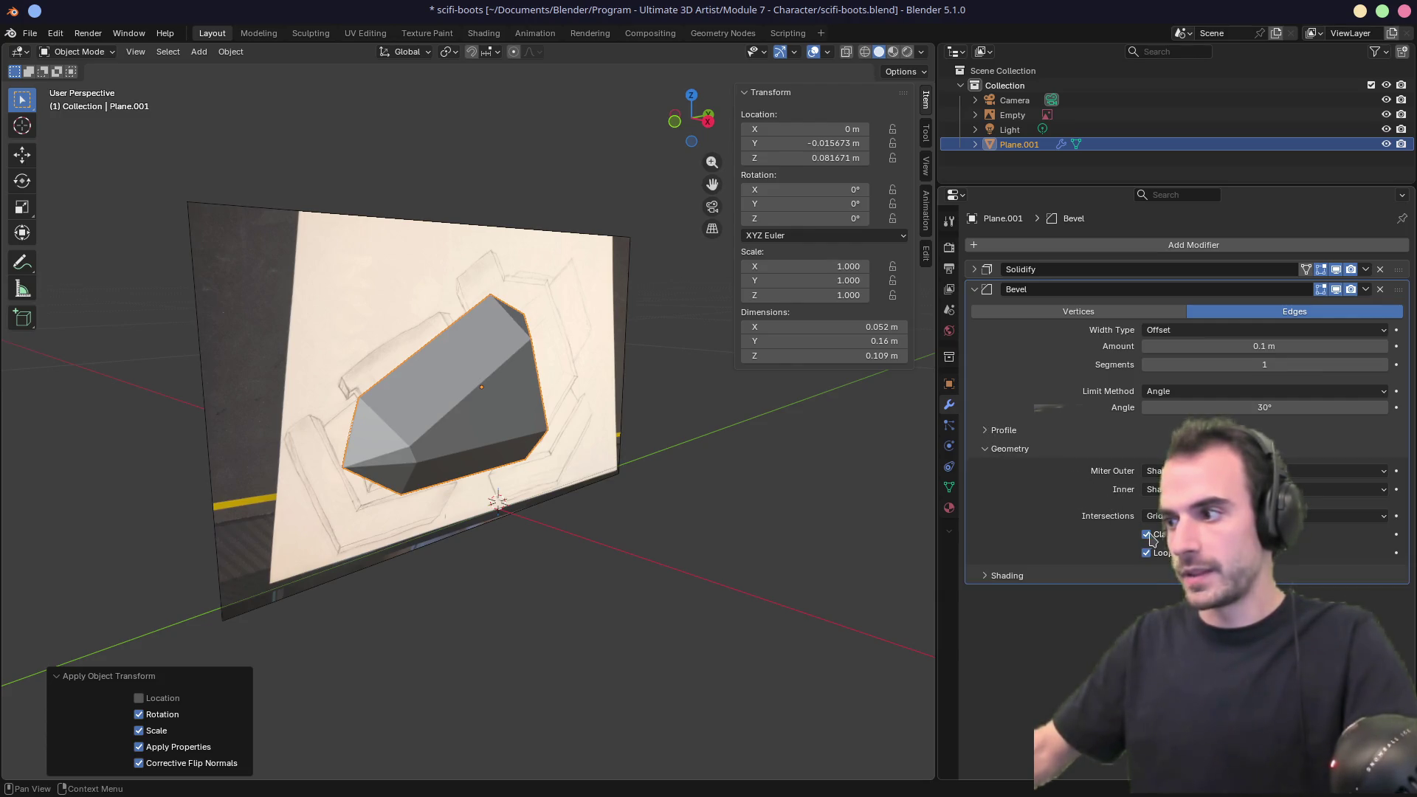
{"action": "left_click", "coordinate": [1146, 535]}
{"action": "left_click_drag", "start_coordinate": [1264, 346], "coordinate": [1146, 346]}
{"action": "mouse_move", "coordinate": [756, 497]}
{"action": "middle_mouse_down"}
{"action": "mouse_move", "coordinate": [889, 472]}
{"action": "mouse_move", "coordinate": [683, 485]}
{"action": "middle_mouse_up"}
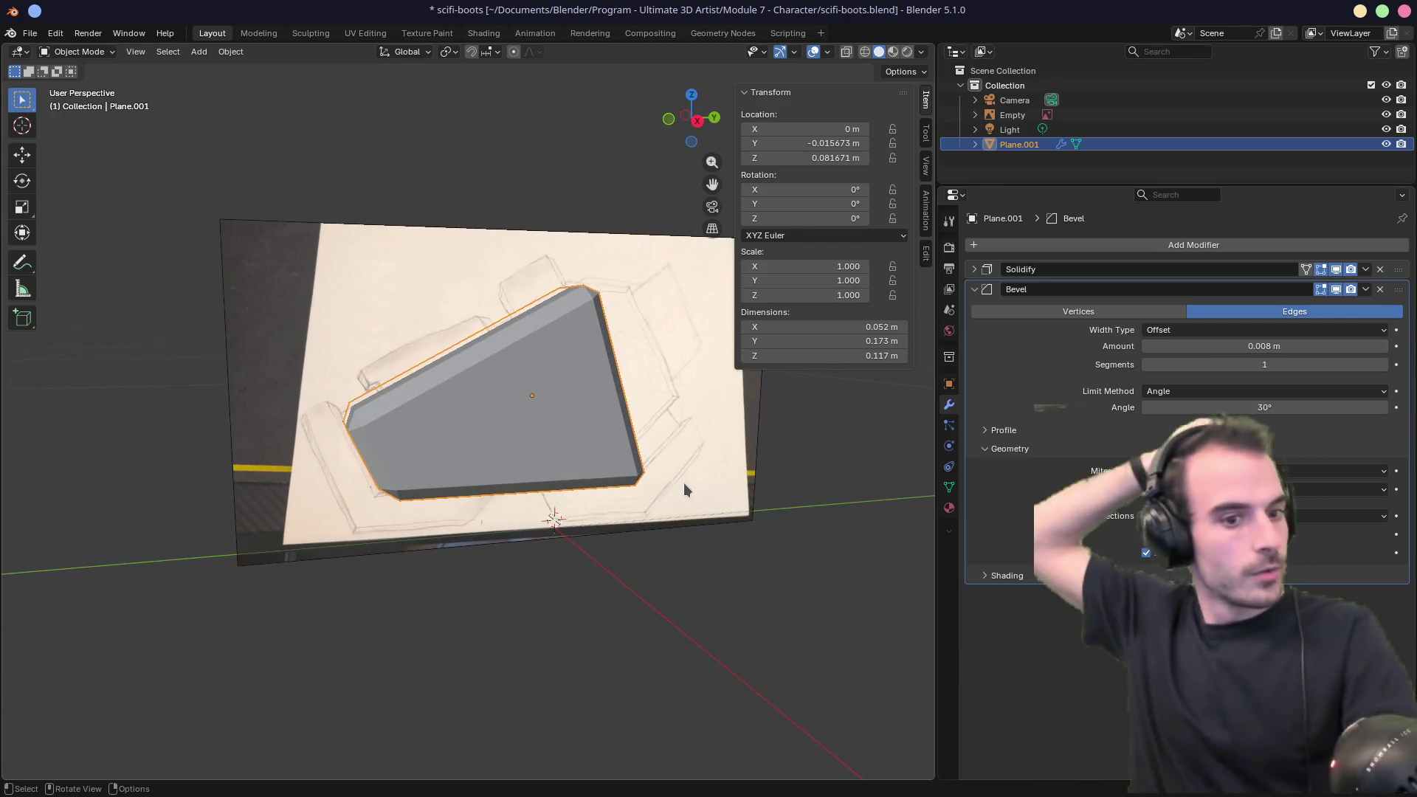
Return to the right side view with X-ray on so the sketch shows through.
{"action": "mouse_move", "coordinate": [685, 479]}
{"action": "middle_mouse_down"}
{"action": "mouse_move", "coordinate": [634, 469]}
{"action": "mouse_move", "coordinate": [667, 461]}
{"action": "mouse_move", "coordinate": [630, 417]}
{"action": "mouse_move", "coordinate": [598, 414]}
{"action": "middle_mouse_up"}
{"action": "key", "text": "KP_3"}
{"action": "key", "text": "alt+z"}
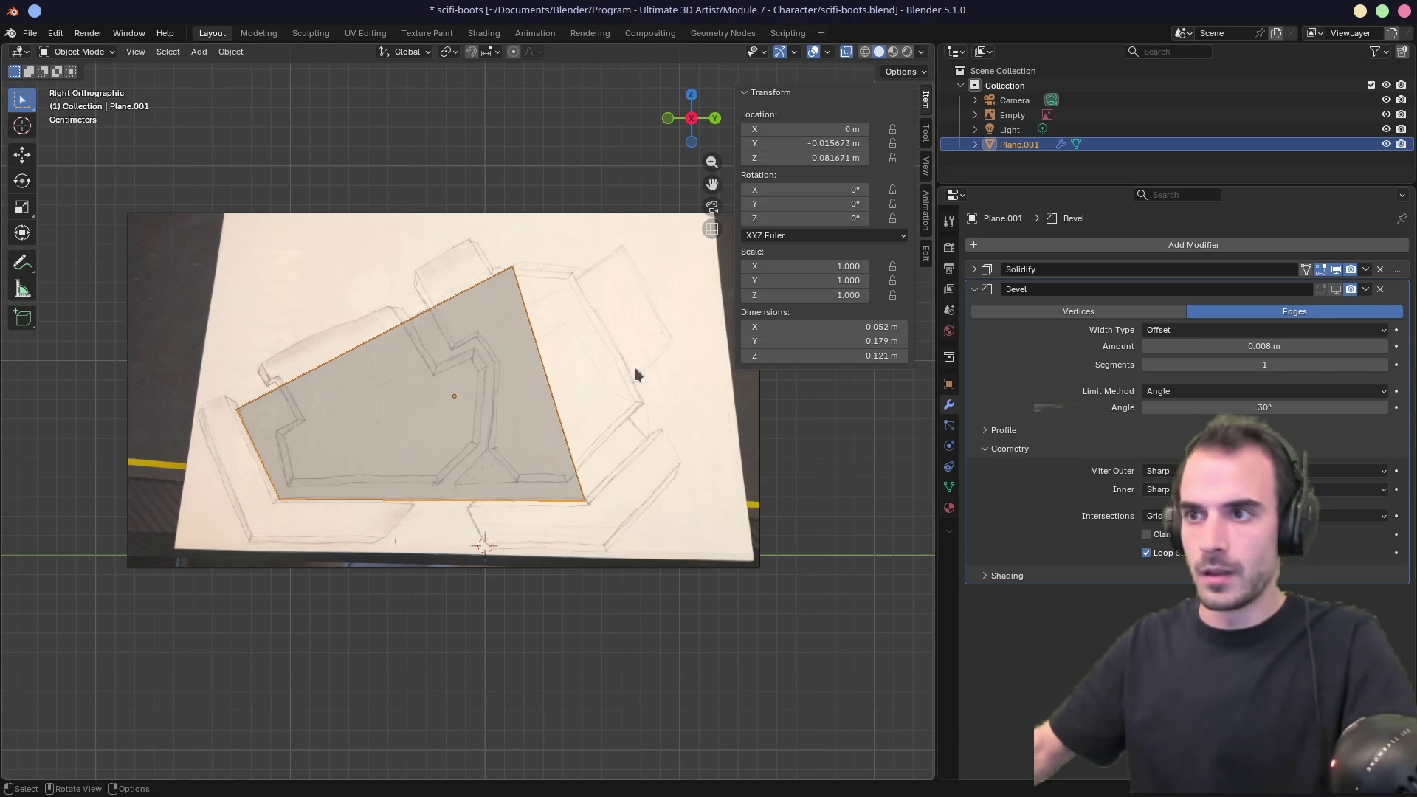
Reselect the armor plate rather than the reference image underneath it.
{"action": "left_click", "coordinate": [558, 377]}
{"action": "left_click", "coordinate": [550, 377]}
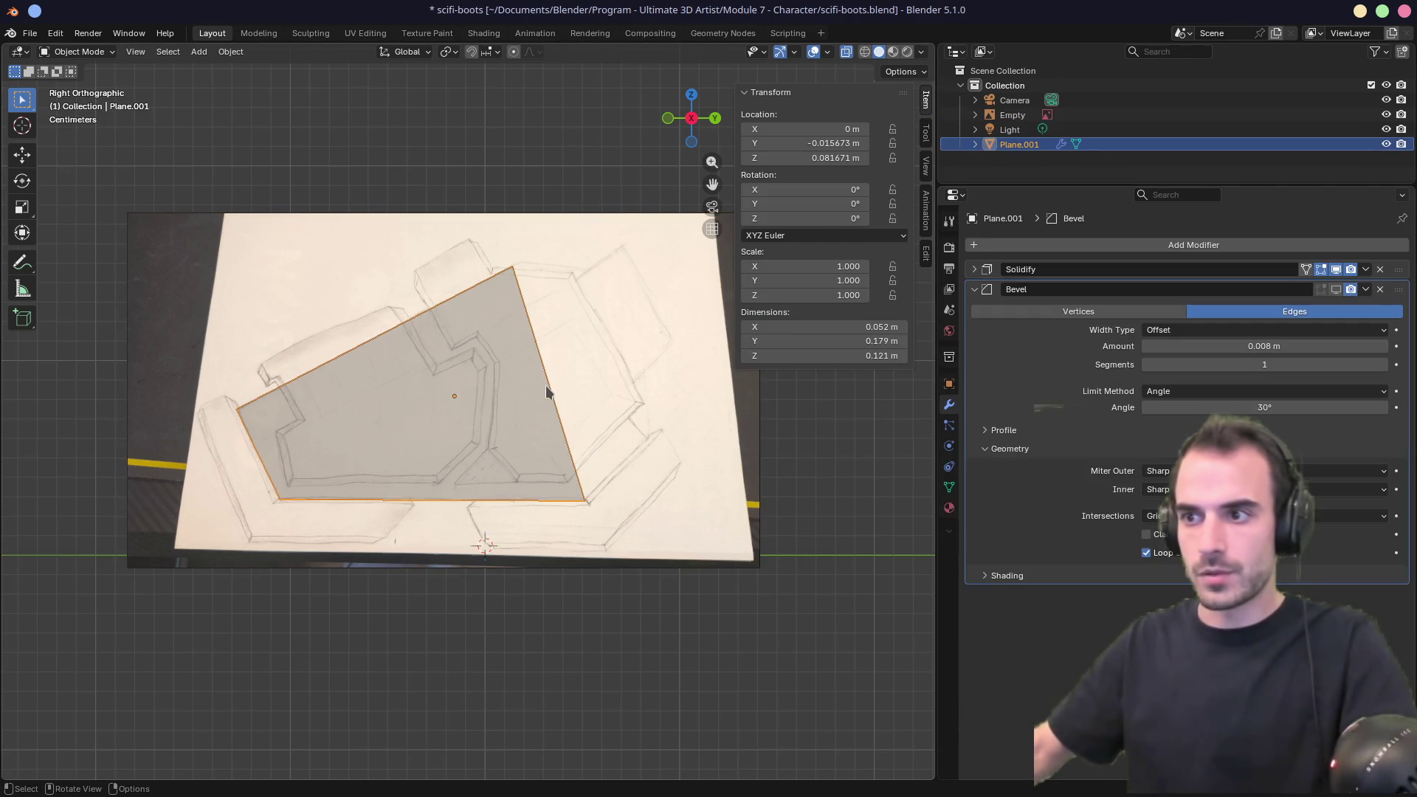
{"action": "left_click", "coordinate": [550, 391]}
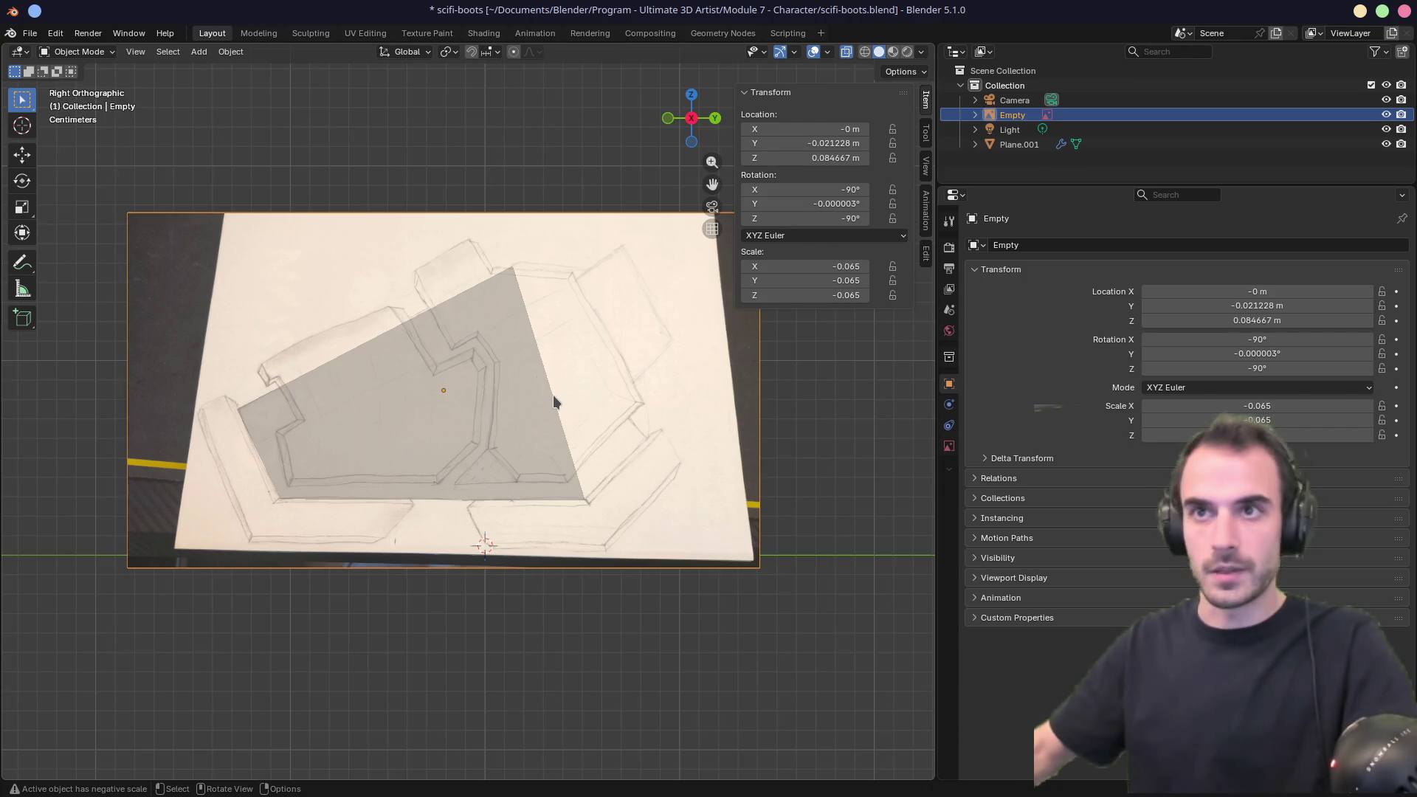
{"action": "left_click", "coordinate": [553, 399]}
{"action": "left_click", "coordinate": [555, 401]}
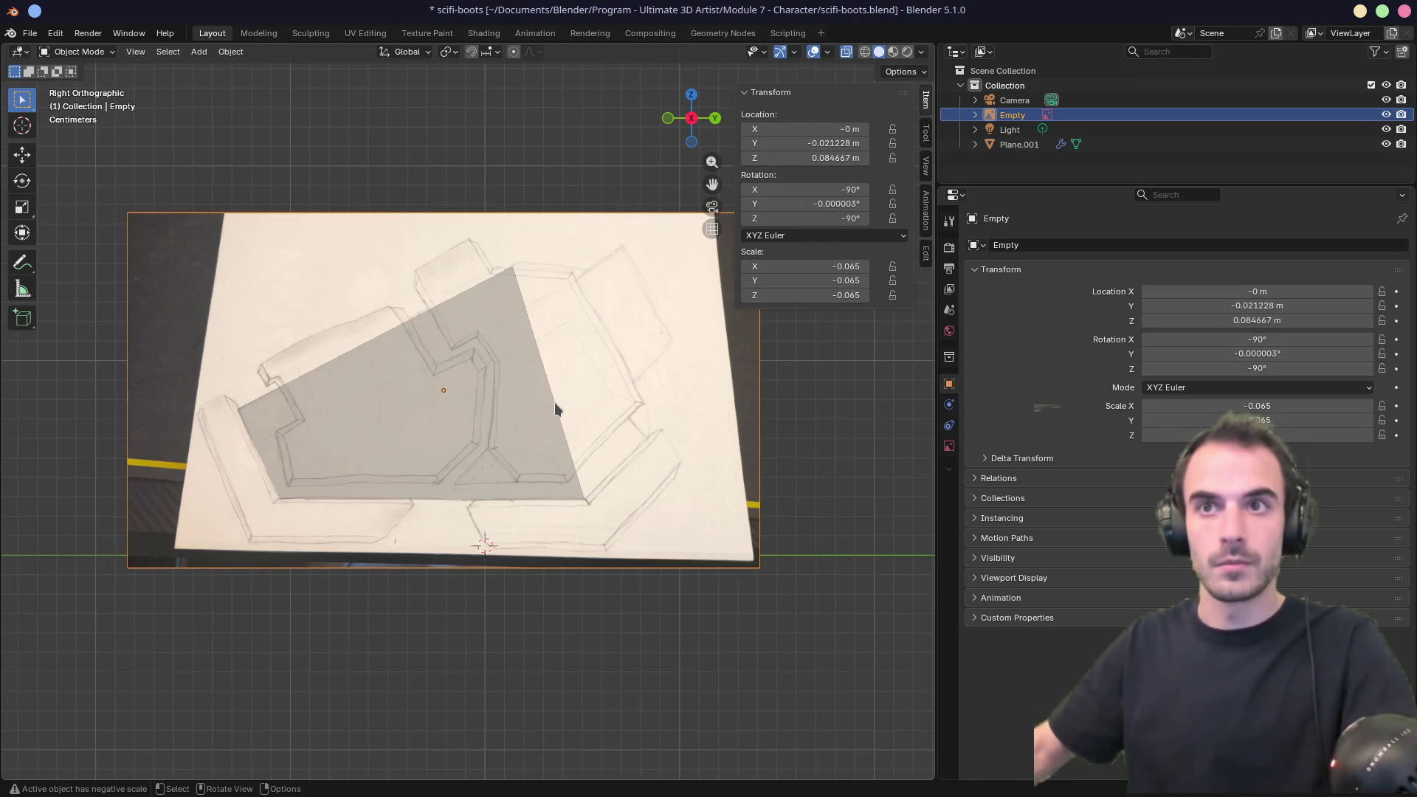
{"action": "left_click", "coordinate": [537, 427]}
Extrude the plate's right edge outward to widen the plate.
{"action": "key", "text": "Tab"}
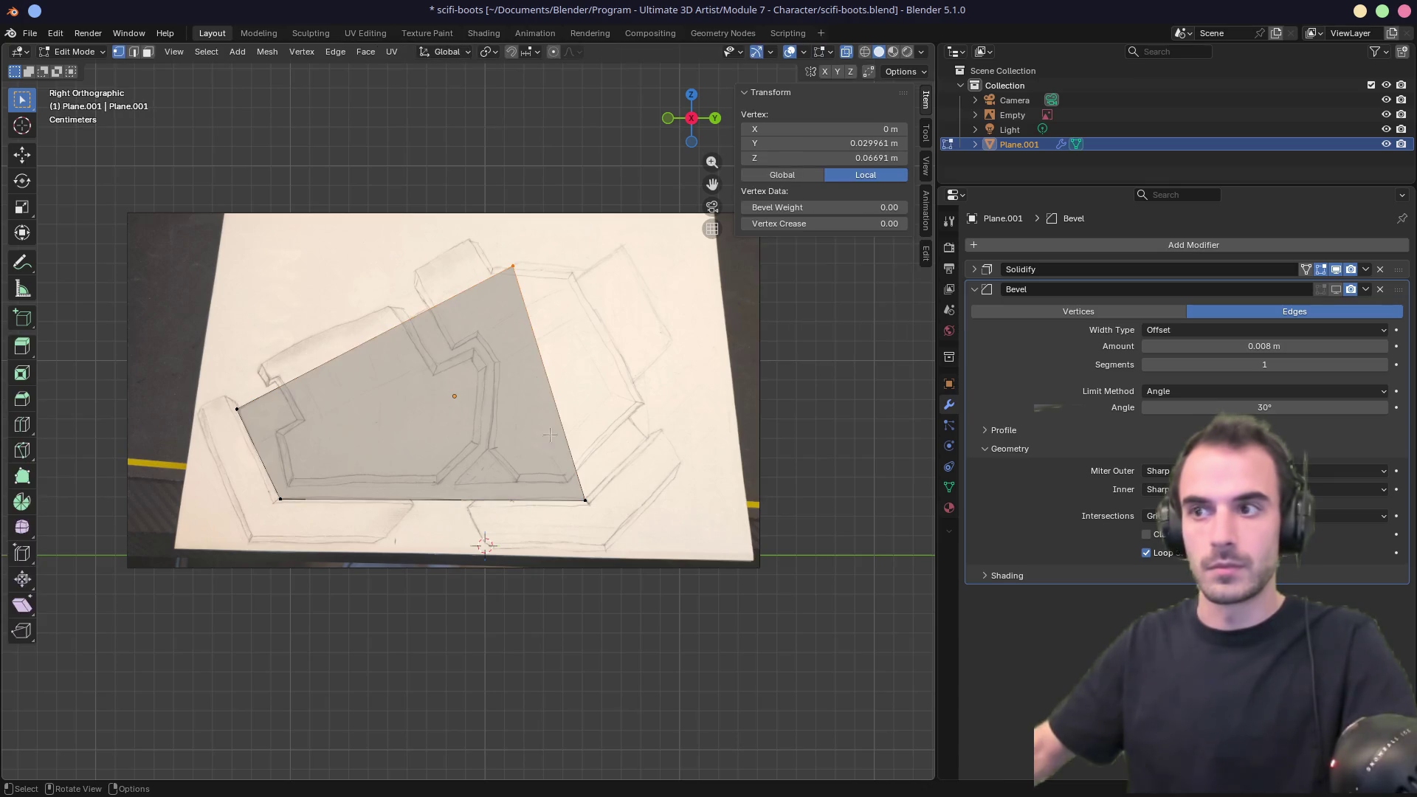
{"action": "left_click", "coordinate": [566, 422]}
{"action": "key", "text": "e"}
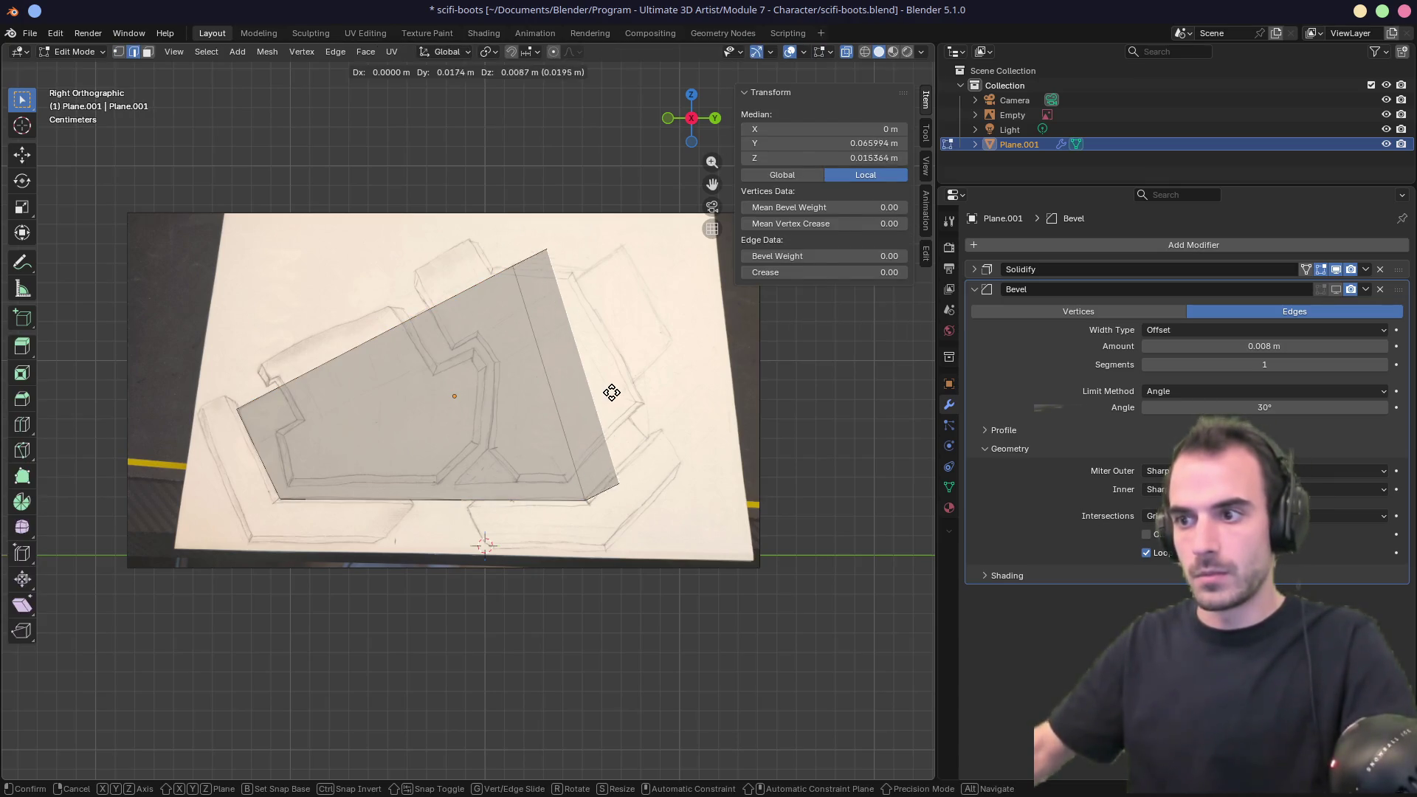
{"action": "left_click", "coordinate": [626, 341]}
{"action": "left_click_drag", "start_coordinate": [586, 201], "coordinate": [618, 258]}
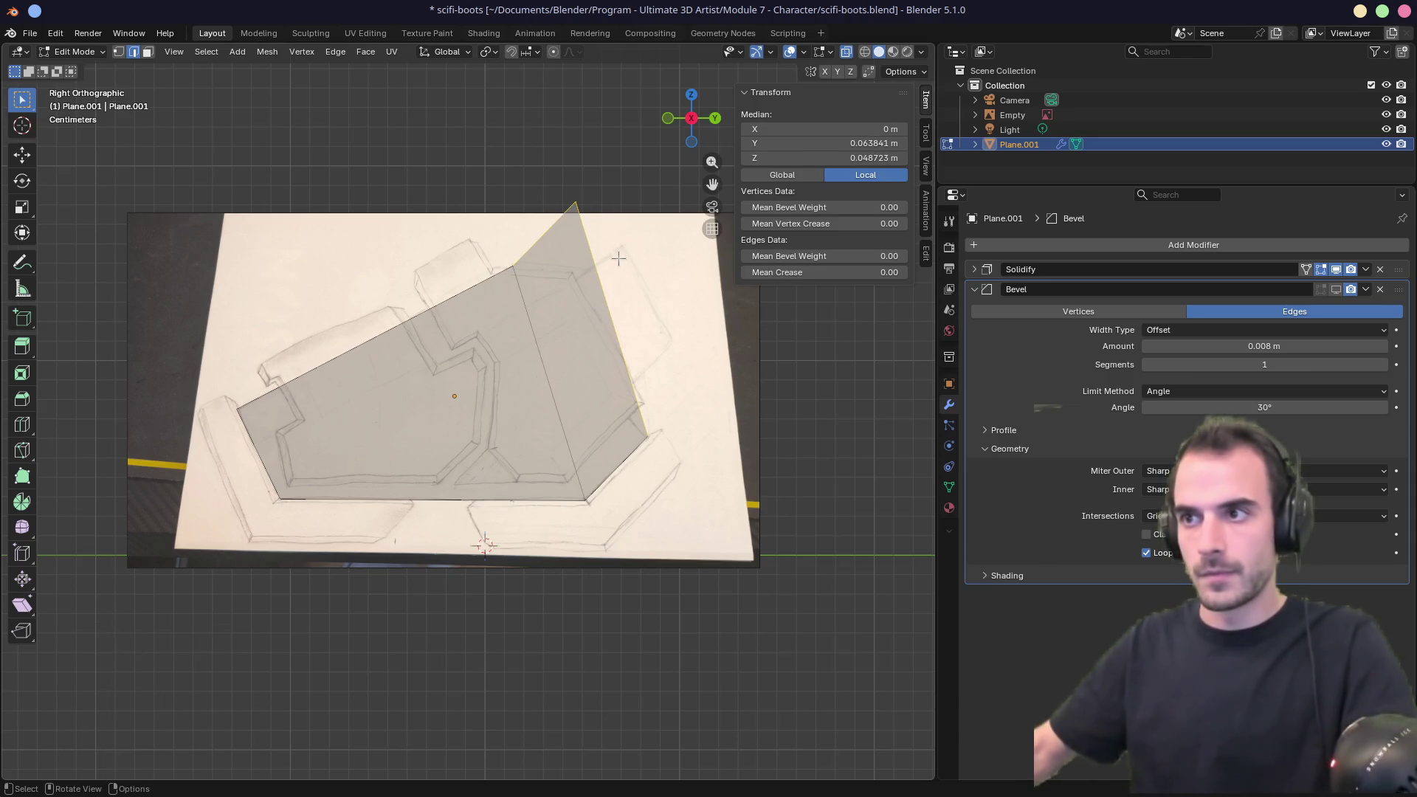
Move the new face's top vertices and bottom-right vertex onto the sketch outline.
{"action": "left_click", "coordinate": [573, 201]}
{"action": "key", "text": "g"}
{"action": "left_click", "coordinate": [605, 293]}
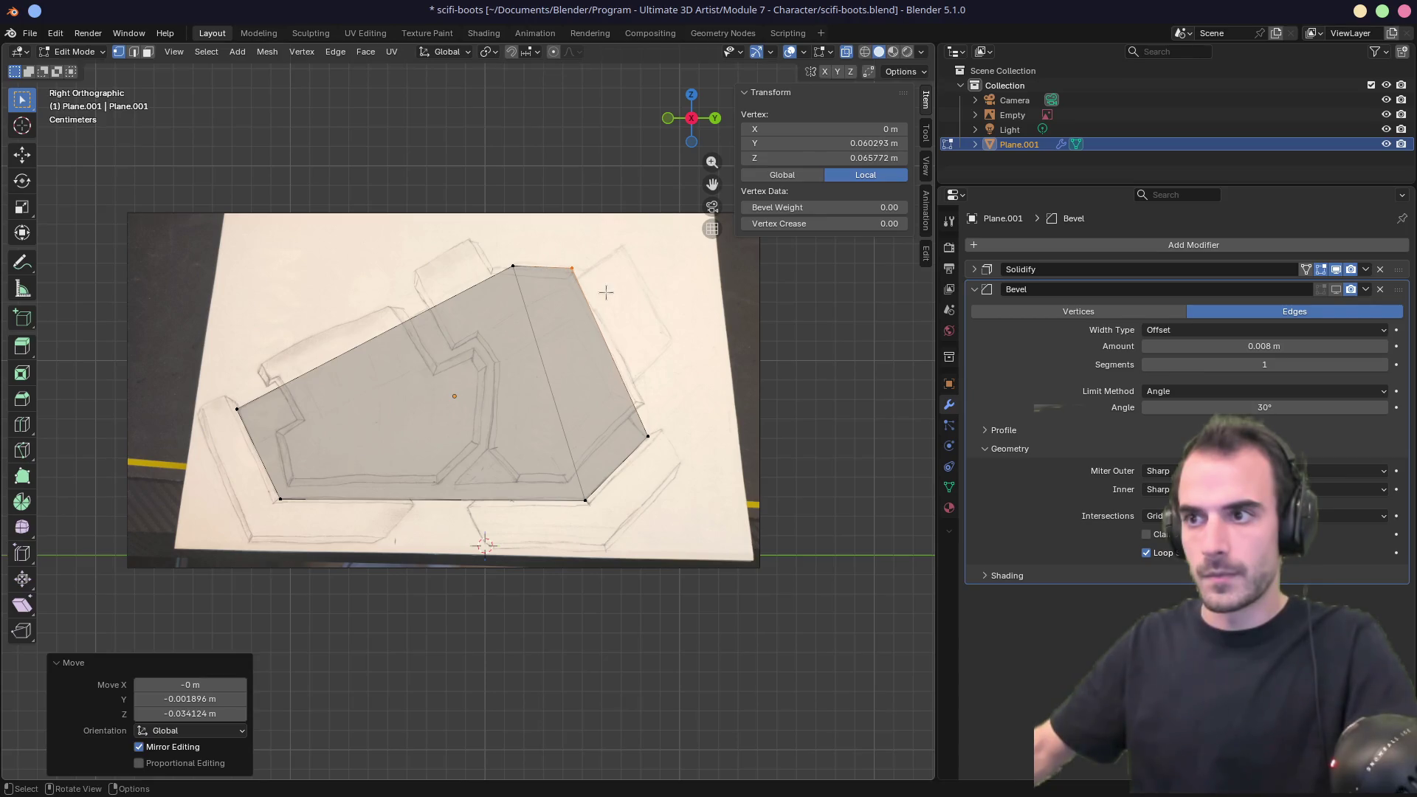
{"action": "left_click_drag", "start_coordinate": [529, 280], "coordinate": [536, 291]}
{"action": "key", "text": "g"}
{"action": "left_click", "coordinate": [520, 298]}
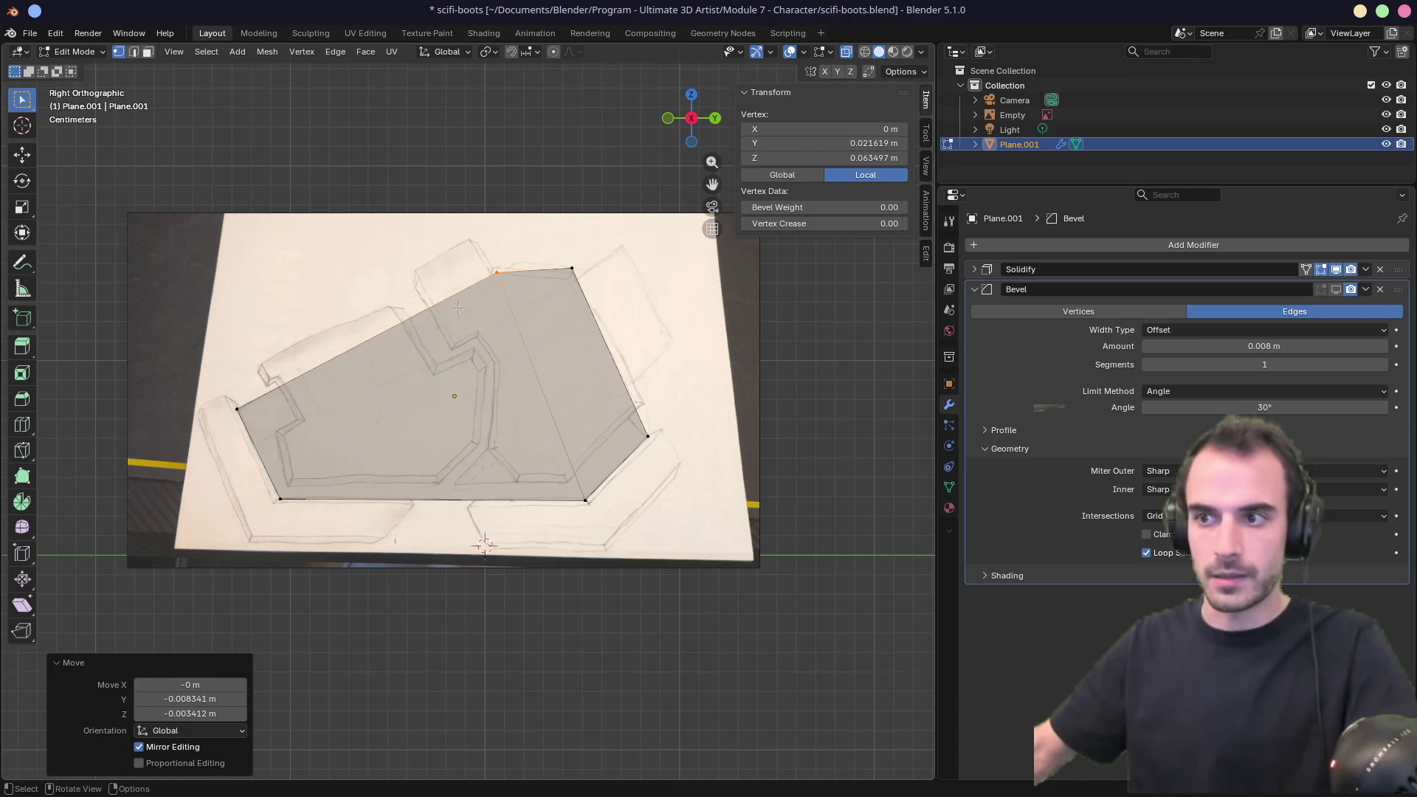
{"action": "left_click", "coordinate": [599, 532]}
{"action": "key", "text": "g"}
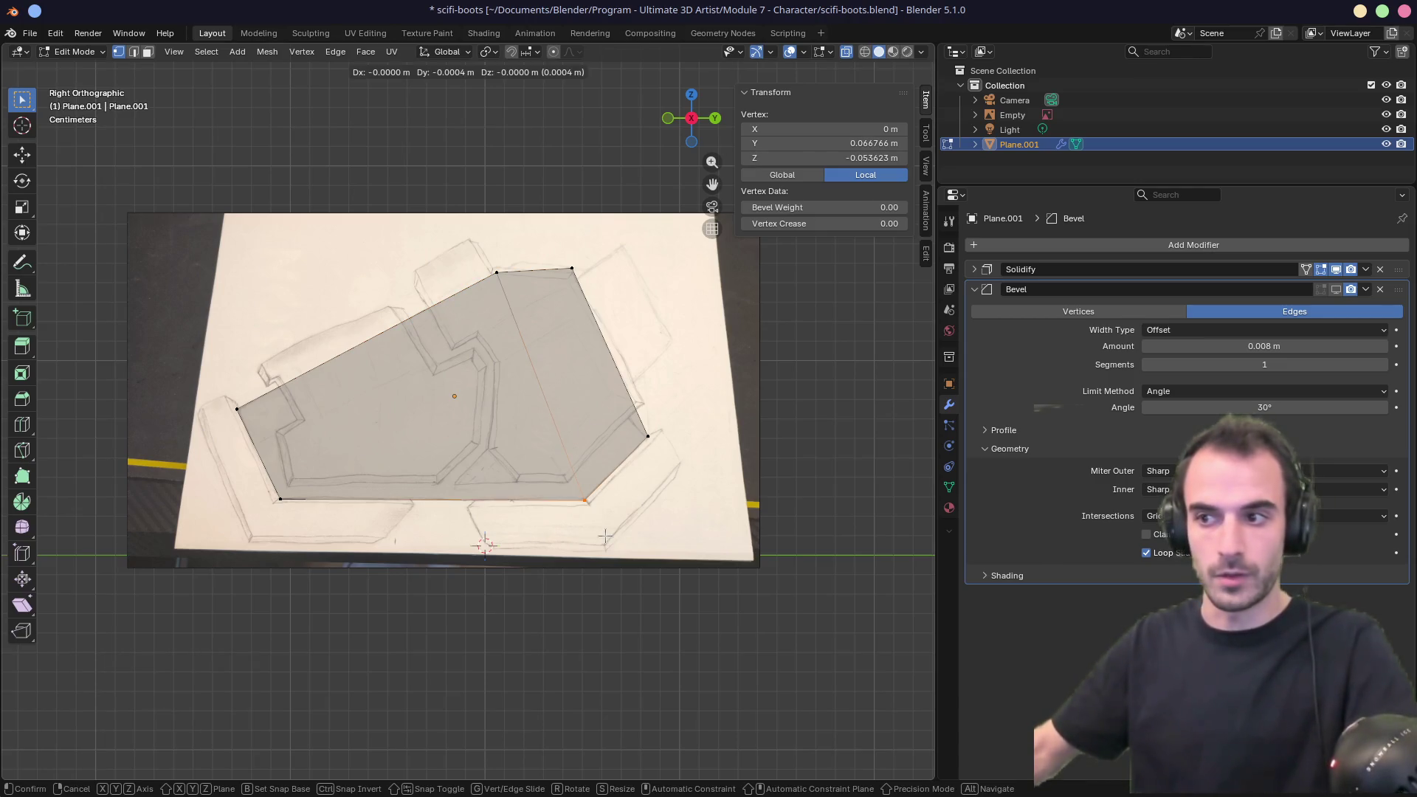
{"action": "left_click", "coordinate": [604, 530]}
{"action": "mouse_move", "coordinate": [606, 448]}
{"action": "middle_mouse_down"}
{"action": "mouse_move", "coordinate": [721, 458]}
{"action": "mouse_move", "coordinate": [546, 423]}
{"action": "mouse_move", "coordinate": [568, 413]}
{"action": "middle_mouse_up"}
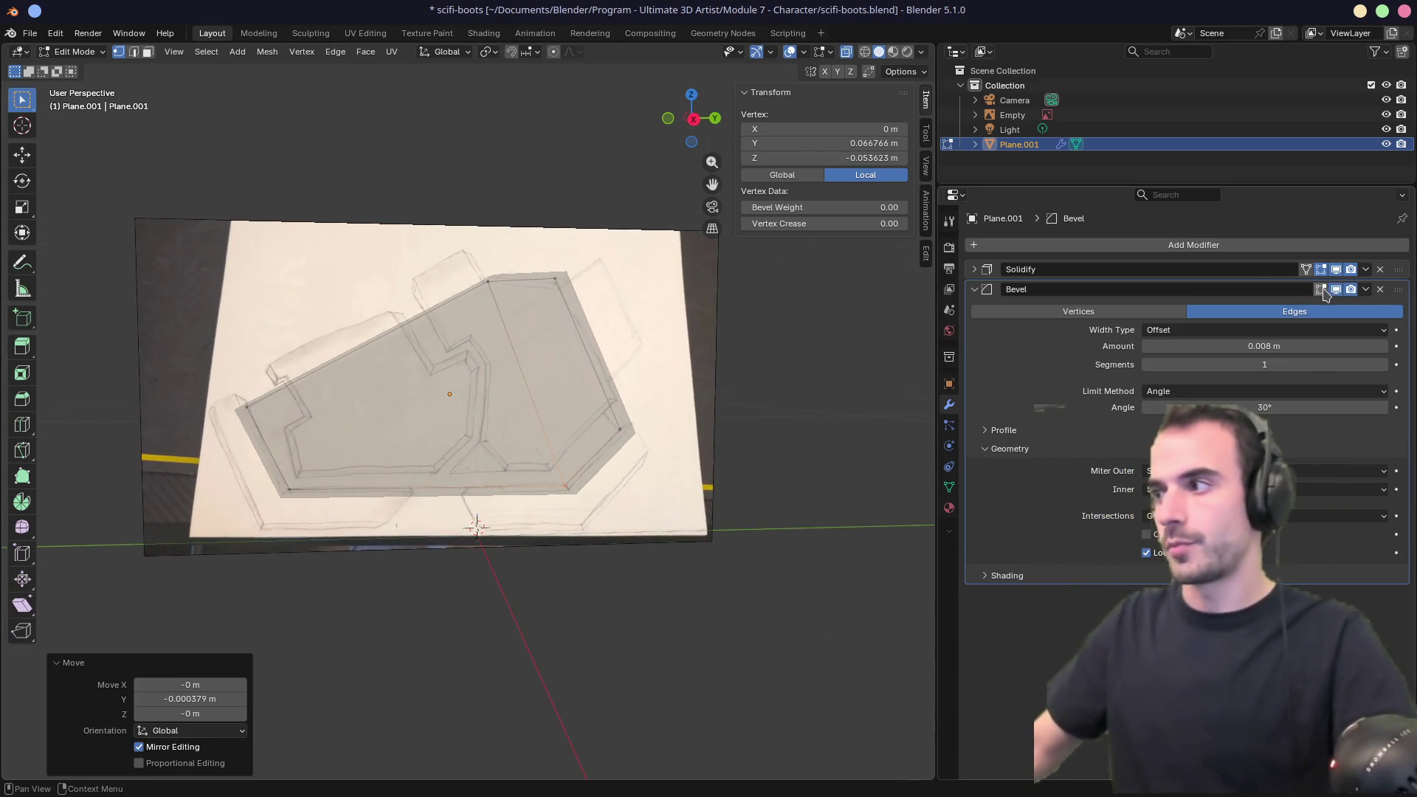
In Object Mode, increase the bevel amount to 0.01 m and inspect the chamfered edges.
{"action": "key", "text": "Tab"}
{"action": "mouse_move", "coordinate": [442, 350]}
{"action": "middle_mouse_down"}
{"action": "mouse_move", "coordinate": [394, 343]}
{"action": "mouse_move", "coordinate": [583, 365]}
{"action": "middle_mouse_up"}
{"action": "left_click_drag", "start_coordinate": [1227, 345], "coordinate": [1247, 345]}
{"action": "mouse_move", "coordinate": [612, 380]}
{"action": "middle_mouse_down"}
{"action": "mouse_move", "coordinate": [622, 386]}
{"action": "mouse_move", "coordinate": [639, 332]}
{"action": "mouse_move", "coordinate": [592, 326]}
{"action": "mouse_move", "coordinate": [544, 364]}
{"action": "middle_mouse_up"}
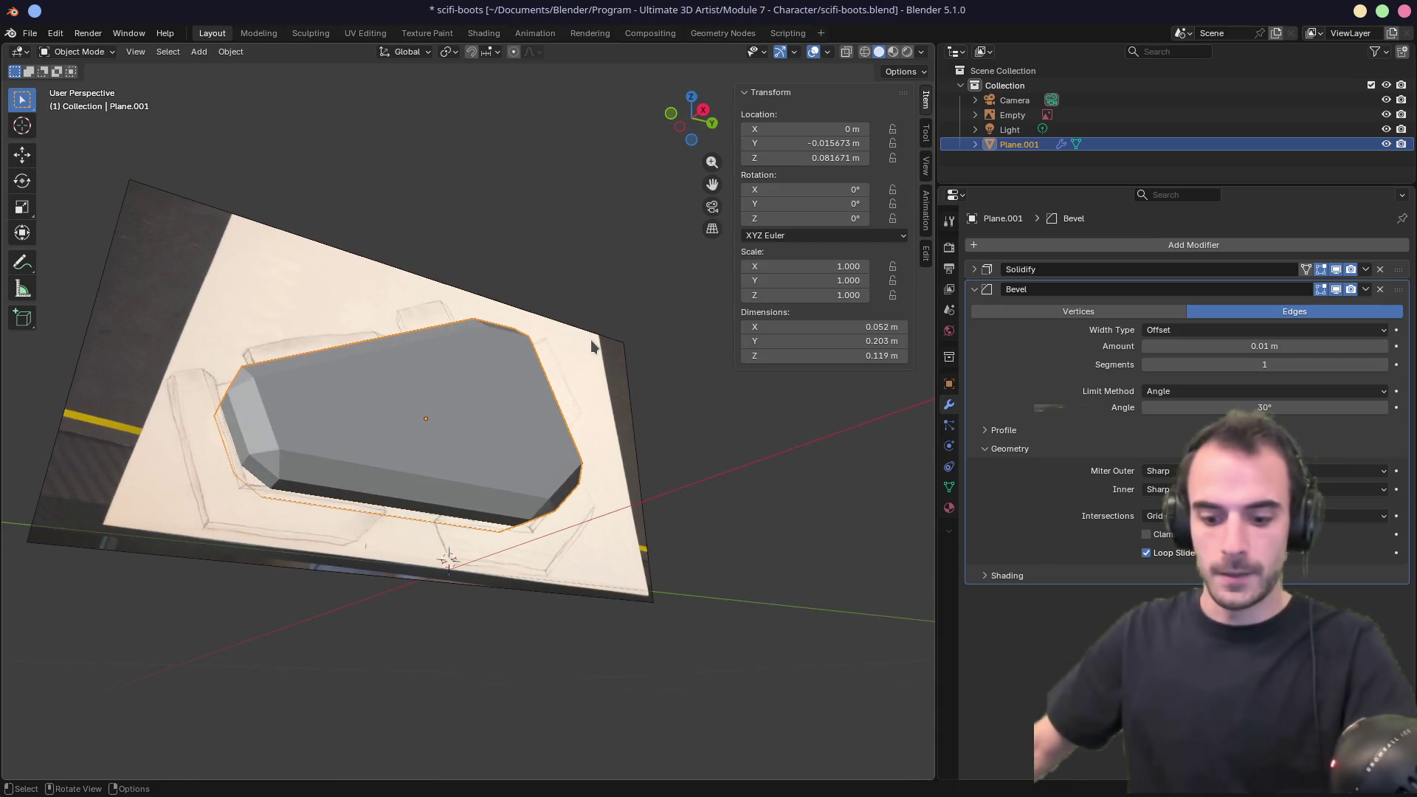
{"action": "mouse_move", "coordinate": [590, 343]}
{"action": "middle_mouse_down"}
{"action": "mouse_move", "coordinate": [648, 336]}
{"action": "mouse_move", "coordinate": [613, 383]}
{"action": "middle_mouse_up"}
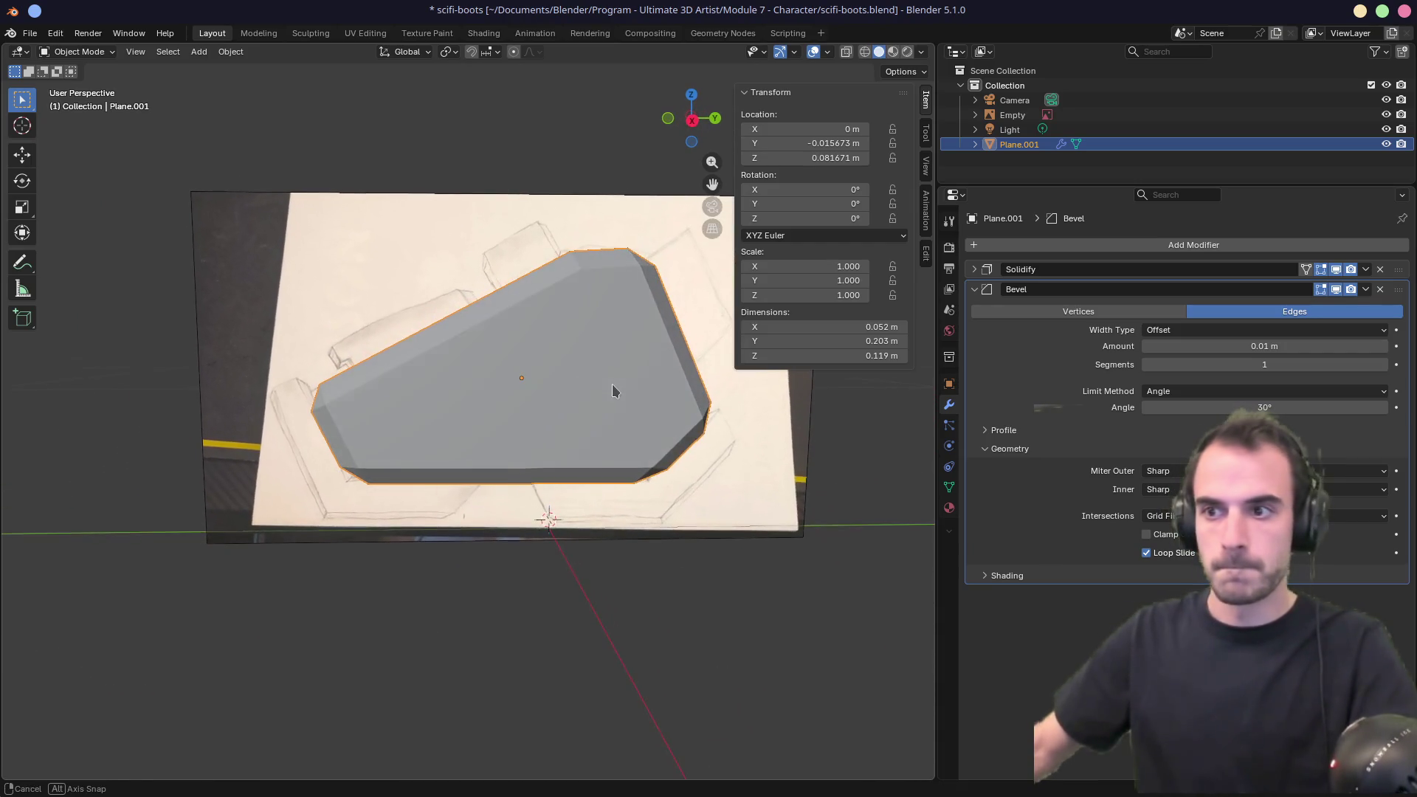
{"action": "mouse_move", "coordinate": [341, 485]}
{"action": "middle_mouse_down"}
{"action": "mouse_move", "coordinate": [330, 451]}
{"action": "mouse_move", "coordinate": [281, 465]}
{"action": "mouse_move", "coordinate": [389, 478]}
{"action": "middle_mouse_up"}
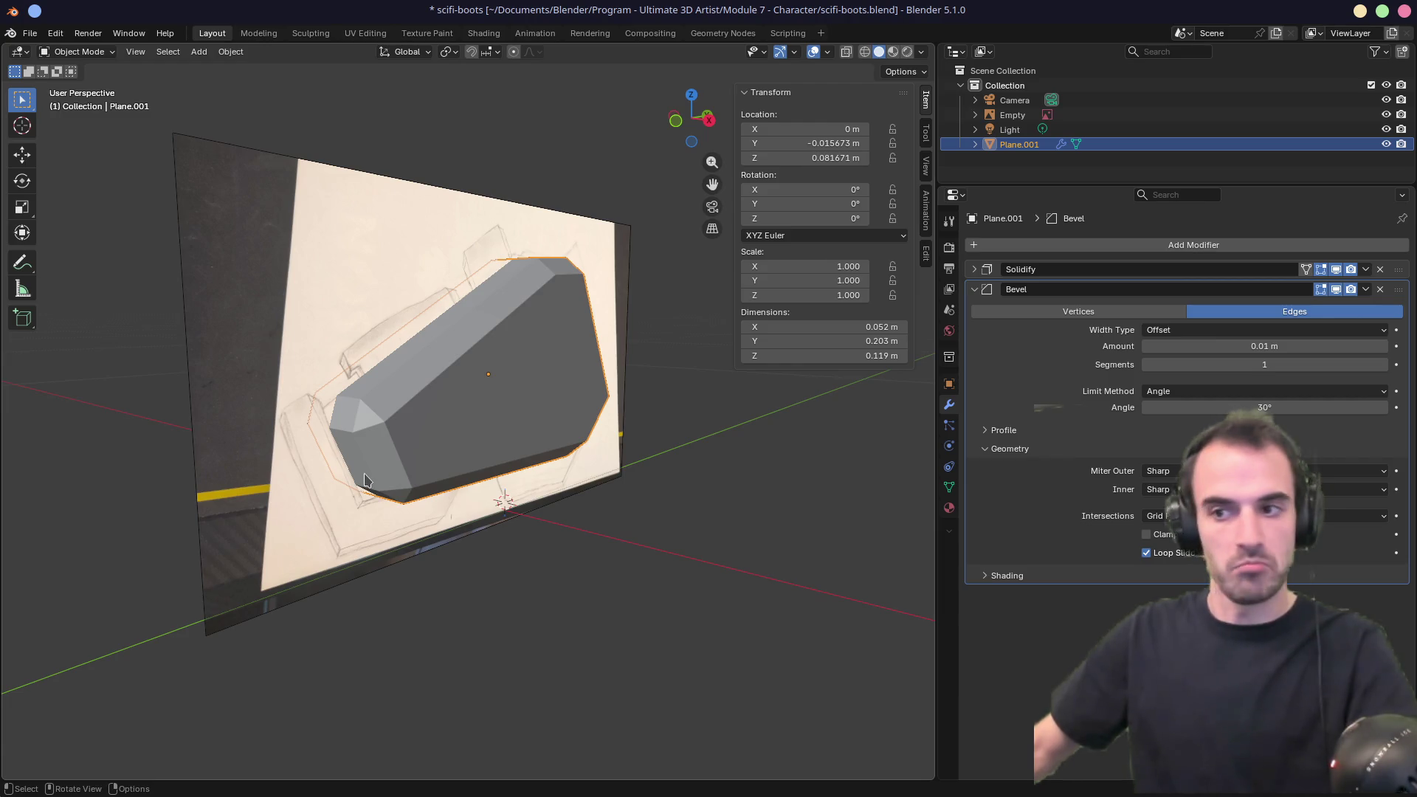
Collapse the Bevel panel and check the bevelled plate from the right orthographic view.
{"action": "key", "text": "KP_3"}
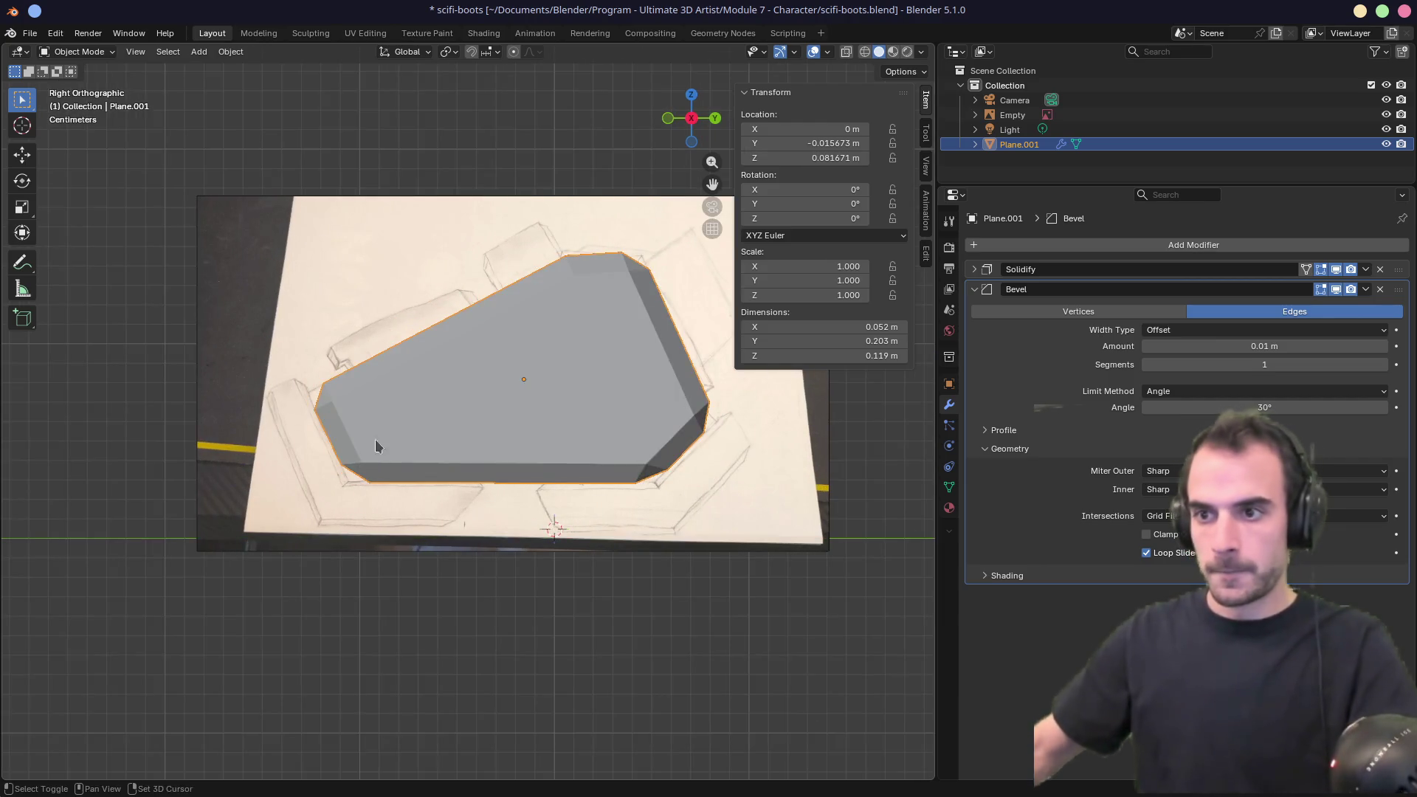
{"action": "scroll", "coordinate": [347, 446], "scroll_direction": "up", "scroll_amount": 1}
{"action": "scroll", "coordinate": [323, 443], "scroll_direction": "up", "scroll_amount": 2}
{"action": "middle_click_drag", "start_coordinate": [308, 436], "coordinate": [355, 513], "text": "shift"}
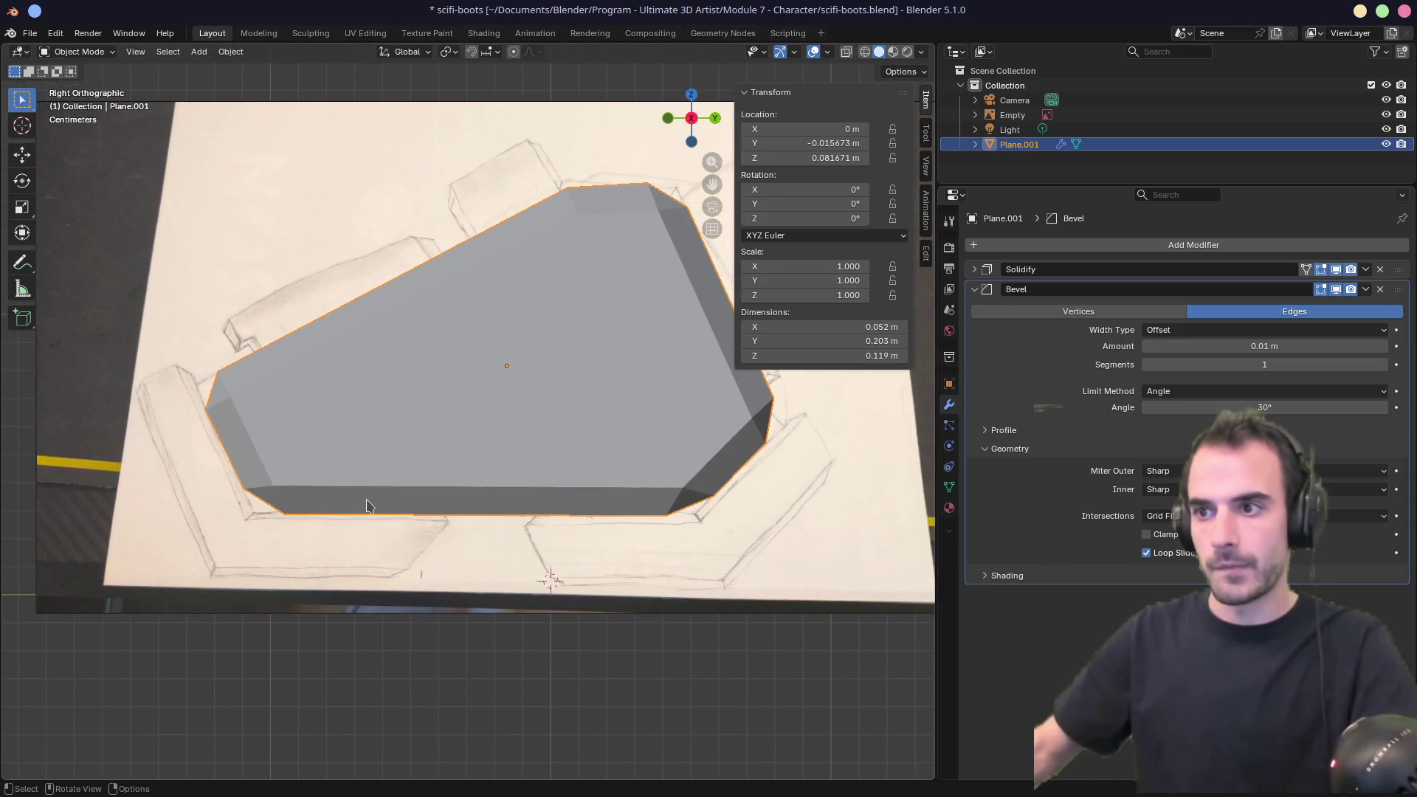
{"action": "scroll", "coordinate": [369, 502], "scroll_direction": "down", "scroll_amount": 1}
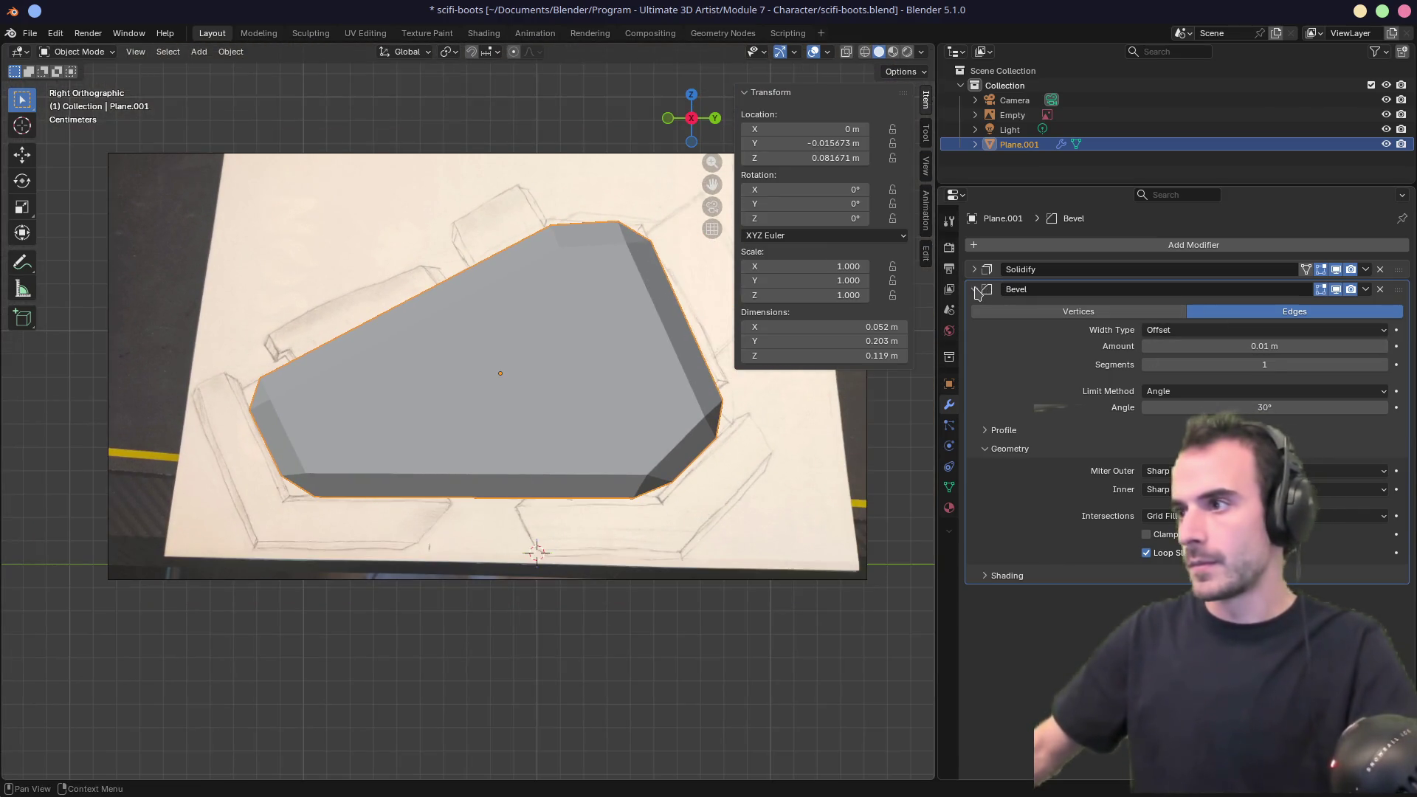
{"action": "left_click", "coordinate": [975, 290]}
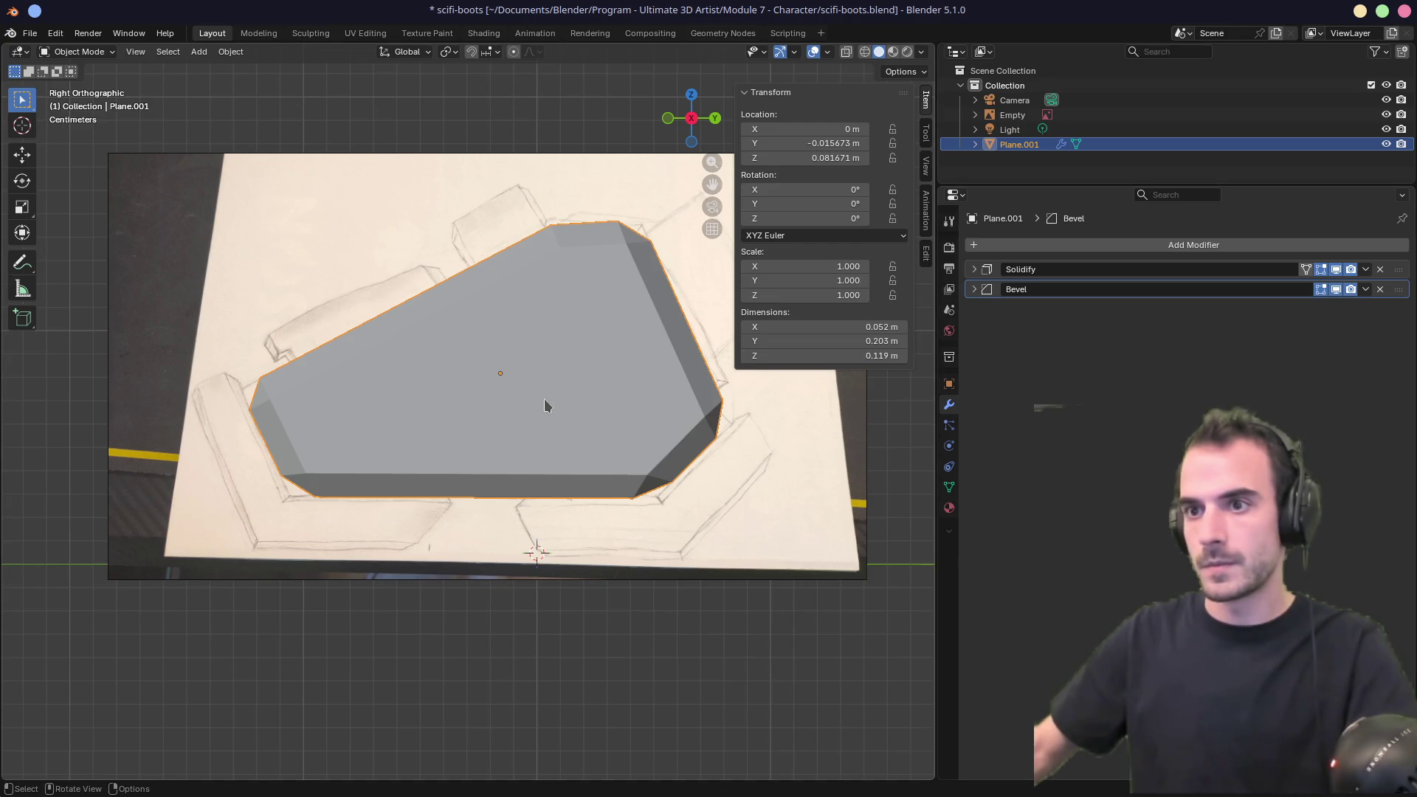
{"action": "mouse_move", "coordinate": [430, 373]}
{"action": "middle_mouse_down"}
{"action": "mouse_move", "coordinate": [546, 404]}
{"action": "mouse_move", "coordinate": [382, 375]}
{"action": "middle_mouse_up"}
{"action": "key", "text": "KP_3"}
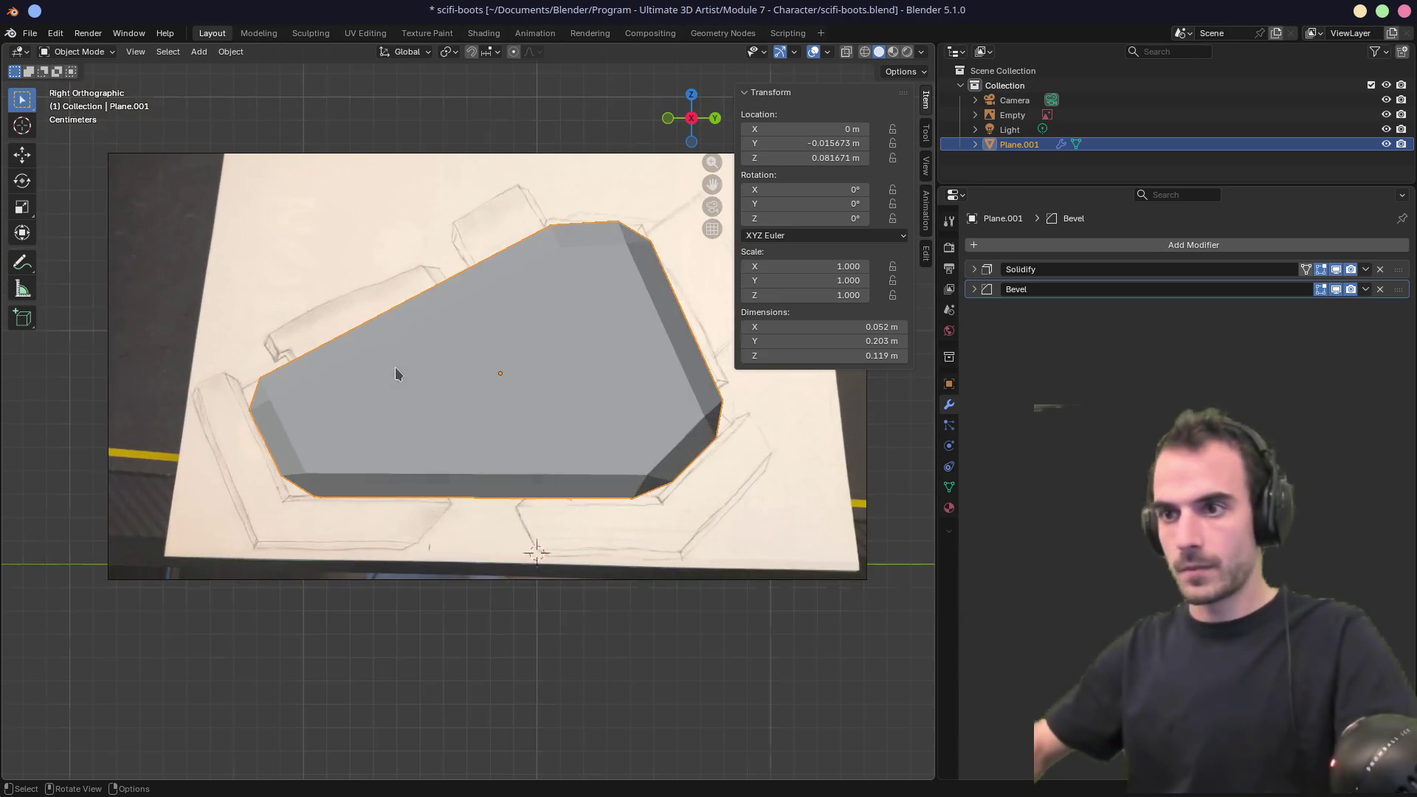
With X-ray on, make the reference image unselectable and select the armor plate.
{"action": "key", "text": "alt+z"}
{"action": "left_click", "coordinate": [522, 377]}
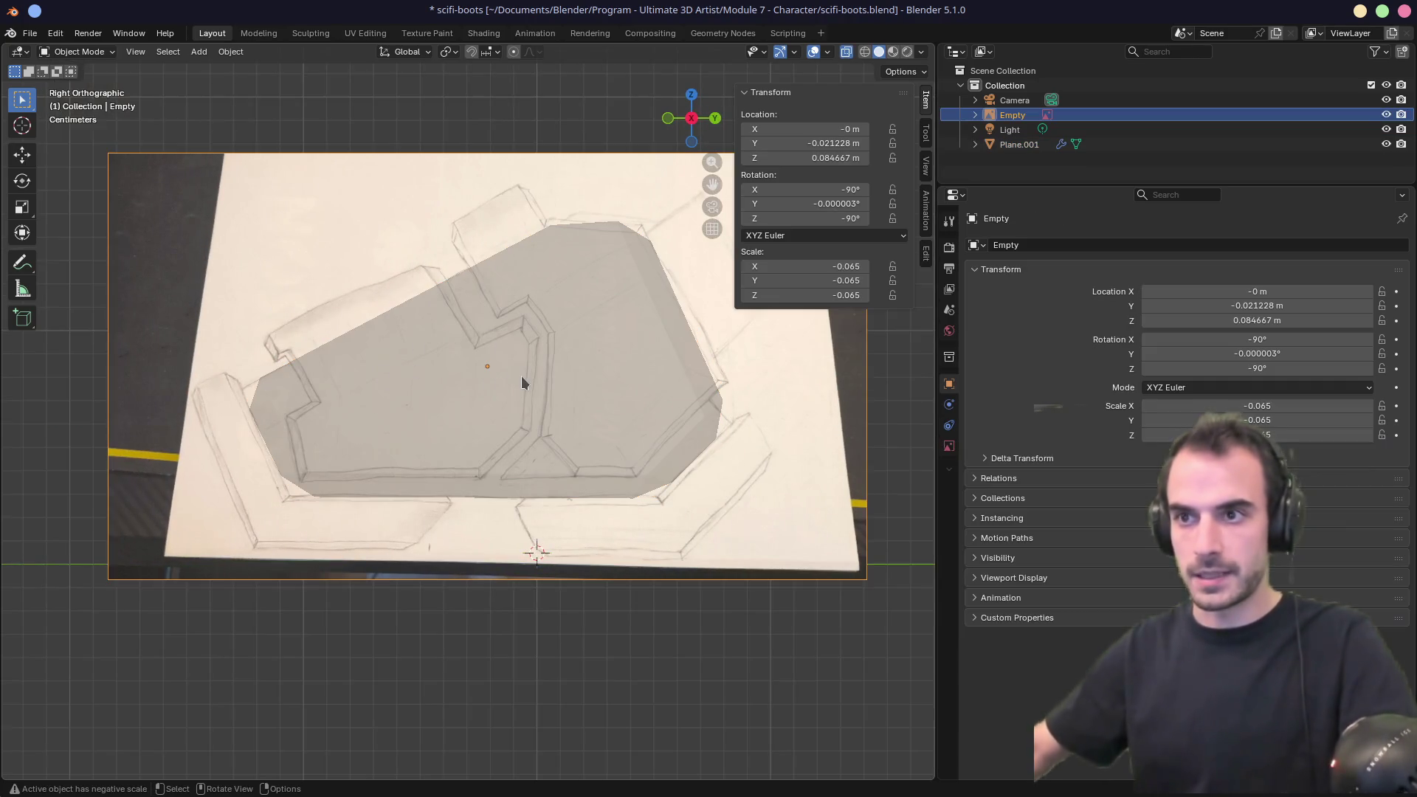
{"action": "left_click", "coordinate": [529, 375]}
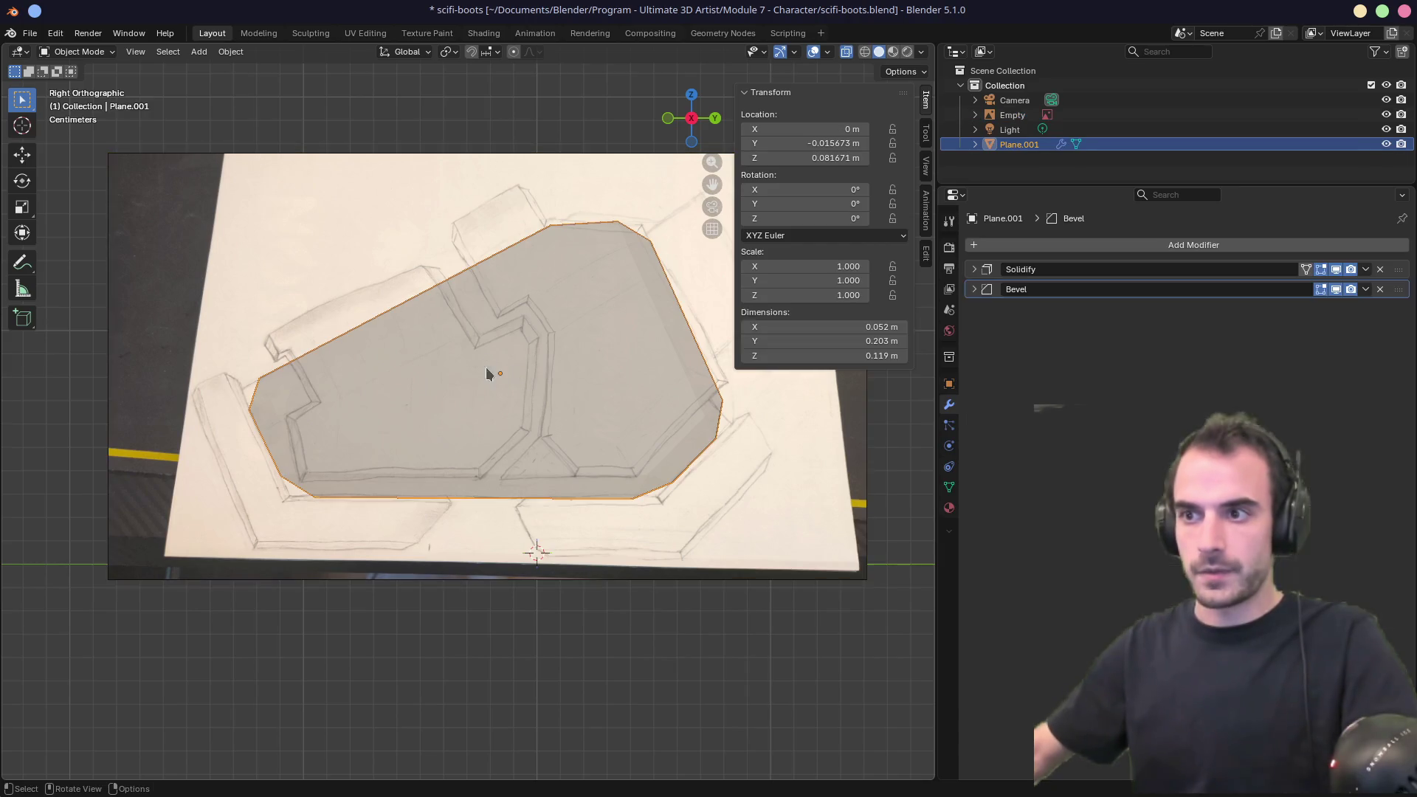
{"action": "left_click", "coordinate": [354, 222]}
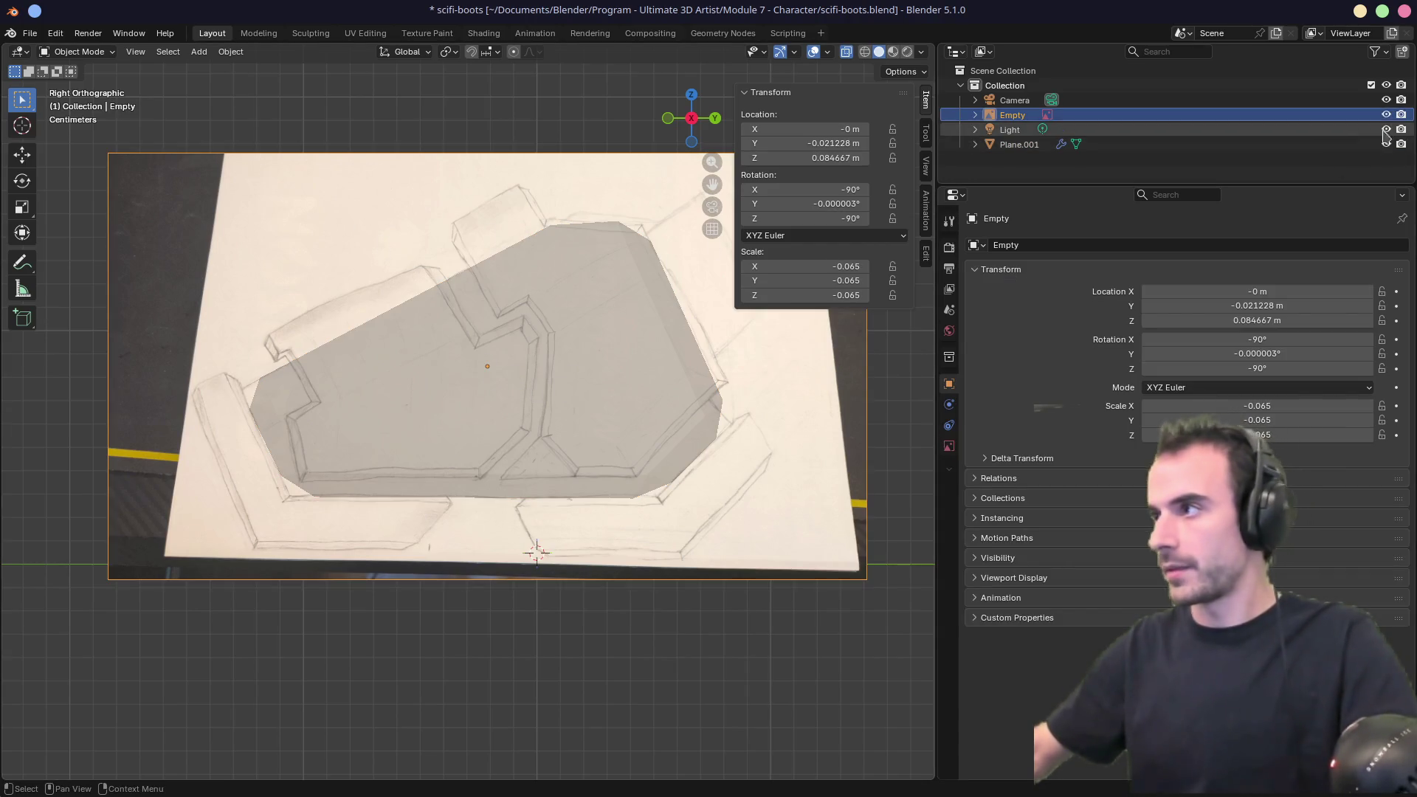
{"action": "left_click", "coordinate": [1383, 53]}
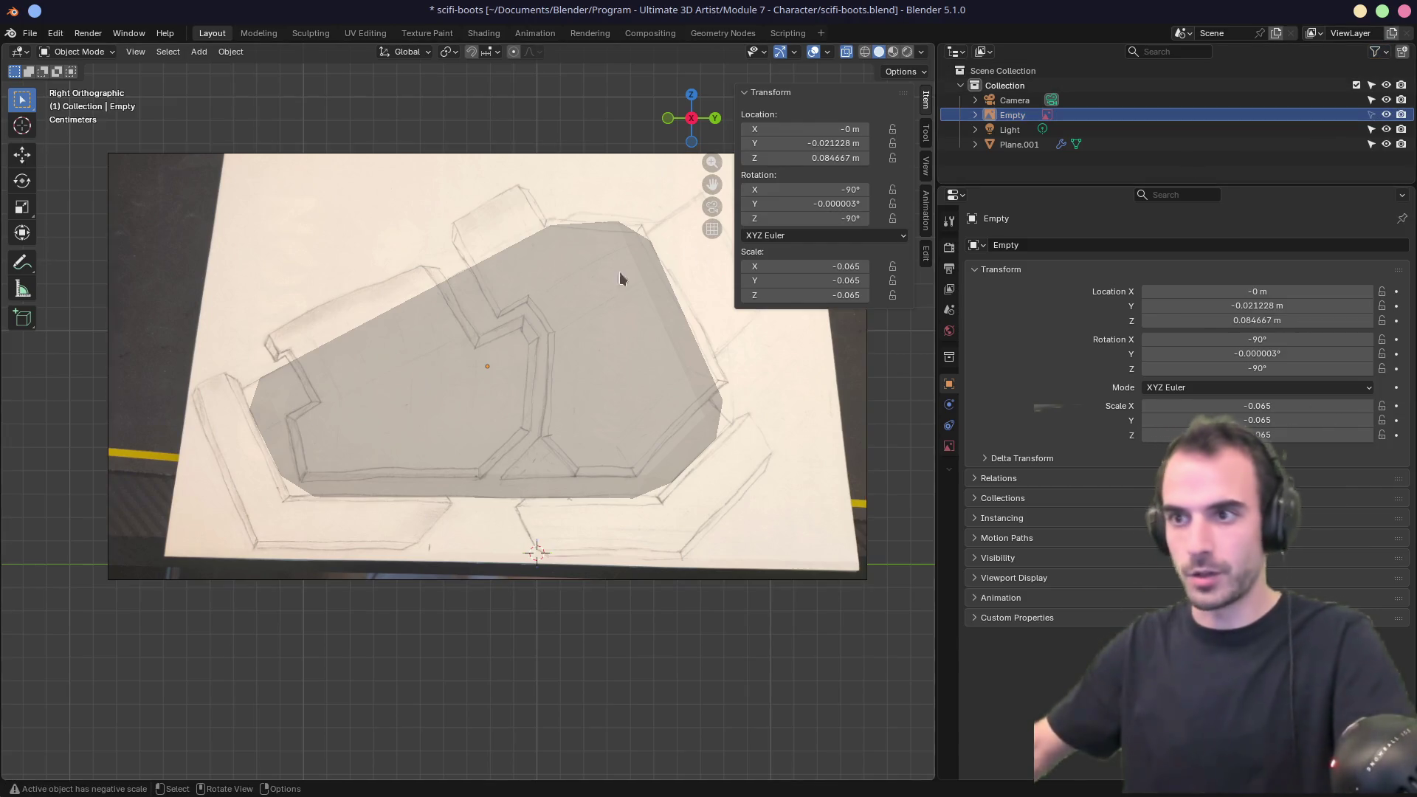
{"action": "left_click", "coordinate": [429, 338]}
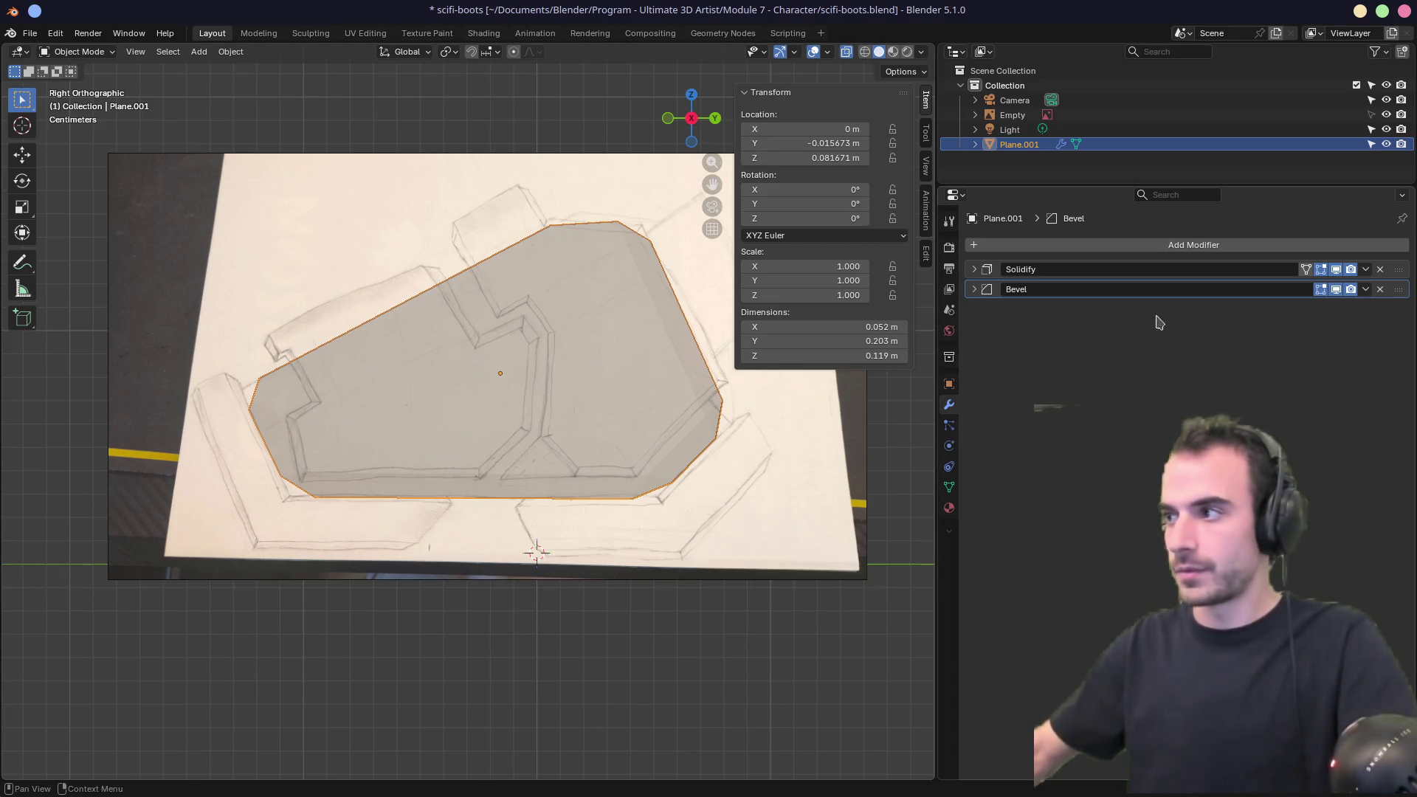
Duplicate the plate in place as Plane.002 and hide its bevel in the viewport.
{"action": "key", "text": "shift+d"}
{"action": "right_click", "coordinate": [590, 380]}
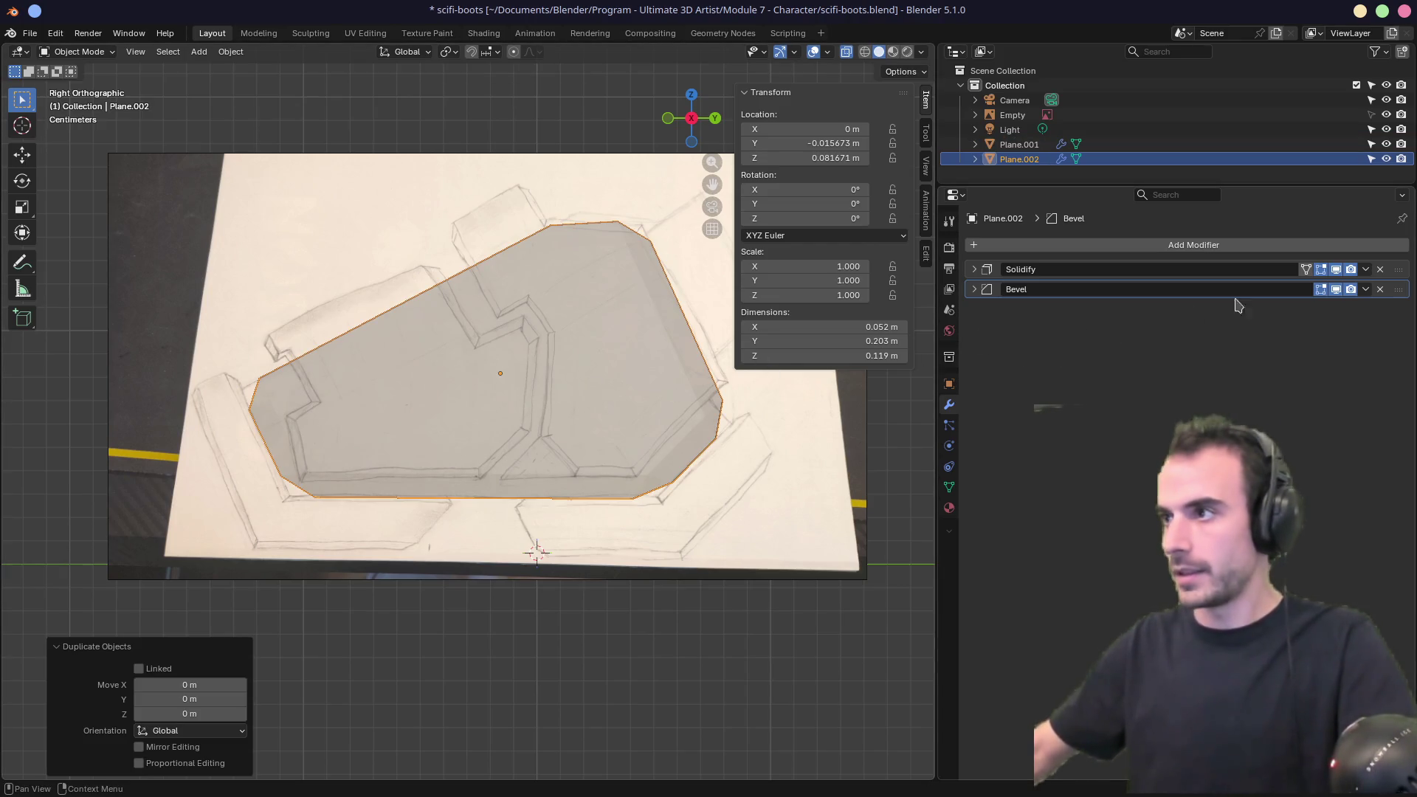
{"action": "left_click", "coordinate": [1336, 290]}
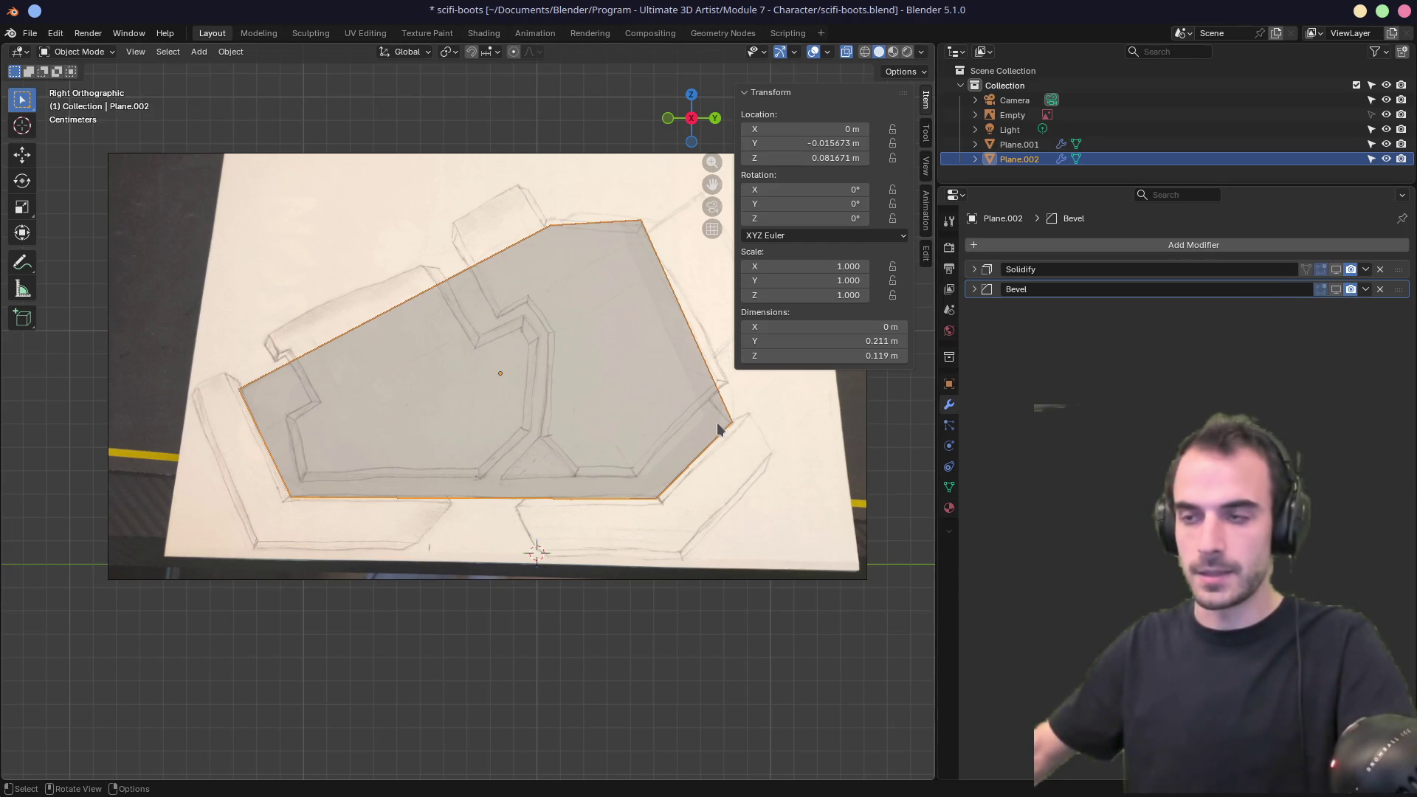
Delete the duplicate's selected edges and move its left edge and an outline vertex toward the sketch.
{"action": "key", "text": "Tab"}
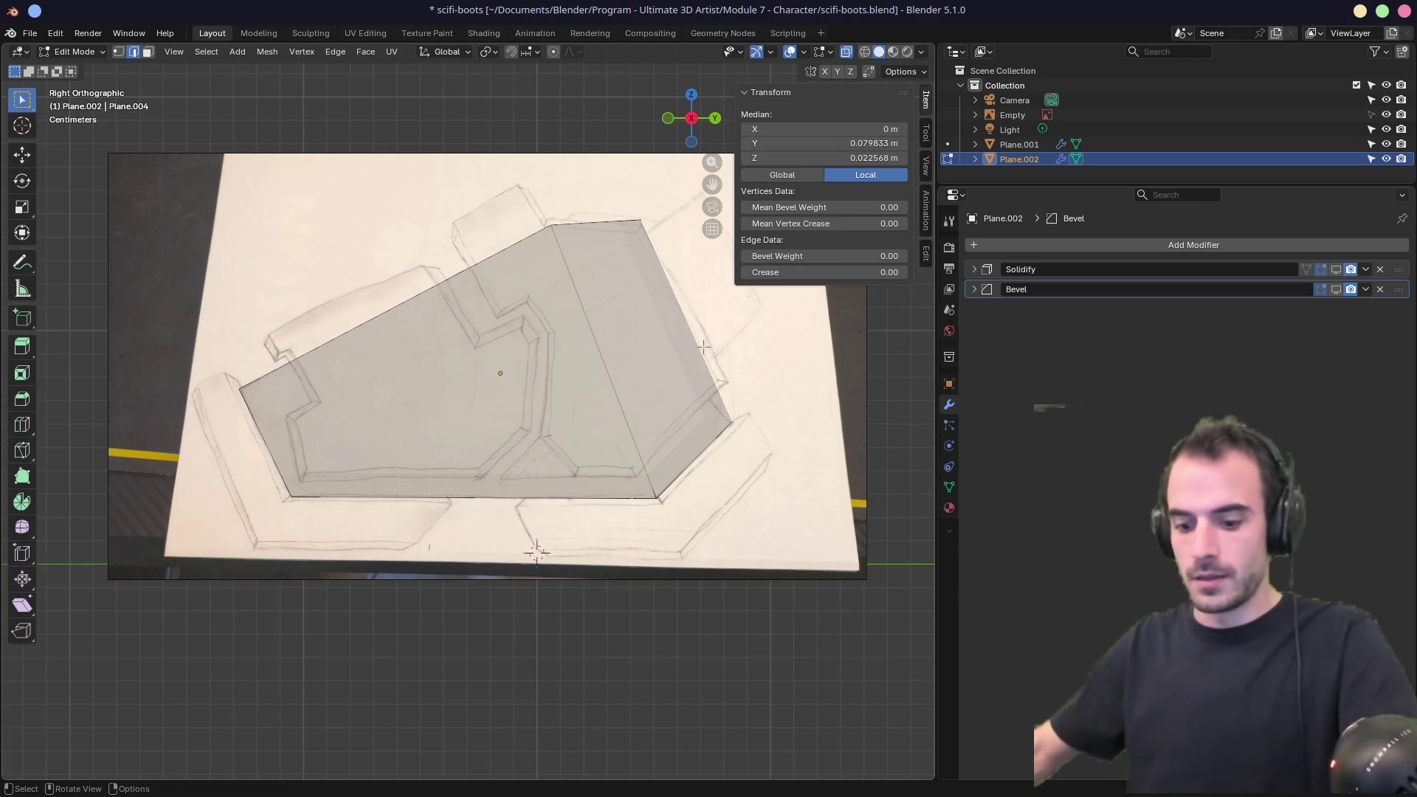
{"action": "key", "text": "x"}
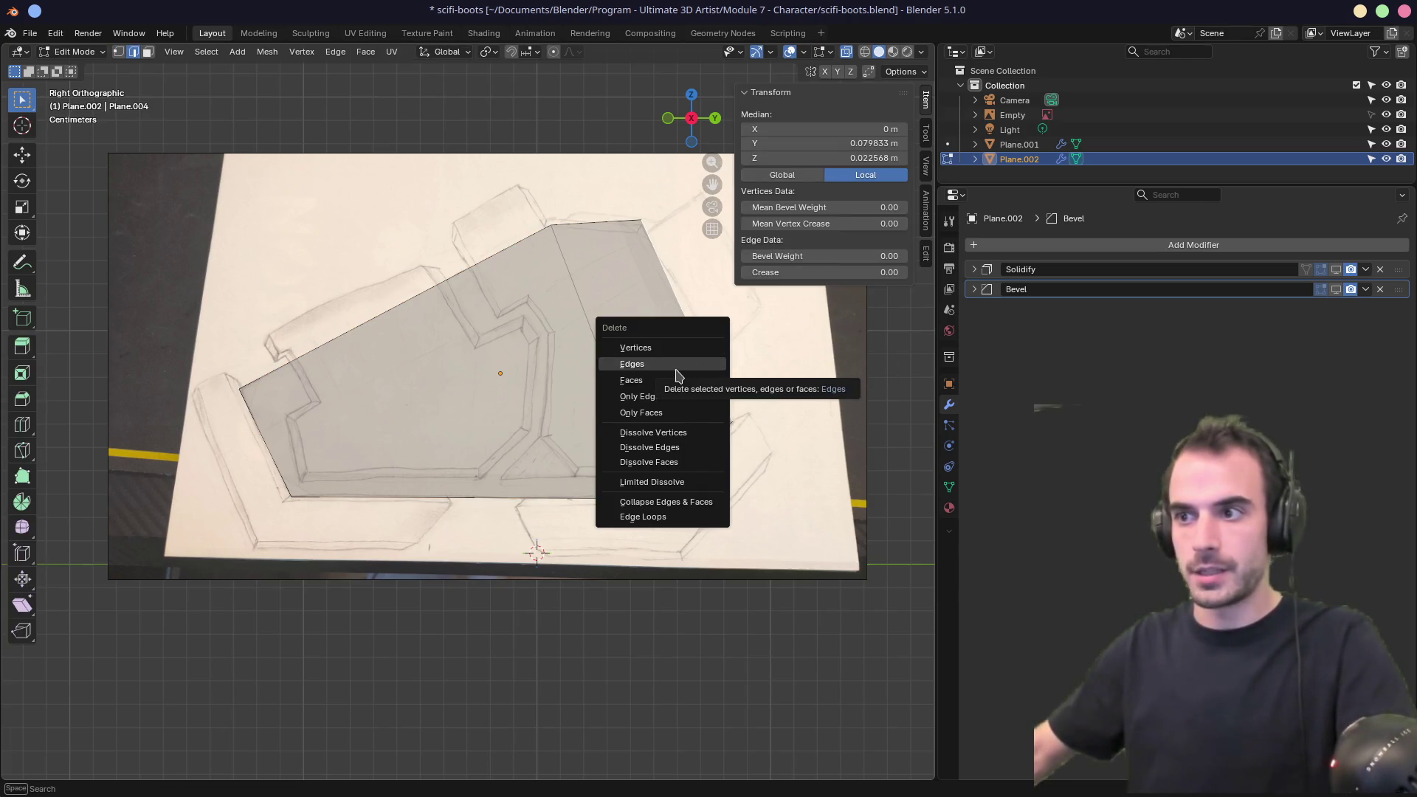
{"action": "left_click", "coordinate": [676, 369]}
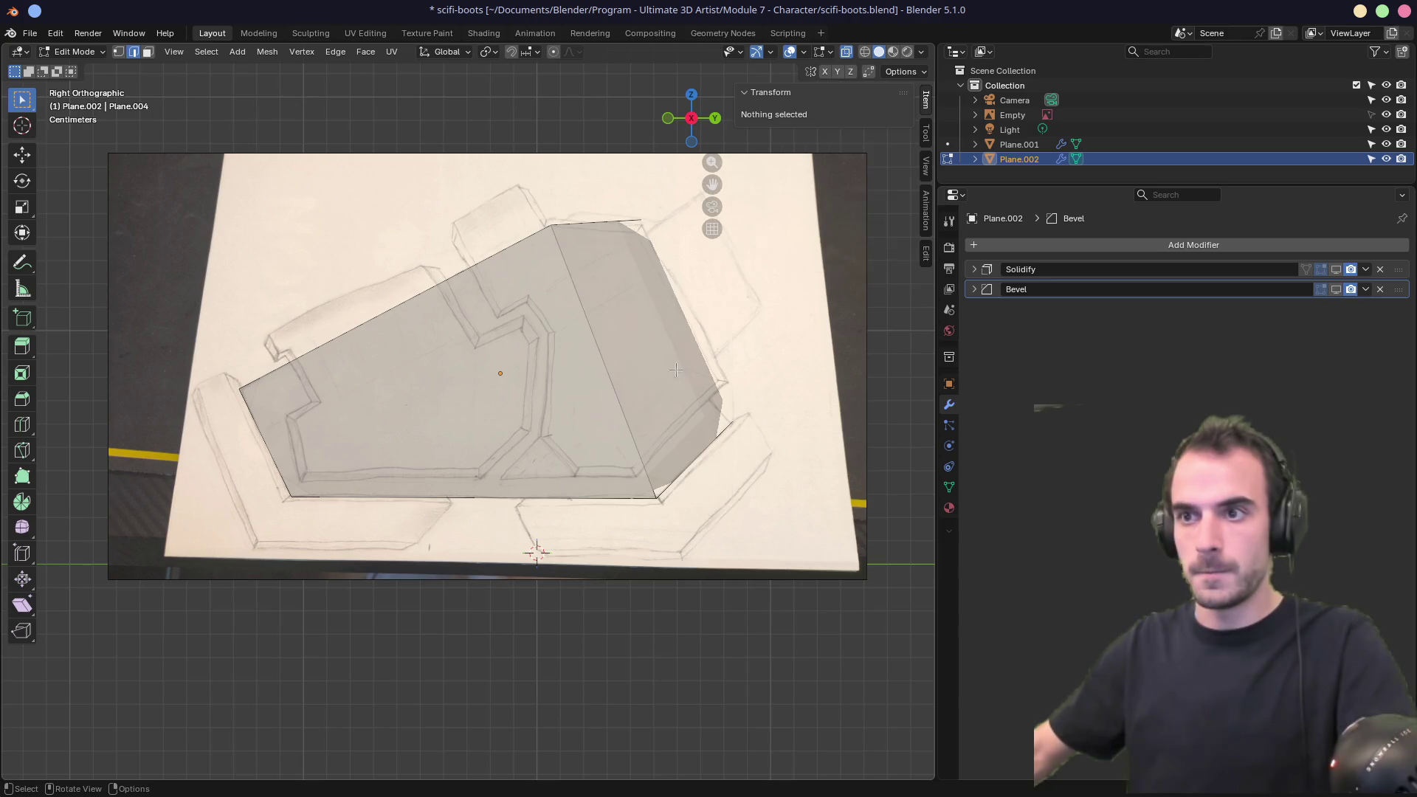
{"action": "left_click", "coordinate": [268, 443]}
{"action": "key", "text": "g"}
{"action": "left_click", "coordinate": [309, 401]}
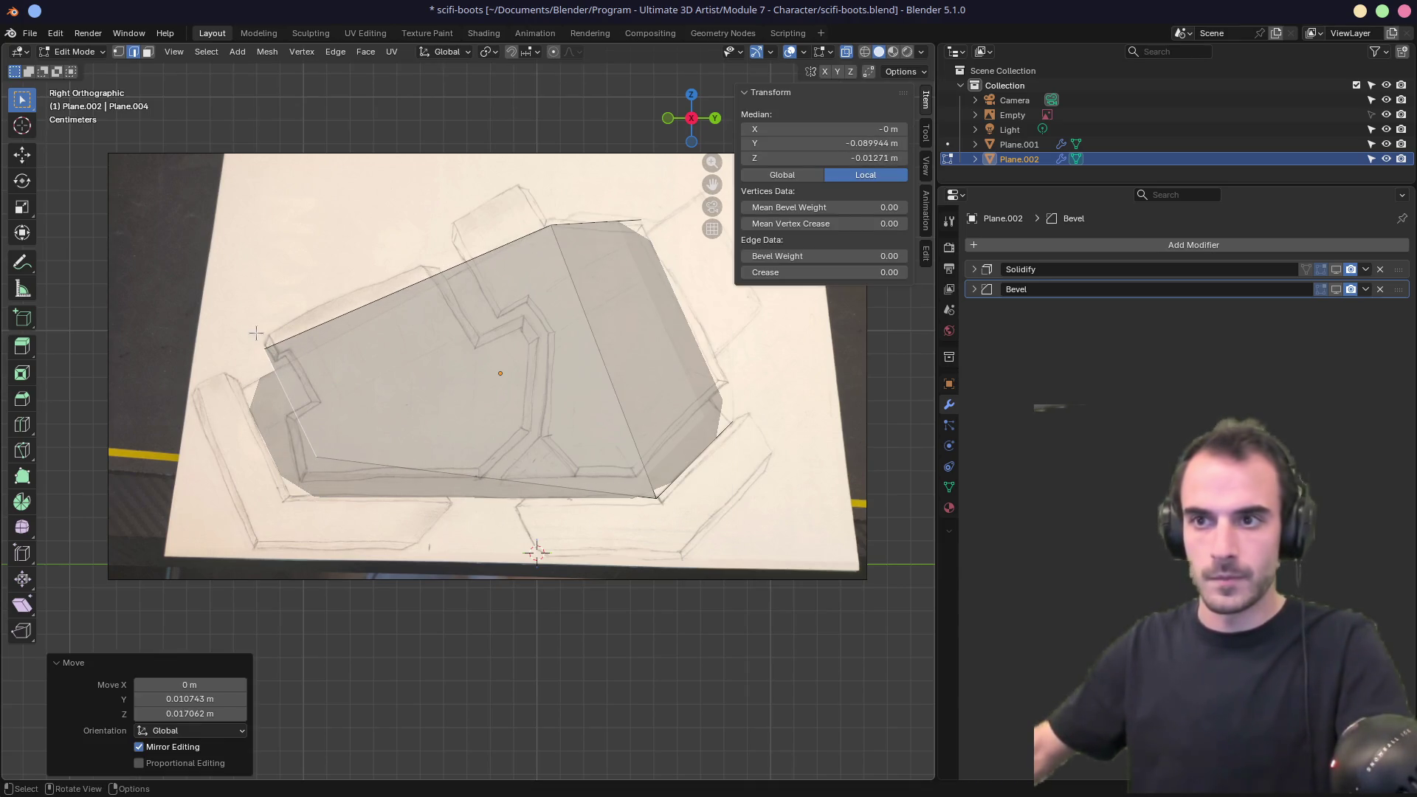
{"action": "left_click", "coordinate": [258, 335]}
{"action": "key", "text": "g"}
{"action": "left_click", "coordinate": [320, 375]}
Move two lower outline vertices along the sketch line and inspect the reshaped mesh.
{"action": "left_click", "coordinate": [326, 498]}
{"action": "key", "text": "g"}
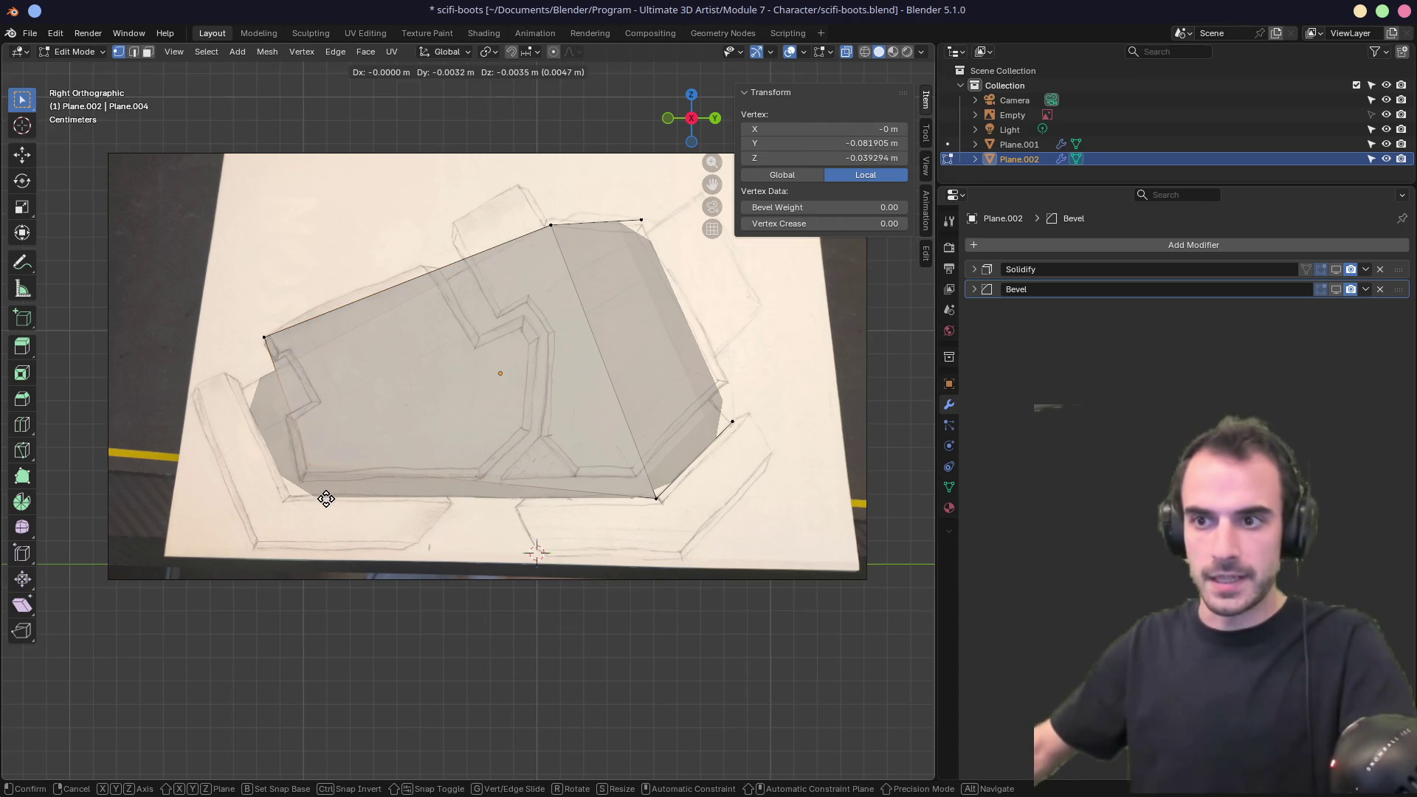
{"action": "left_click", "coordinate": [316, 509]}
{"action": "left_click", "coordinate": [656, 498]}
{"action": "key", "text": "g"}
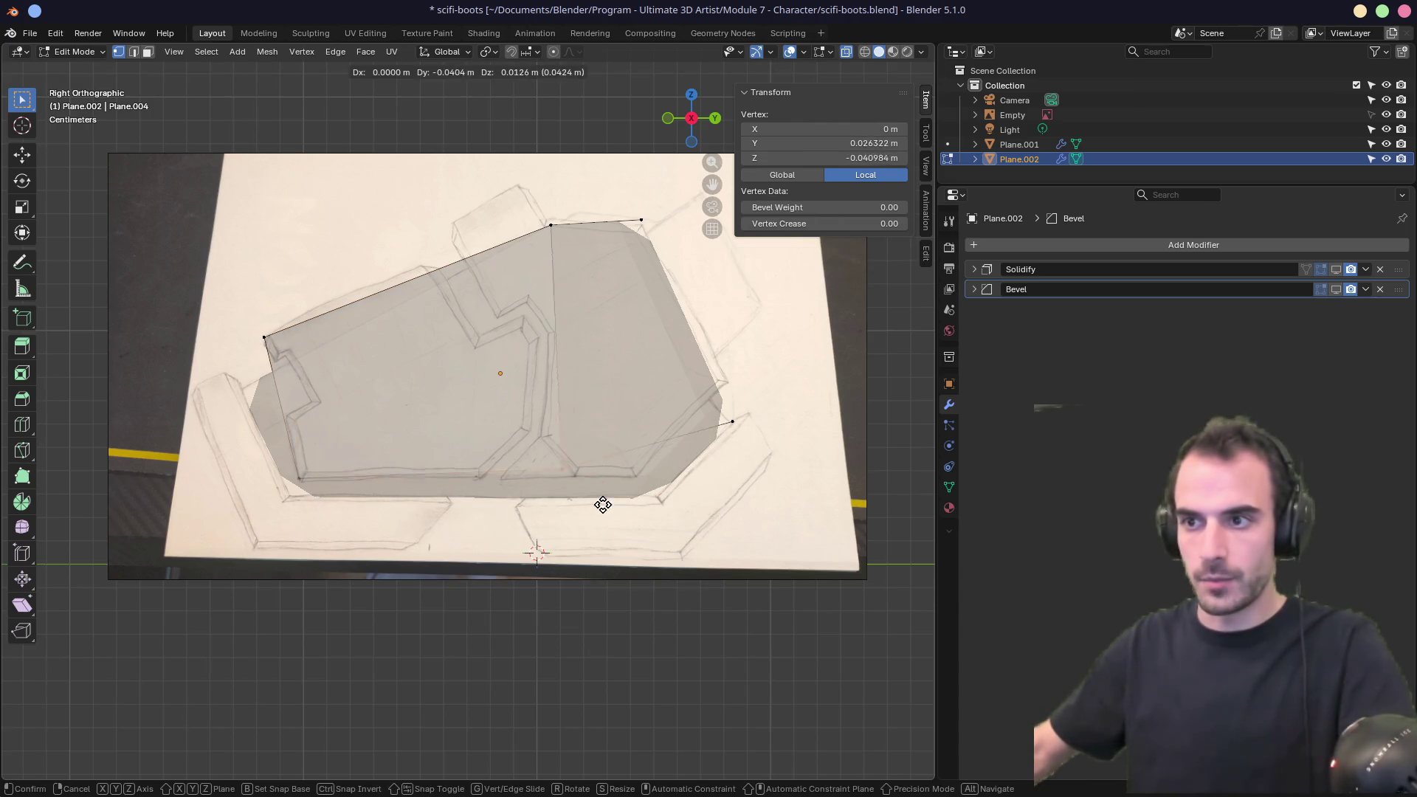
{"action": "left_click", "coordinate": [581, 515]}
{"action": "mouse_move", "coordinate": [602, 443]}
{"action": "middle_mouse_down"}
{"action": "mouse_move", "coordinate": [655, 433]}
{"action": "mouse_move", "coordinate": [689, 445]}
{"action": "mouse_move", "coordinate": [558, 417]}
{"action": "mouse_move", "coordinate": [620, 399]}
{"action": "middle_mouse_up"}
Delete two stray vertices from the duplicate's mesh.
{"action": "left_click", "coordinate": [646, 214]}
{"action": "key", "text": "x"}
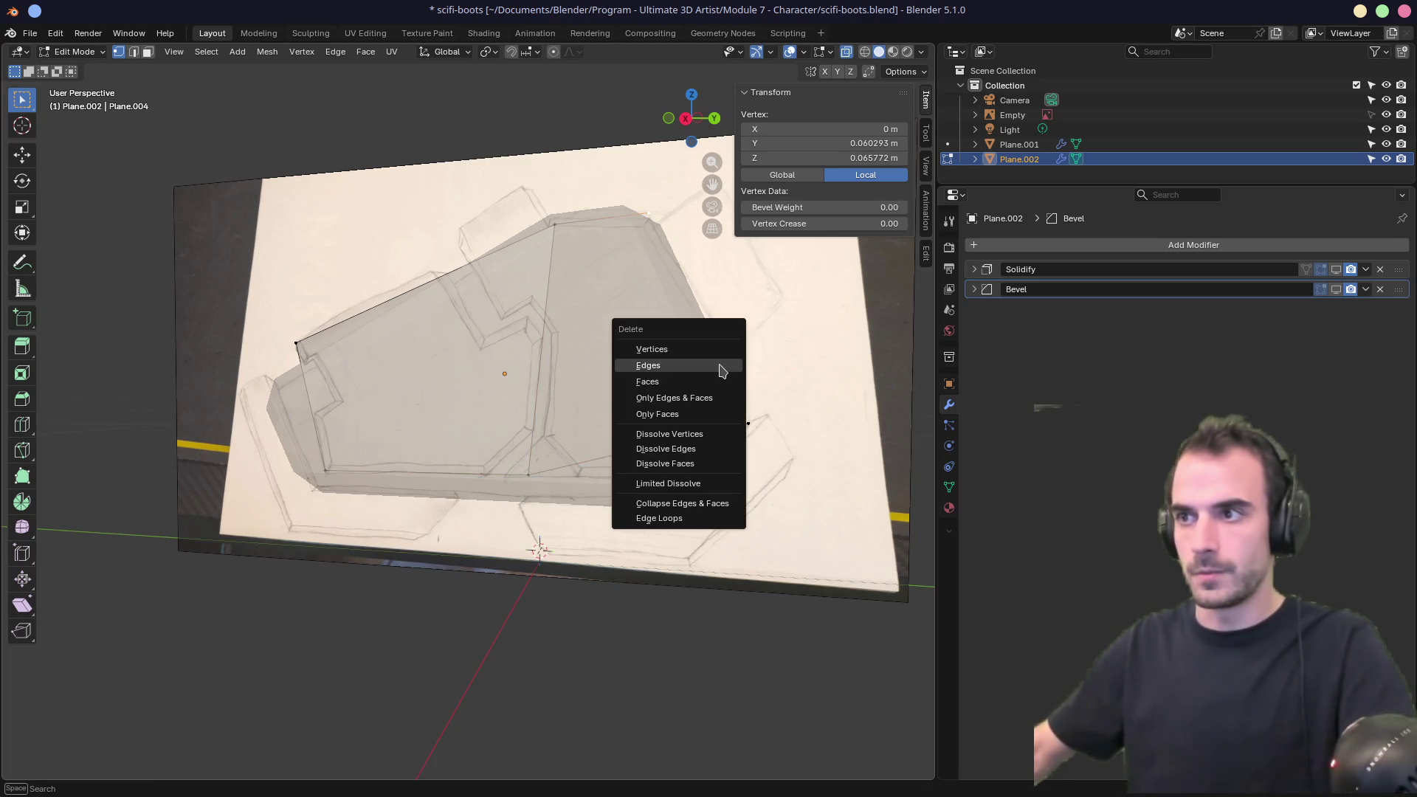
{"action": "left_click", "coordinate": [709, 349]}
{"action": "left_click", "coordinate": [749, 423]}
{"action": "key", "text": "x"}
{"action": "left_click", "coordinate": [723, 470]}
In the right orthographic view, reposition the top and left vertices onto the sketch.
{"action": "left_click", "coordinate": [586, 240]}
{"action": "key", "text": "KP_5"}
{"action": "key", "text": "KP_3"}
{"action": "key", "text": "g"}
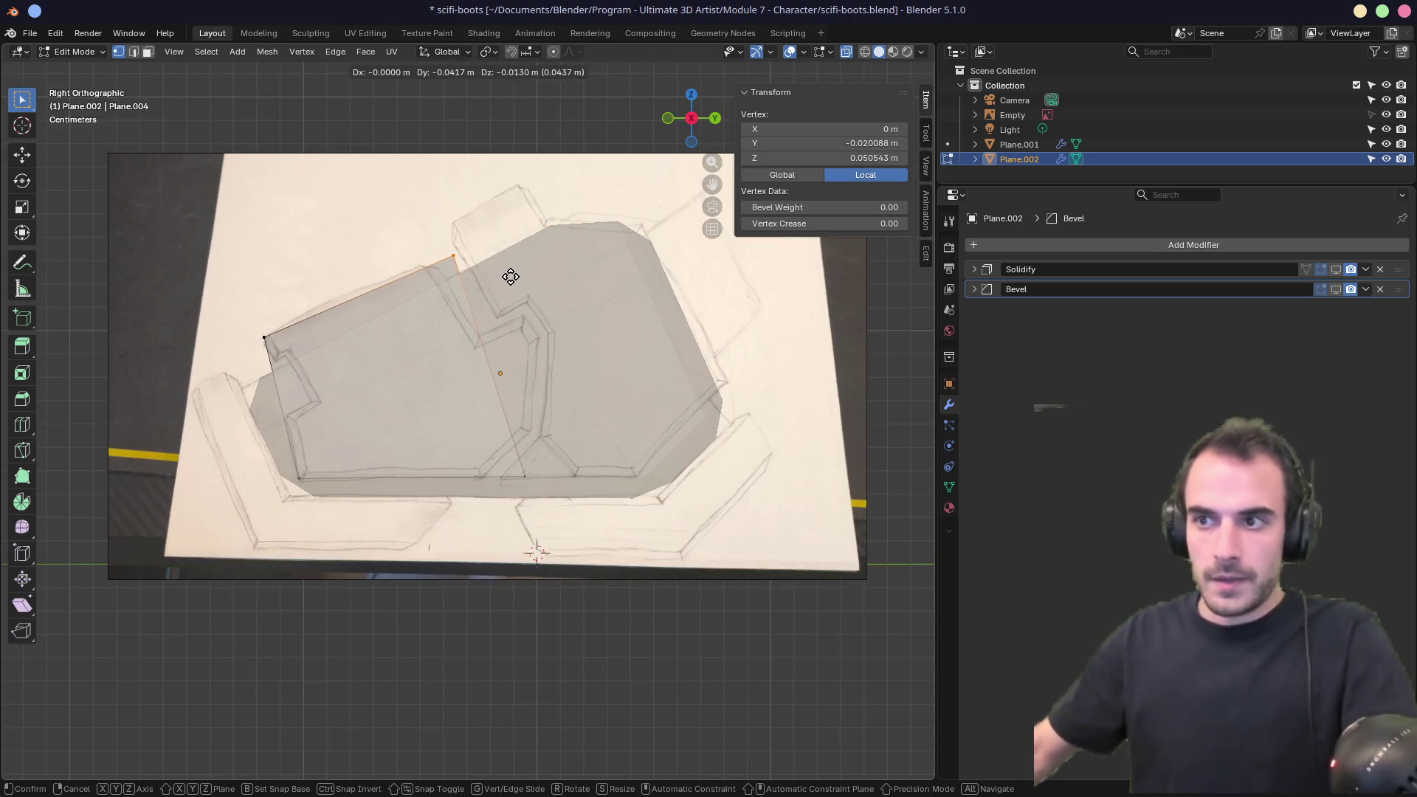
{"action": "left_click", "coordinate": [499, 281]}
{"action": "left_click", "coordinate": [244, 311]}
{"action": "key", "text": "g"}
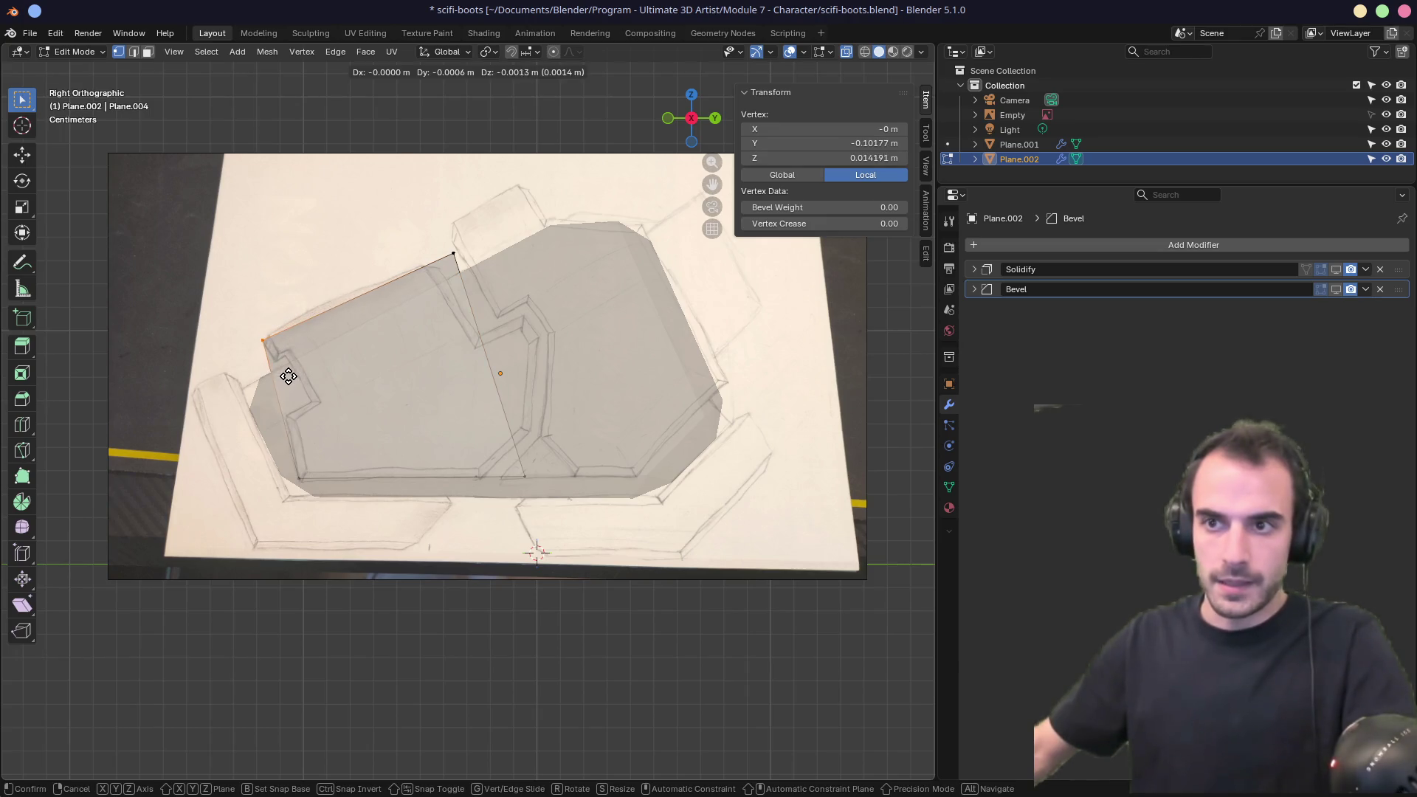
{"action": "left_click", "coordinate": [281, 386]}
Move the top vertex onto the sketch and adjust a lower vertex on the dividing line.
{"action": "left_click", "coordinate": [453, 256]}
{"action": "key", "text": "g"}
{"action": "left_click", "coordinate": [525, 284]}
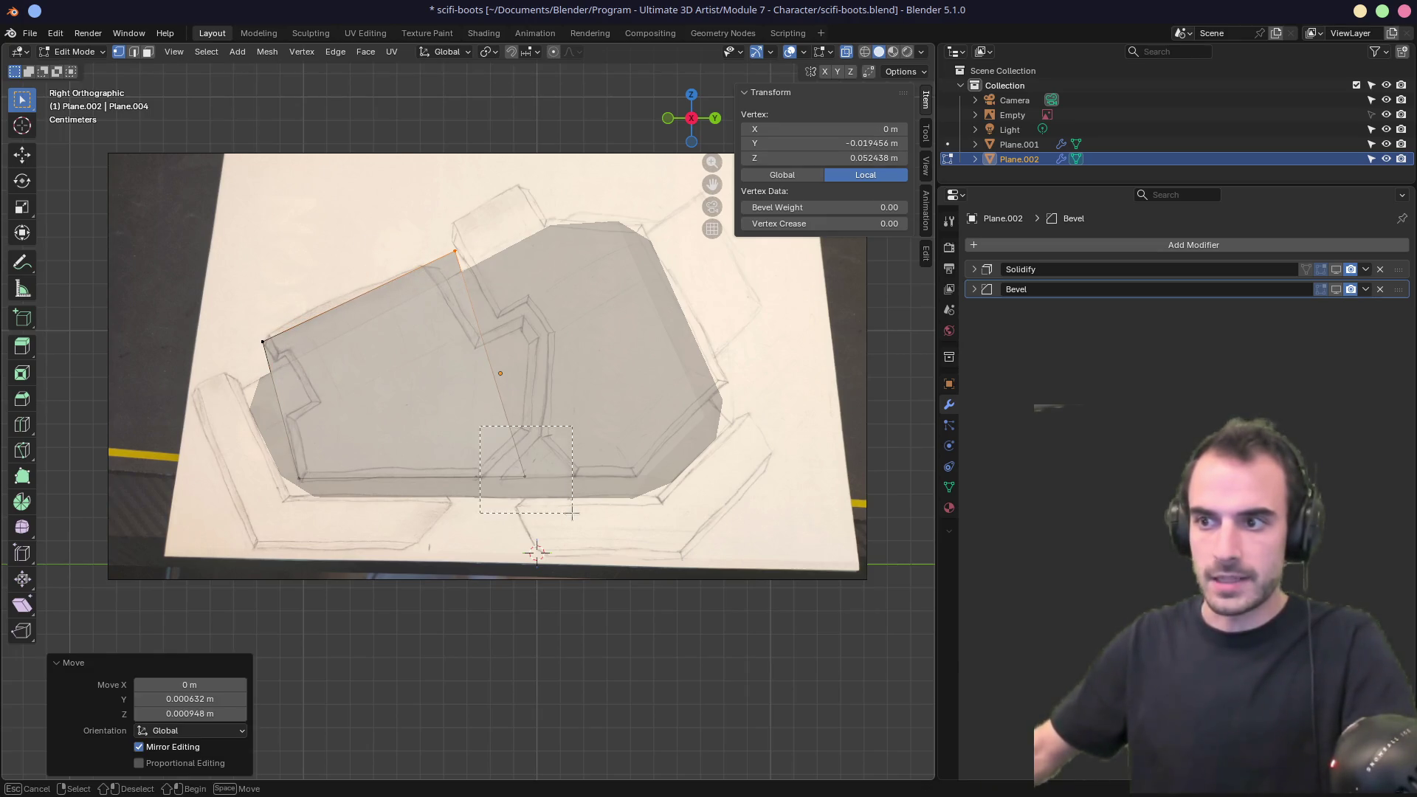
{"action": "left_click", "coordinate": [524, 476]}
{"action": "key", "text": "g"}
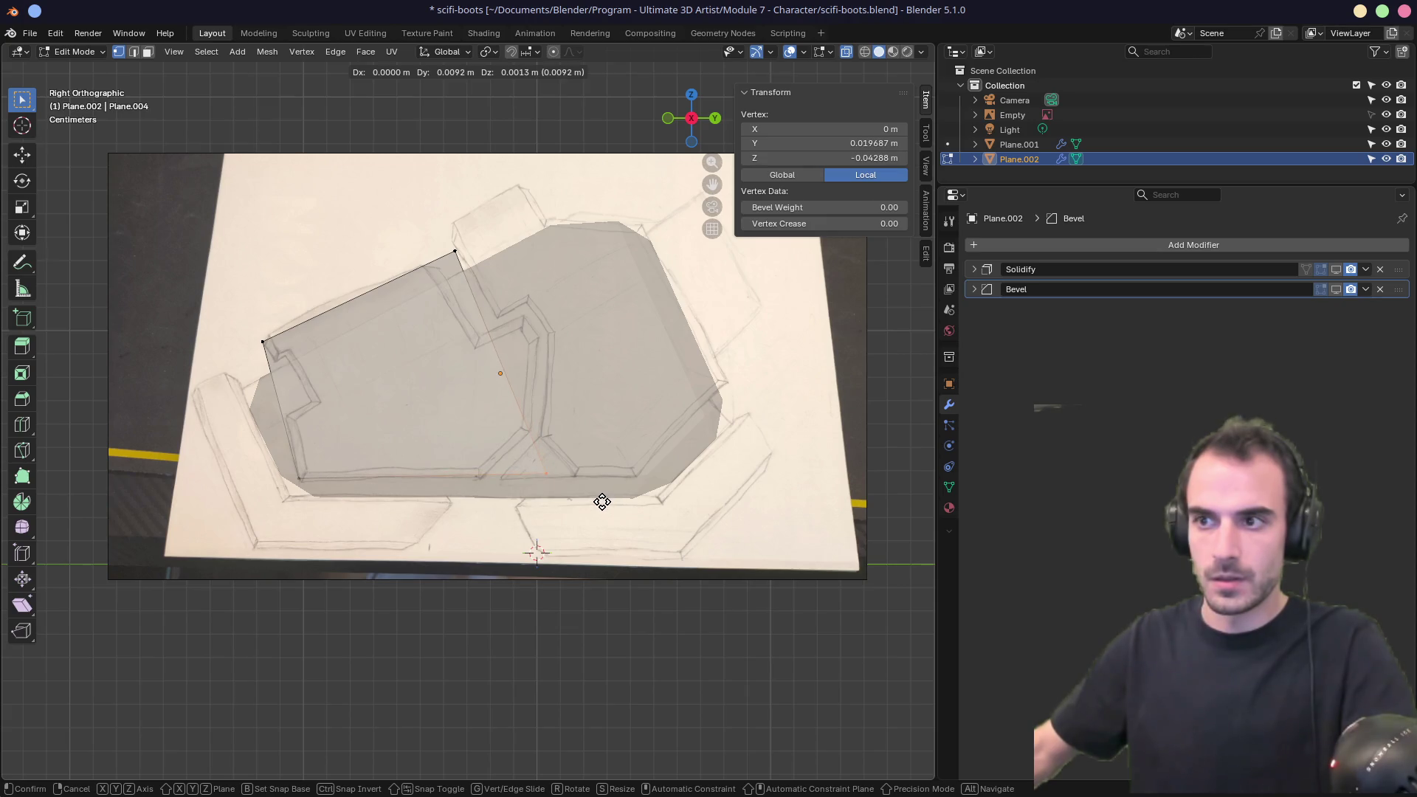
{"action": "left_click", "coordinate": [602, 502]}
Add a loop cut across the plate and move one of its new vertices.
{"action": "key", "text": "ctrl+r"}
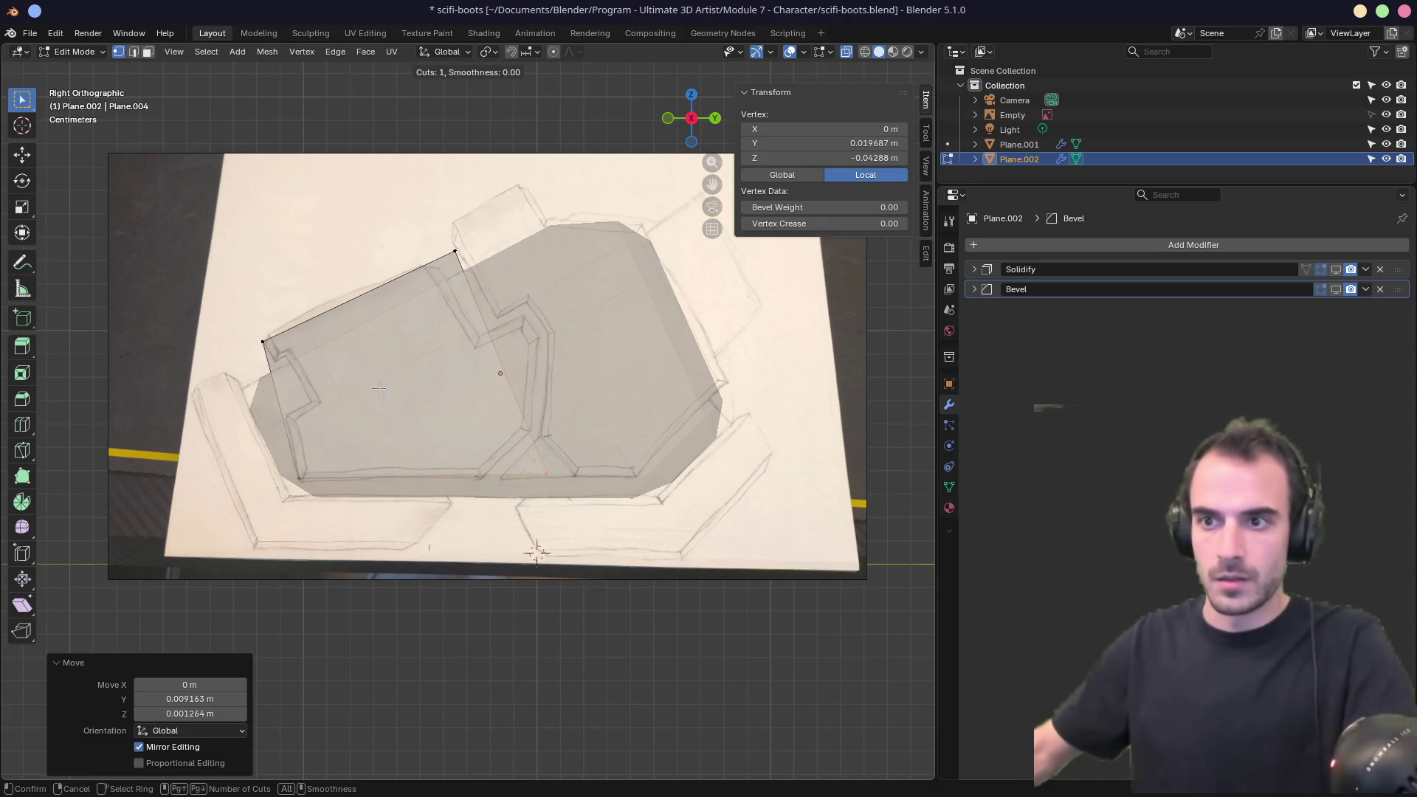
{"action": "left_click", "coordinate": [288, 404]}
{"action": "left_click", "coordinate": [292, 417]}
{"action": "left_click", "coordinate": [500, 364]}
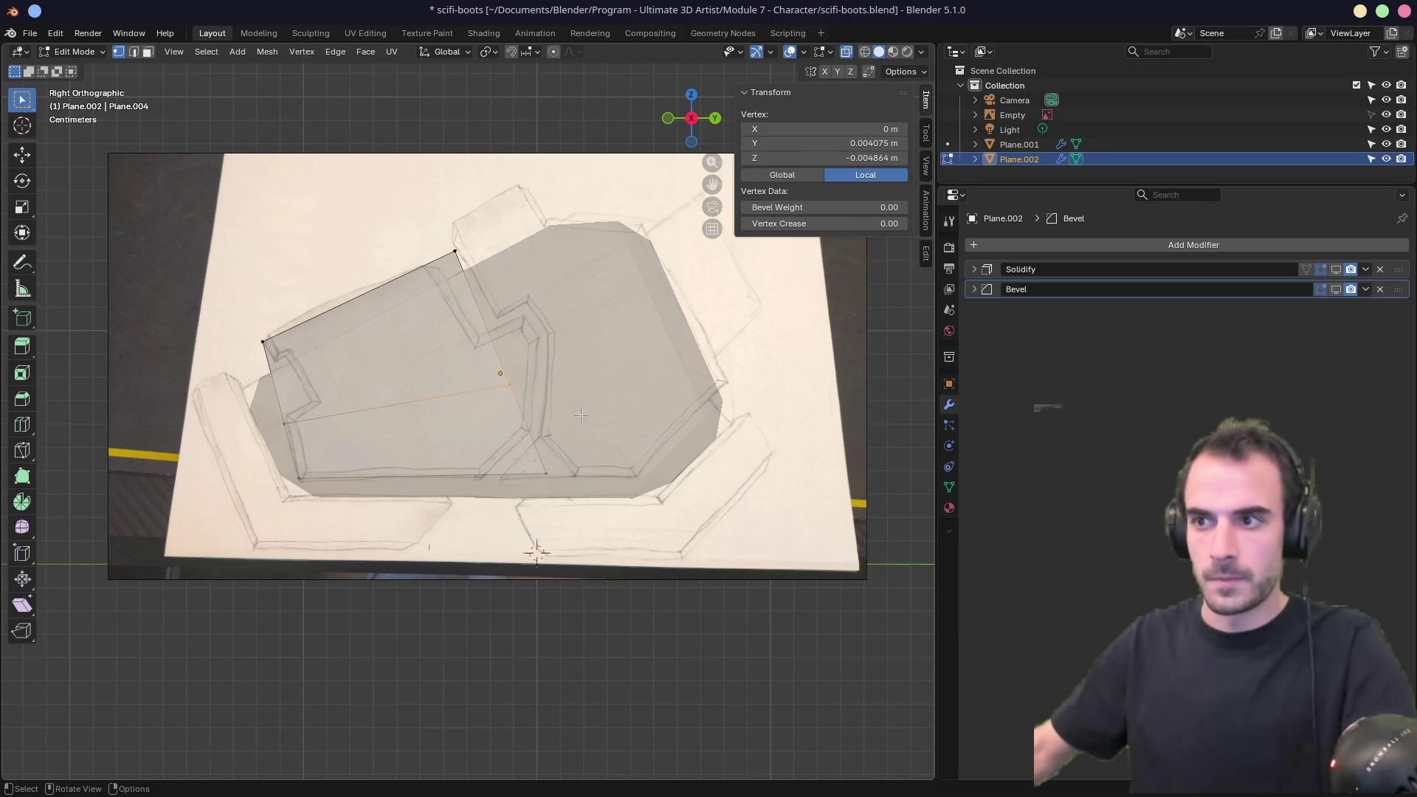
{"action": "key", "text": "g"}
{"action": "left_click", "coordinate": [606, 355]}
Nudge the lower-left, bottom-left and upper-left vertices to match the sketch.
{"action": "left_click", "coordinate": [288, 422]}
{"action": "key", "text": "g"}
{"action": "left_click", "coordinate": [281, 452]}
{"action": "left_click", "coordinate": [300, 478]}
{"action": "key", "text": "g"}
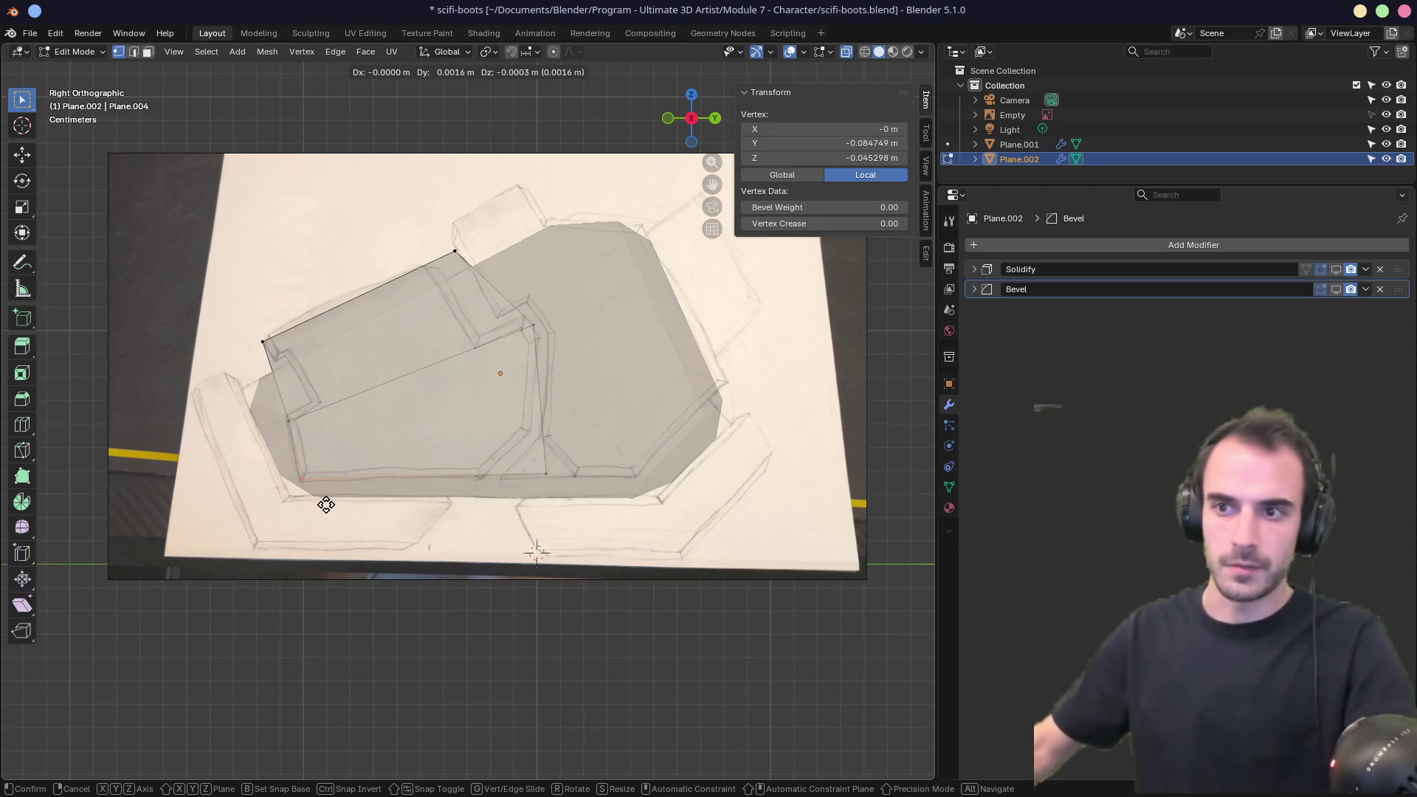
{"action": "left_click", "coordinate": [323, 499]}
{"action": "left_click", "coordinate": [262, 343]}
{"action": "key", "text": "g"}
{"action": "left_click", "coordinate": [278, 365]}
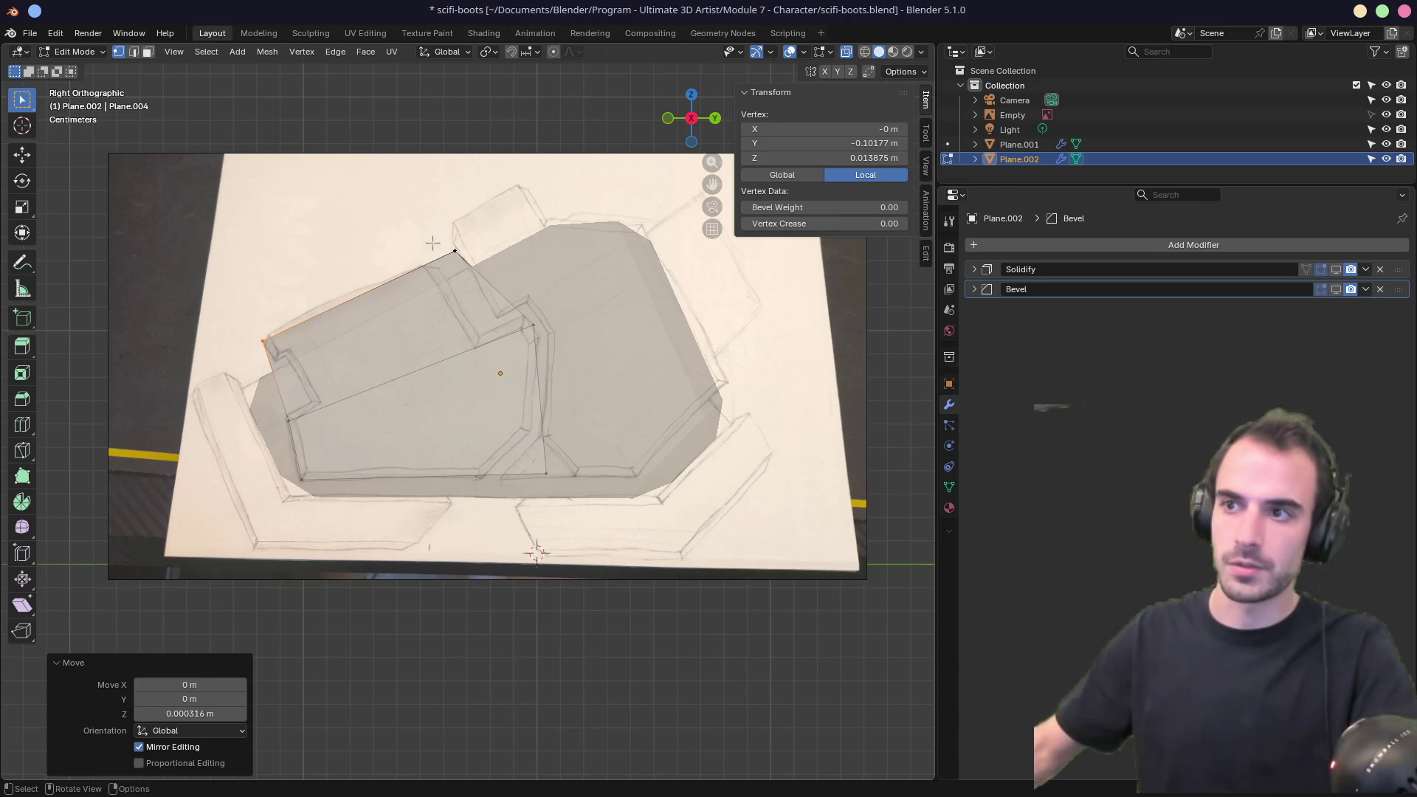
Move the top vertex onto the sketch corner, adjust a bottom vertex, and check the piece in 3D.
{"action": "left_click", "coordinate": [455, 251]}
{"action": "key", "text": "g"}
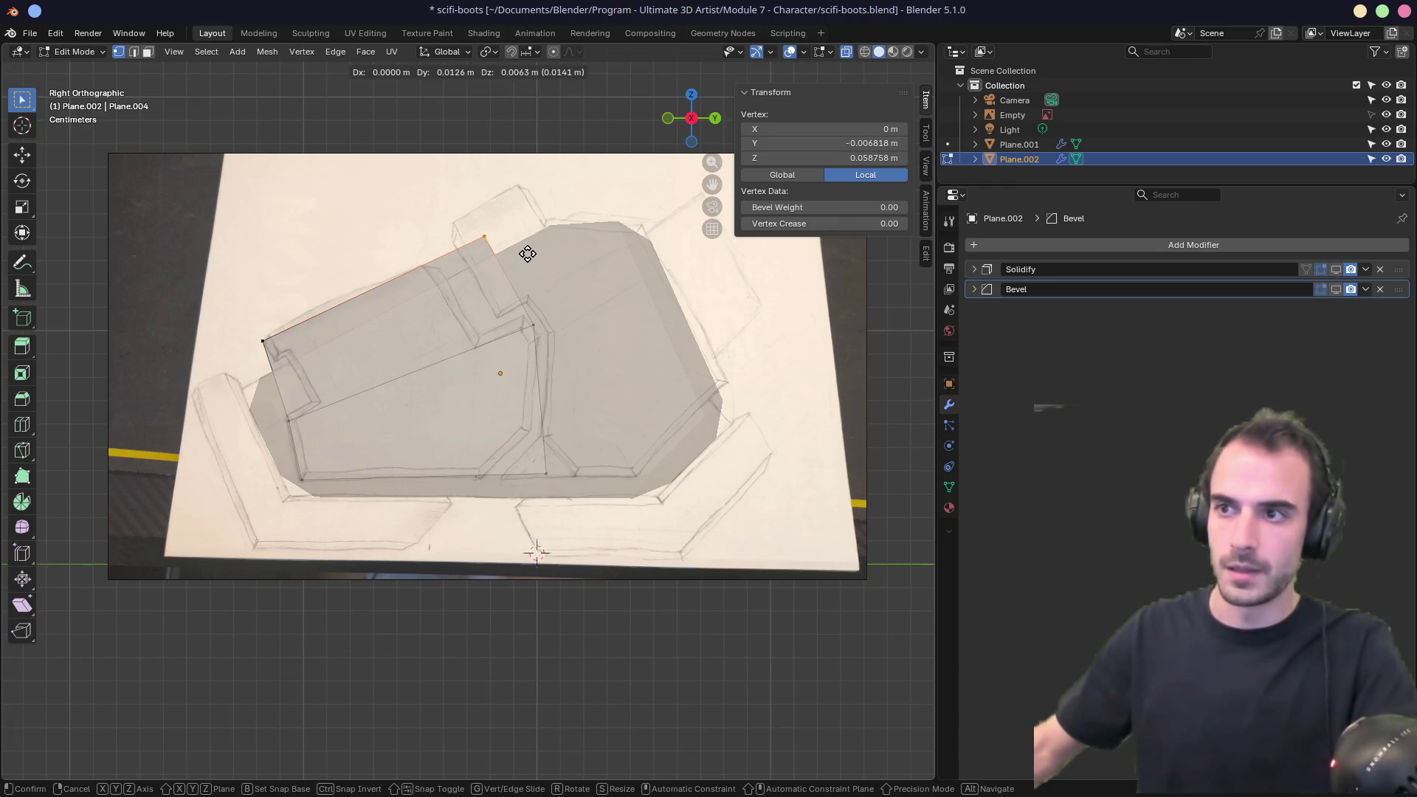
{"action": "left_click", "coordinate": [527, 251]}
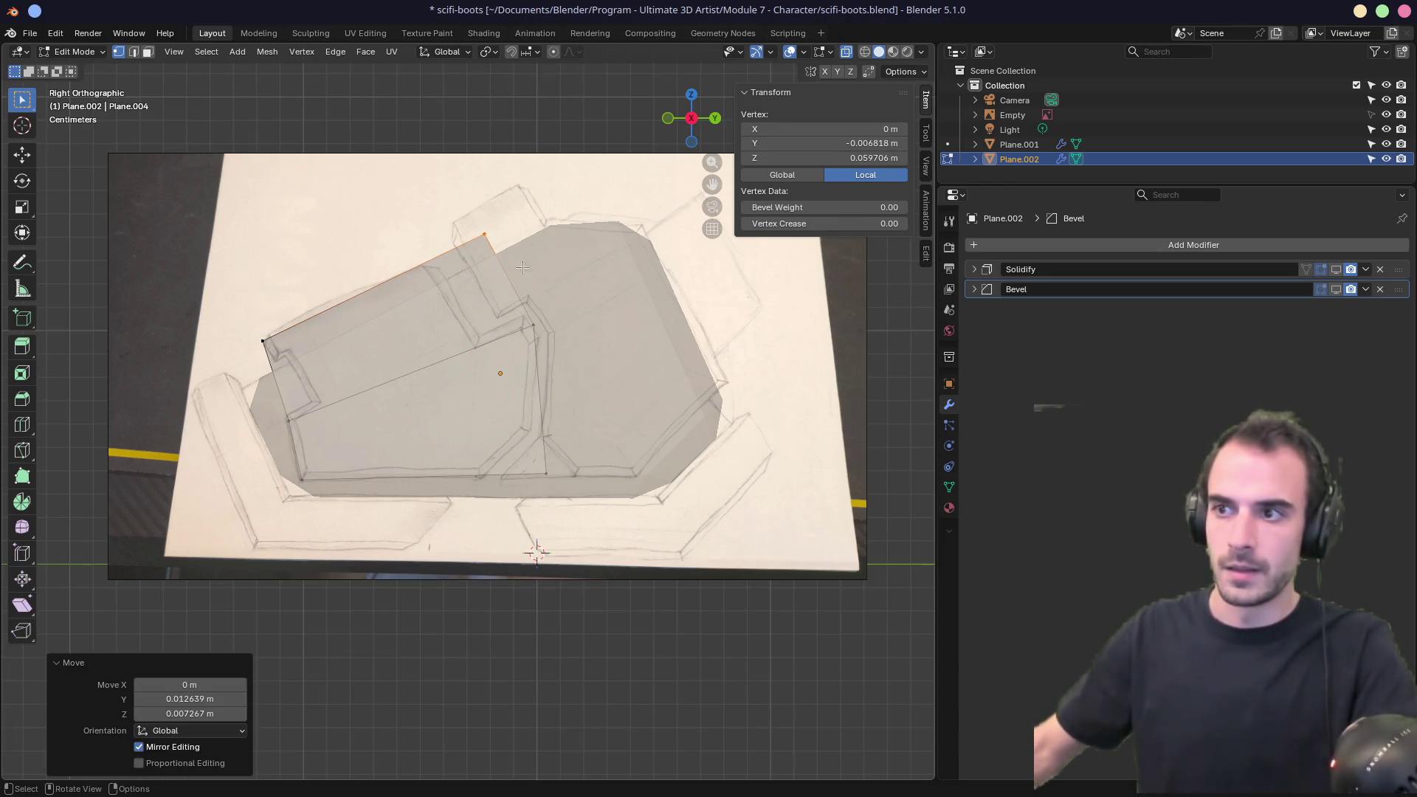
{"action": "left_click", "coordinate": [563, 490]}
{"action": "key", "text": "g"}
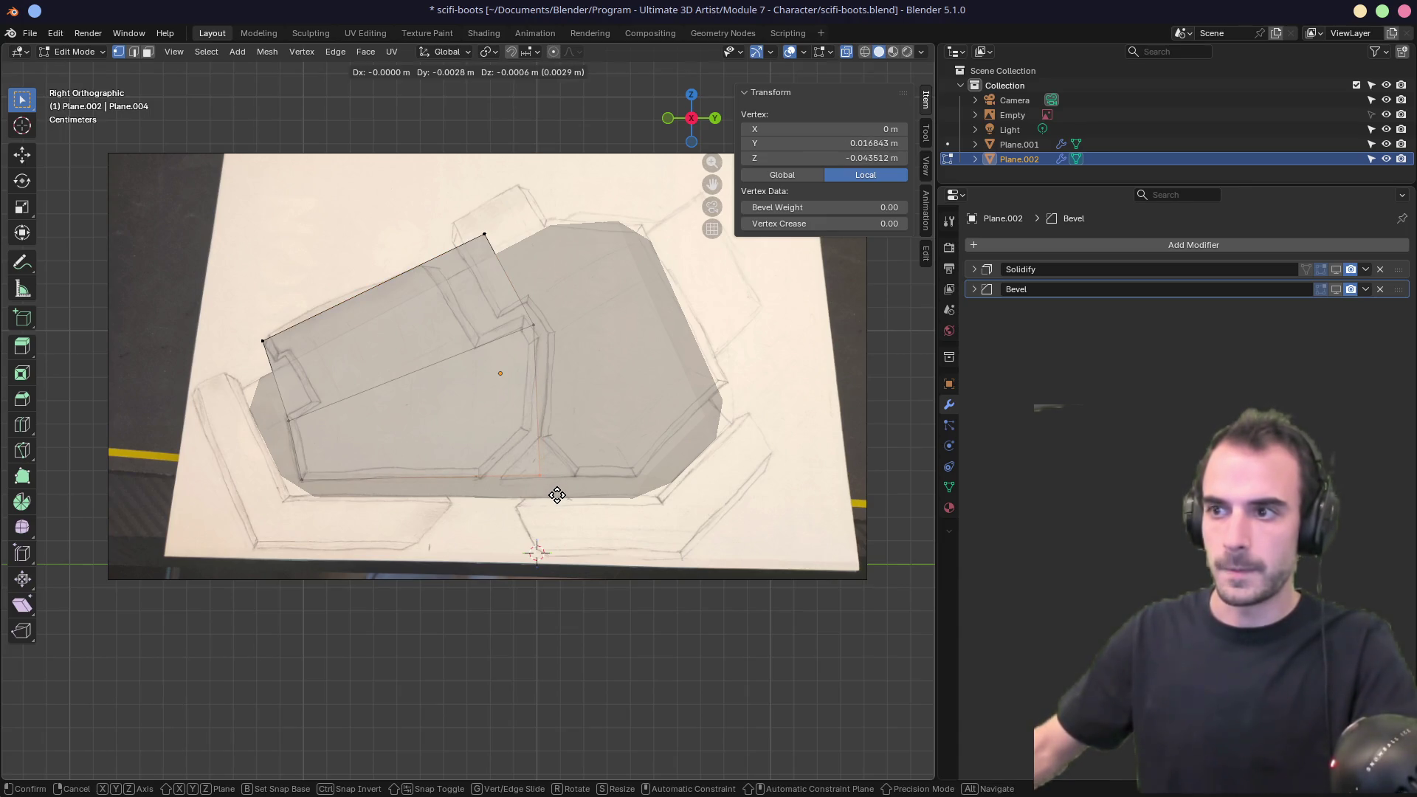
{"action": "left_click", "coordinate": [557, 495]}
{"action": "middle_click_drag", "start_coordinate": [488, 412], "coordinate": [520, 395]}
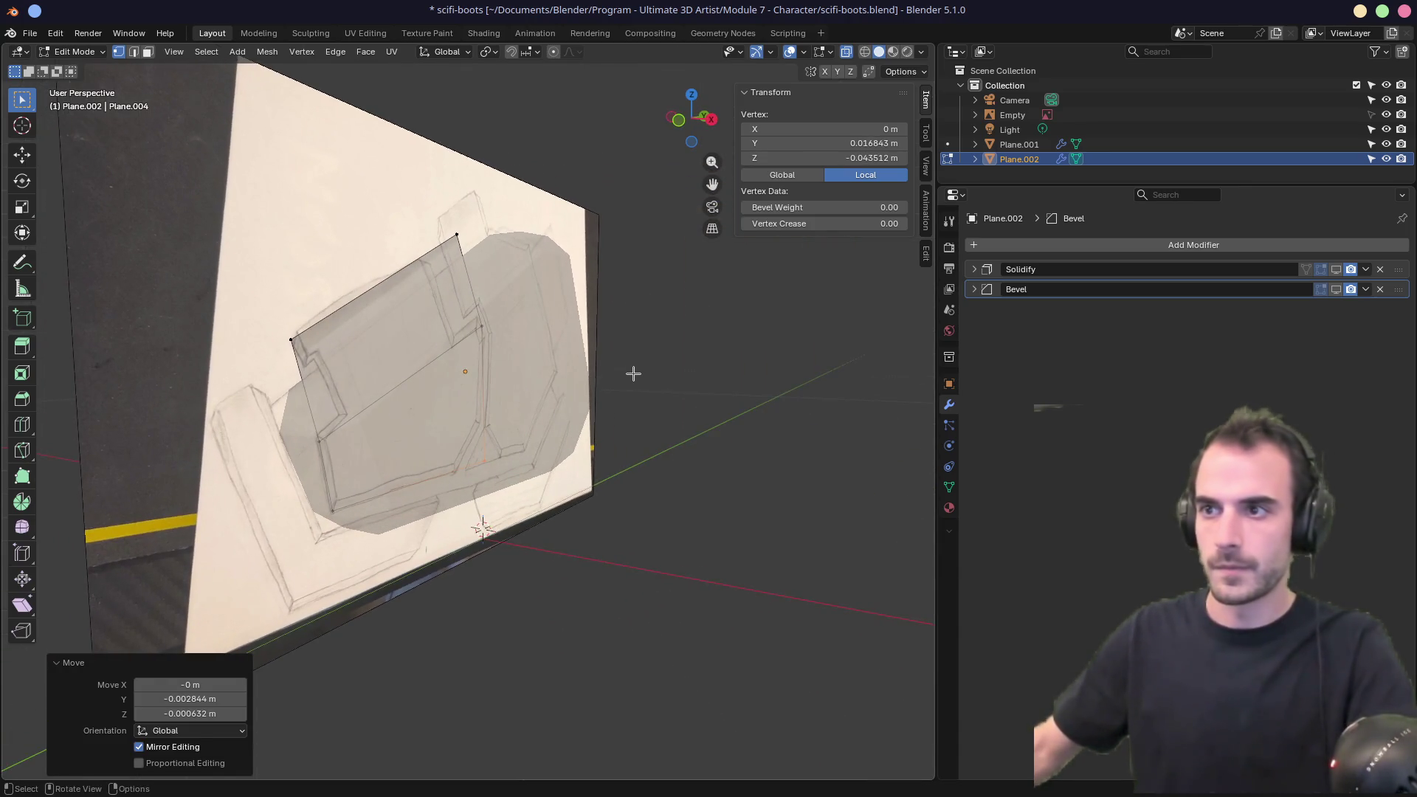
Show the Solidify modifier in Edit Mode and set its thickness to 0.073 m.
{"action": "left_click", "coordinate": [1336, 270]}
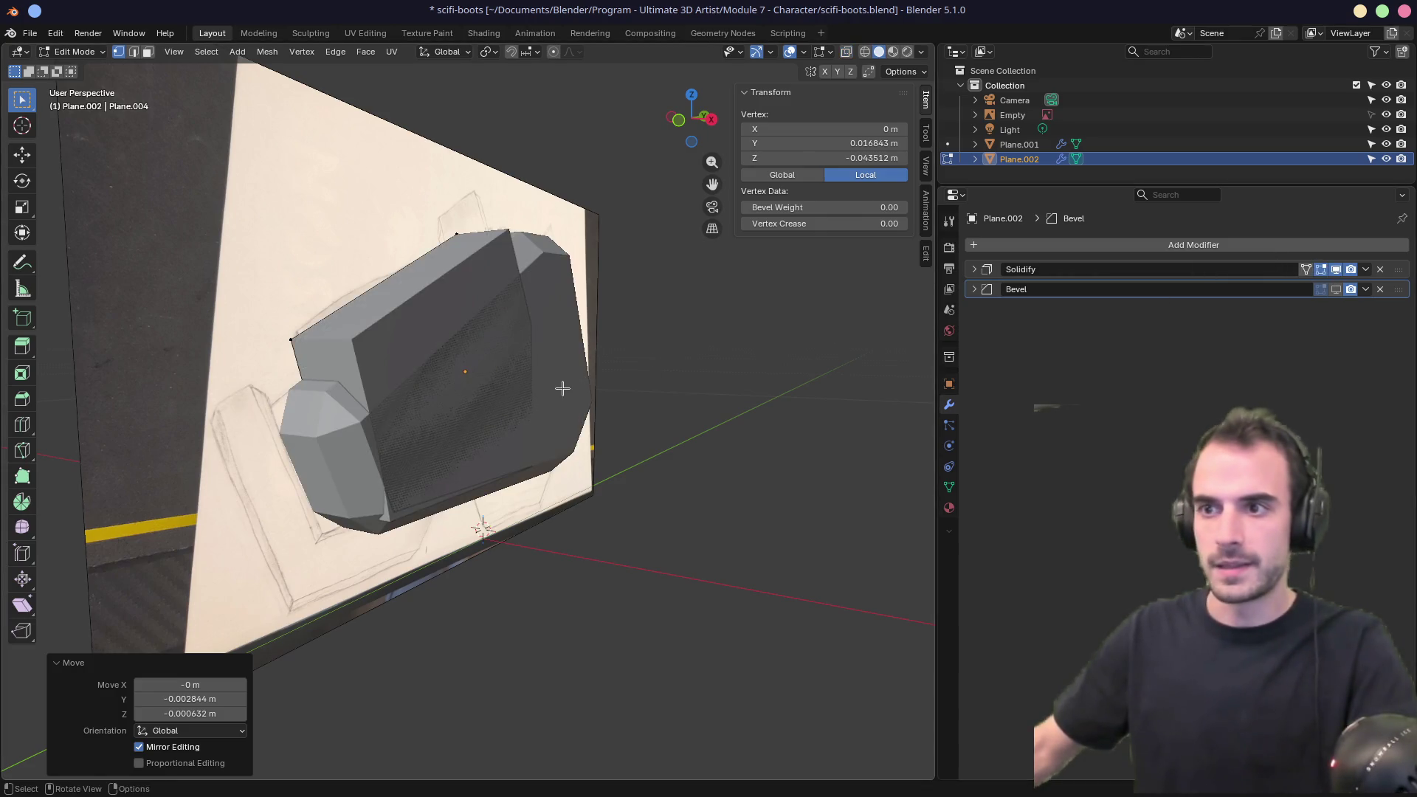
{"action": "left_click", "coordinate": [974, 269]}
{"action": "left_click_drag", "start_coordinate": [1254, 310], "coordinate": [1295, 310]}
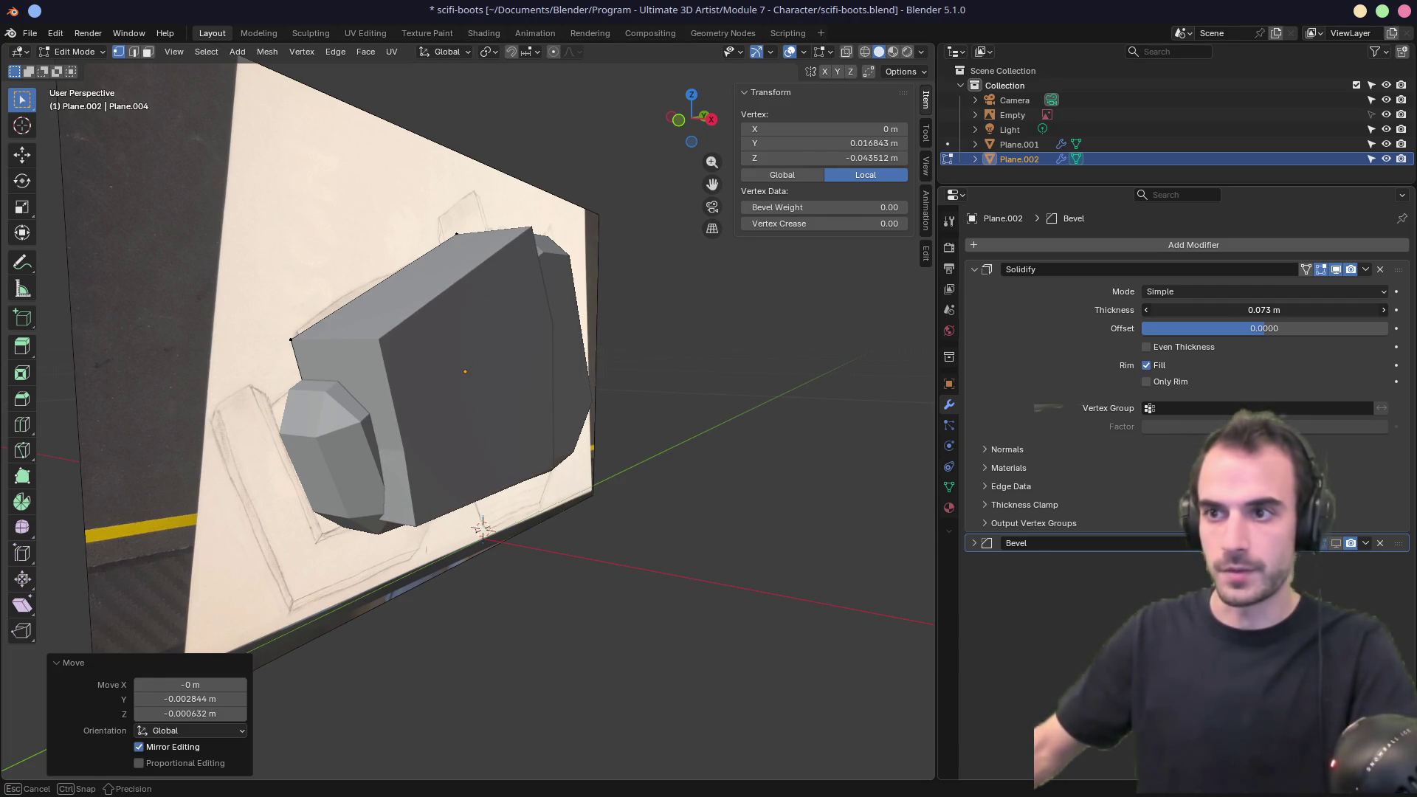
Show the Bevel in Edit Mode, adjust its amount and add two extra segments for rounder edges.
{"action": "left_click", "coordinate": [1337, 543]}
{"action": "mouse_move", "coordinate": [597, 419]}
{"action": "middle_mouse_down"}
{"action": "mouse_move", "coordinate": [658, 405]}
{"action": "mouse_move", "coordinate": [614, 401]}
{"action": "middle_mouse_up"}
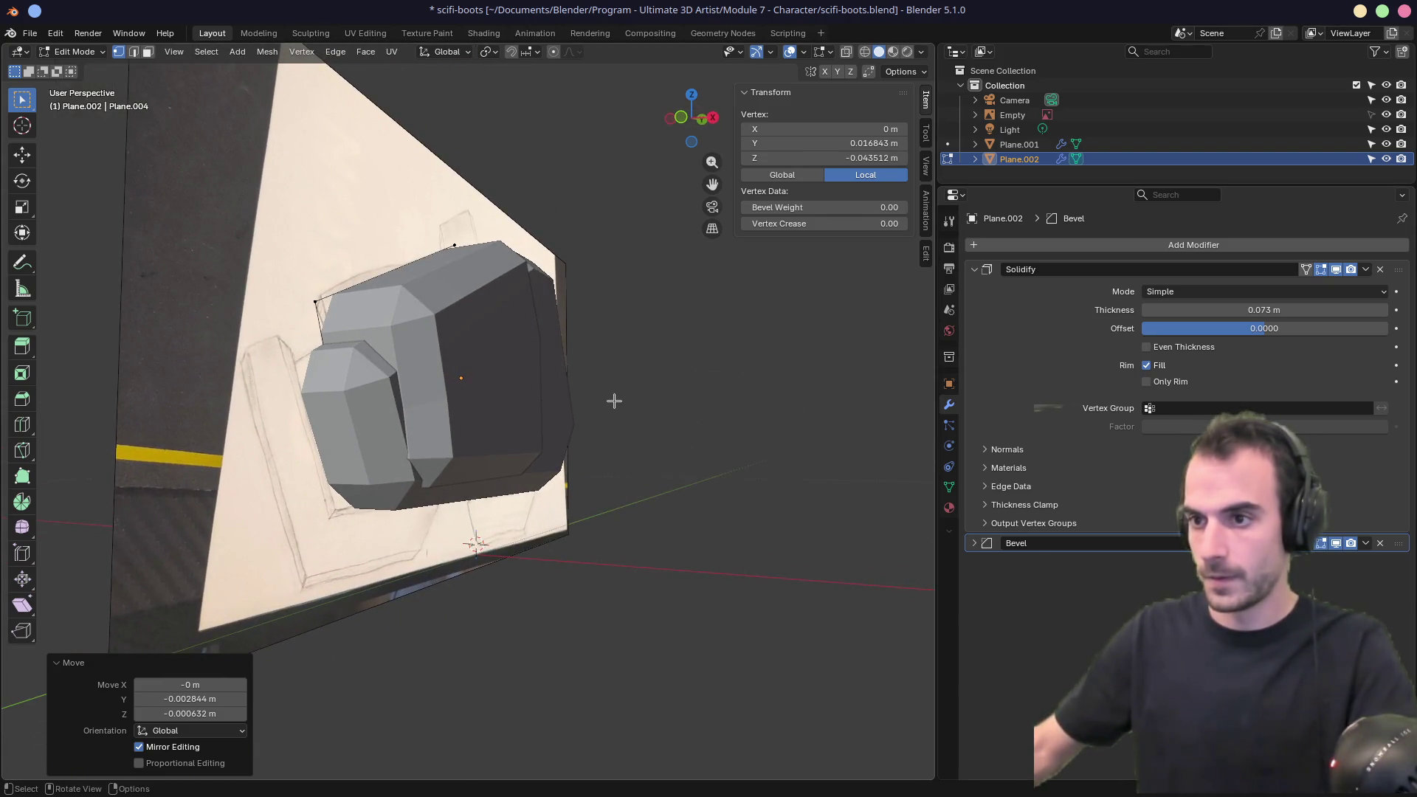
{"action": "left_click", "coordinate": [999, 544]}
{"action": "left_click_drag", "start_coordinate": [1365, 599], "coordinate": [1302, 599]}
{"action": "mouse_move", "coordinate": [560, 479]}
{"action": "middle_mouse_down"}
{"action": "mouse_move", "coordinate": [546, 472]}
{"action": "mouse_move", "coordinate": [591, 501]}
{"action": "mouse_move", "coordinate": [571, 513]}
{"action": "mouse_move", "coordinate": [825, 490]}
{"action": "middle_mouse_up"}
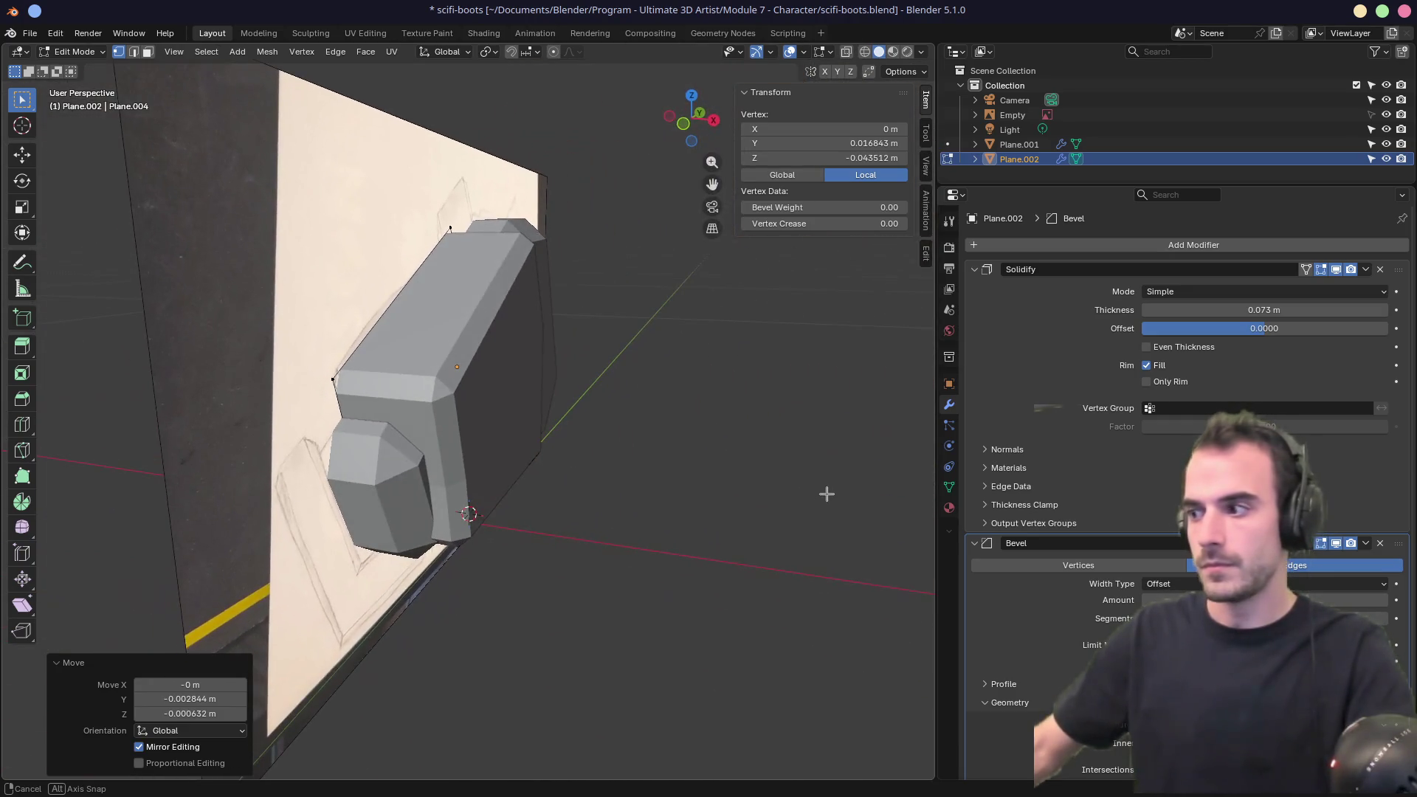
{"action": "left_click", "coordinate": [1383, 619]}
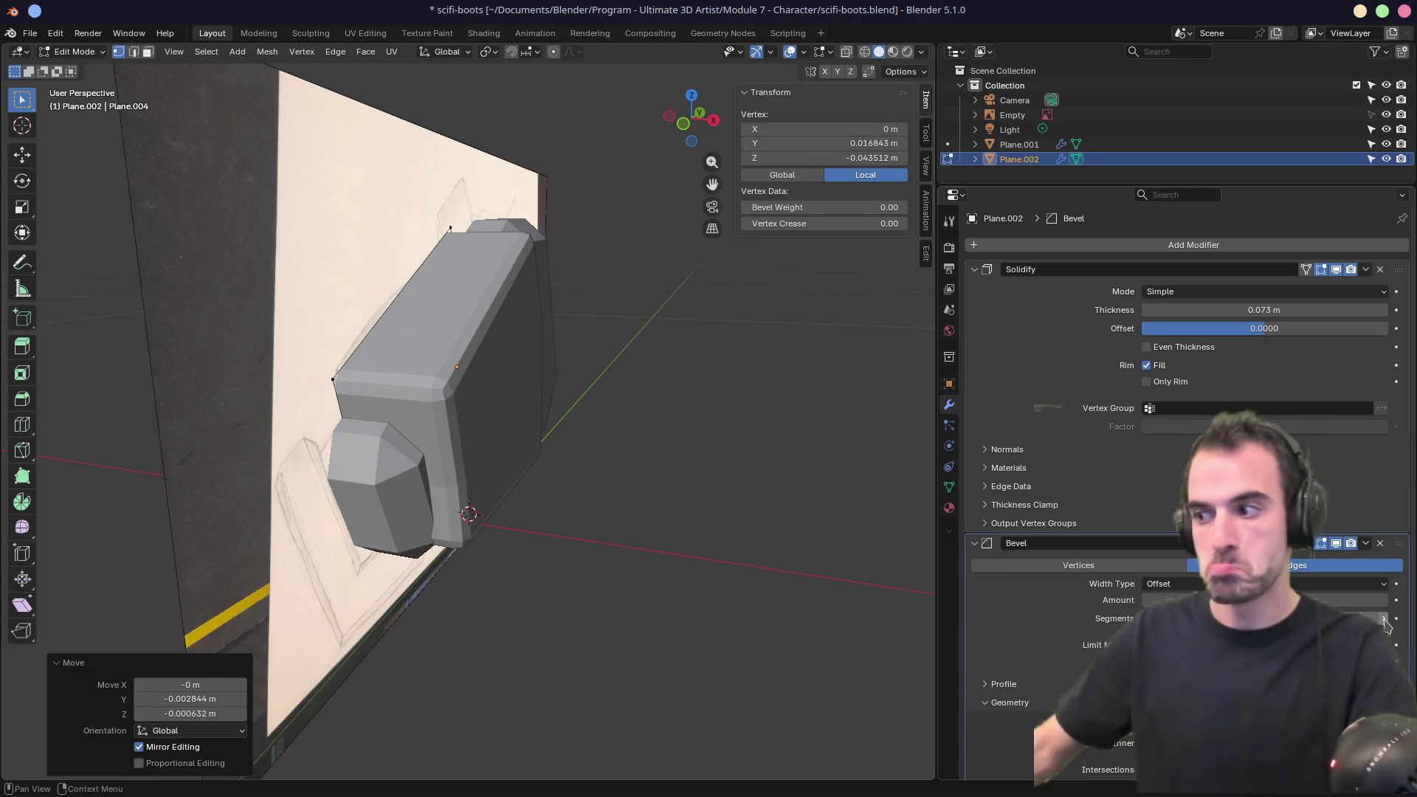
{"action": "left_click", "coordinate": [1384, 619]}
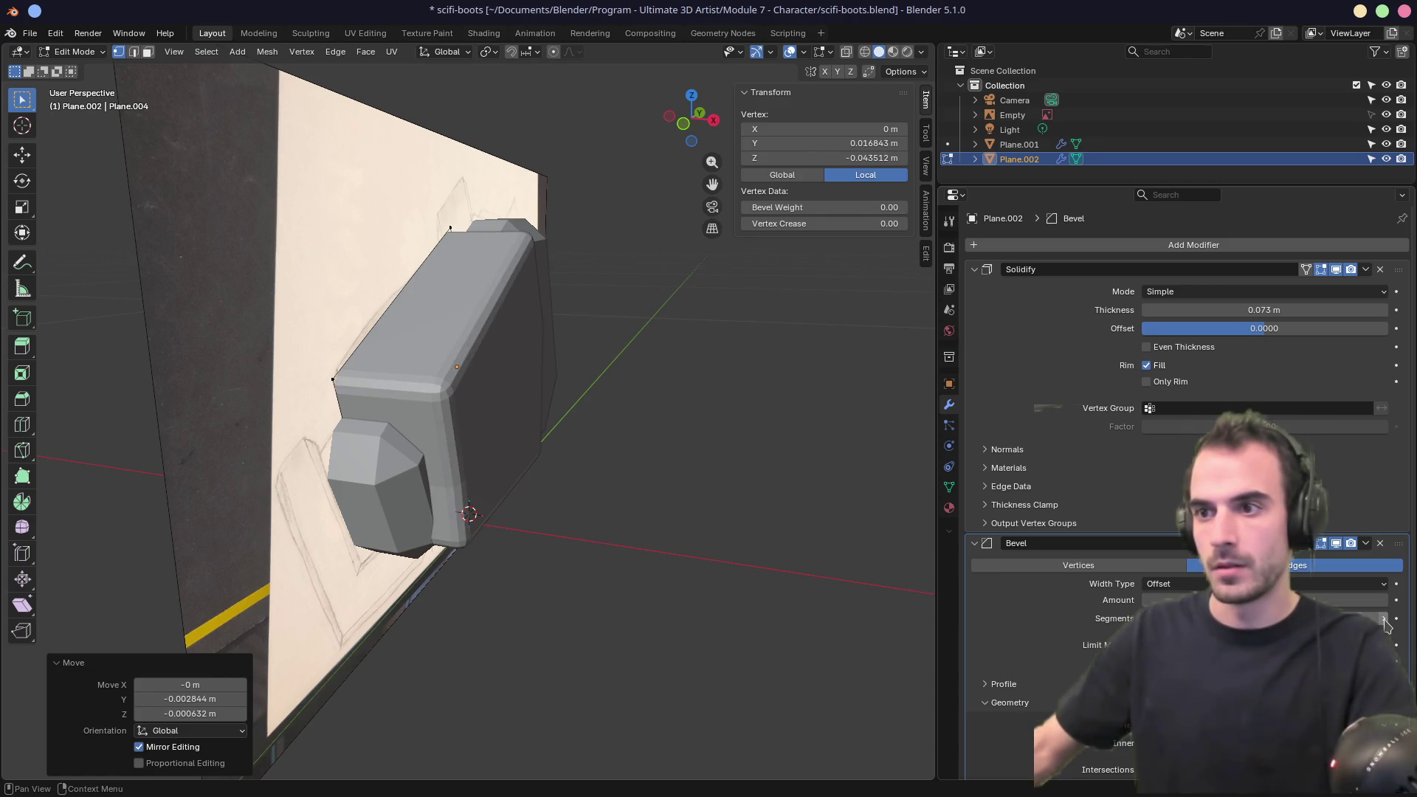
{"action": "left_click_drag", "start_coordinate": [1343, 600], "coordinate": [1387, 600]}
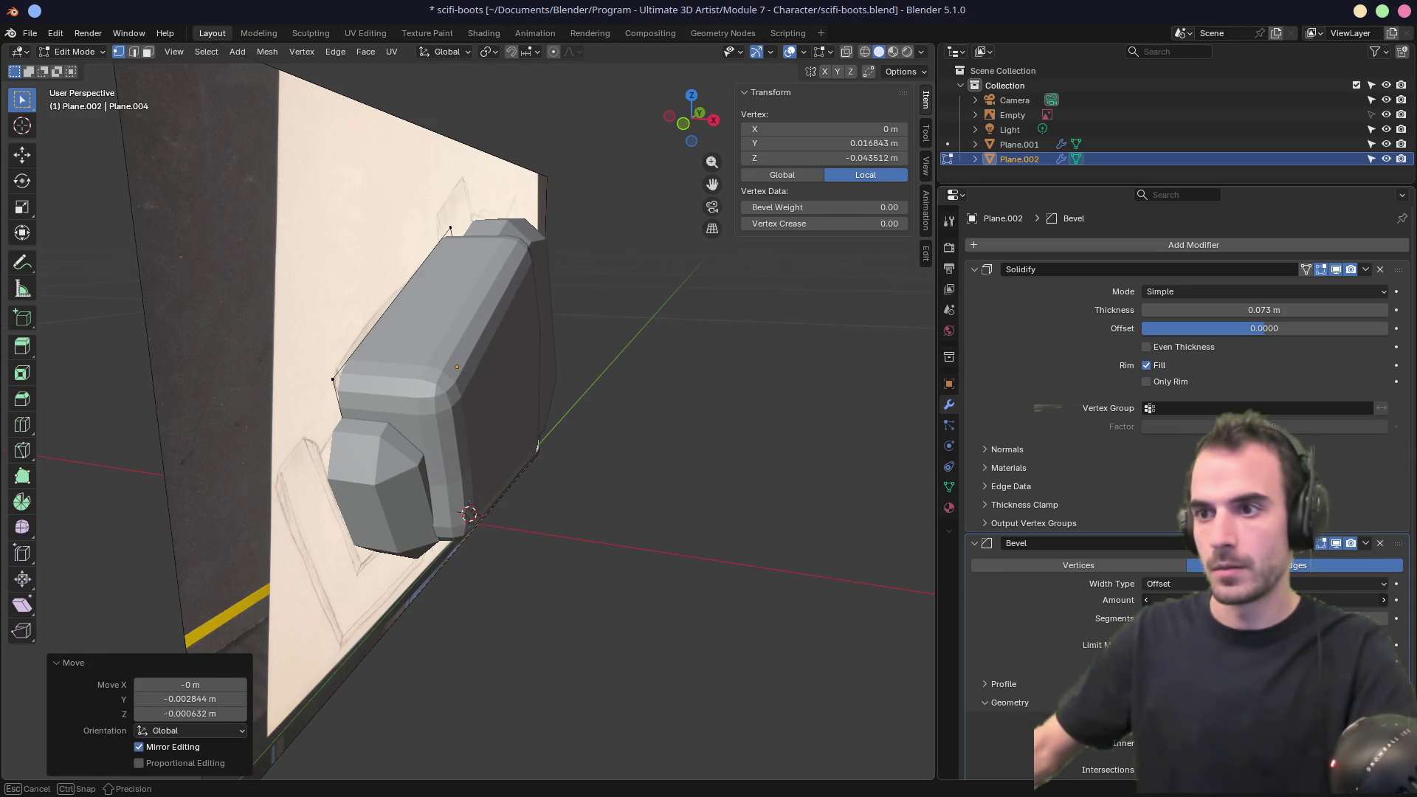
{"action": "mouse_move", "coordinate": [915, 539]}
{"action": "middle_mouse_down"}
{"action": "mouse_move", "coordinate": [712, 452]}
{"action": "mouse_move", "coordinate": [785, 464]}
{"action": "mouse_move", "coordinate": [638, 482]}
{"action": "middle_mouse_up"}
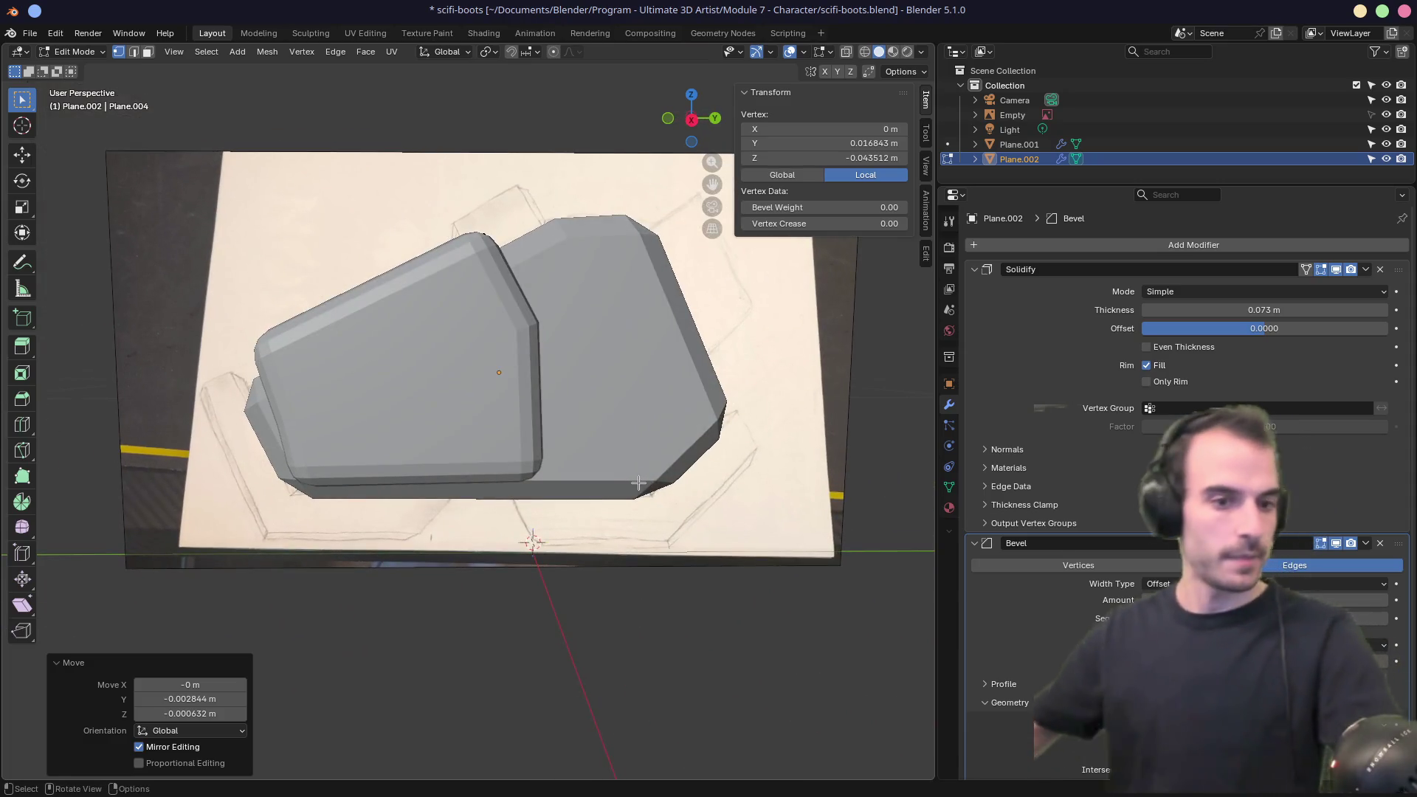
View the plates in Right Orthographic with X-ray on, panned over the sketch.
{"action": "key", "text": "KP_1"}
{"action": "key", "text": "KP_3"}
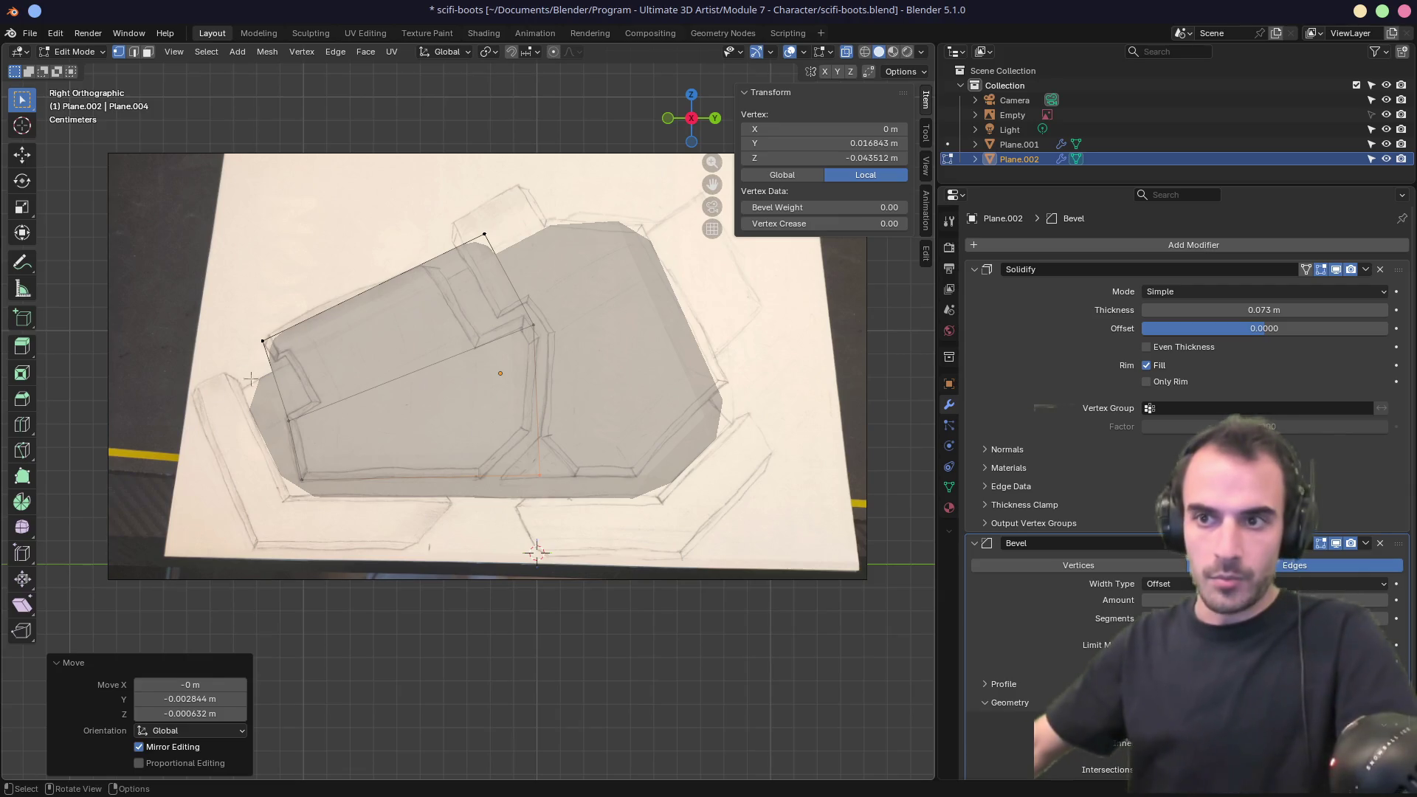
{"action": "mouse_move", "coordinate": [267, 379]}
{"action": "middle_mouse_down"}
{"action": "mouse_move", "coordinate": [388, 389]}
{"action": "mouse_move", "coordinate": [344, 385]}
{"action": "middle_mouse_up"}
{"action": "key", "text": "KP_3"}
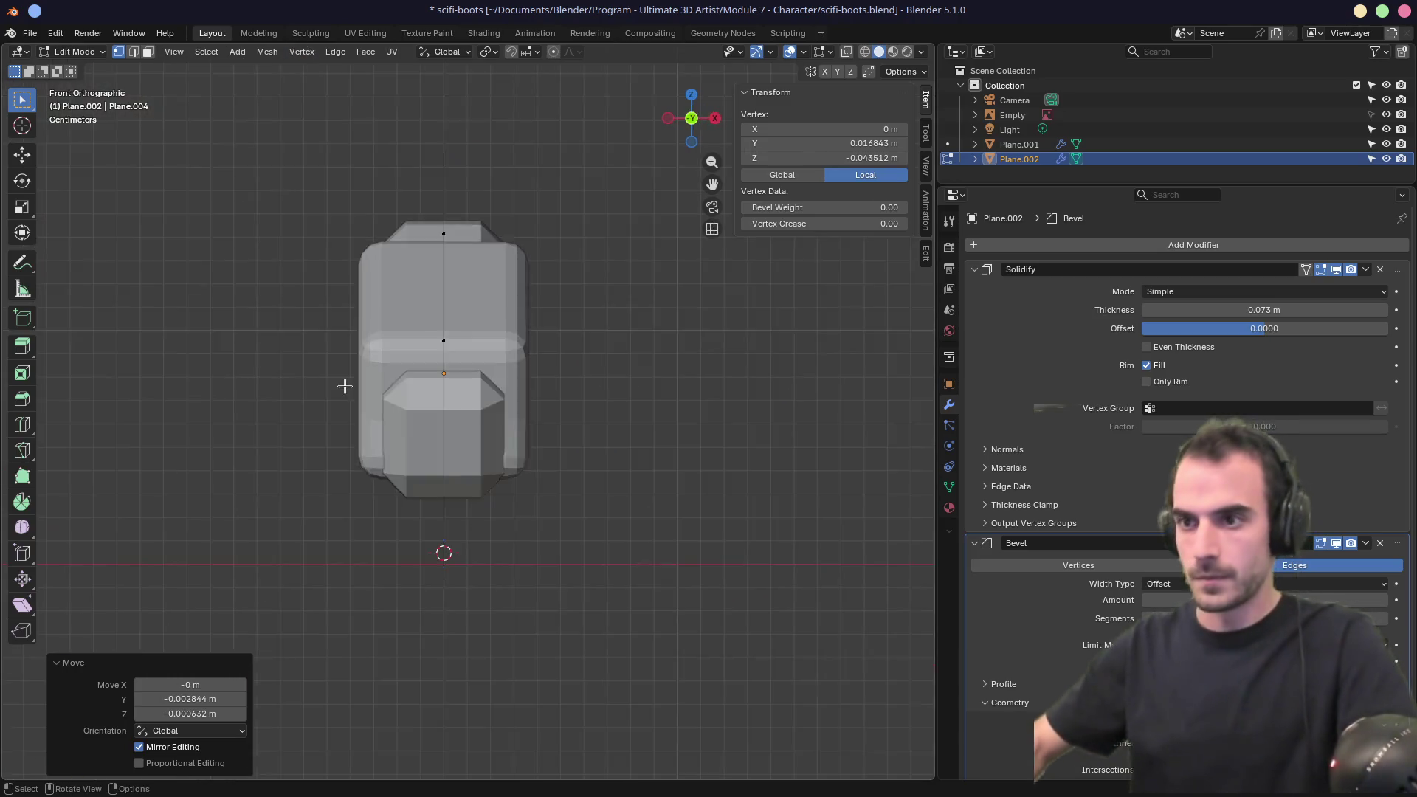
{"action": "key", "text": "alt+z"}
{"action": "middle_click_drag", "start_coordinate": [310, 387], "coordinate": [353, 403], "text": "shift"}
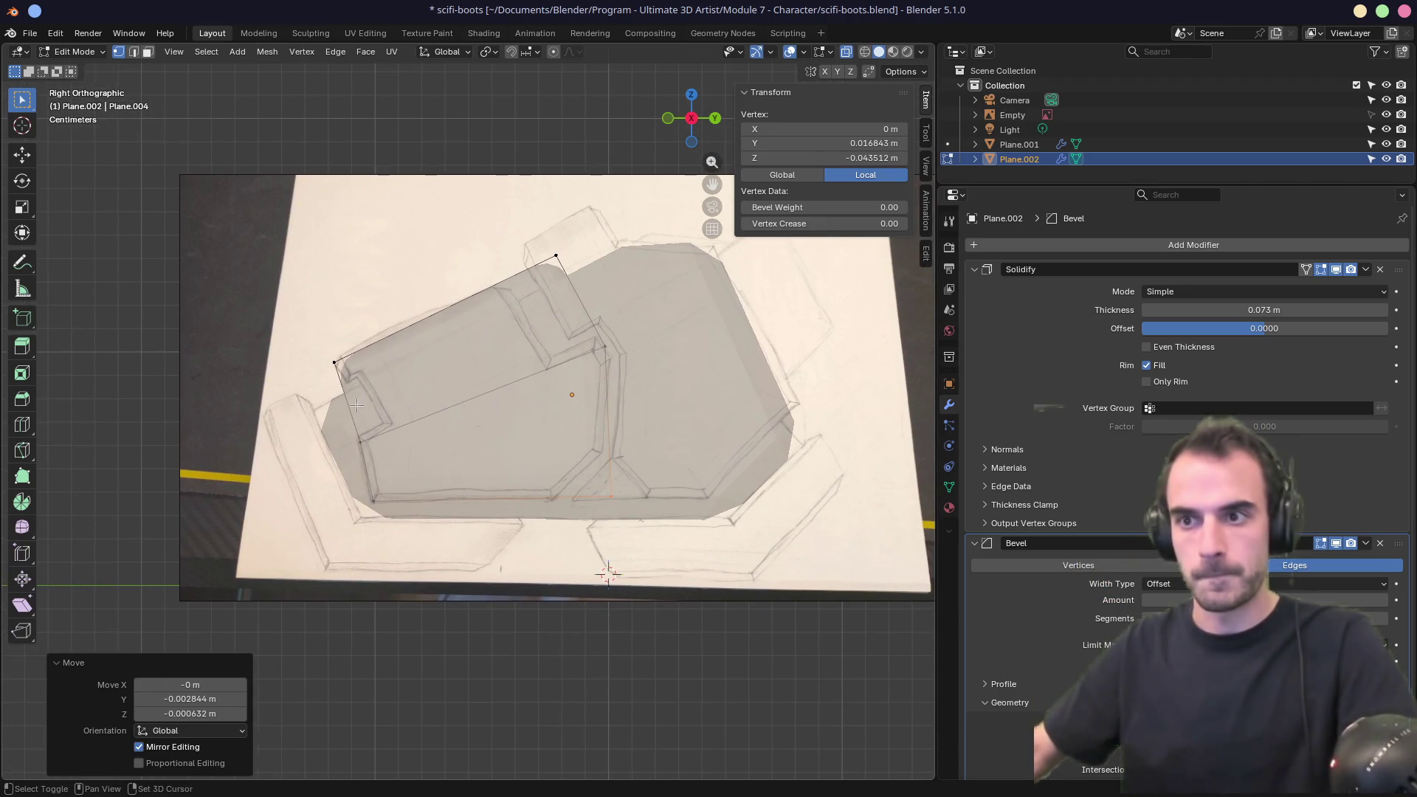
Finish editing in Object Mode and select the Plane.001 plate alone.
{"action": "key", "text": "Tab"}
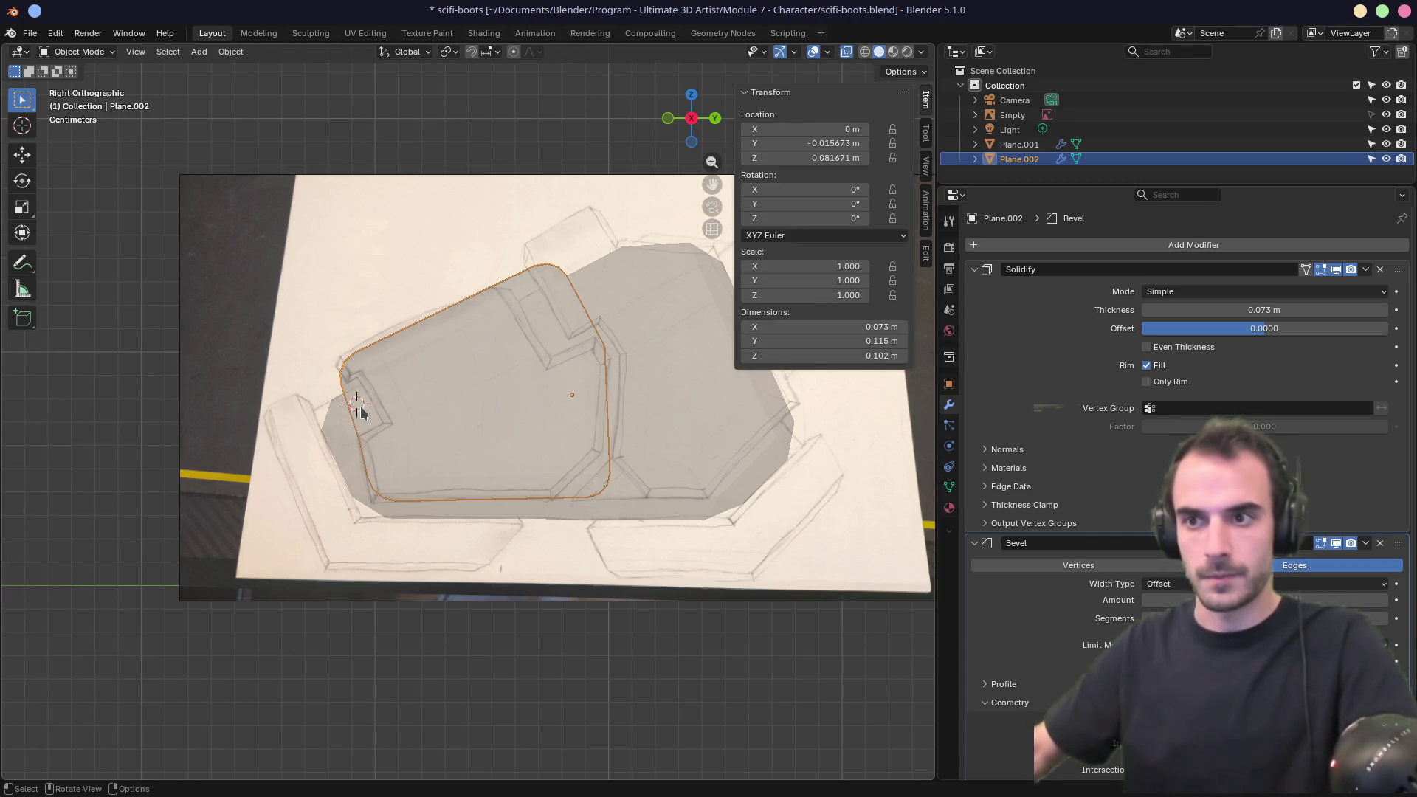
{"action": "key", "text": "a"}
{"action": "key", "text": "Tab"}
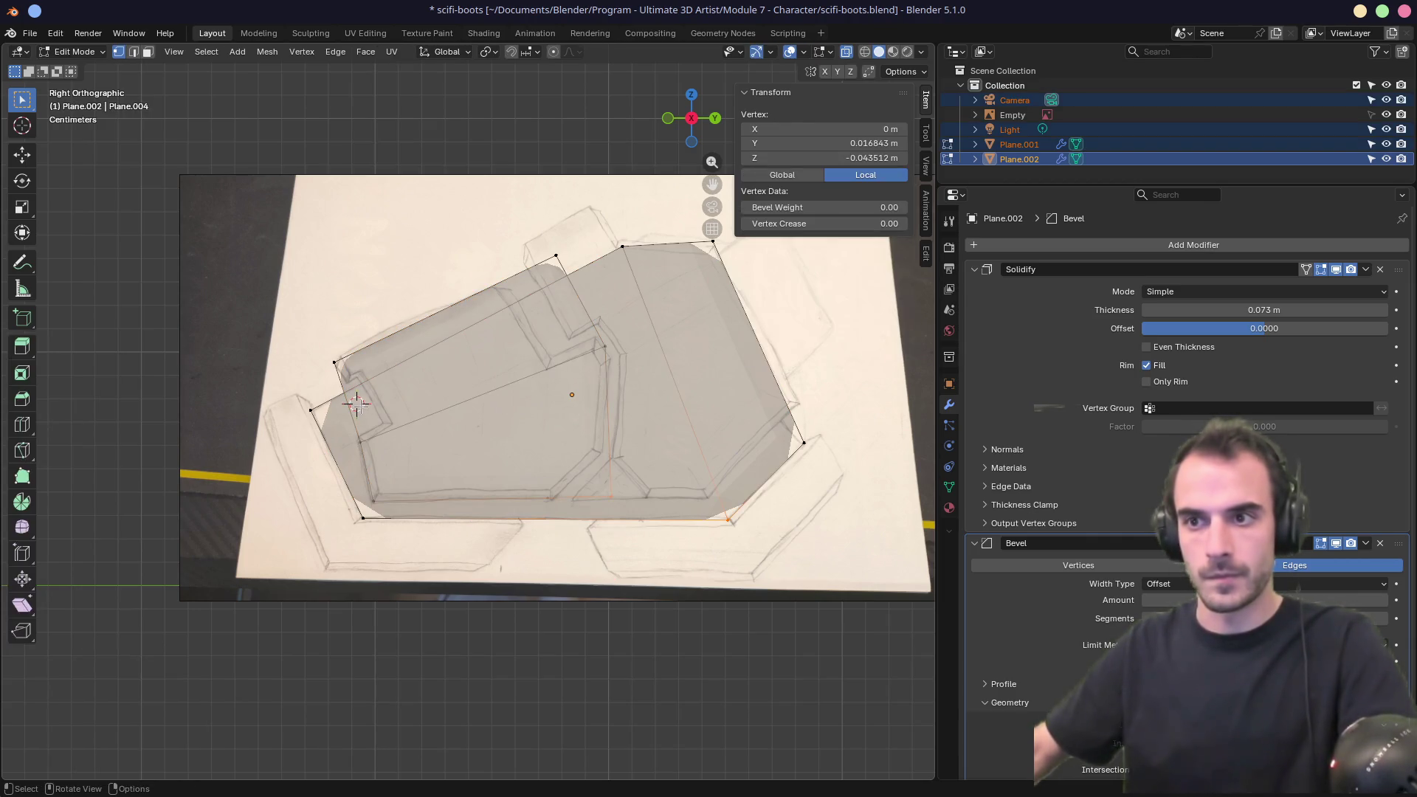
{"action": "key", "text": "Tab"}
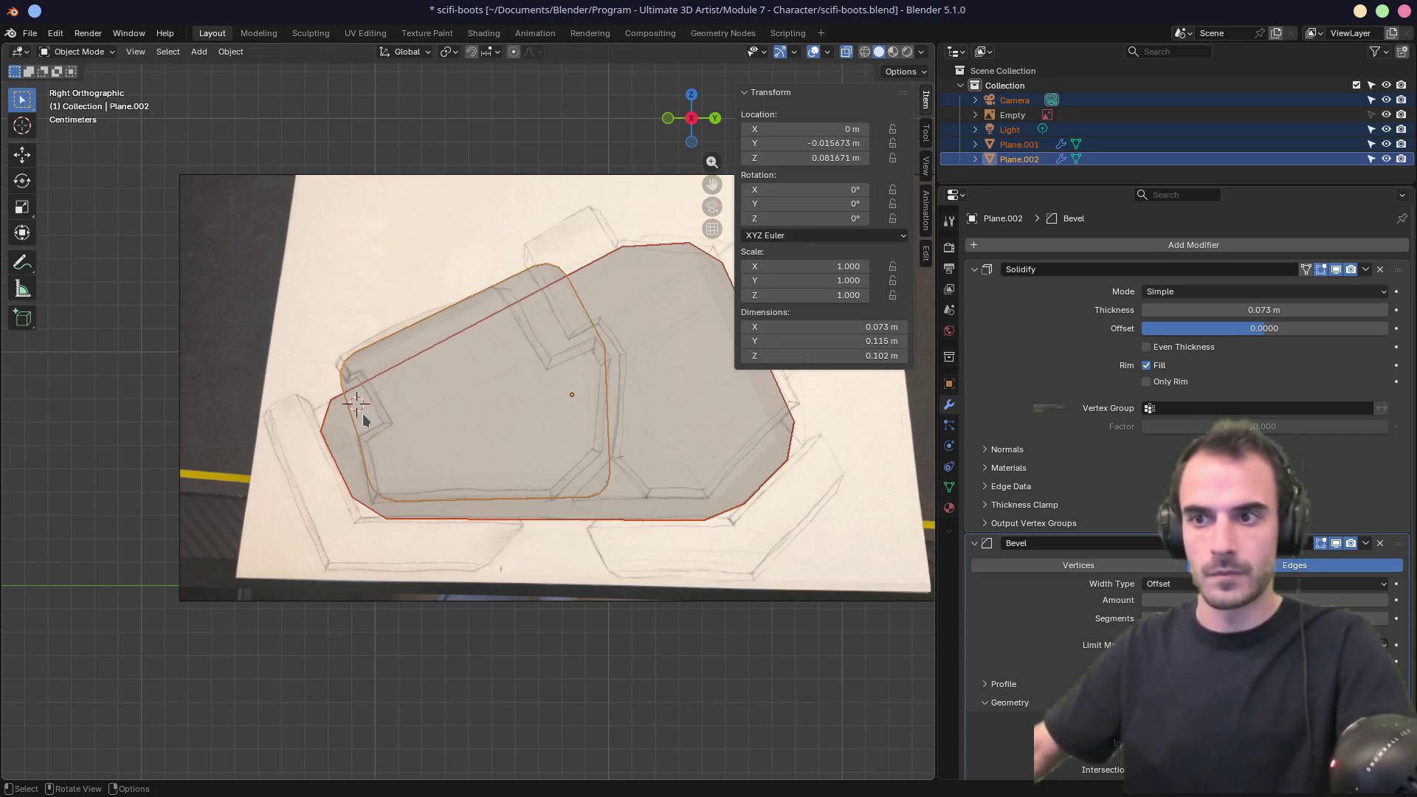
{"action": "left_click", "coordinate": [362, 410]}
{"action": "key", "text": "shift+a"}
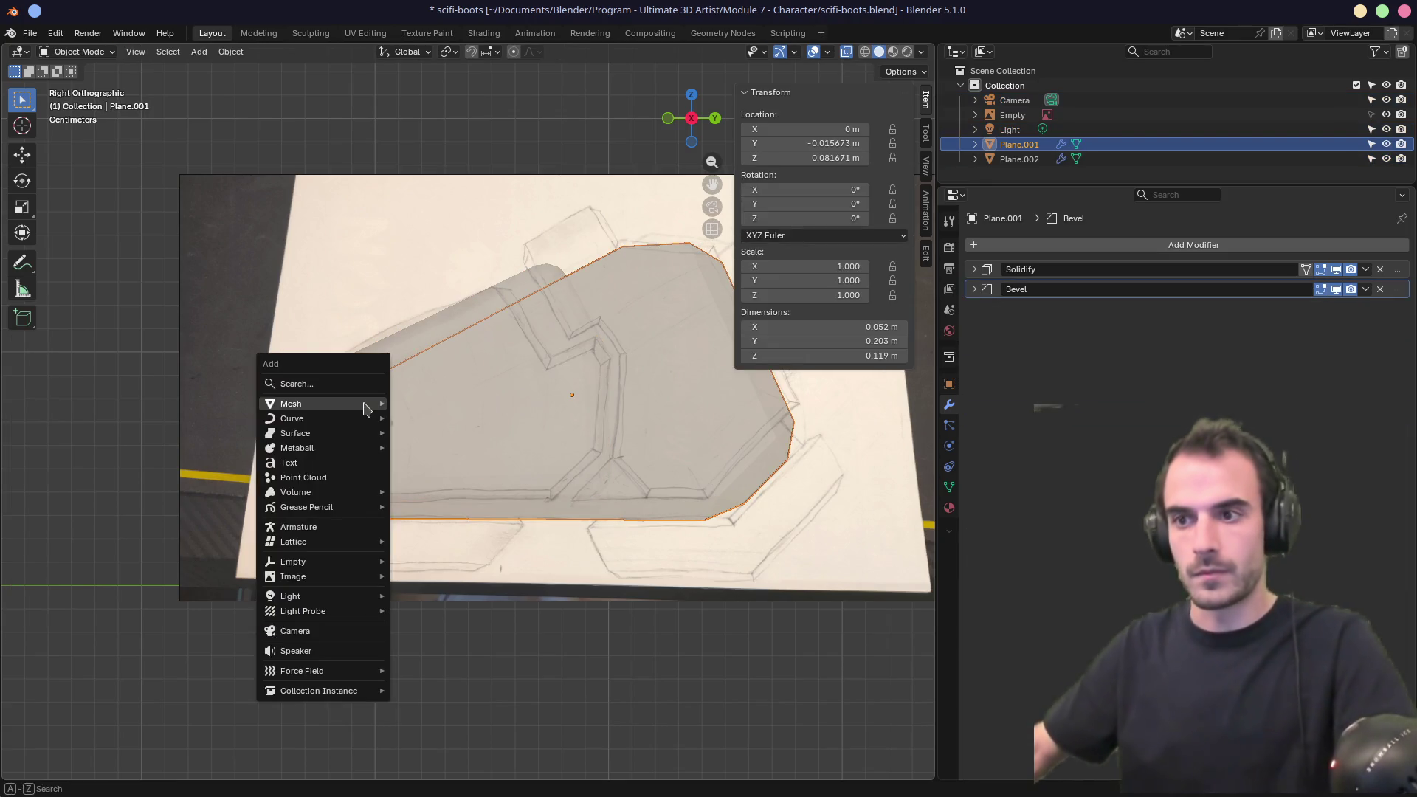
Add a small cube, rotate it about 32° and place it at the plate's corner.
{"action": "left_click", "coordinate": [400, 411]}
{"action": "key", "text": "s"}
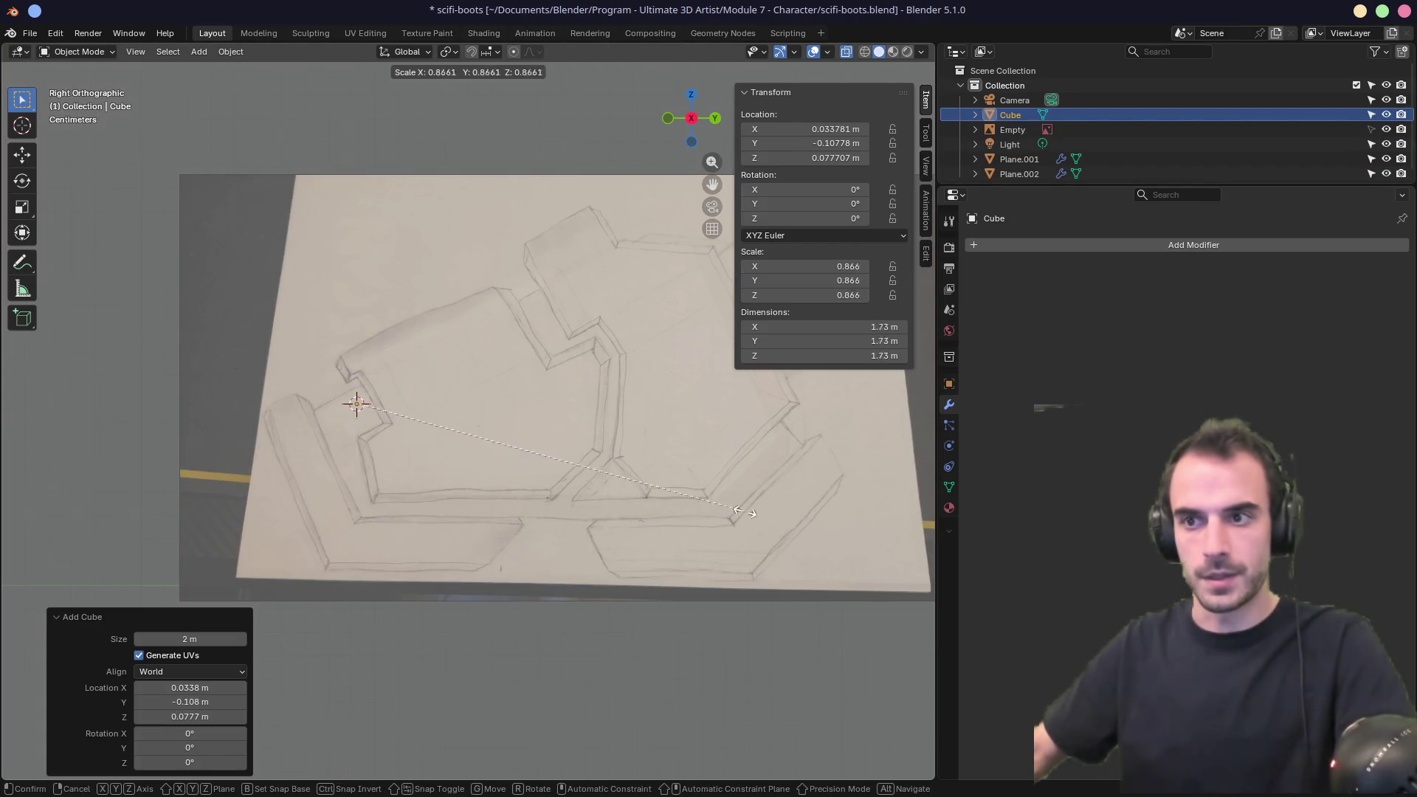
{"action": "left_click", "coordinate": [387, 419]}
{"action": "key", "text": "s"}
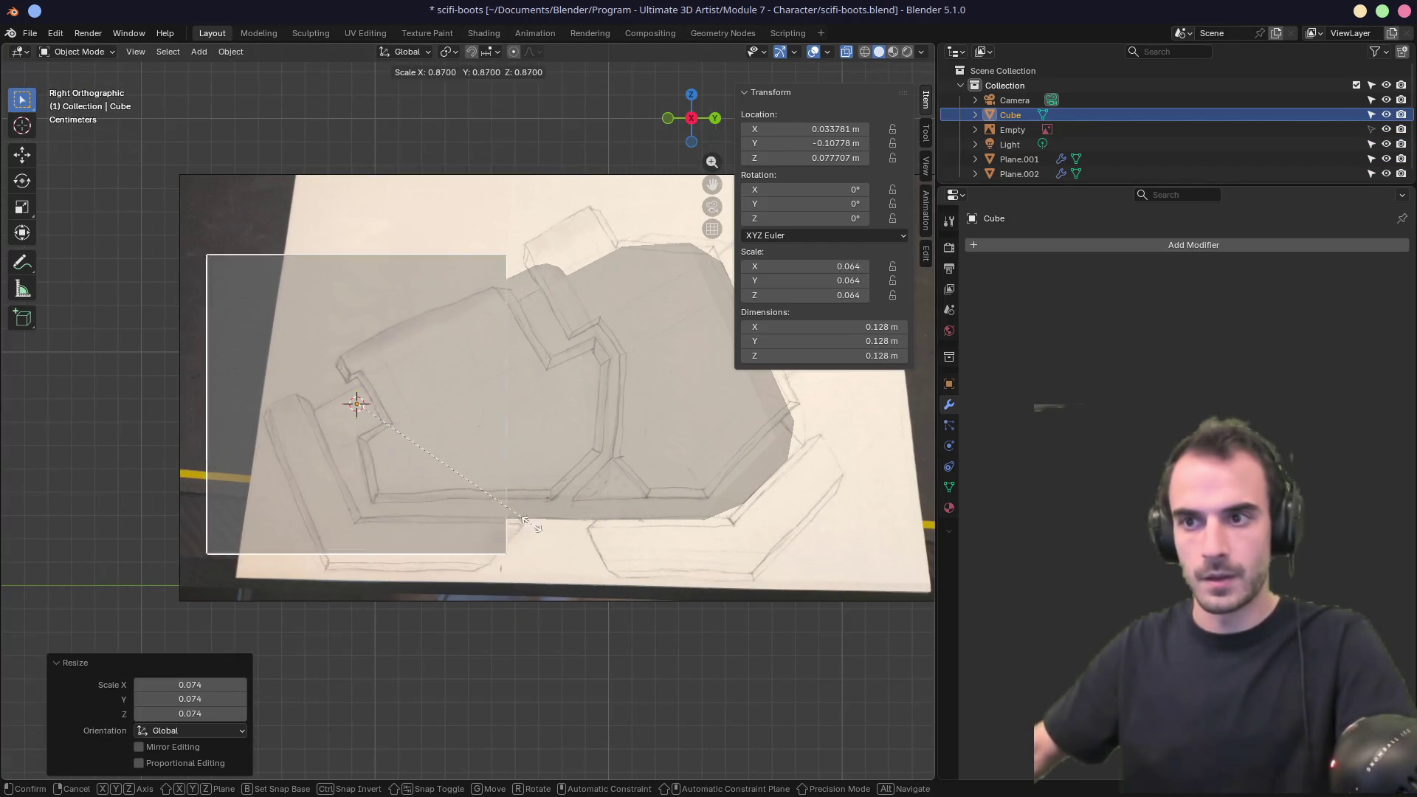
{"action": "left_click", "coordinate": [383, 435]}
{"action": "key", "text": "r"}
{"action": "left_click", "coordinate": [441, 437]}
{"action": "key", "text": "g"}
{"action": "key", "text": "s"}
{"action": "left_click", "coordinate": [445, 450]}
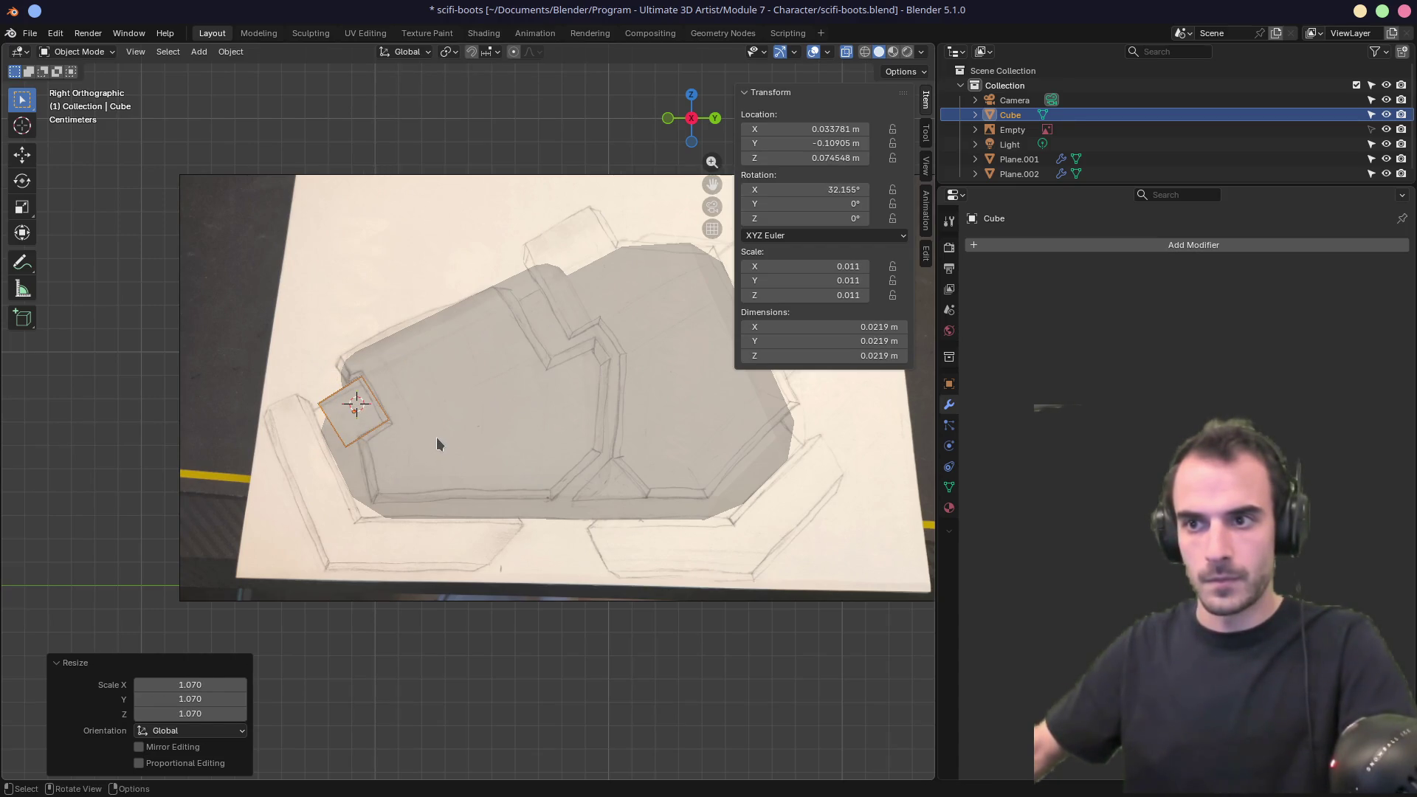
{"action": "middle_click_drag", "start_coordinate": [433, 443], "coordinate": [609, 452]}
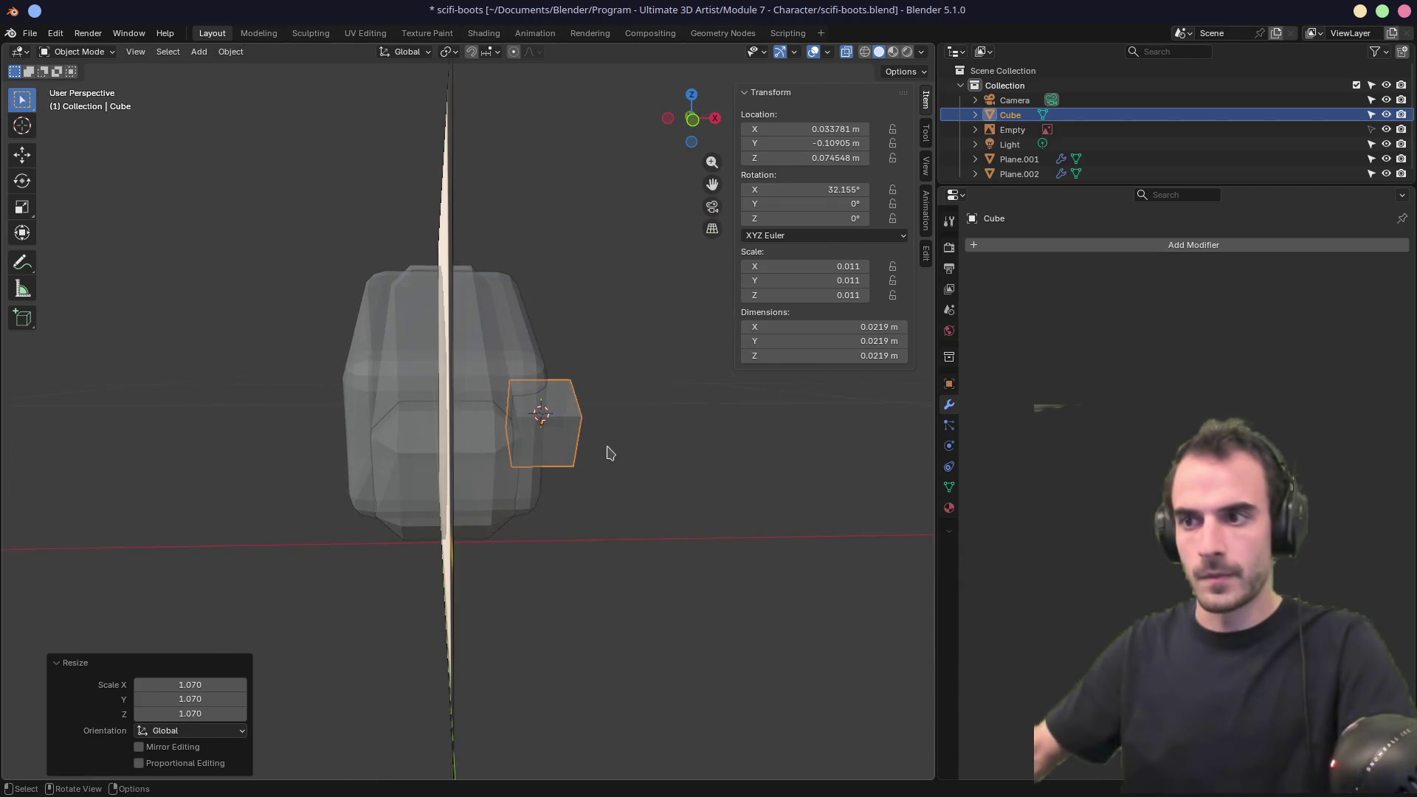
Set the cube's X location to 0 m.
{"action": "left_click", "coordinate": [830, 130]}
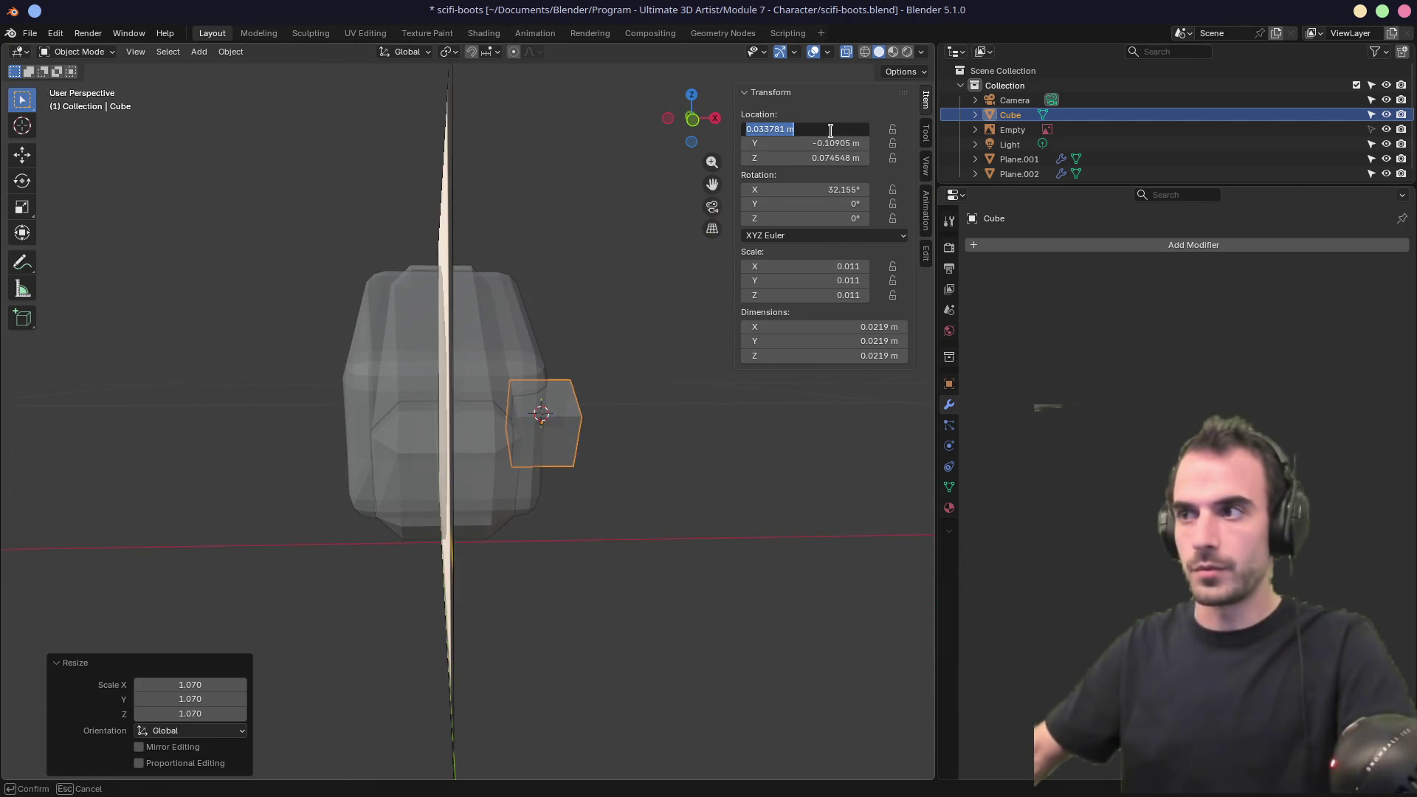
{"action": "type", "text": "0"}
{"action": "key", "text": "Return"}
Stretch the cube along X into a long thin cutter about 0.119 m long.
{"action": "middle_click_drag", "start_coordinate": [699, 442], "coordinate": [653, 436]}
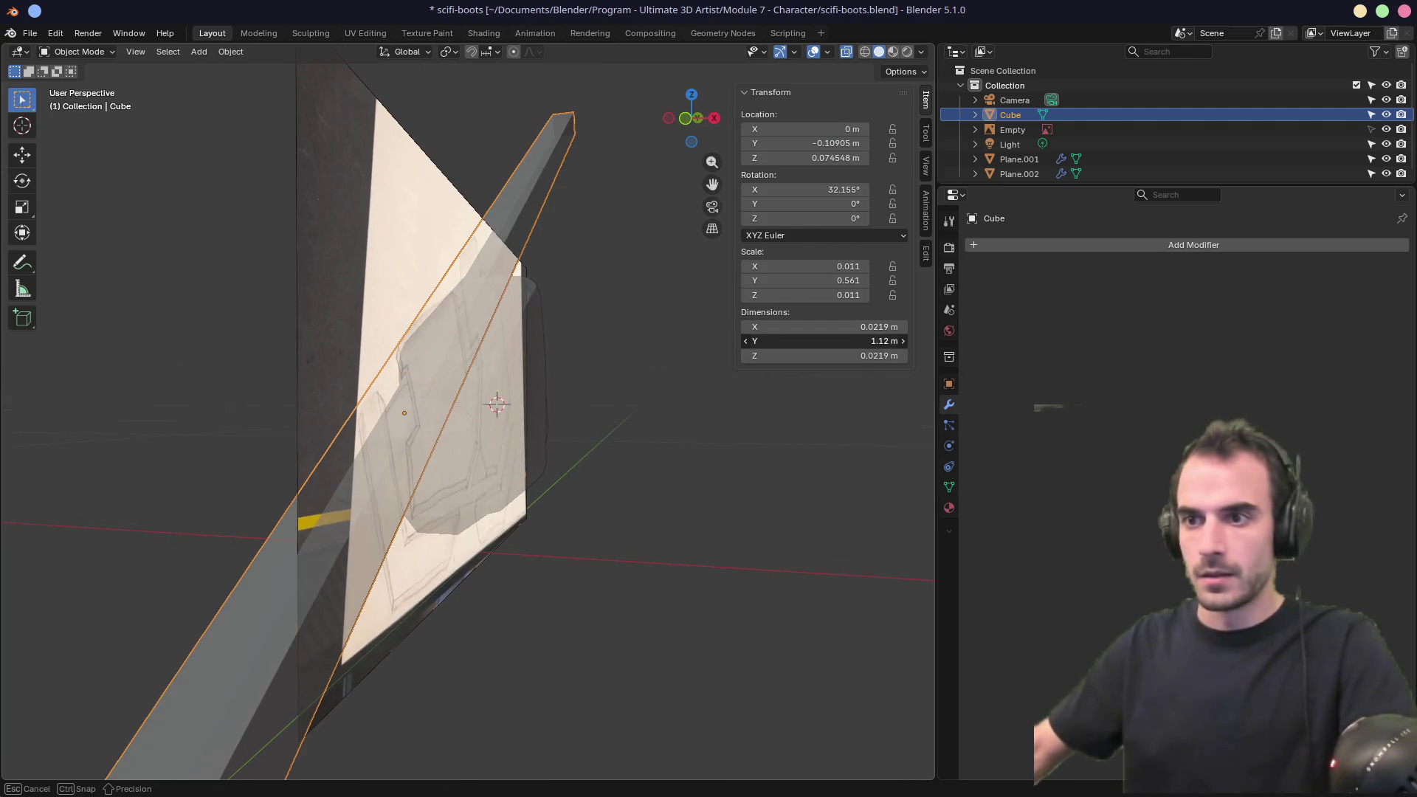
{"action": "middle_click_drag", "start_coordinate": [659, 423], "coordinate": [605, 449]}
{"action": "key", "text": "s"}
{"action": "key", "text": "y"}
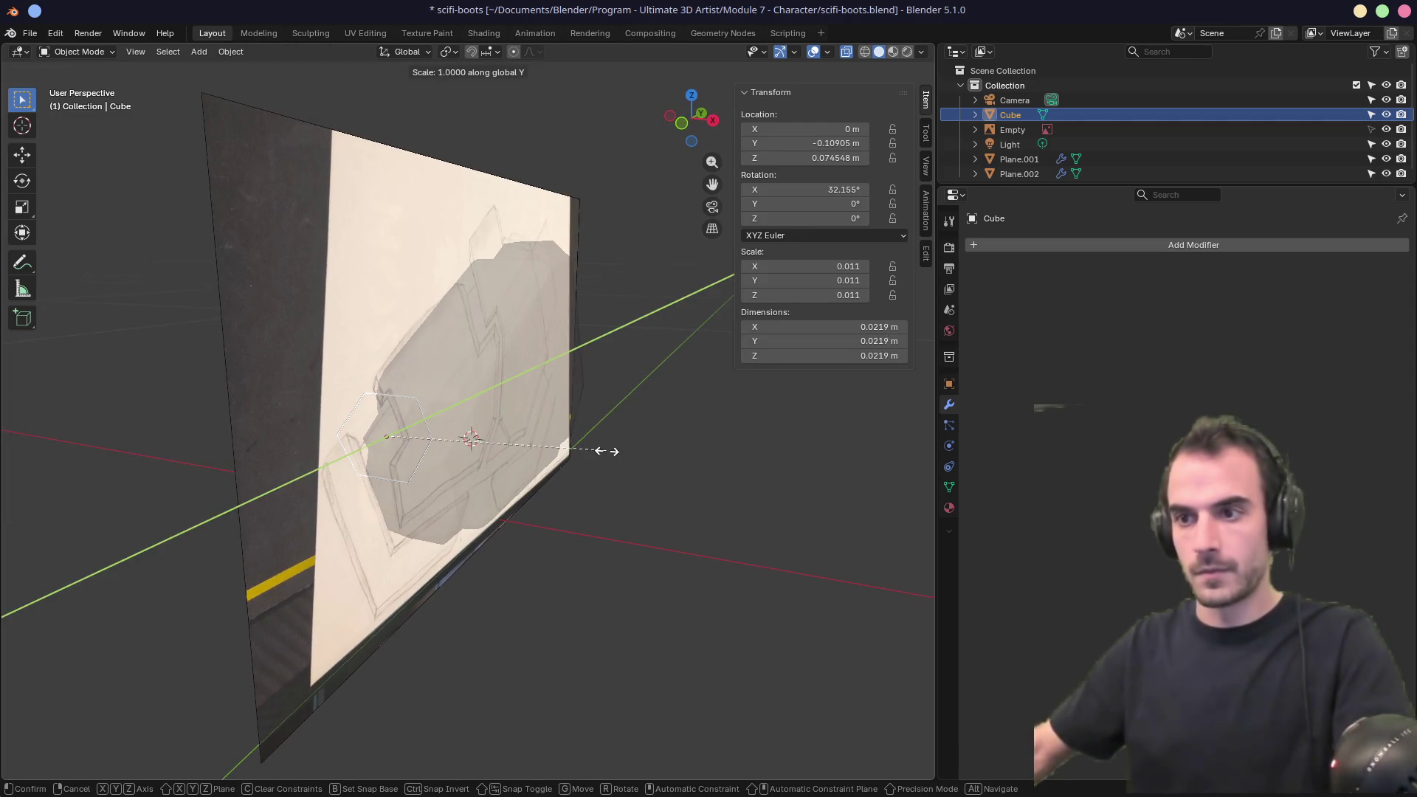
{"action": "key", "text": "x"}
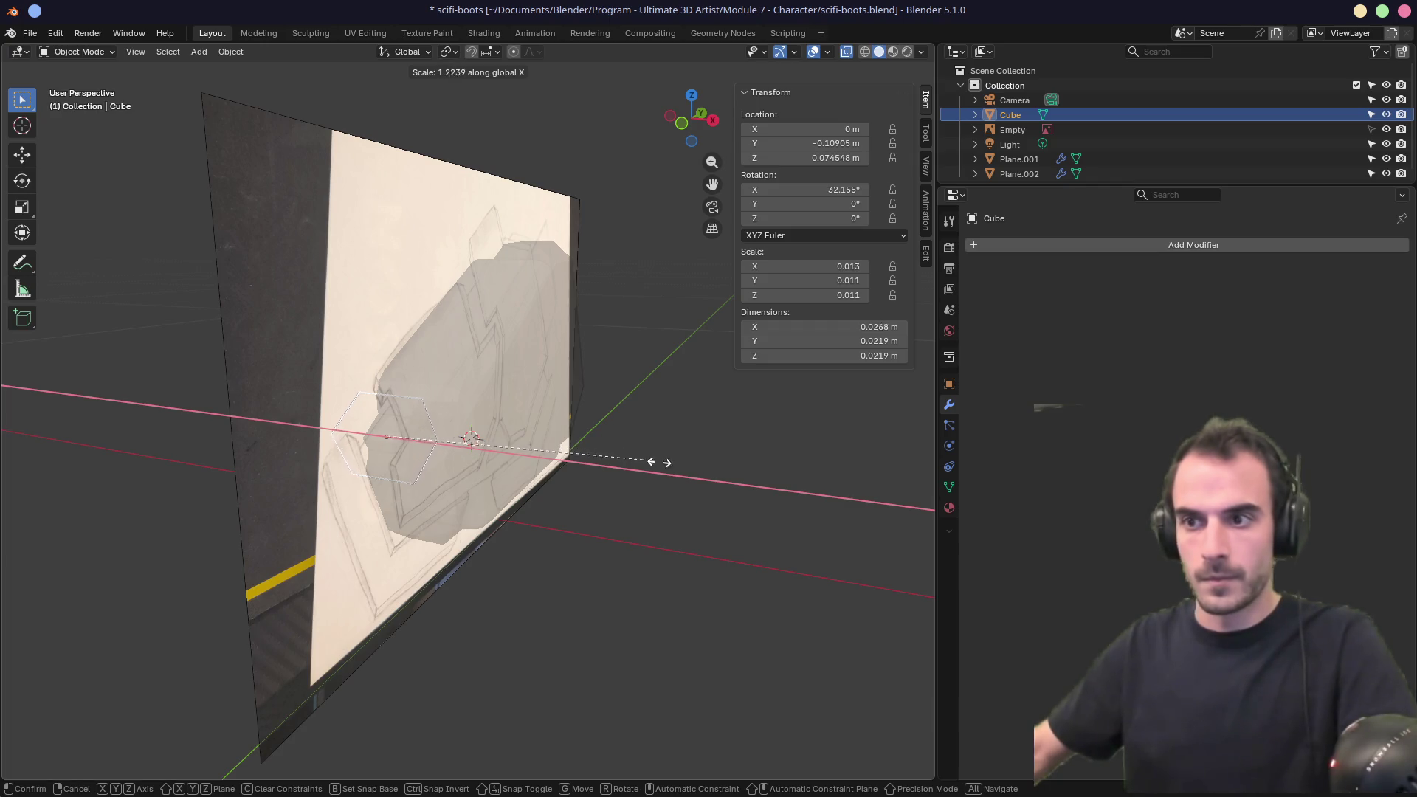
{"action": "left_click", "coordinate": [602, 507]}
{"action": "middle_click_drag", "start_coordinate": [601, 506], "coordinate": [721, 481]}
{"action": "scroll", "coordinate": [569, 472], "scroll_direction": "up", "scroll_amount": 3}
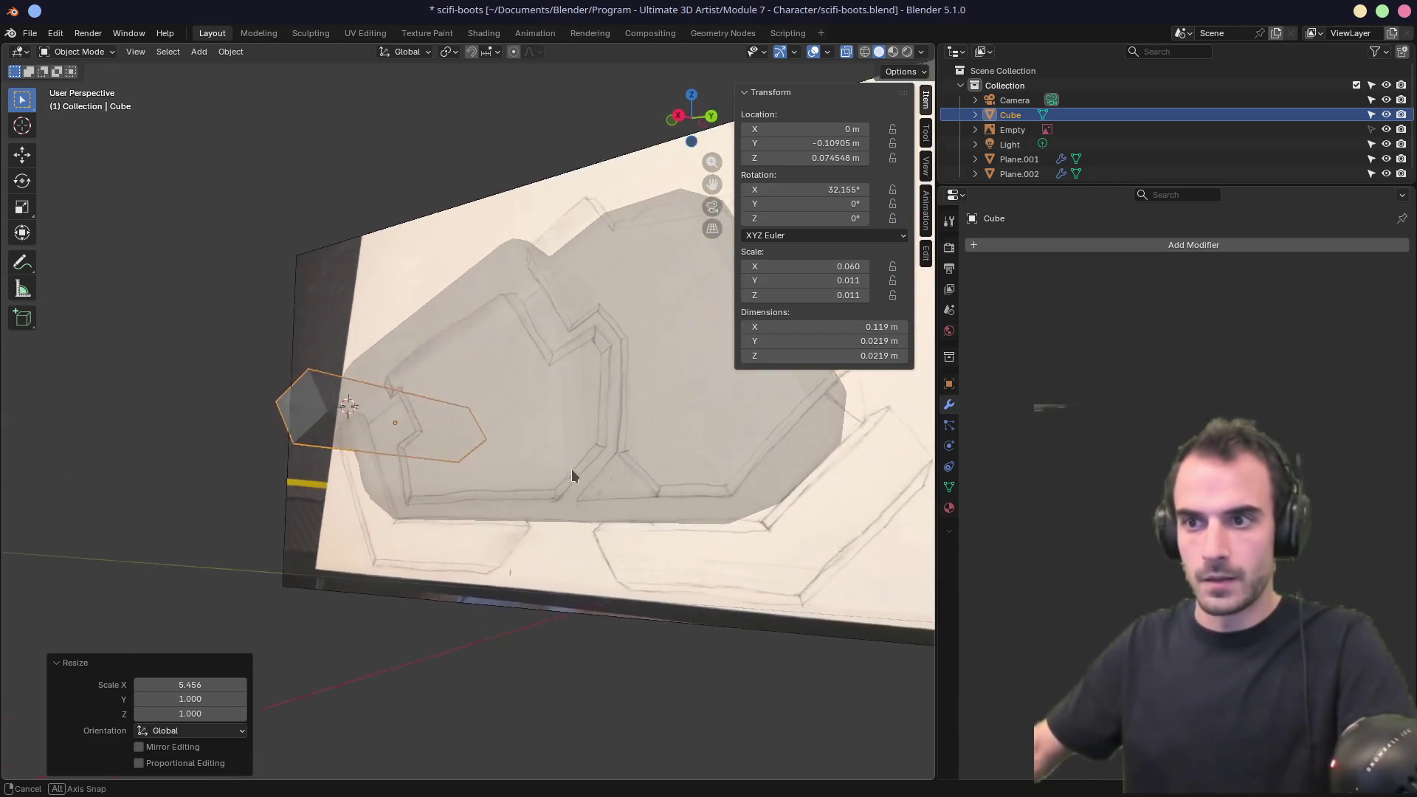
{"action": "mouse_move", "coordinate": [573, 490]}
{"action": "middle_mouse_down"}
{"action": "mouse_move", "coordinate": [512, 499]}
{"action": "mouse_move", "coordinate": [629, 501]}
{"action": "middle_mouse_up"}
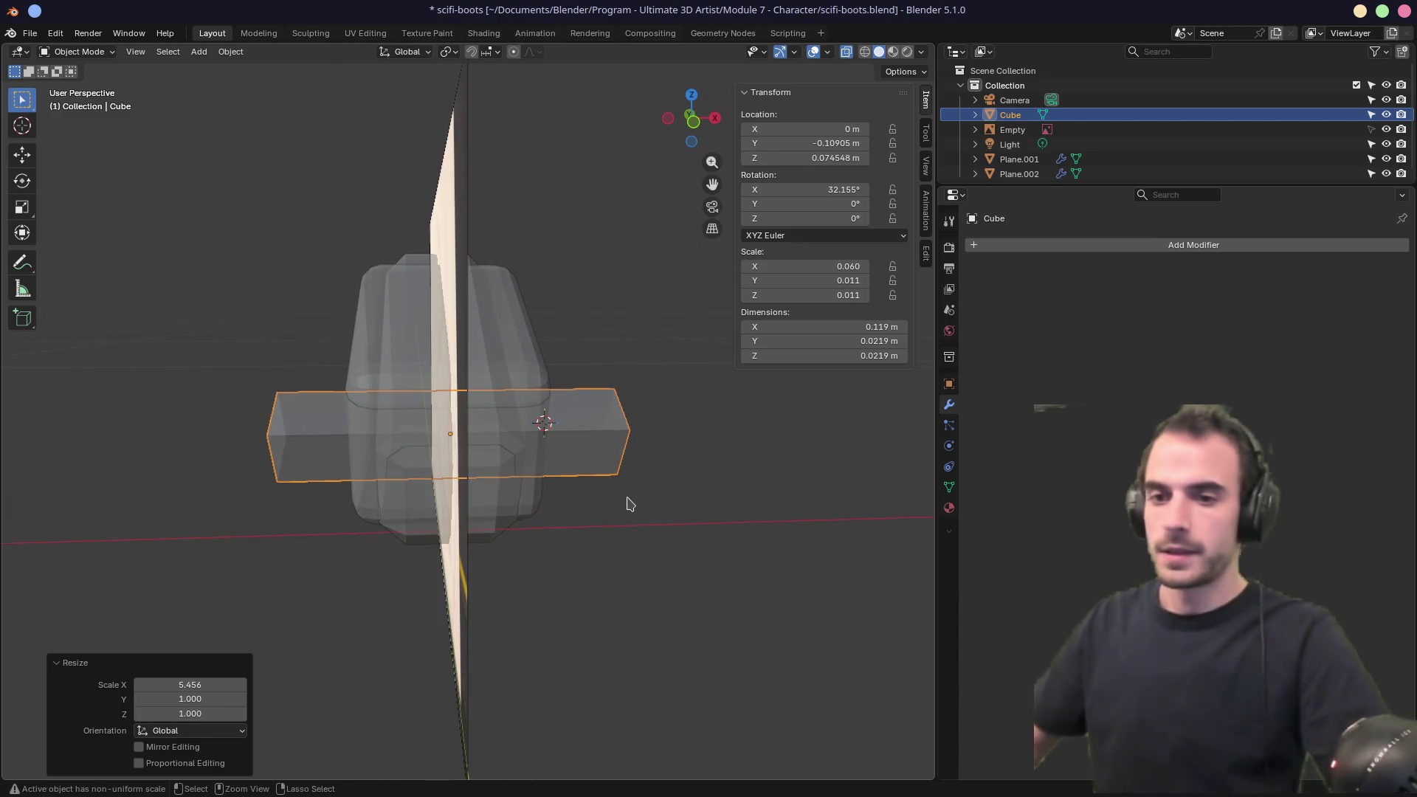
Save the file, then select the Plane.002 plate.
{"action": "key", "text": "ctrl+s"}
{"action": "mouse_move", "coordinate": [642, 481]}
{"action": "middle_mouse_down"}
{"action": "mouse_move", "coordinate": [654, 440]}
{"action": "mouse_move", "coordinate": [493, 434]}
{"action": "mouse_move", "coordinate": [599, 441]}
{"action": "mouse_move", "coordinate": [514, 417]}
{"action": "mouse_move", "coordinate": [553, 408]}
{"action": "mouse_move", "coordinate": [610, 411]}
{"action": "mouse_move", "coordinate": [602, 428]}
{"action": "middle_mouse_up"}
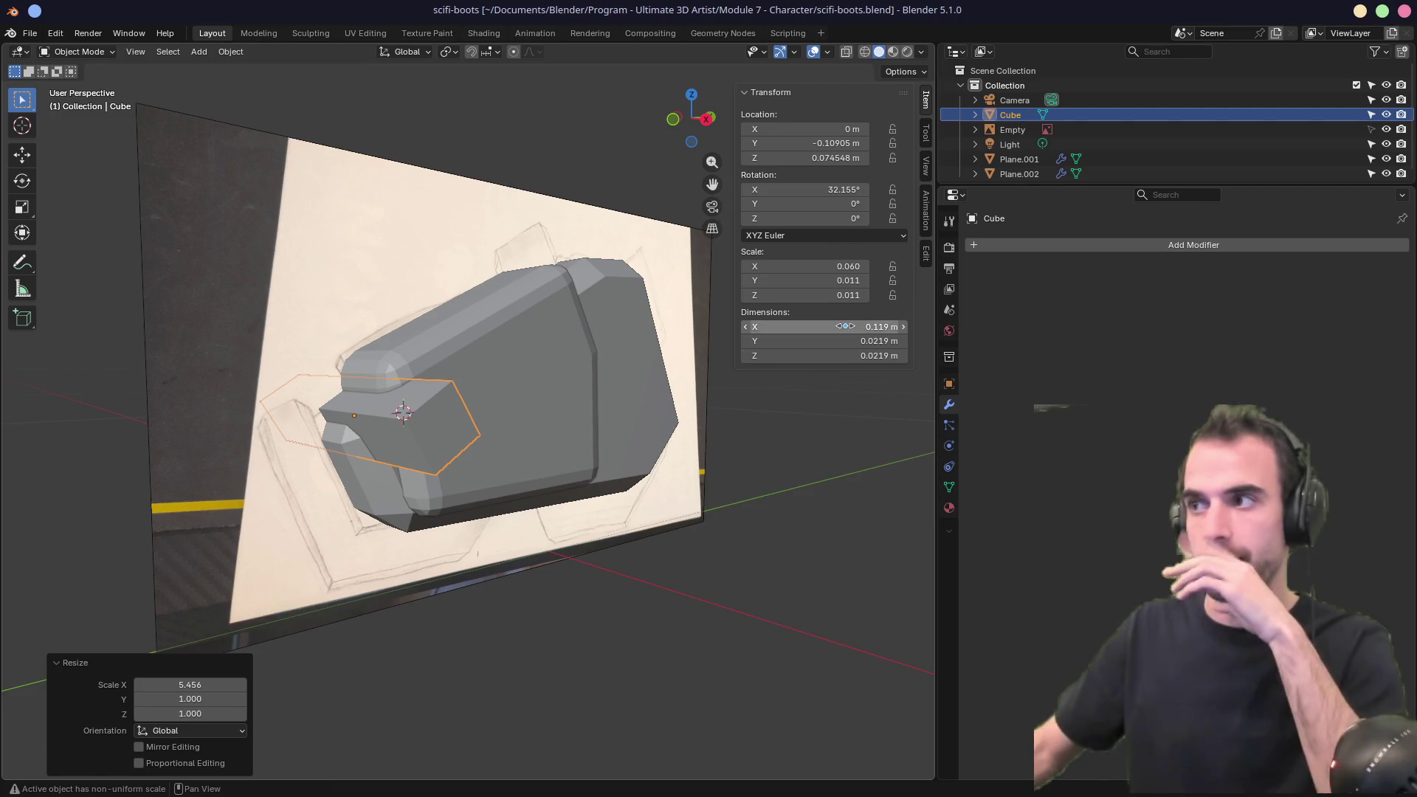
{"action": "left_click_drag", "start_coordinate": [989, 186], "coordinate": [989, 235]}
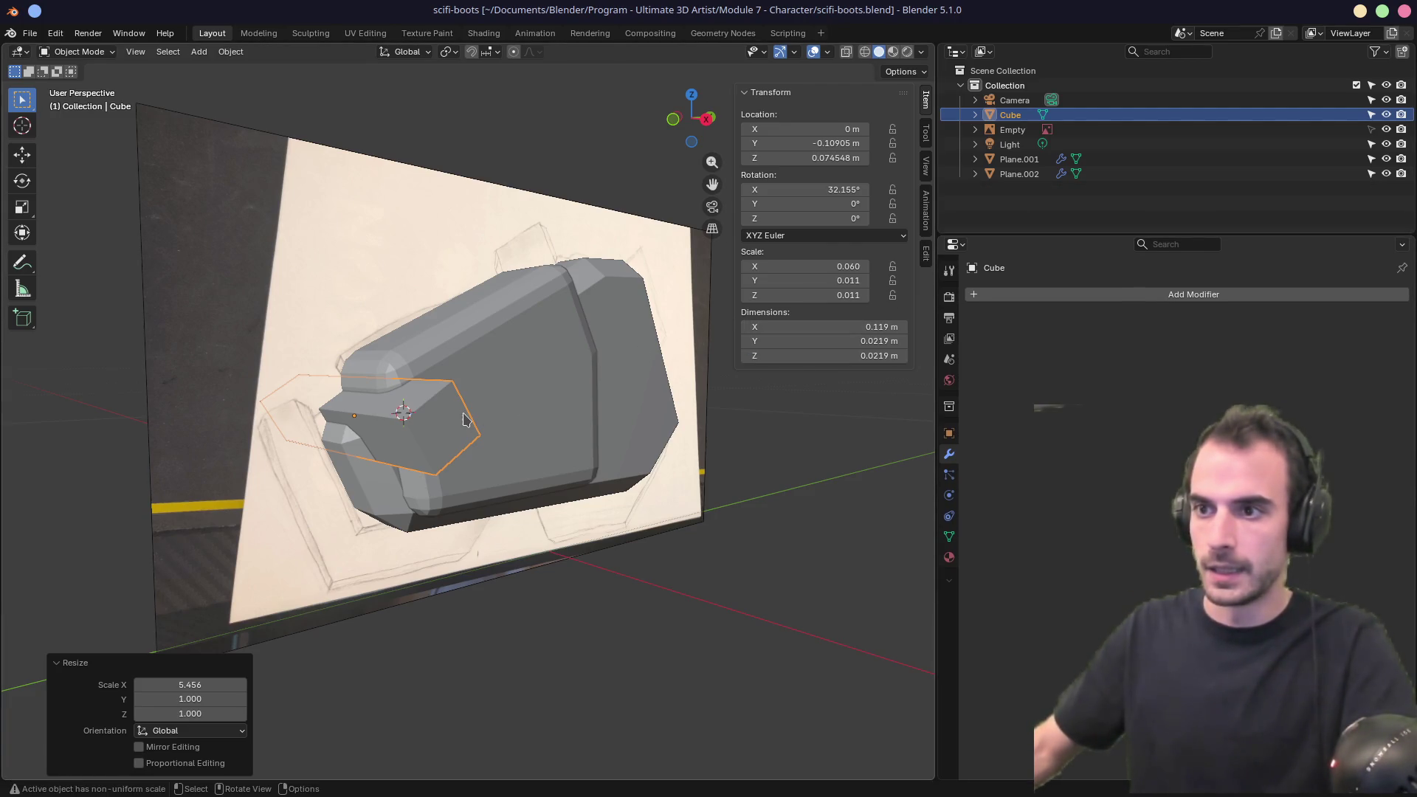
{"action": "left_click", "coordinate": [504, 377]}
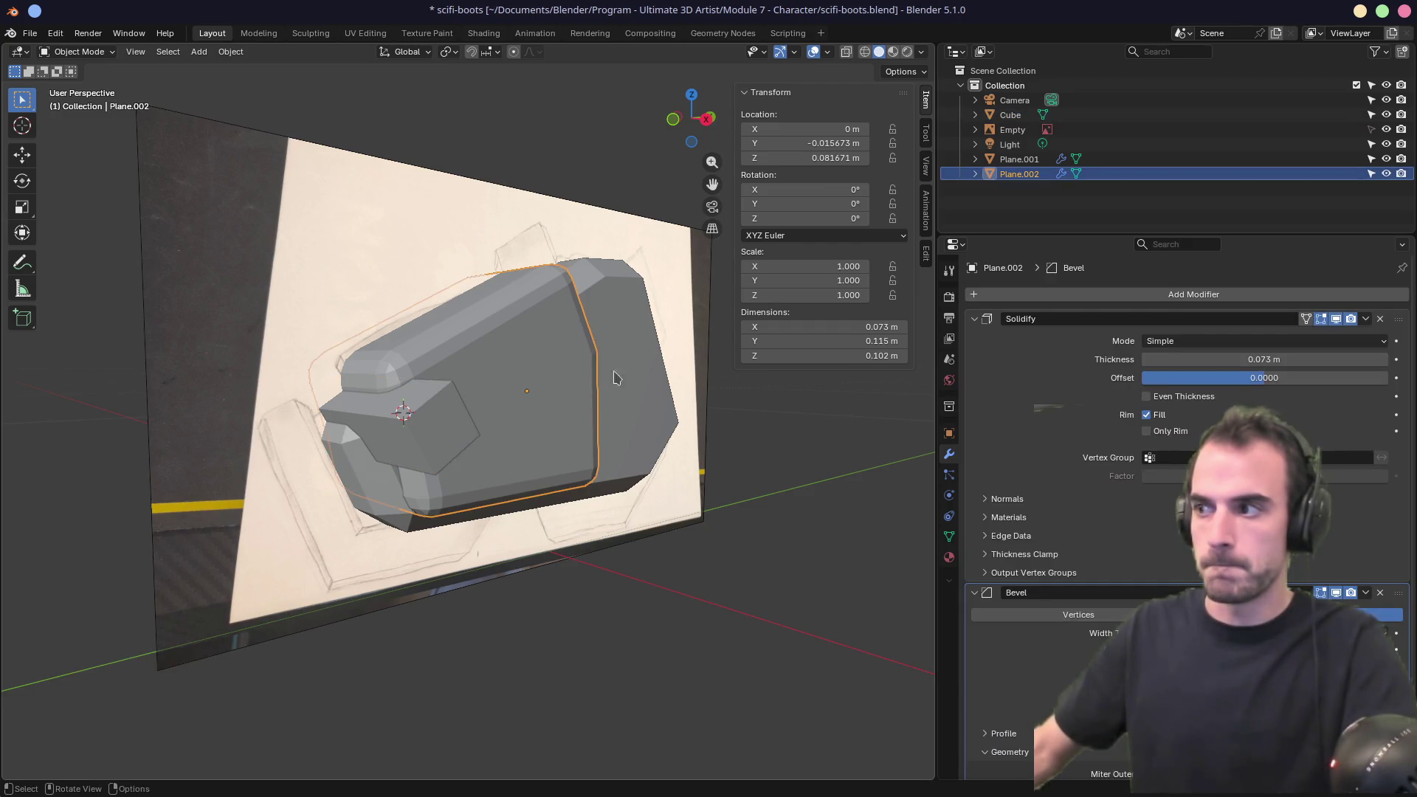
Give Plane.002 a Boolean Difference modifier with the Cube as its cutter object.
{"action": "left_click", "coordinate": [983, 319]}
{"action": "left_click", "coordinate": [976, 339]}
{"action": "left_click", "coordinate": [1024, 295]}
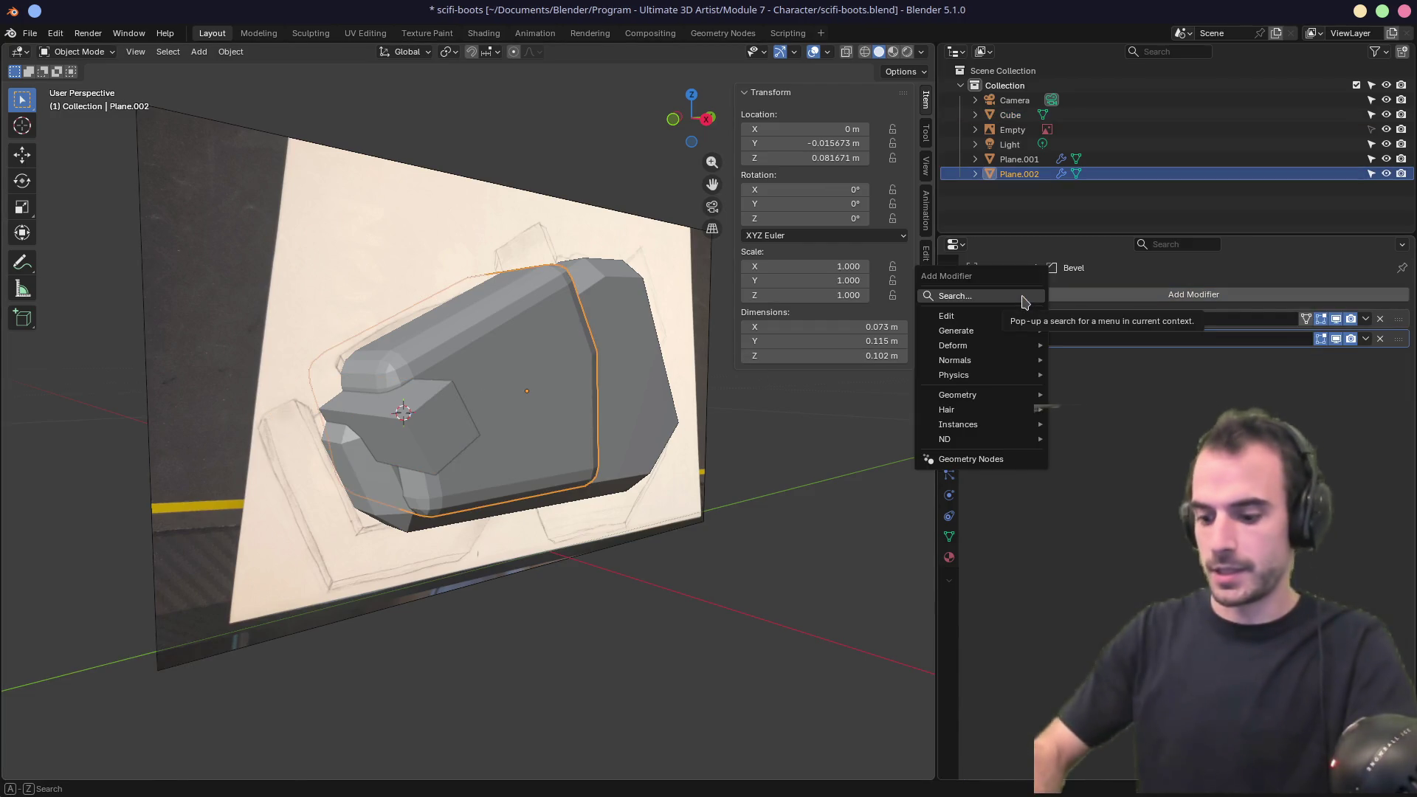
{"action": "type", "text": "bool"}
{"action": "key", "text": "Return"}
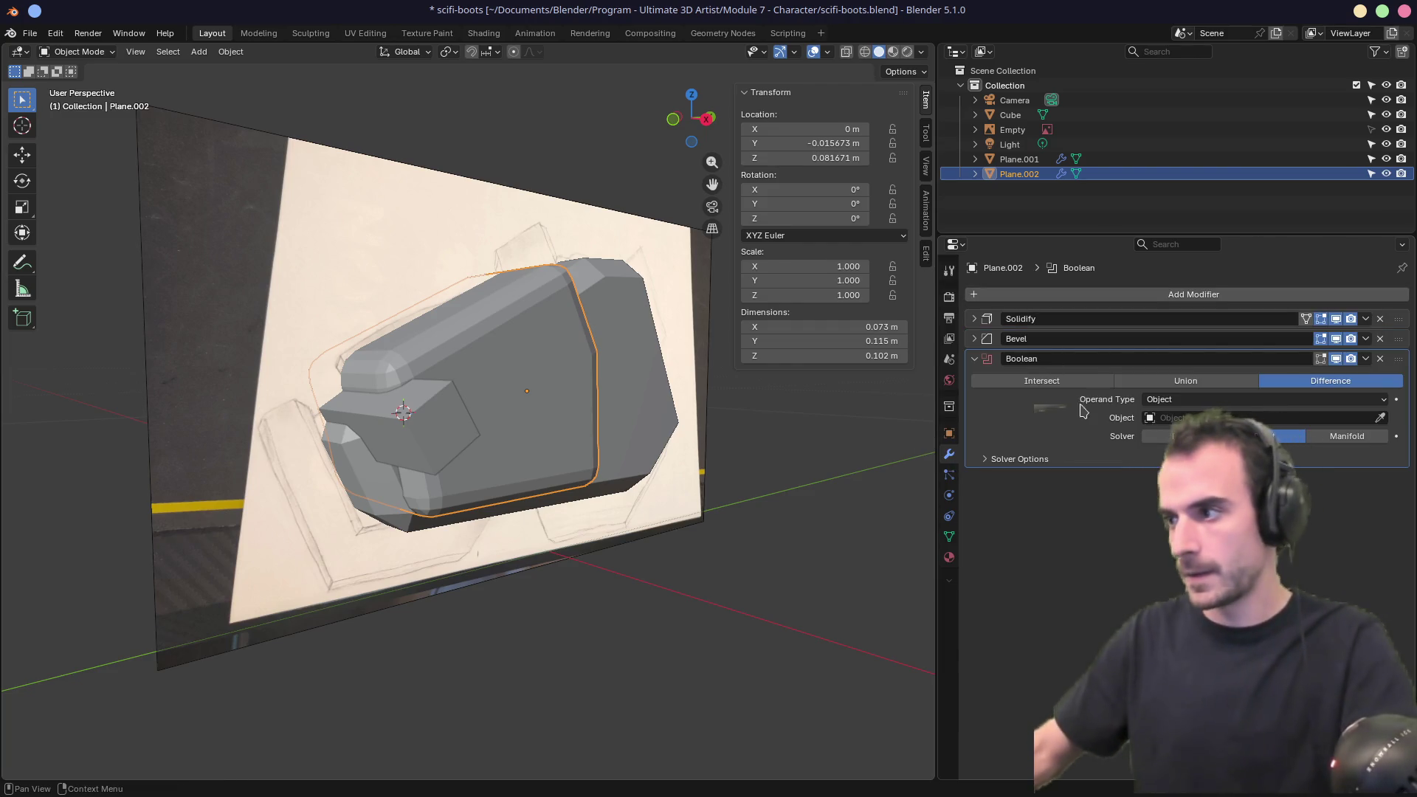
{"action": "left_click", "coordinate": [446, 397]}
{"action": "mouse_move", "coordinate": [538, 420]}
{"action": "middle_mouse_down"}
{"action": "mouse_move", "coordinate": [465, 441]}
{"action": "mouse_move", "coordinate": [478, 405]}
{"action": "mouse_move", "coordinate": [411, 405]}
{"action": "middle_mouse_up"}
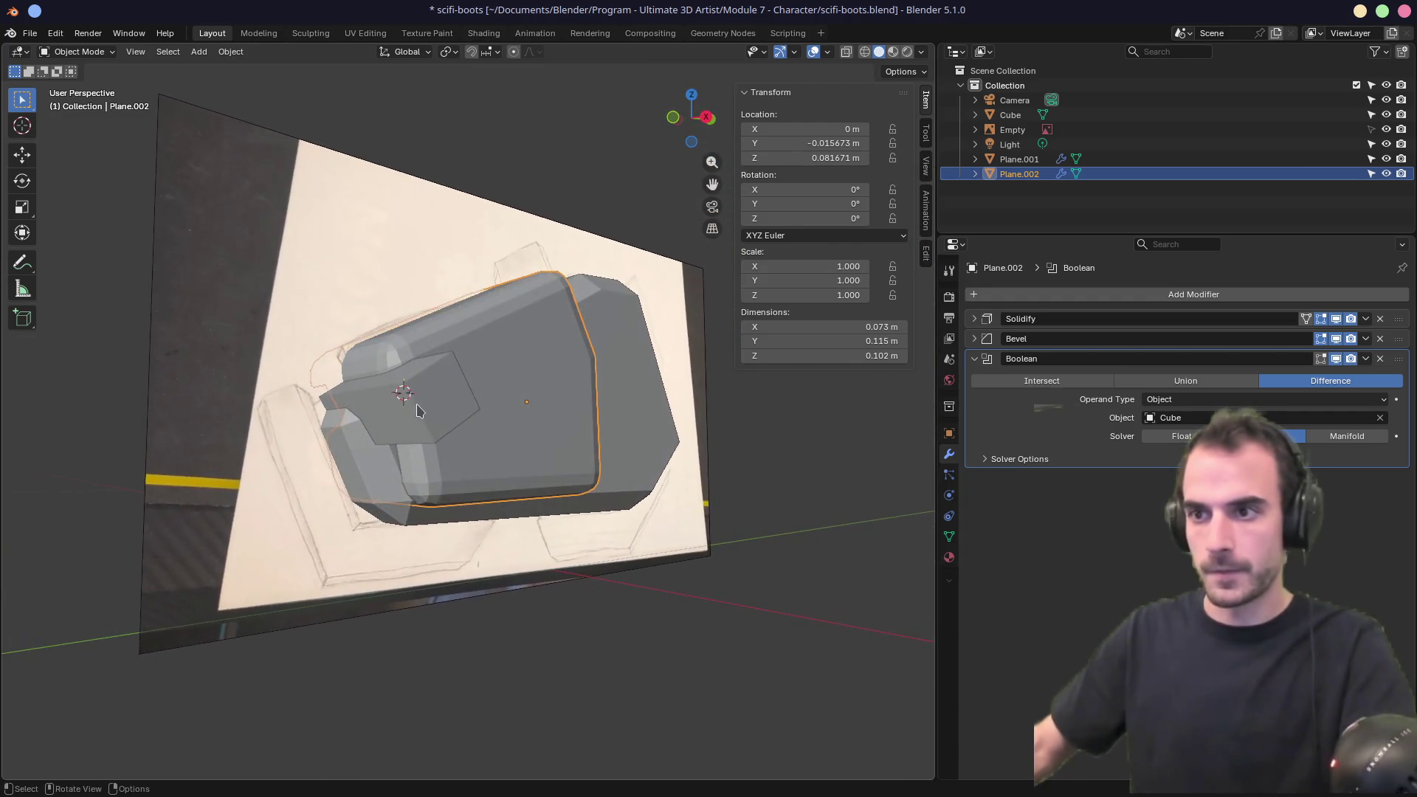
{"action": "left_click", "coordinate": [411, 405]}
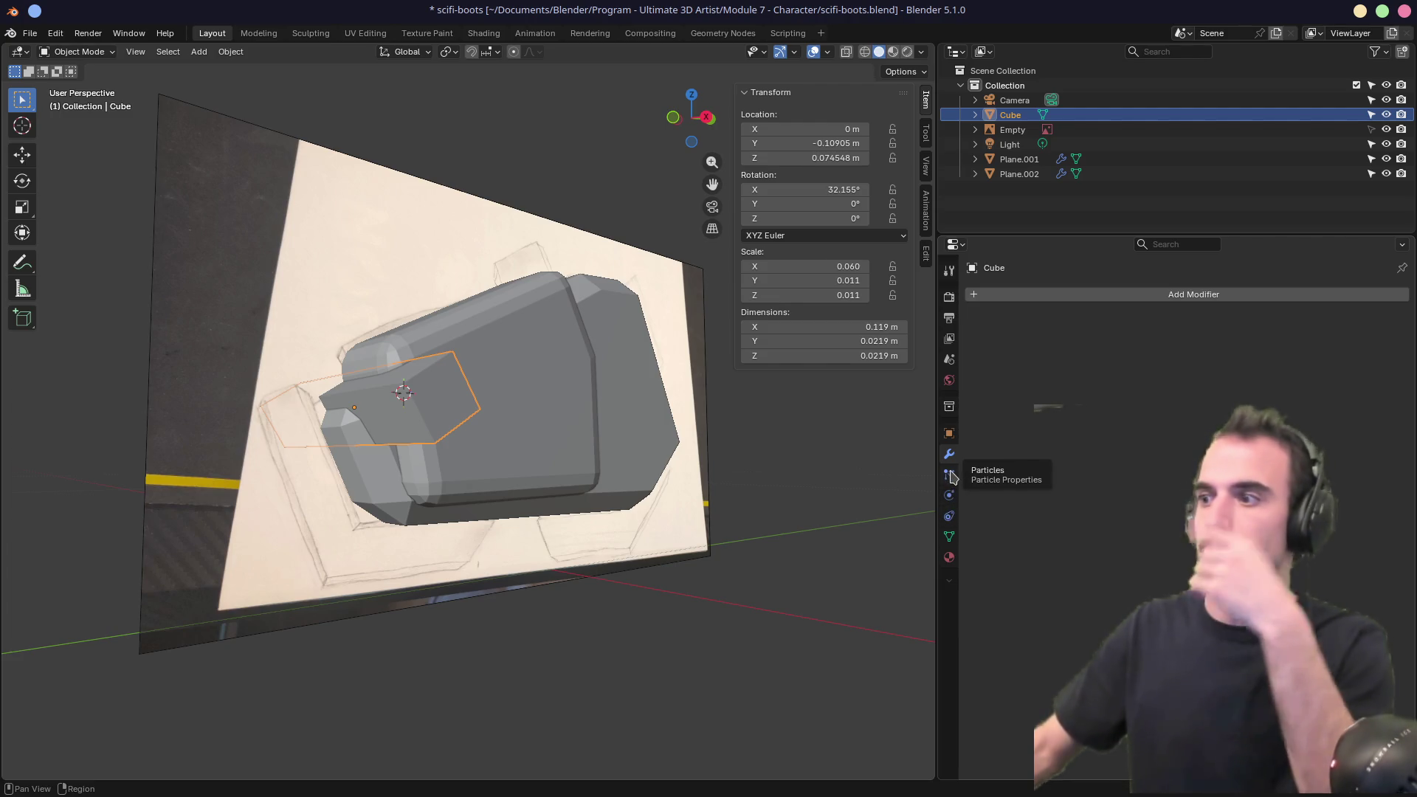
Set the Cube cutter's Viewport Display to Wireframe, then reselect Plane.002.
{"action": "left_click", "coordinate": [950, 436]}
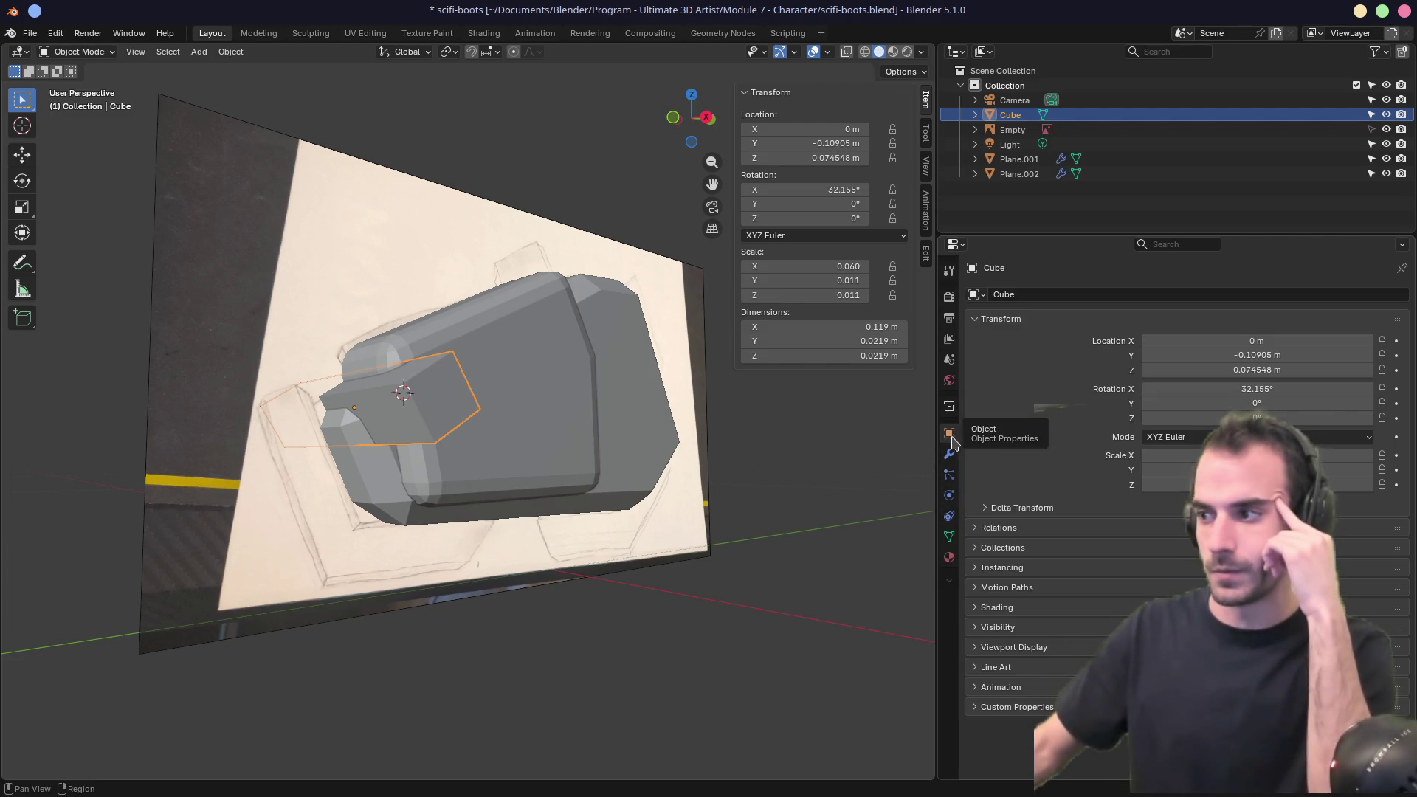
{"action": "left_click", "coordinate": [979, 647]}
{"action": "scroll", "coordinate": [1053, 576], "scroll_direction": "down", "scroll_amount": 4}
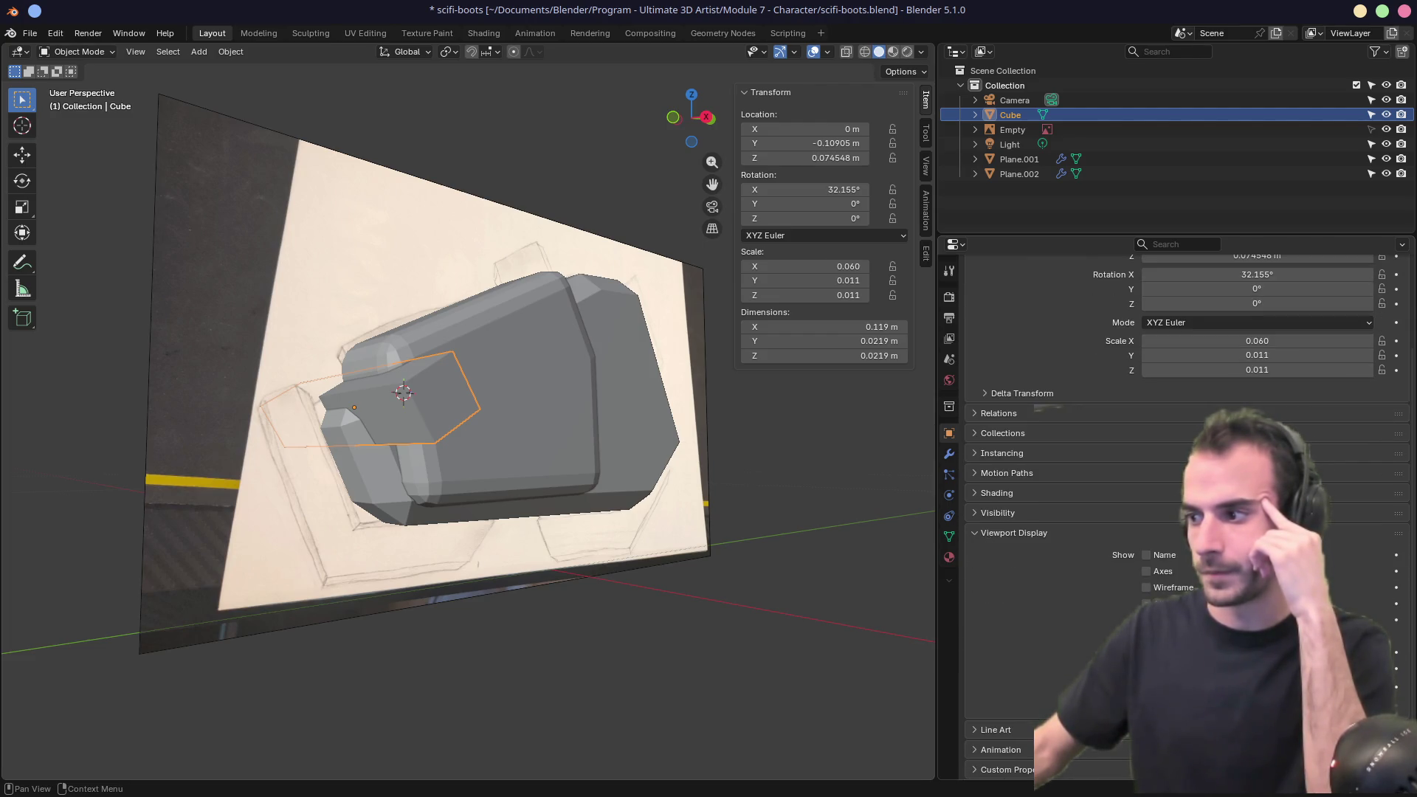
{"action": "middle_click_drag", "start_coordinate": [657, 585], "coordinate": [690, 575]}
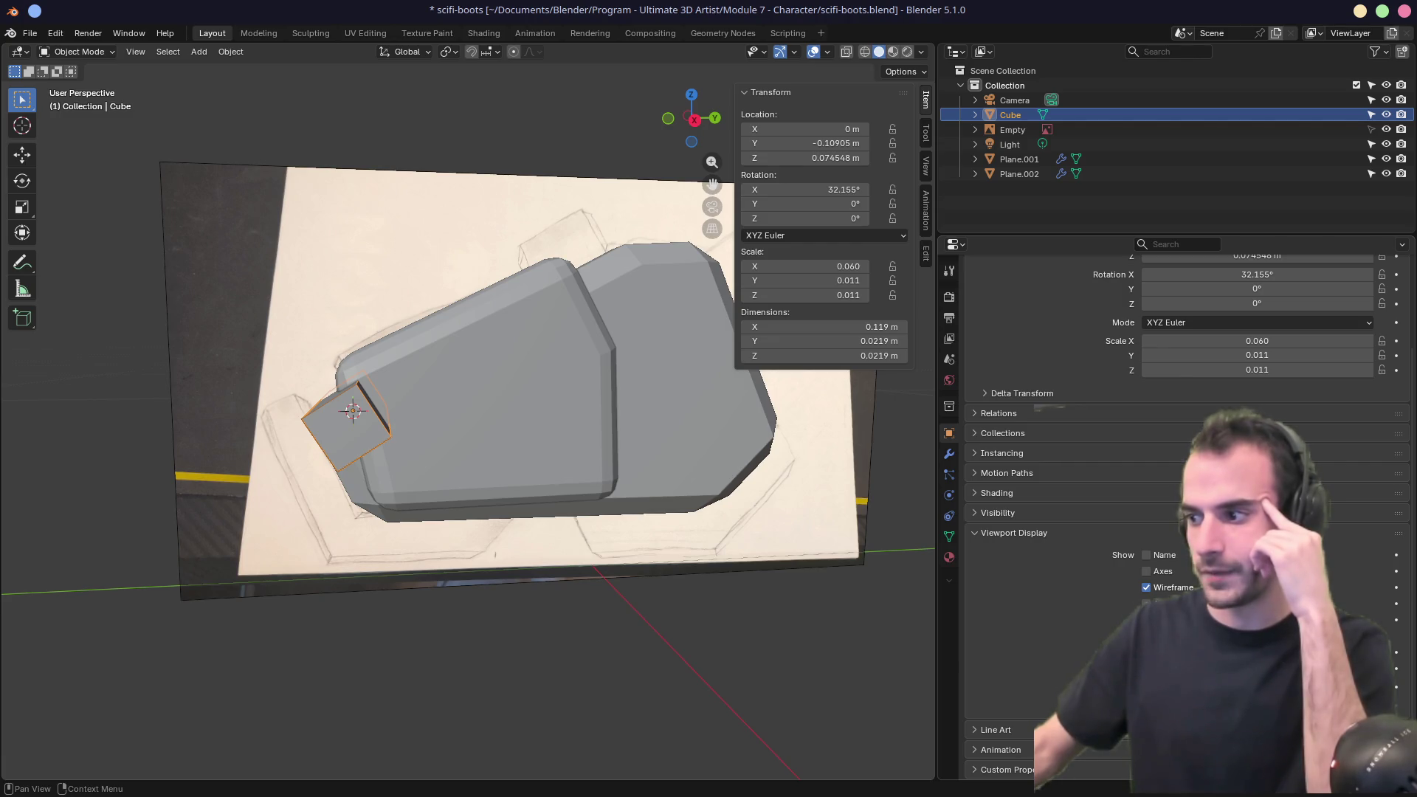
{"action": "middle_click_drag", "start_coordinate": [664, 576], "coordinate": [413, 576]}
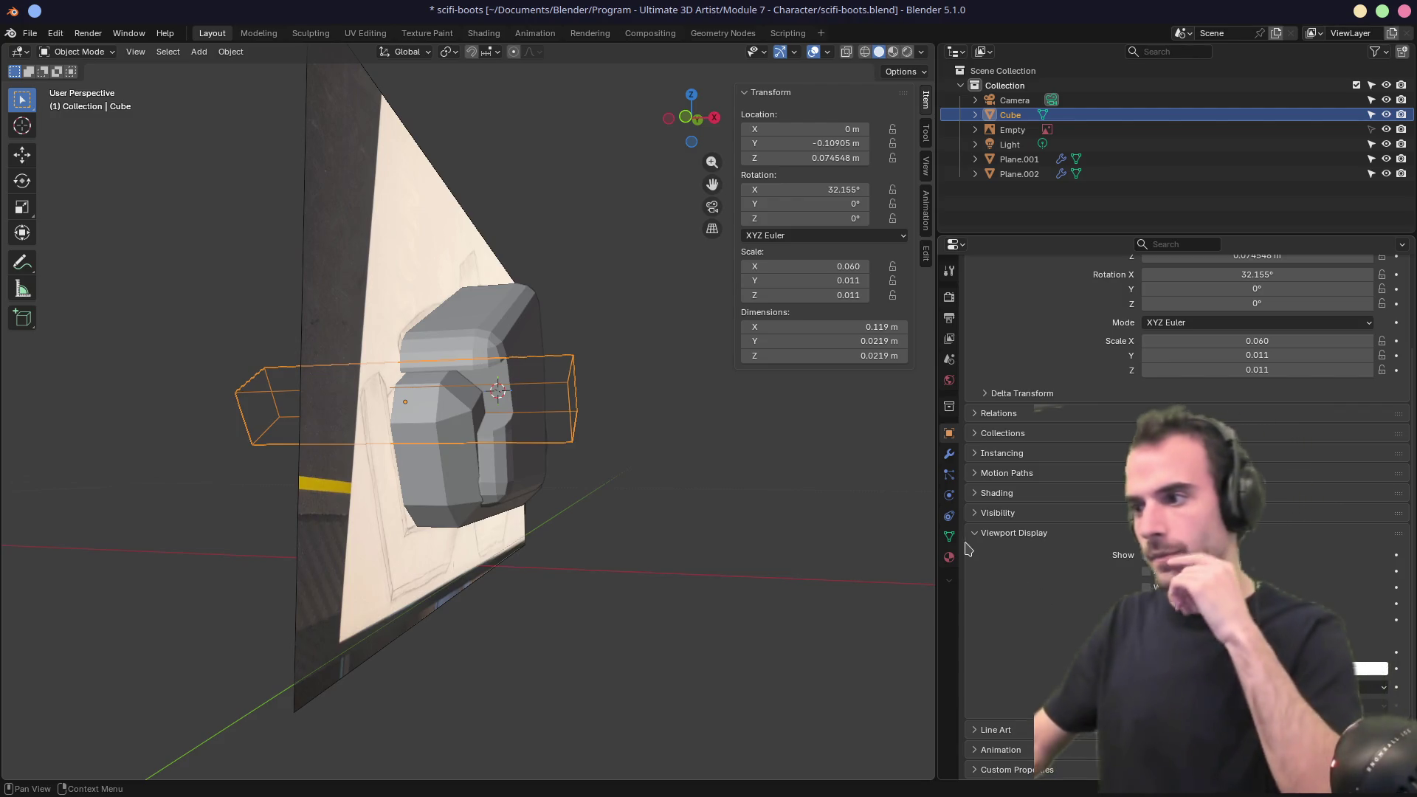
{"action": "left_click", "coordinate": [1013, 532]}
{"action": "middle_click_drag", "start_coordinate": [673, 520], "coordinate": [507, 465]}
{"action": "key", "text": "alt+z"}
{"action": "key", "text": "alt+z"}
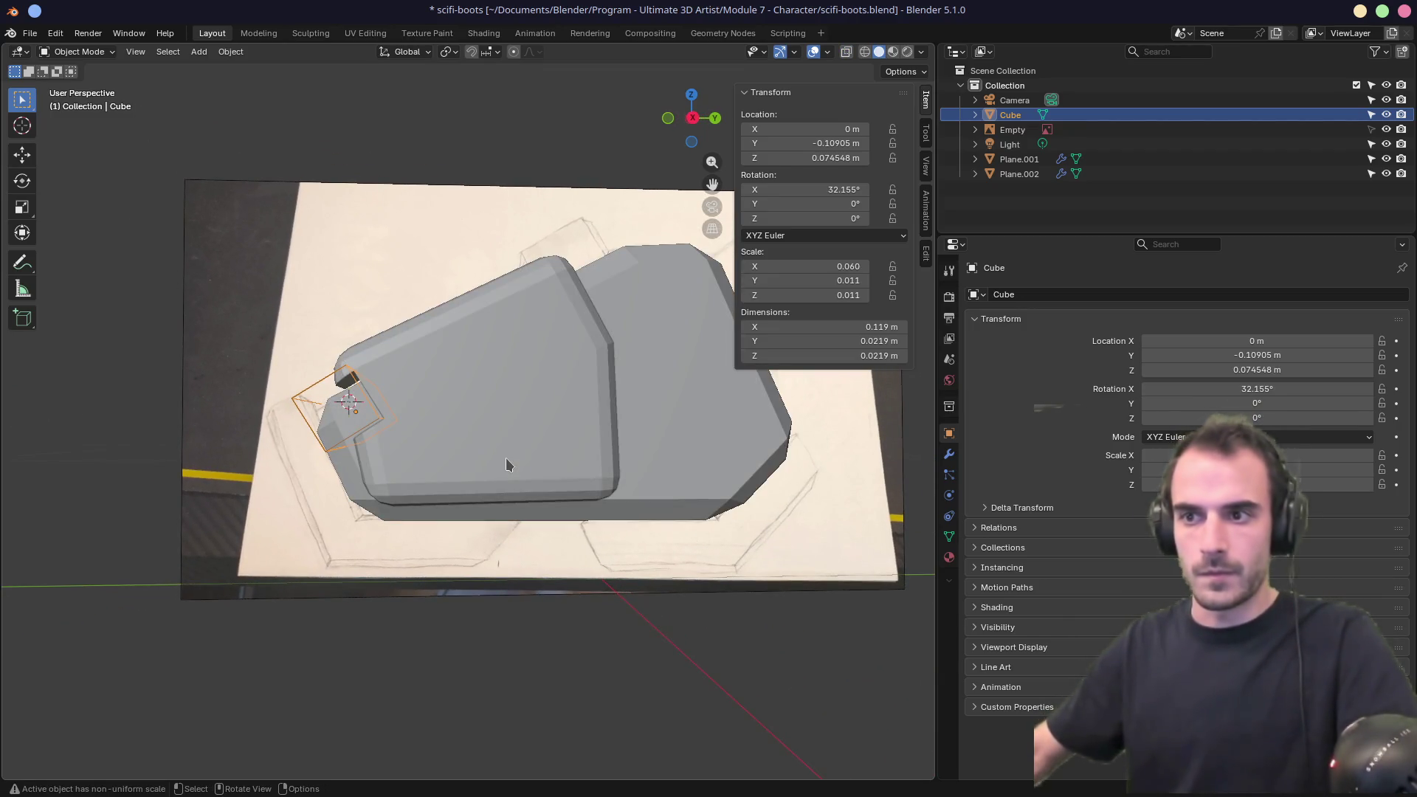
{"action": "key", "text": "KP_3"}
{"action": "mouse_move", "coordinate": [374, 380]}
{"action": "middle_mouse_down"}
{"action": "mouse_move", "coordinate": [362, 384]}
{"action": "mouse_move", "coordinate": [420, 418]}
{"action": "mouse_move", "coordinate": [464, 357]}
{"action": "middle_mouse_up"}
{"action": "scroll", "coordinate": [438, 415], "scroll_direction": "up", "scroll_amount": 5}
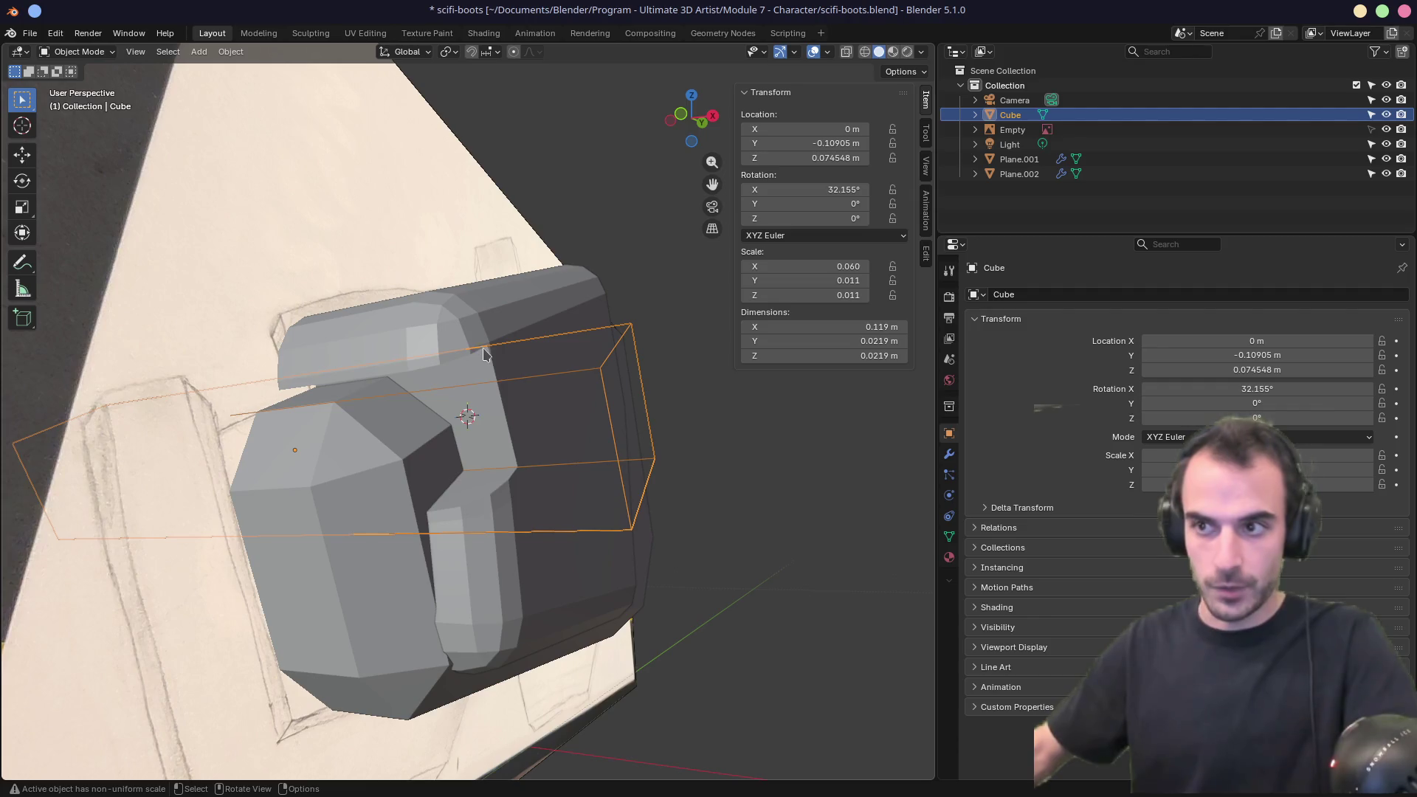
{"action": "left_click", "coordinate": [495, 317]}
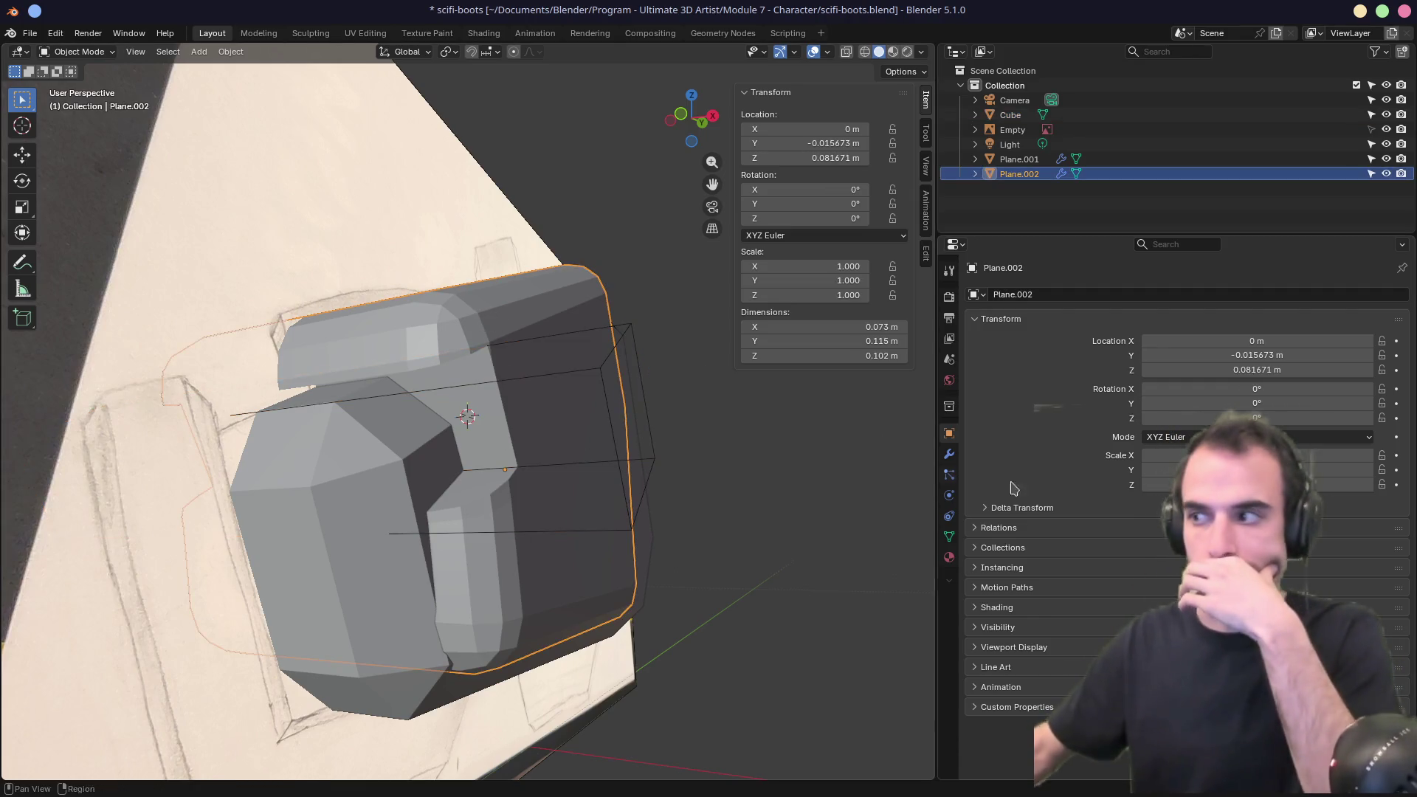
Move the Boolean modifier above the Bevel in Plane.002's modifier stack.
{"action": "left_click", "coordinate": [948, 455]}
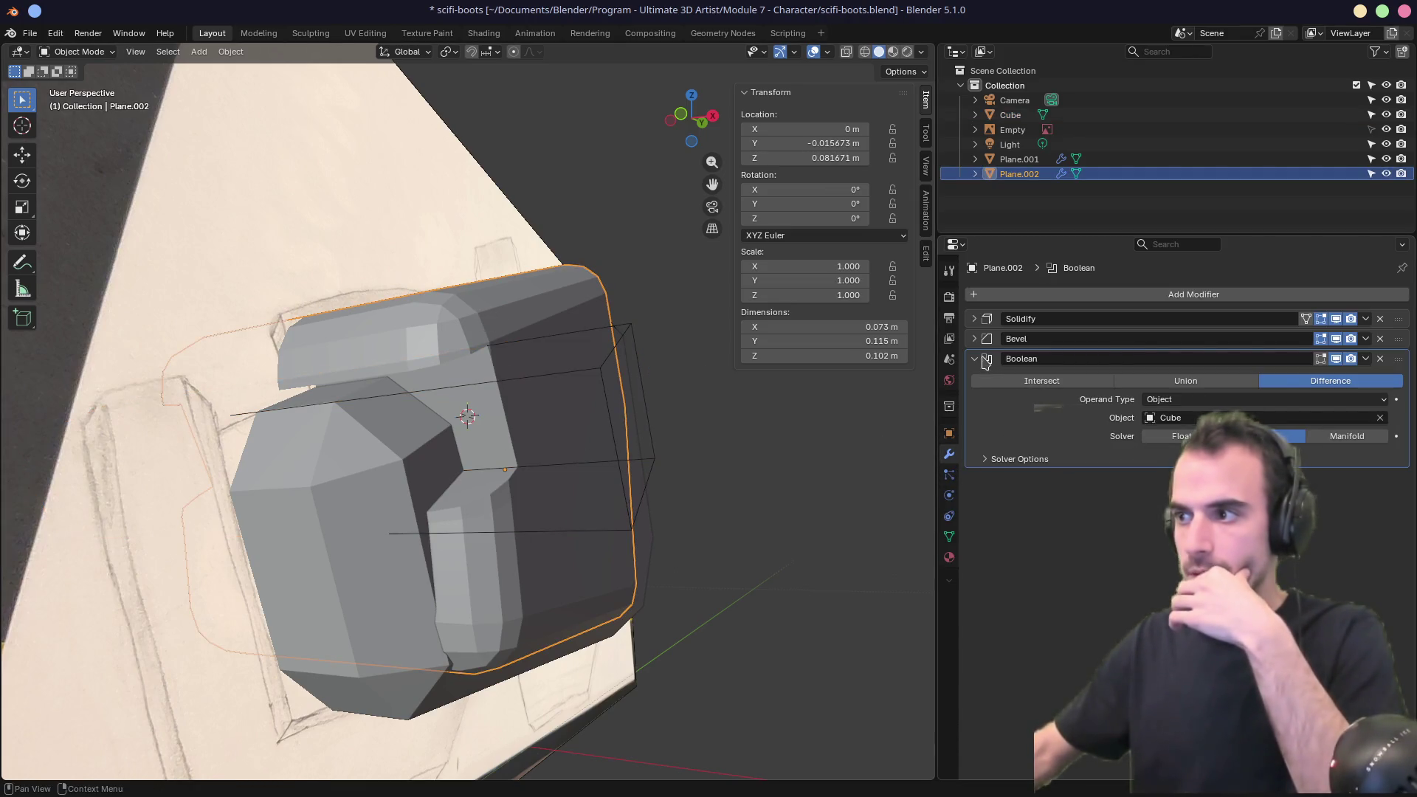
{"action": "left_click_drag", "start_coordinate": [1399, 366], "coordinate": [1400, 338]}
{"action": "middle_click_drag", "start_coordinate": [838, 433], "coordinate": [613, 457]}
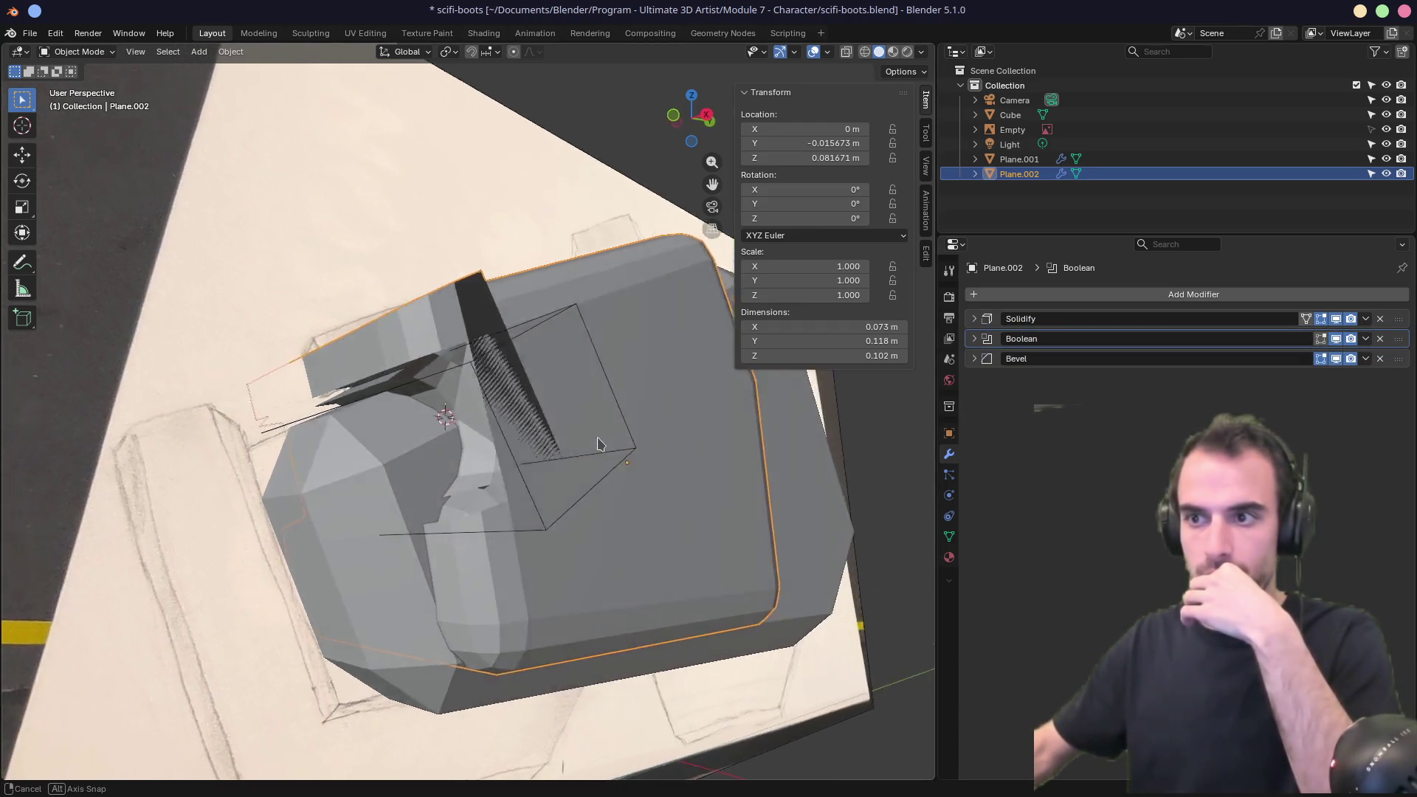
{"action": "scroll", "coordinate": [613, 458], "scroll_direction": "up", "scroll_amount": 3}
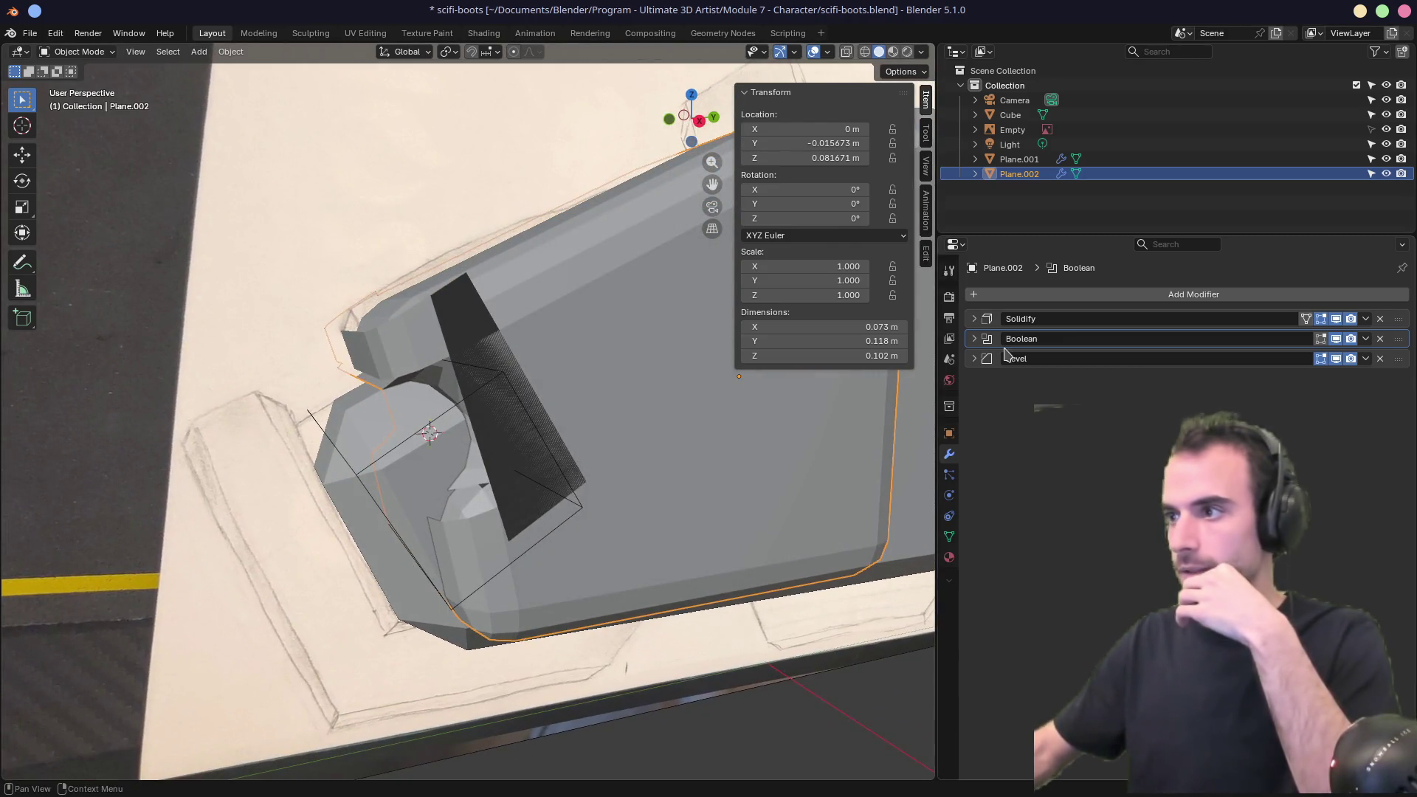
Lower the Bevel amount to 0.003 m so the cut edges bevel cleanly.
{"action": "left_click", "coordinate": [974, 358]}
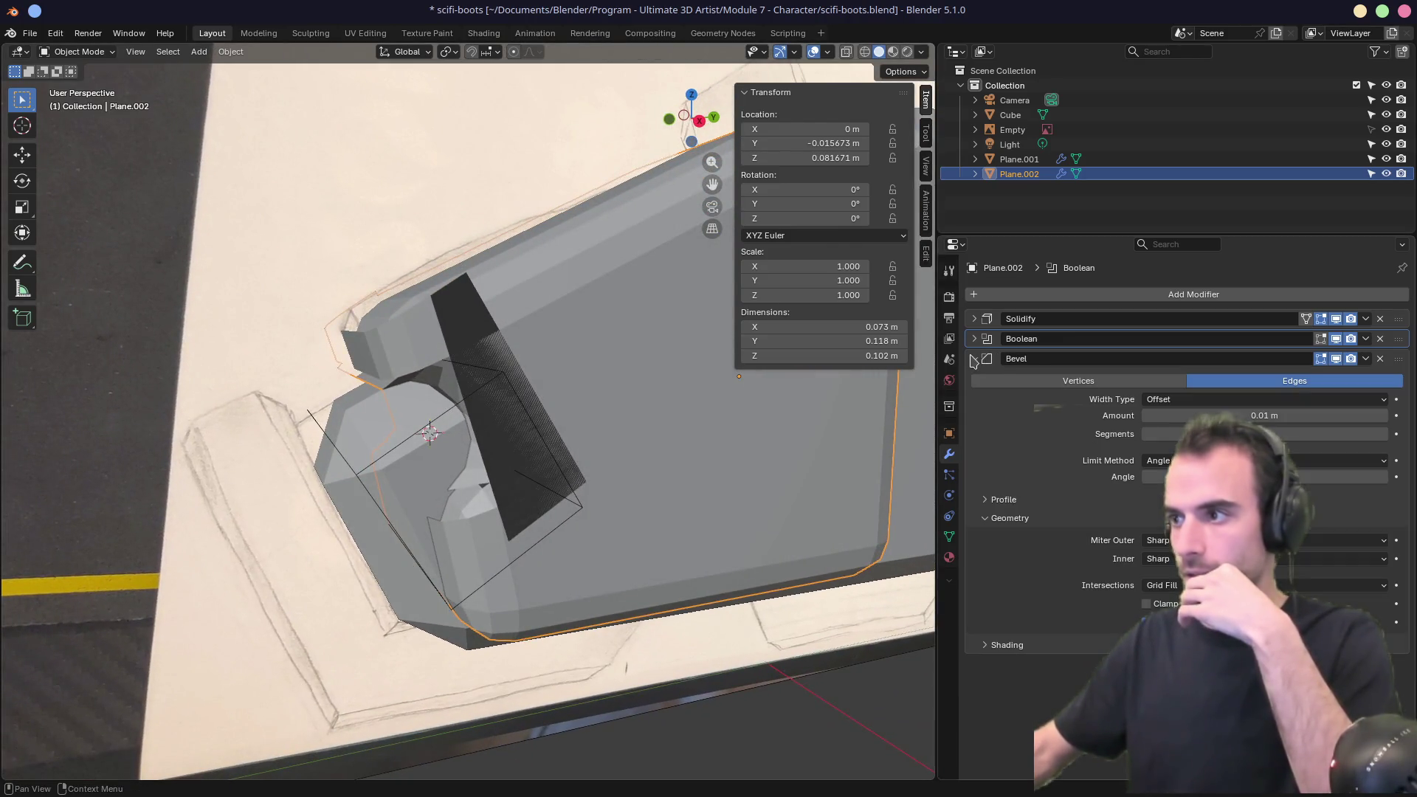
{"action": "left_click", "coordinate": [1335, 358]}
{"action": "scroll", "coordinate": [661, 446], "scroll_direction": "up", "scroll_amount": 3}
{"action": "mouse_move", "coordinate": [661, 446]}
{"action": "middle_mouse_down"}
{"action": "mouse_move", "coordinate": [661, 406]}
{"action": "mouse_move", "coordinate": [696, 413]}
{"action": "middle_mouse_up"}
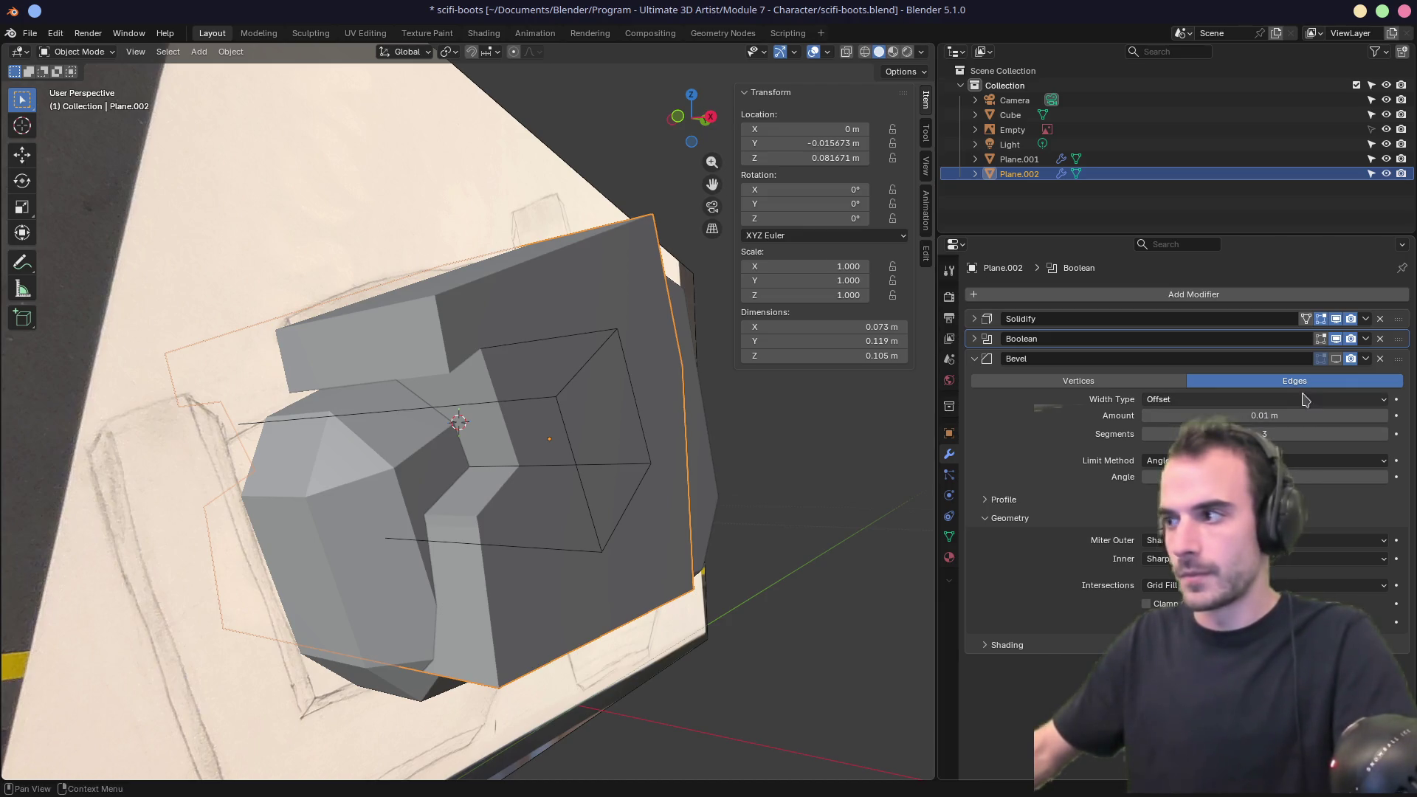
{"action": "left_click", "coordinate": [1335, 359]}
{"action": "left_click_drag", "start_coordinate": [1273, 415], "coordinate": [1235, 415]}
{"action": "middle_click_drag", "start_coordinate": [627, 435], "coordinate": [680, 433]}
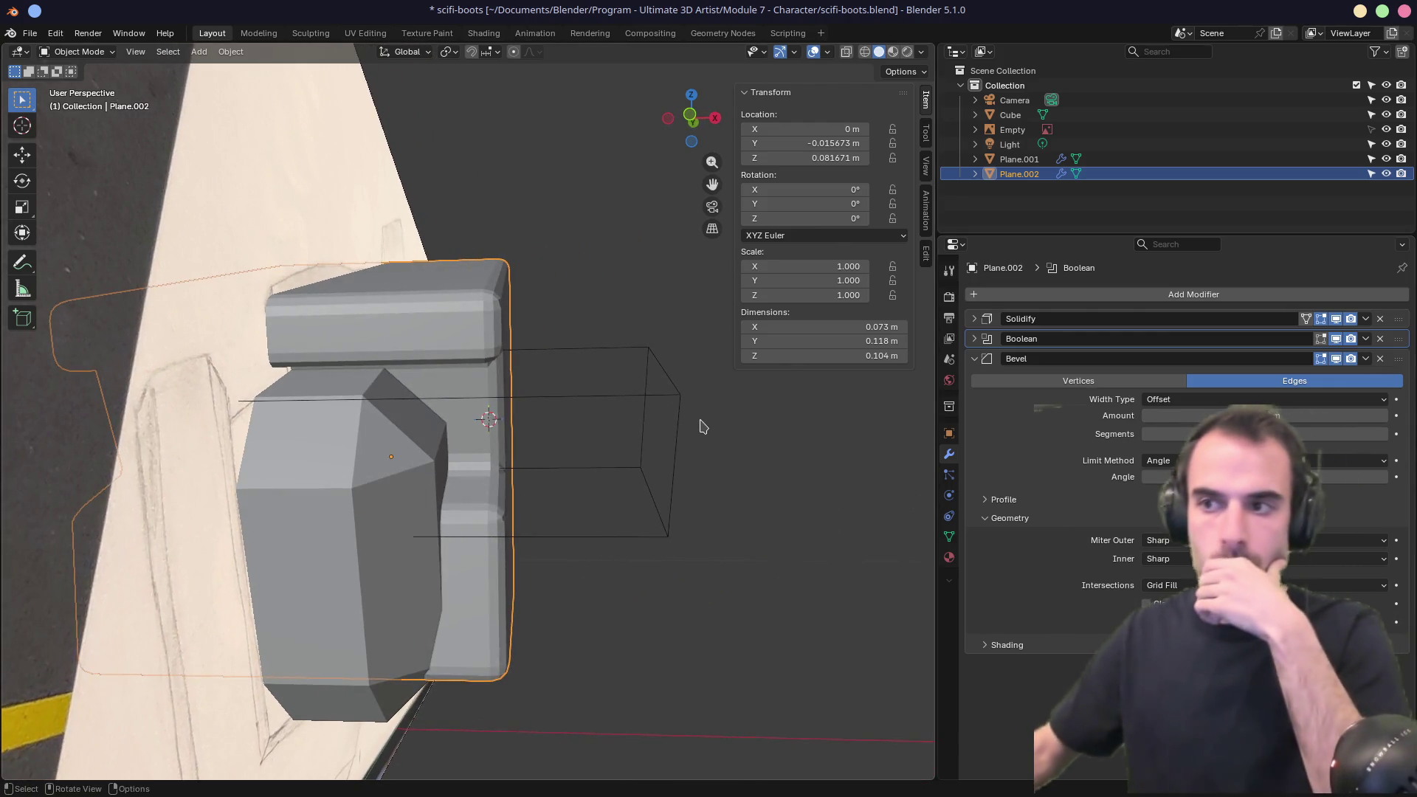
{"action": "mouse_move", "coordinate": [696, 428]}
{"action": "middle_mouse_down"}
{"action": "mouse_move", "coordinate": [558, 452]}
{"action": "mouse_move", "coordinate": [587, 432]}
{"action": "mouse_move", "coordinate": [581, 416]}
{"action": "middle_mouse_up"}
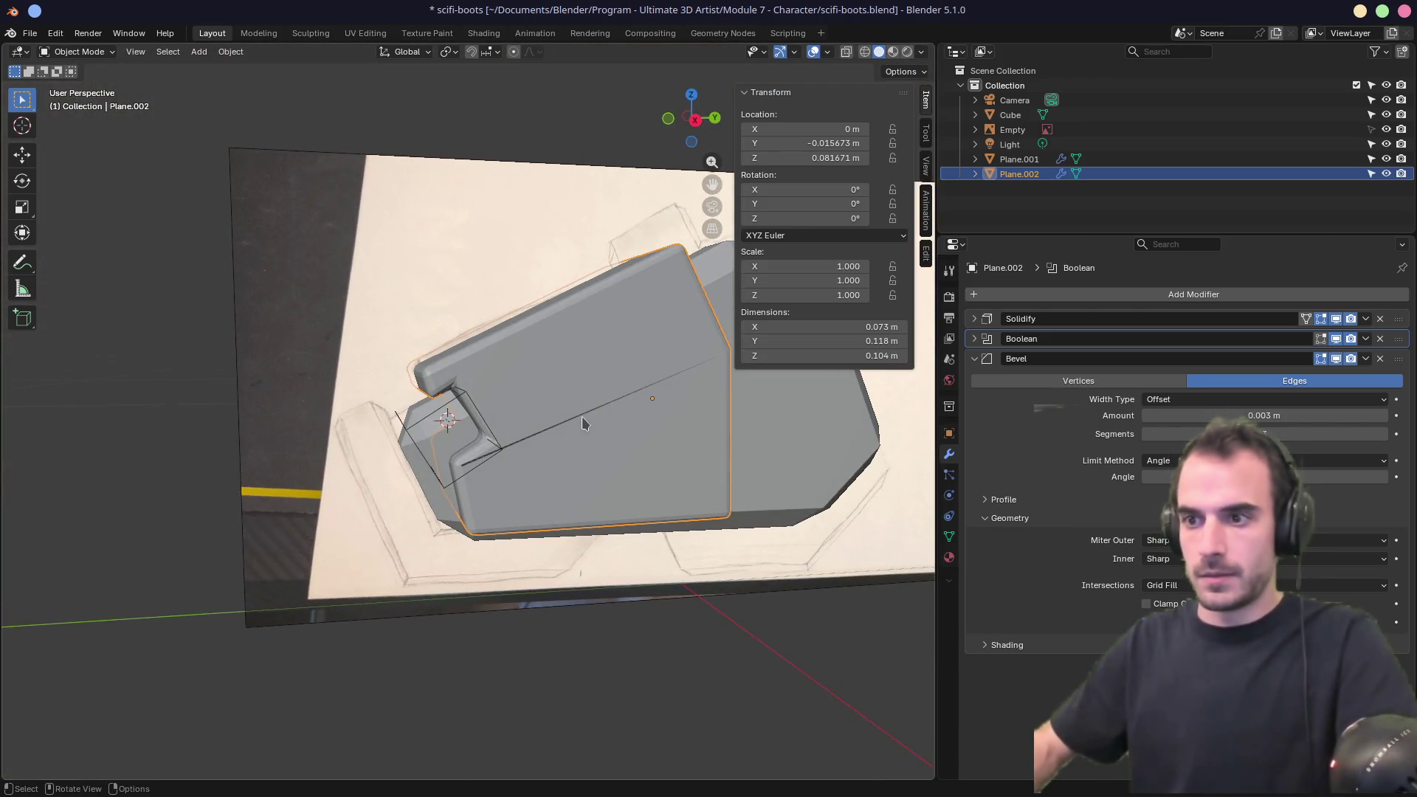
In right-side X-ray view, tilt the Cube cutter slightly and enlarge it a little.
{"action": "key", "text": "KP_1"}
{"action": "key", "text": "KP_3"}
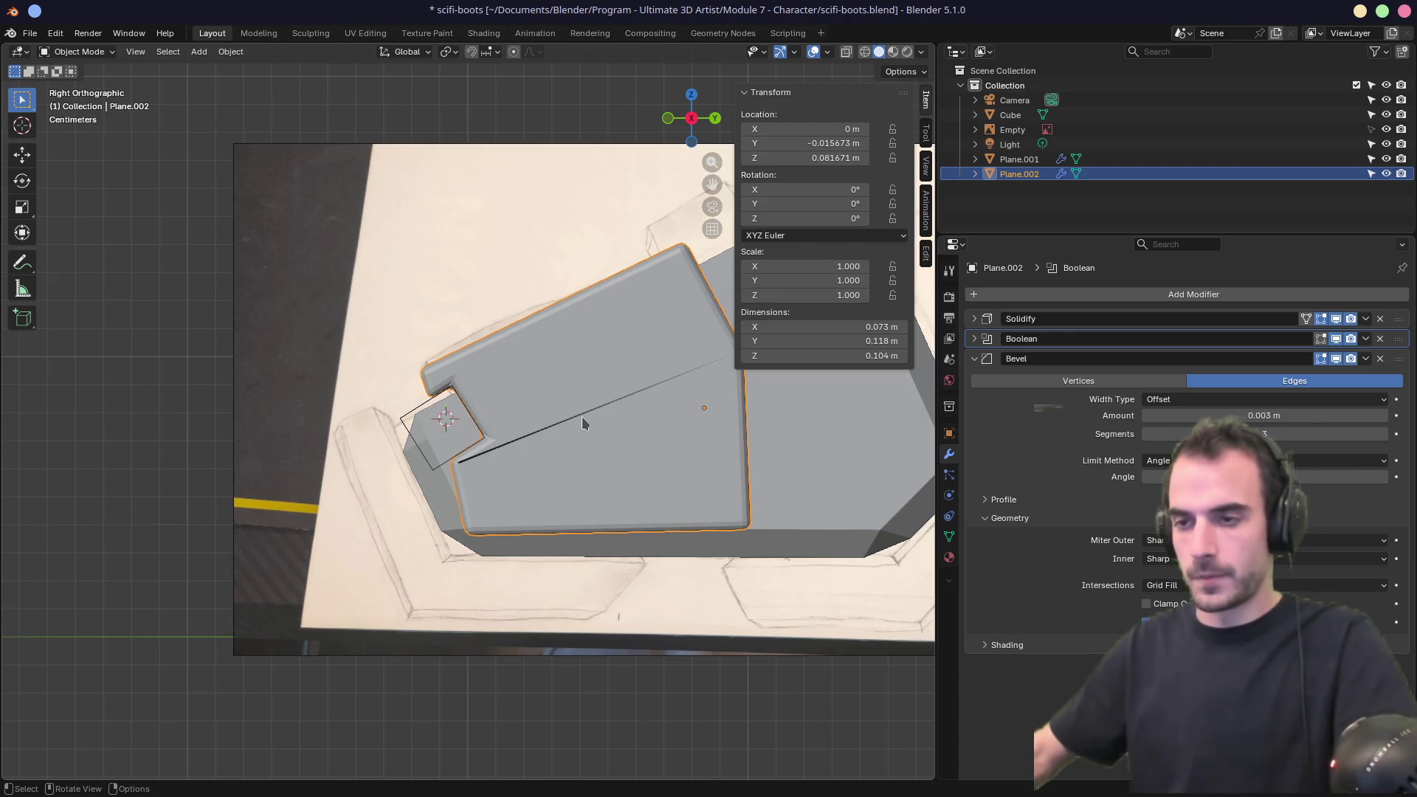
{"action": "left_click", "coordinate": [407, 421]}
{"action": "middle_click_drag", "start_coordinate": [407, 421], "coordinate": [608, 428]}
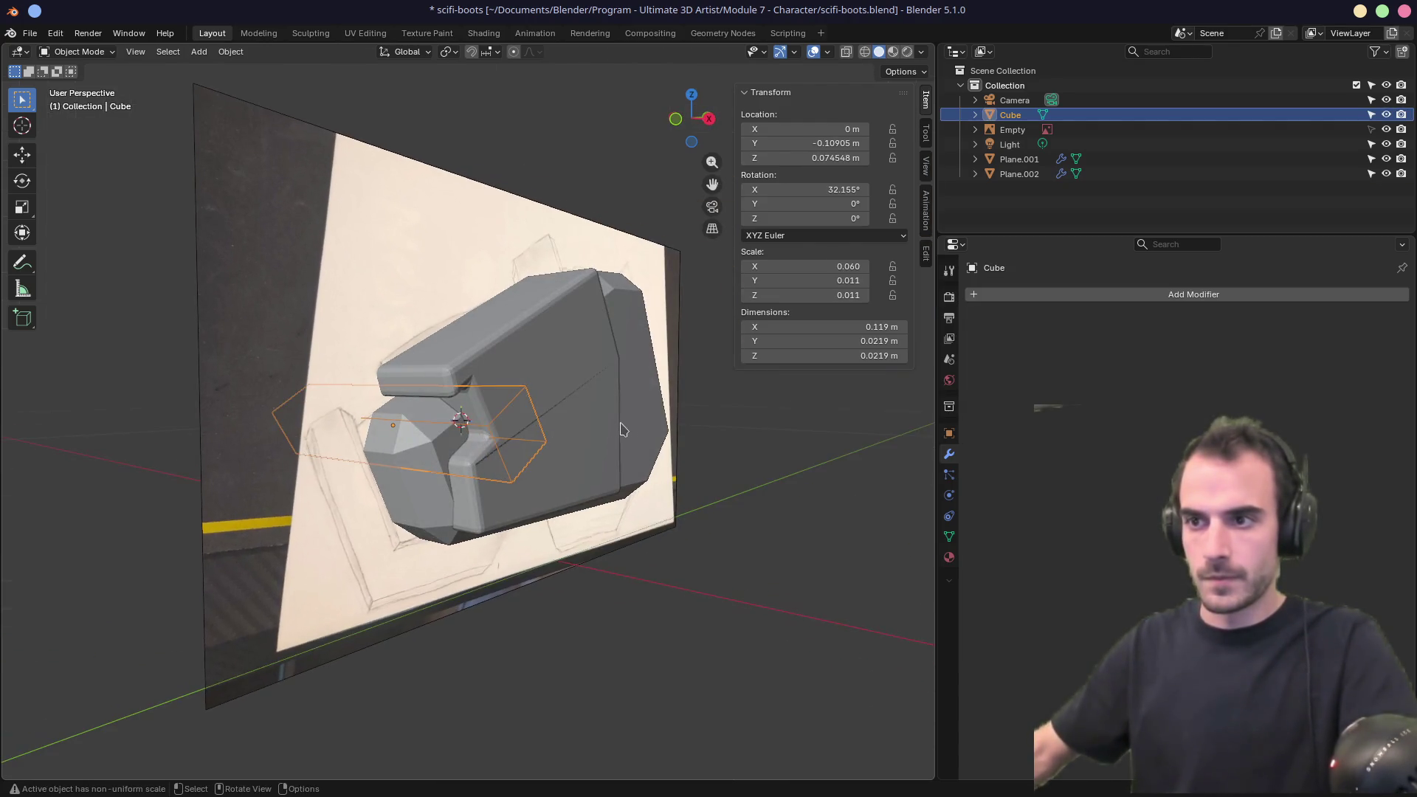
{"action": "key", "text": "KP_3"}
{"action": "key", "text": "alt+z"}
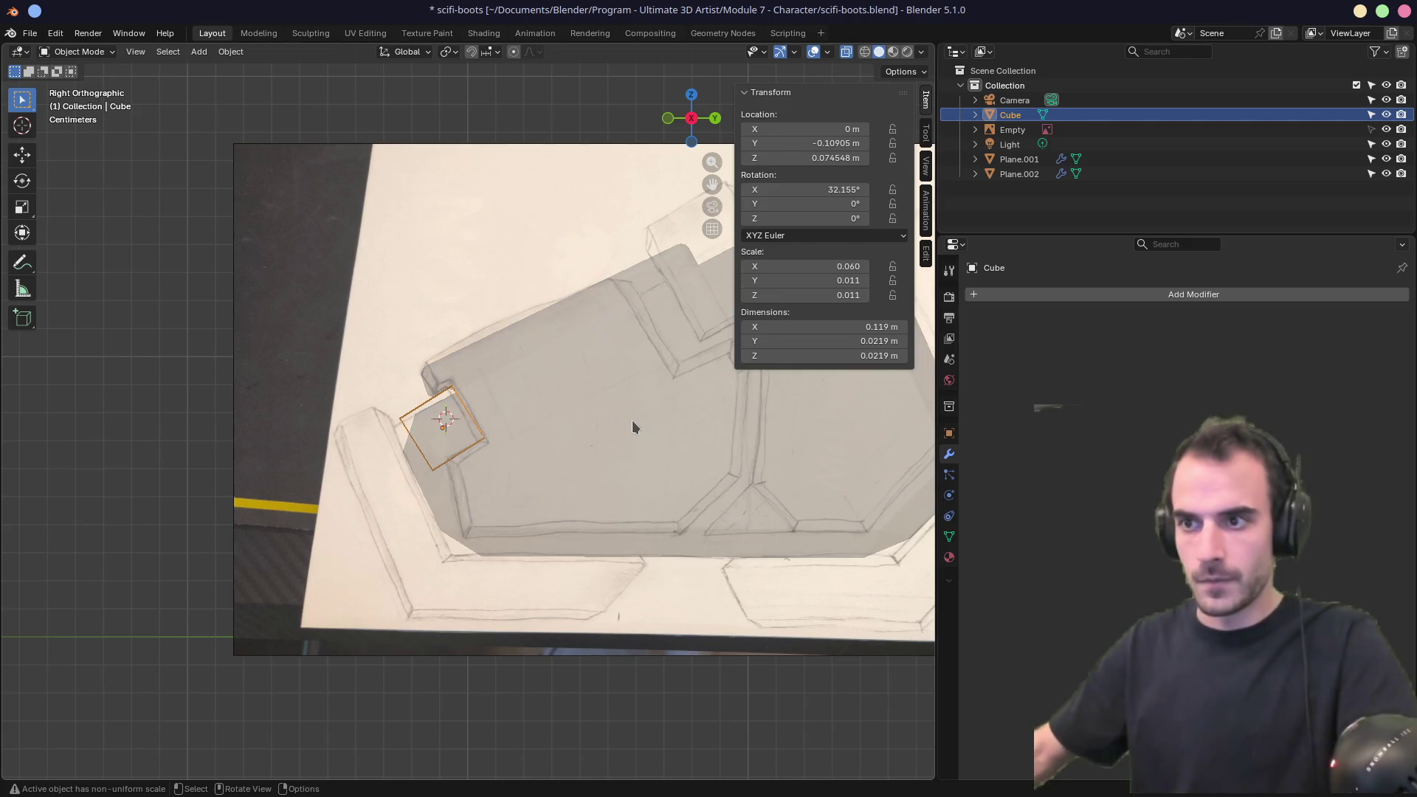
{"action": "key", "text": "r"}
{"action": "left_click", "coordinate": [678, 419]}
{"action": "key", "text": "s"}
{"action": "left_click", "coordinate": [685, 423]}
Duplicate the cube as Cube.001 and enlarge it to about 0.284 m long.
{"action": "key", "text": "alt+z"}
{"action": "mouse_move", "coordinate": [686, 423]}
{"action": "middle_mouse_down"}
{"action": "mouse_move", "coordinate": [642, 421]}
{"action": "mouse_move", "coordinate": [734, 419]}
{"action": "mouse_move", "coordinate": [475, 420]}
{"action": "mouse_move", "coordinate": [272, 373]}
{"action": "mouse_move", "coordinate": [430, 428]}
{"action": "middle_mouse_up"}
{"action": "middle_click_drag", "start_coordinate": [689, 391], "coordinate": [672, 392]}
{"action": "key", "text": "KP_5"}
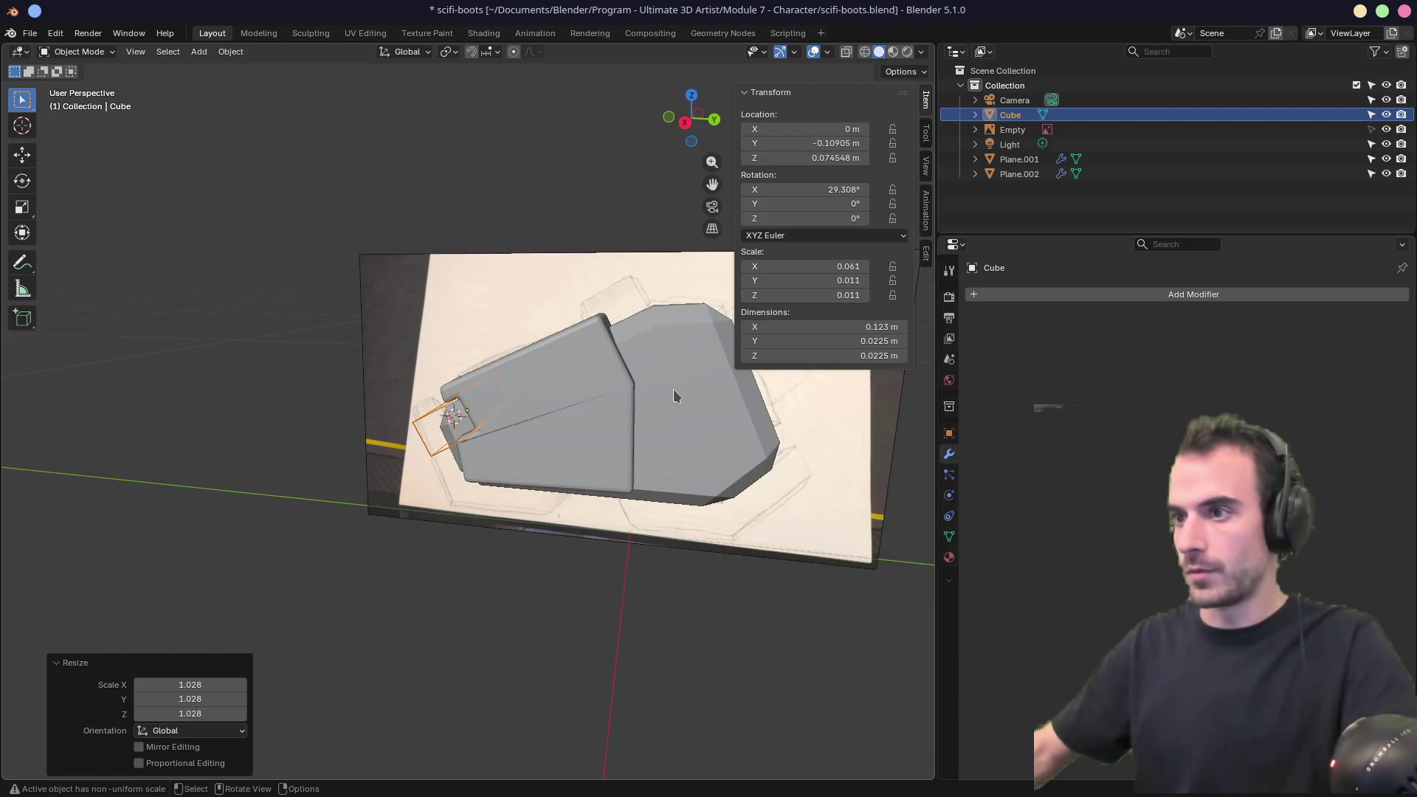
{"action": "key", "text": "alt+z"}
{"action": "key", "text": "KP_3"}
{"action": "mouse_move", "coordinate": [675, 390]}
{"action": "middle_mouse_down", "text": "ctrl"}
{"action": "mouse_move", "coordinate": [573, 458]}
{"action": "mouse_move", "coordinate": [491, 349]}
{"action": "mouse_move", "coordinate": [605, 440]}
{"action": "mouse_move", "coordinate": [587, 397]}
{"action": "middle_mouse_up", "text": "ctrl"}
{"action": "key", "text": "shift+d"}
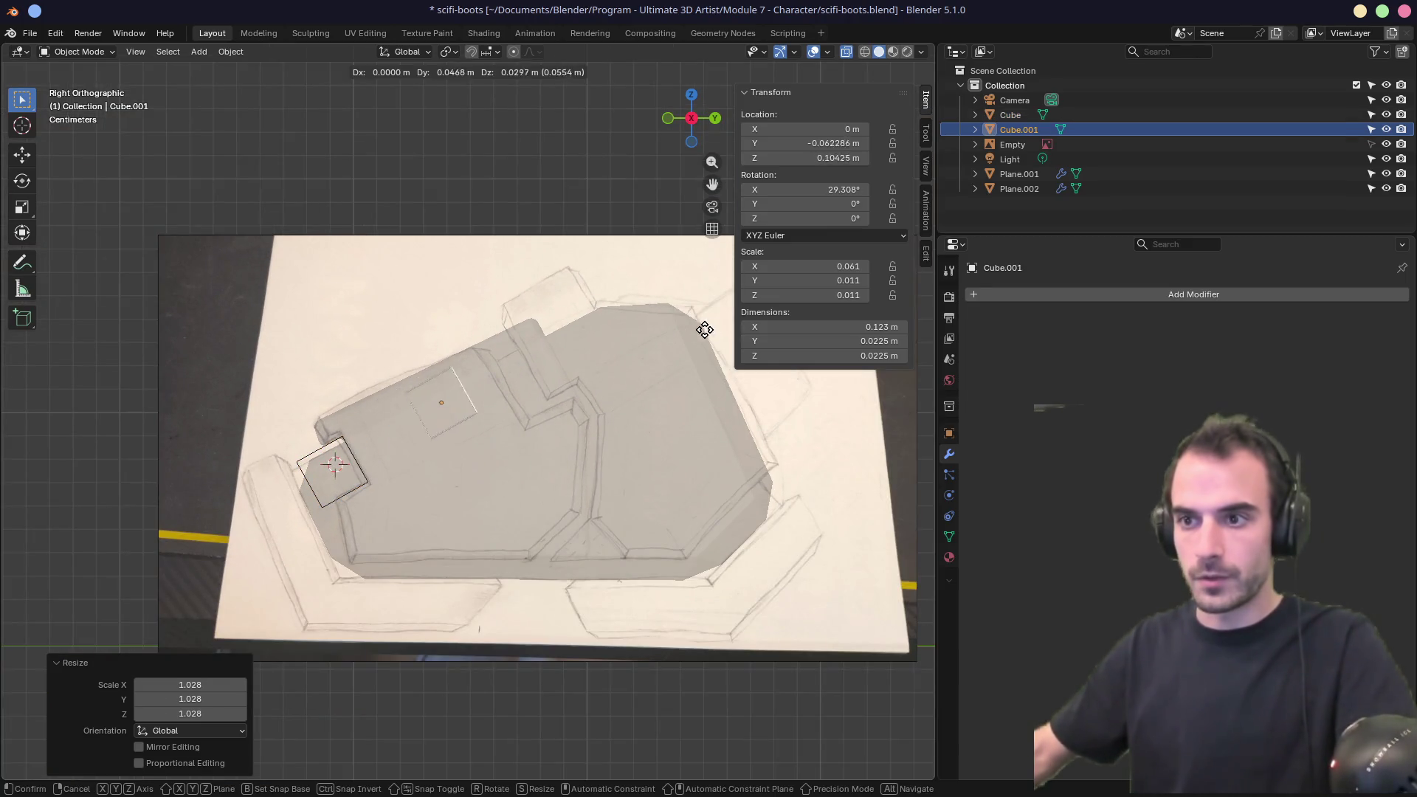
{"action": "left_click", "coordinate": [655, 389]}
{"action": "key", "text": "s"}
{"action": "left_click", "coordinate": [659, 427]}
{"action": "key", "text": "s"}
{"action": "left_click", "coordinate": [783, 459]}
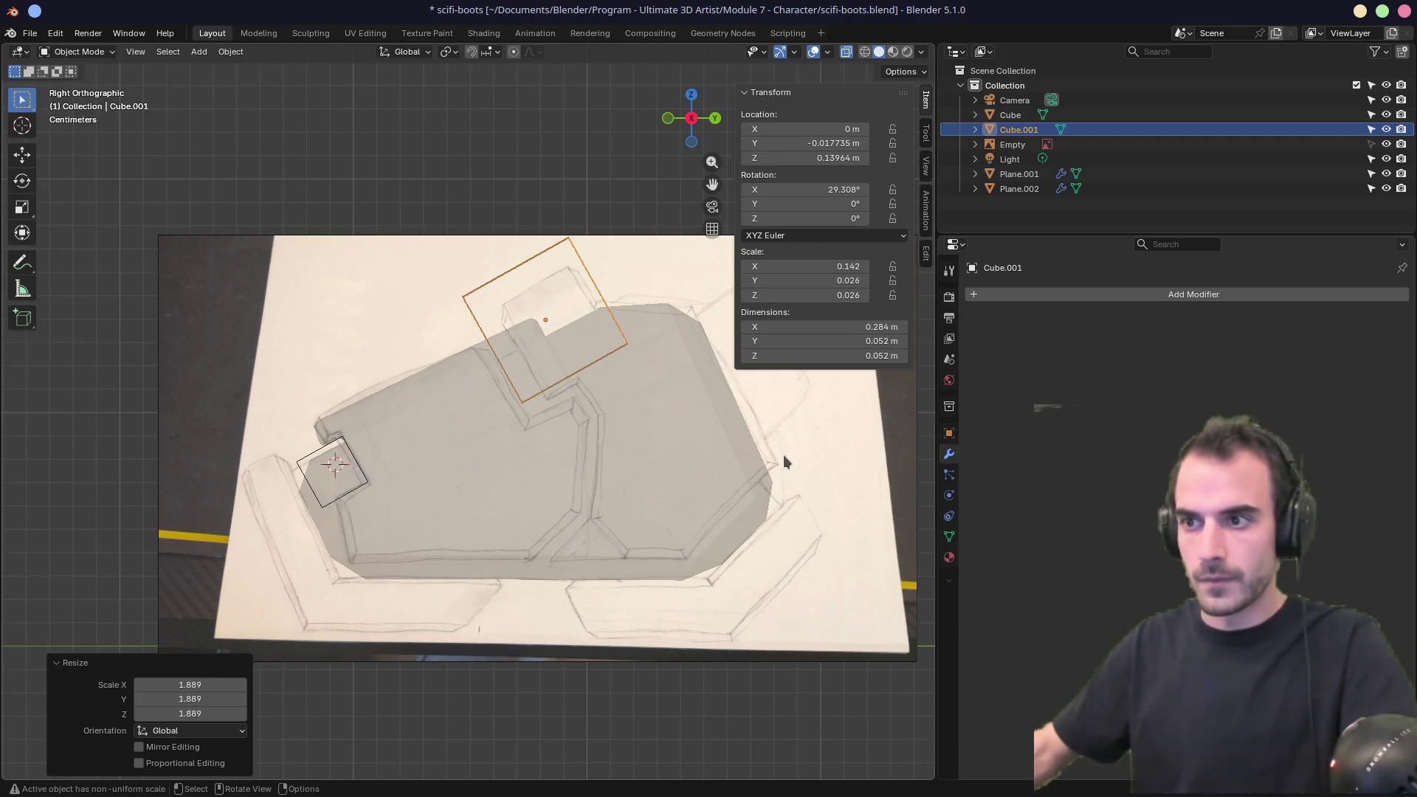
Place Cube.001 across the plate's upper end tilted 28.711°, then reselect Plane.002.
{"action": "key", "text": "g"}
{"action": "left_click", "coordinate": [788, 484]}
{"action": "key", "text": "r"}
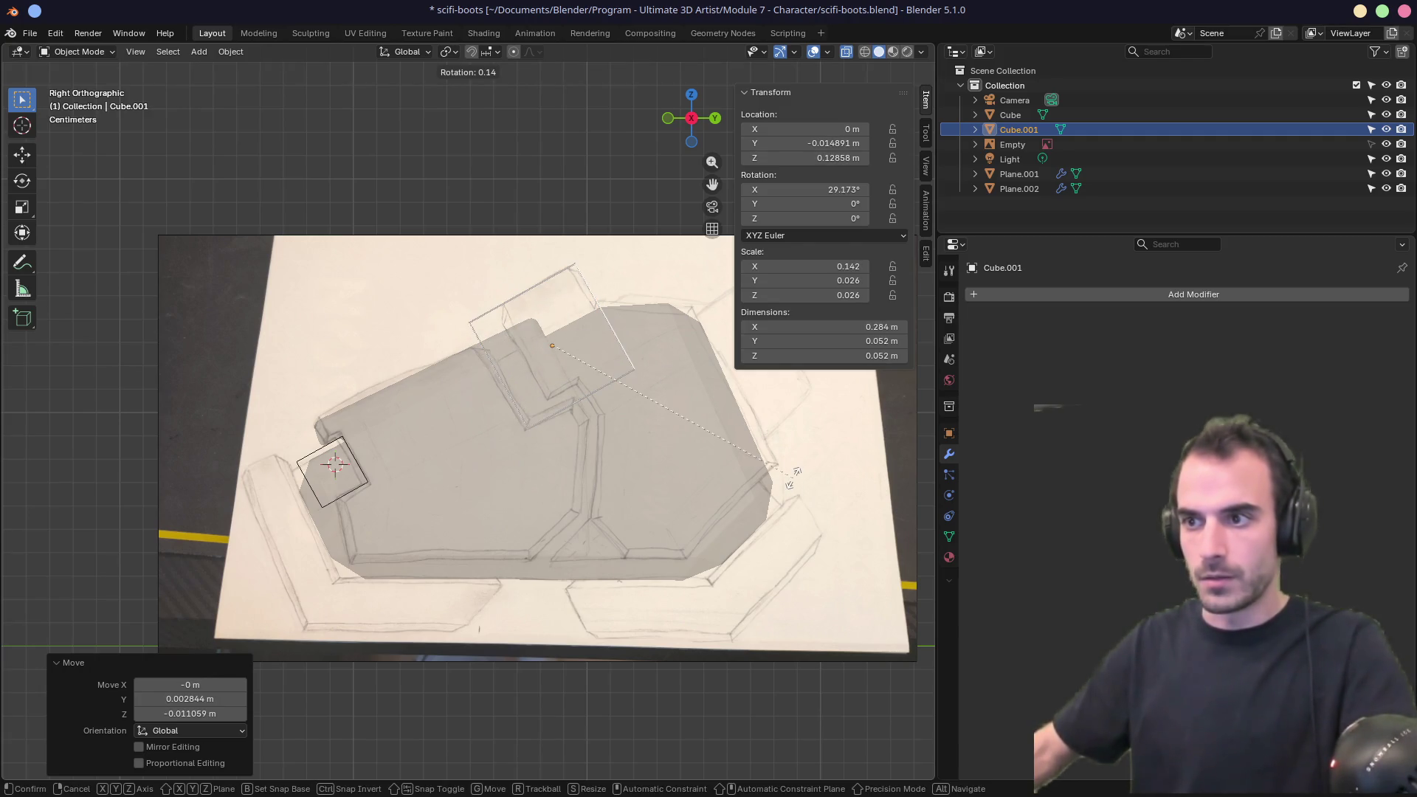
{"action": "right_click", "coordinate": [795, 476]}
{"action": "mouse_move", "coordinate": [725, 474]}
{"action": "middle_mouse_down"}
{"action": "mouse_move", "coordinate": [577, 428]}
{"action": "mouse_move", "coordinate": [763, 446]}
{"action": "mouse_move", "coordinate": [554, 424]}
{"action": "mouse_move", "coordinate": [472, 456]}
{"action": "mouse_move", "coordinate": [532, 500]}
{"action": "mouse_move", "coordinate": [541, 450]}
{"action": "mouse_move", "coordinate": [506, 474]}
{"action": "middle_mouse_up"}
{"action": "left_click", "coordinate": [522, 493]}
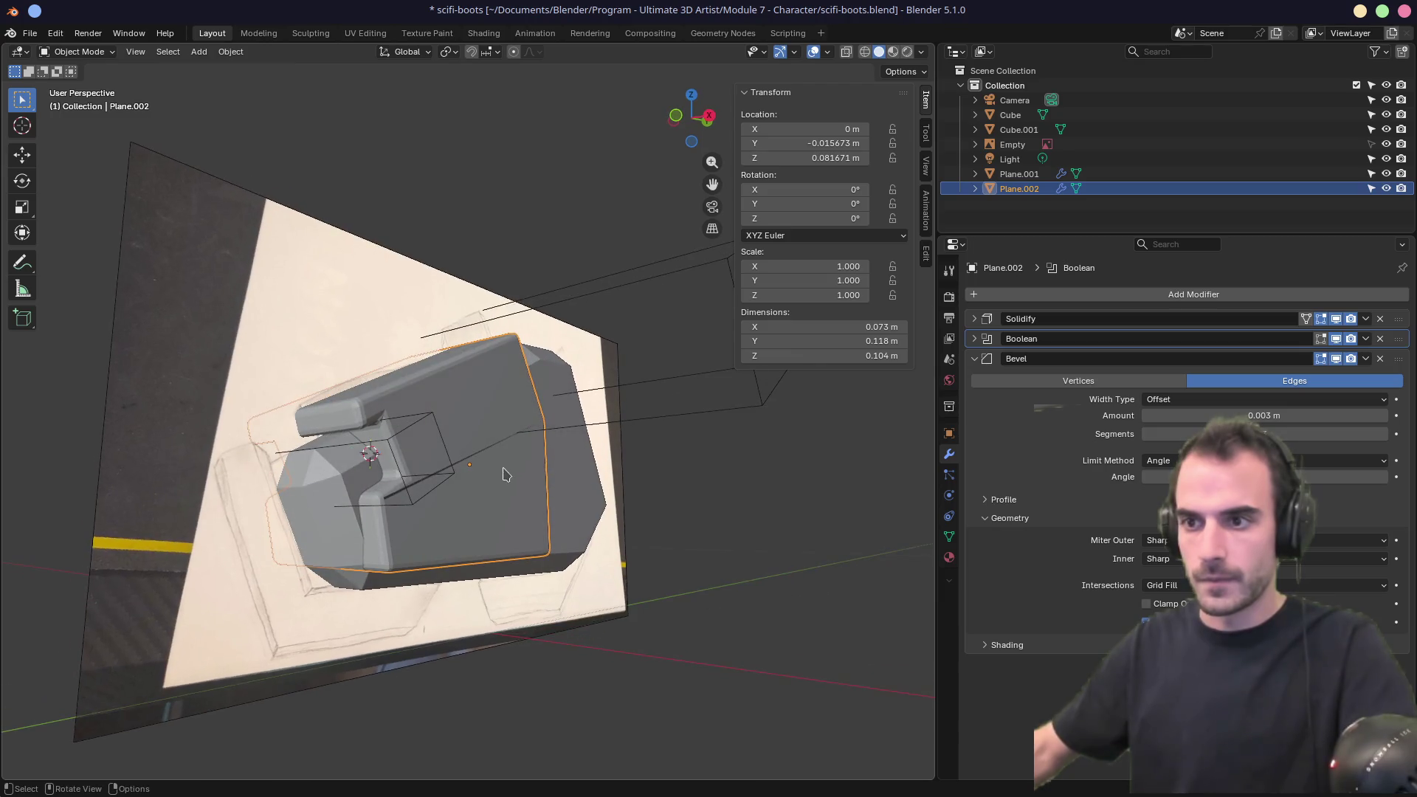
Reduce the Bevel amount to 0.002 m and set its profile shape to about 0.461.
{"action": "left_click", "coordinate": [1335, 360]}
{"action": "left_click", "coordinate": [1336, 361]}
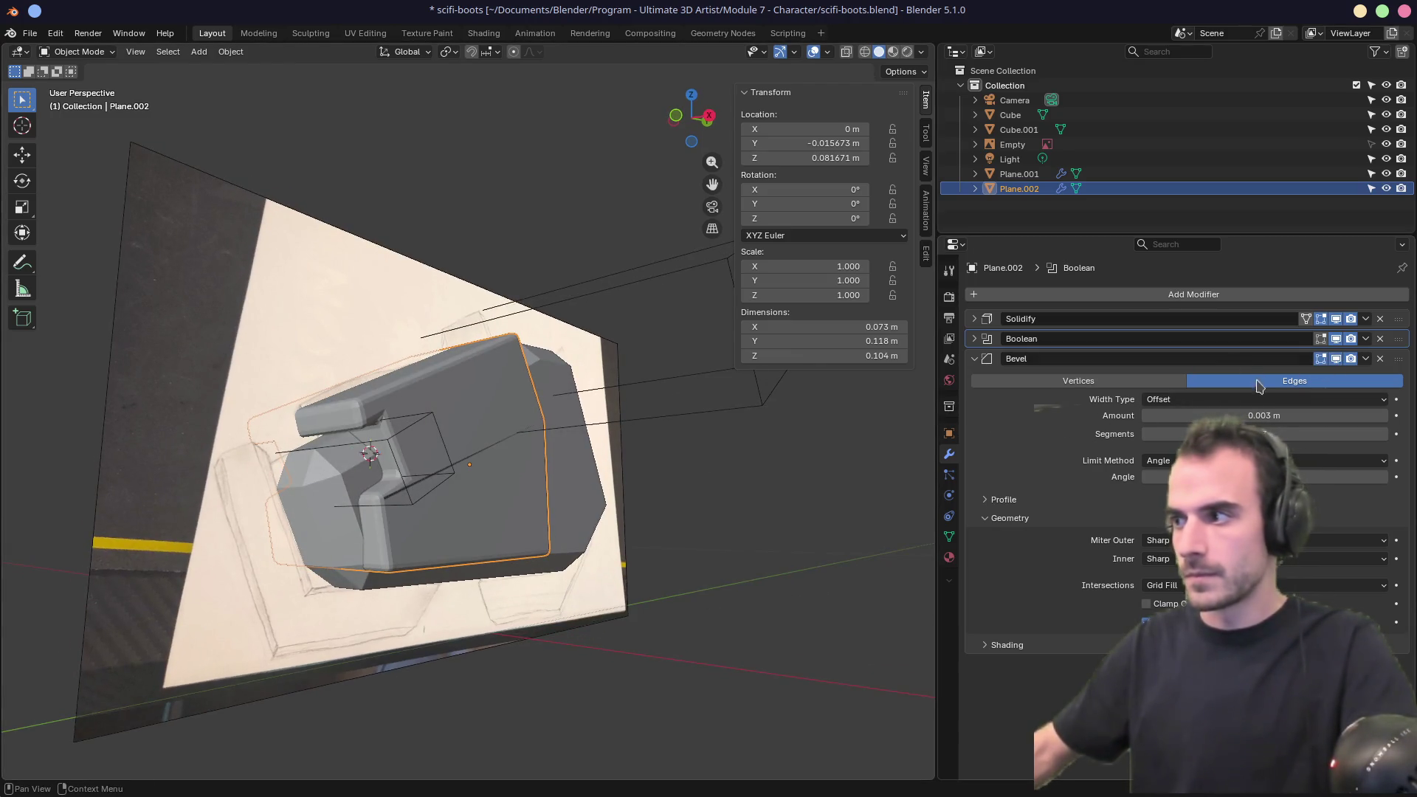
{"action": "mouse_move", "coordinate": [1365, 415]}
{"action": "left_mouse_down"}
{"action": "mouse_move", "coordinate": [1380, 415]}
{"action": "mouse_move", "coordinate": [1339, 415]}
{"action": "mouse_move", "coordinate": [1354, 415]}
{"action": "left_mouse_up"}
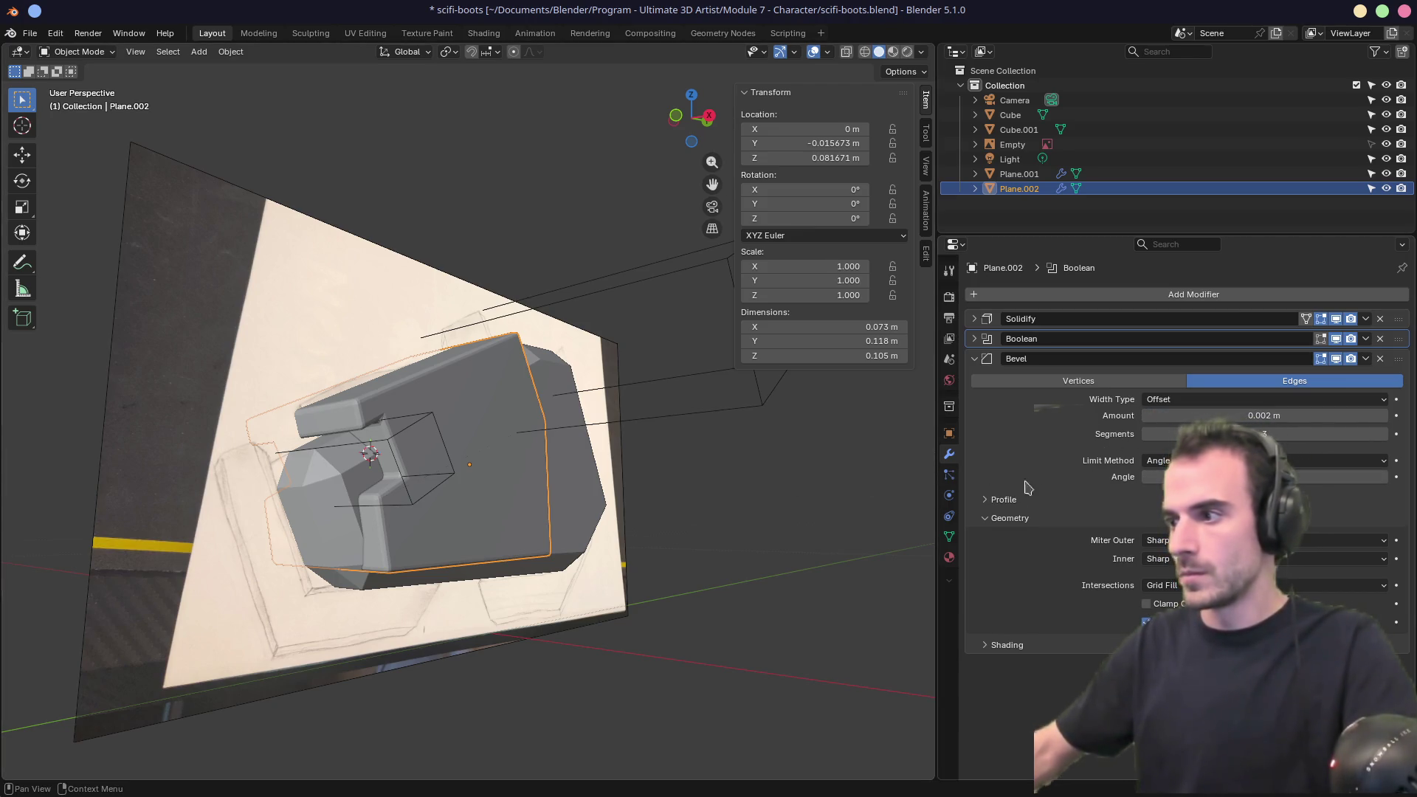
{"action": "left_click", "coordinate": [985, 500]}
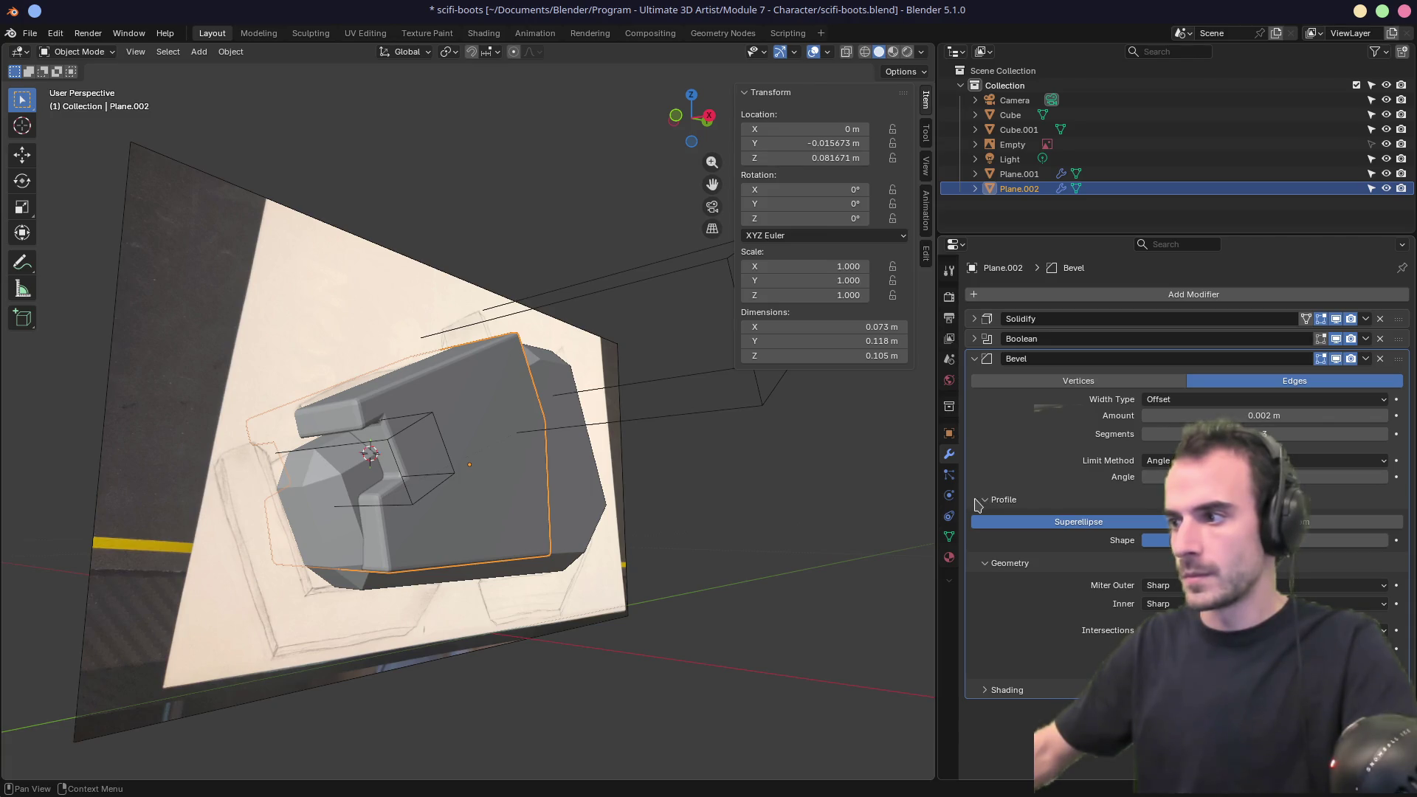
{"action": "mouse_move", "coordinate": [1181, 540]}
{"action": "left_mouse_down"}
{"action": "mouse_move", "coordinate": [1353, 540]}
{"action": "mouse_move", "coordinate": [1254, 540]}
{"action": "left_mouse_up"}
{"action": "left_click", "coordinate": [1255, 540]}
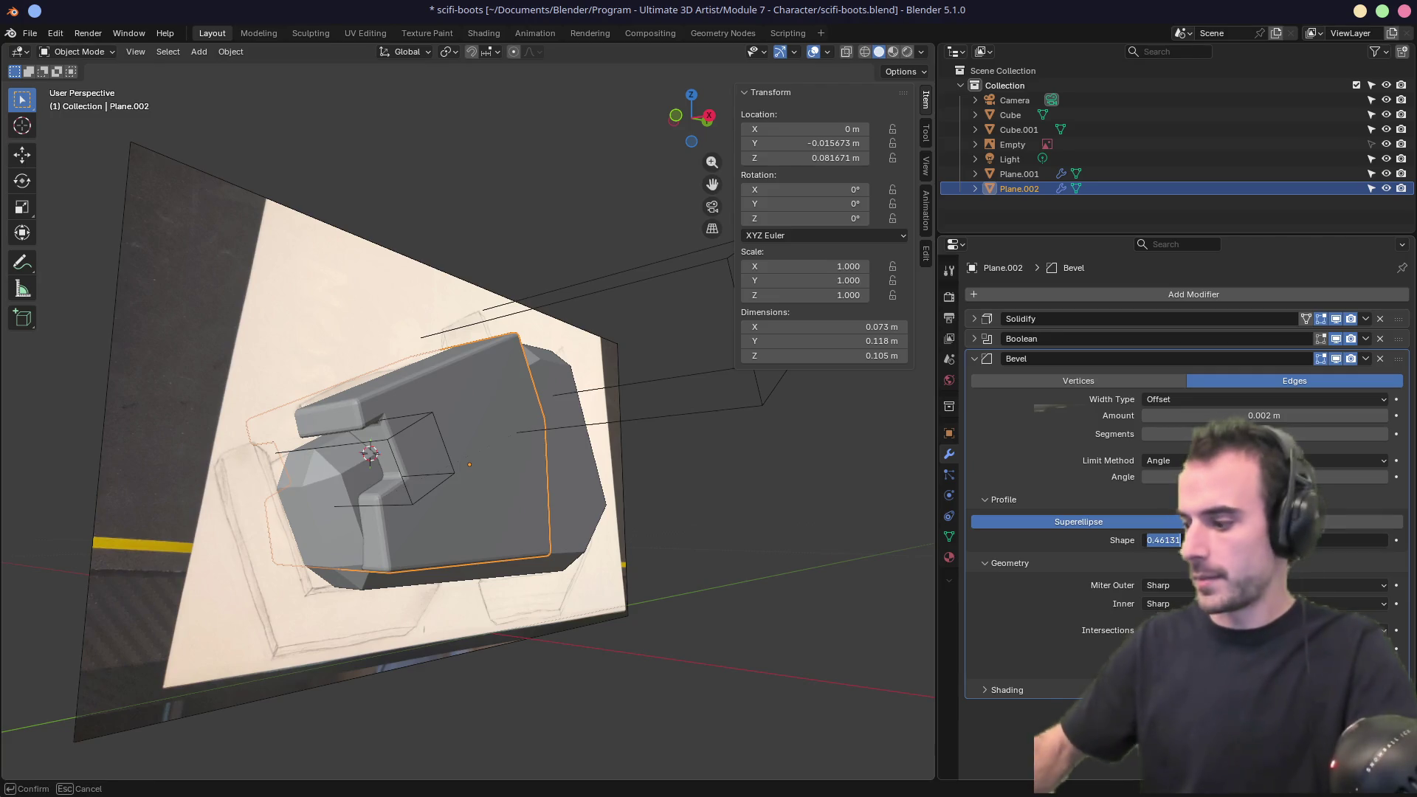
{"action": "mouse_move", "coordinate": [639, 438]}
{"action": "middle_mouse_down"}
{"action": "mouse_move", "coordinate": [576, 447]}
{"action": "mouse_move", "coordinate": [579, 458]}
{"action": "middle_mouse_up"}
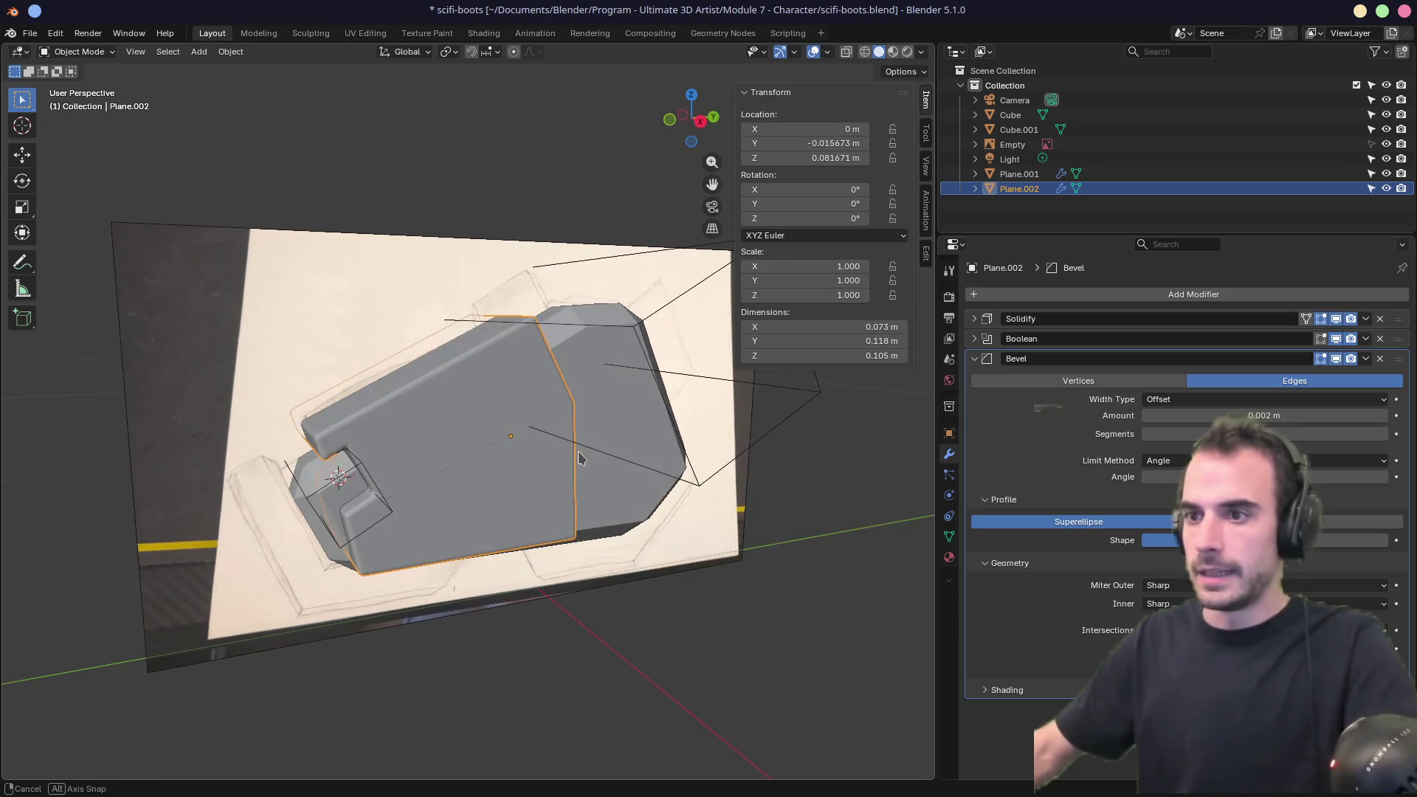
{"action": "left_click", "coordinate": [975, 359]}
Duplicate the Boolean modifier and pick Cube.001 as Boolean.001's cutter, checked in right-side X-ray.
{"action": "left_click", "coordinate": [975, 339]}
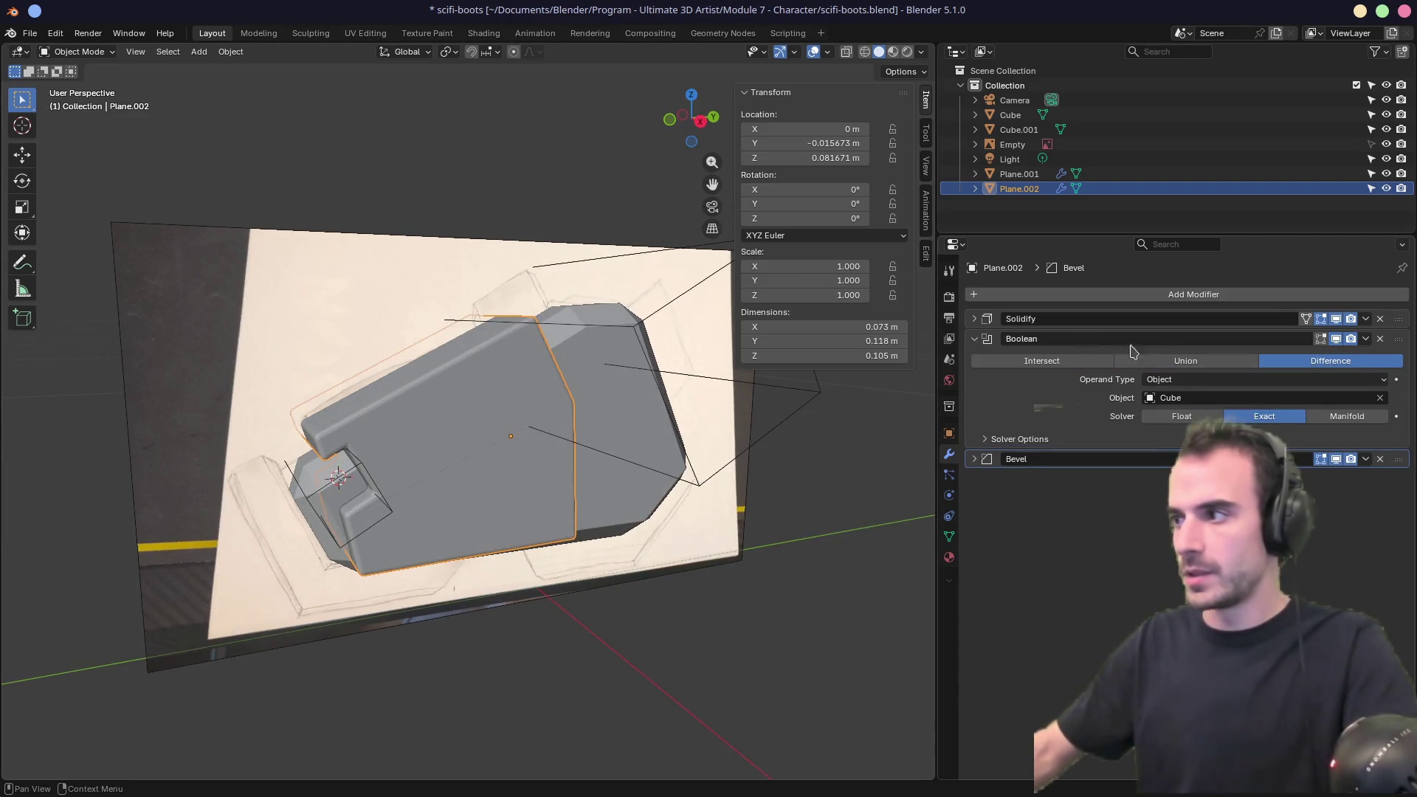
{"action": "left_click", "coordinate": [1366, 338]}
{"action": "left_click", "coordinate": [1305, 373]}
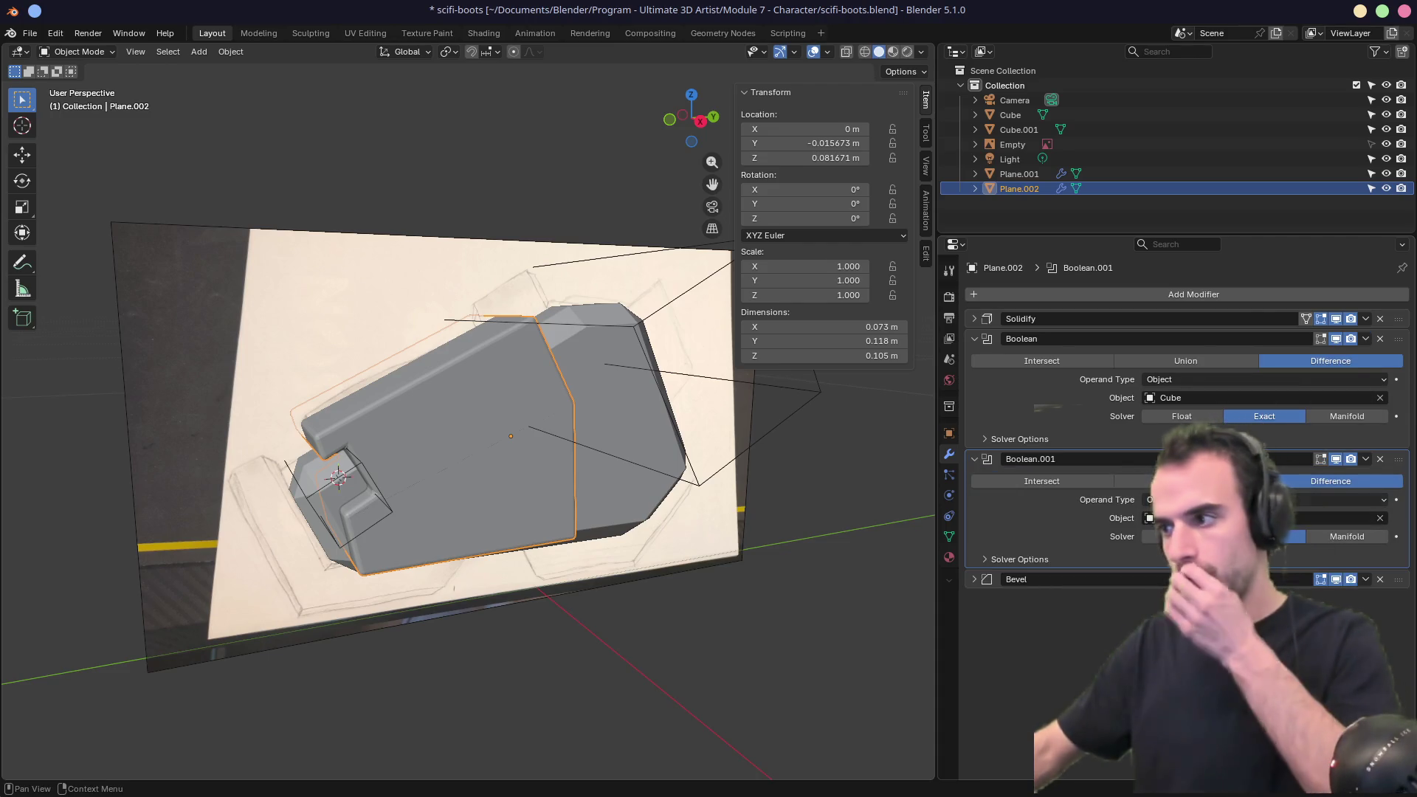
{"action": "left_click", "coordinate": [1334, 518]}
{"action": "left_click", "coordinate": [1383, 520]}
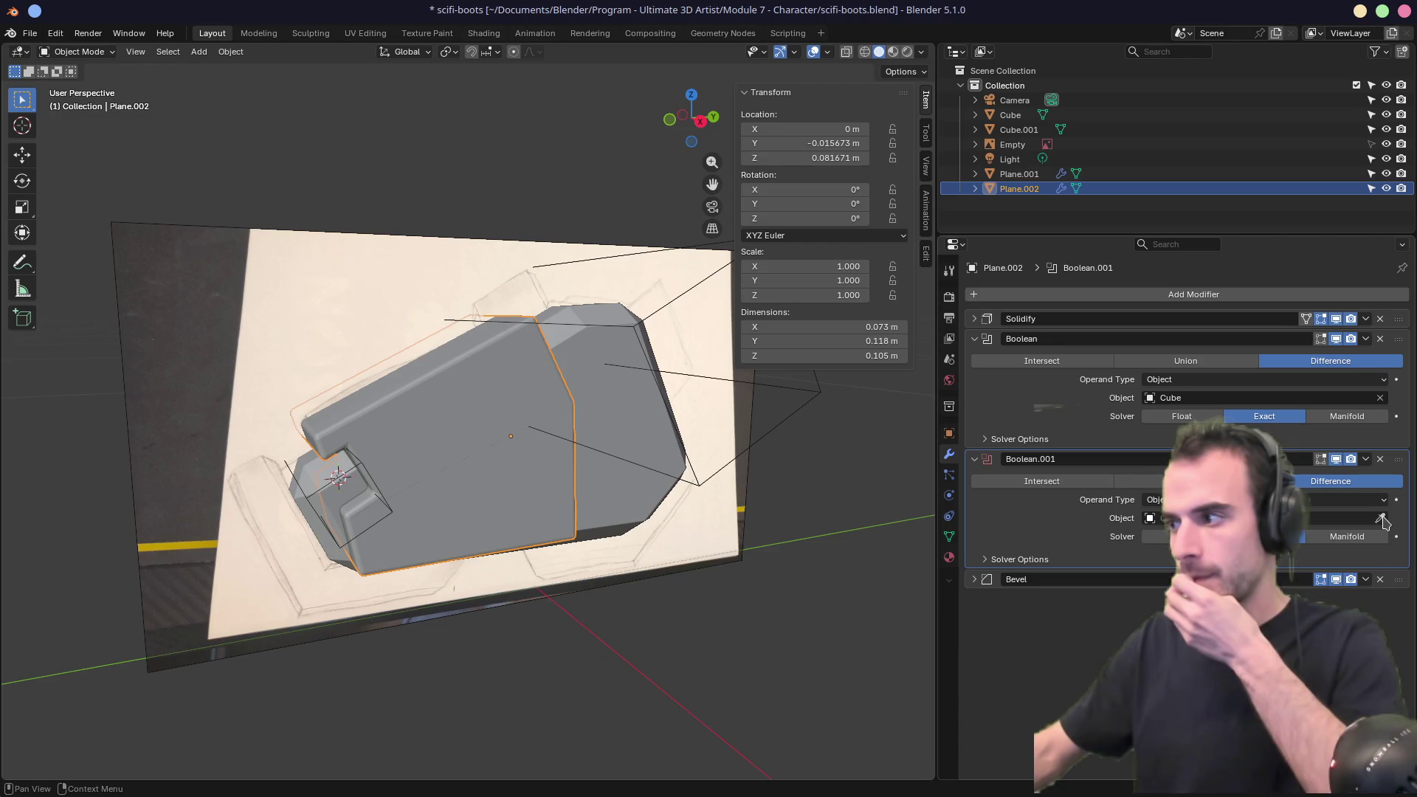
{"action": "left_click", "coordinate": [658, 344]}
{"action": "mouse_move", "coordinate": [659, 344]}
{"action": "middle_mouse_down"}
{"action": "mouse_move", "coordinate": [511, 435]}
{"action": "mouse_move", "coordinate": [637, 423]}
{"action": "middle_mouse_up"}
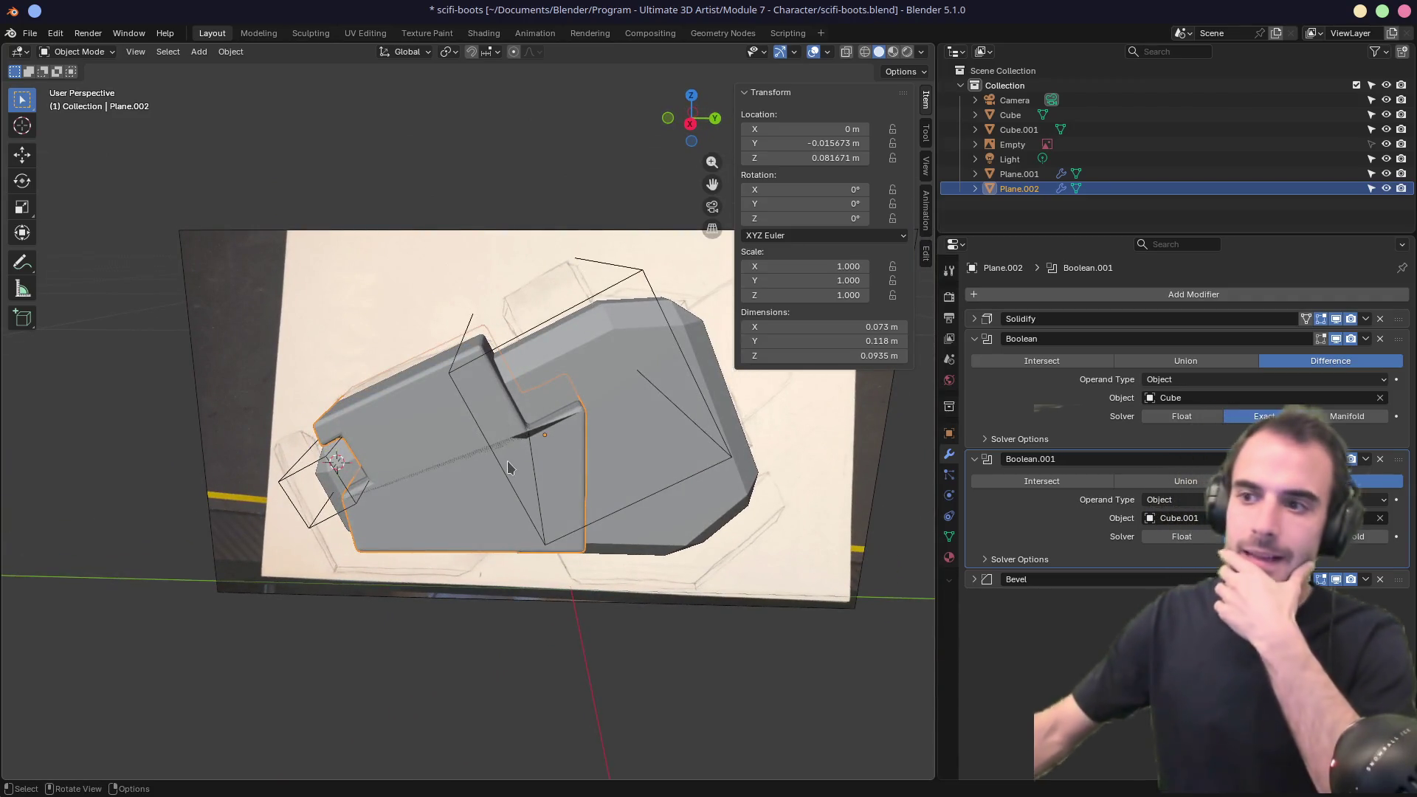
{"action": "mouse_move", "coordinate": [507, 461]}
{"action": "middle_mouse_down"}
{"action": "mouse_move", "coordinate": [671, 405]}
{"action": "mouse_move", "coordinate": [664, 453]}
{"action": "mouse_move", "coordinate": [645, 455]}
{"action": "mouse_move", "coordinate": [667, 440]}
{"action": "mouse_move", "coordinate": [569, 443]}
{"action": "mouse_move", "coordinate": [588, 424]}
{"action": "mouse_move", "coordinate": [657, 414]}
{"action": "mouse_move", "coordinate": [391, 492]}
{"action": "mouse_move", "coordinate": [629, 433]}
{"action": "mouse_move", "coordinate": [561, 428]}
{"action": "middle_mouse_up"}
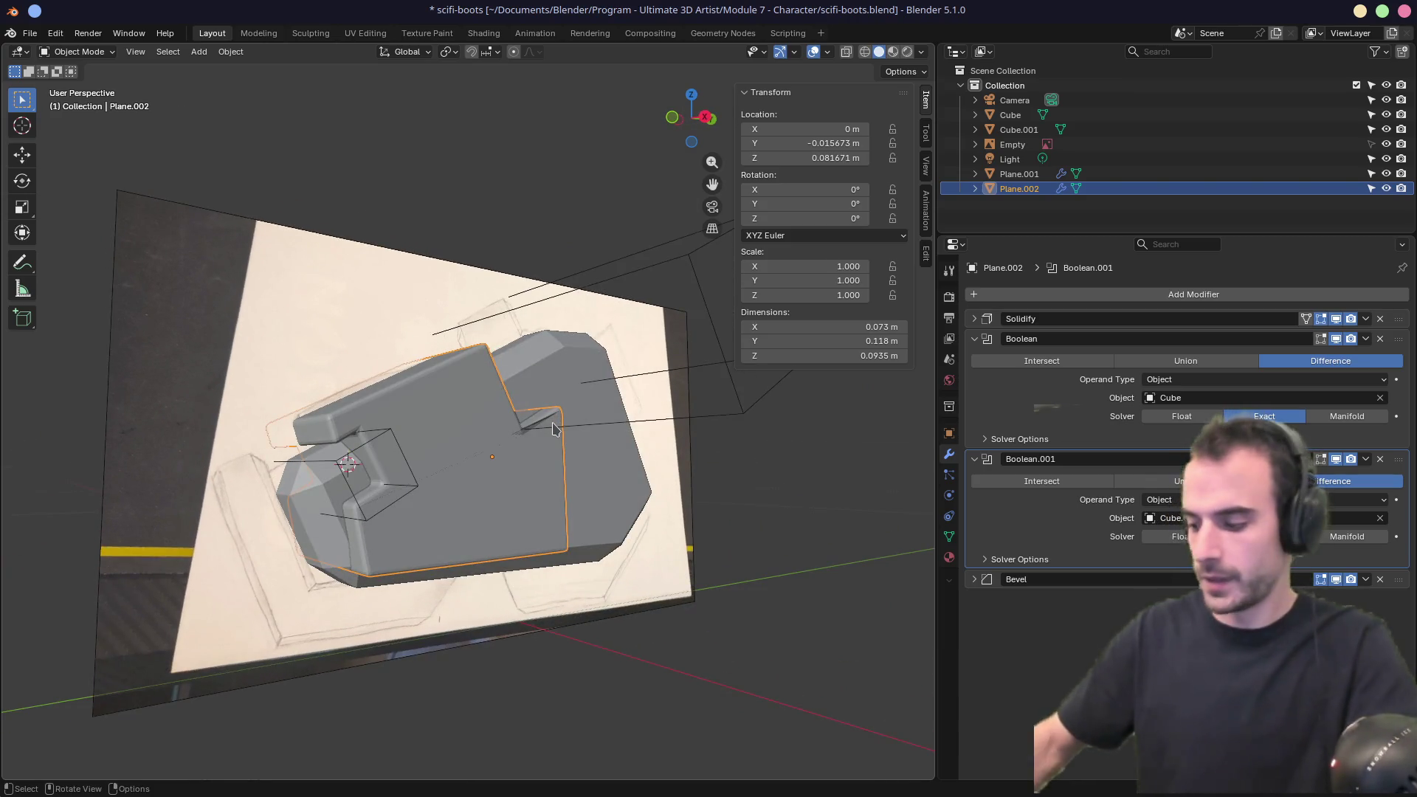
{"action": "key", "text": "KP_3"}
{"action": "key", "text": "alt+z"}
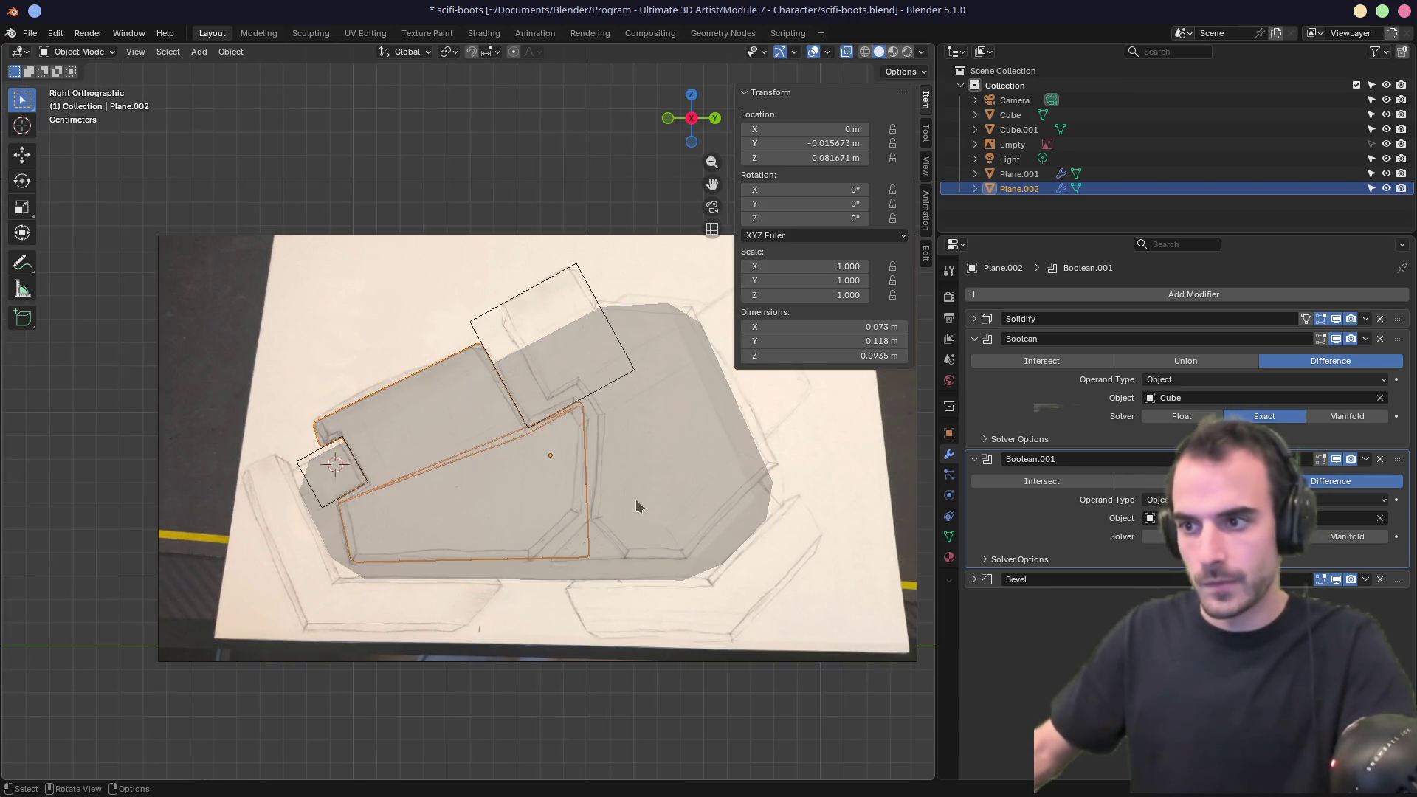
Duplicate the Cube.001 cutter as Cube.002, rotate it and move it down below the plate.
{"action": "left_click", "coordinate": [486, 327]}
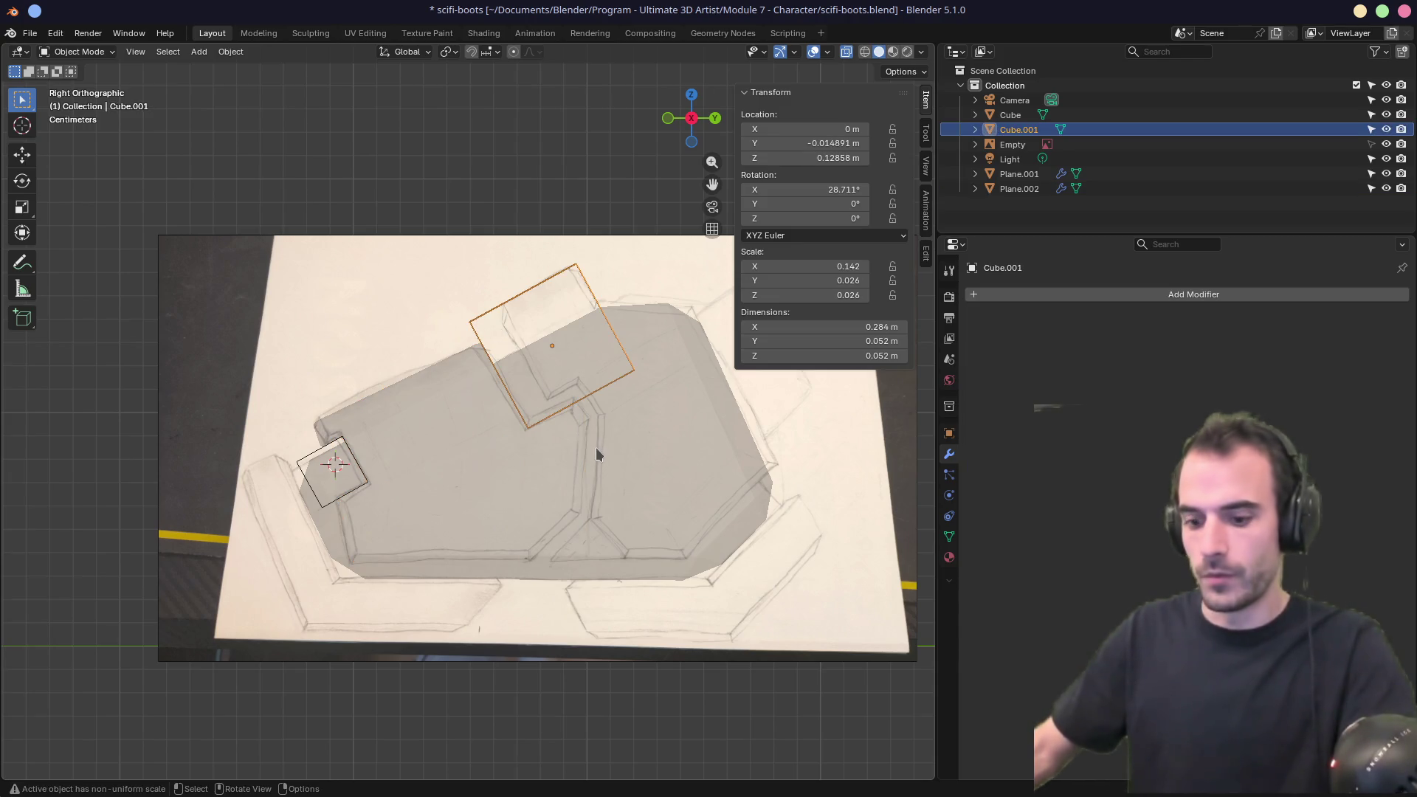
{"action": "key", "text": "shift+d"}
{"action": "left_click", "coordinate": [642, 698]}
{"action": "key", "text": "r"}
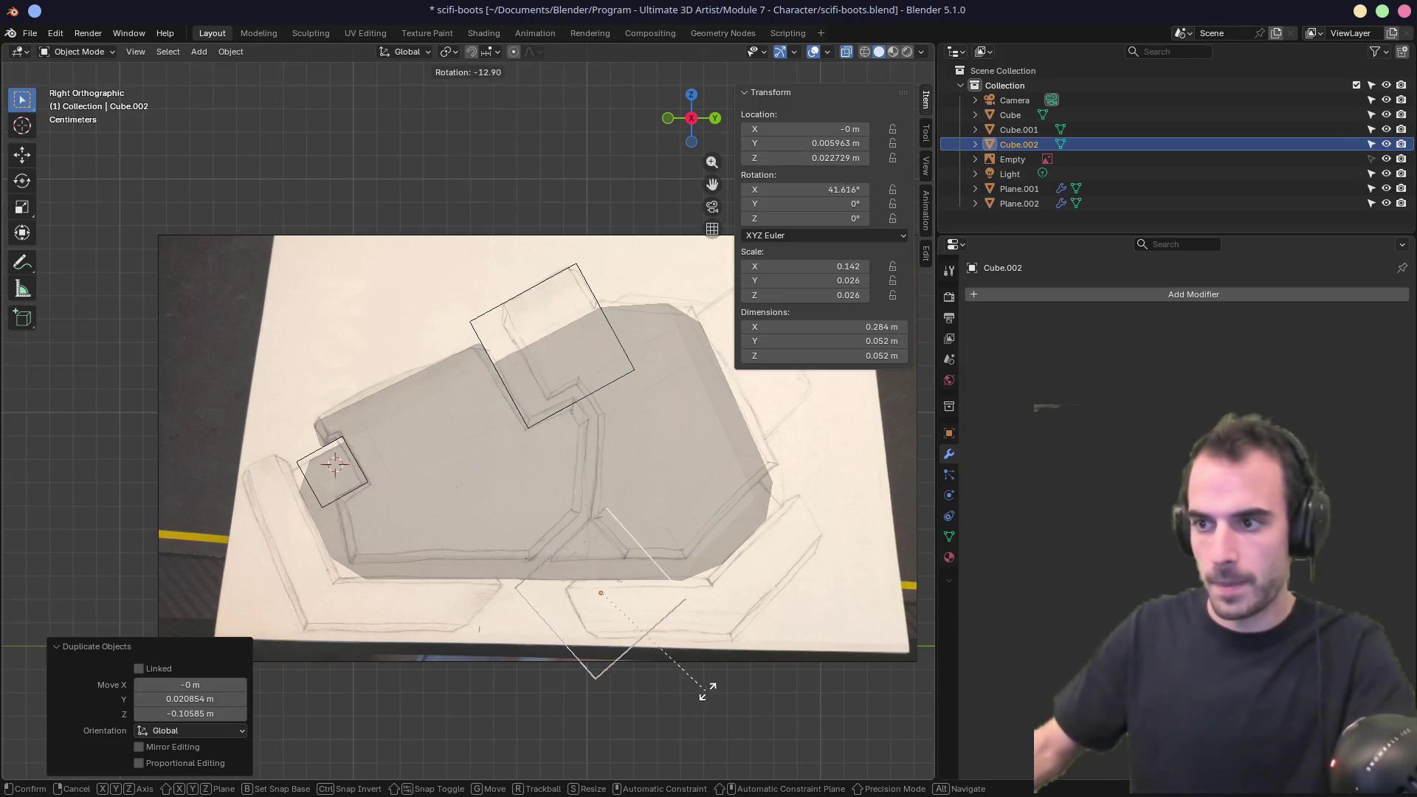
{"action": "left_click", "coordinate": [705, 692]}
{"action": "key", "text": "g"}
{"action": "left_click", "coordinate": [711, 671]}
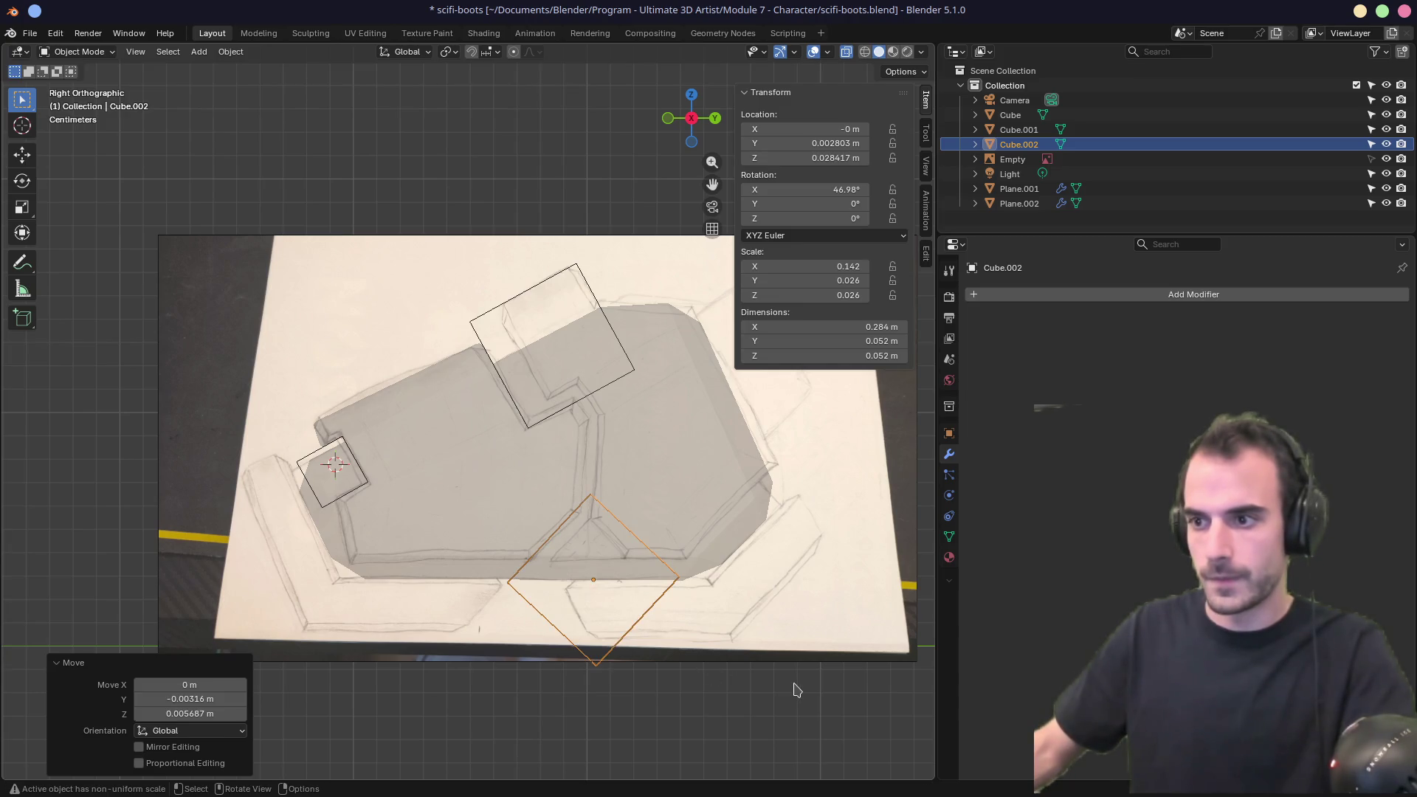
{"action": "key", "text": "g"}
{"action": "key", "text": "z"}
{"action": "left_click", "coordinate": [772, 673]}
{"action": "mouse_move", "coordinate": [578, 553]}
{"action": "middle_mouse_down"}
{"action": "mouse_move", "coordinate": [626, 564]}
{"action": "mouse_move", "coordinate": [614, 546]}
{"action": "middle_mouse_up"}
Duplicate Boolean.001 on Plane.002 into Boolean.002, with Cube.002 as its cutter object.
{"action": "left_click", "coordinate": [476, 499]}
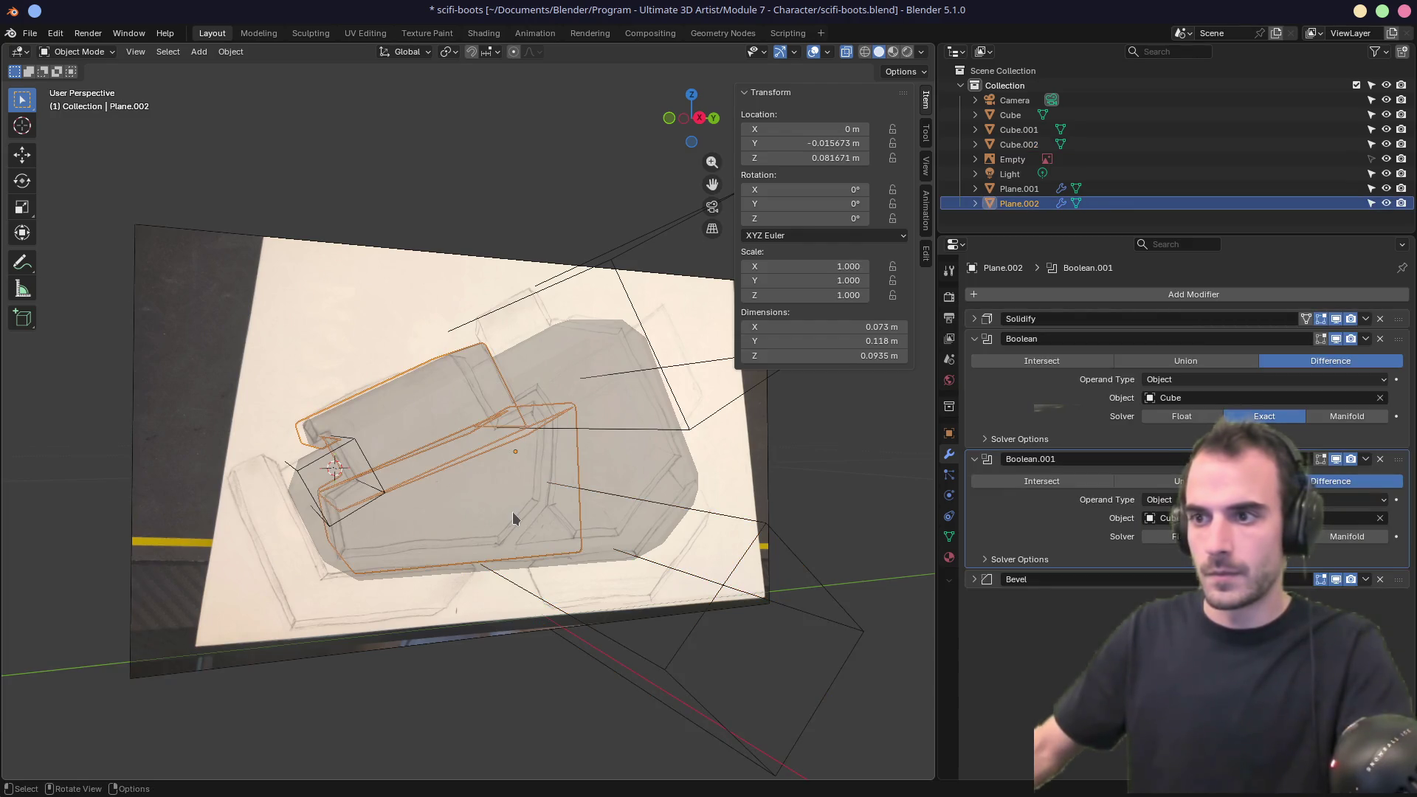
{"action": "key", "text": "alt+z"}
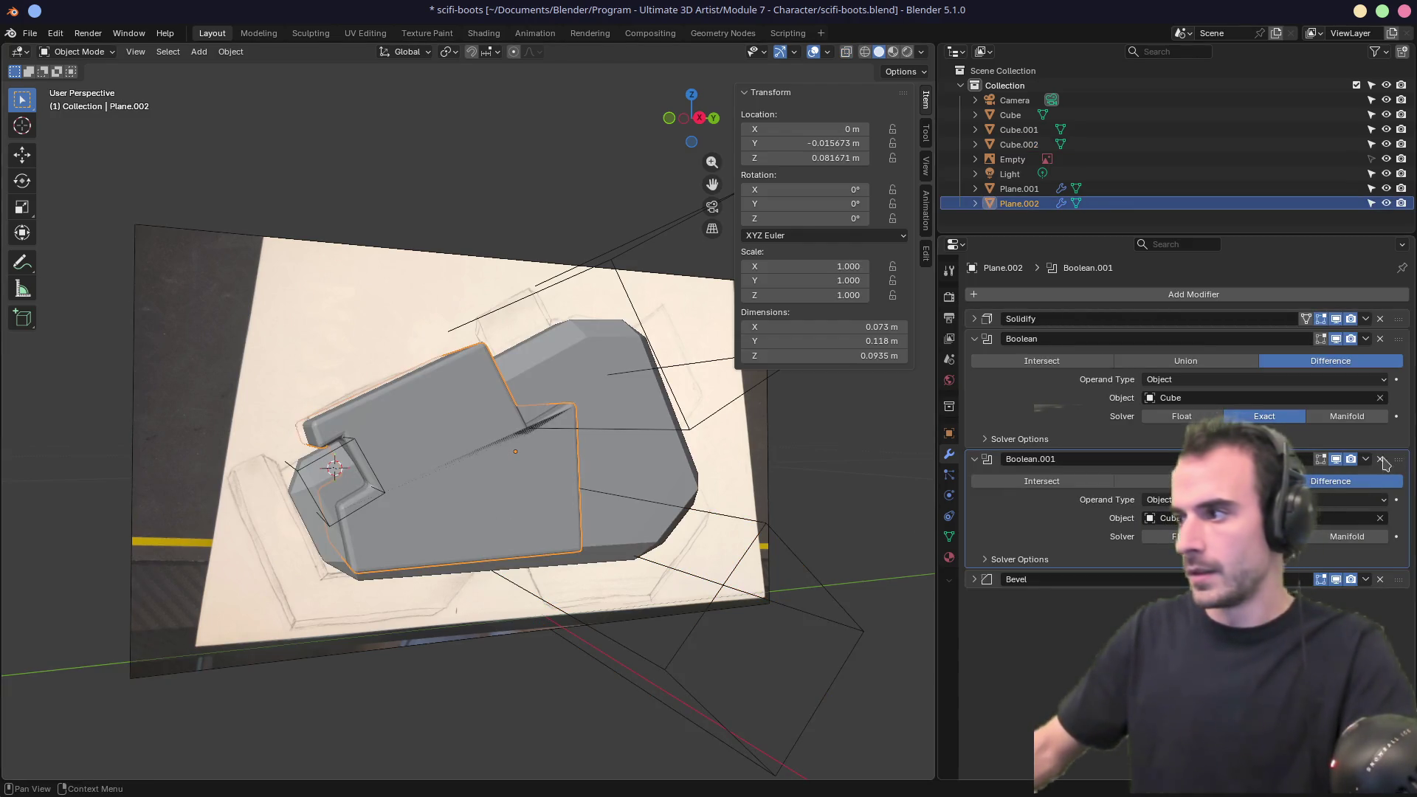
{"action": "left_click", "coordinate": [1314, 490]}
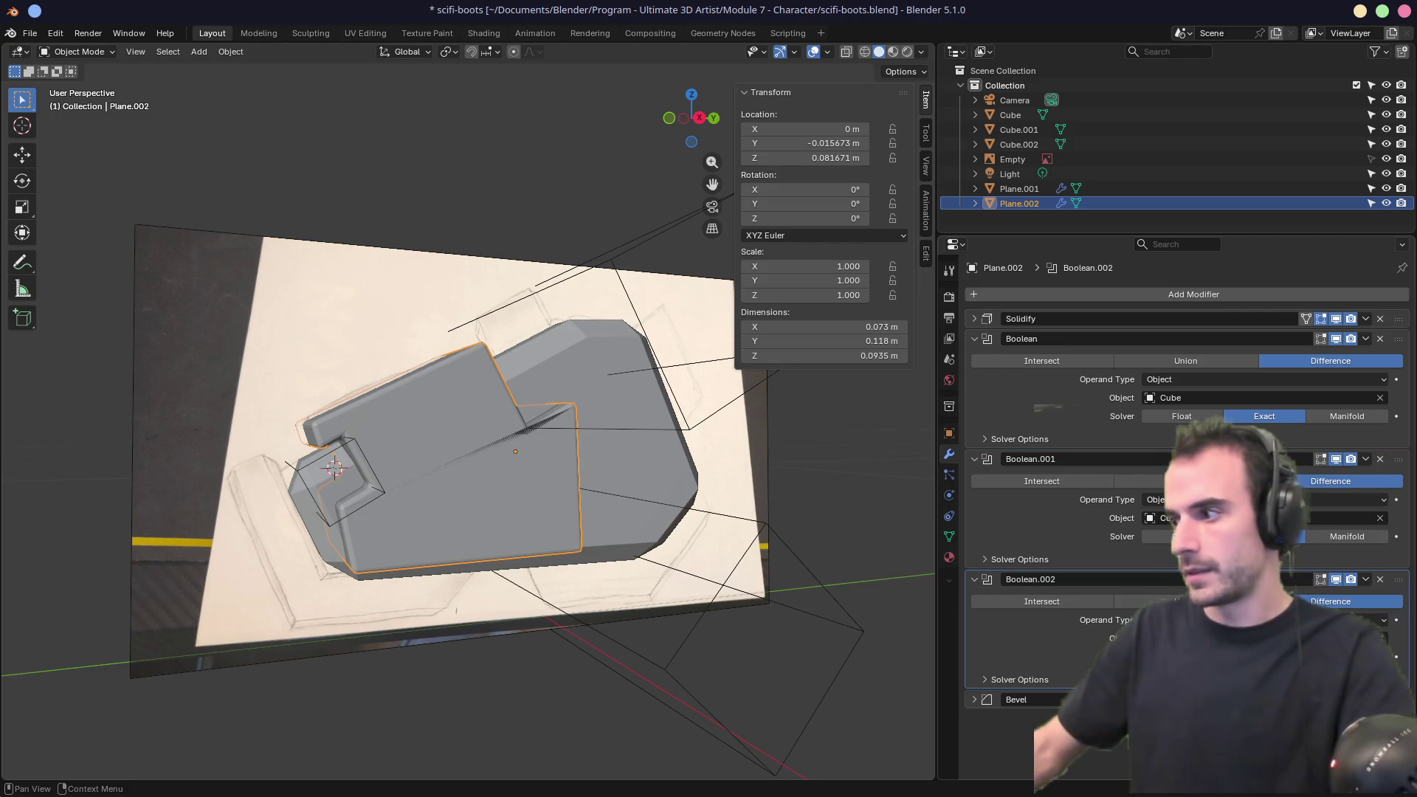
{"action": "left_click", "coordinate": [794, 527]}
Inspect the new cut with the plate see-through in the right side view.
{"action": "middle_click_drag", "start_coordinate": [709, 516], "coordinate": [634, 517]}
{"action": "key", "text": "alt+z"}
{"action": "mouse_move", "coordinate": [464, 499]}
{"action": "middle_mouse_down"}
{"action": "mouse_move", "coordinate": [522, 512]}
{"action": "mouse_move", "coordinate": [661, 484]}
{"action": "mouse_move", "coordinate": [465, 496]}
{"action": "mouse_move", "coordinate": [392, 543]}
{"action": "mouse_move", "coordinate": [435, 530]}
{"action": "middle_mouse_up"}
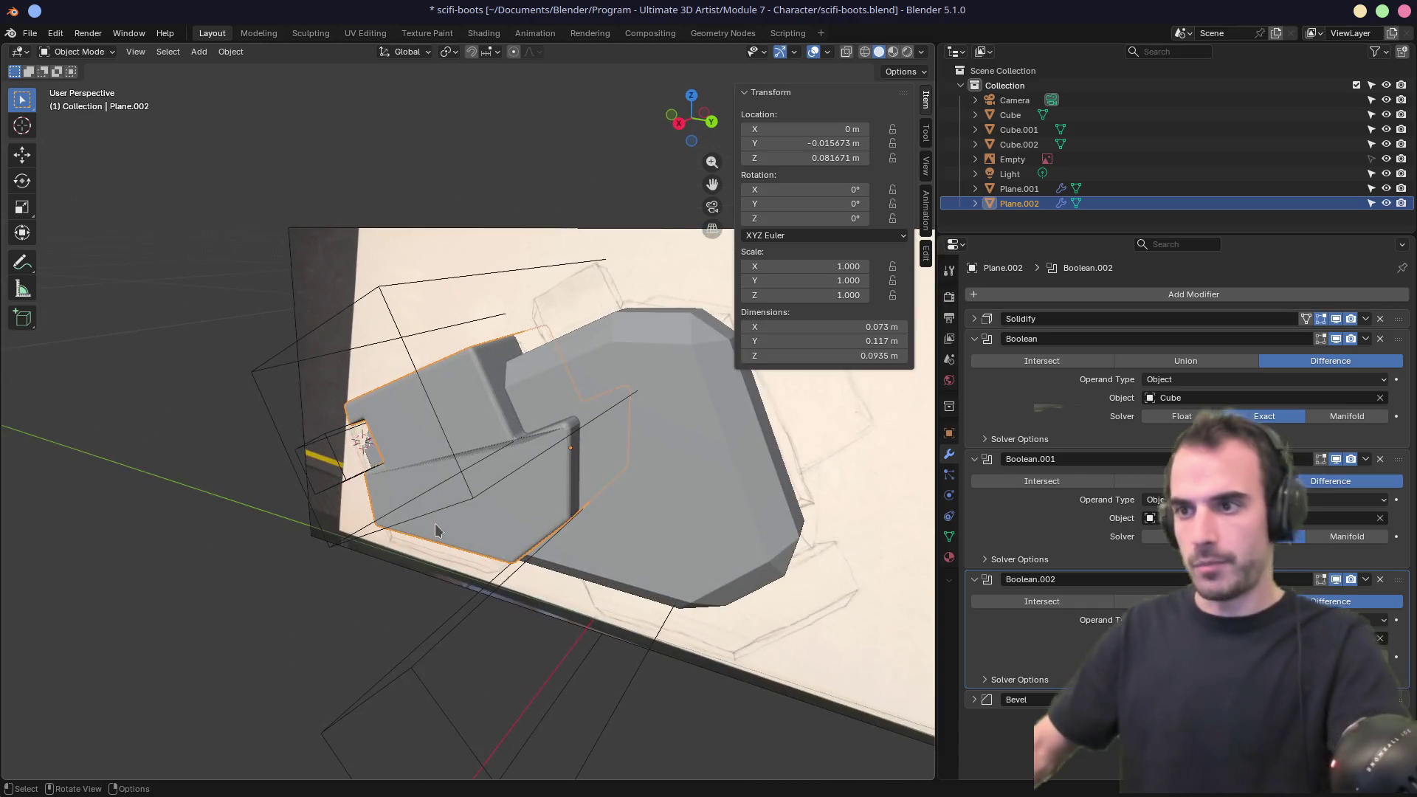
{"action": "key", "text": "KP_1"}
{"action": "key", "text": "KP_3"}
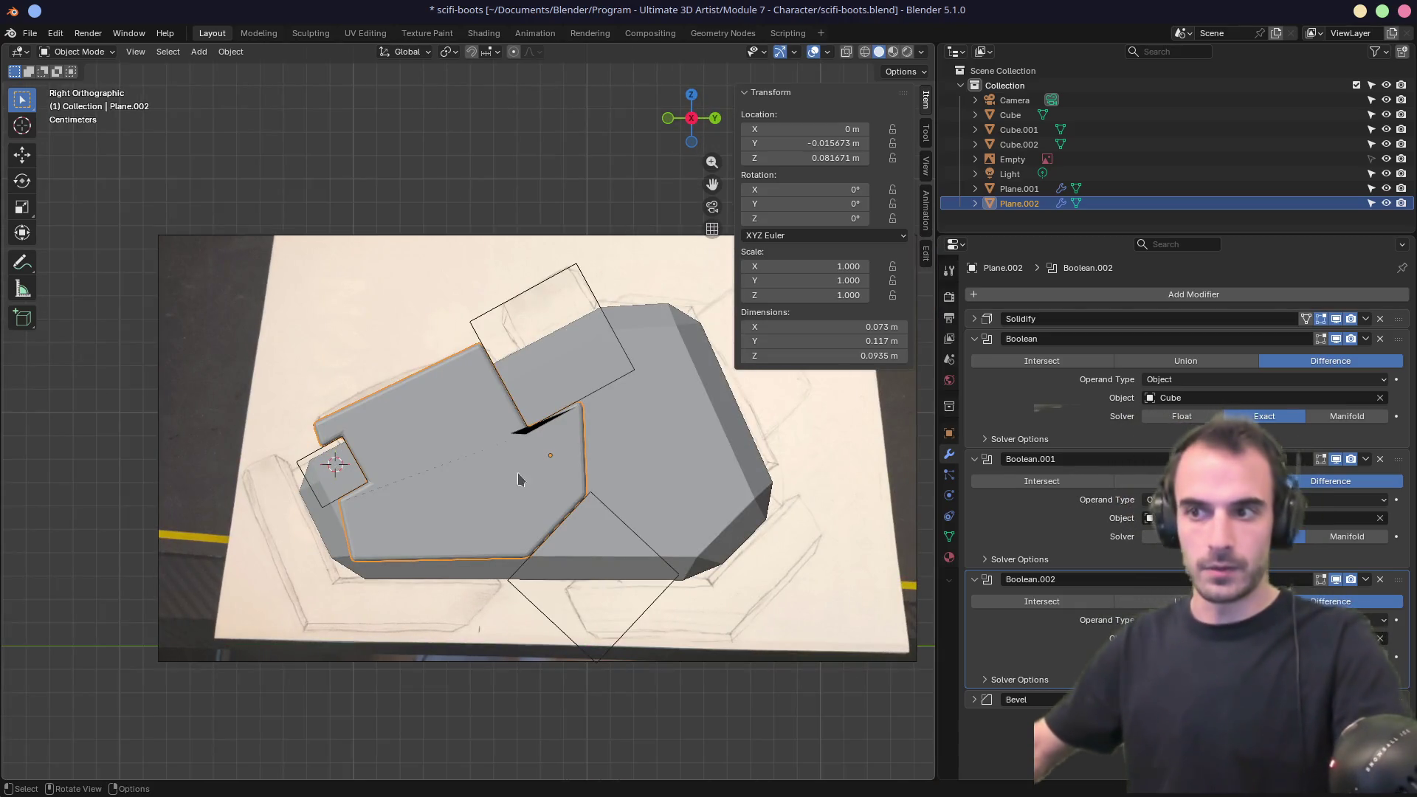
{"action": "scroll", "coordinate": [500, 447], "scroll_direction": "up", "scroll_amount": 4}
{"action": "mouse_move", "coordinate": [500, 448]}
{"action": "middle_mouse_down"}
{"action": "mouse_move", "coordinate": [559, 484]}
{"action": "mouse_move", "coordinate": [563, 436]}
{"action": "mouse_move", "coordinate": [583, 463]}
{"action": "middle_mouse_up"}
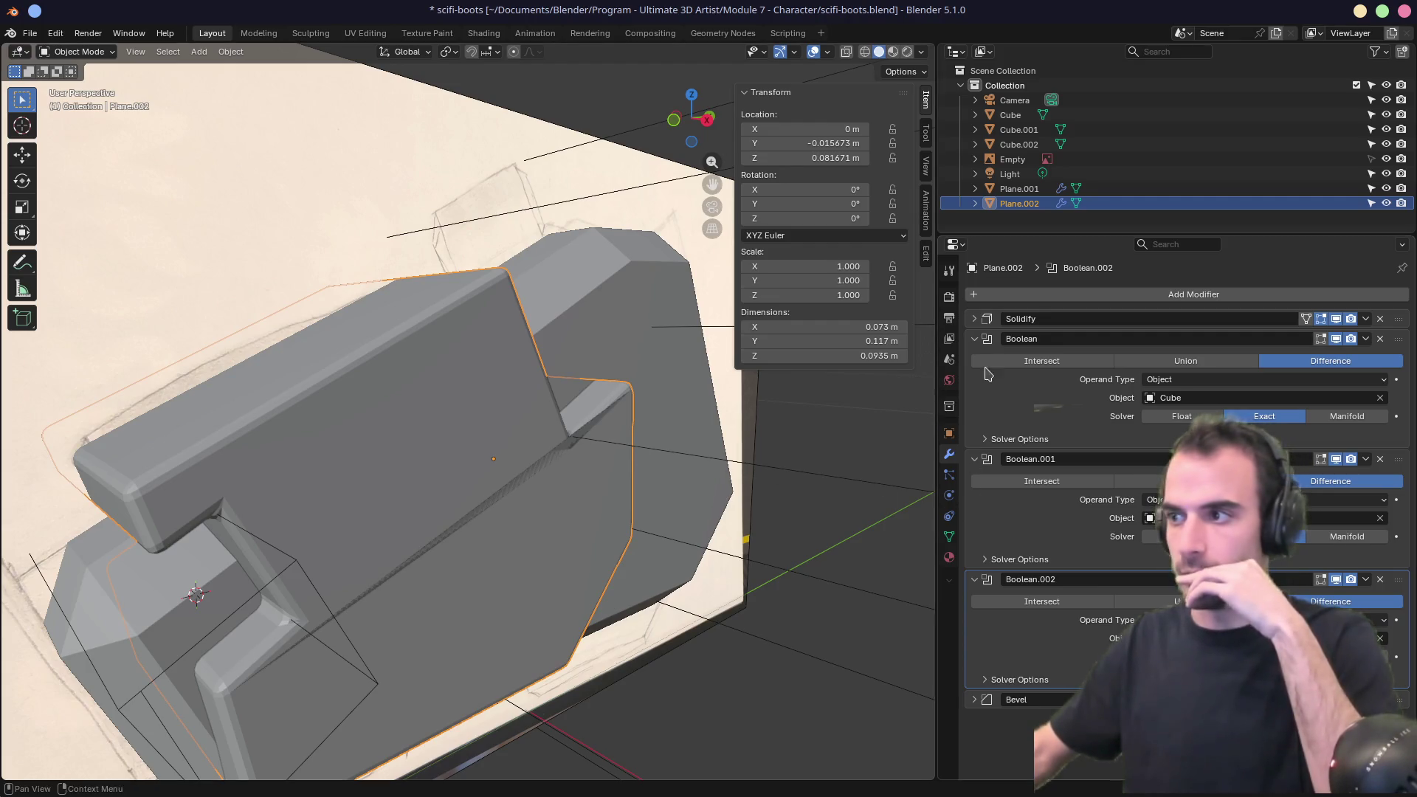
Collapse the three Boolean panels and expand the Bevel modifier, making it active.
{"action": "left_click", "coordinate": [974, 339]}
{"action": "left_click", "coordinate": [974, 358]}
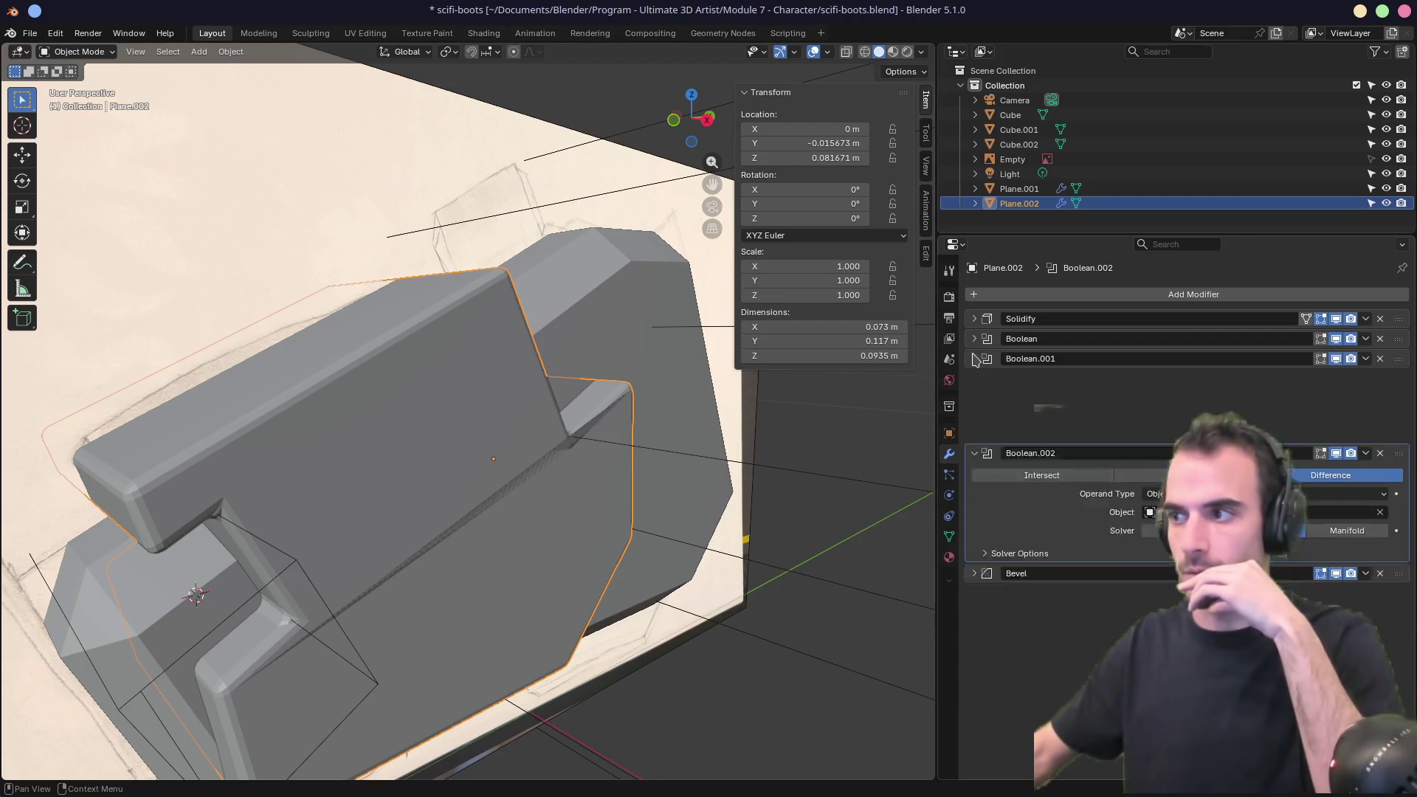
{"action": "left_click", "coordinate": [974, 378]}
{"action": "left_click", "coordinate": [974, 398]}
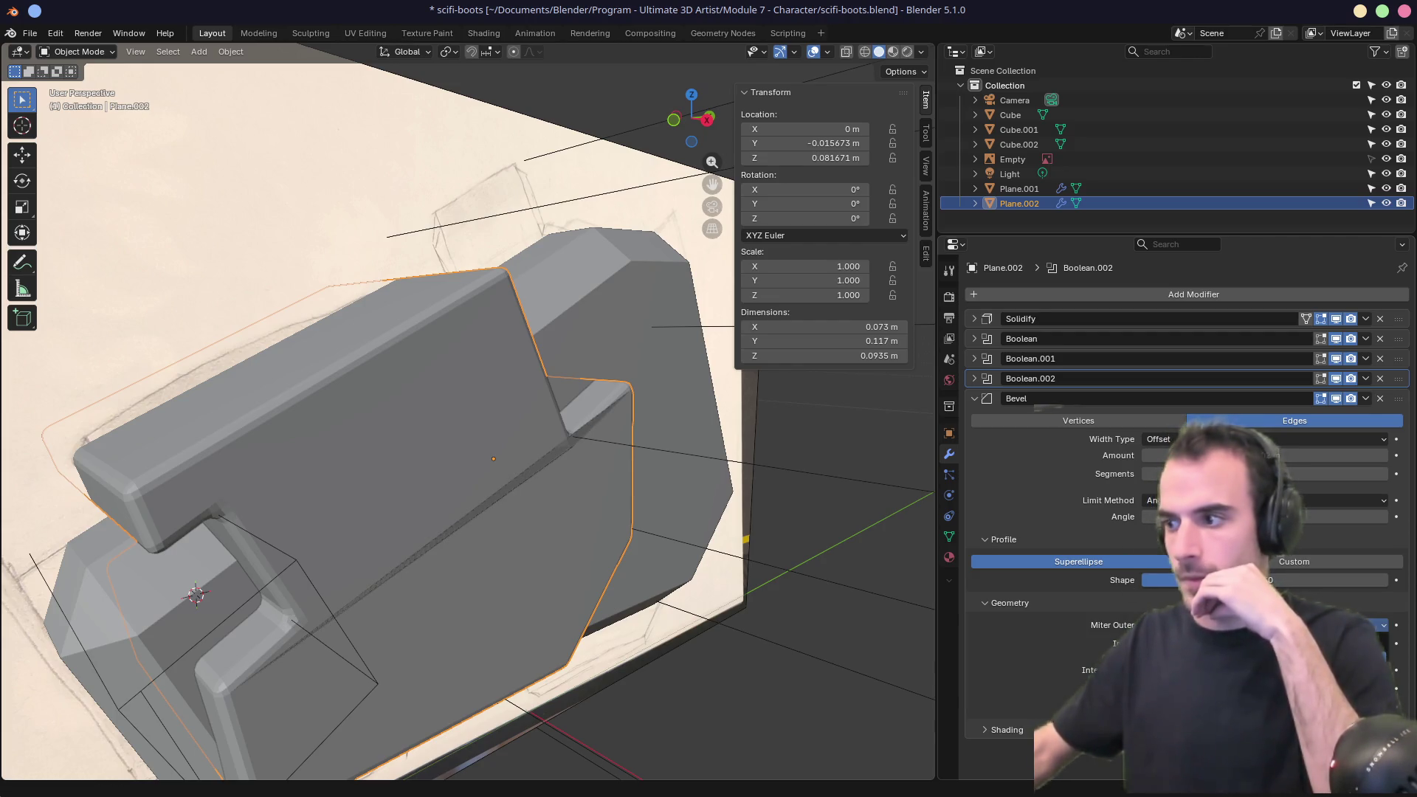
{"action": "left_click", "coordinate": [1181, 398]}
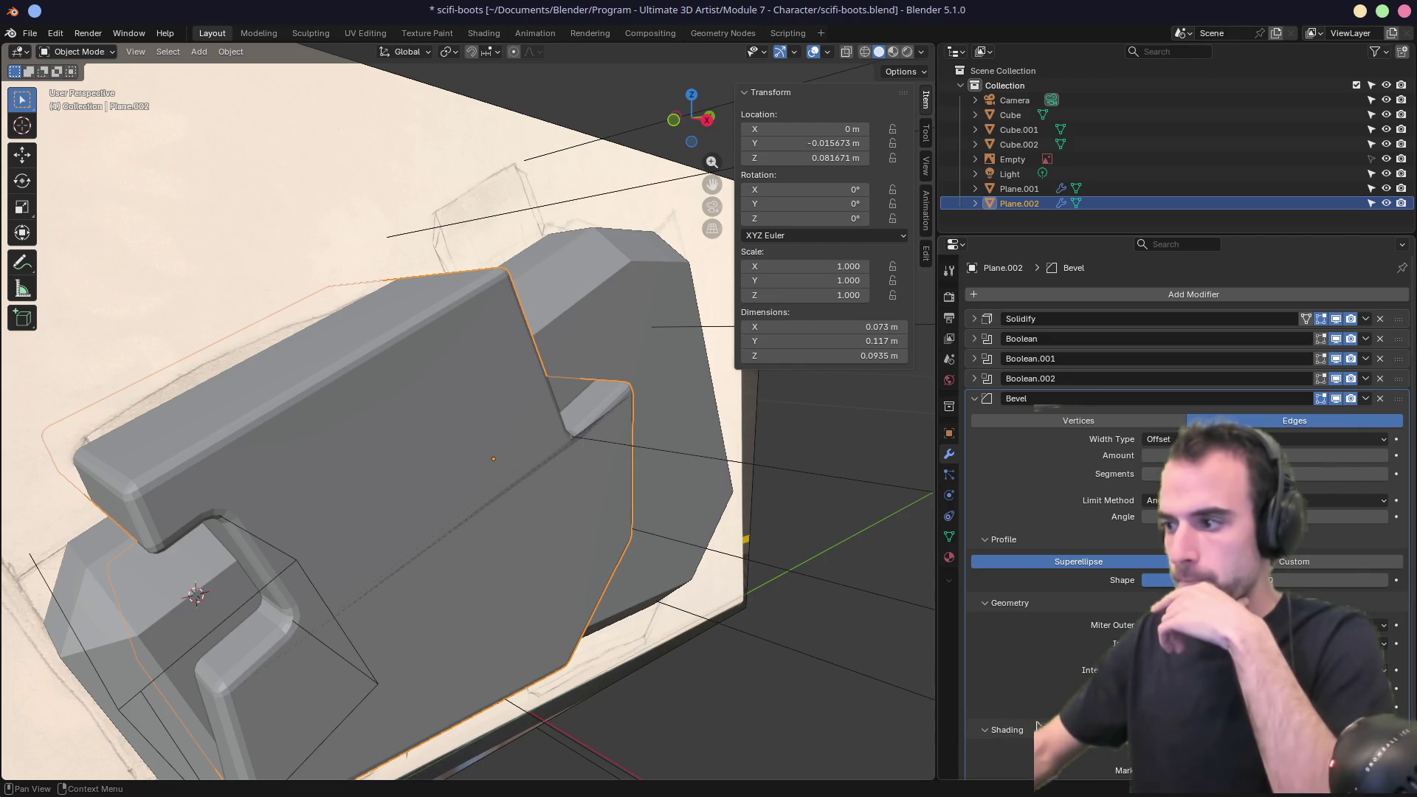
Retune the bevel segments and amount so the edges around the cuts round off.
{"action": "scroll", "coordinate": [1068, 667], "scroll_direction": "down", "scroll_amount": 2}
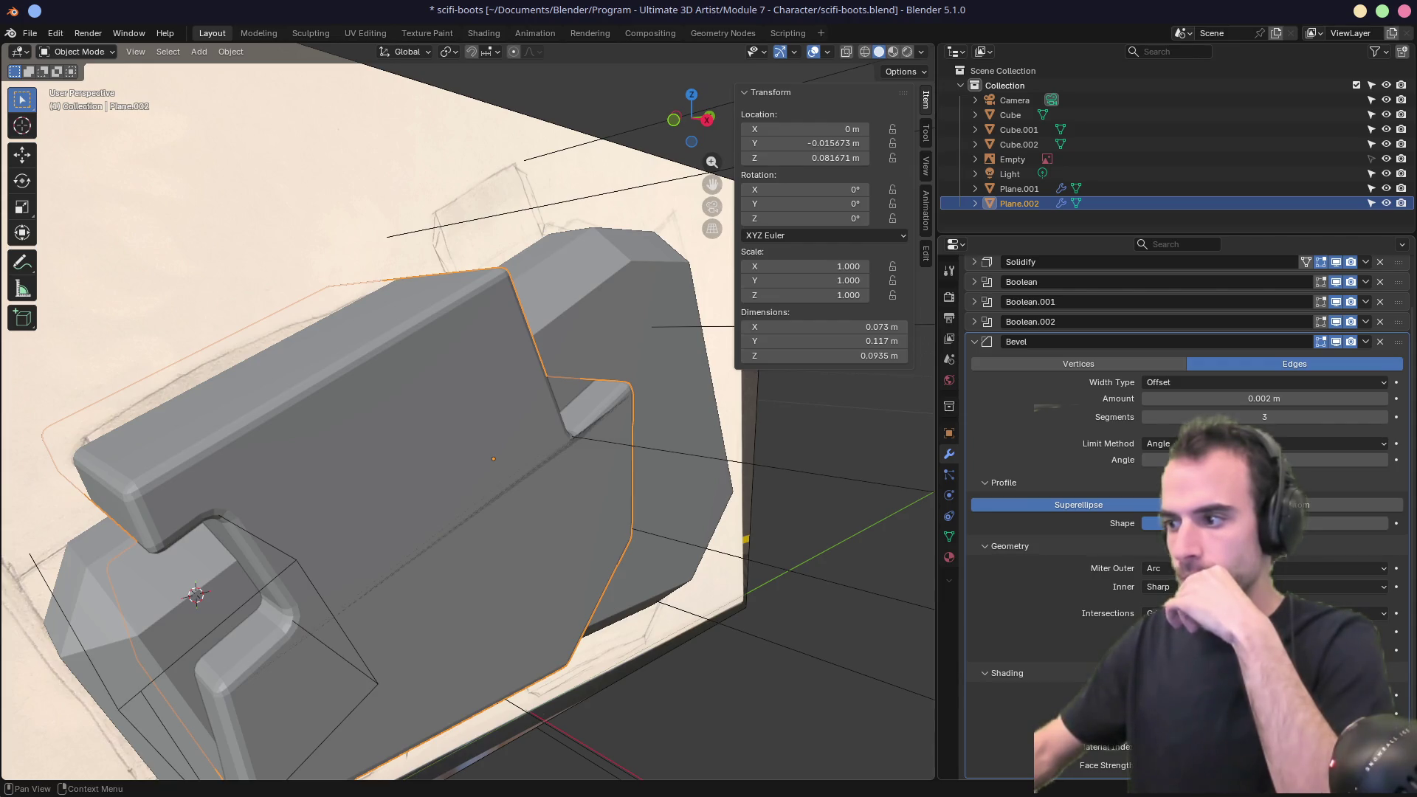
{"action": "scroll", "coordinate": [1107, 626], "scroll_direction": "up", "scroll_amount": 2}
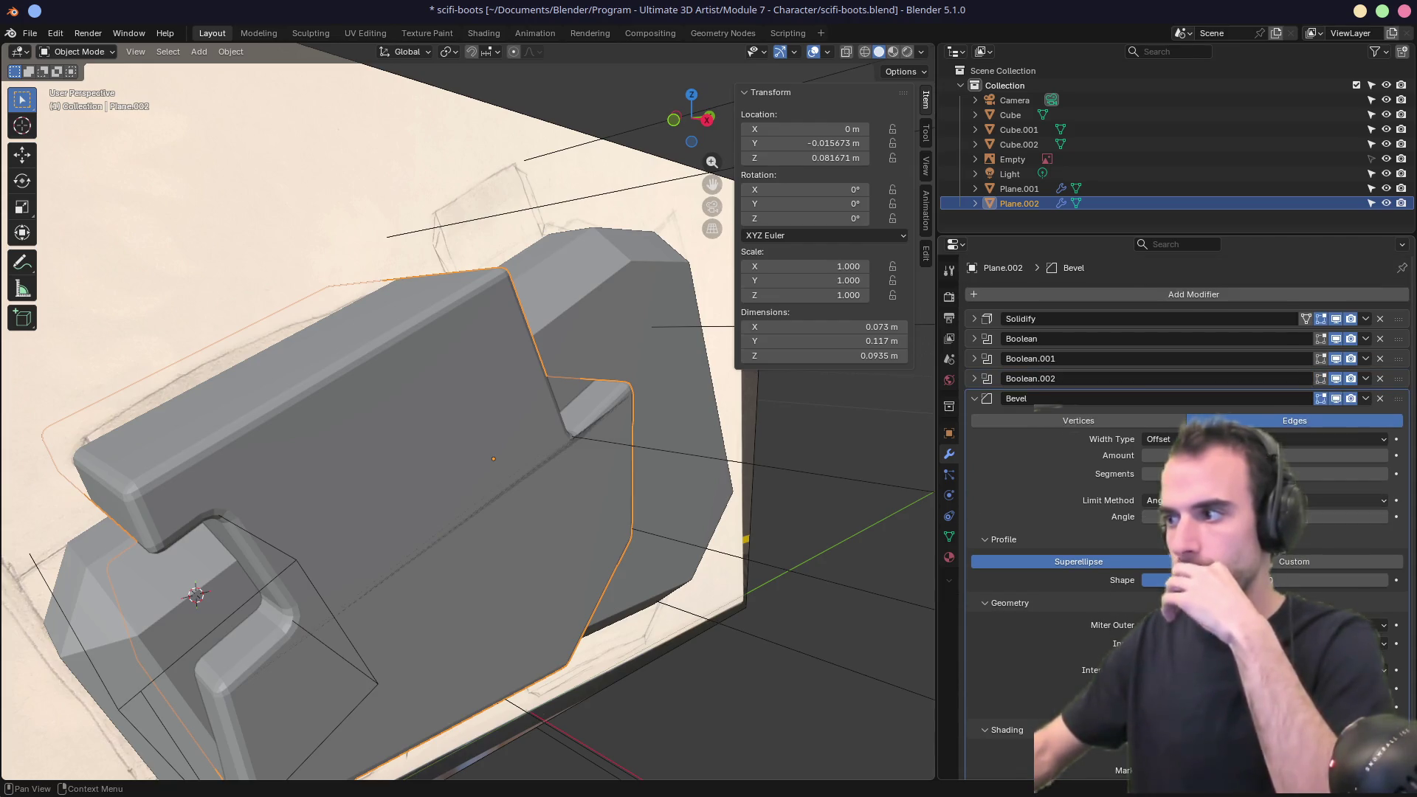
{"action": "mouse_move", "coordinate": [650, 476]}
{"action": "middle_mouse_down"}
{"action": "mouse_move", "coordinate": [690, 490]}
{"action": "mouse_move", "coordinate": [673, 494]}
{"action": "middle_mouse_up"}
{"action": "mouse_move", "coordinate": [1332, 479]}
{"action": "left_mouse_down"}
{"action": "mouse_move", "coordinate": [1361, 479]}
{"action": "mouse_move", "coordinate": [1332, 479]}
{"action": "left_mouse_up"}
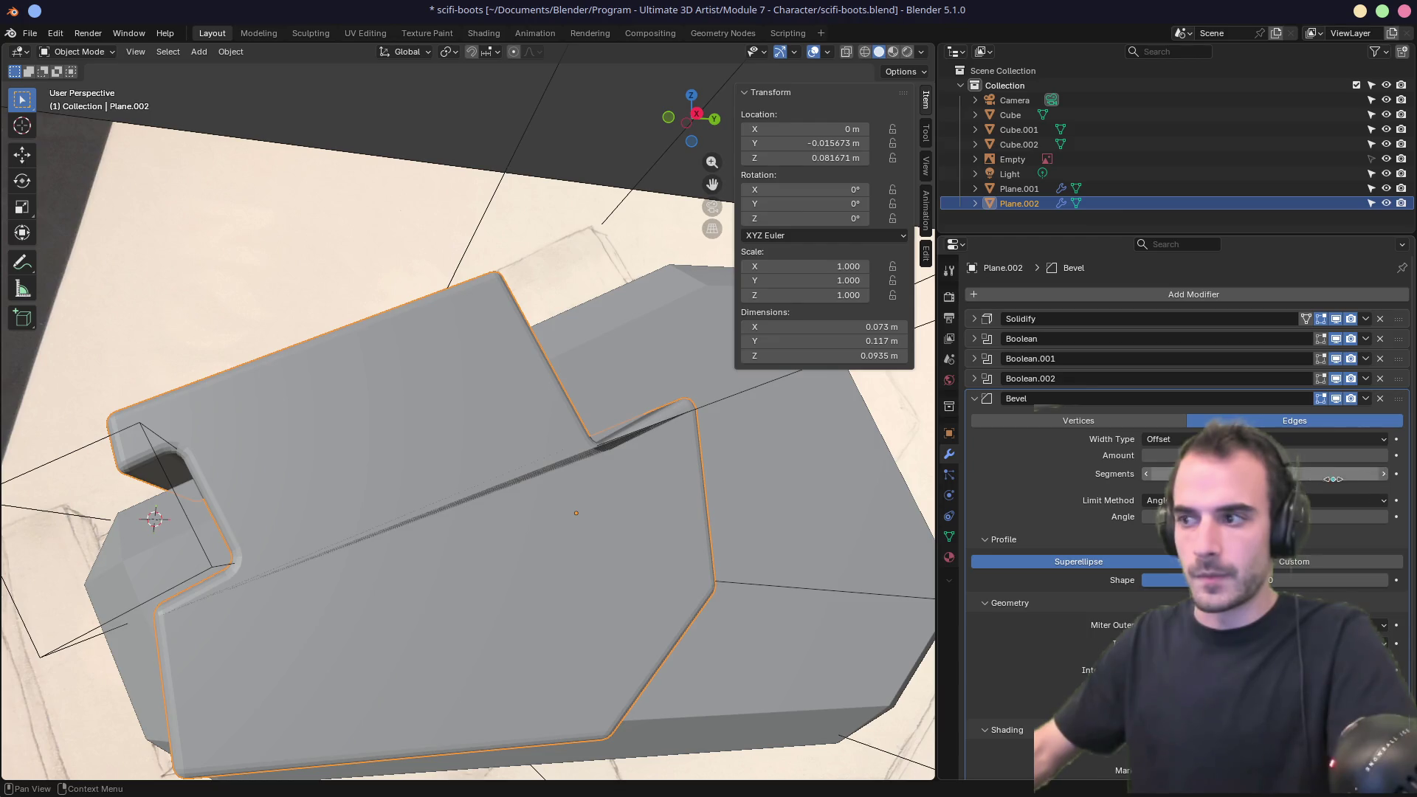
{"action": "left_click", "coordinate": [1147, 478]}
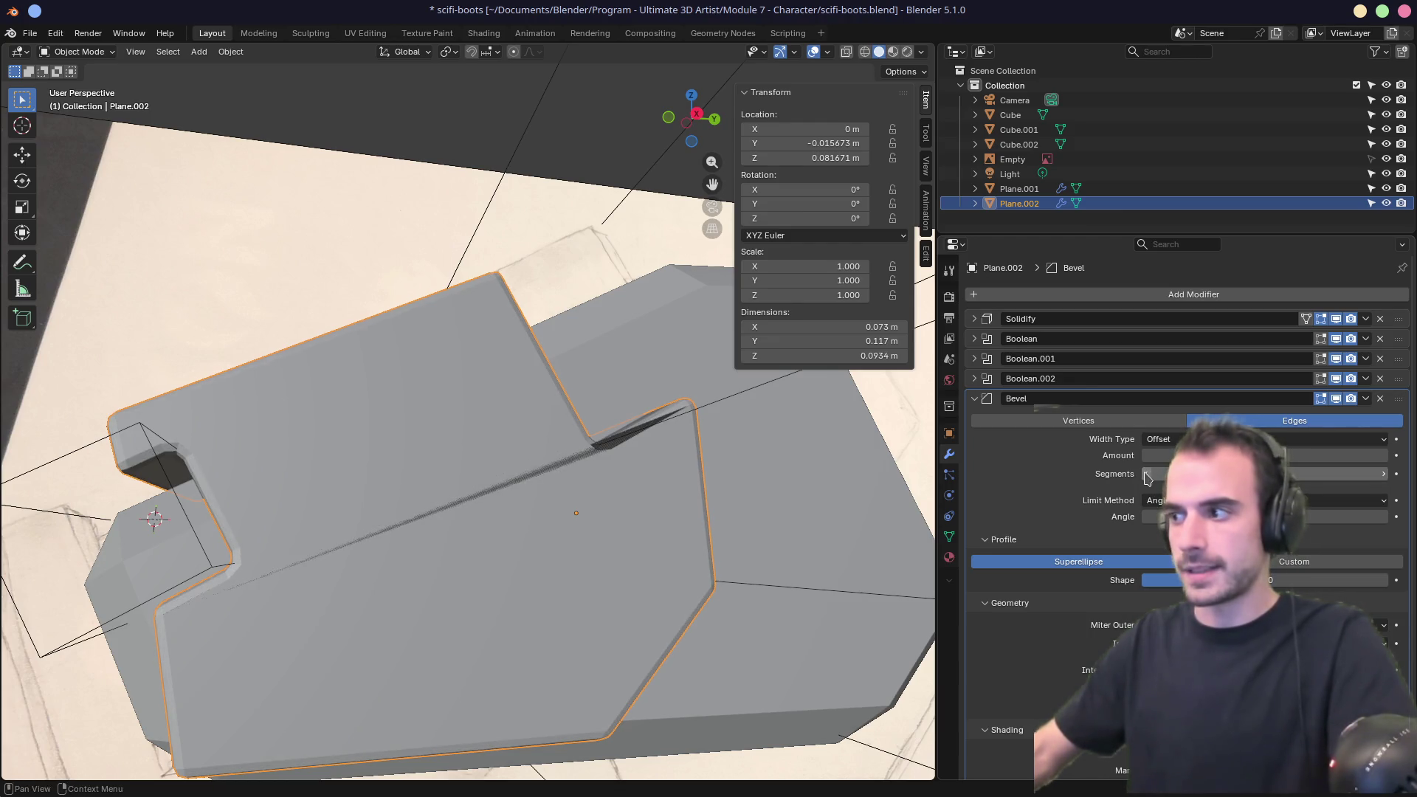
{"action": "left_click", "coordinate": [1382, 479]}
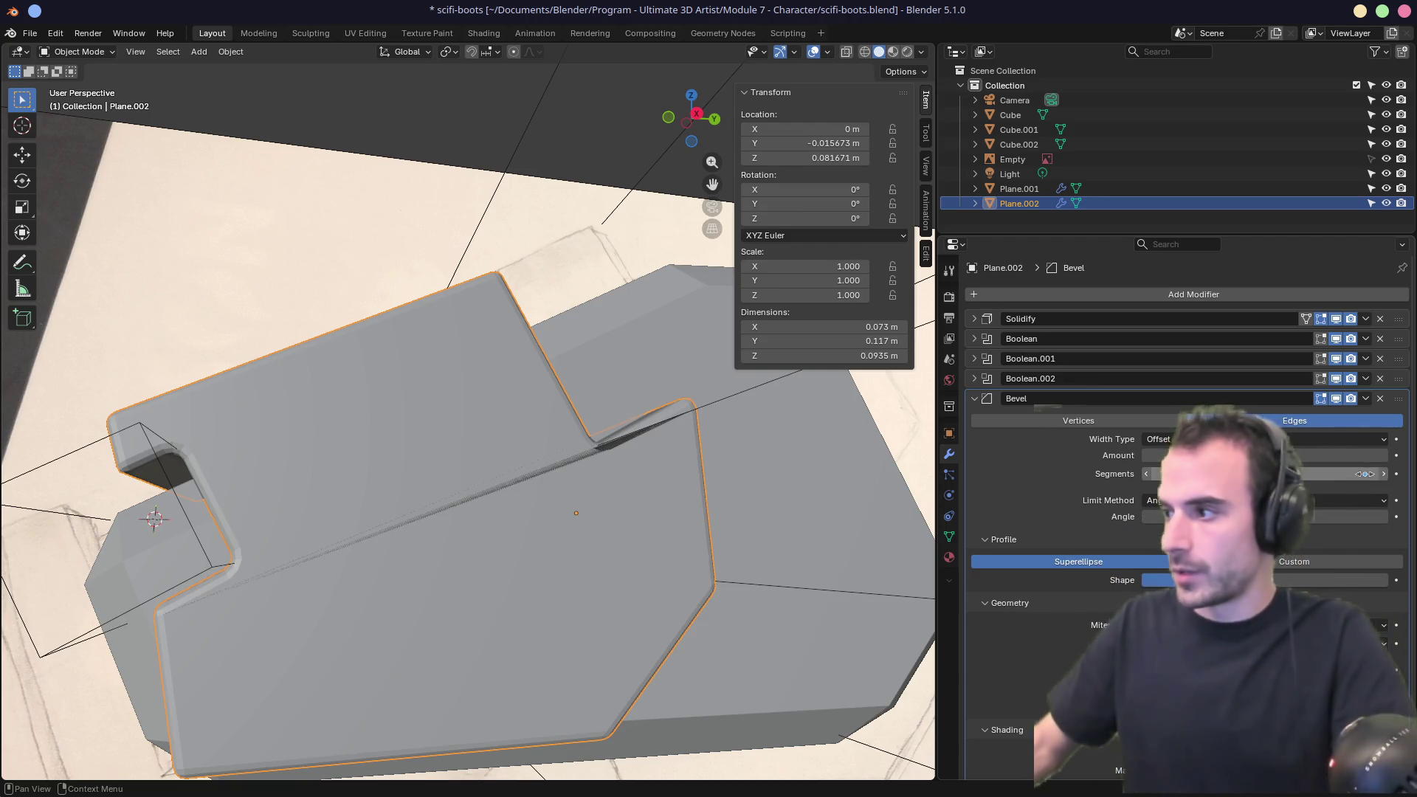
{"action": "mouse_move", "coordinate": [783, 517]}
{"action": "middle_mouse_down"}
{"action": "mouse_move", "coordinate": [748, 578]}
{"action": "mouse_move", "coordinate": [812, 568]}
{"action": "mouse_move", "coordinate": [657, 521]}
{"action": "mouse_move", "coordinate": [701, 513]}
{"action": "mouse_move", "coordinate": [563, 532]}
{"action": "middle_mouse_up"}
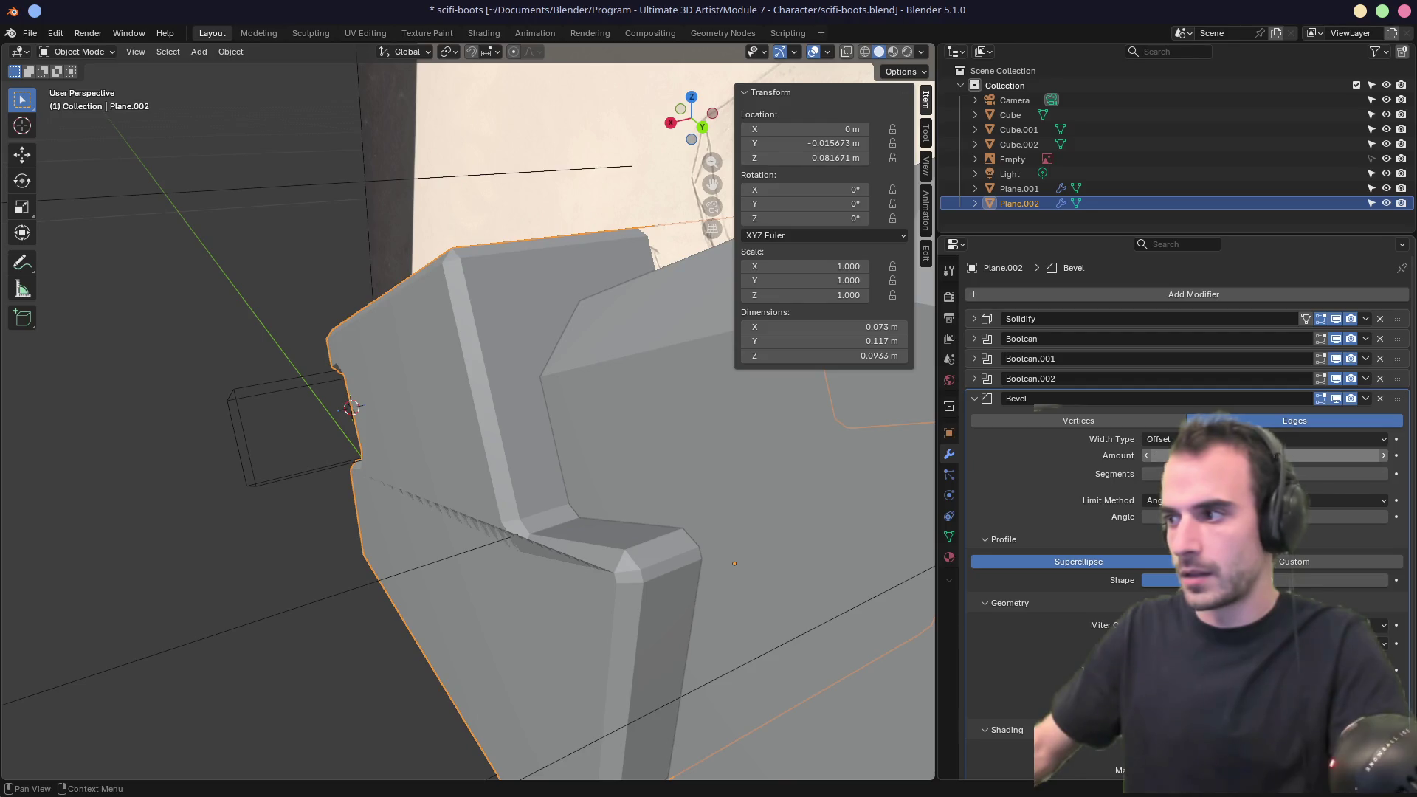
{"action": "mouse_move", "coordinate": [1255, 455]}
{"action": "left_mouse_down"}
{"action": "mouse_move", "coordinate": [1240, 455]}
{"action": "mouse_move", "coordinate": [1283, 455]}
{"action": "left_mouse_up"}
{"action": "middle_click_drag", "start_coordinate": [332, 561], "coordinate": [299, 579]}
{"action": "scroll", "coordinate": [544, 490], "scroll_direction": "down", "scroll_amount": 4}
{"action": "mouse_move", "coordinate": [544, 490]}
{"action": "middle_mouse_down"}
{"action": "mouse_move", "coordinate": [510, 525]}
{"action": "mouse_move", "coordinate": [569, 516]}
{"action": "mouse_move", "coordinate": [524, 514]}
{"action": "middle_mouse_up"}
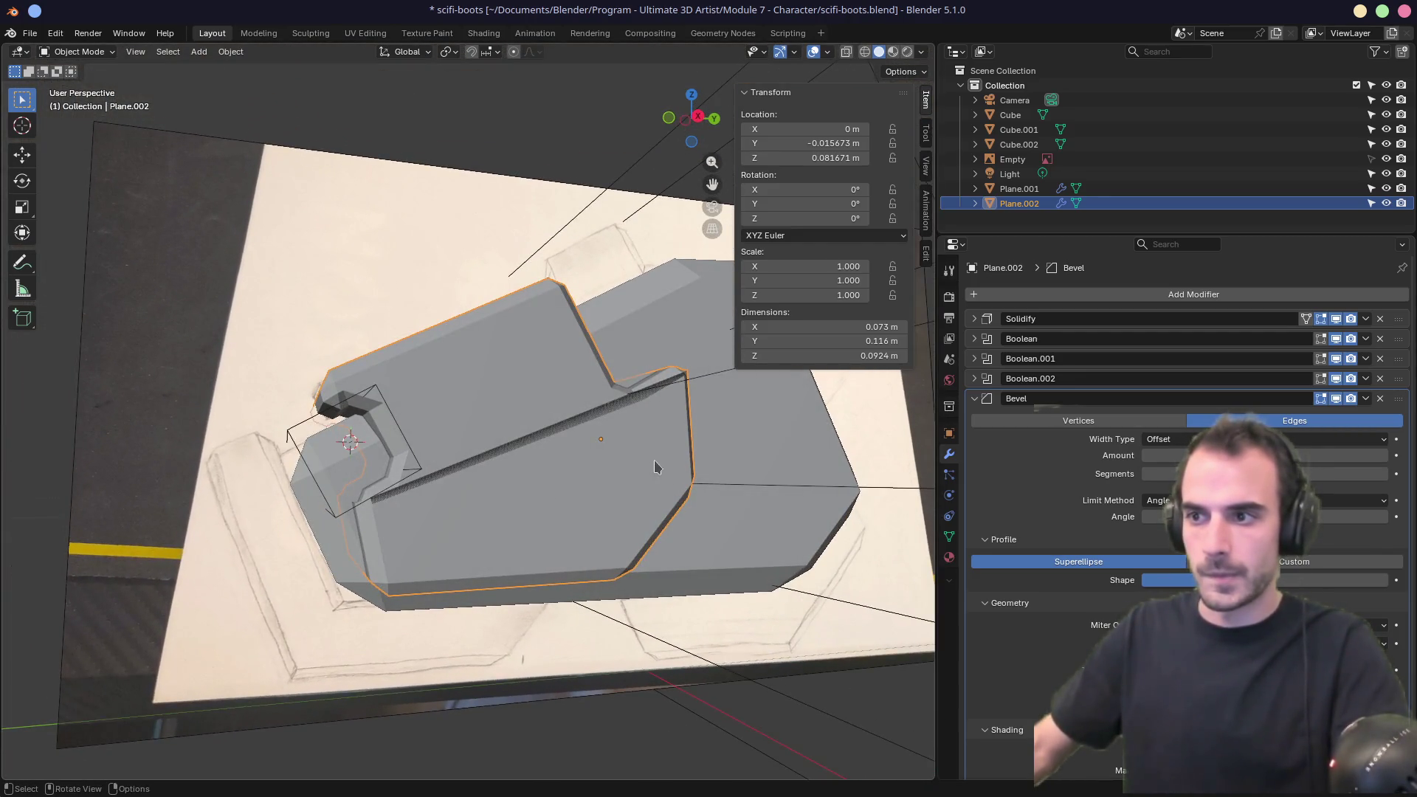
{"action": "left_click", "coordinate": [563, 471]}
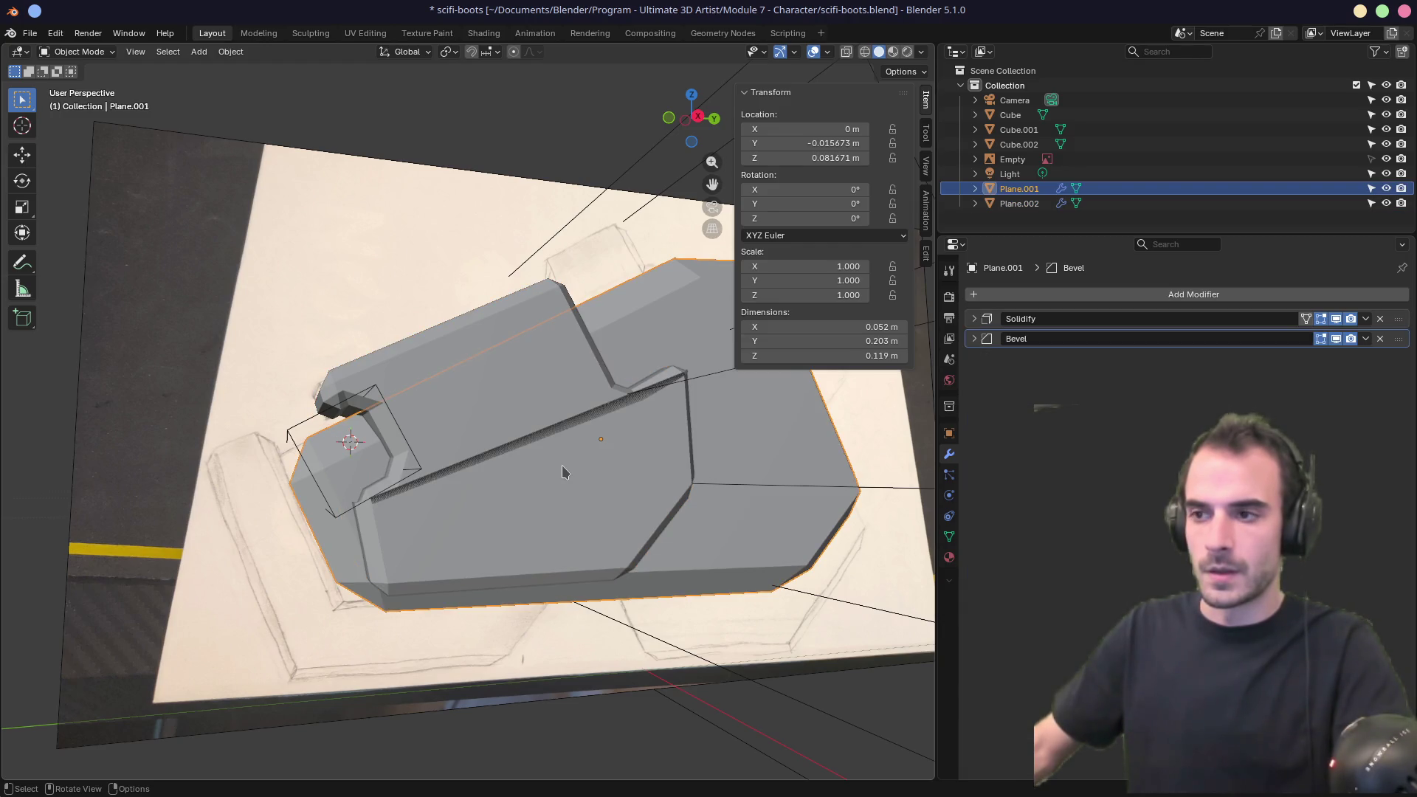
Enter Edit Mode on Plane.002, collapse Bevel and hide modifier results in the viewport.
{"action": "middle_click_drag", "start_coordinate": [532, 506], "coordinate": [544, 516]}
{"action": "left_click", "coordinate": [544, 515]}
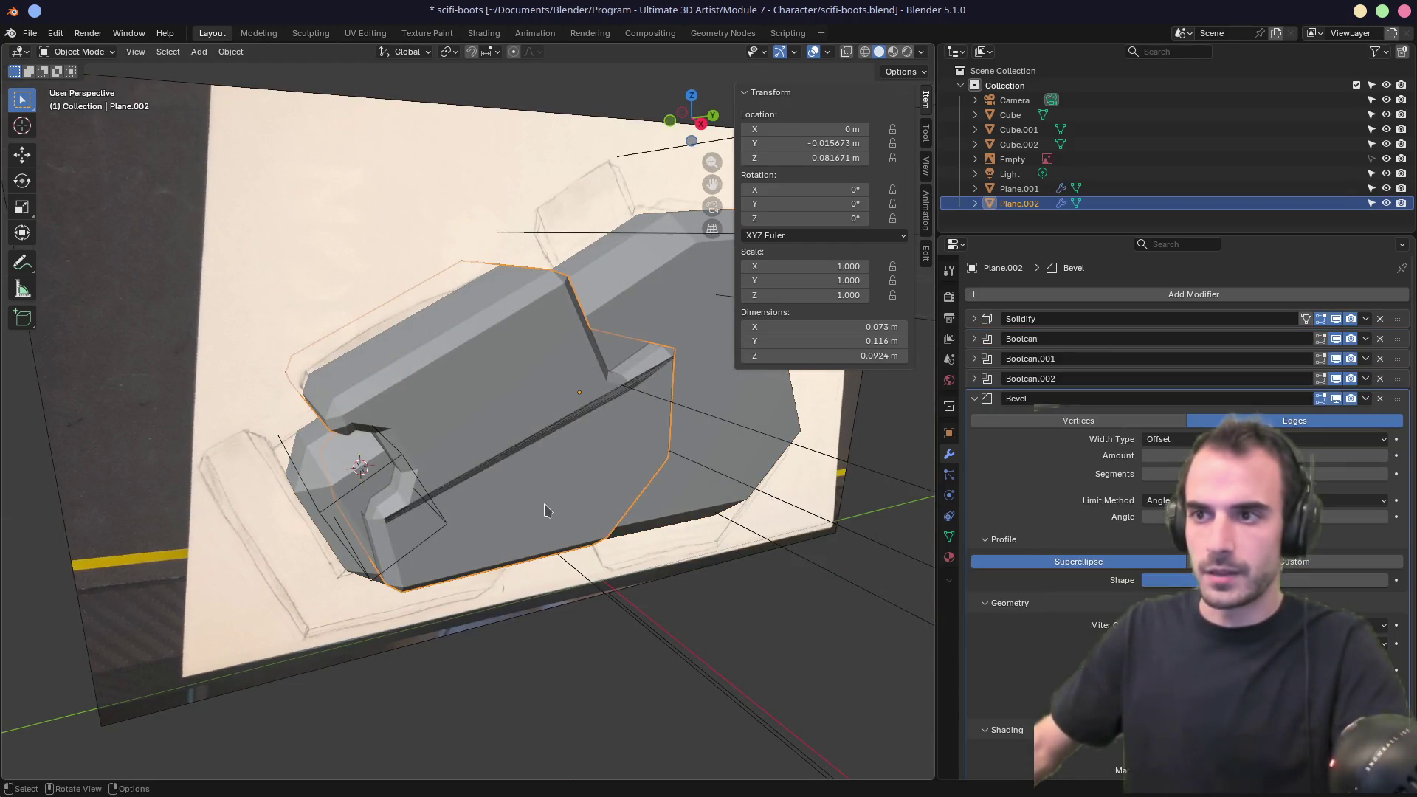
{"action": "key", "text": "Tab"}
{"action": "key", "text": "KP_3"}
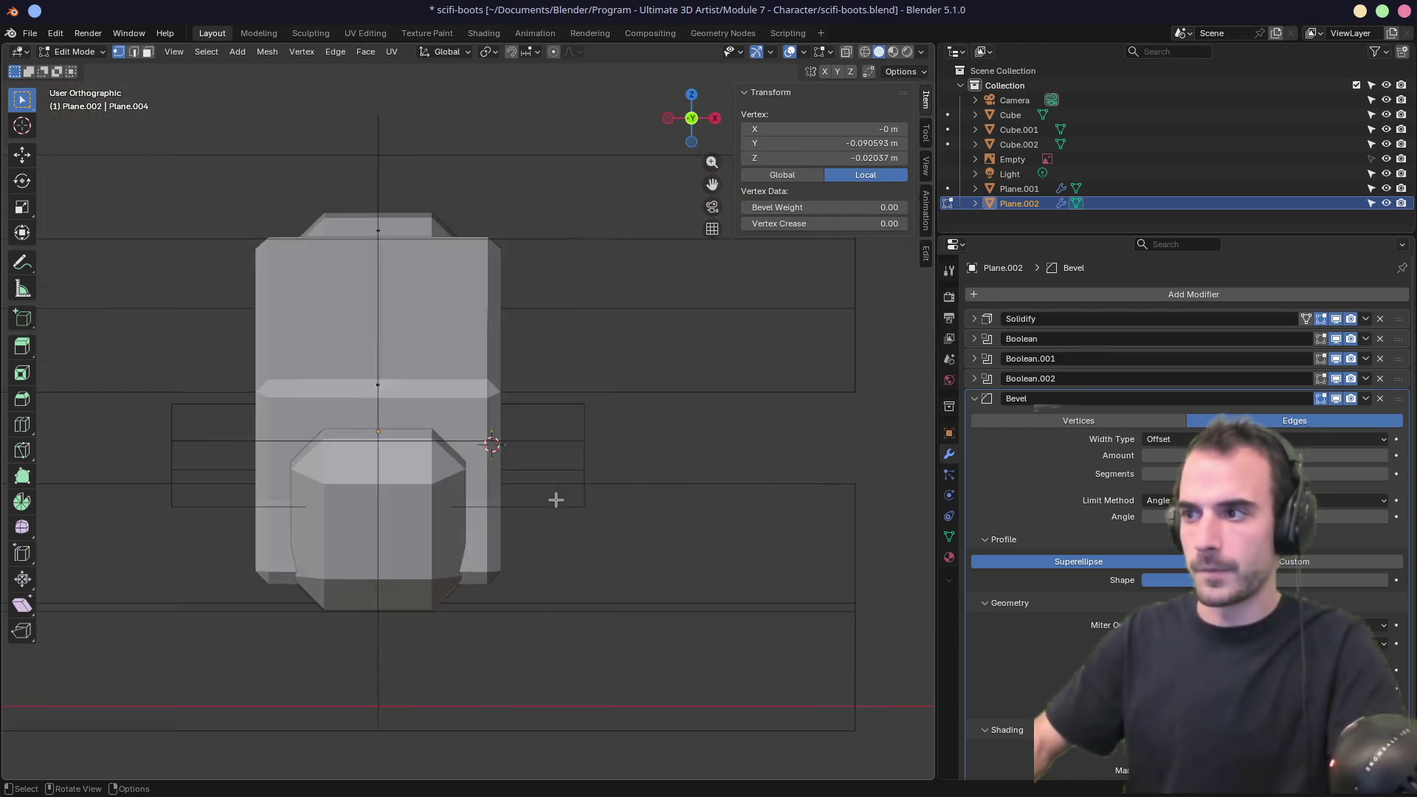
{"action": "left_click", "coordinate": [983, 399]}
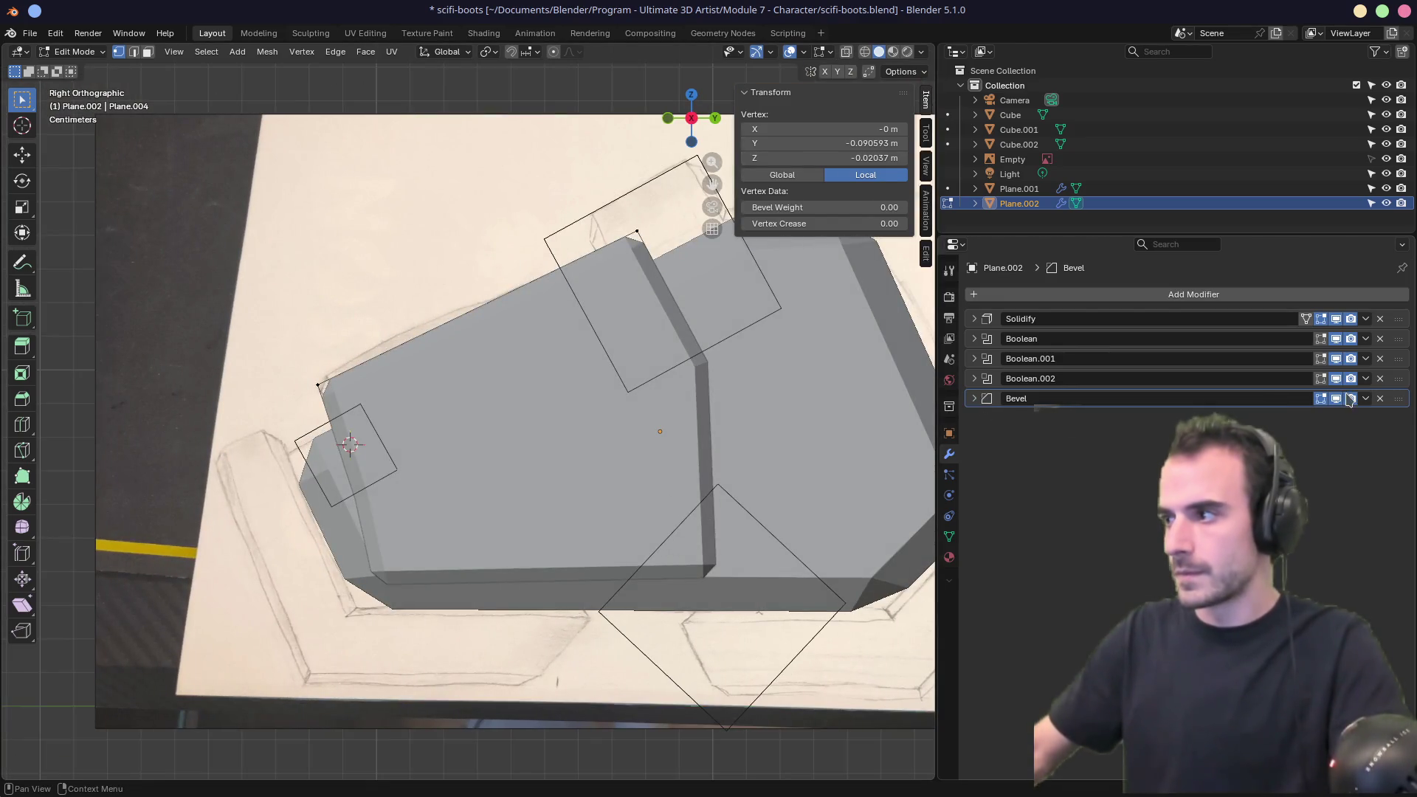
{"action": "left_click_drag", "start_coordinate": [1337, 399], "coordinate": [1337, 338]}
{"action": "middle_click_drag", "start_coordinate": [583, 443], "coordinate": [603, 458]}
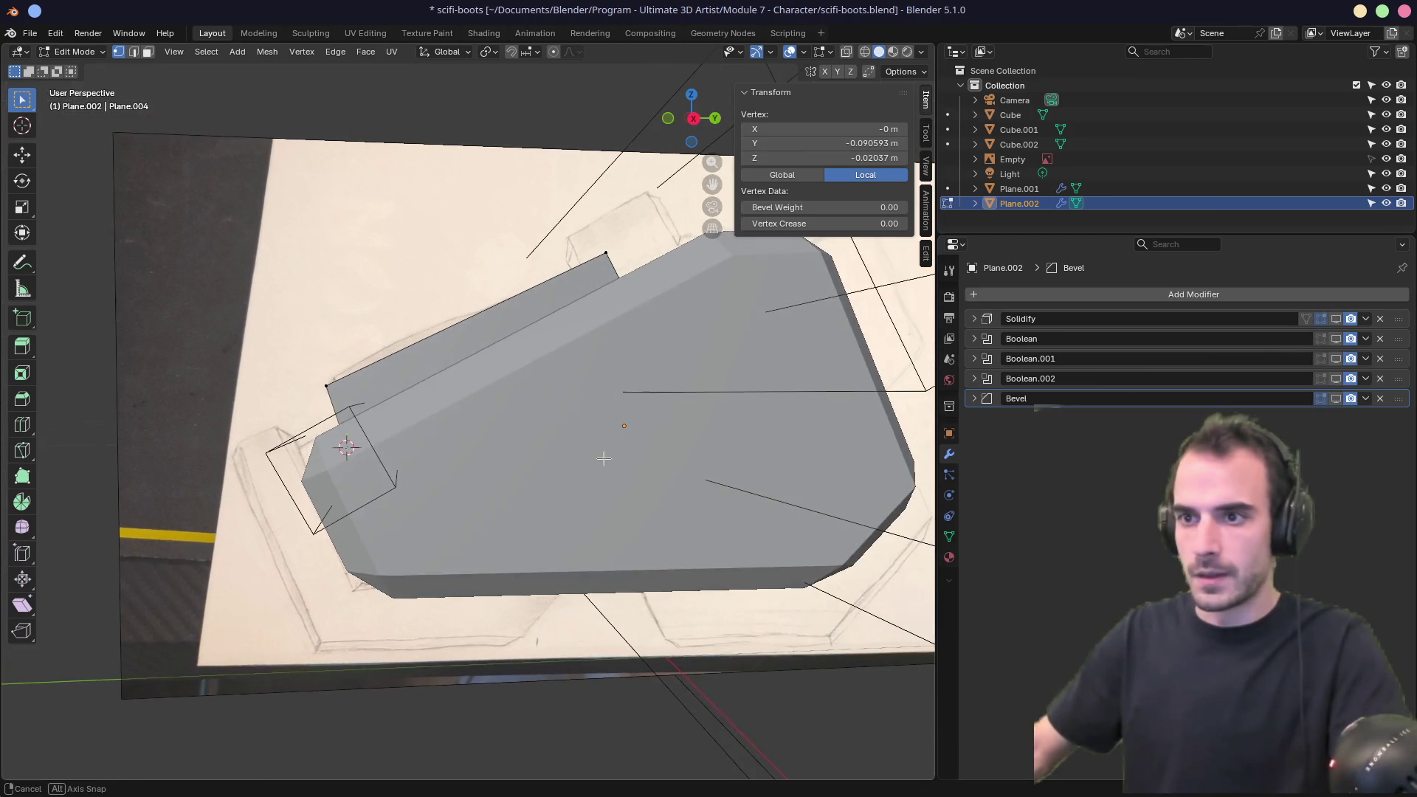
{"action": "left_click", "coordinate": [484, 350]}
{"action": "key", "text": "KP_Divide"}
{"action": "mouse_move", "coordinate": [369, 445]}
{"action": "middle_mouse_down"}
{"action": "mouse_move", "coordinate": [420, 424]}
{"action": "mouse_move", "coordinate": [410, 433]}
{"action": "middle_mouse_up"}
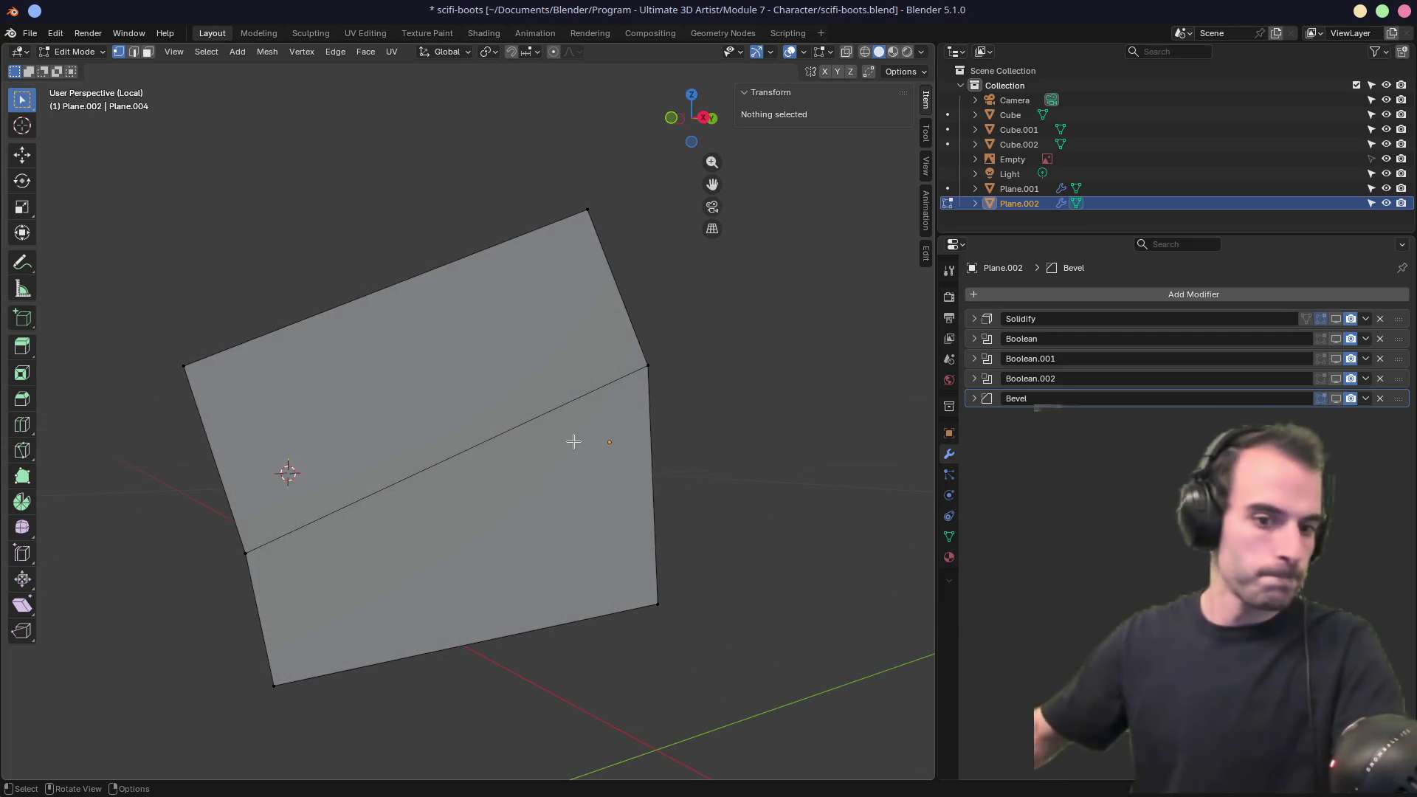
{"action": "key", "text": "KP_3"}
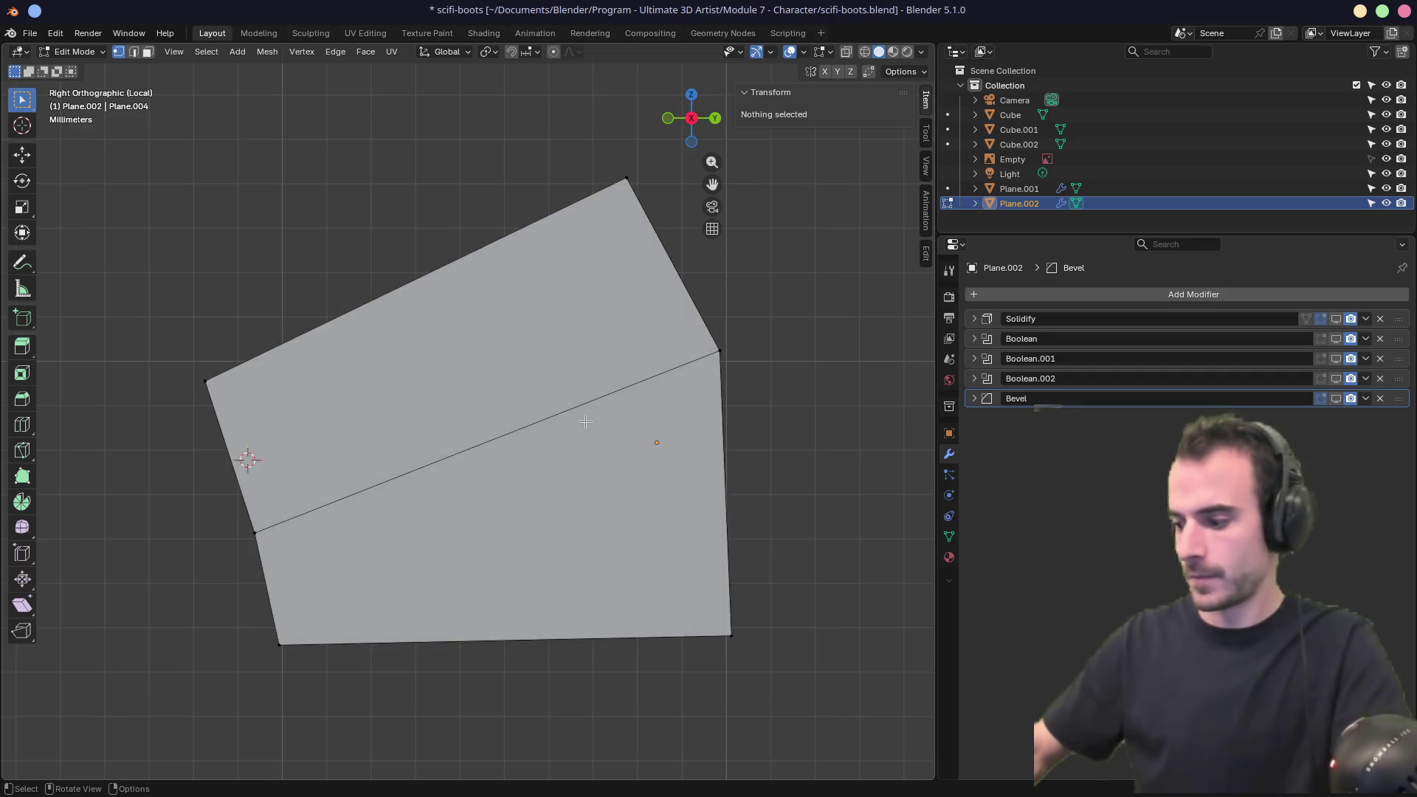
{"action": "key", "text": "KP_Divide"}
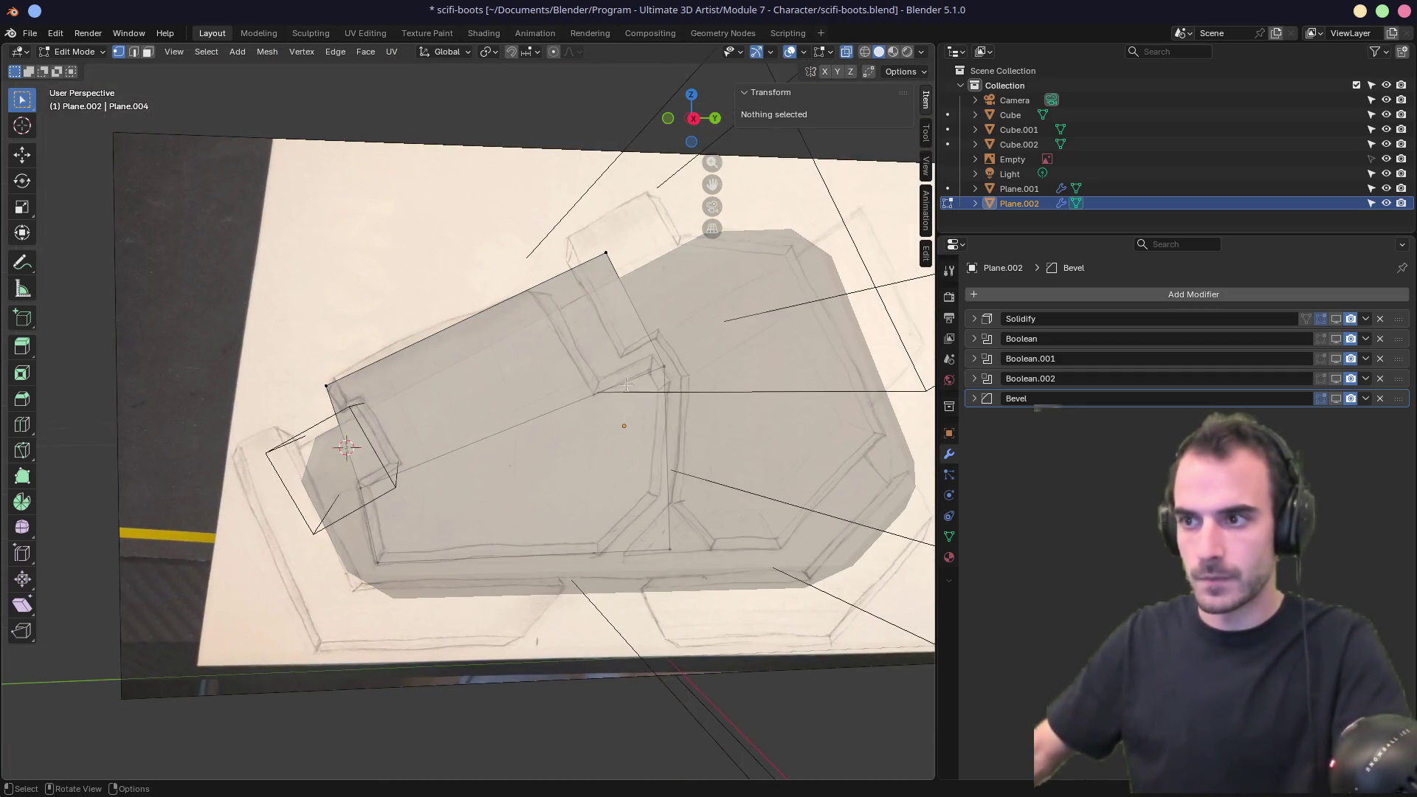
Dissolve the stray edge, re-enable edit-mode modifier display, and return to Object Mode.
{"action": "left_click", "coordinate": [558, 405]}
{"action": "right_click", "coordinate": [574, 411]}
{"action": "key", "text": "Escape"}
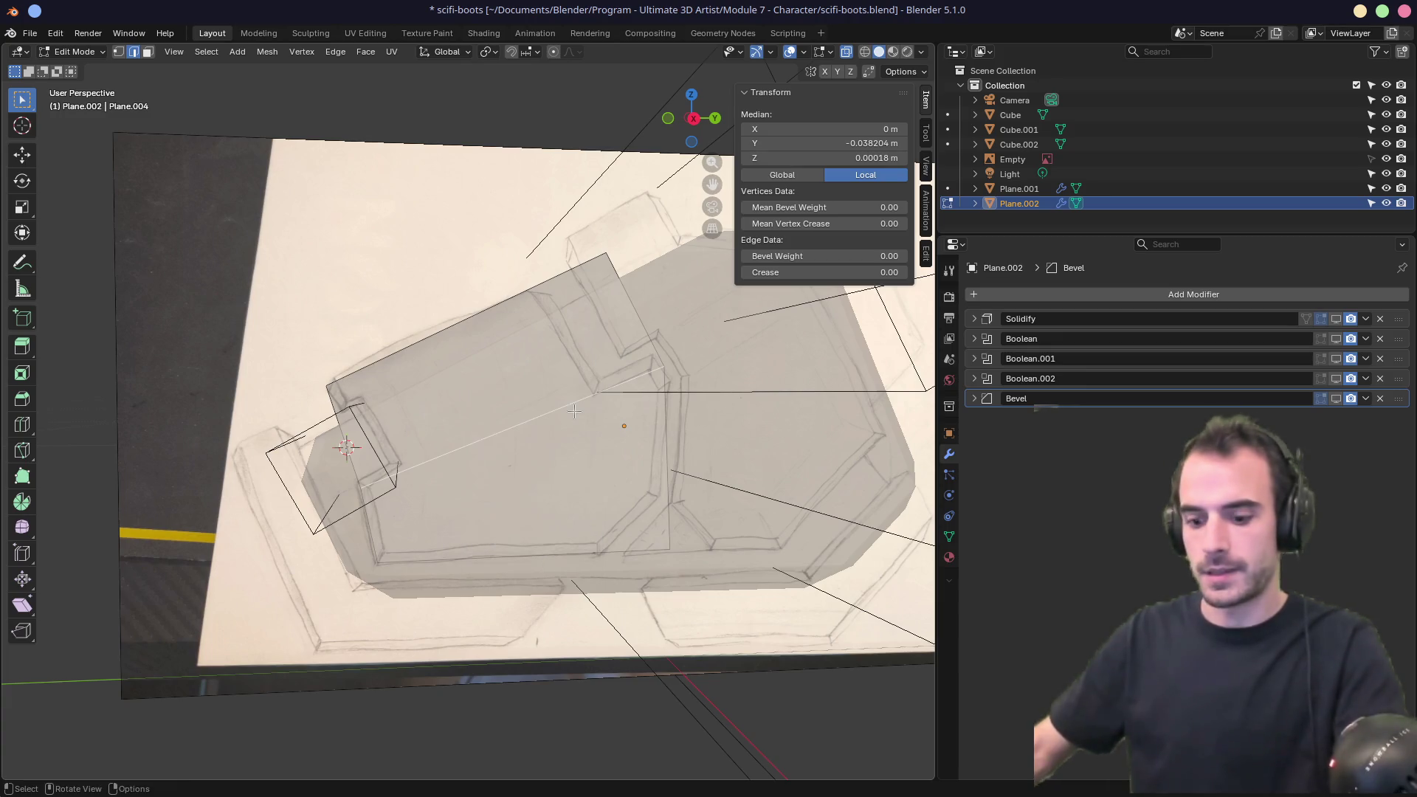
{"action": "key", "text": "ctrl+x"}
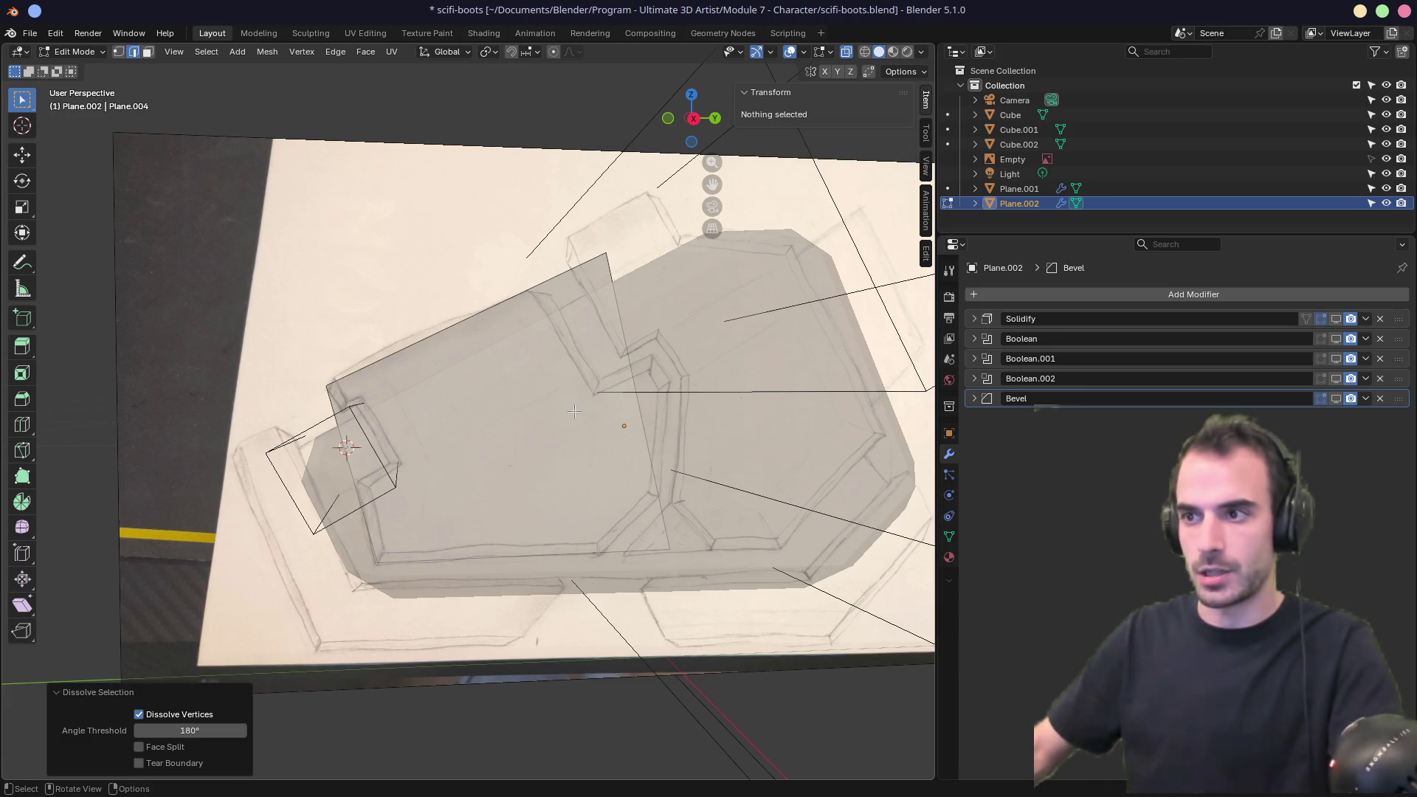
{"action": "left_click_drag", "start_coordinate": [1336, 319], "coordinate": [1340, 344]}
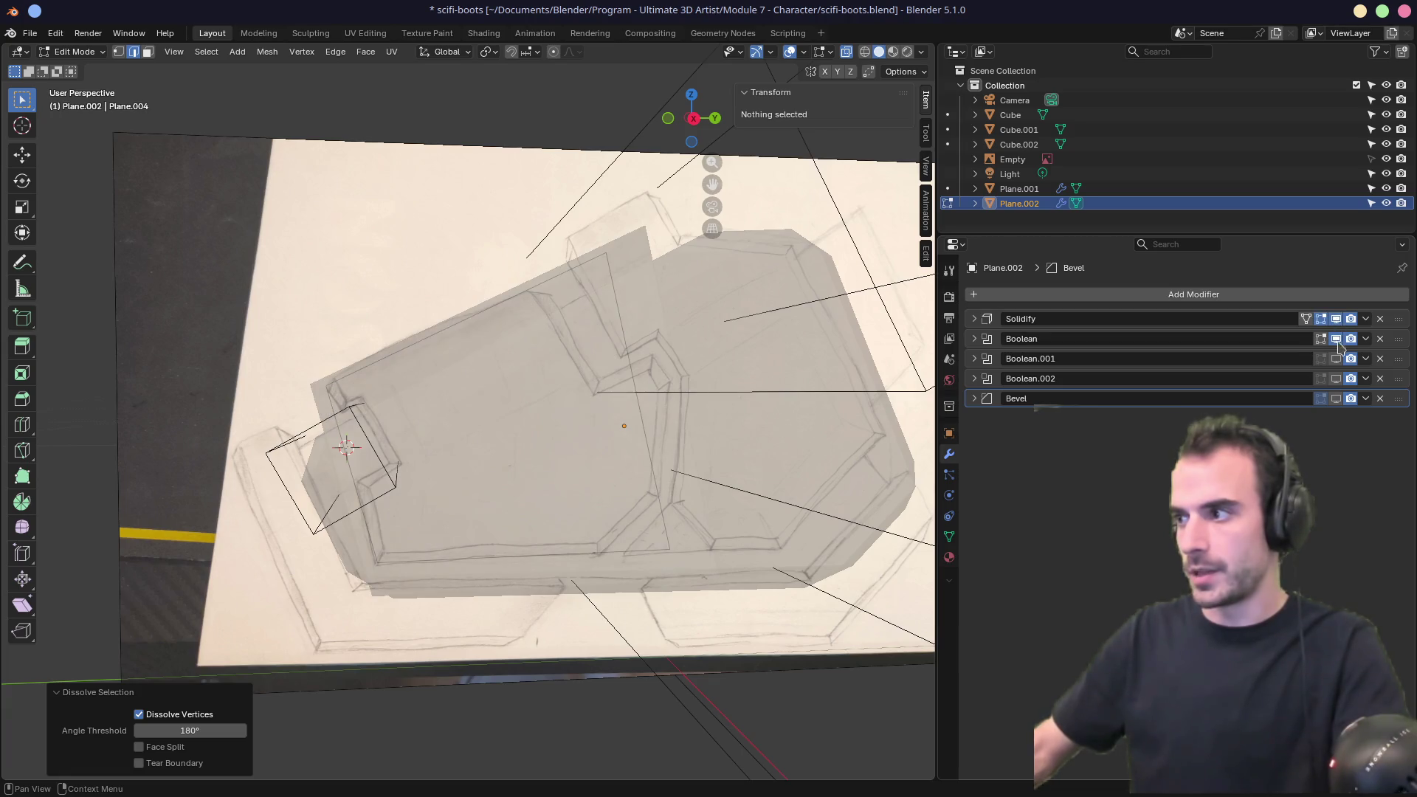
{"action": "mouse_move", "coordinate": [800, 419]}
{"action": "middle_mouse_down"}
{"action": "mouse_move", "coordinate": [611, 422]}
{"action": "mouse_move", "coordinate": [569, 396]}
{"action": "mouse_move", "coordinate": [417, 388]}
{"action": "mouse_move", "coordinate": [690, 371]}
{"action": "mouse_move", "coordinate": [632, 364]}
{"action": "mouse_move", "coordinate": [493, 411]}
{"action": "mouse_move", "coordinate": [446, 411]}
{"action": "mouse_move", "coordinate": [569, 380]}
{"action": "mouse_move", "coordinate": [742, 368]}
{"action": "mouse_move", "coordinate": [609, 393]}
{"action": "mouse_move", "coordinate": [665, 379]}
{"action": "mouse_move", "coordinate": [475, 389]}
{"action": "mouse_move", "coordinate": [677, 402]}
{"action": "mouse_move", "coordinate": [601, 411]}
{"action": "mouse_move", "coordinate": [565, 405]}
{"action": "mouse_move", "coordinate": [740, 411]}
{"action": "mouse_move", "coordinate": [494, 403]}
{"action": "mouse_move", "coordinate": [494, 383]}
{"action": "middle_mouse_up"}
{"action": "key", "text": "Tab"}
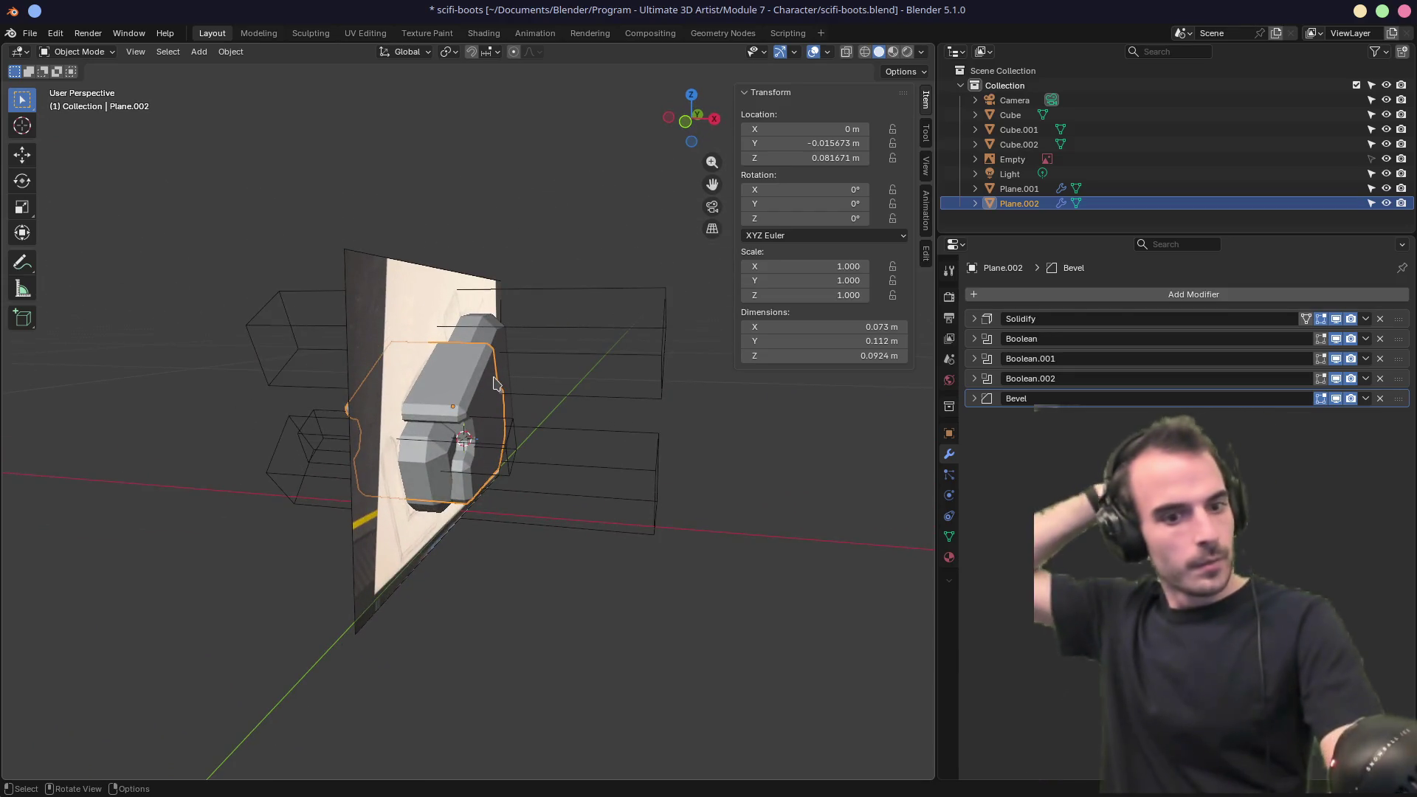
Lower Plane.001's Bevel amount from 0.01 m to 0.004 m.
{"action": "middle_click_drag", "start_coordinate": [509, 357], "coordinate": [486, 356]}
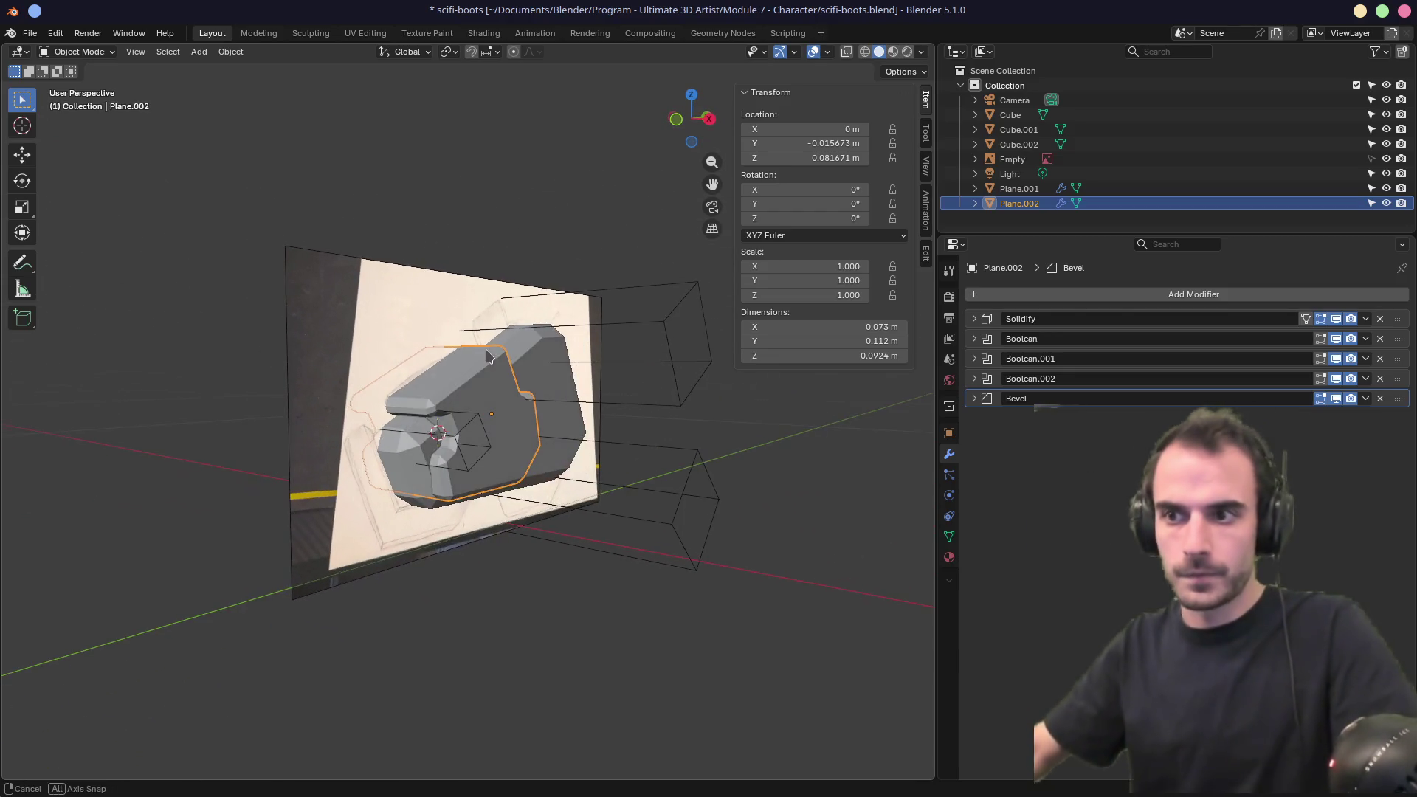
{"action": "left_click", "coordinate": [522, 360]}
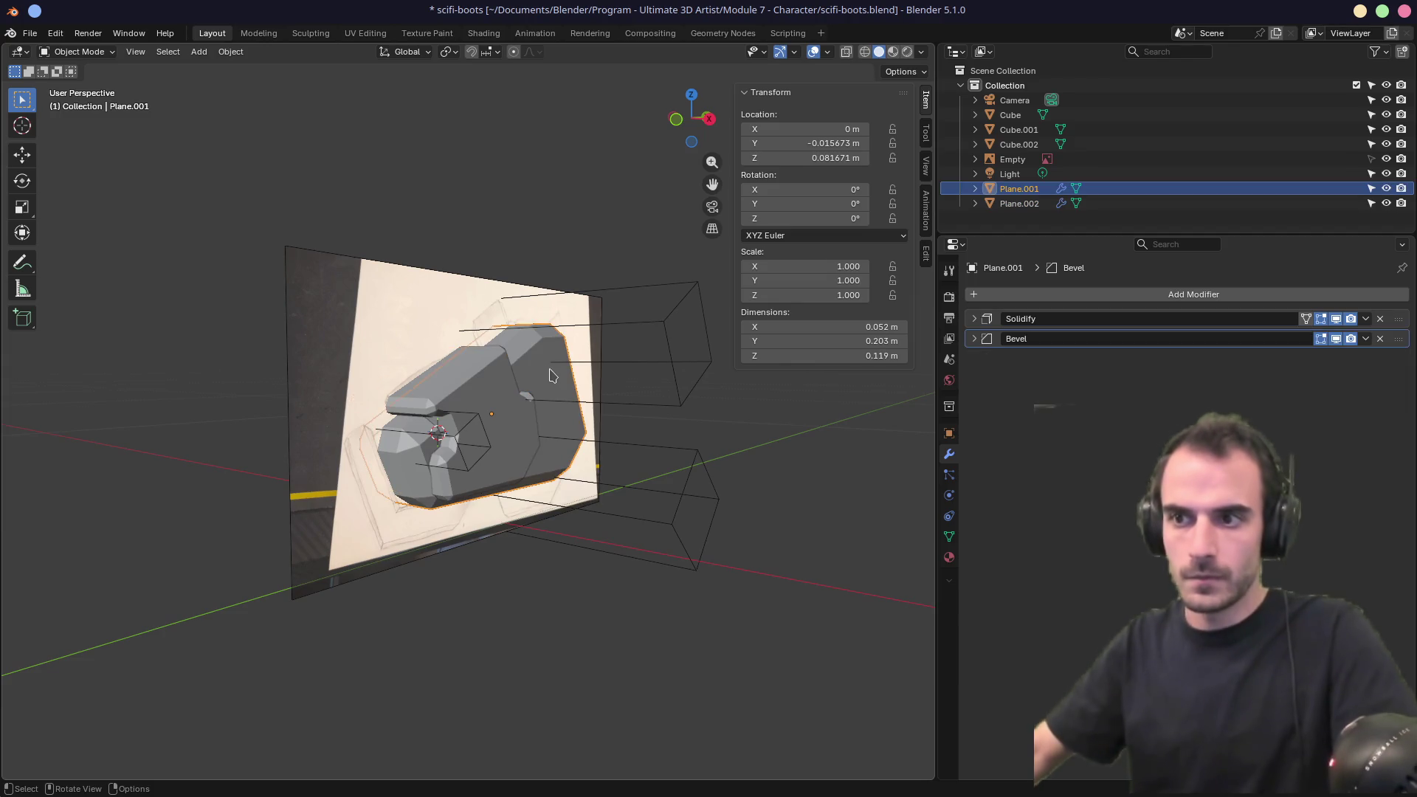
{"action": "left_click", "coordinate": [974, 339]}
{"action": "left_click_drag", "start_coordinate": [1264, 395], "coordinate": [1254, 395]}
{"action": "mouse_move", "coordinate": [605, 443]}
{"action": "middle_mouse_down"}
{"action": "mouse_move", "coordinate": [649, 386]}
{"action": "mouse_move", "coordinate": [630, 389]}
{"action": "middle_mouse_up"}
Reselect Plane.002, then select the Cube.001 cutter and switch to top view.
{"action": "left_click", "coordinate": [510, 410]}
{"action": "mouse_move", "coordinate": [485, 400]}
{"action": "middle_mouse_down"}
{"action": "mouse_move", "coordinate": [659, 426]}
{"action": "mouse_move", "coordinate": [551, 377]}
{"action": "mouse_move", "coordinate": [554, 358]}
{"action": "mouse_move", "coordinate": [610, 326]}
{"action": "mouse_move", "coordinate": [596, 410]}
{"action": "mouse_move", "coordinate": [572, 430]}
{"action": "mouse_move", "coordinate": [402, 506]}
{"action": "mouse_move", "coordinate": [399, 479]}
{"action": "mouse_move", "coordinate": [586, 414]}
{"action": "mouse_move", "coordinate": [593, 428]}
{"action": "middle_mouse_up"}
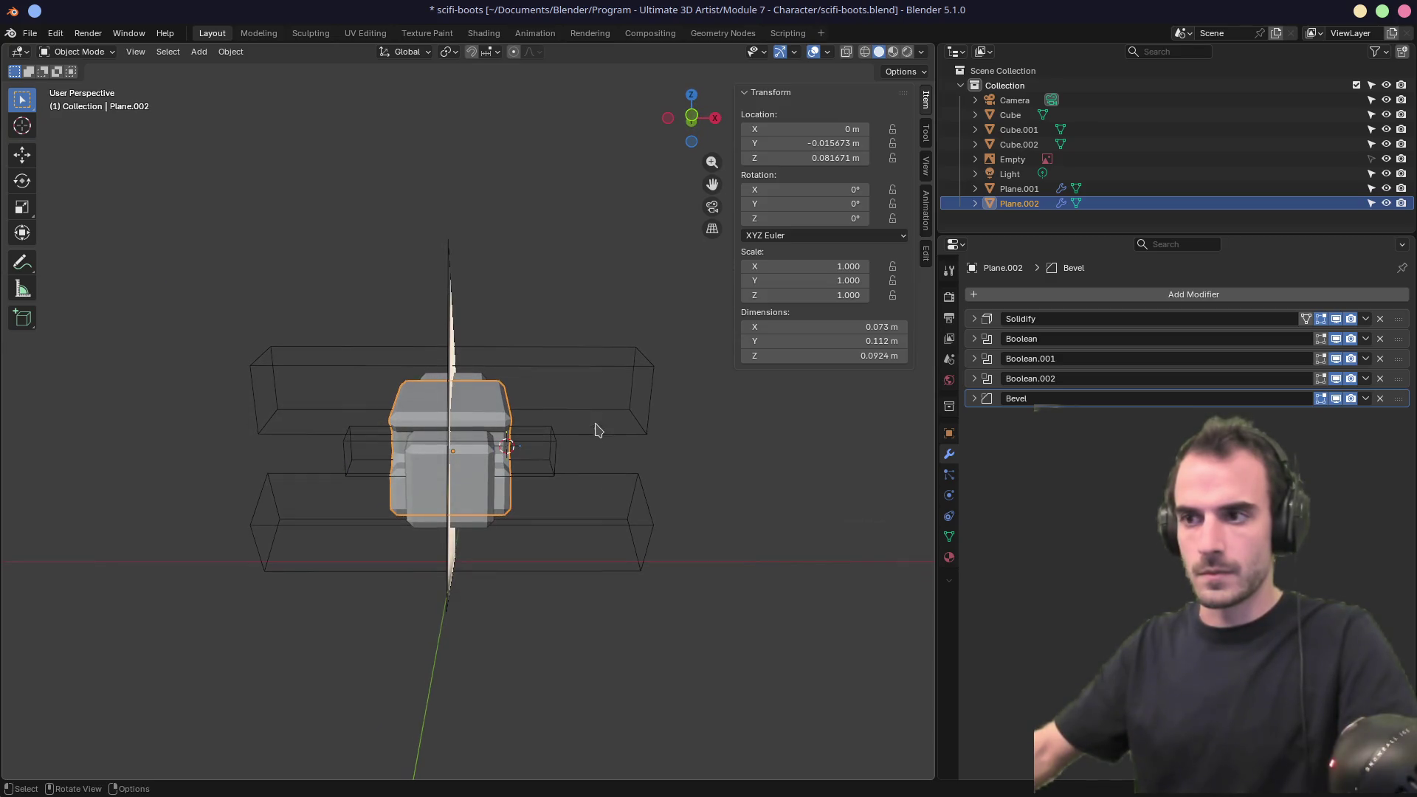
{"action": "left_click", "coordinate": [617, 374]}
{"action": "mouse_move", "coordinate": [617, 374]}
{"action": "middle_mouse_down"}
{"action": "mouse_move", "coordinate": [588, 462]}
{"action": "mouse_move", "coordinate": [452, 497]}
{"action": "middle_mouse_up"}
{"action": "key", "text": "KP_7"}
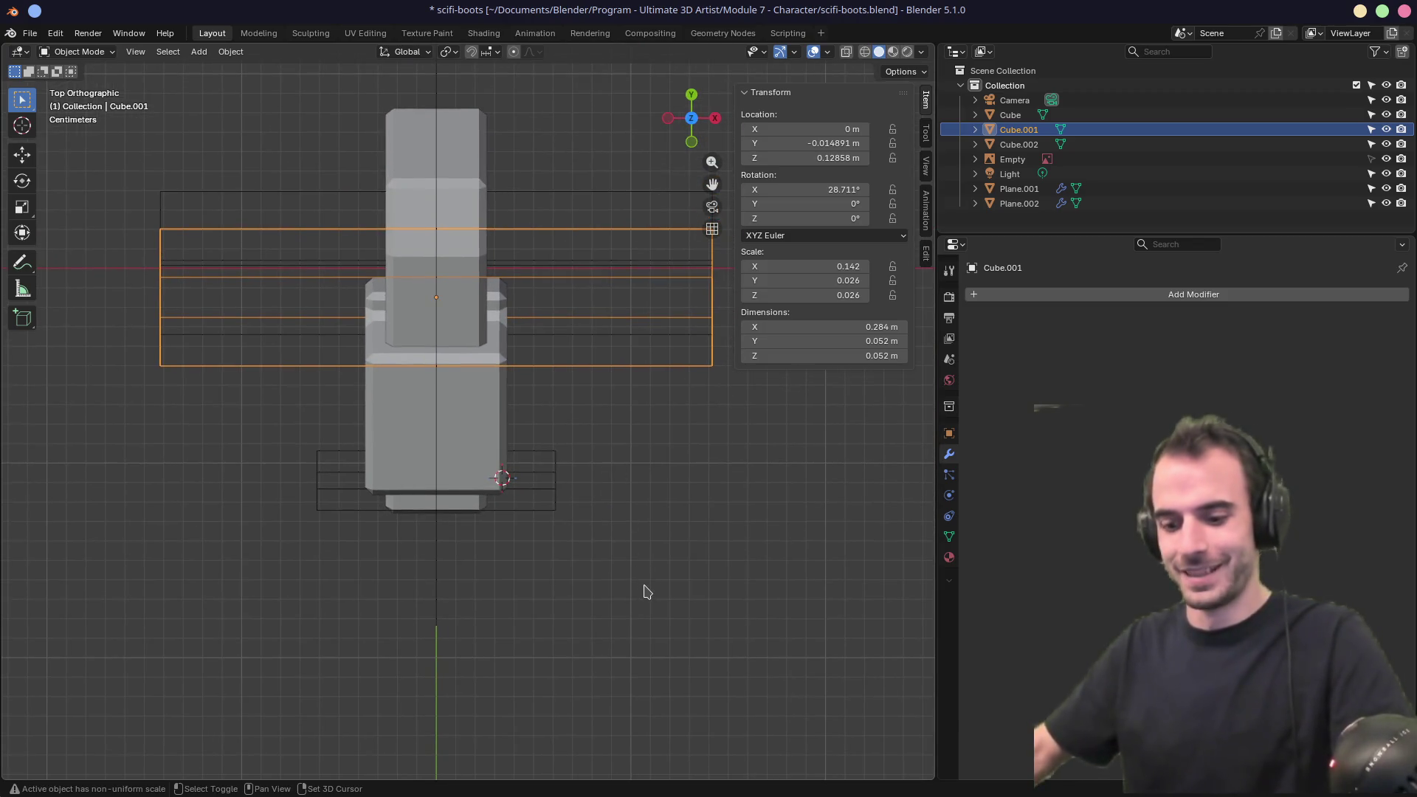
Duplicate Cube.001 as Cube.003, turn it 90° about Z and place it beside the plate.
{"action": "key", "text": "shift+d"}
{"action": "right_click", "coordinate": [646, 591]}
{"action": "type", "text": "rz"}
{"action": "type", "text": "90"}
{"action": "key", "text": "Return"}
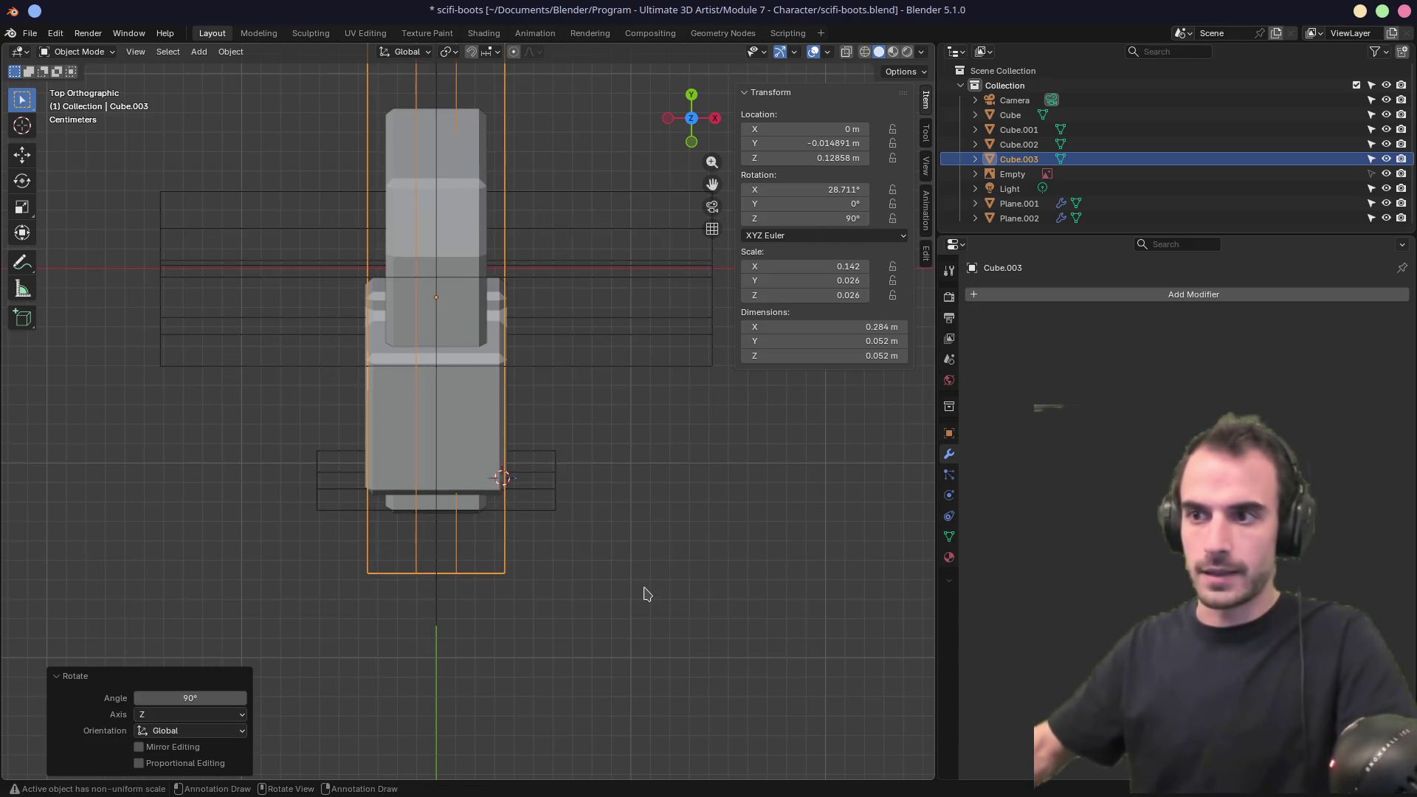
{"action": "key", "text": "g"}
{"action": "left_click", "coordinate": [741, 668]}
{"action": "middle_click_drag", "start_coordinate": [742, 668], "coordinate": [713, 506]}
{"action": "key", "text": "KP_1"}
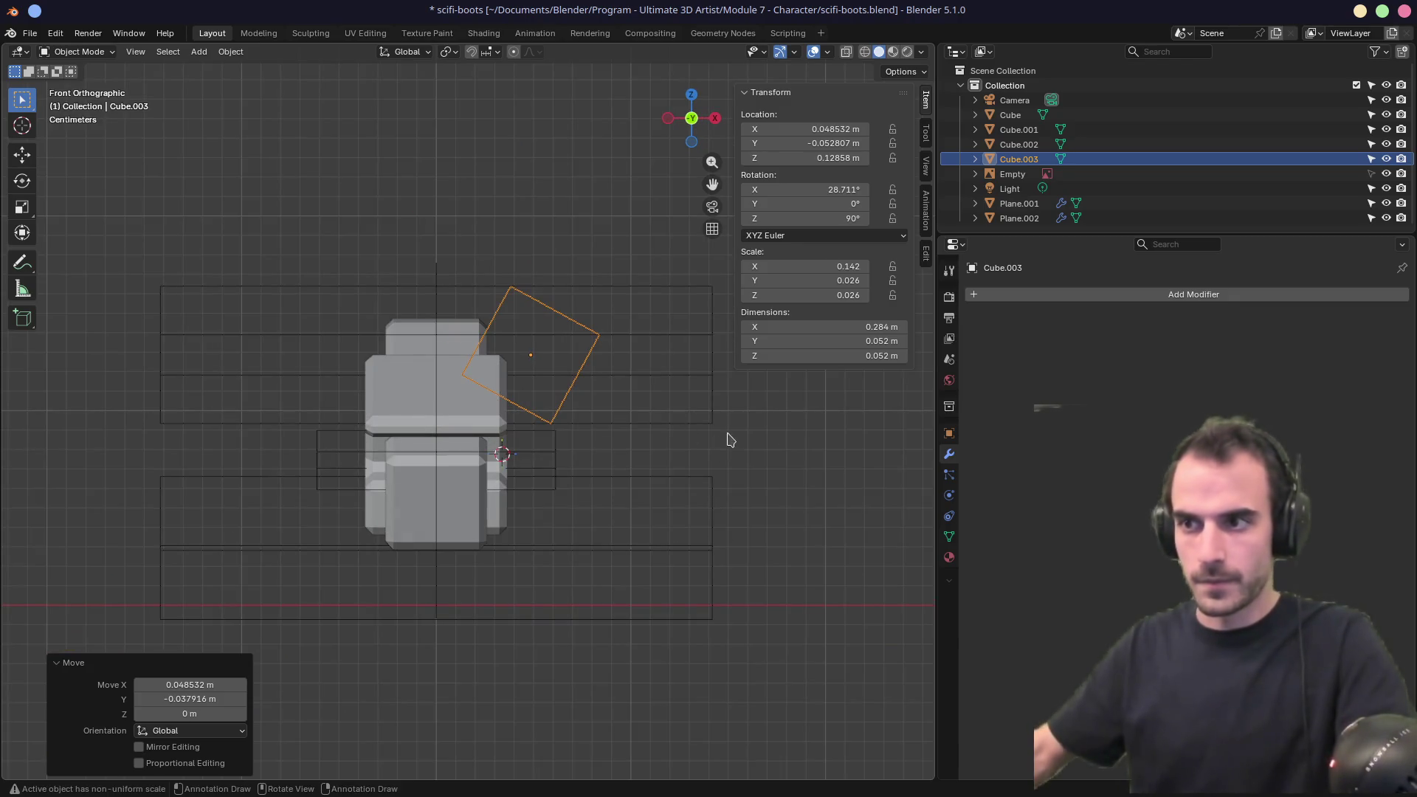
Rotate and reposition Cube.003 in the front view over the plate.
{"action": "key", "text": "r"}
{"action": "left_click", "coordinate": [721, 509]}
{"action": "key", "text": "g"}
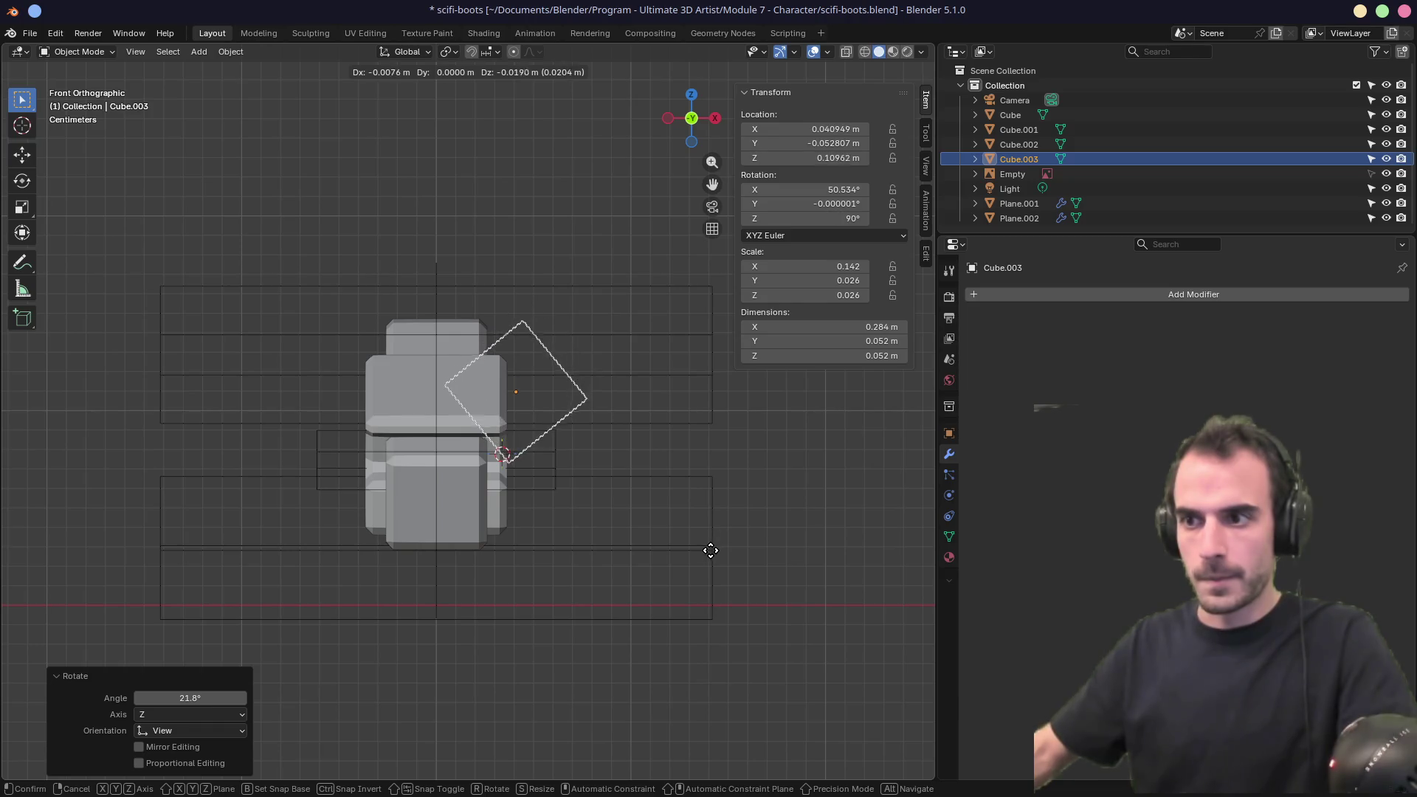
{"action": "left_click", "coordinate": [709, 551]}
{"action": "key", "text": "r"}
{"action": "left_click", "coordinate": [723, 535]}
{"action": "key", "text": "g"}
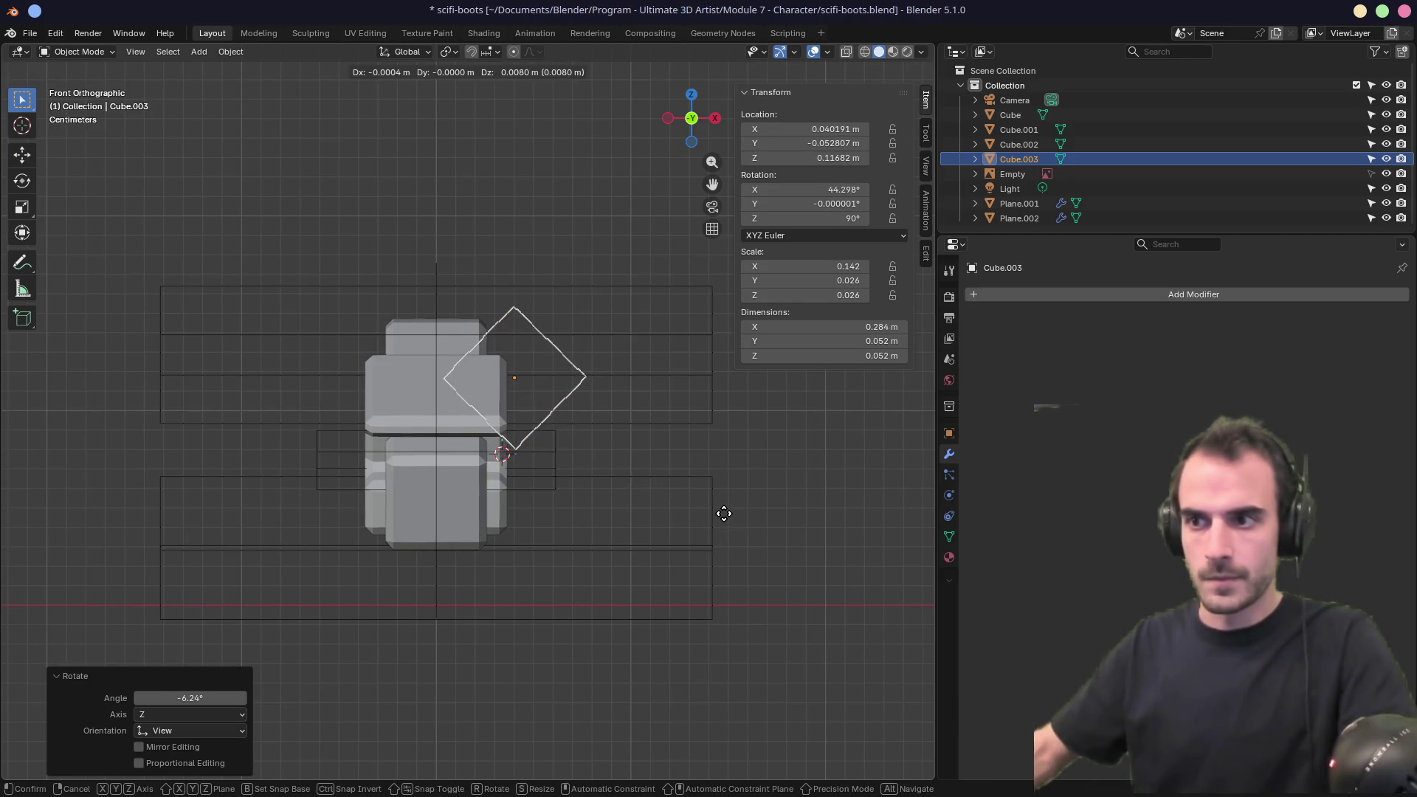
{"action": "left_click", "coordinate": [722, 518]}
{"action": "key", "text": "r"}
{"action": "left_click", "coordinate": [724, 520]}
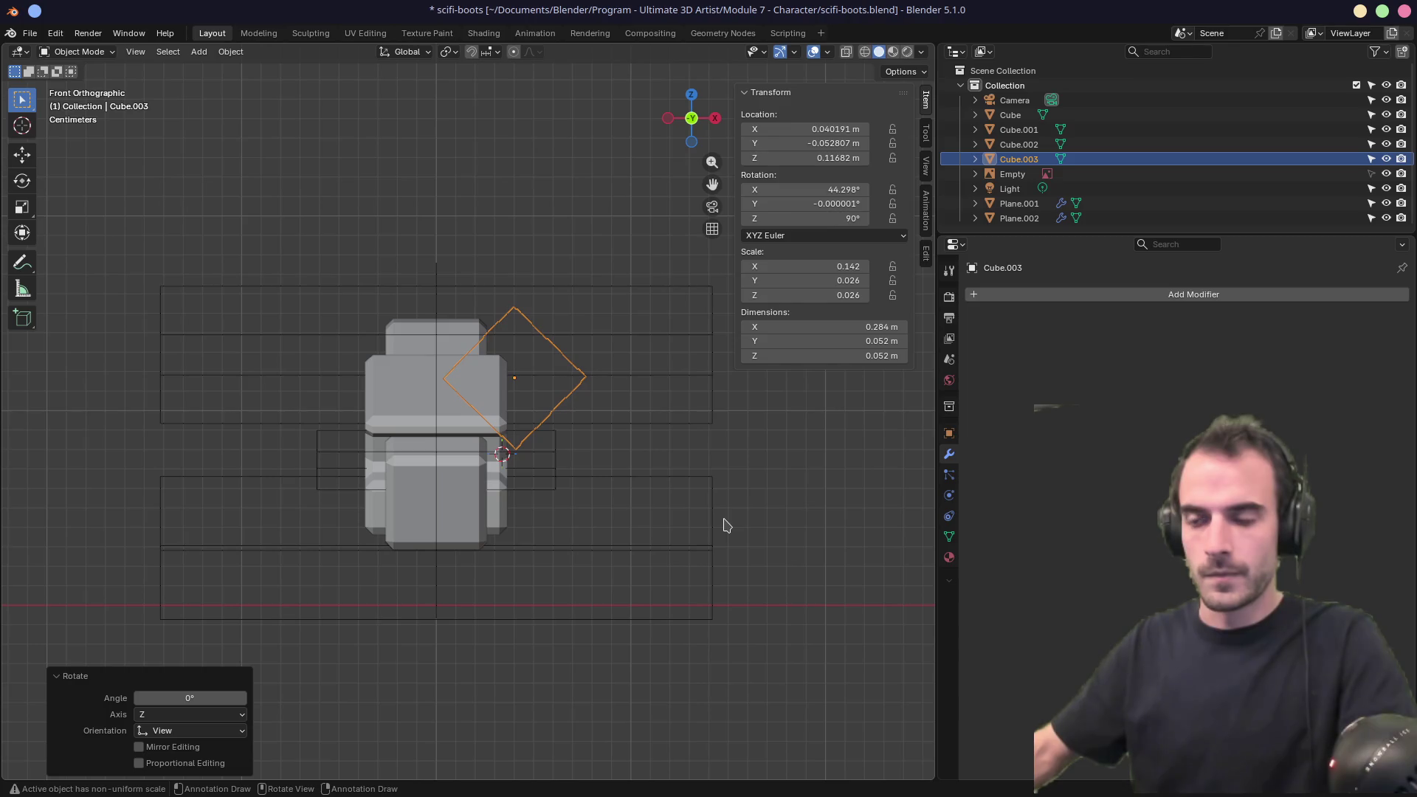
{"action": "mouse_move", "coordinate": [774, 474]}
{"action": "middle_mouse_down"}
{"action": "mouse_move", "coordinate": [606, 463]}
{"action": "mouse_move", "coordinate": [721, 468]}
{"action": "middle_mouse_up"}
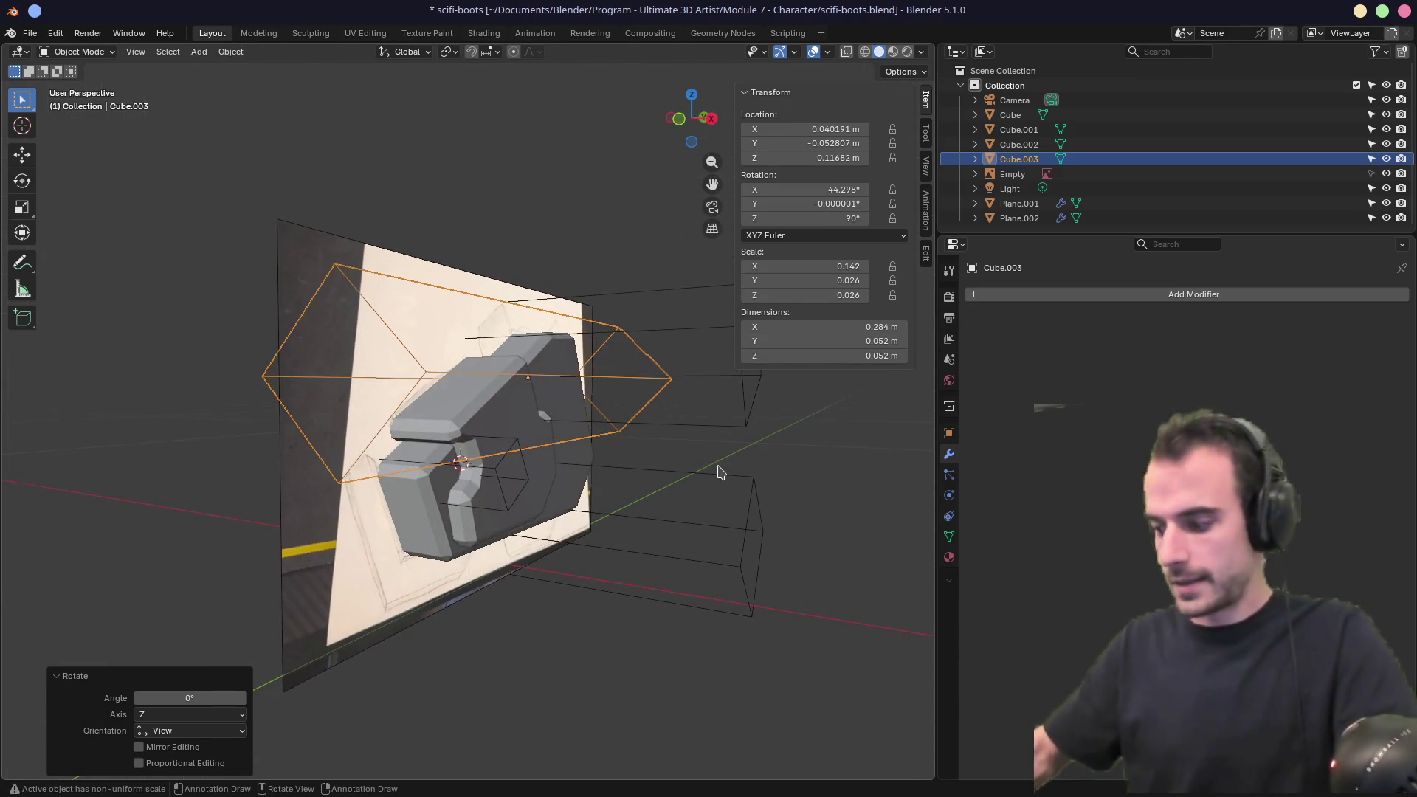
Tilt Cube.003 by about -21.6° in the right side view.
{"action": "key", "text": "KP_3"}
{"action": "key", "text": "r"}
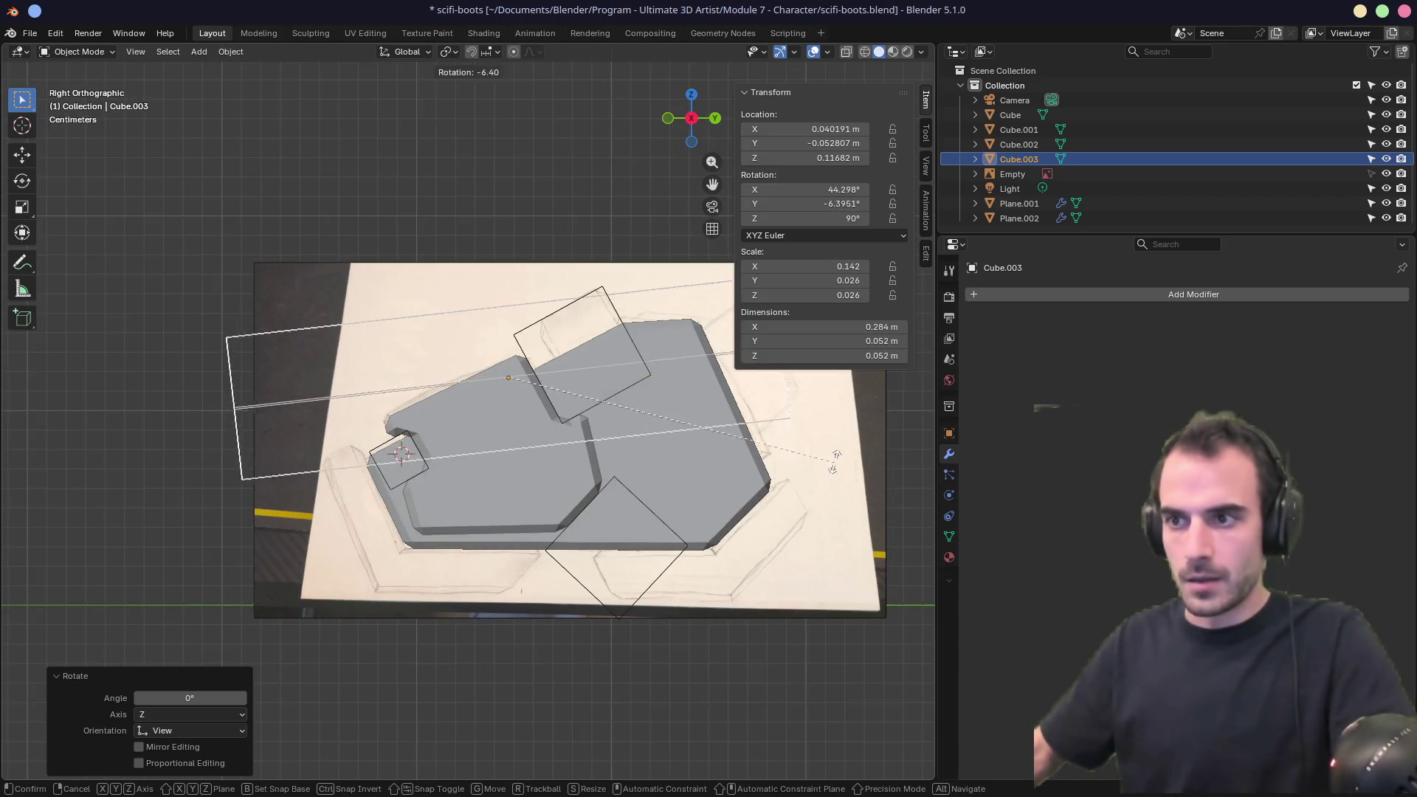
{"action": "left_click", "coordinate": [840, 373]}
{"action": "mouse_move", "coordinate": [840, 374]}
{"action": "middle_mouse_down"}
{"action": "mouse_move", "coordinate": [737, 421]}
{"action": "mouse_move", "coordinate": [622, 435]}
{"action": "middle_mouse_up"}
{"action": "key", "text": "KP_7"}
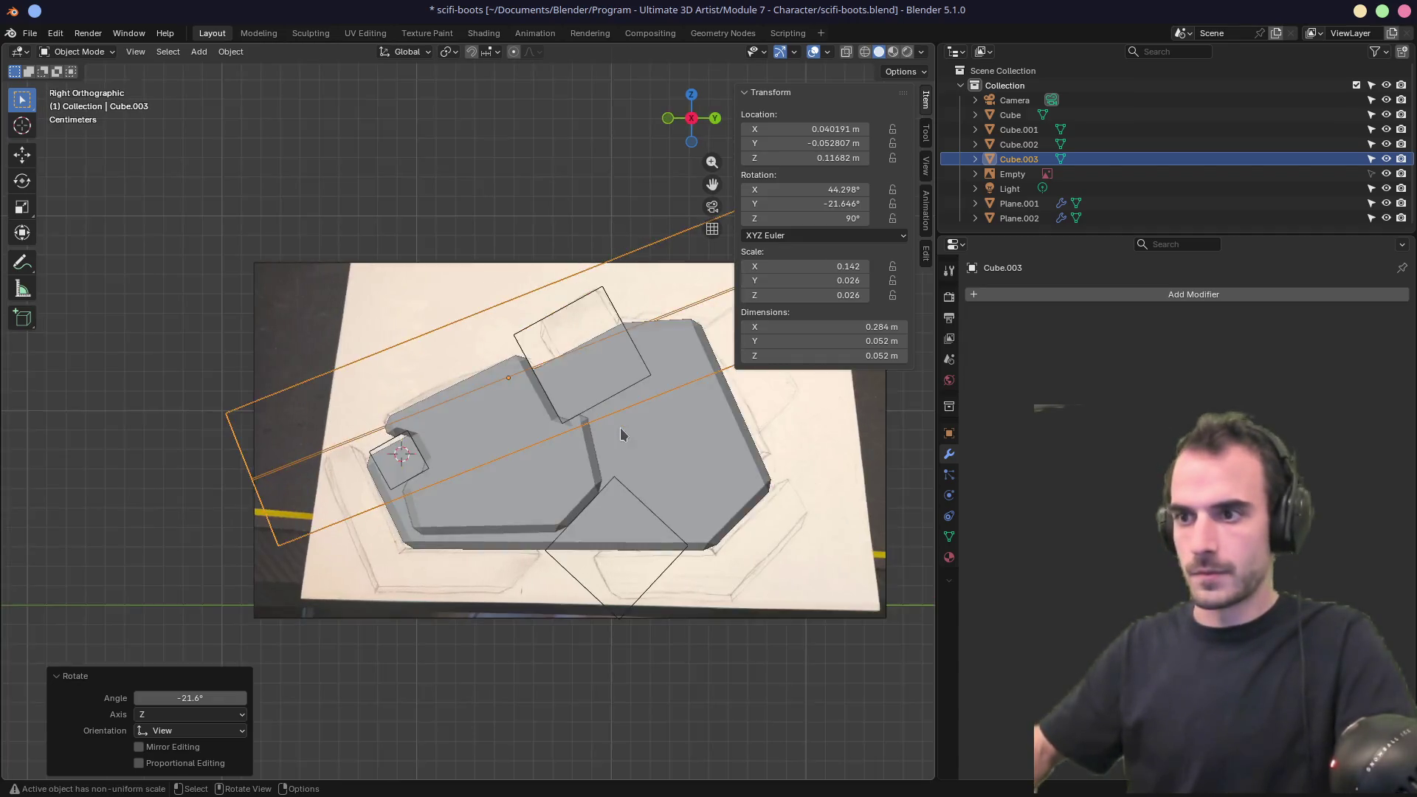
{"action": "key", "text": "KP_1"}
Raise Cube.003, then lower it along Z to cross the plate's upper edge.
{"action": "key", "text": "g"}
{"action": "left_click", "coordinate": [620, 377]}
{"action": "mouse_move", "coordinate": [620, 376]}
{"action": "middle_mouse_down"}
{"action": "mouse_move", "coordinate": [652, 391]}
{"action": "mouse_move", "coordinate": [605, 410]}
{"action": "mouse_move", "coordinate": [665, 373]}
{"action": "middle_mouse_up"}
{"action": "key", "text": "KP_1"}
{"action": "key", "text": "KP_7"}
{"action": "key", "text": "KP_1"}
{"action": "key", "text": "g"}
{"action": "key", "text": "z"}
{"action": "left_click", "coordinate": [664, 411]}
{"action": "mouse_move", "coordinate": [664, 411]}
{"action": "middle_mouse_down"}
{"action": "mouse_move", "coordinate": [617, 326]}
{"action": "mouse_move", "coordinate": [569, 348]}
{"action": "mouse_move", "coordinate": [632, 357]}
{"action": "mouse_move", "coordinate": [561, 473]}
{"action": "middle_mouse_up"}
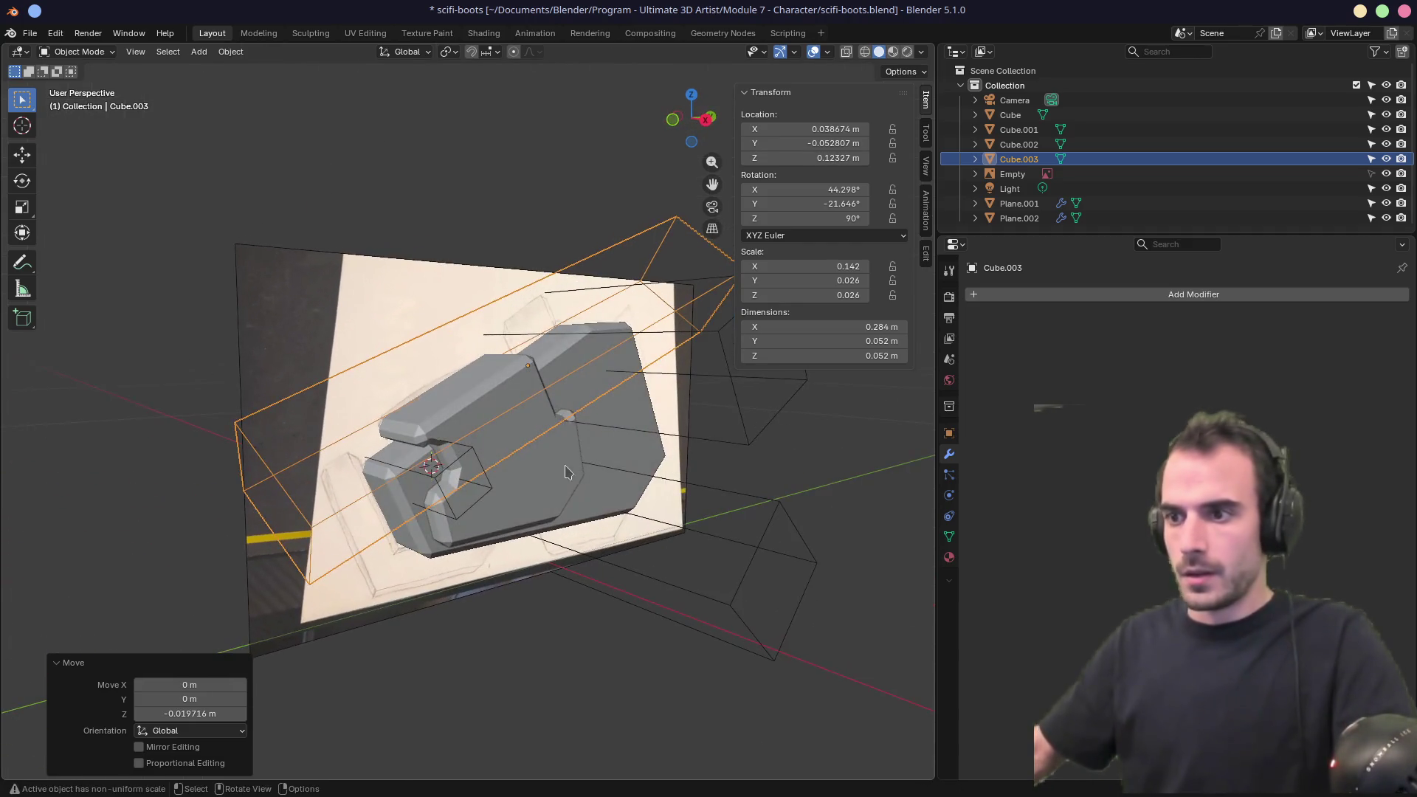
{"action": "left_click", "coordinate": [561, 472]}
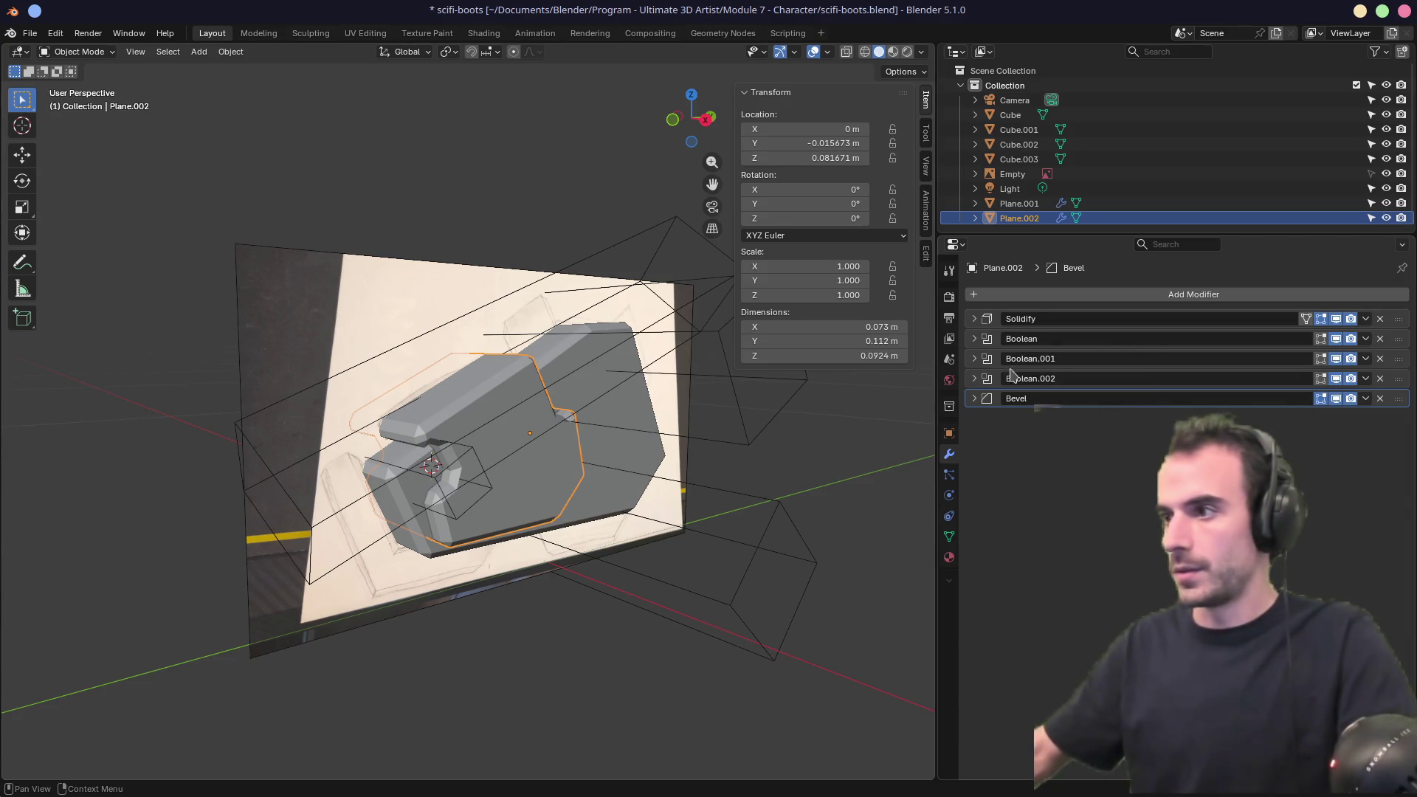
Duplicate Boolean.002 into Boolean.003 and set Cube.003 as its cutter object.
{"action": "left_click", "coordinate": [985, 378]}
{"action": "left_click", "coordinate": [1365, 379]}
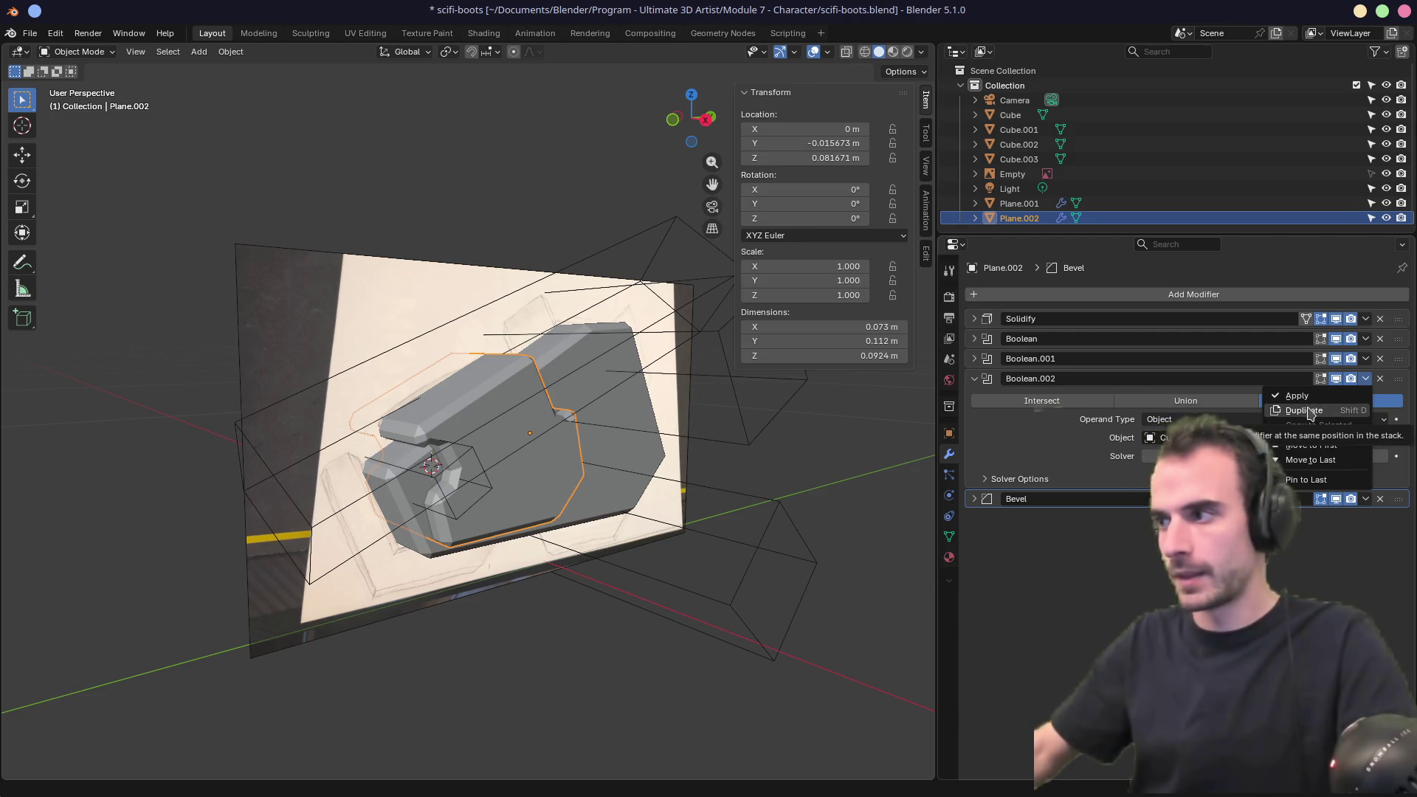
{"action": "left_click", "coordinate": [1304, 410]}
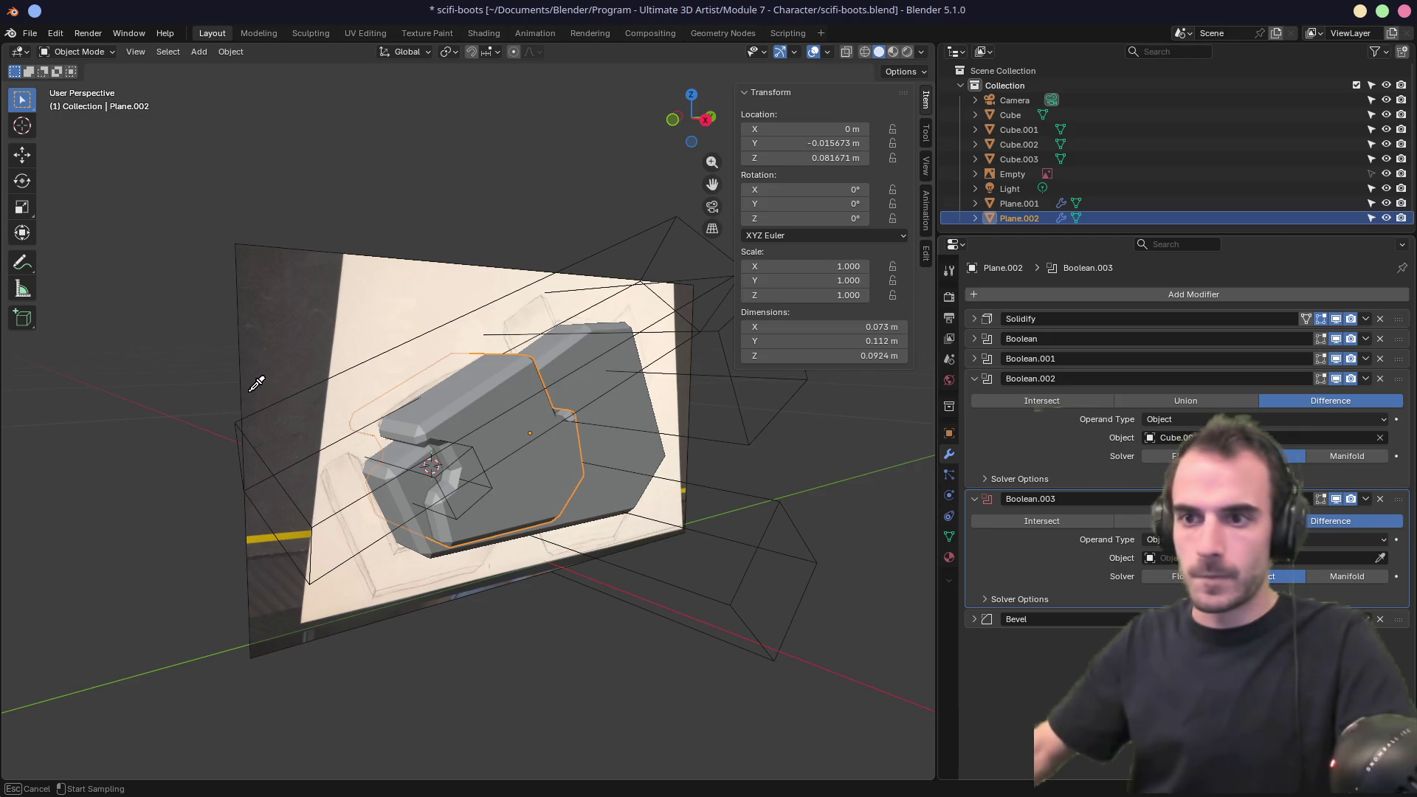
{"action": "left_click", "coordinate": [242, 415]}
{"action": "mouse_move", "coordinate": [300, 405]}
{"action": "middle_mouse_down"}
{"action": "mouse_move", "coordinate": [344, 411]}
{"action": "mouse_move", "coordinate": [406, 385]}
{"action": "middle_mouse_up"}
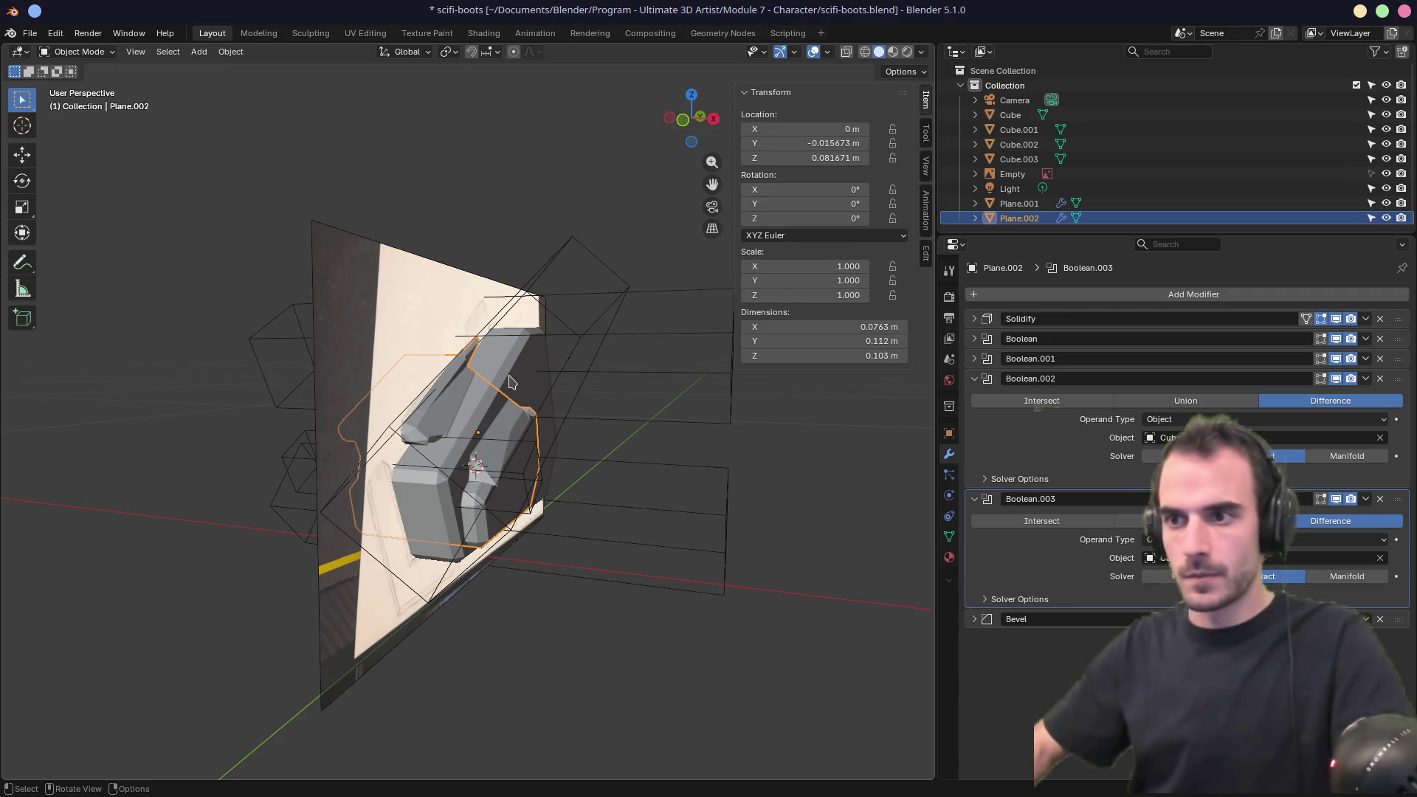
Move the Cube.003 cutter vertically along Z to a new height.
{"action": "left_click", "coordinate": [395, 425]}
{"action": "key", "text": "g"}
{"action": "key", "text": "z"}
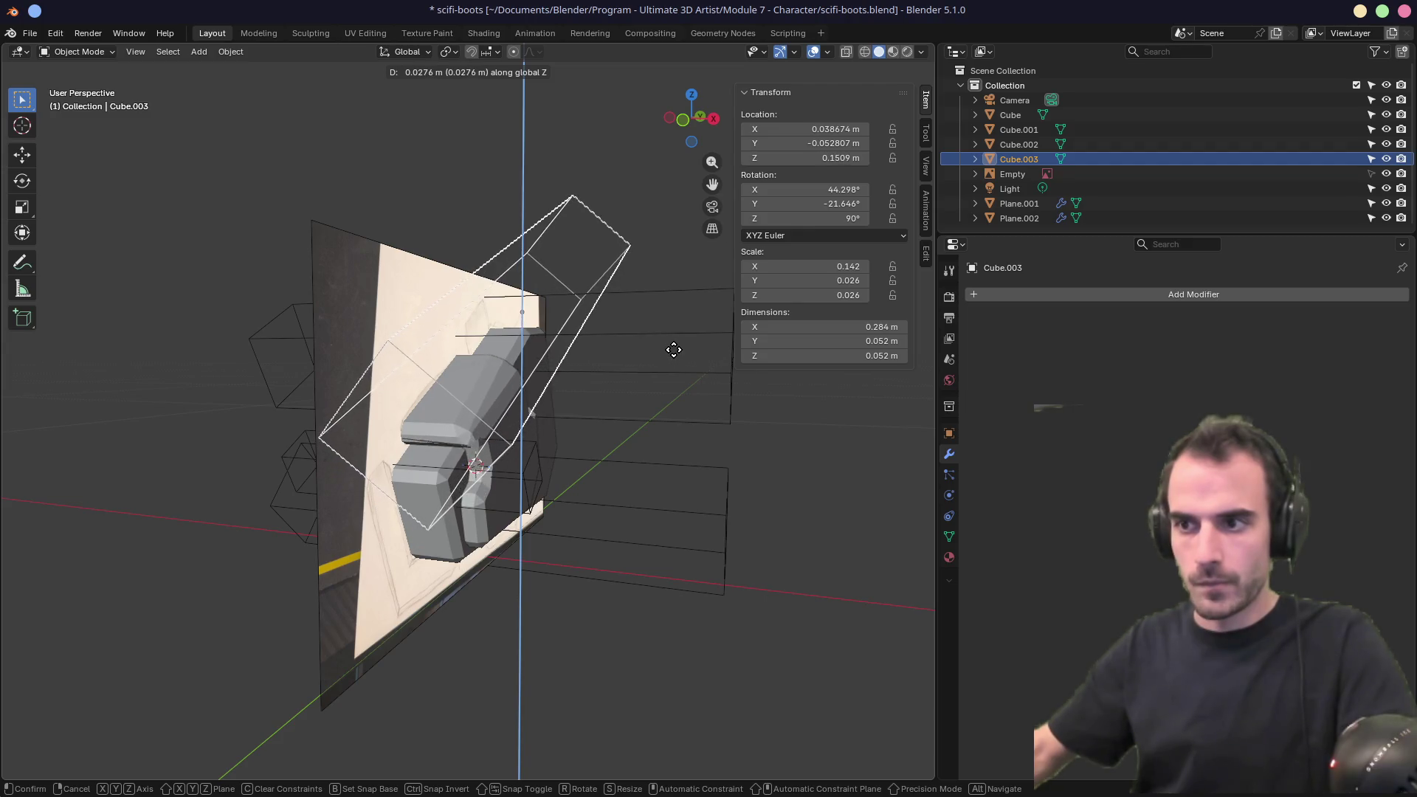
{"action": "left_click", "coordinate": [674, 374]}
{"action": "mouse_move", "coordinate": [680, 357]}
{"action": "middle_mouse_down"}
{"action": "mouse_move", "coordinate": [514, 386]}
{"action": "mouse_move", "coordinate": [680, 349]}
{"action": "middle_mouse_up"}
In top view, turn Cube.003 to 78.388° about Z and shift it to X 0.0478 m.
{"action": "key", "text": "KP_7"}
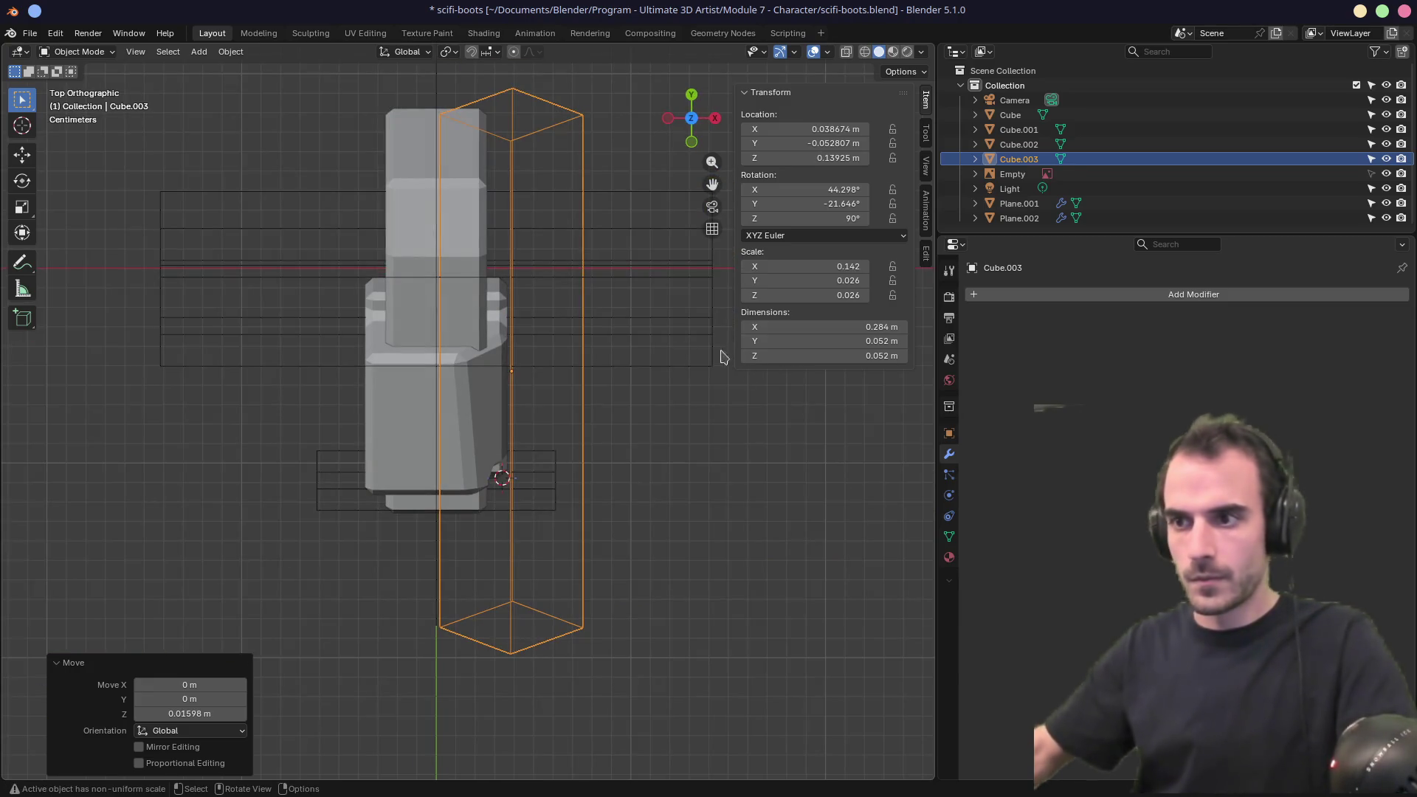
{"action": "key", "text": "r"}
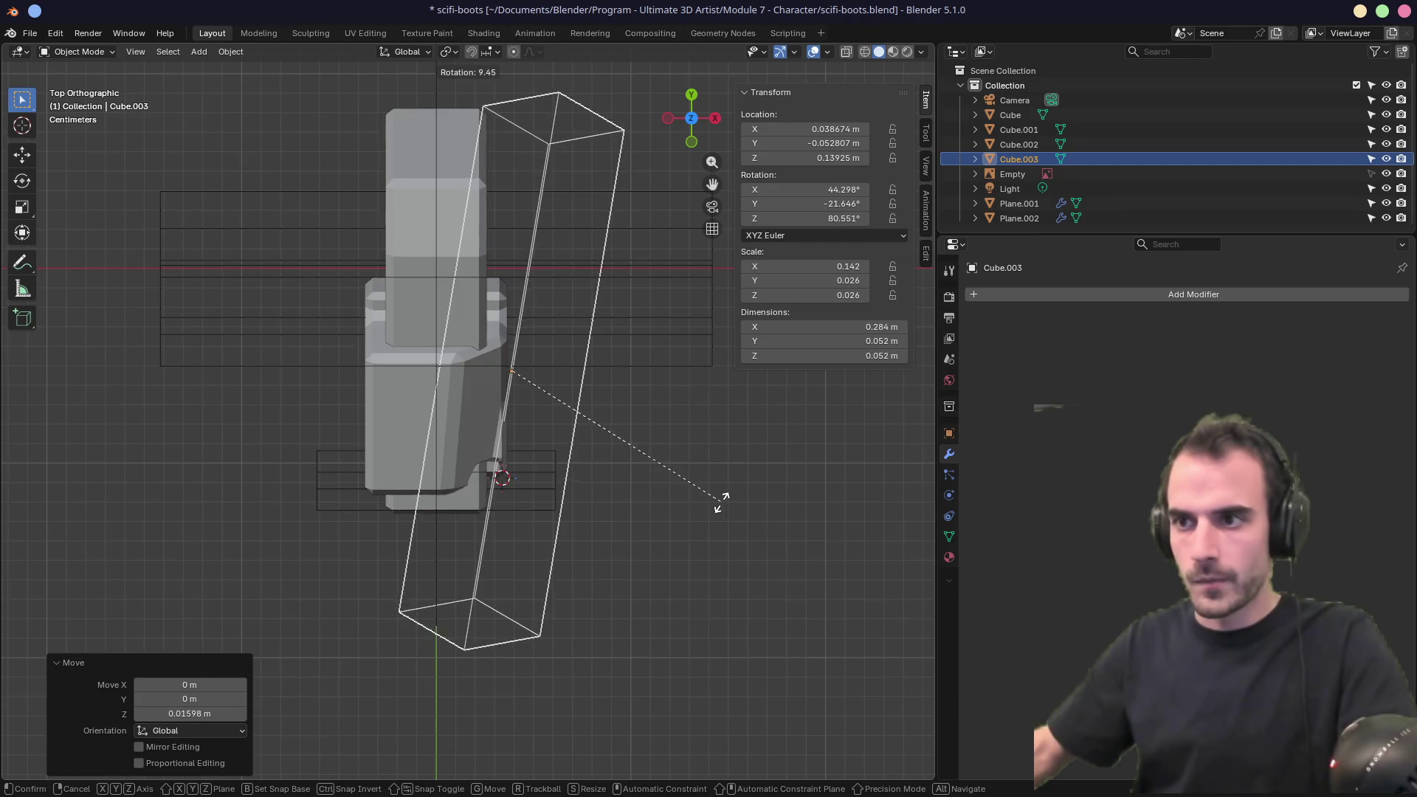
{"action": "left_click", "coordinate": [723, 502]}
{"action": "key", "text": "r"}
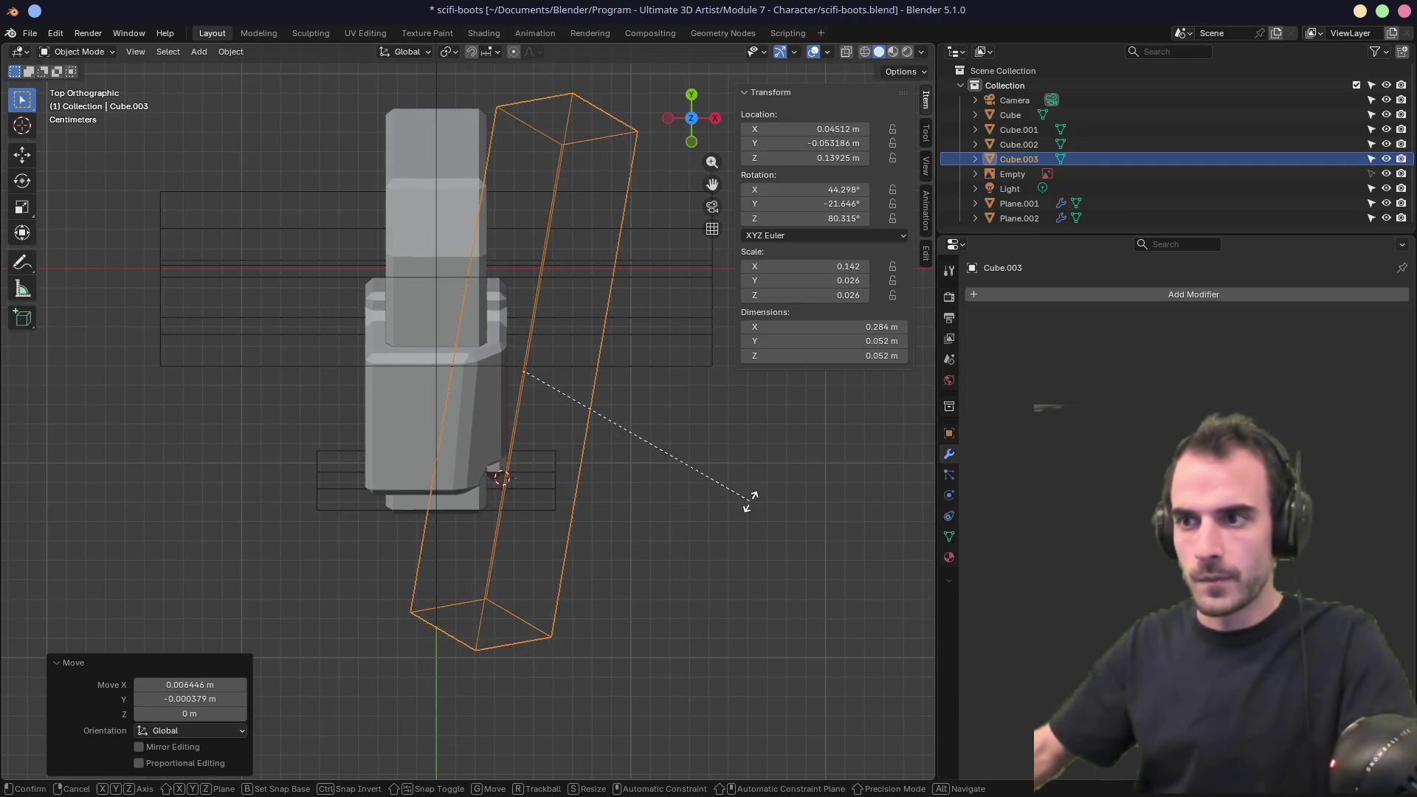
{"action": "left_click", "coordinate": [744, 514]}
{"action": "key", "text": "g"}
{"action": "left_click", "coordinate": [747, 508]}
{"action": "mouse_move", "coordinate": [740, 499]}
{"action": "middle_mouse_down"}
{"action": "mouse_move", "coordinate": [701, 312]}
{"action": "mouse_move", "coordinate": [686, 317]}
{"action": "mouse_move", "coordinate": [702, 326]}
{"action": "mouse_move", "coordinate": [516, 413]}
{"action": "middle_mouse_up"}
Select Plane.002, expand its Bevel, and view it X-ray in right orthographic, zoomed onto the plate.
{"action": "left_click", "coordinate": [493, 426]}
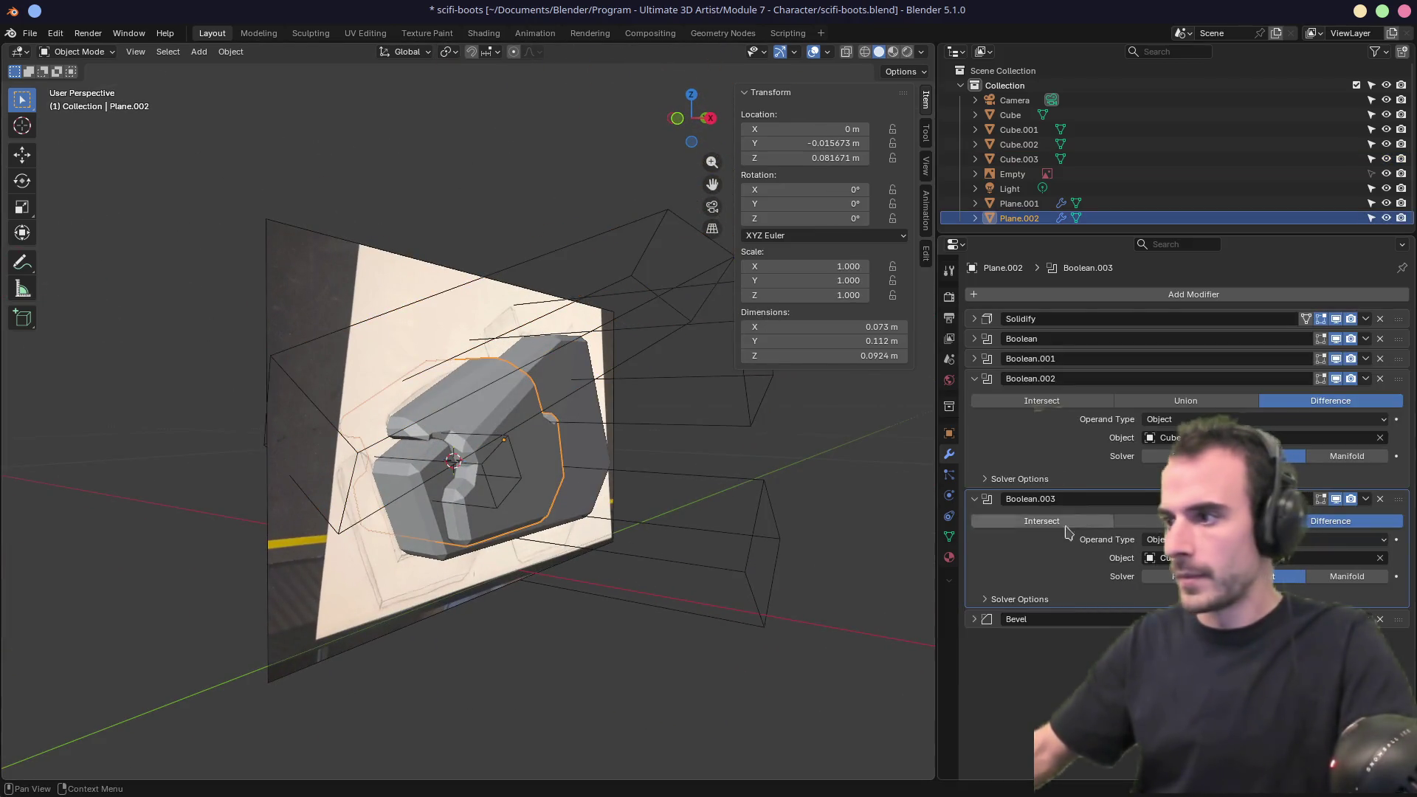
{"action": "left_click", "coordinate": [1100, 619]}
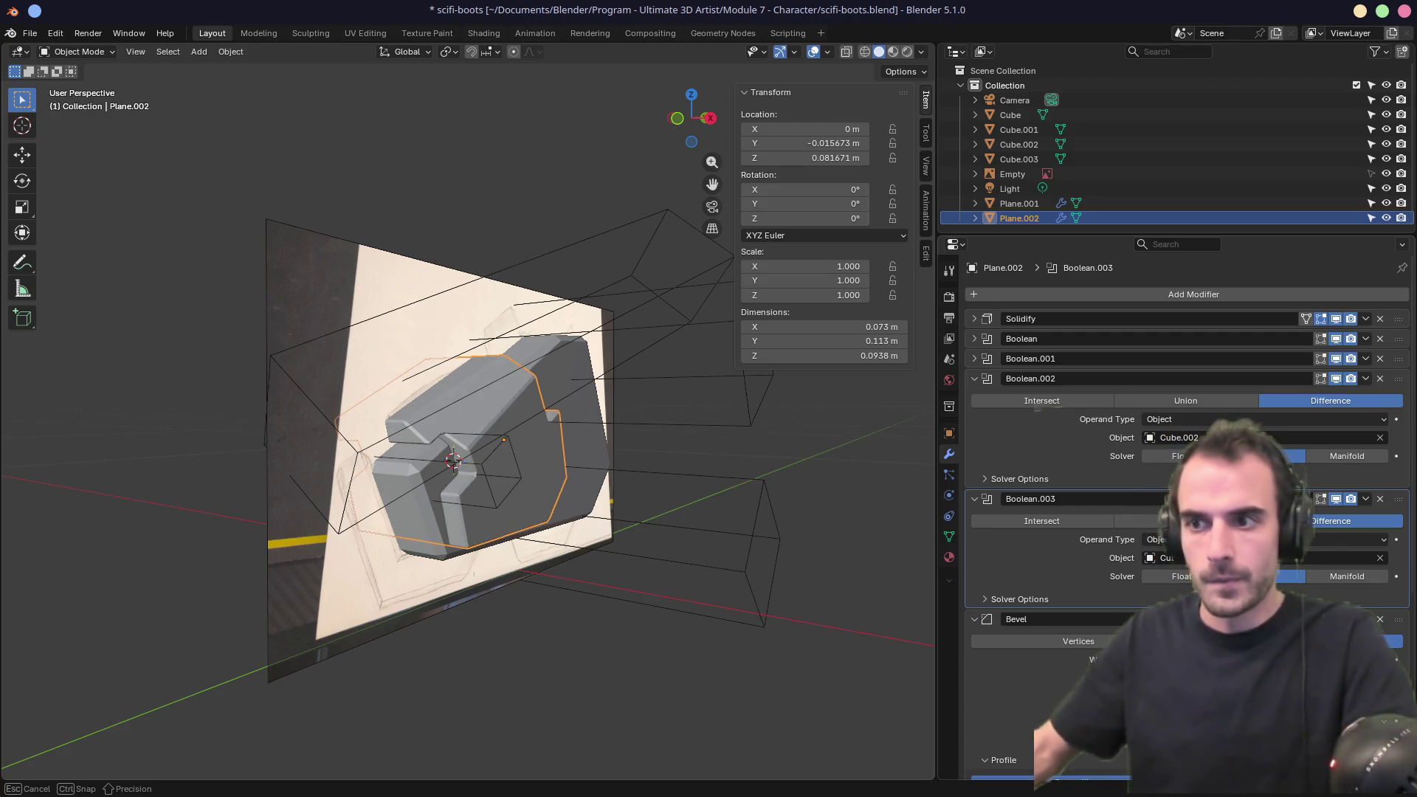
{"action": "mouse_move", "coordinate": [839, 633]}
{"action": "middle_mouse_down"}
{"action": "mouse_move", "coordinate": [734, 528]}
{"action": "mouse_move", "coordinate": [654, 544]}
{"action": "mouse_move", "coordinate": [563, 600]}
{"action": "mouse_move", "coordinate": [848, 595]}
{"action": "mouse_move", "coordinate": [686, 514]}
{"action": "mouse_move", "coordinate": [722, 603]}
{"action": "middle_mouse_up"}
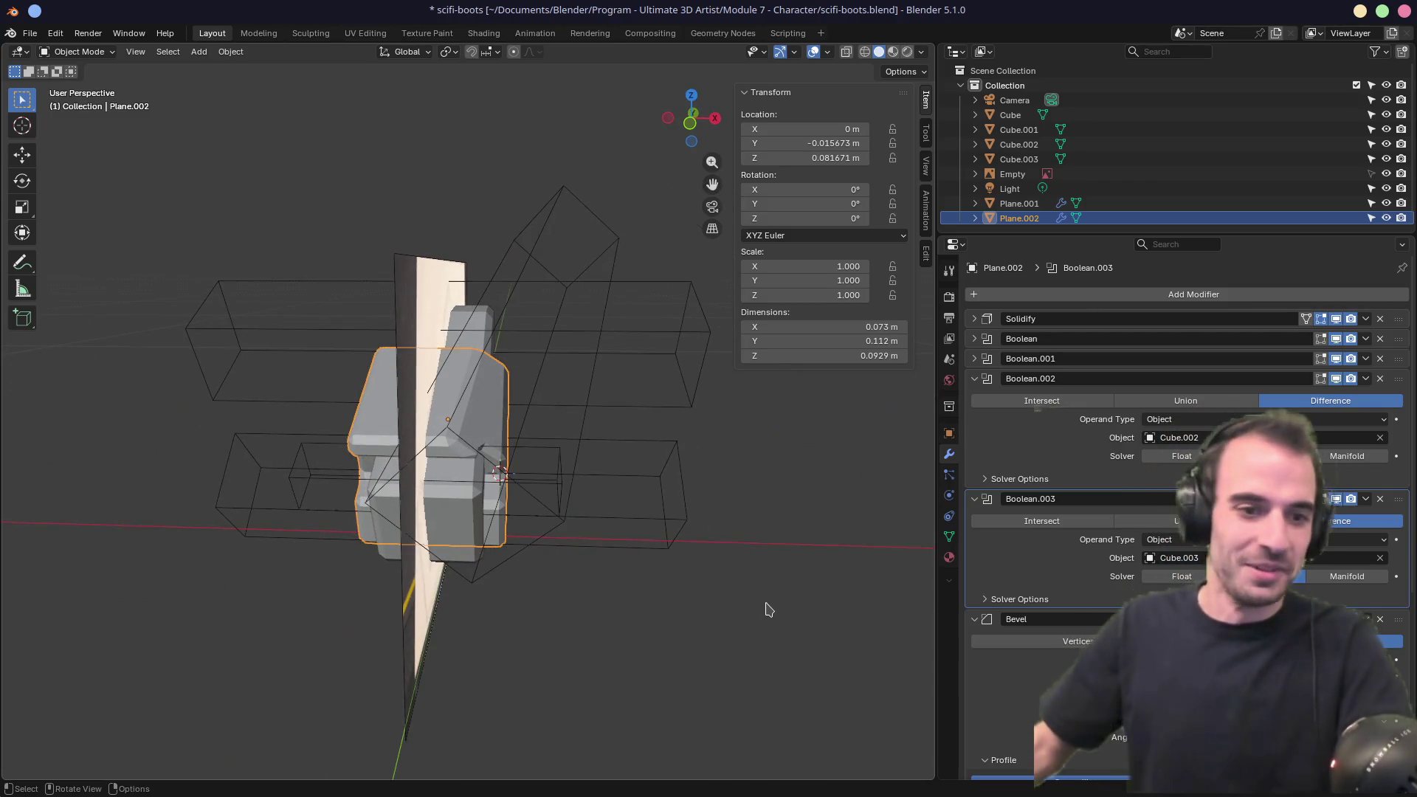
{"action": "mouse_move", "coordinate": [737, 582]}
{"action": "middle_mouse_down"}
{"action": "mouse_move", "coordinate": [648, 568]}
{"action": "mouse_move", "coordinate": [682, 554]}
{"action": "mouse_move", "coordinate": [660, 548]}
{"action": "mouse_move", "coordinate": [683, 521]}
{"action": "mouse_move", "coordinate": [622, 550]}
{"action": "middle_mouse_up"}
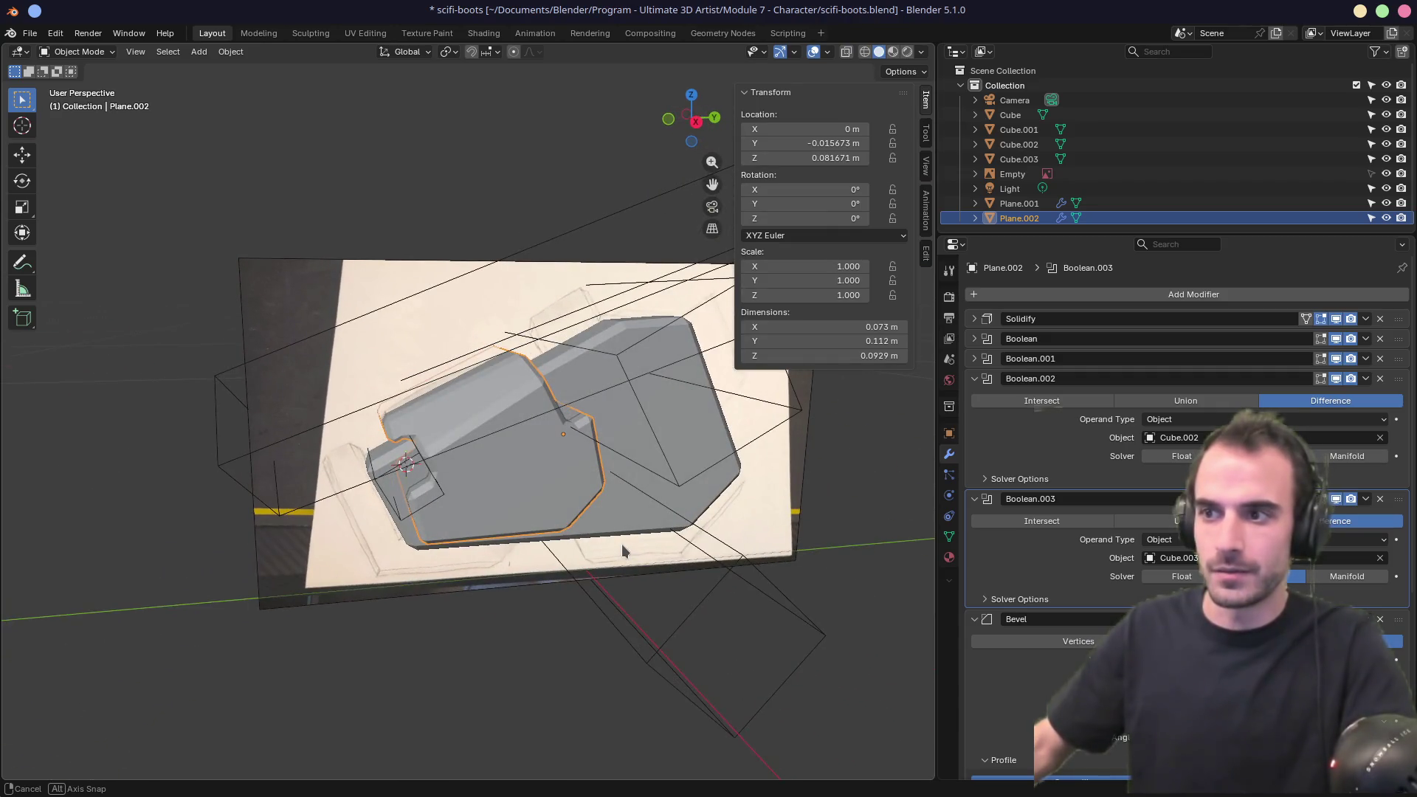
{"action": "key", "text": "KP_1"}
{"action": "key", "text": "KP_3"}
{"action": "key", "text": "alt+z"}
{"action": "mouse_move", "coordinate": [620, 546]}
{"action": "middle_mouse_down", "text": "shift"}
{"action": "mouse_move", "coordinate": [549, 462]}
{"action": "mouse_move", "coordinate": [542, 475]}
{"action": "middle_mouse_up", "text": "shift"}
{"action": "scroll", "coordinate": [542, 468], "scroll_direction": "up", "scroll_amount": 4}
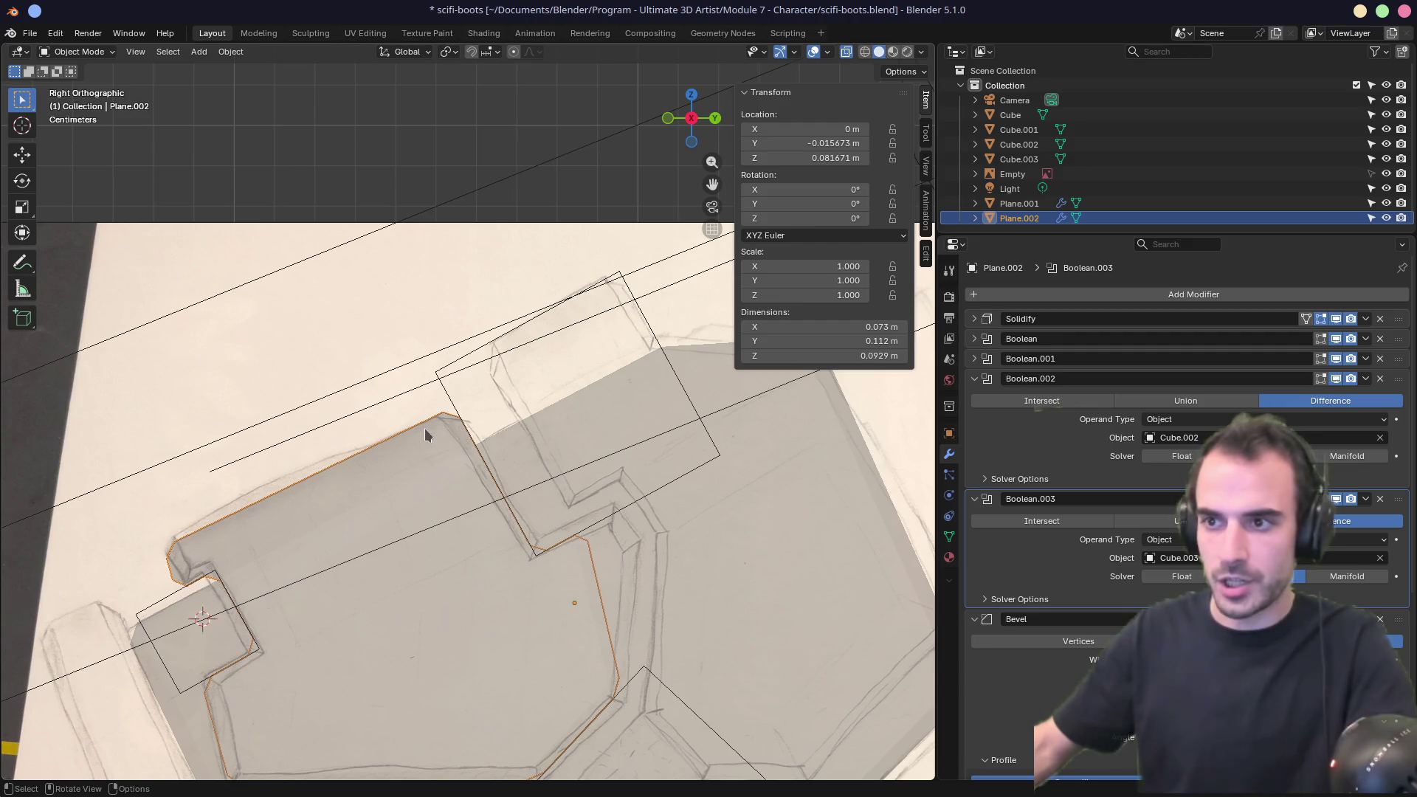
{"action": "left_click", "coordinate": [449, 366]}
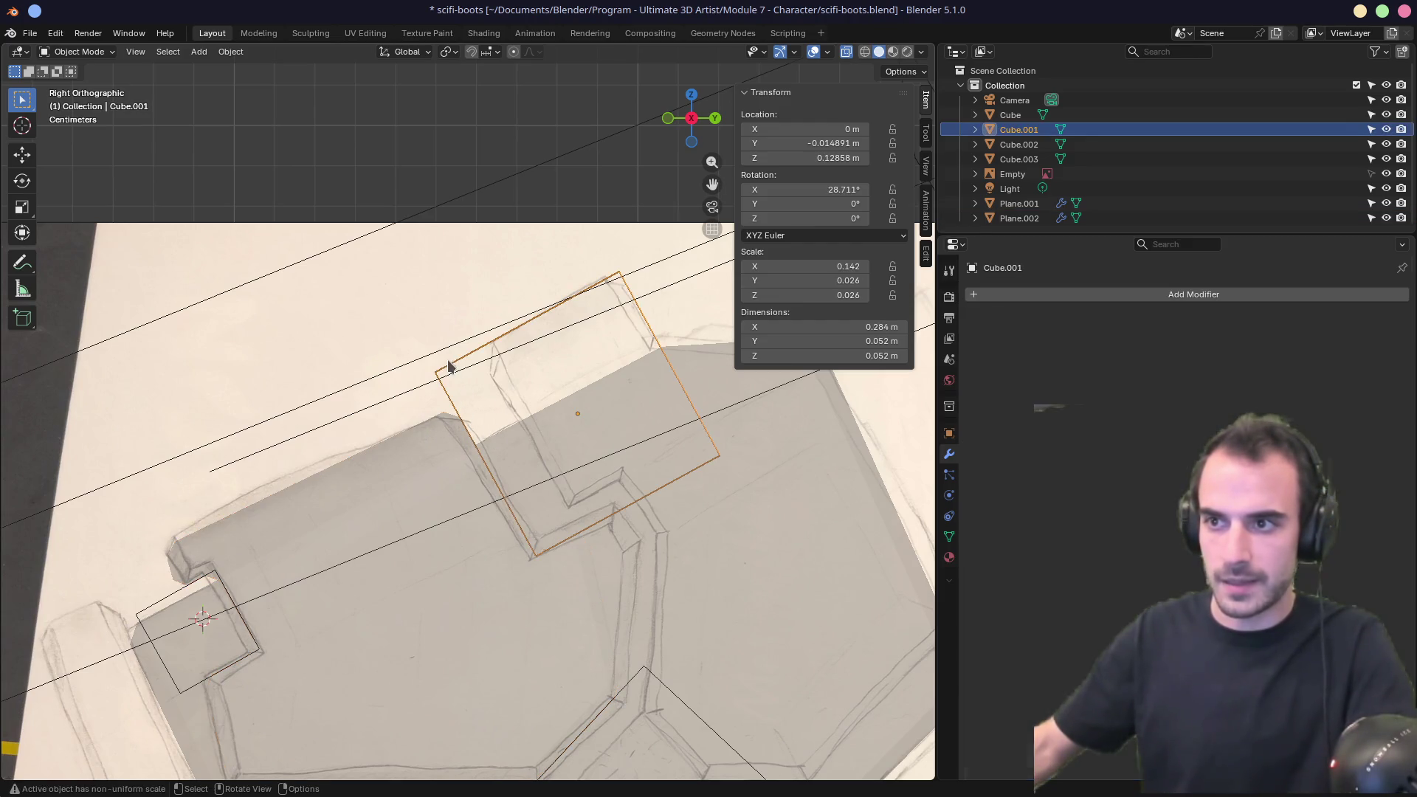
Thin Cube.001 to Z scale 0.014 (0.0278 m) and lower it about 0.0104 m along local Z.
{"action": "key", "text": "s"}
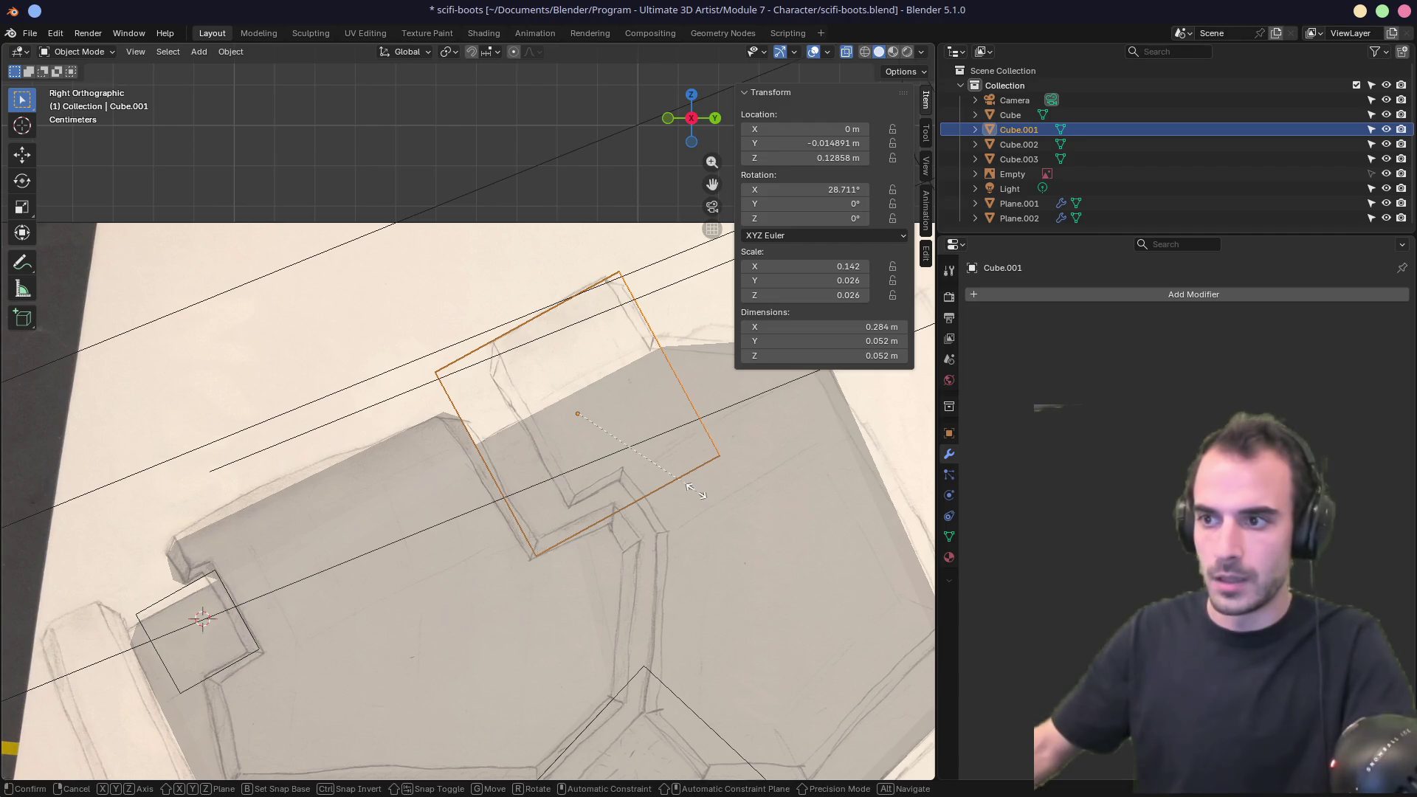
{"action": "key", "text": "z"}
{"action": "key", "text": "z"}
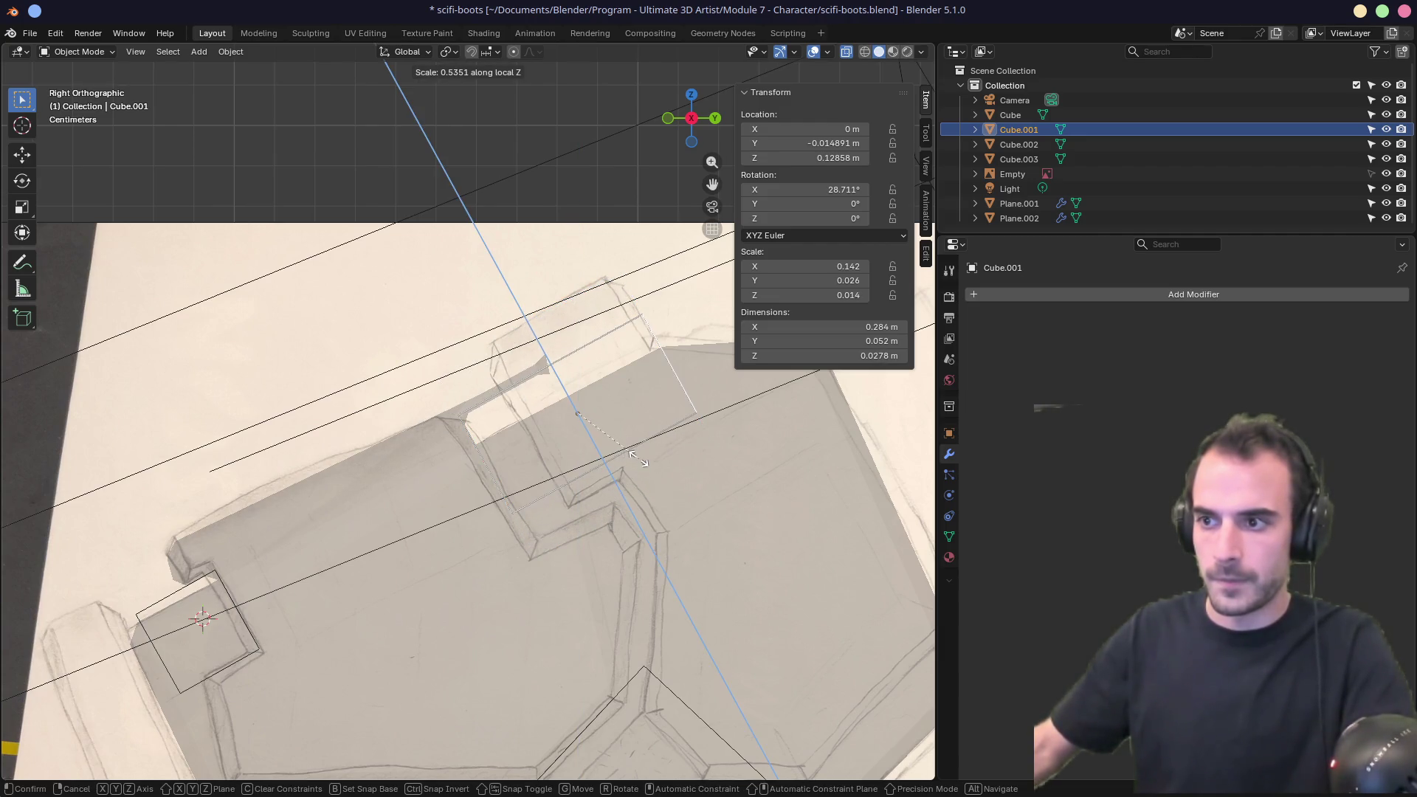
{"action": "left_click", "coordinate": [636, 458]}
{"action": "key", "text": "g"}
{"action": "key", "text": "z"}
{"action": "key", "text": "z"}
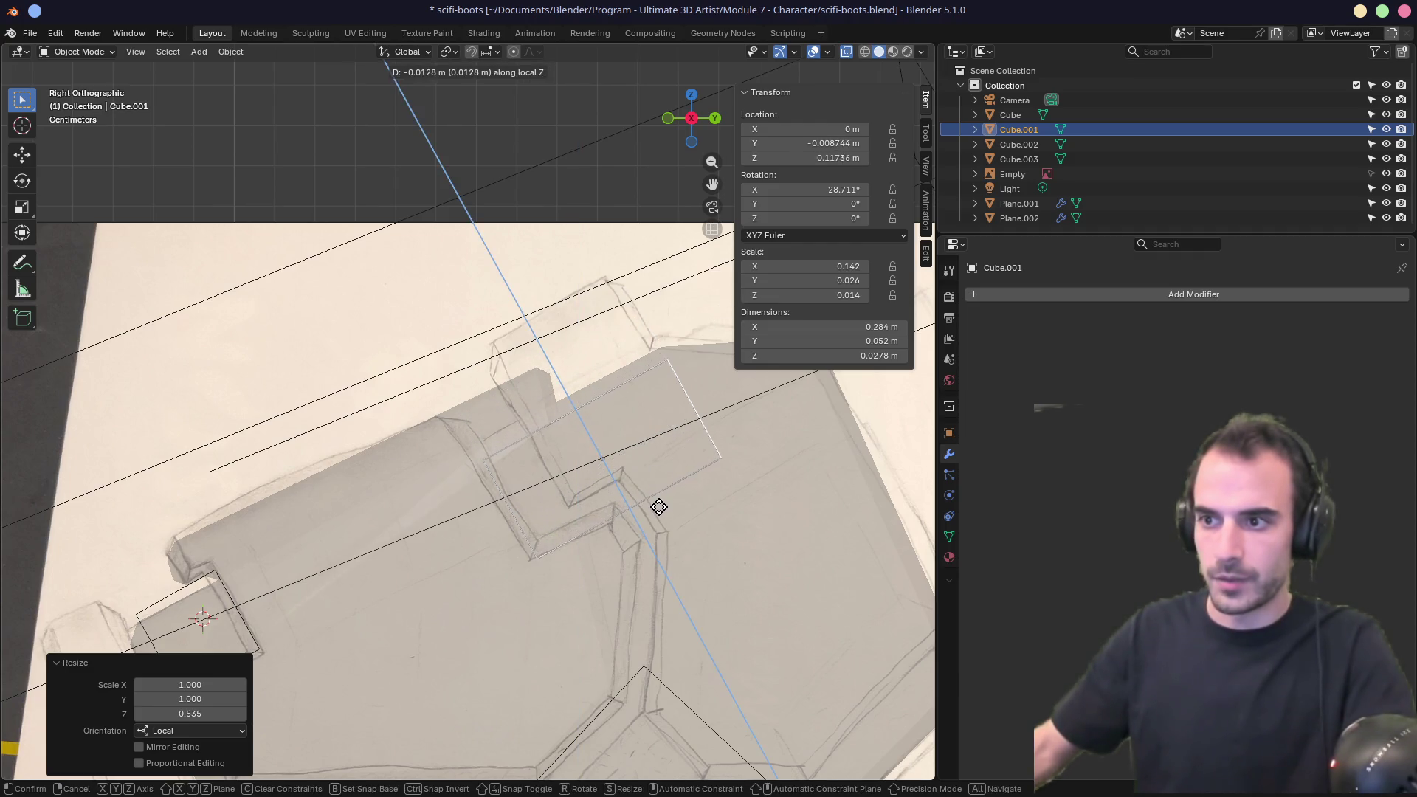
{"action": "left_click", "coordinate": [648, 494]}
{"action": "mouse_move", "coordinate": [648, 494]}
{"action": "middle_mouse_down"}
{"action": "mouse_move", "coordinate": [600, 477]}
{"action": "mouse_move", "coordinate": [648, 493]}
{"action": "mouse_move", "coordinate": [674, 474]}
{"action": "mouse_move", "coordinate": [491, 499]}
{"action": "mouse_move", "coordinate": [524, 474]}
{"action": "mouse_move", "coordinate": [701, 468]}
{"action": "mouse_move", "coordinate": [651, 471]}
{"action": "middle_mouse_up"}
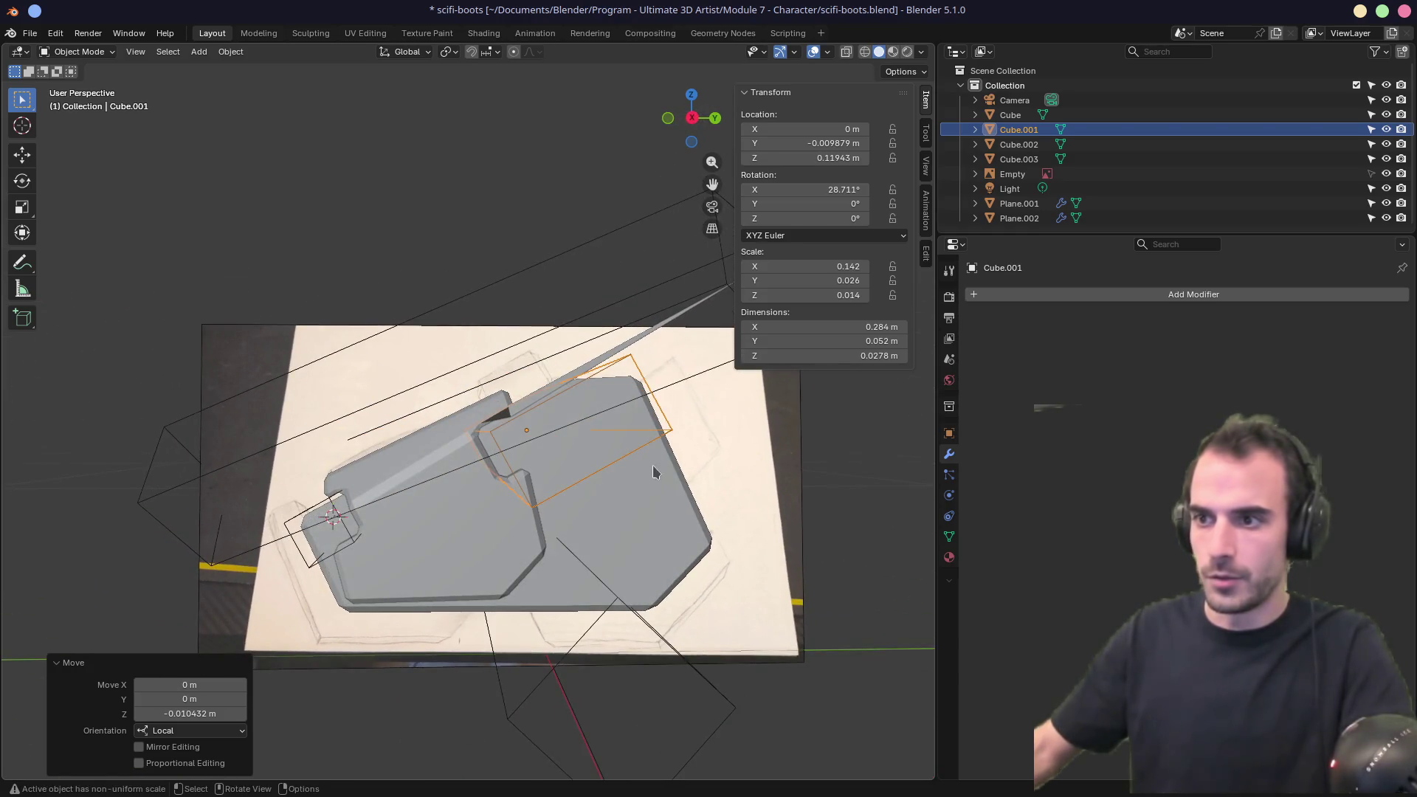
Leave the cutter in place and select the armor plate Plane.002 to view its modifiers.
{"action": "key", "text": "g"}
{"action": "key", "text": "z"}
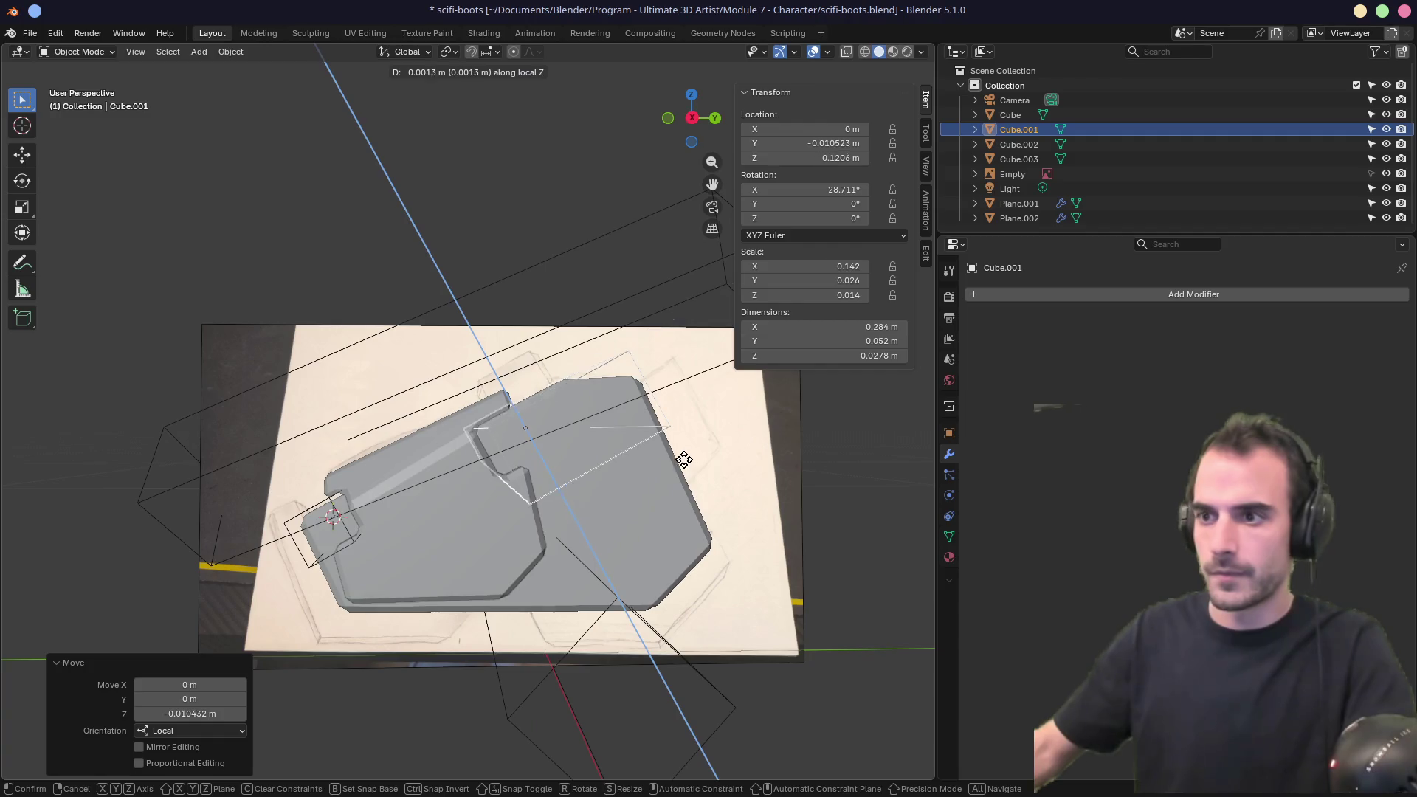
{"action": "key", "text": "Escape"}
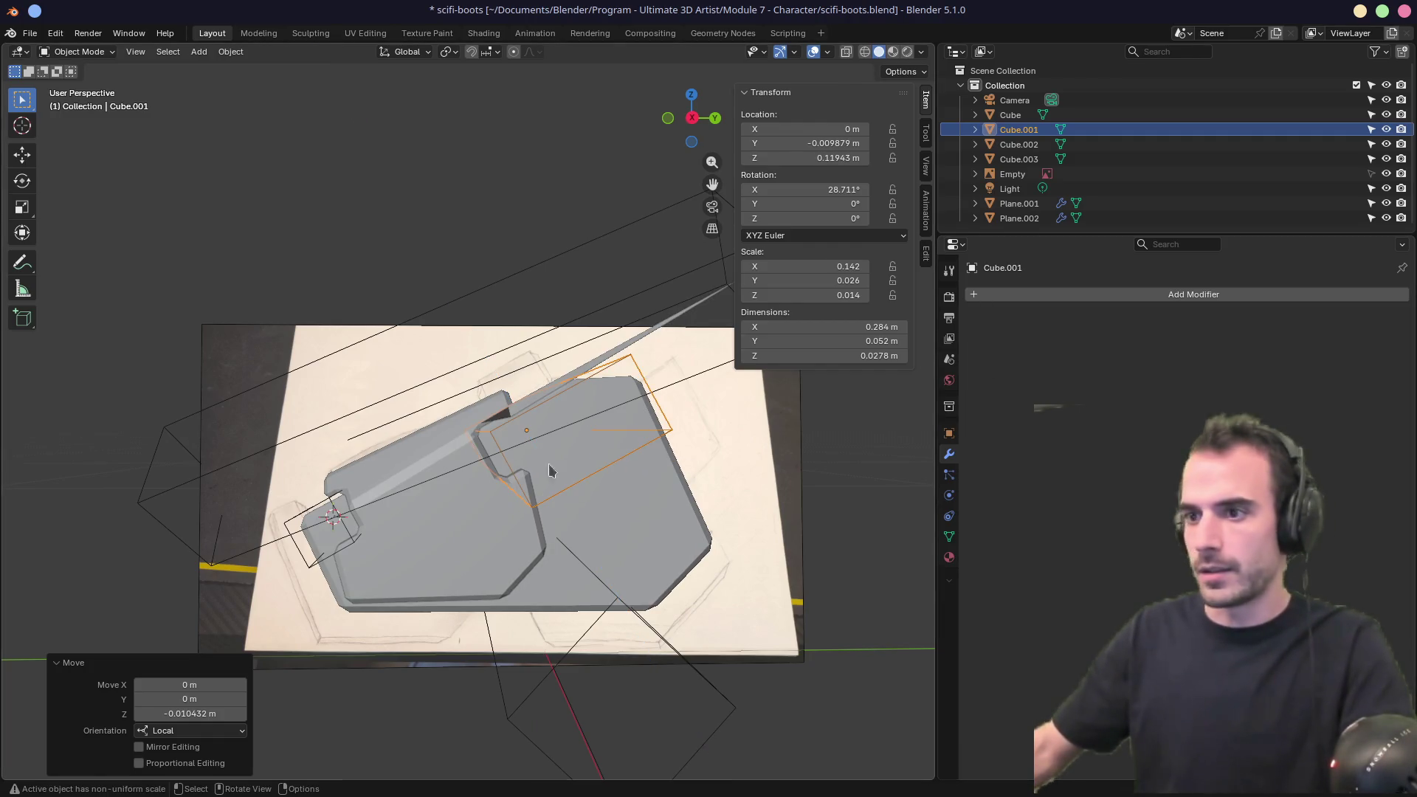
{"action": "left_click", "coordinate": [473, 509]}
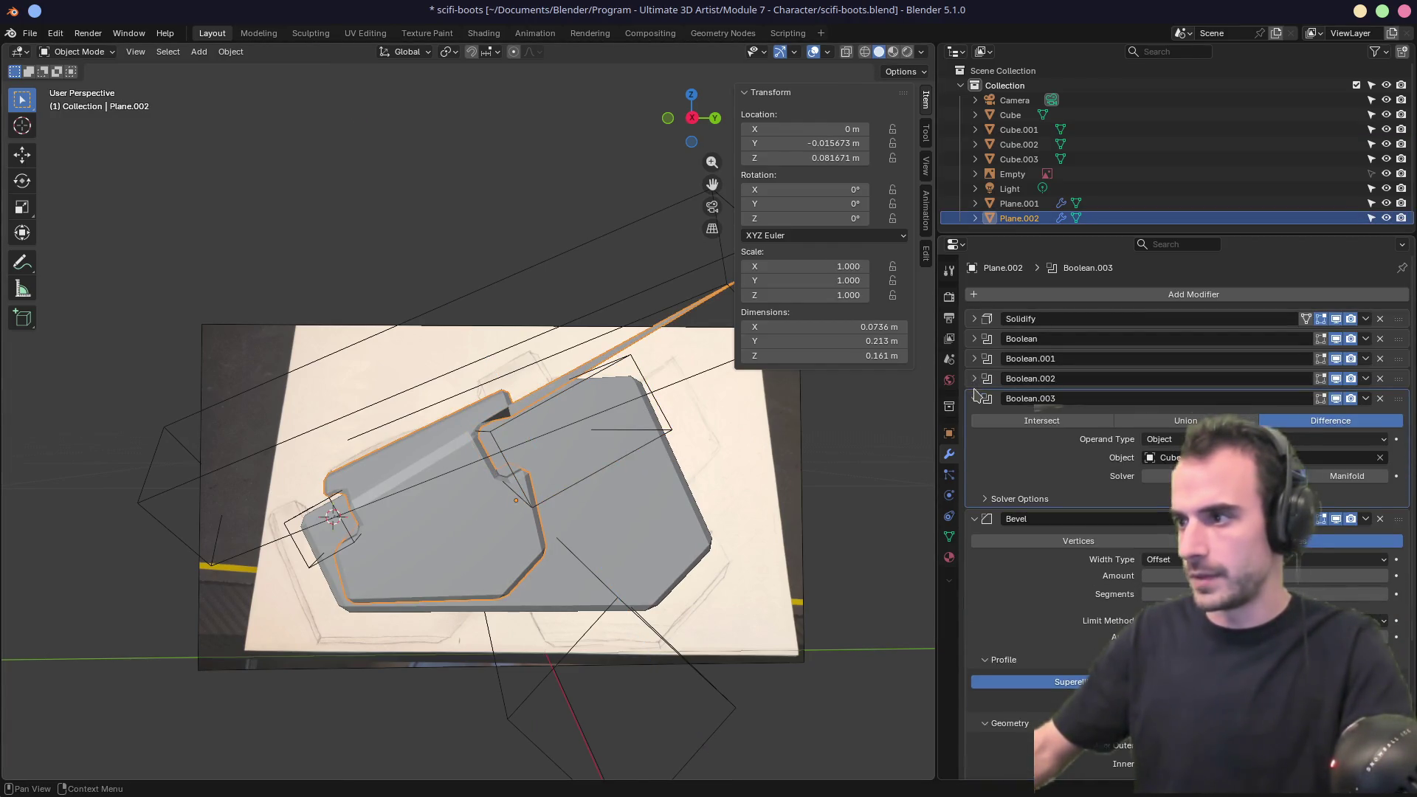
Review Plane.002's Boolean, Boolean.001, Boolean.002 and Boolean.003 modifier settings.
{"action": "left_click", "coordinate": [501, 463]}
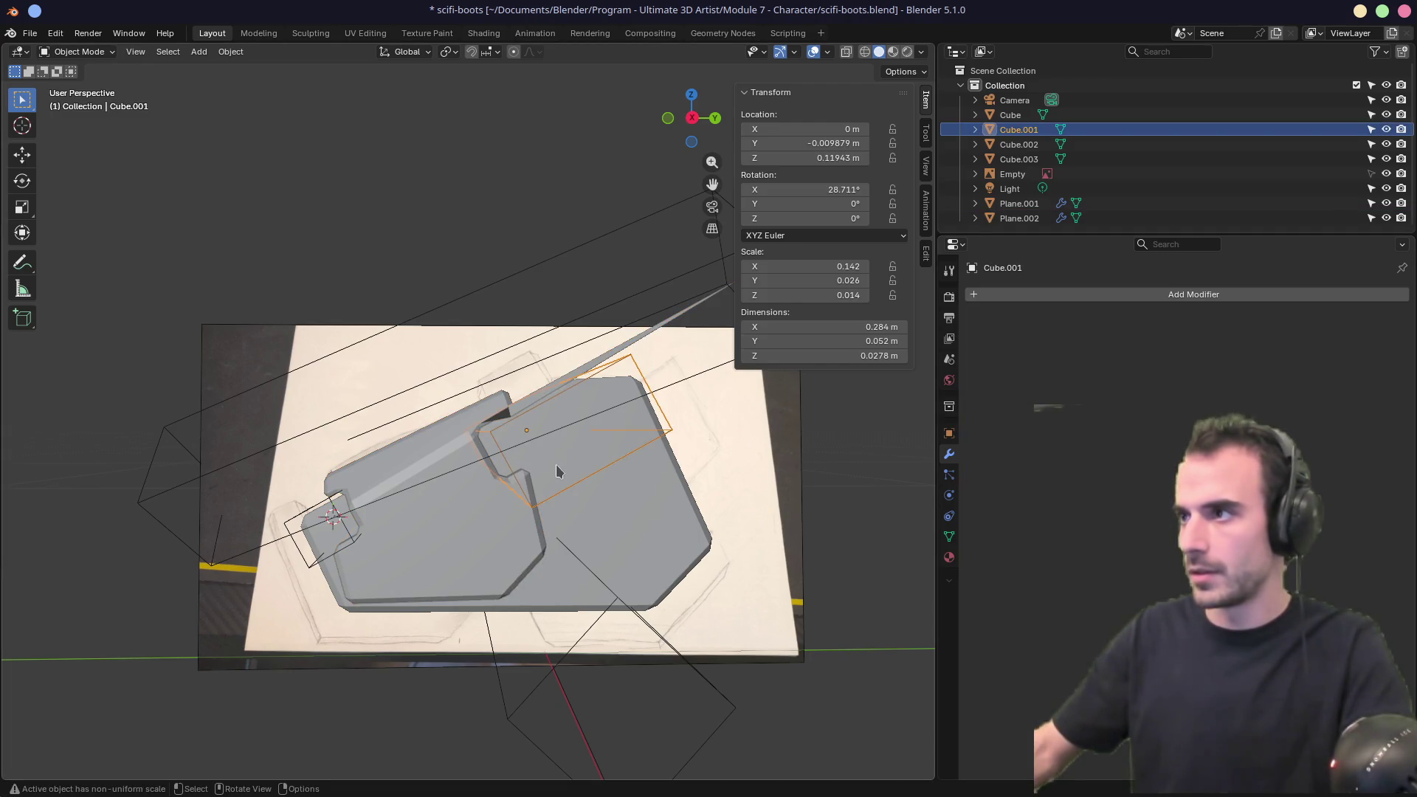
{"action": "left_click", "coordinate": [459, 515]}
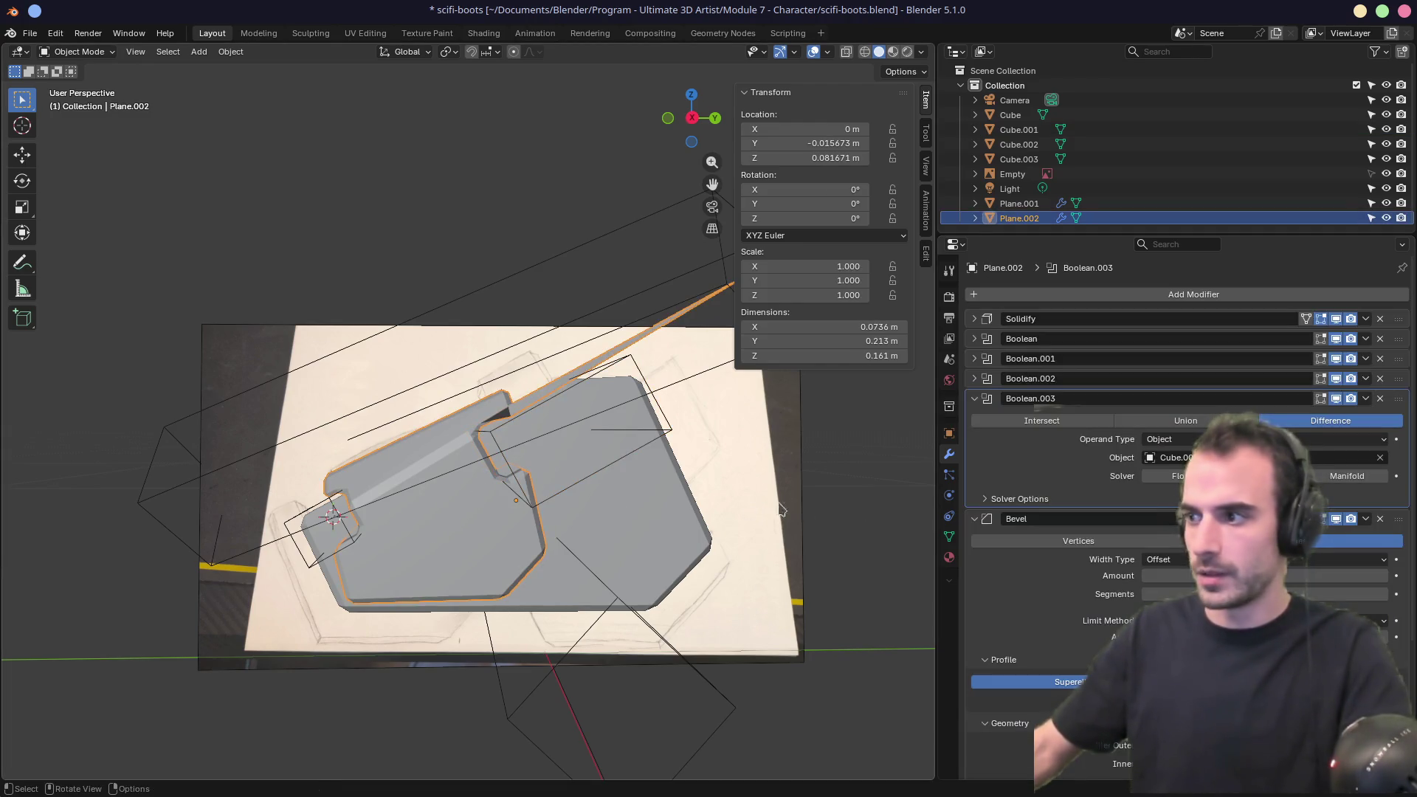
{"action": "left_click", "coordinate": [974, 399]}
{"action": "left_click", "coordinate": [974, 379]}
{"action": "left_click", "coordinate": [974, 378]}
{"action": "left_click", "coordinate": [974, 359]}
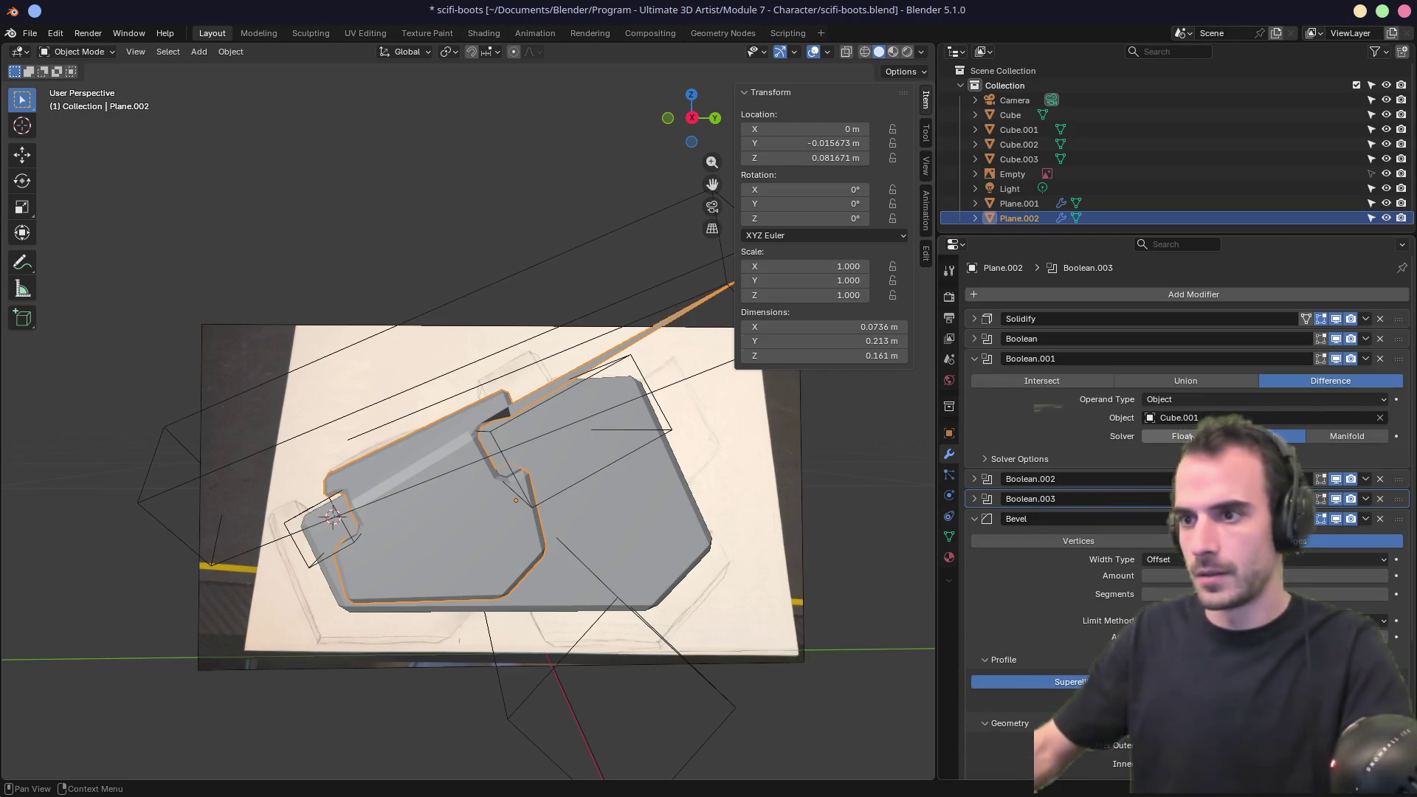
{"action": "scroll", "coordinate": [1034, 495], "scroll_direction": "down", "scroll_amount": 5}
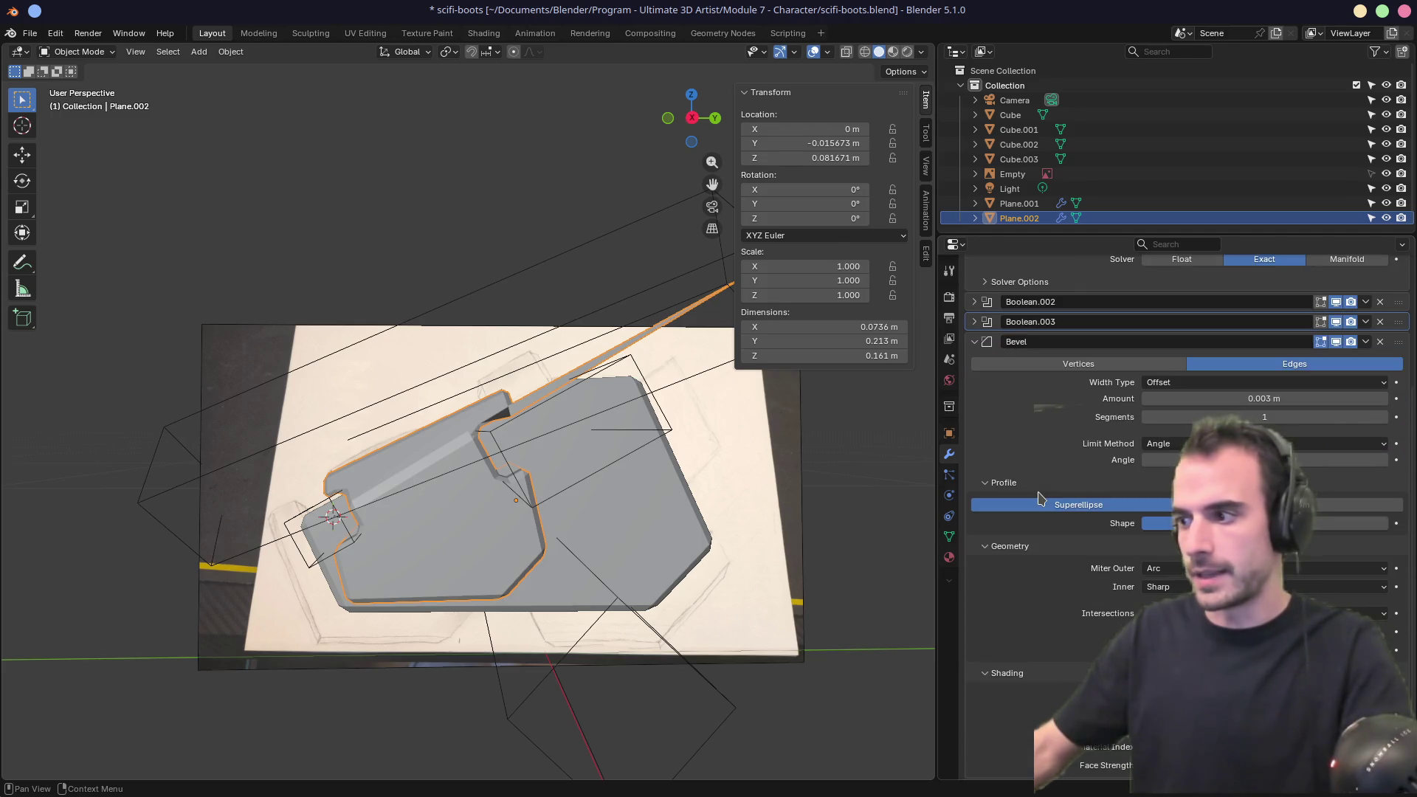
{"action": "scroll", "coordinate": [1033, 494], "scroll_direction": "up", "scroll_amount": 4}
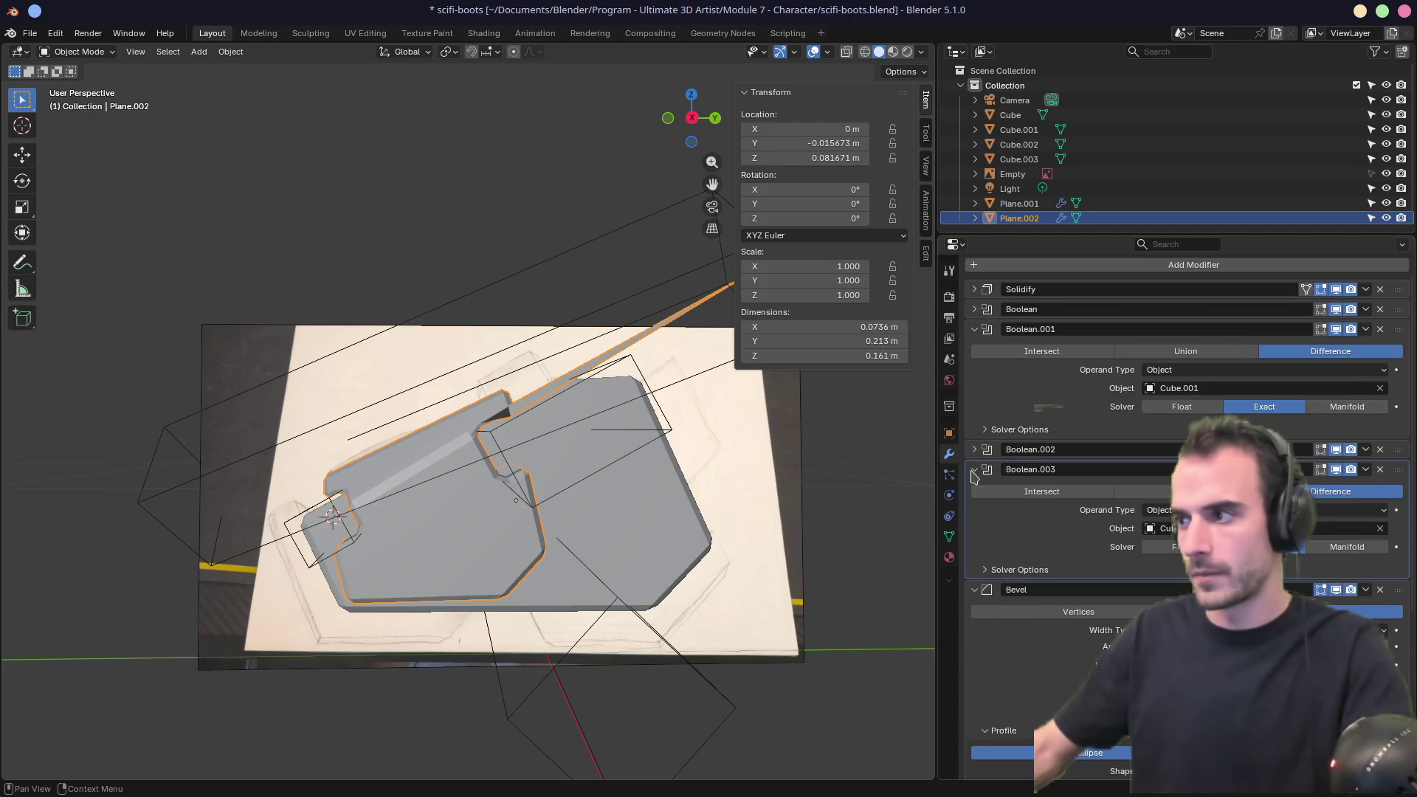
{"action": "left_click", "coordinate": [974, 470]}
{"action": "left_click", "coordinate": [974, 469]}
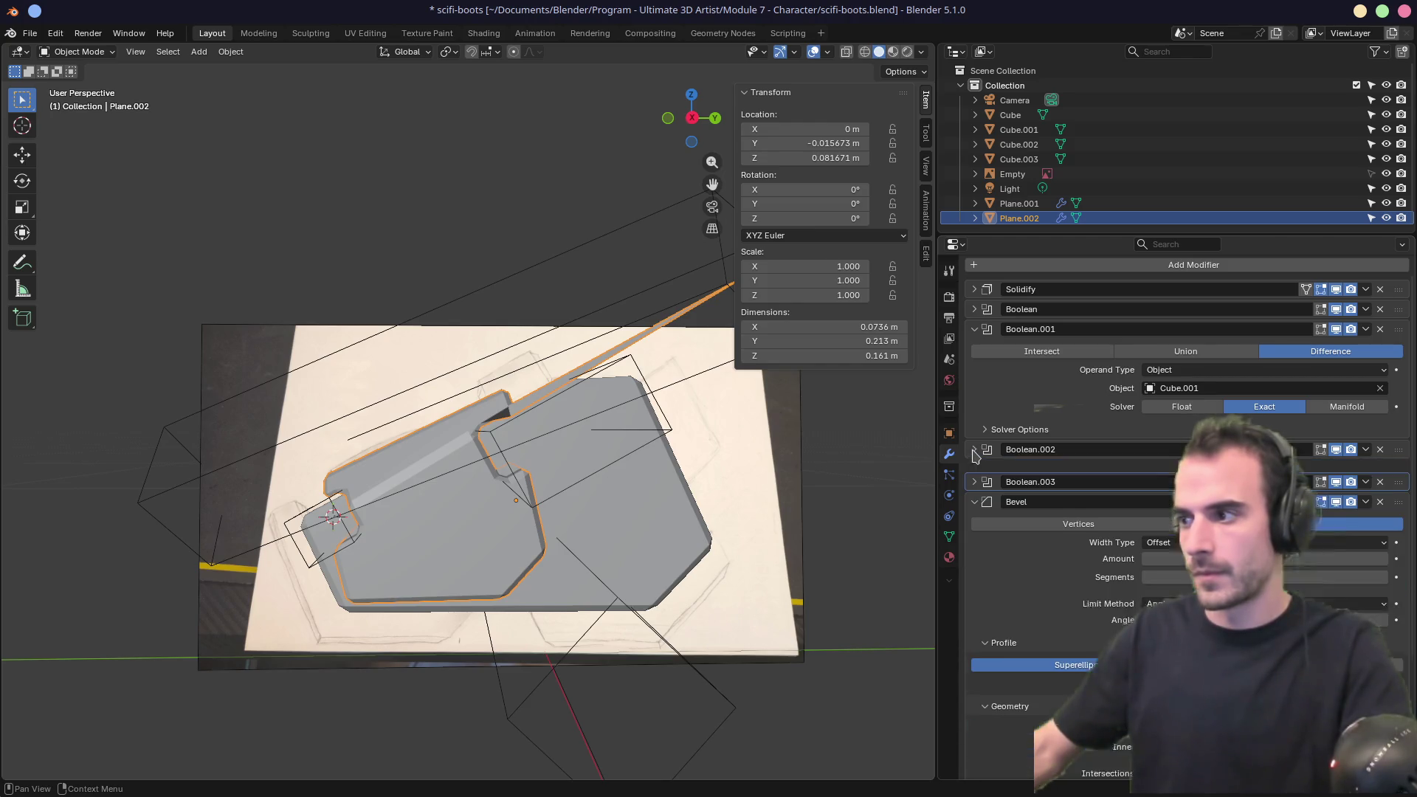
{"action": "left_click", "coordinate": [974, 329]}
Select Cube.001 and squash it along its local Z toward a 0.007–0.008 scale.
{"action": "mouse_move", "coordinate": [382, 504]}
{"action": "middle_mouse_down"}
{"action": "mouse_move", "coordinate": [443, 513]}
{"action": "mouse_move", "coordinate": [604, 494]}
{"action": "middle_mouse_up"}
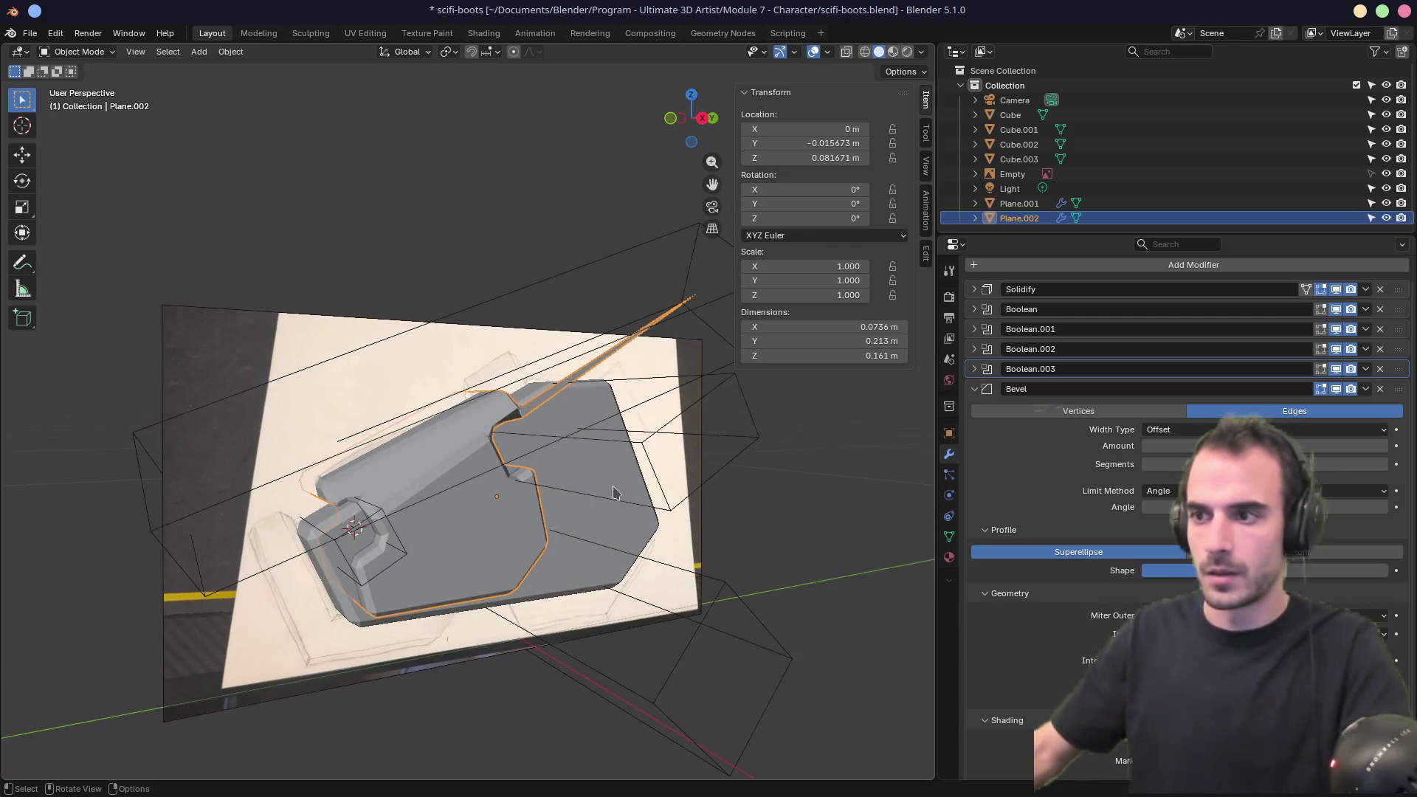
{"action": "left_click", "coordinate": [642, 447]}
{"action": "mouse_move", "coordinate": [727, 480]}
{"action": "middle_mouse_down"}
{"action": "mouse_move", "coordinate": [649, 499]}
{"action": "mouse_move", "coordinate": [746, 514]}
{"action": "middle_mouse_up"}
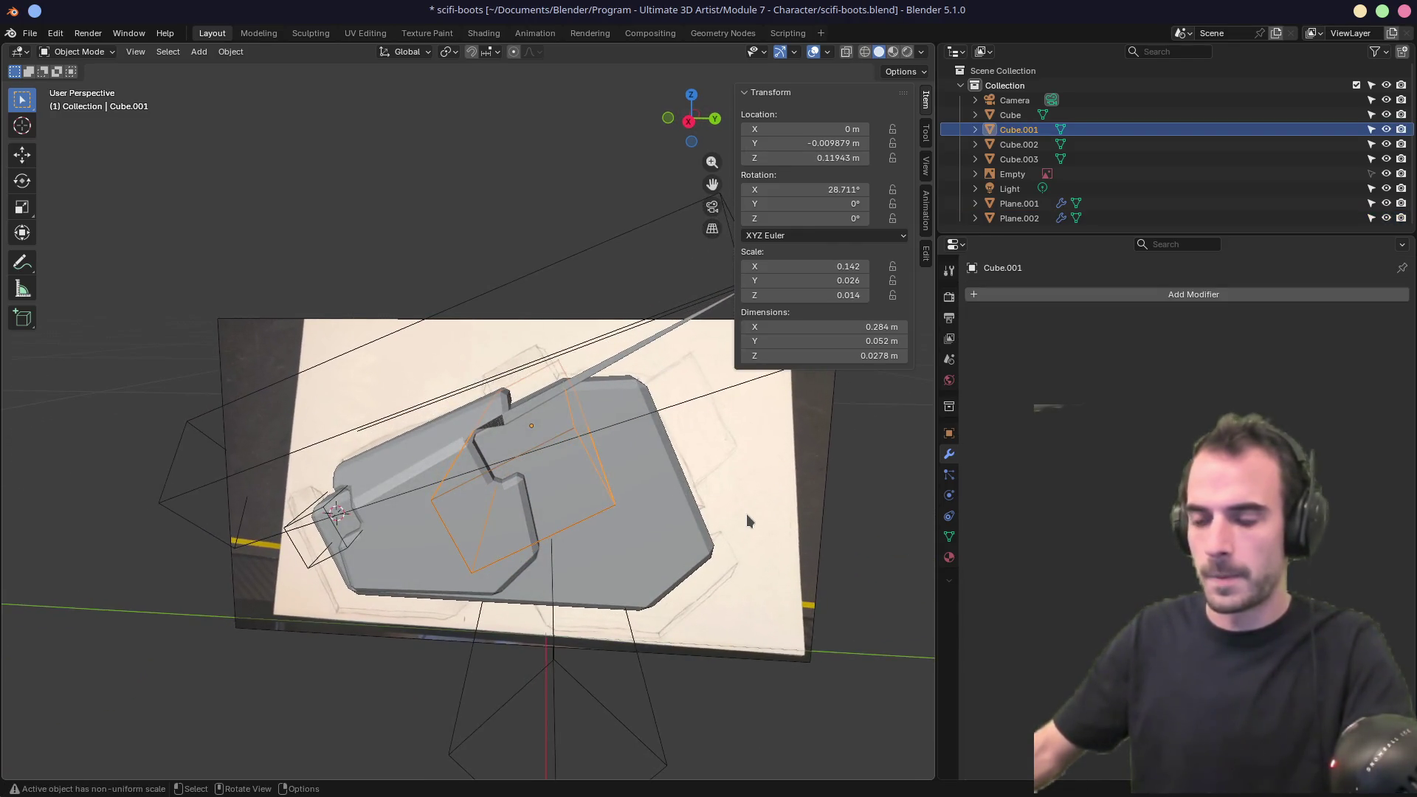
{"action": "key", "text": "s"}
{"action": "key", "text": "z"}
{"action": "key", "text": "z"}
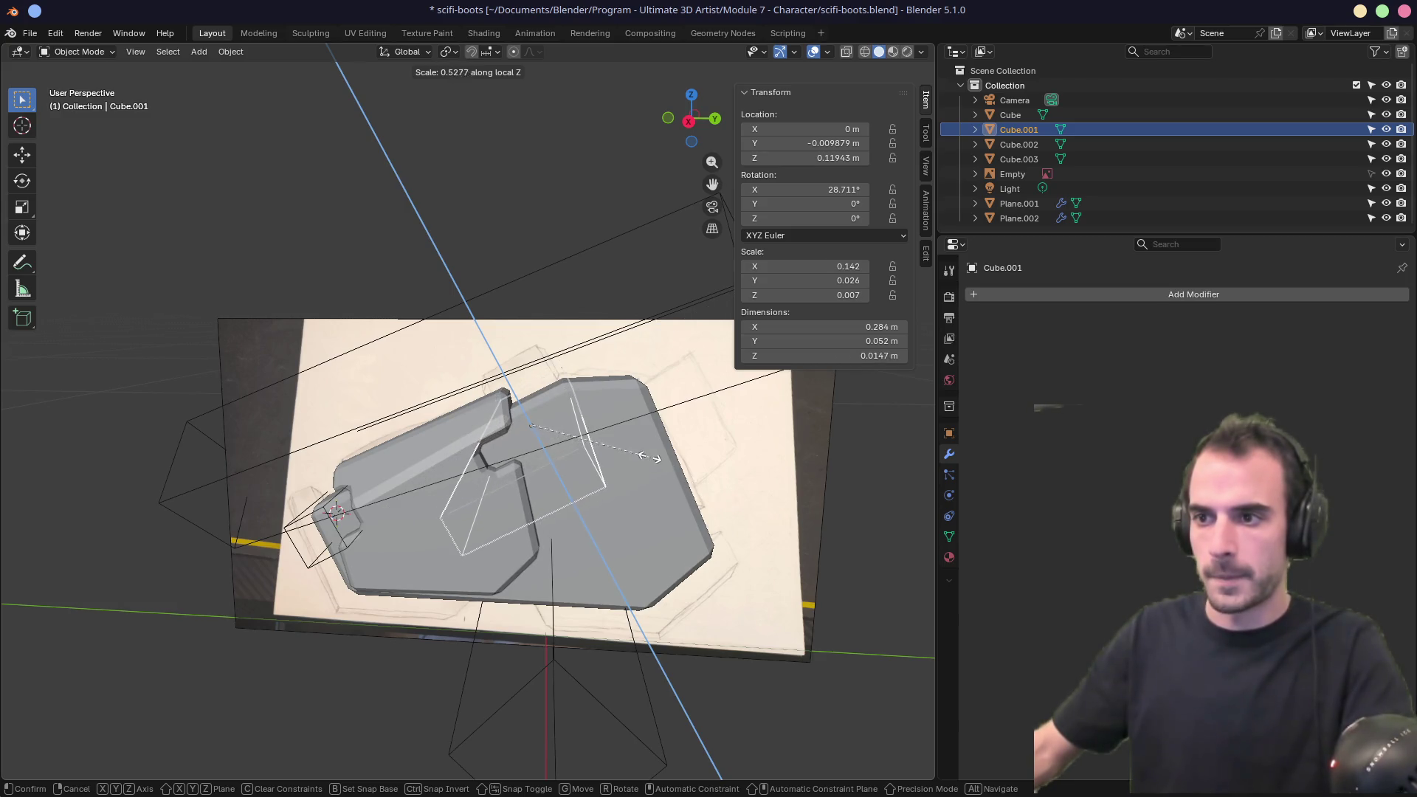
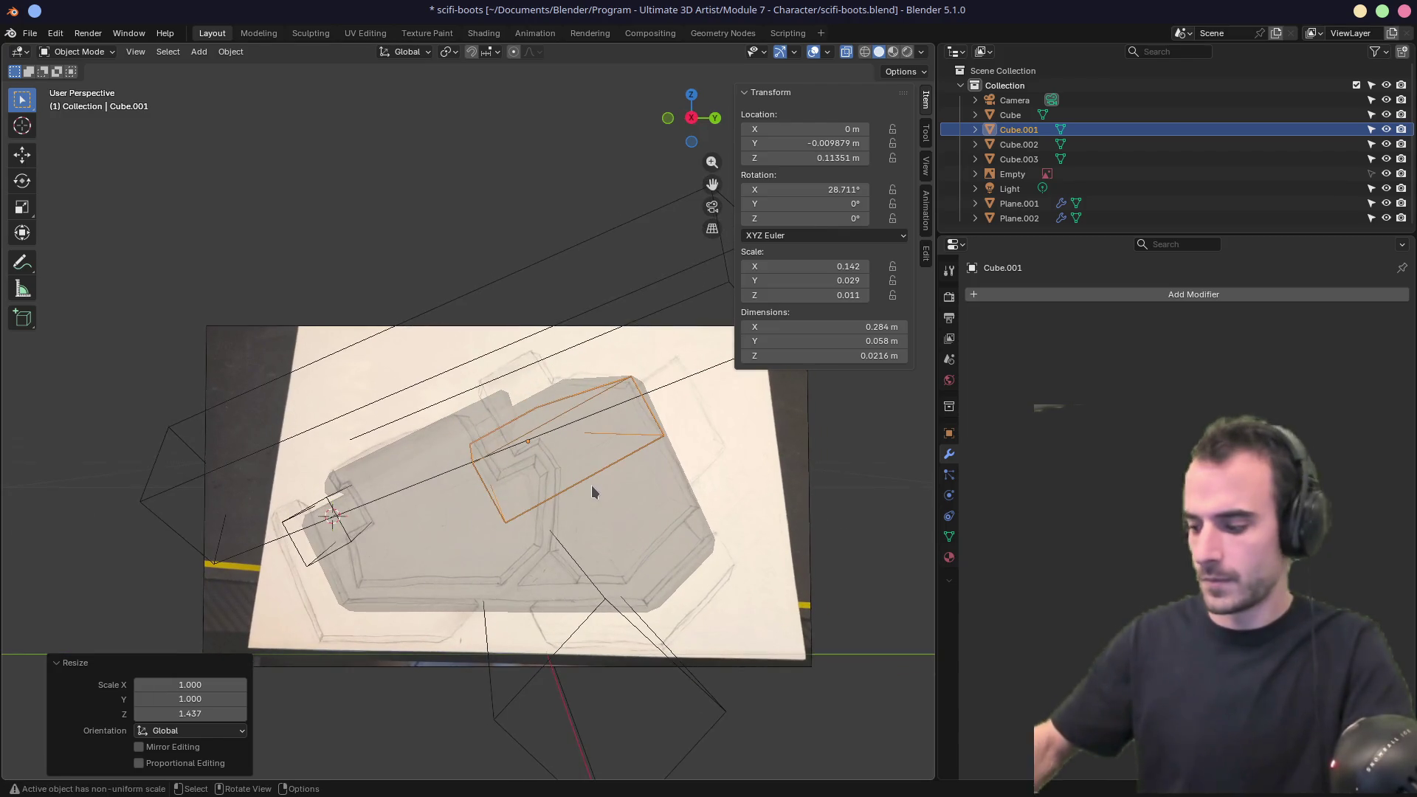
Select the long angled cutter box Cube.003 from the front view.
{"action": "key", "text": "KP_3"}
{"action": "scroll", "coordinate": [591, 485], "scroll_direction": "up", "scroll_amount": 5}
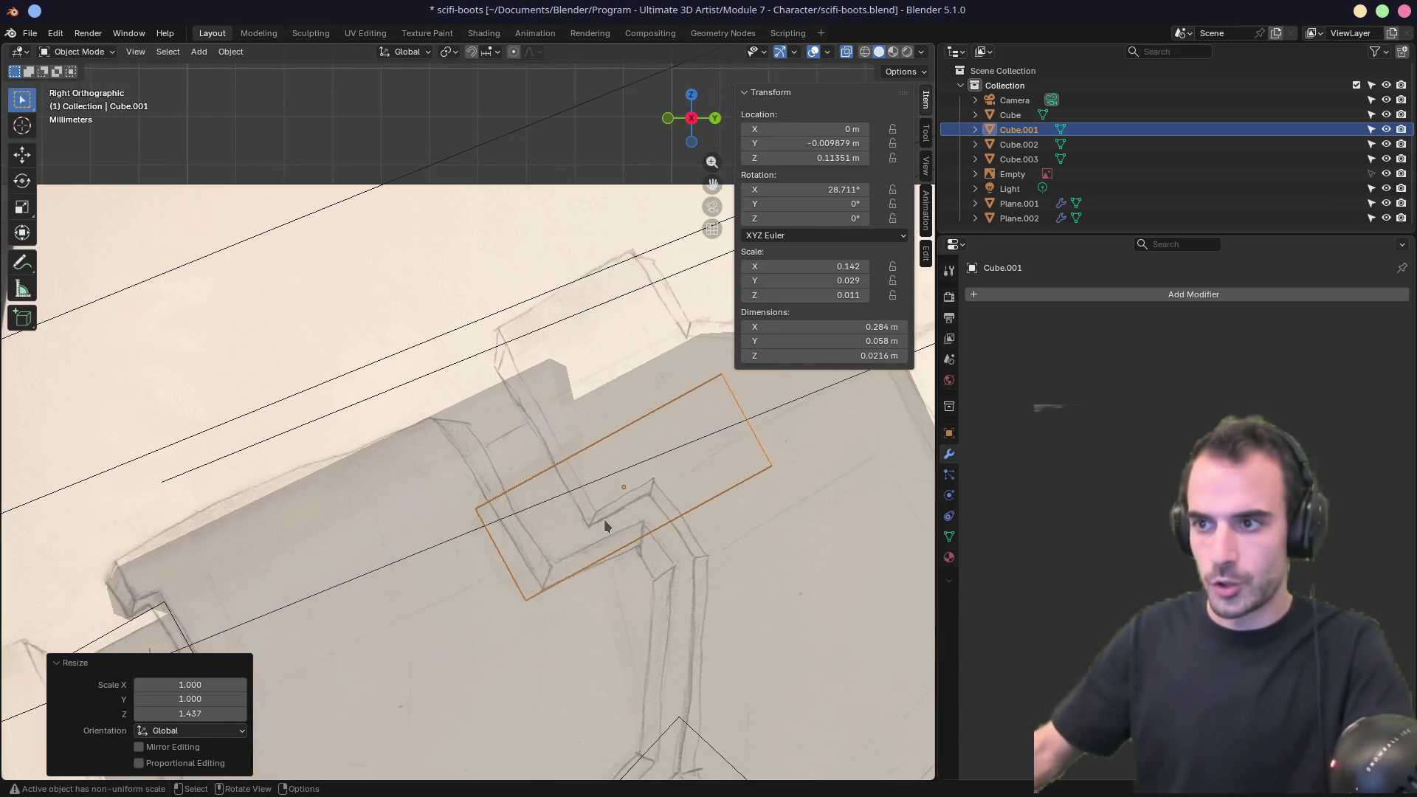
{"action": "scroll", "coordinate": [609, 518], "scroll_direction": "down", "scroll_amount": 5}
{"action": "mouse_move", "coordinate": [609, 518]}
{"action": "middle_mouse_down"}
{"action": "mouse_move", "coordinate": [461, 496]}
{"action": "mouse_move", "coordinate": [624, 503]}
{"action": "mouse_move", "coordinate": [412, 573]}
{"action": "mouse_move", "coordinate": [320, 546]}
{"action": "mouse_move", "coordinate": [310, 575]}
{"action": "mouse_move", "coordinate": [601, 468]}
{"action": "mouse_move", "coordinate": [581, 502]}
{"action": "middle_mouse_up"}
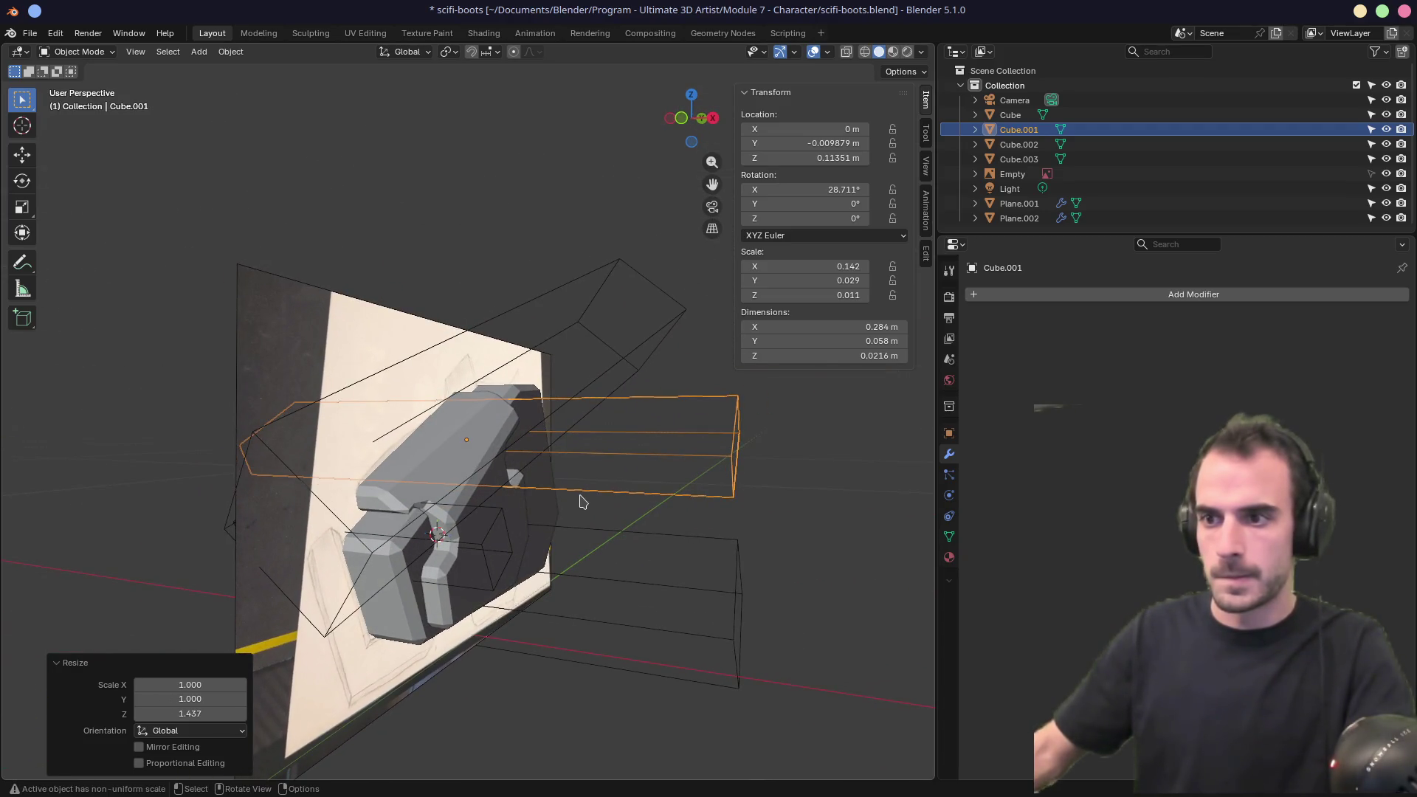
{"action": "key", "text": "KP_1"}
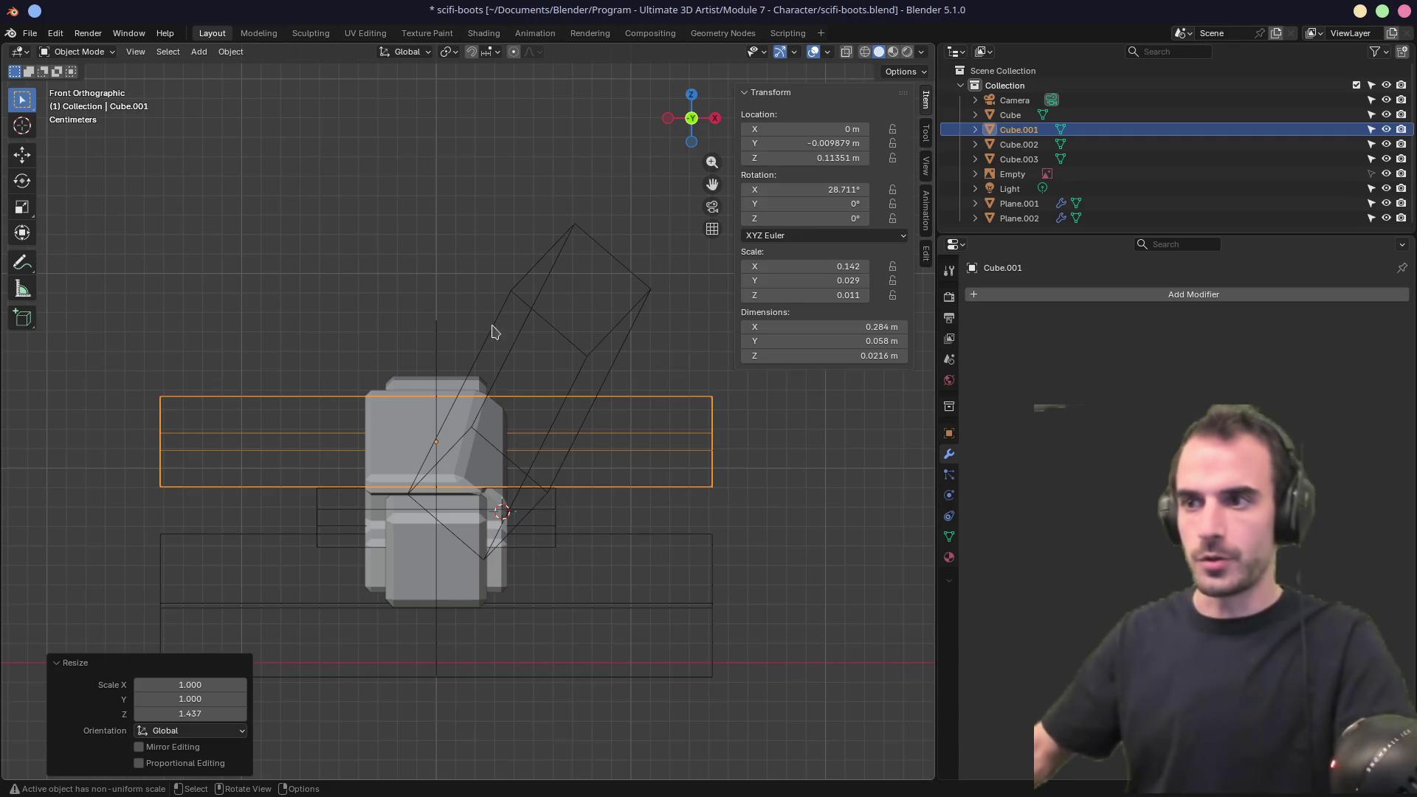
{"action": "left_click", "coordinate": [516, 310]}
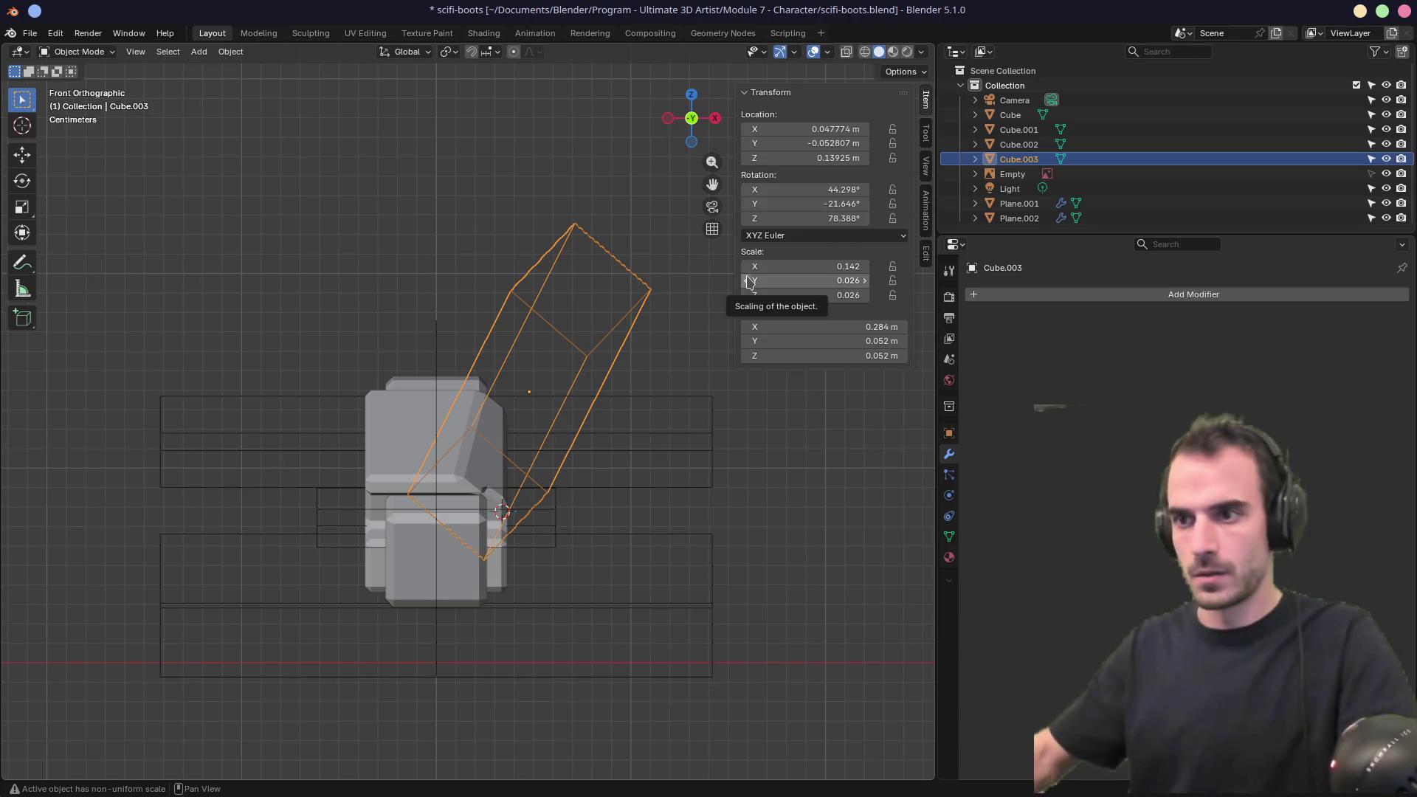
In Top view, rotate Cube.003 to about 84° around Z and nudge it, undoing the final nudge.
{"action": "middle_click_drag", "start_coordinate": [569, 342], "coordinate": [591, 449]}
{"action": "key", "text": "KP_7"}
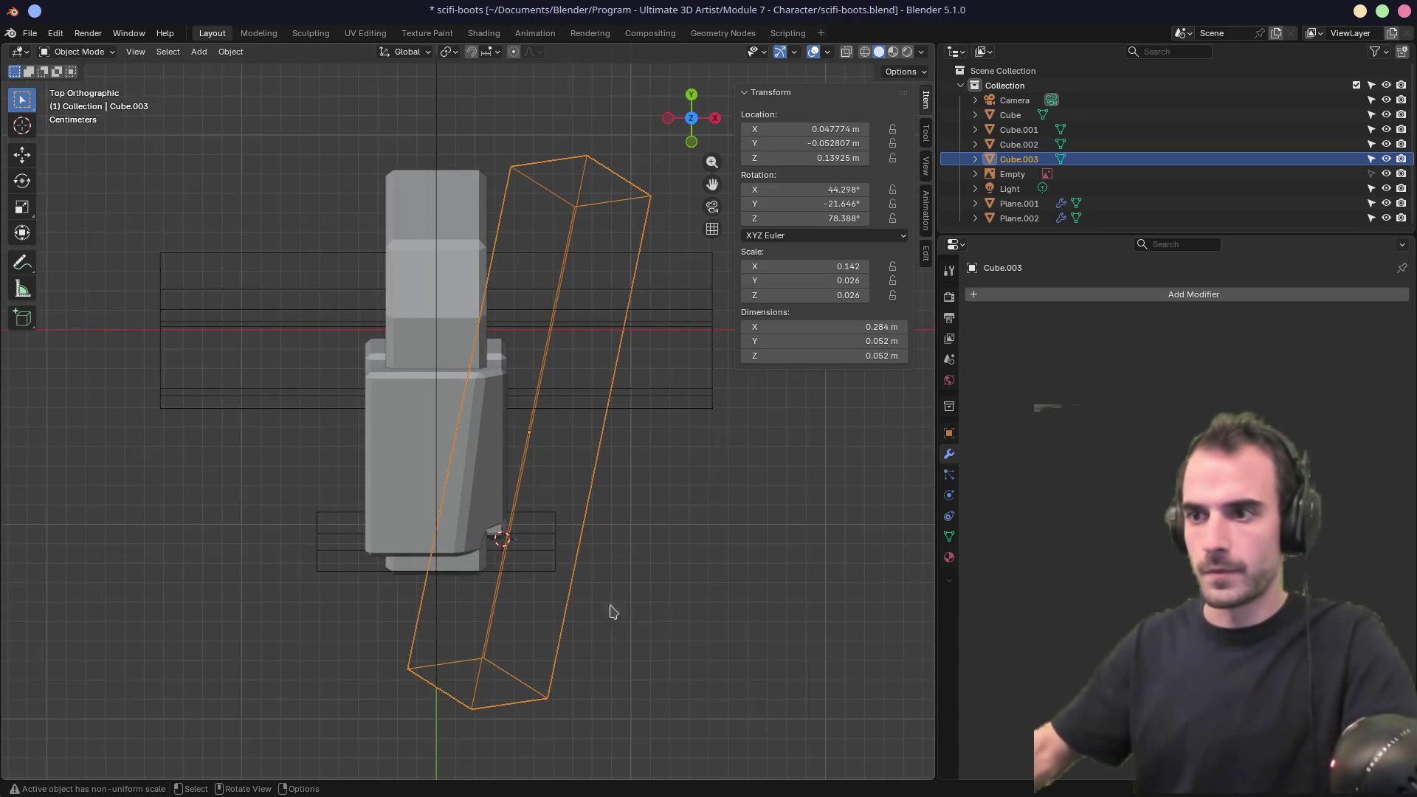
{"action": "key", "text": "r"}
{"action": "left_click", "coordinate": [650, 674]}
{"action": "key", "text": "g"}
{"action": "left_click", "coordinate": [664, 688]}
{"action": "key", "text": "r"}
{"action": "left_click", "coordinate": [656, 689]}
{"action": "key", "text": "g"}
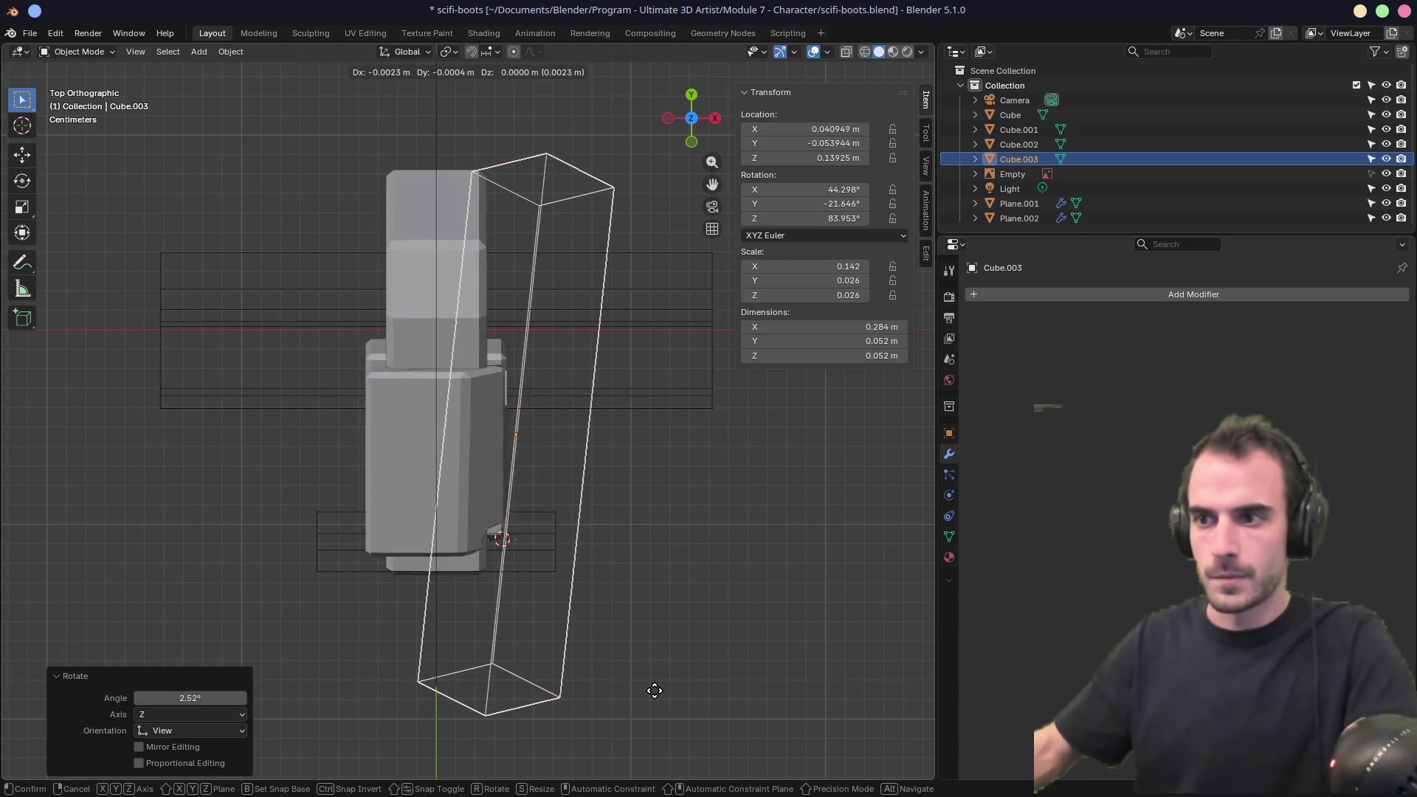
{"action": "left_click", "coordinate": [661, 671]}
{"action": "mouse_move", "coordinate": [661, 671]}
{"action": "middle_mouse_down"}
{"action": "mouse_move", "coordinate": [530, 498]}
{"action": "mouse_move", "coordinate": [496, 541]}
{"action": "mouse_move", "coordinate": [452, 462]}
{"action": "middle_mouse_up"}
{"action": "key", "text": "ctrl+z"}
Orbit around the boot plate to inspect the cutter, ending in Right view.
{"action": "scroll", "coordinate": [451, 462], "scroll_direction": "up", "scroll_amount": 5}
{"action": "mouse_move", "coordinate": [473, 515]}
{"action": "middle_mouse_down"}
{"action": "mouse_move", "coordinate": [574, 491]}
{"action": "mouse_move", "coordinate": [544, 522]}
{"action": "middle_mouse_up"}
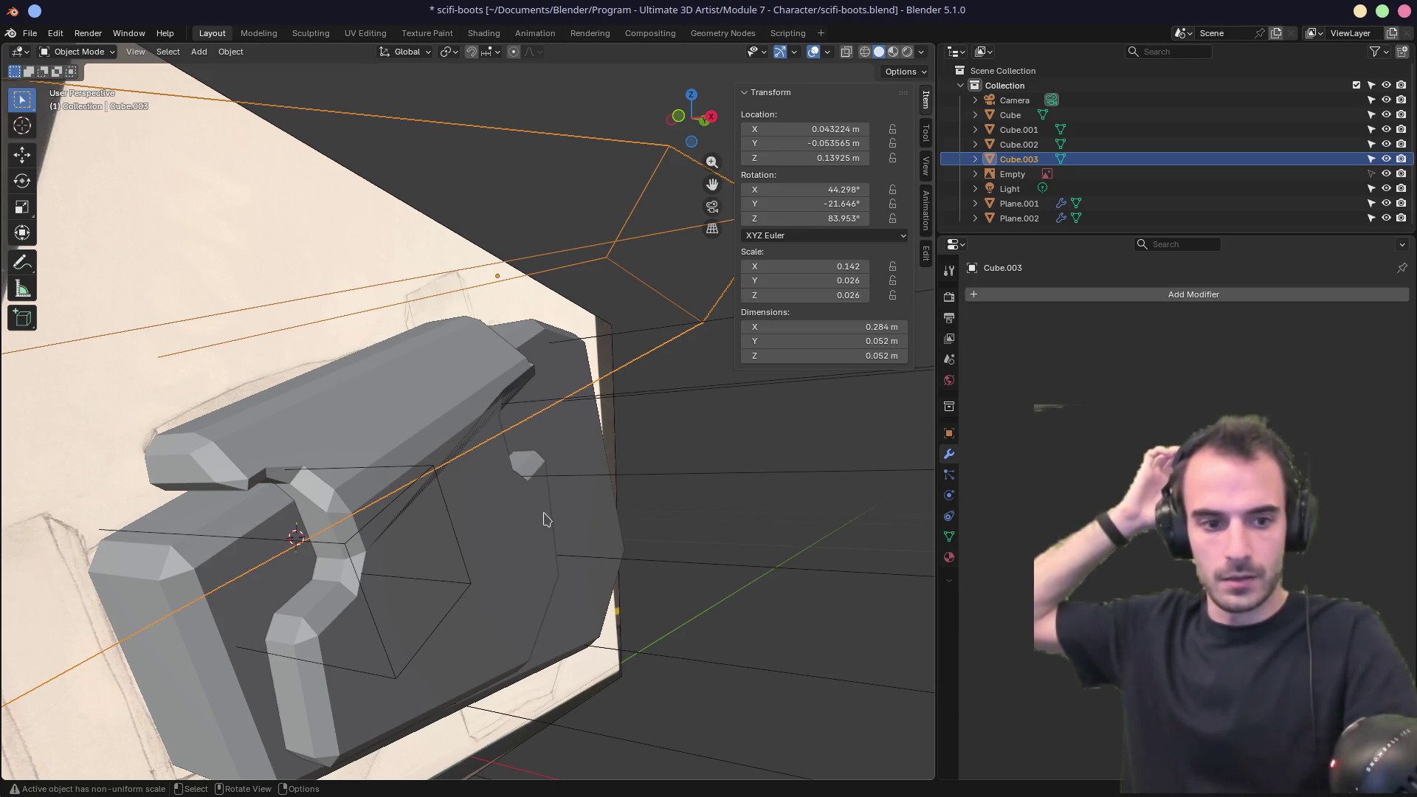
{"action": "middle_click_drag", "start_coordinate": [546, 519], "coordinate": [453, 536]}
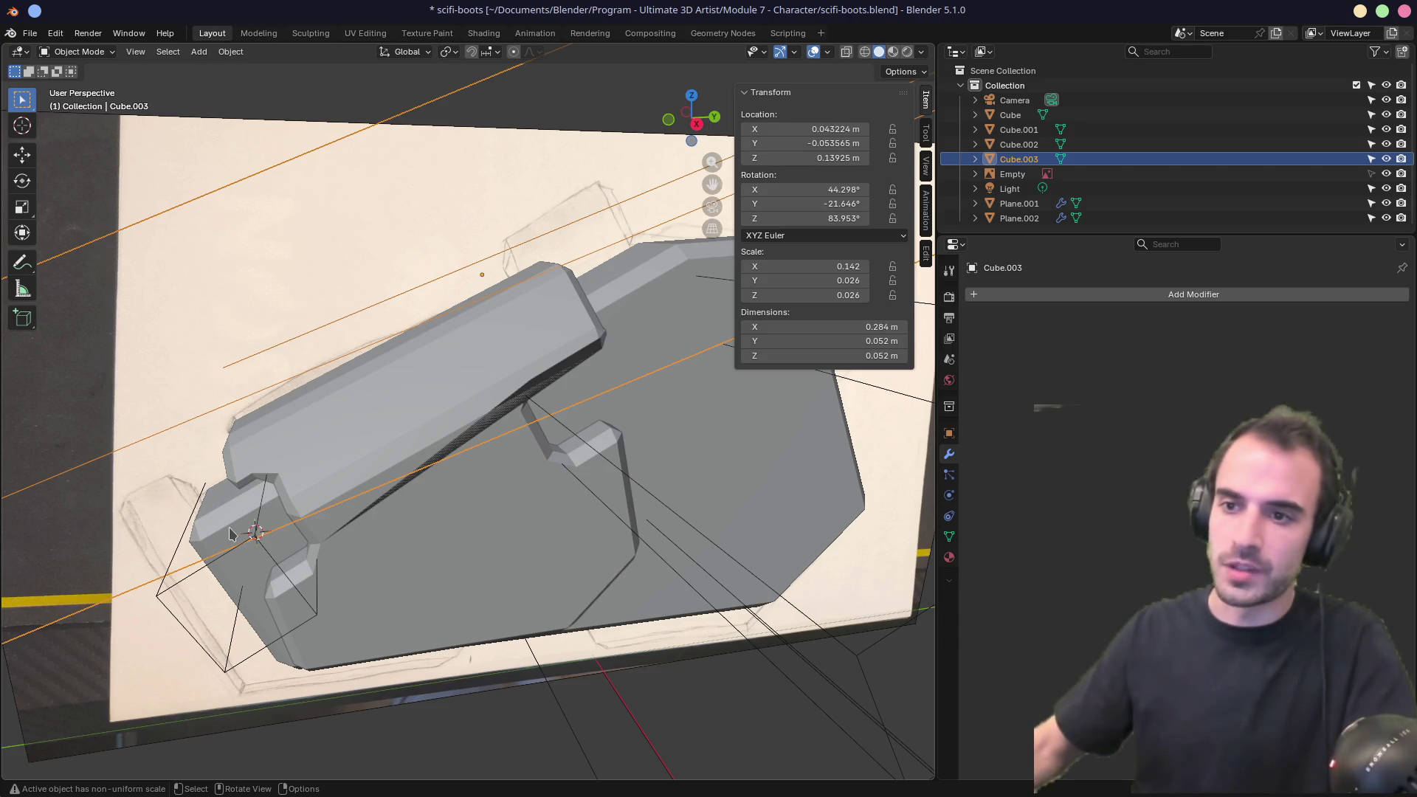
{"action": "middle_click_drag", "start_coordinate": [230, 531], "coordinate": [287, 511]}
{"action": "scroll", "coordinate": [352, 519], "scroll_direction": "down", "scroll_amount": 4}
{"action": "key", "text": "KP_3"}
{"action": "scroll", "coordinate": [489, 461], "scroll_direction": "up", "scroll_amount": 3}
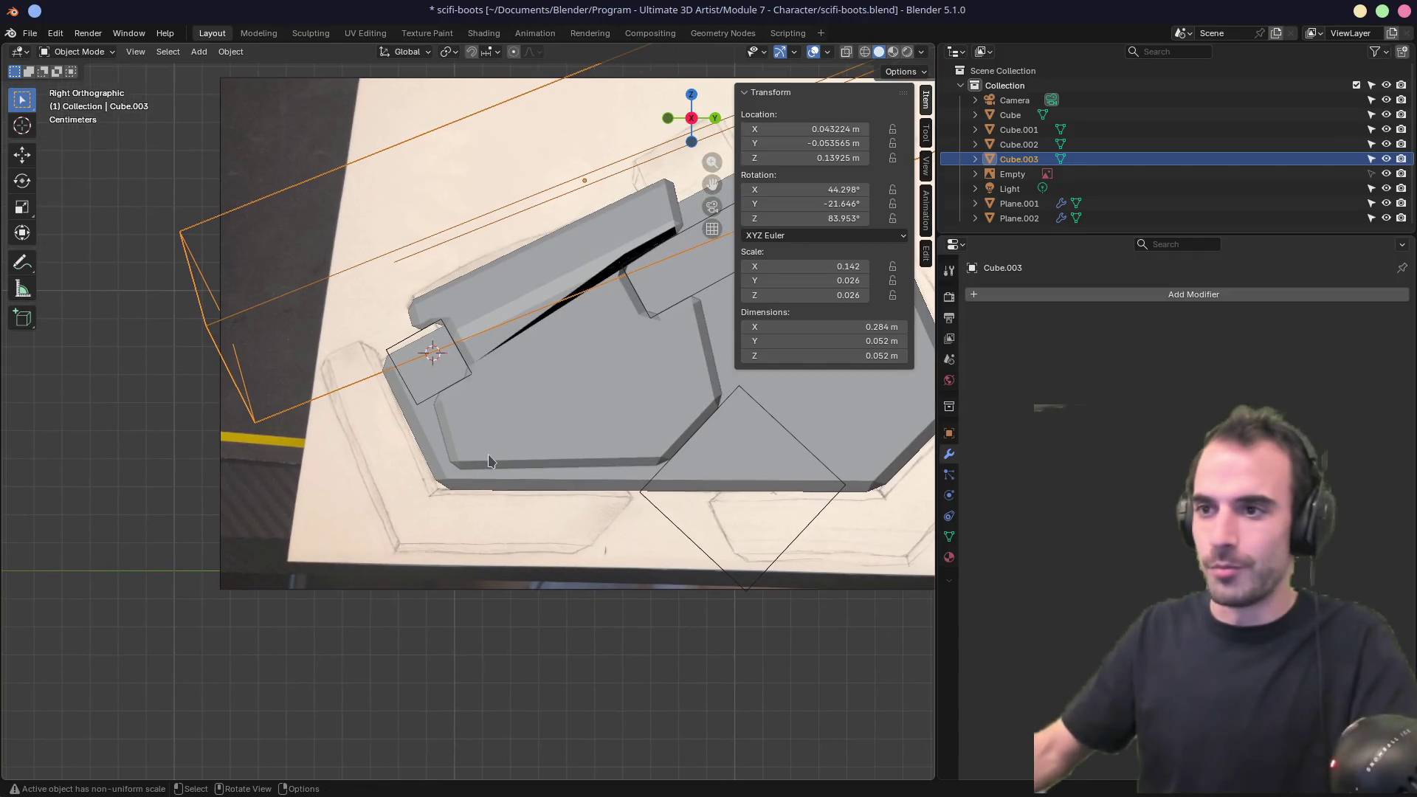
Check boot plate Plane.002, deselect it, return to Right view, and bring up the Add menu.
{"action": "left_click", "coordinate": [515, 395]}
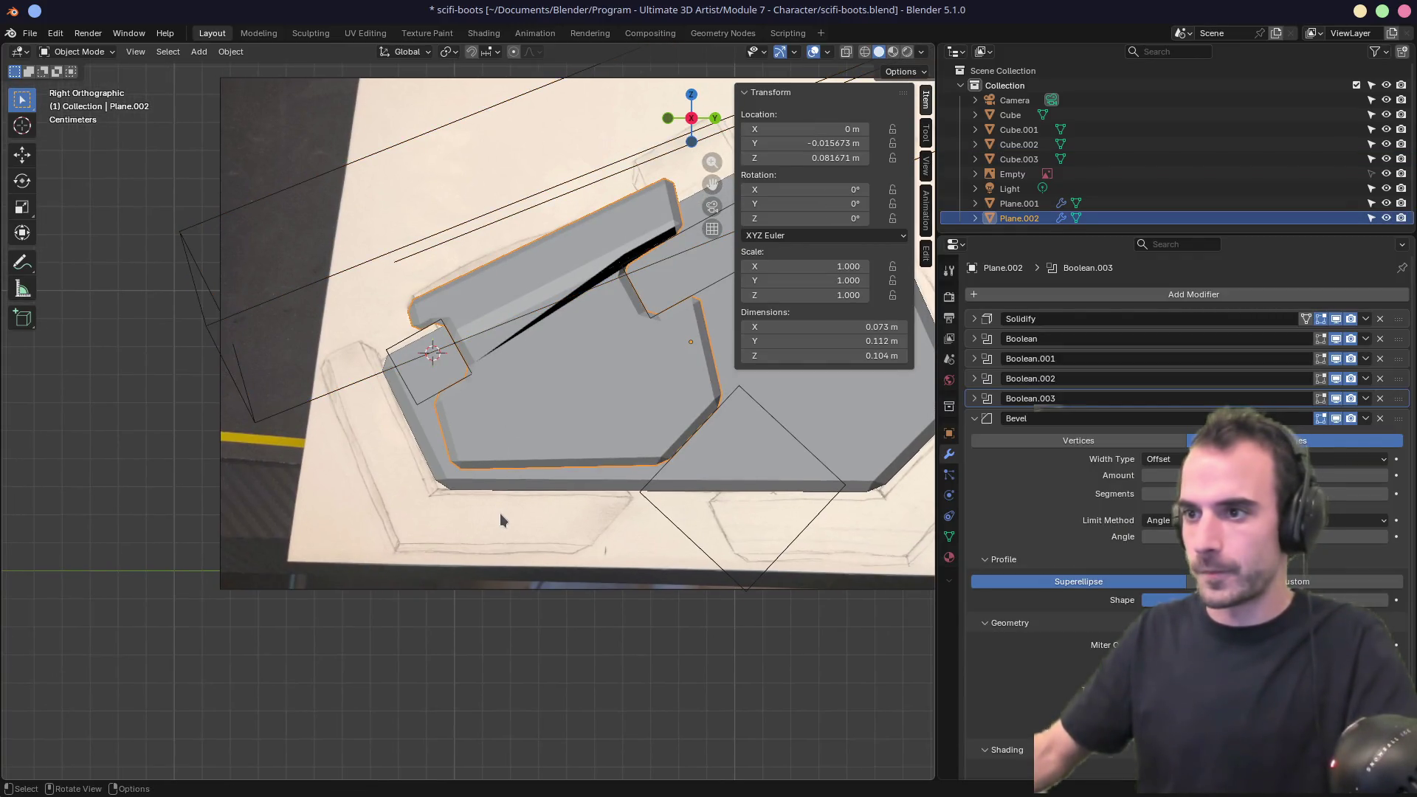
{"action": "left_click", "coordinate": [498, 527]}
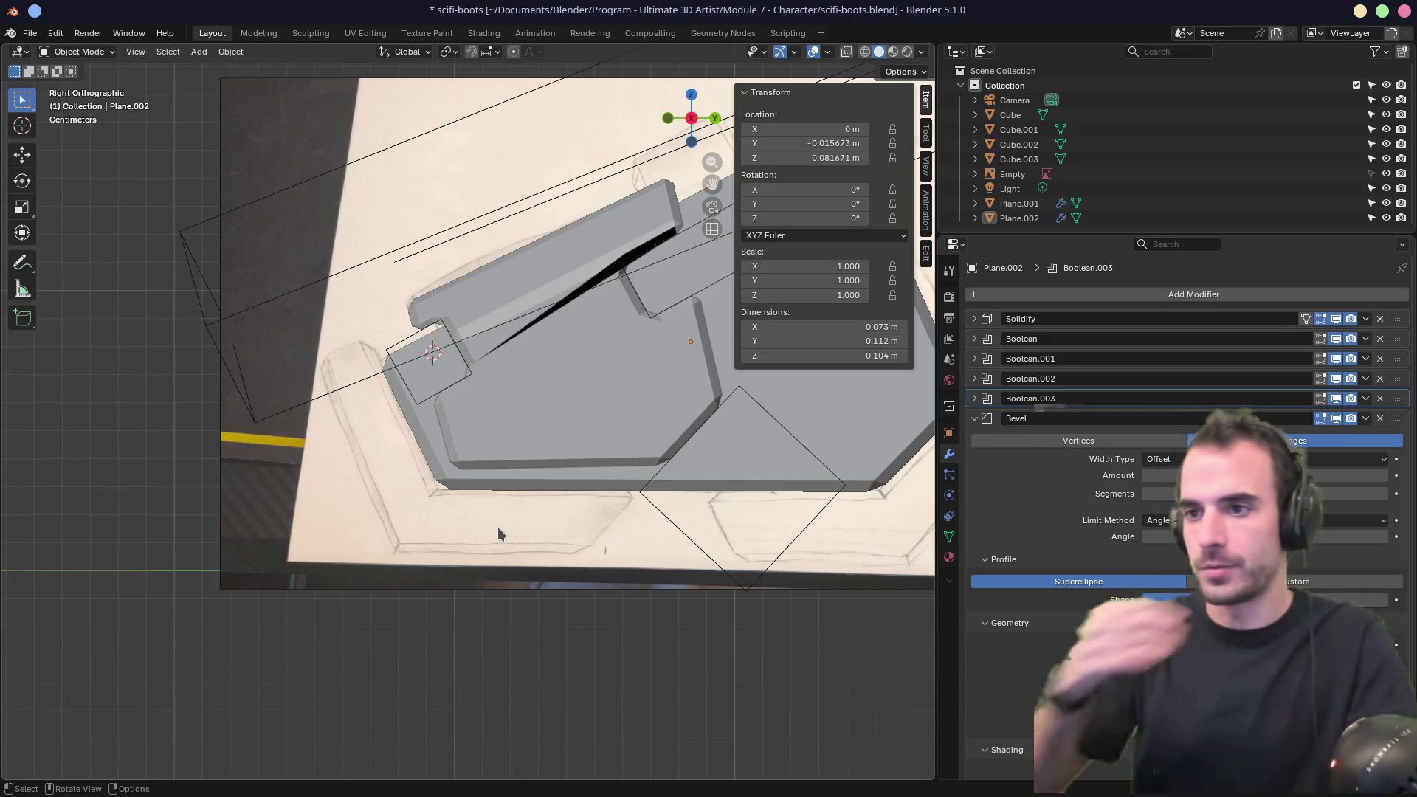
{"action": "mouse_move", "coordinate": [479, 530]}
{"action": "middle_mouse_down"}
{"action": "mouse_move", "coordinate": [431, 458]}
{"action": "mouse_move", "coordinate": [588, 484]}
{"action": "mouse_move", "coordinate": [519, 505]}
{"action": "mouse_move", "coordinate": [423, 485]}
{"action": "middle_mouse_up"}
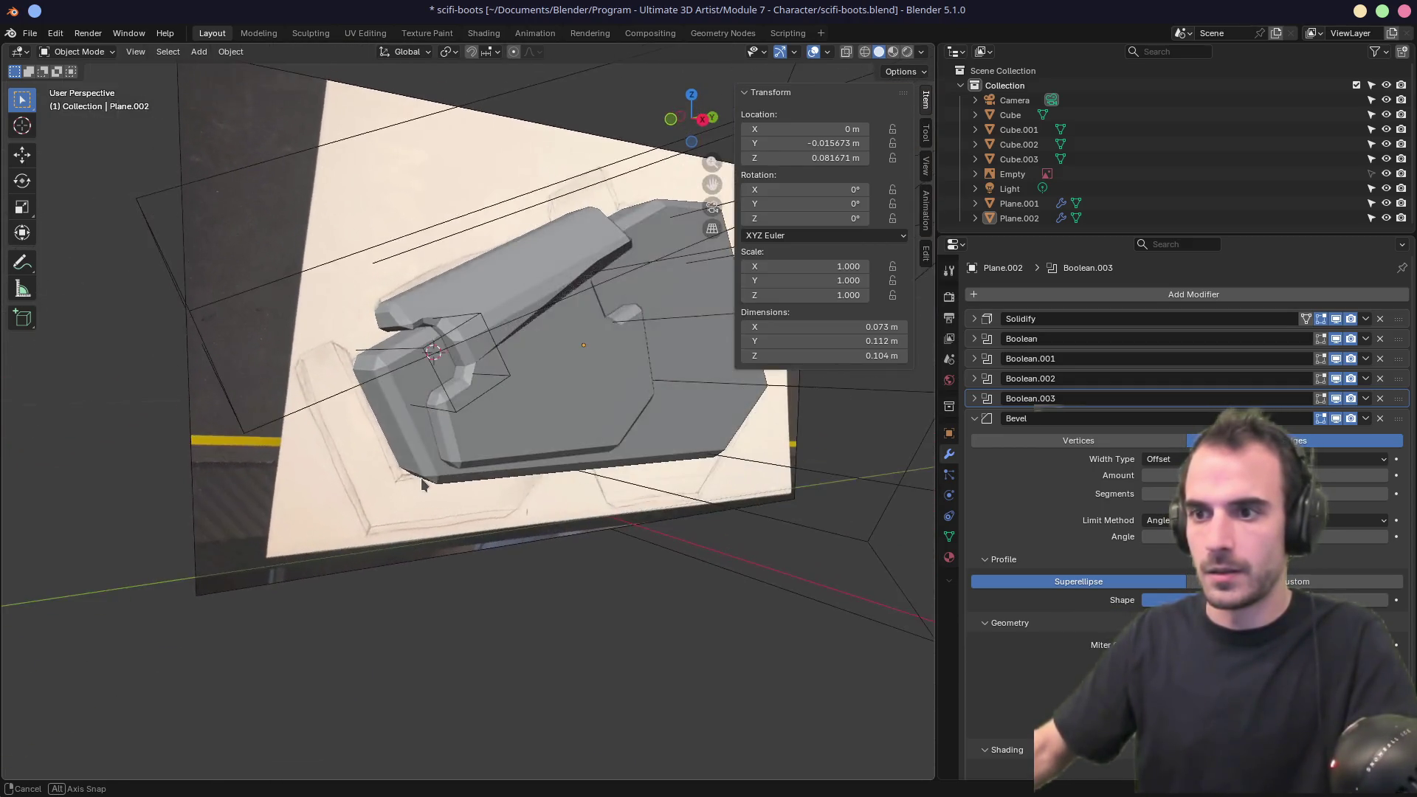
{"action": "key", "text": "KP_3"}
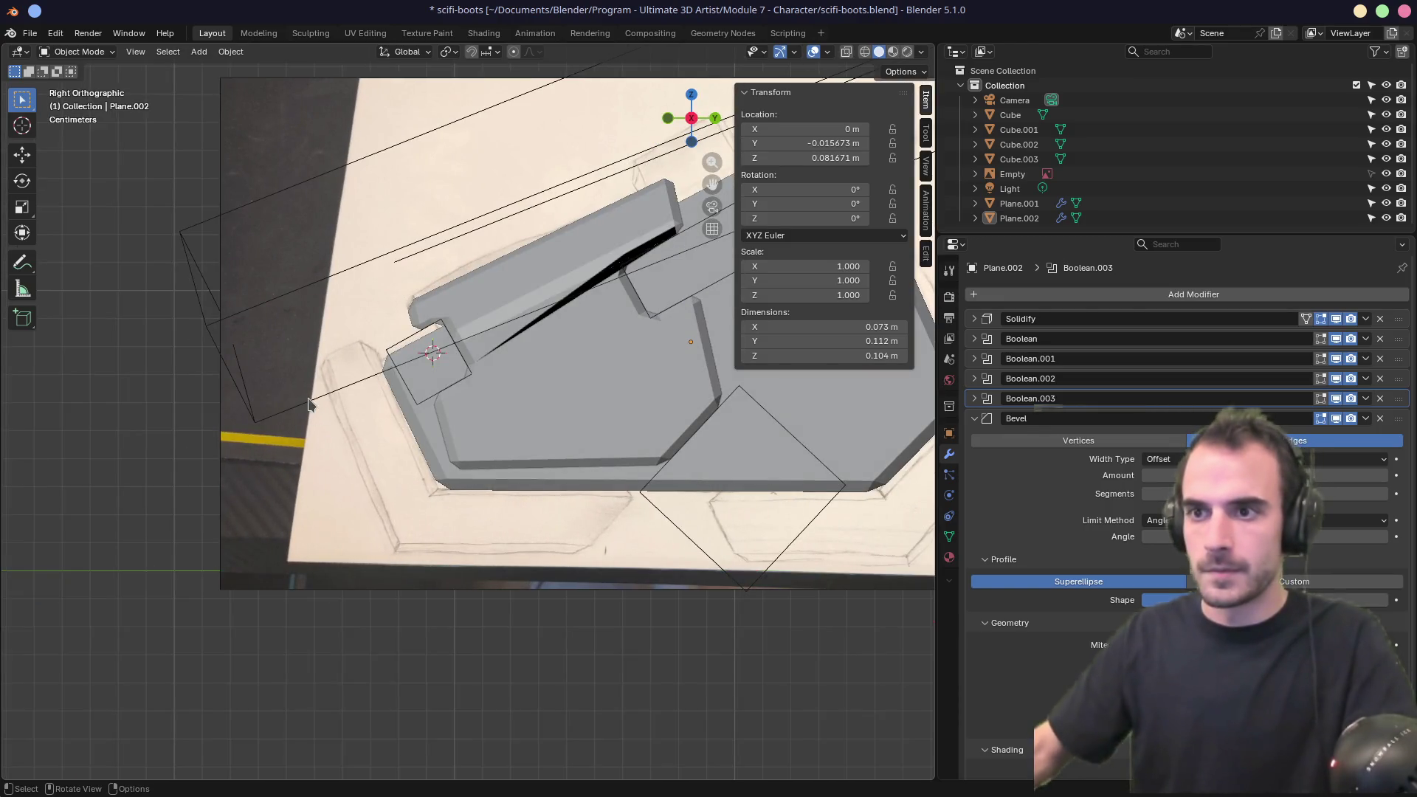
{"action": "mouse_move", "coordinate": [433, 521]}
{"action": "middle_mouse_down"}
{"action": "mouse_move", "coordinate": [441, 452]}
{"action": "mouse_move", "coordinate": [519, 470]}
{"action": "middle_mouse_up"}
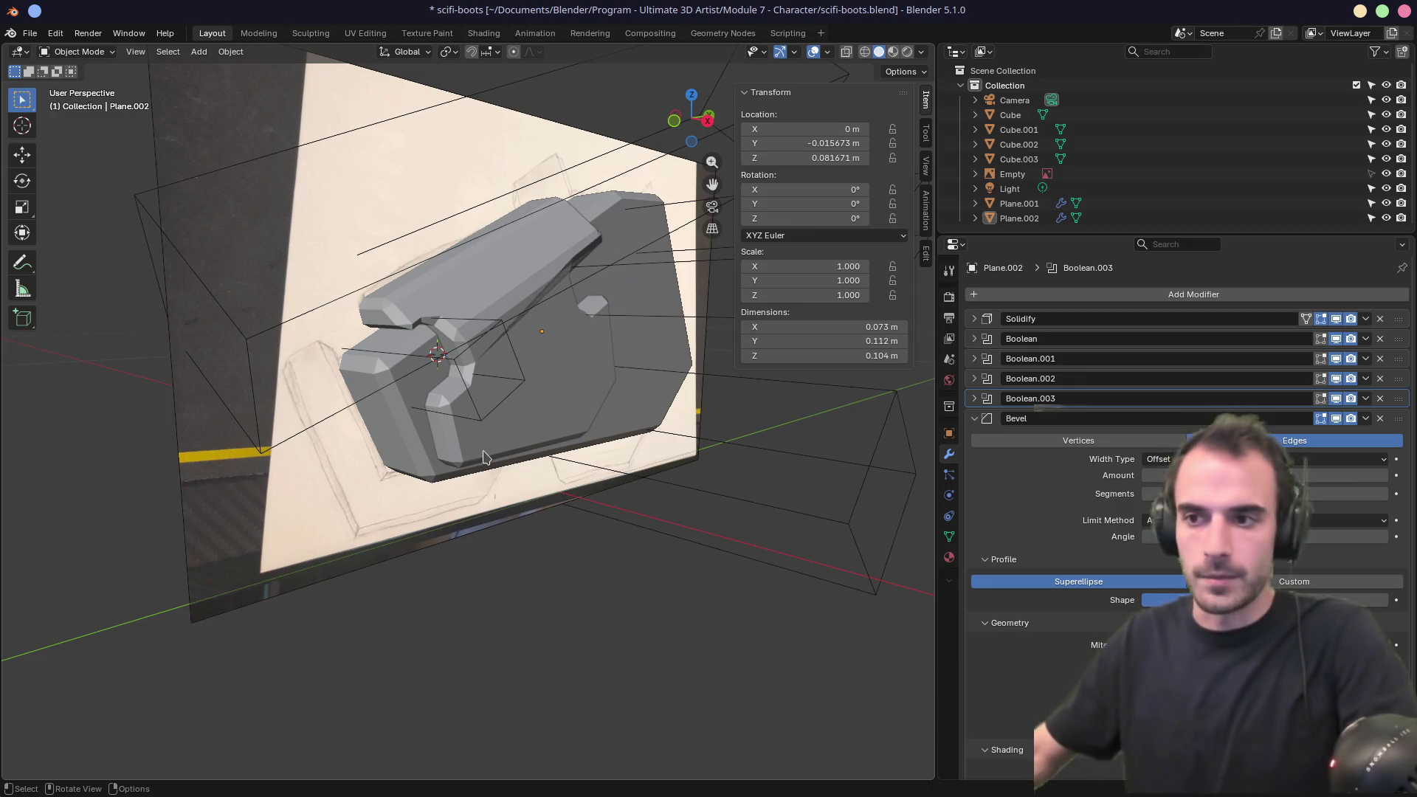
{"action": "key", "text": "KP_3"}
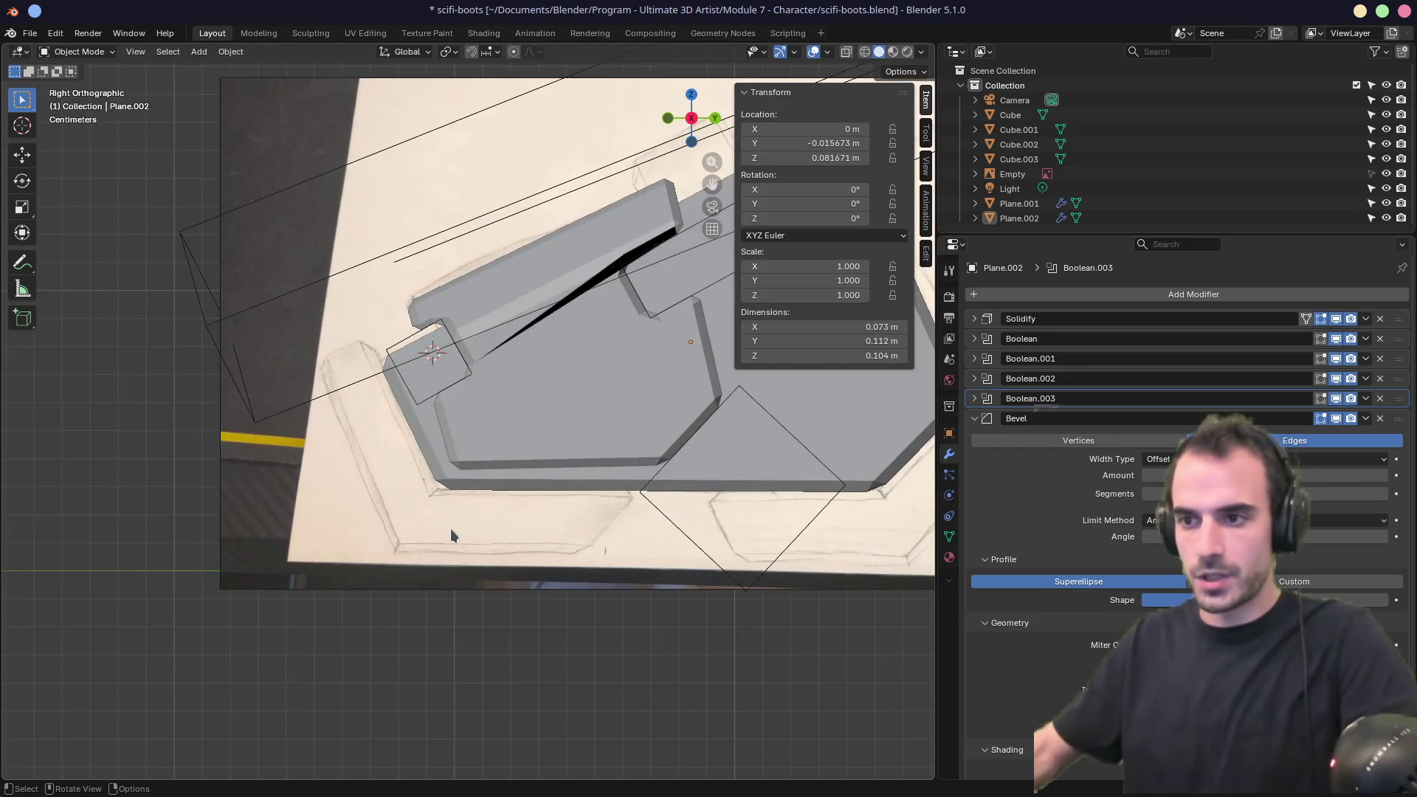
{"action": "key", "text": "shift+a"}
Add a cube, shrink it over the lower sketch plate, and stretch it along Y into a flat slab.
{"action": "mouse_move", "coordinate": [459, 492]}
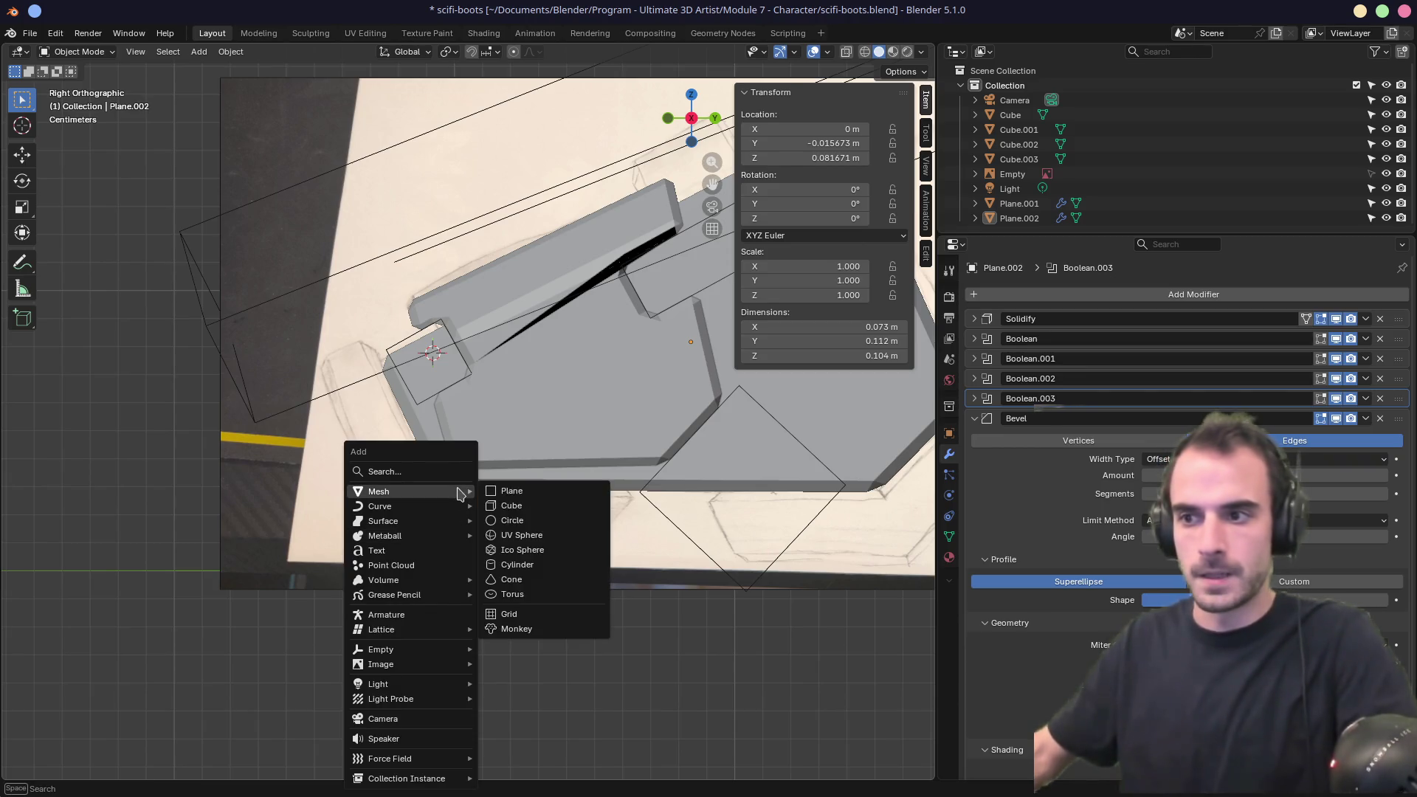
{"action": "left_click", "coordinate": [515, 507]}
{"action": "key", "text": "s"}
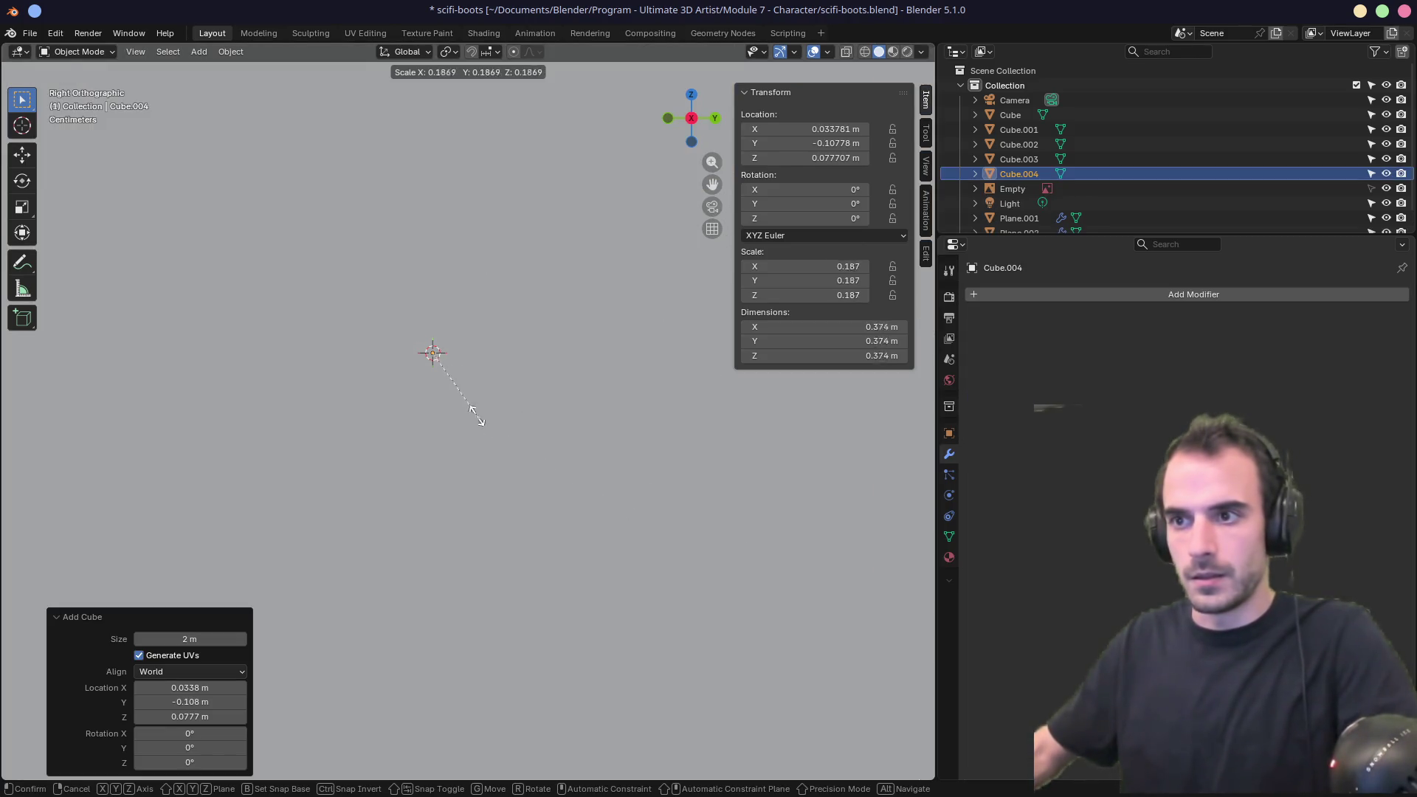
{"action": "left_click", "coordinate": [448, 381]}
{"action": "key", "text": "s"}
{"action": "left_click", "coordinate": [529, 452]}
{"action": "key", "text": "g"}
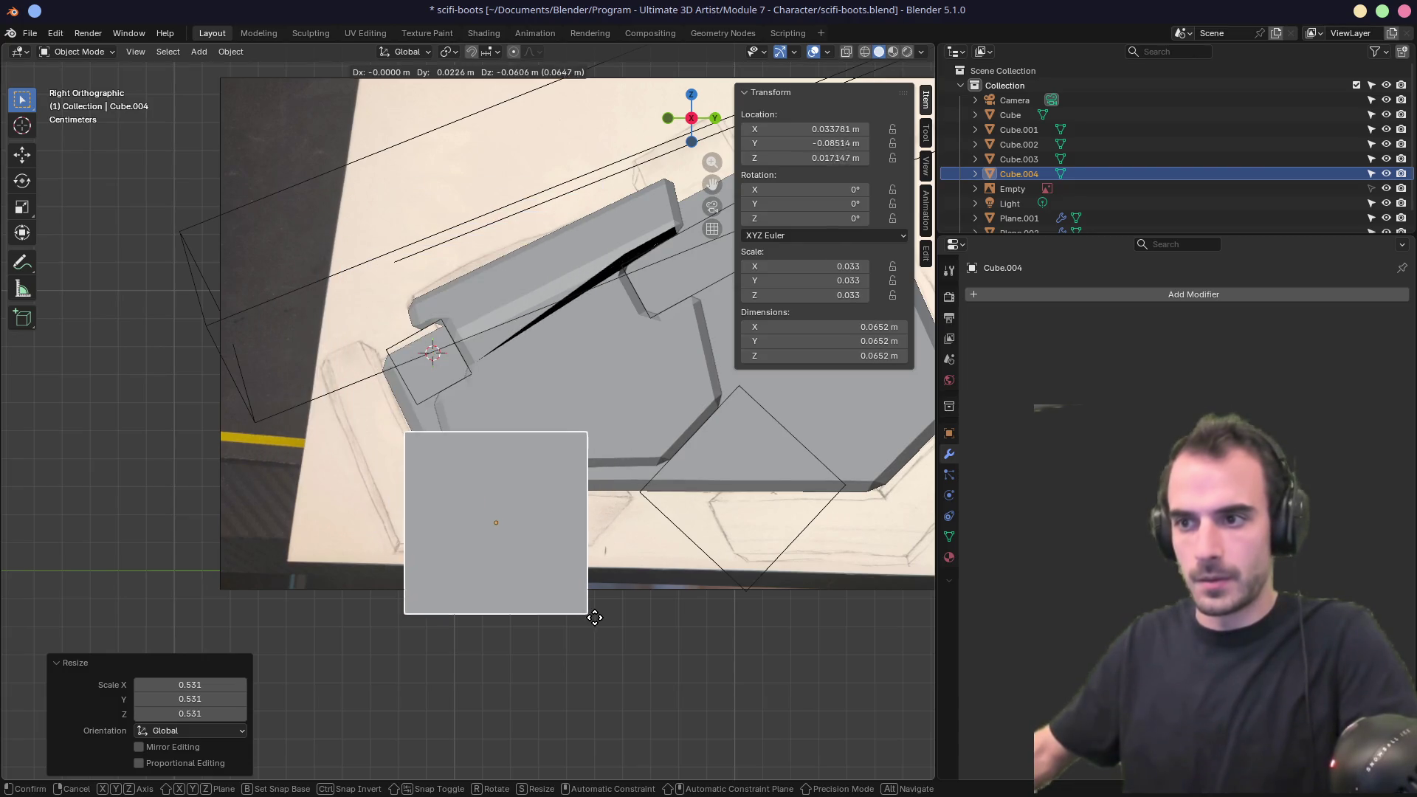
{"action": "left_click", "coordinate": [591, 613]}
{"action": "key", "text": "s"}
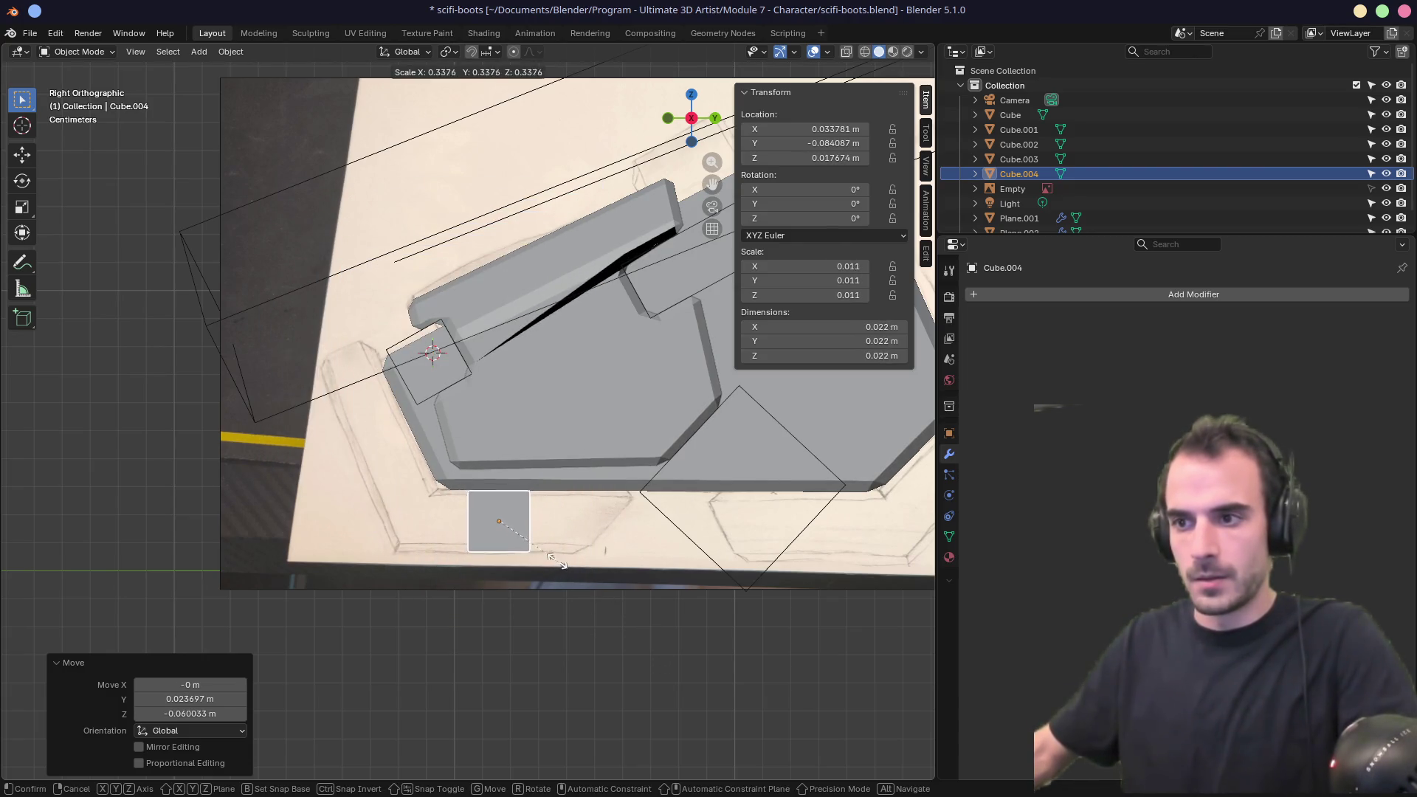
{"action": "left_click", "coordinate": [554, 562]}
{"action": "key", "text": "s"}
{"action": "key", "text": "y"}
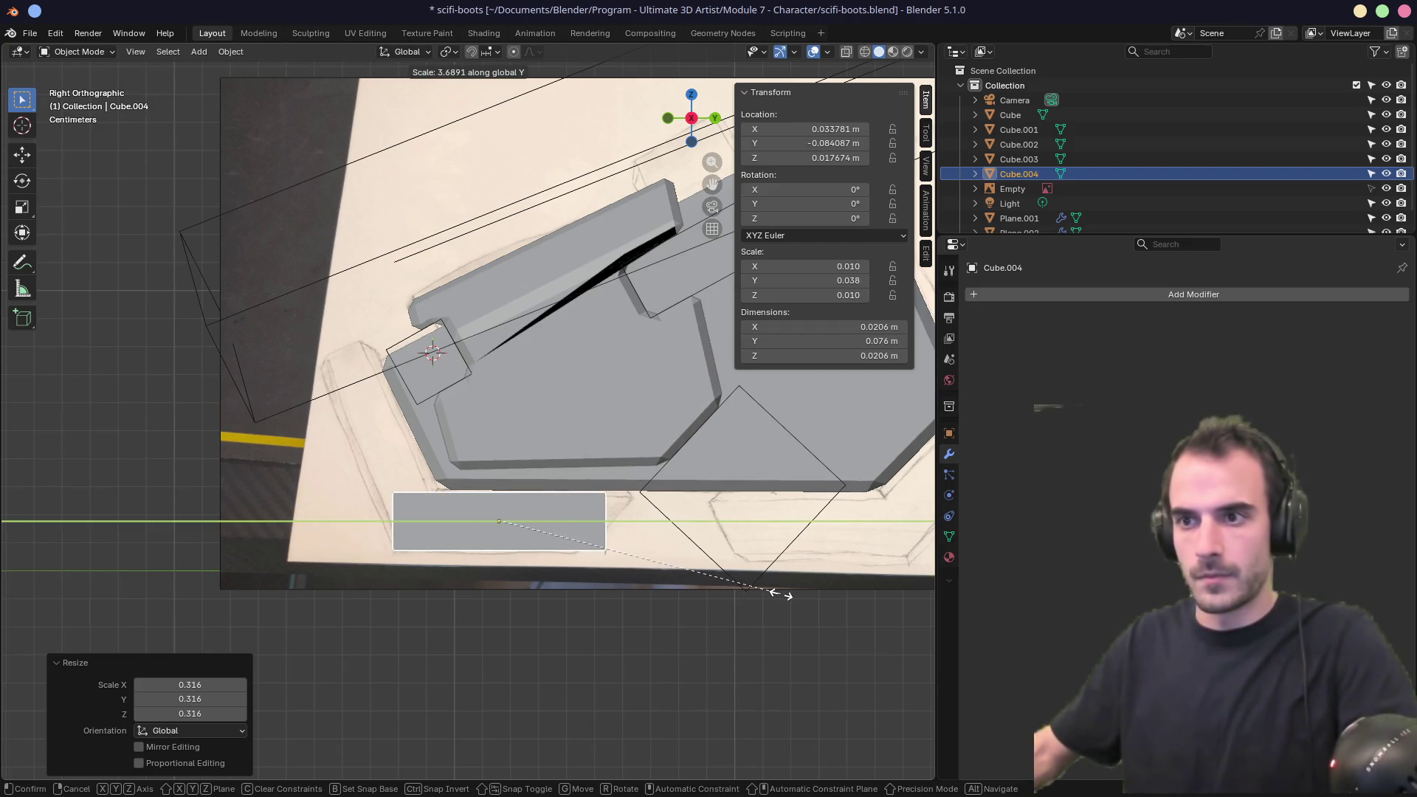
{"action": "left_click", "coordinate": [758, 598]}
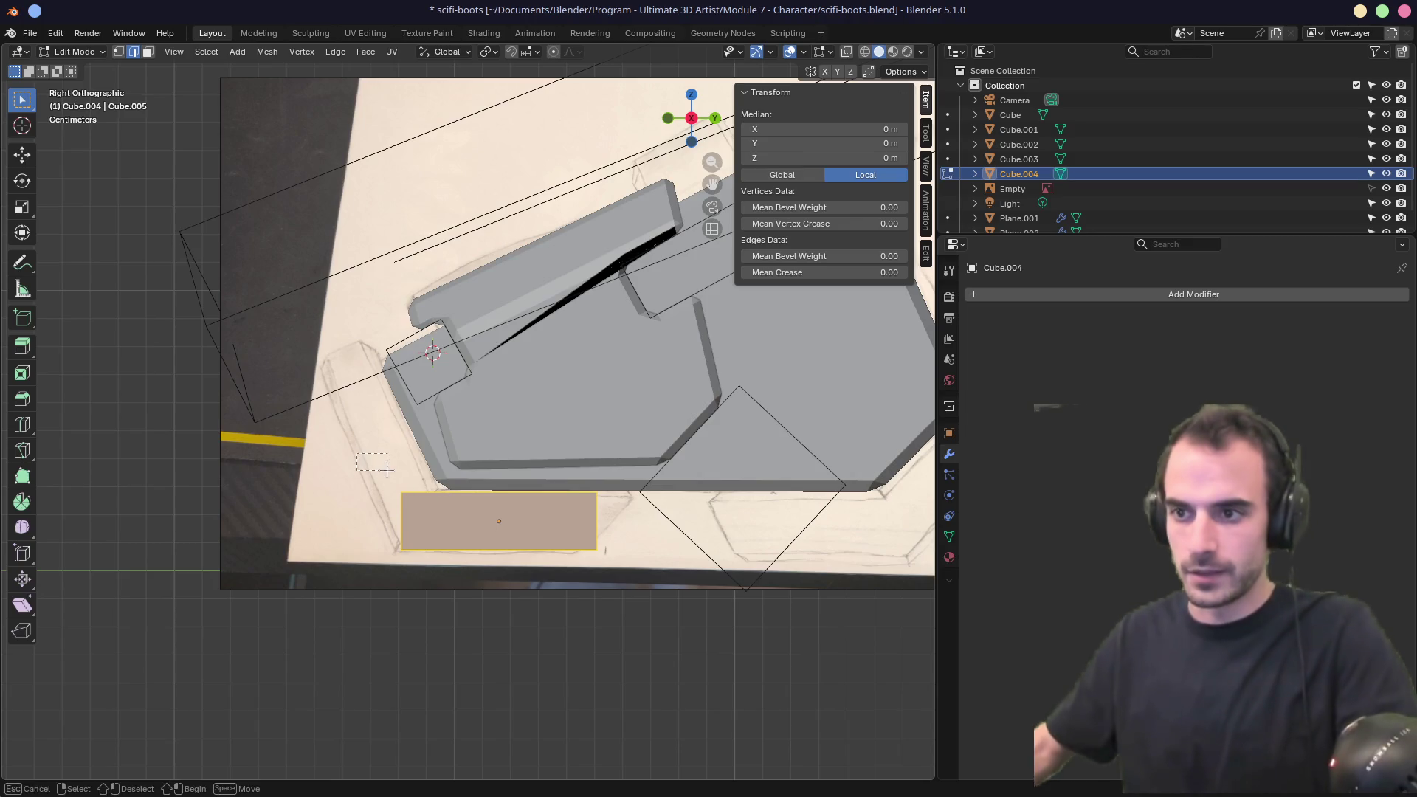
In Edit Mode, pull the slab's top corners toward the sketch, then enable X-ray and undo.
{"action": "key", "text": "Tab"}
{"action": "left_click", "coordinate": [401, 493]}
{"action": "key", "text": "g"}
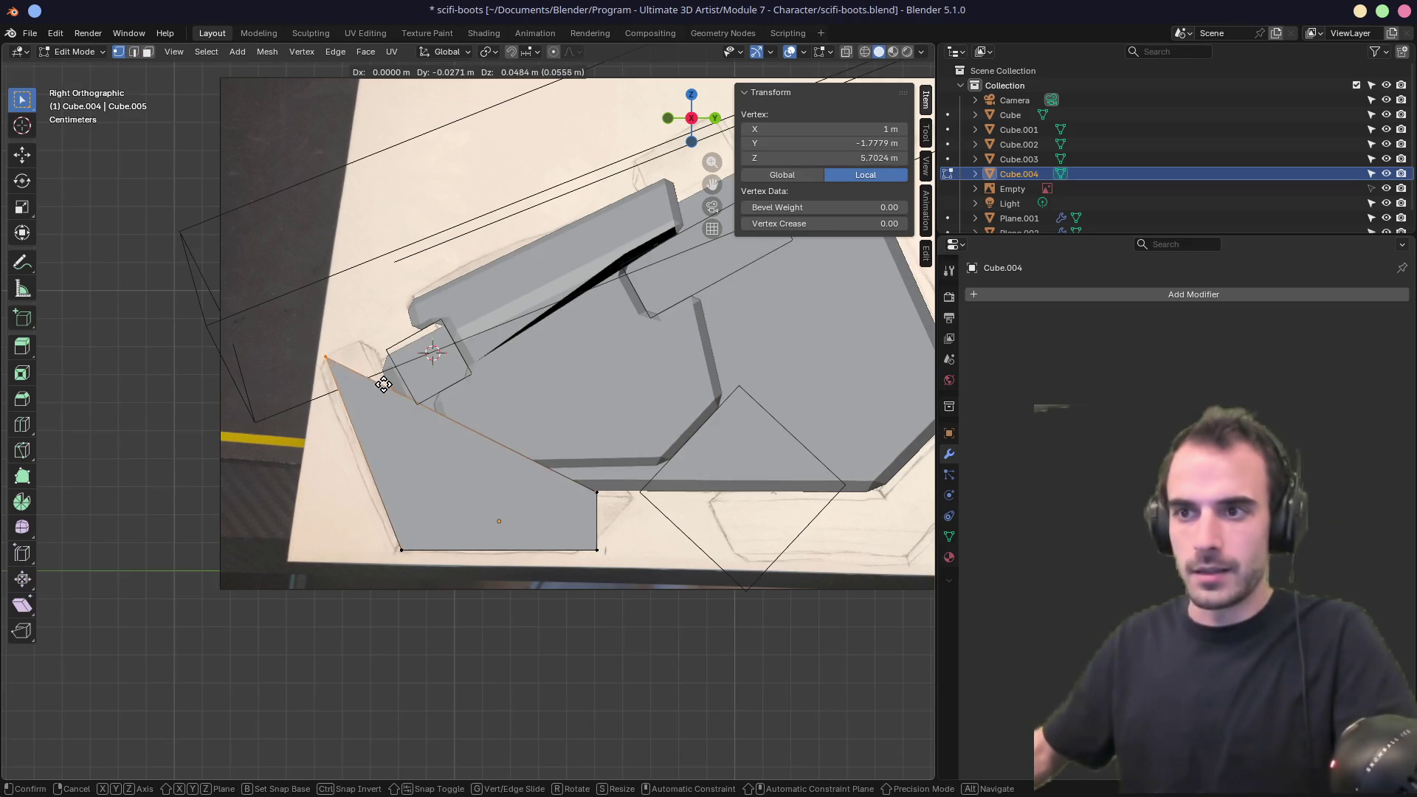
{"action": "left_click", "coordinate": [383, 389]}
{"action": "left_click", "coordinate": [596, 491]}
{"action": "key", "text": "g"}
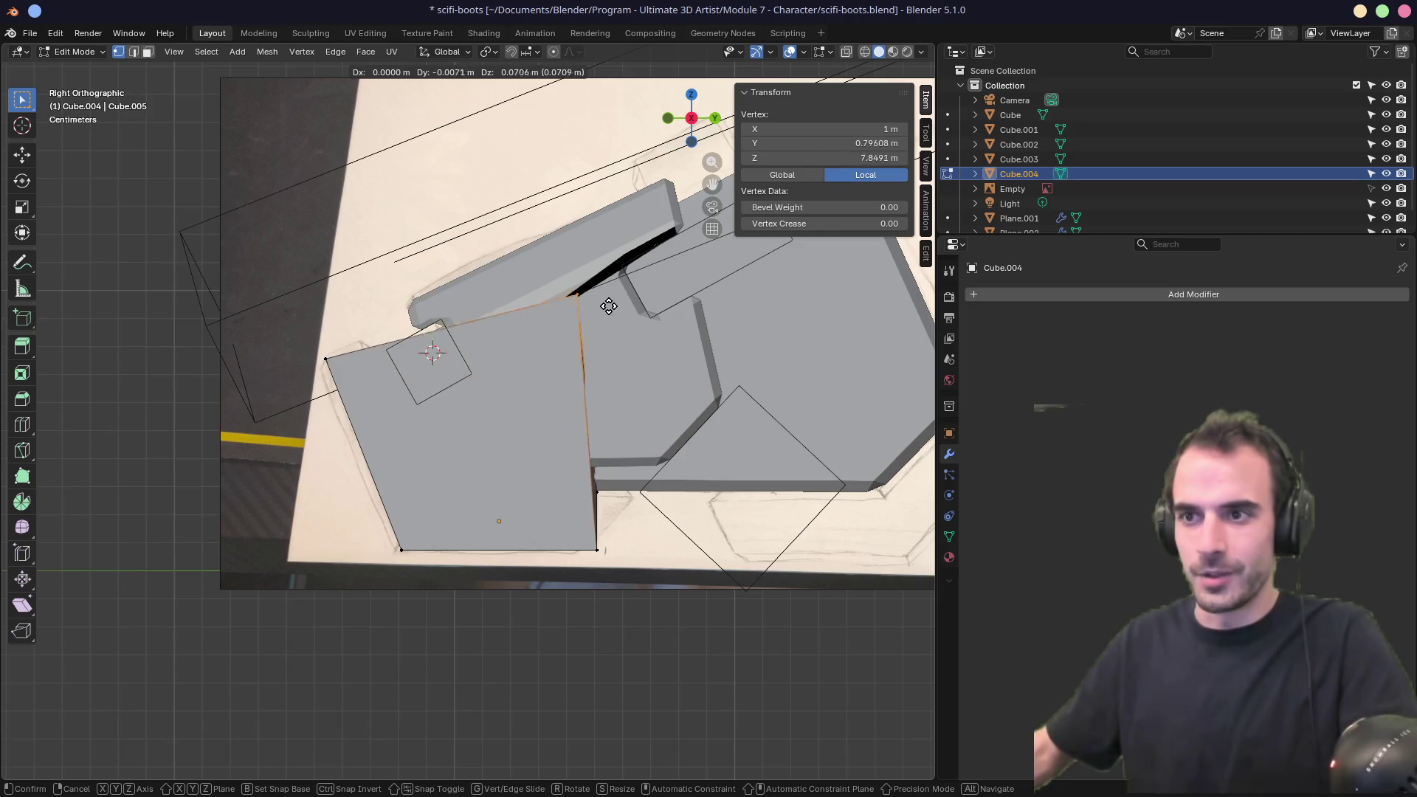
{"action": "left_click", "coordinate": [599, 249]}
{"action": "left_click", "coordinate": [329, 369]}
{"action": "key", "text": "g"}
{"action": "left_click", "coordinate": [357, 410]}
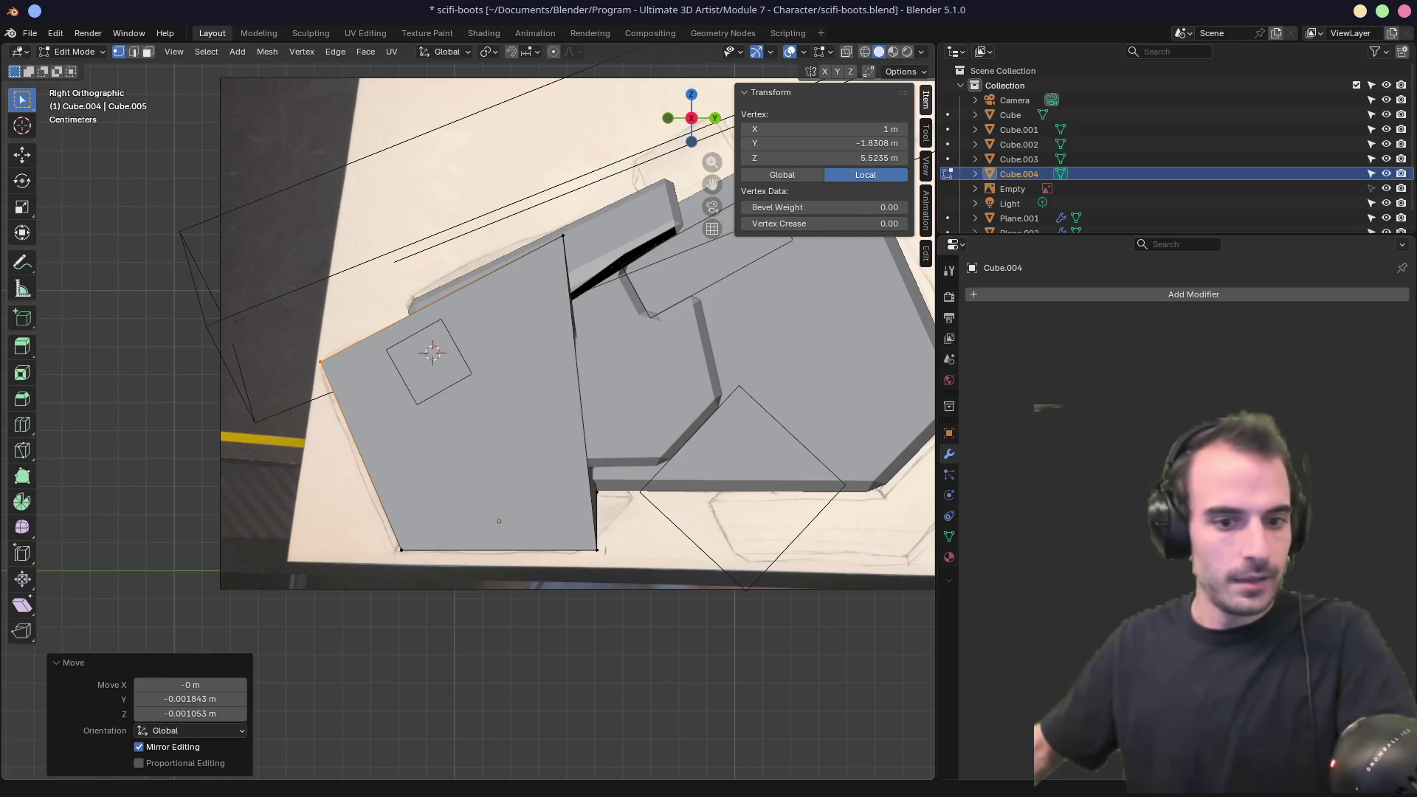
{"action": "left_click", "coordinate": [459, 549]}
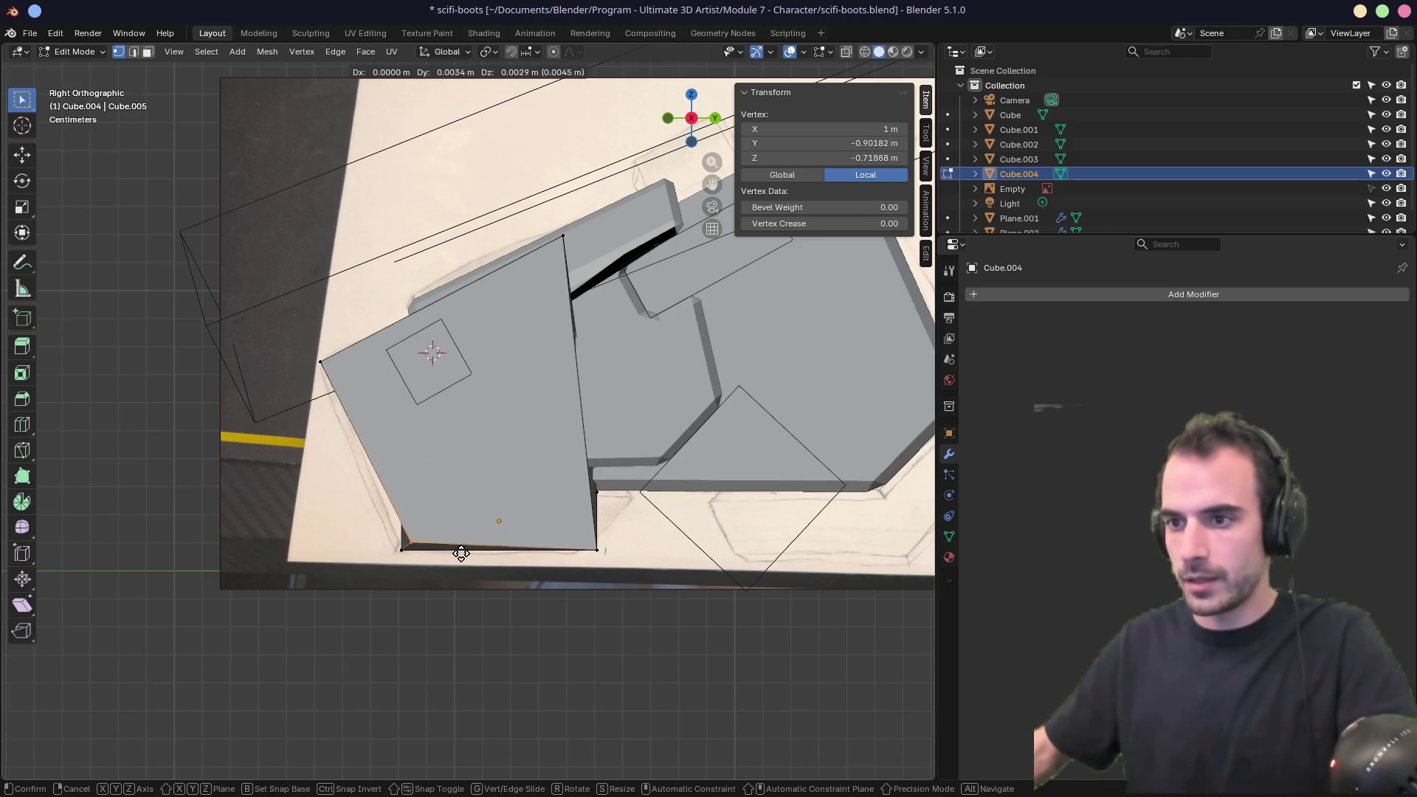
{"action": "key", "text": "alt+z"}
{"action": "key", "text": "ctrl+z"}
{"action": "key", "text": "ctrl+z"}
{"action": "key", "text": "ctrl+z"}
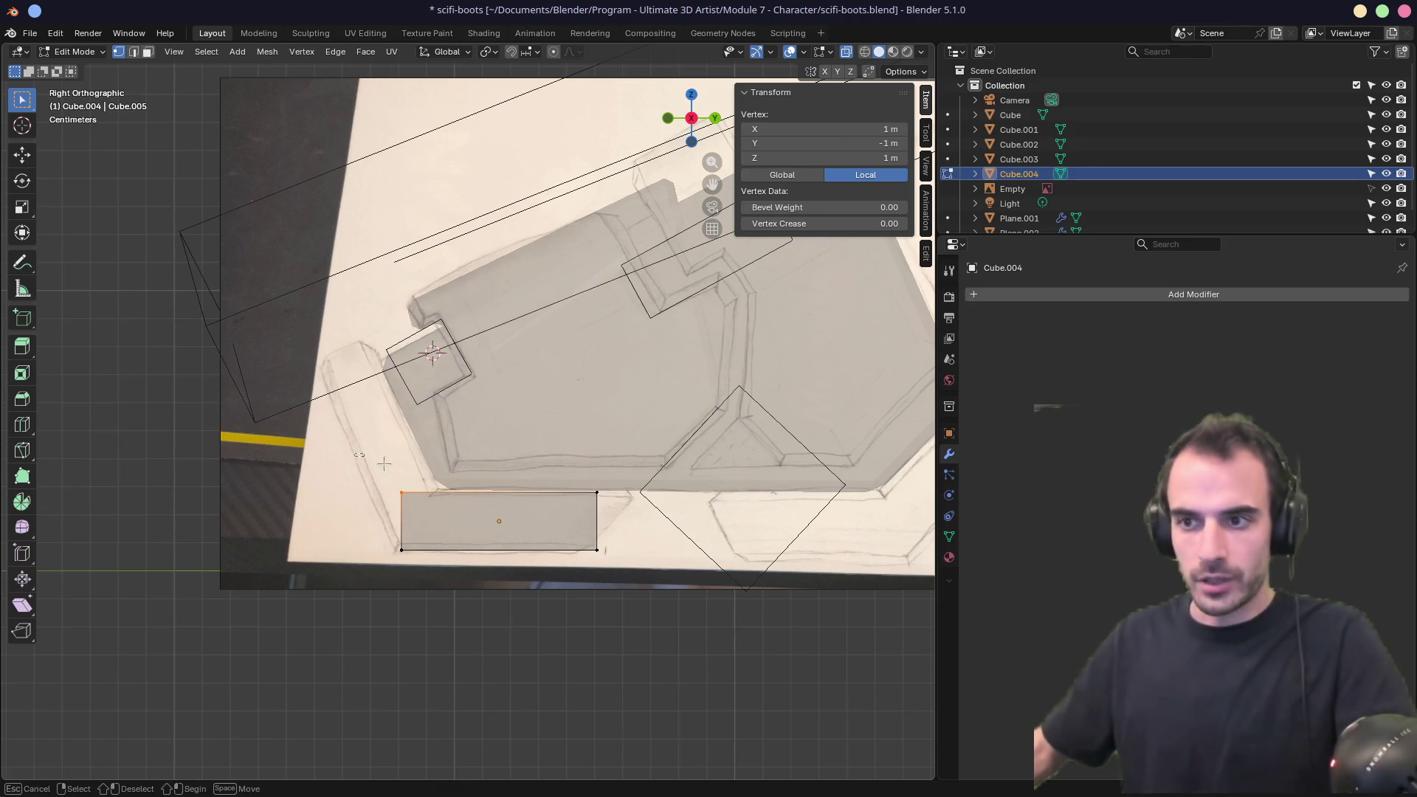
Move the top corners, right edge and bottom-left corner onto the sketch outline.
{"action": "key", "text": "g"}
{"action": "left_click", "coordinate": [373, 385]}
{"action": "left_click", "coordinate": [596, 492]}
{"action": "key", "text": "g"}
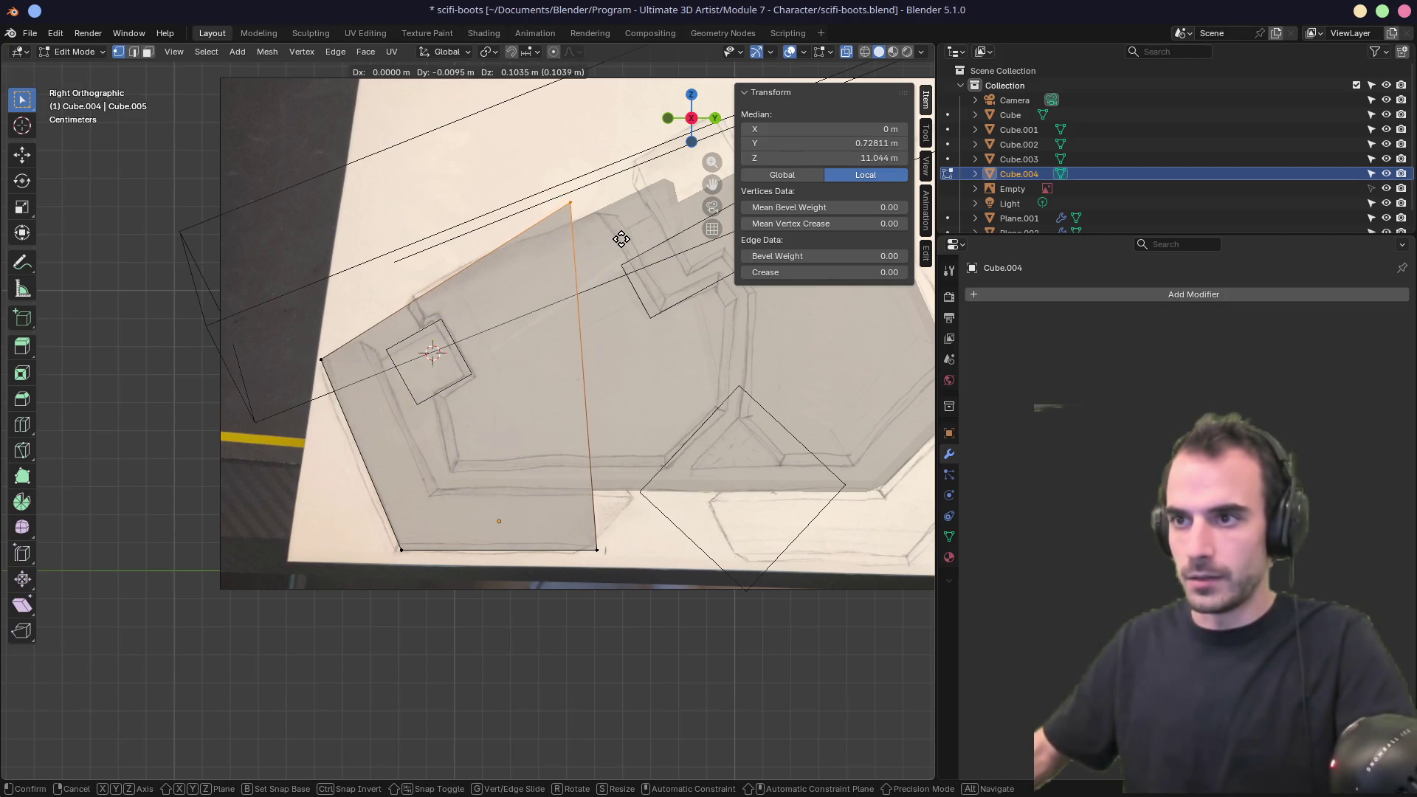
{"action": "left_click", "coordinate": [616, 236]}
{"action": "left_click", "coordinate": [598, 550]}
{"action": "key", "text": "g"}
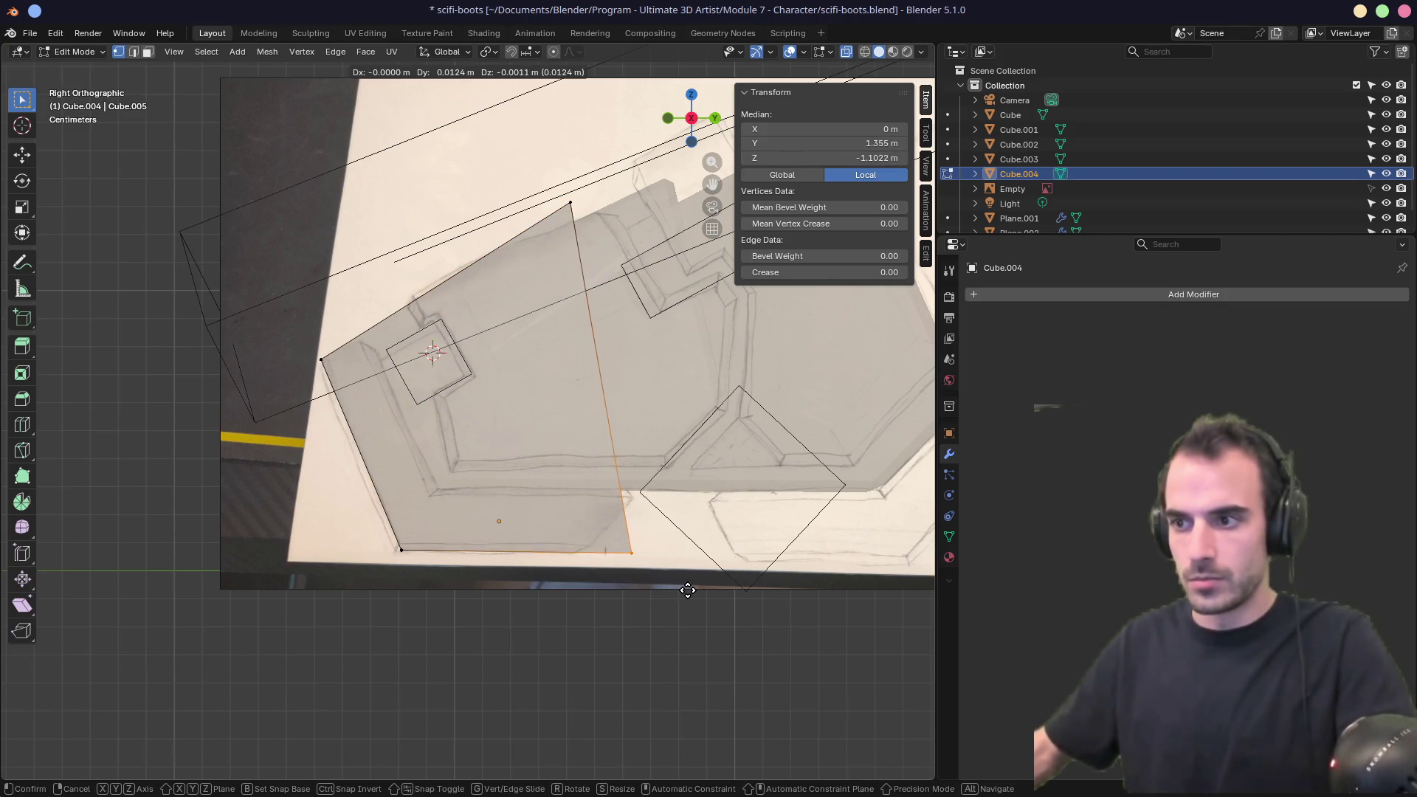
{"action": "left_click", "coordinate": [698, 591]}
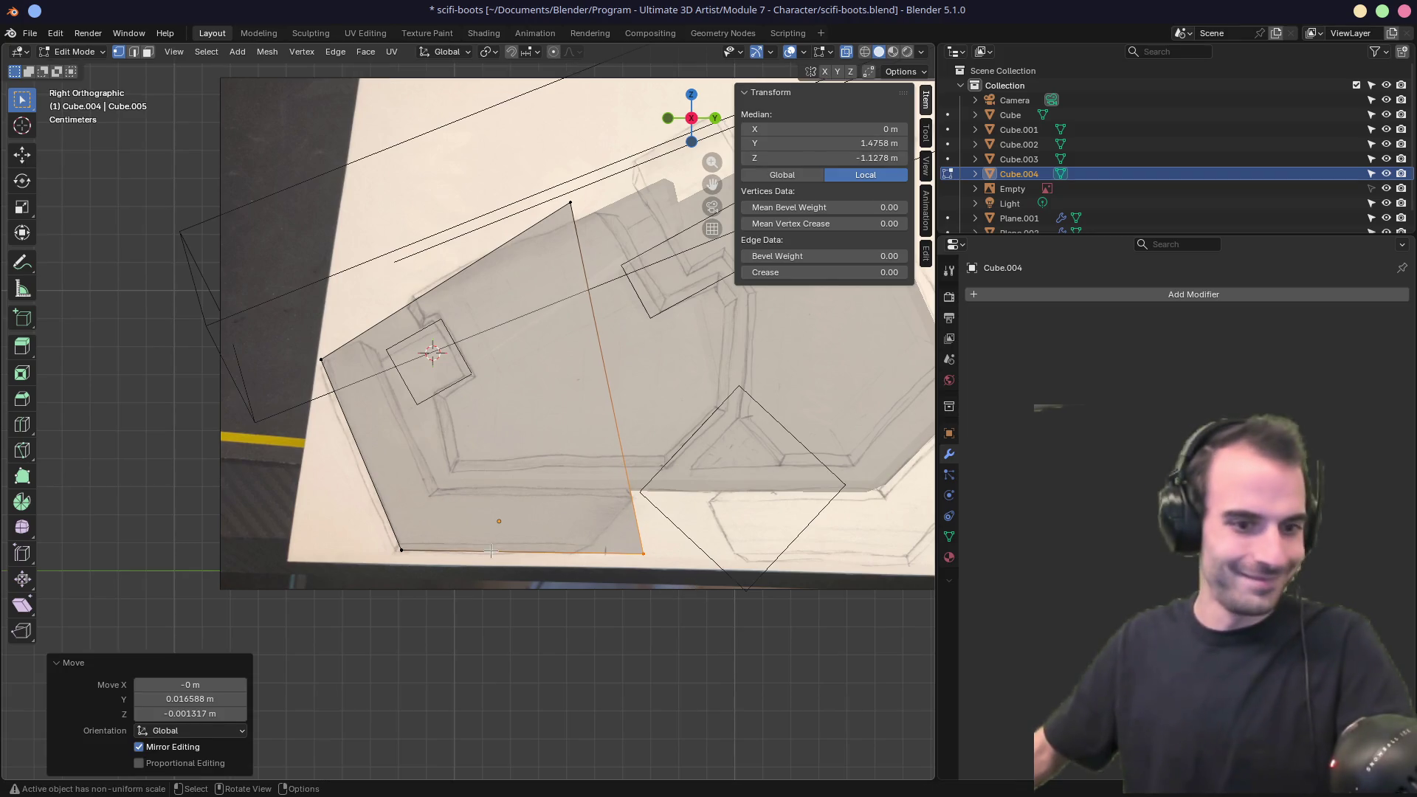
{"action": "left_click", "coordinate": [447, 578]}
{"action": "key", "text": "g"}
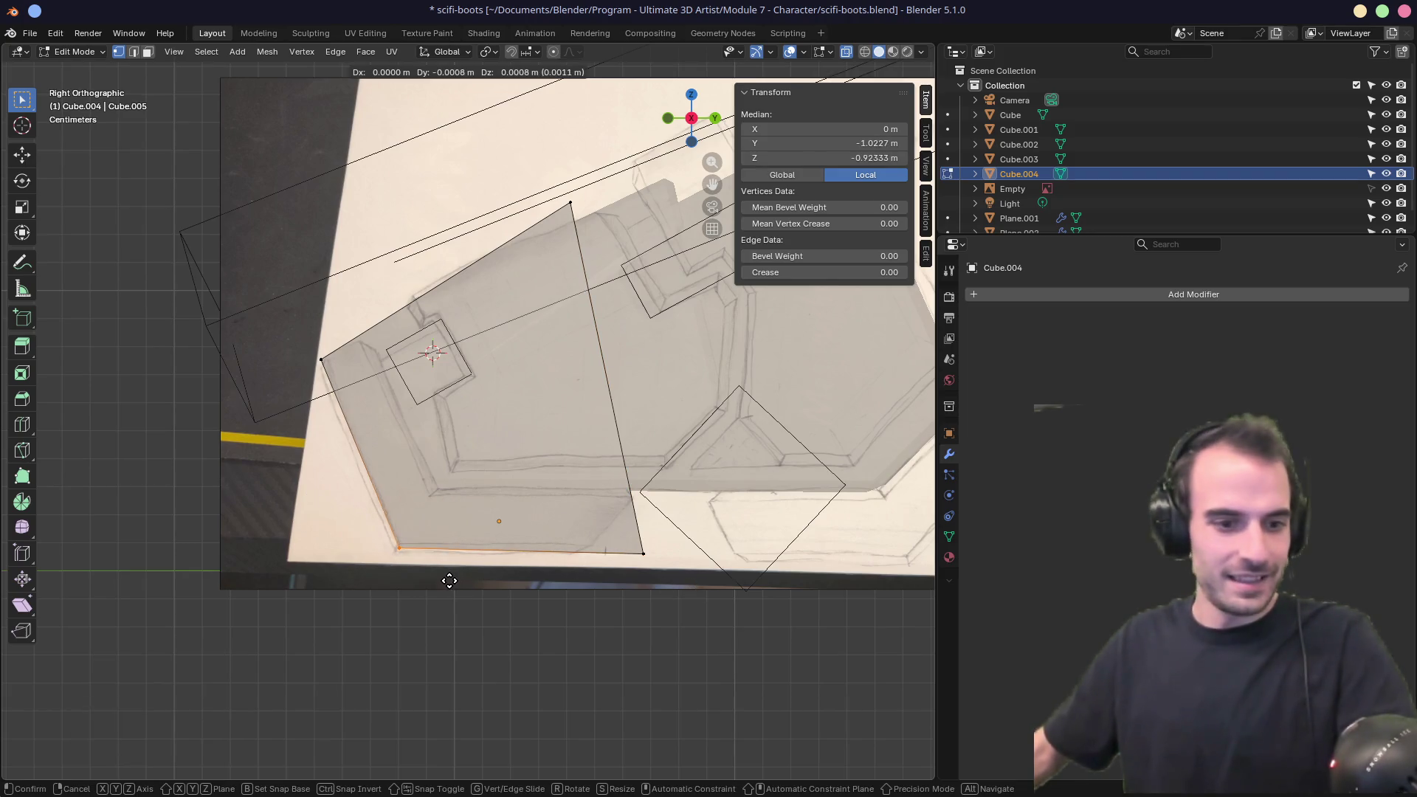
{"action": "left_click", "coordinate": [448, 580]}
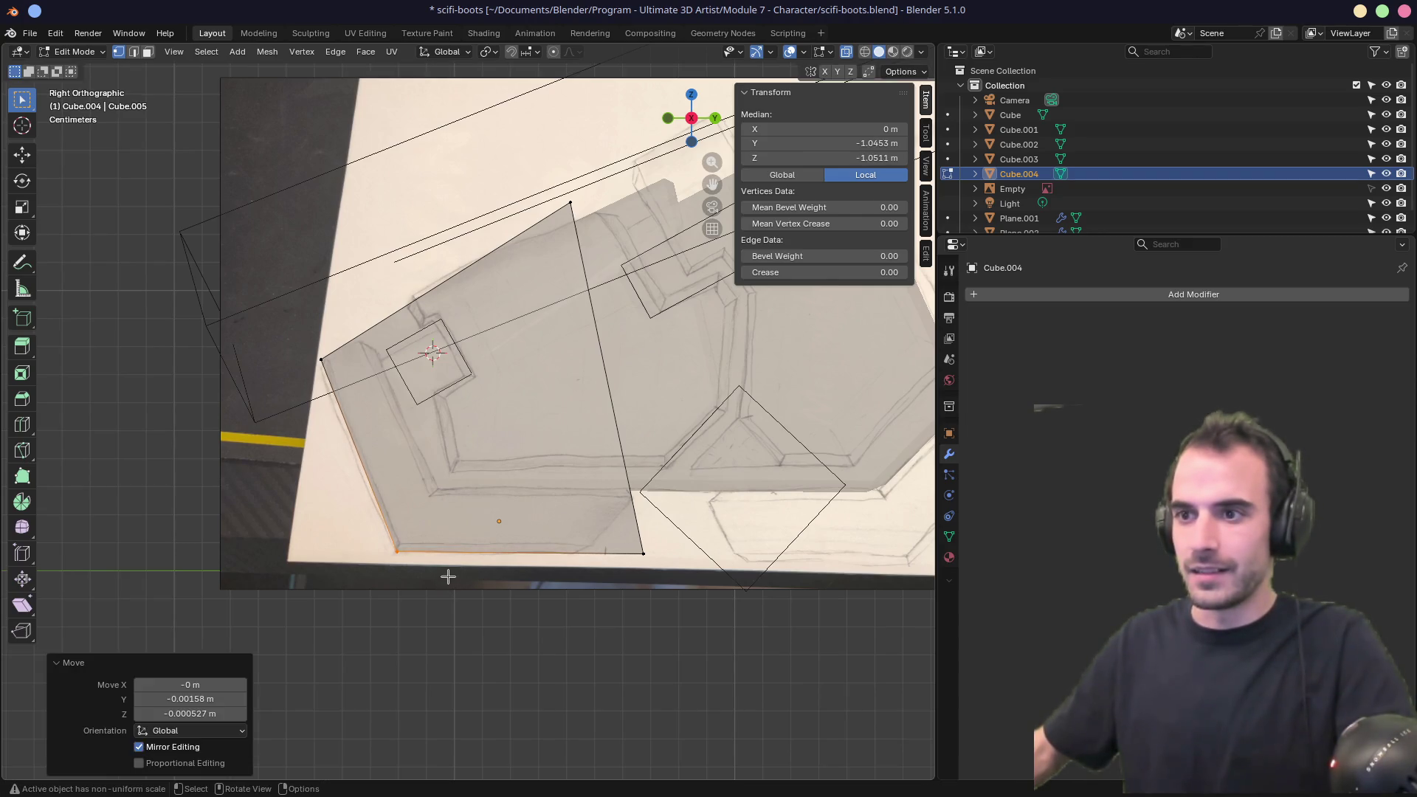
Delete the block's vertices, then remove Cube.004 entirely and return to Right view.
{"action": "middle_click_drag", "start_coordinate": [412, 528], "coordinate": [601, 530]}
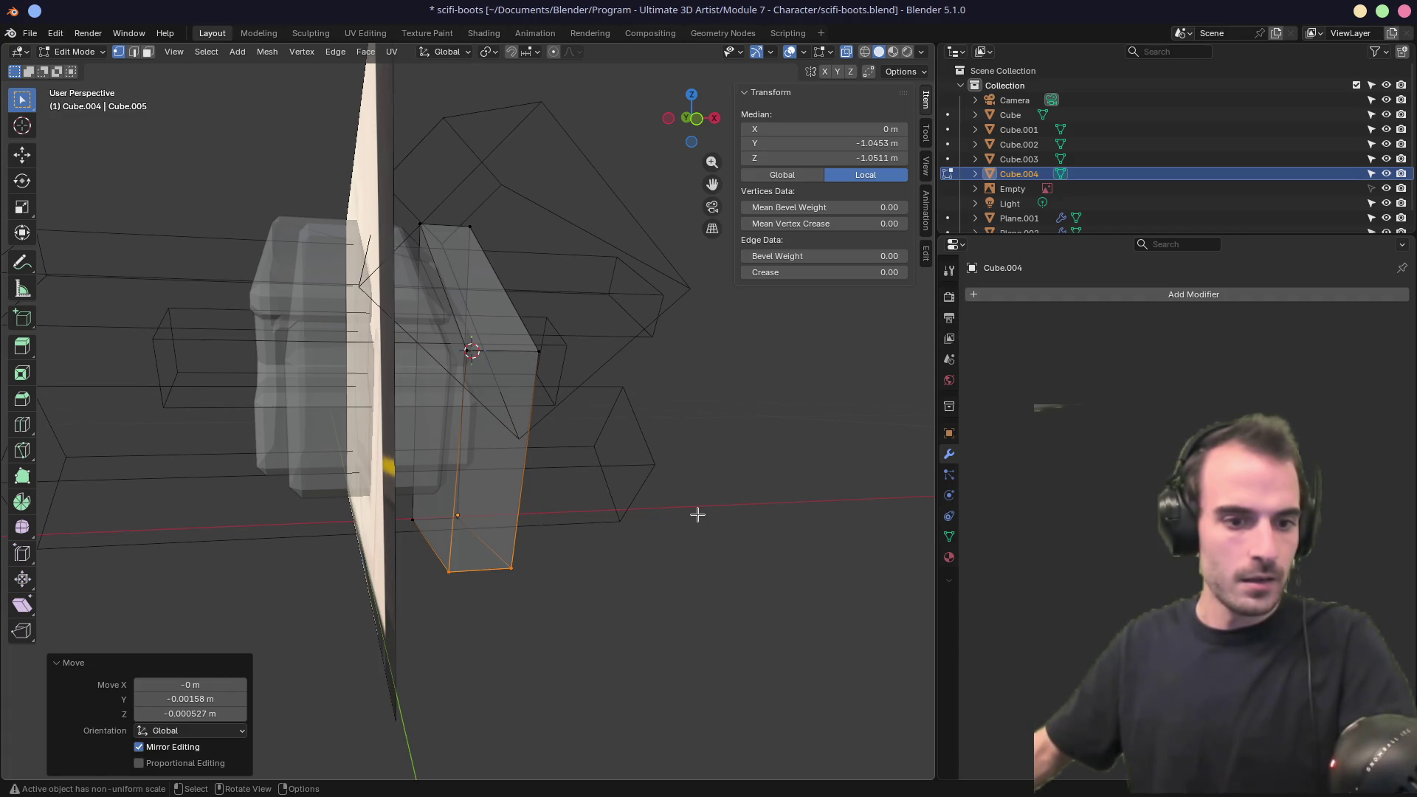
{"action": "middle_click_drag", "start_coordinate": [697, 515], "coordinate": [532, 517]}
{"action": "left_click", "coordinate": [532, 516]}
{"action": "key", "text": "x"}
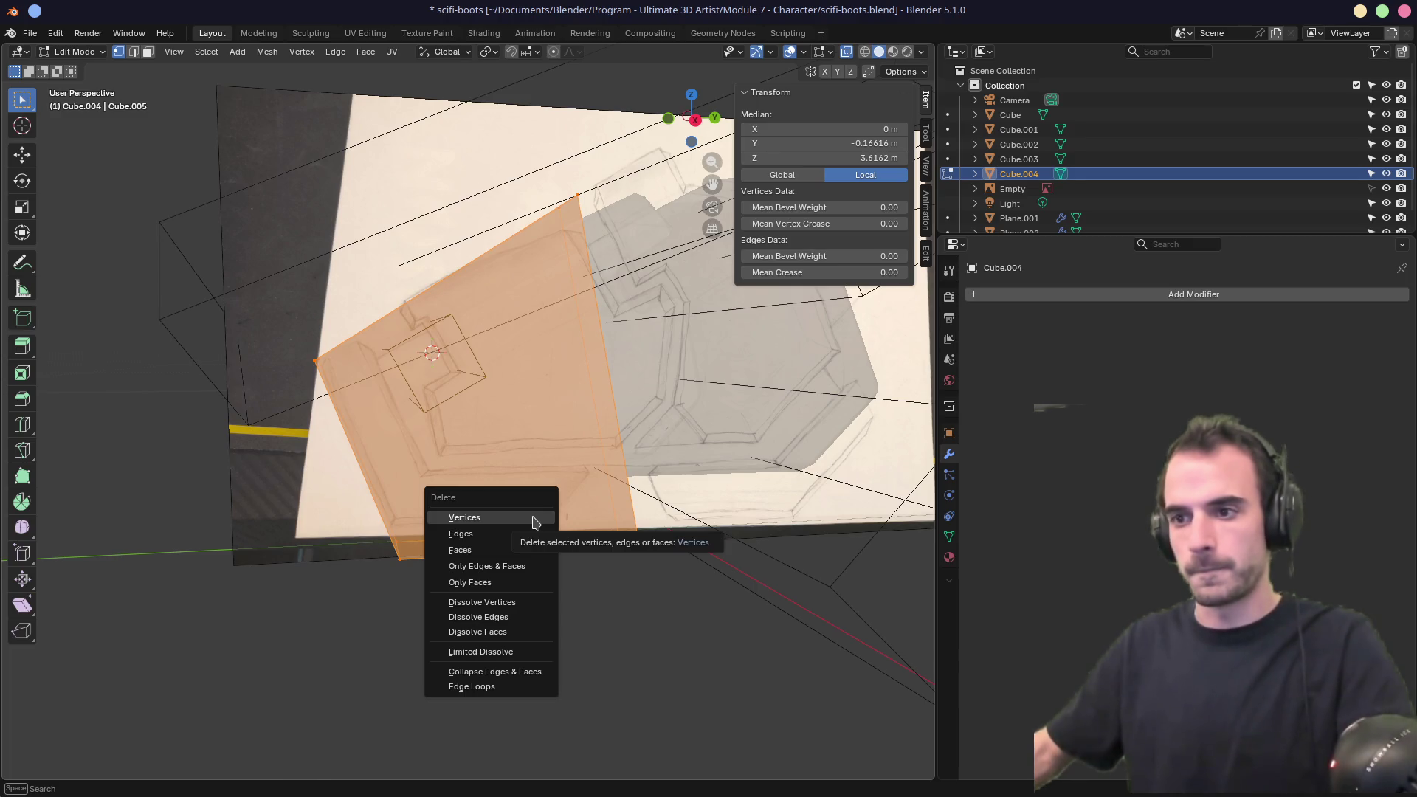
{"action": "left_click", "coordinate": [535, 520]}
{"action": "key", "text": "Tab"}
{"action": "key", "text": "x"}
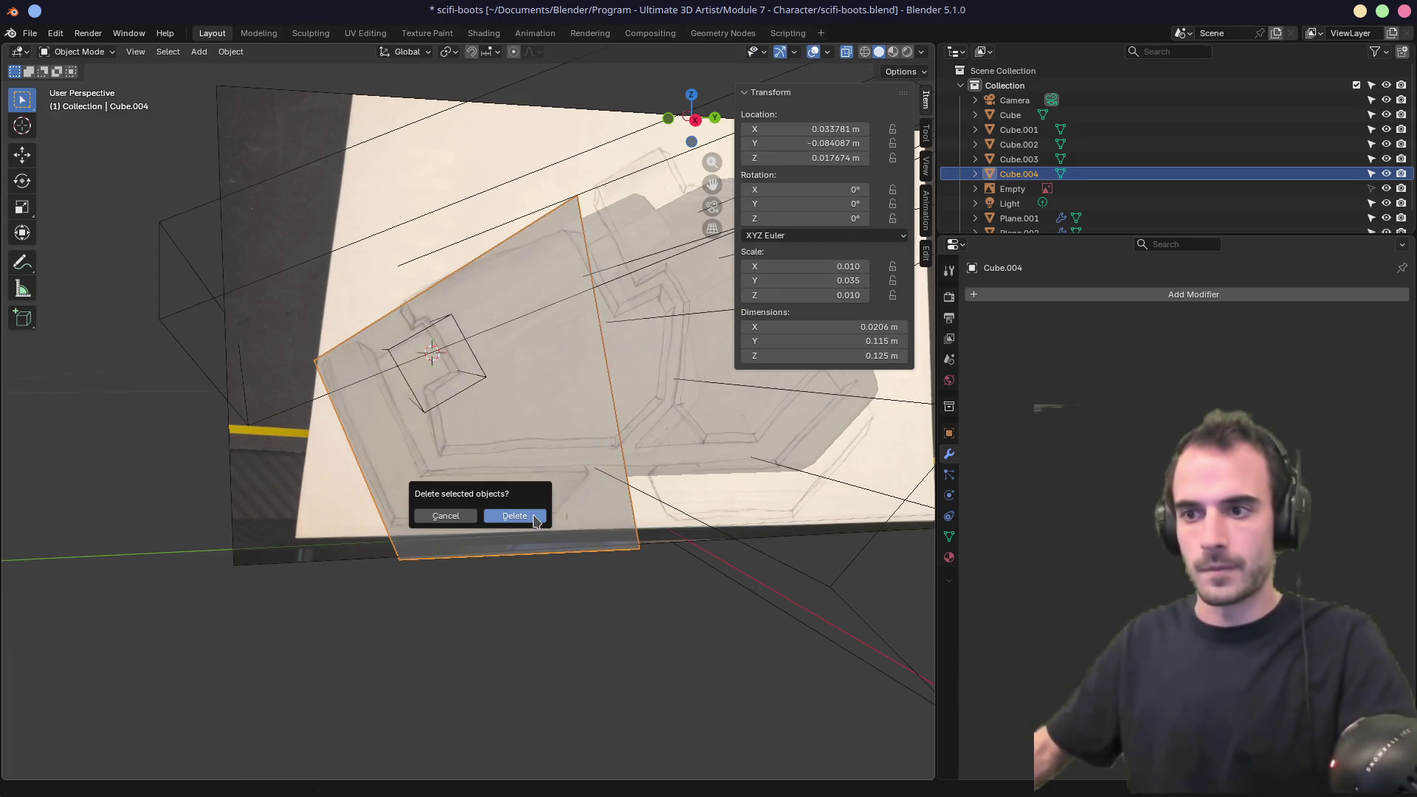
{"action": "left_click", "coordinate": [532, 515]}
{"action": "key", "text": "KP_1"}
{"action": "key", "text": "KP_3"}
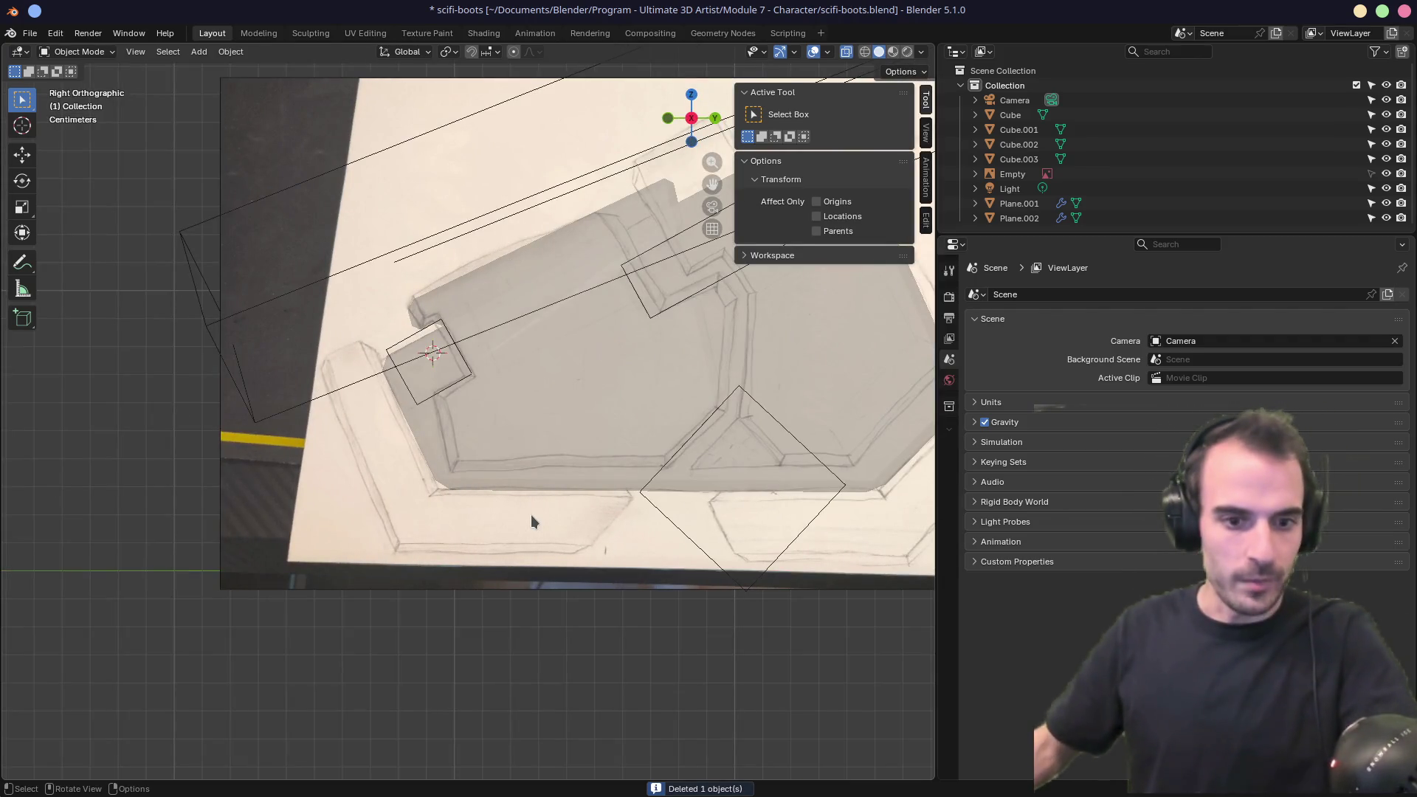
Add a plane, rotate it 90° around Y, shrink it and place it over the lower sketch plate.
{"action": "middle_click_drag", "start_coordinate": [557, 474], "coordinate": [605, 468], "text": "shift"}
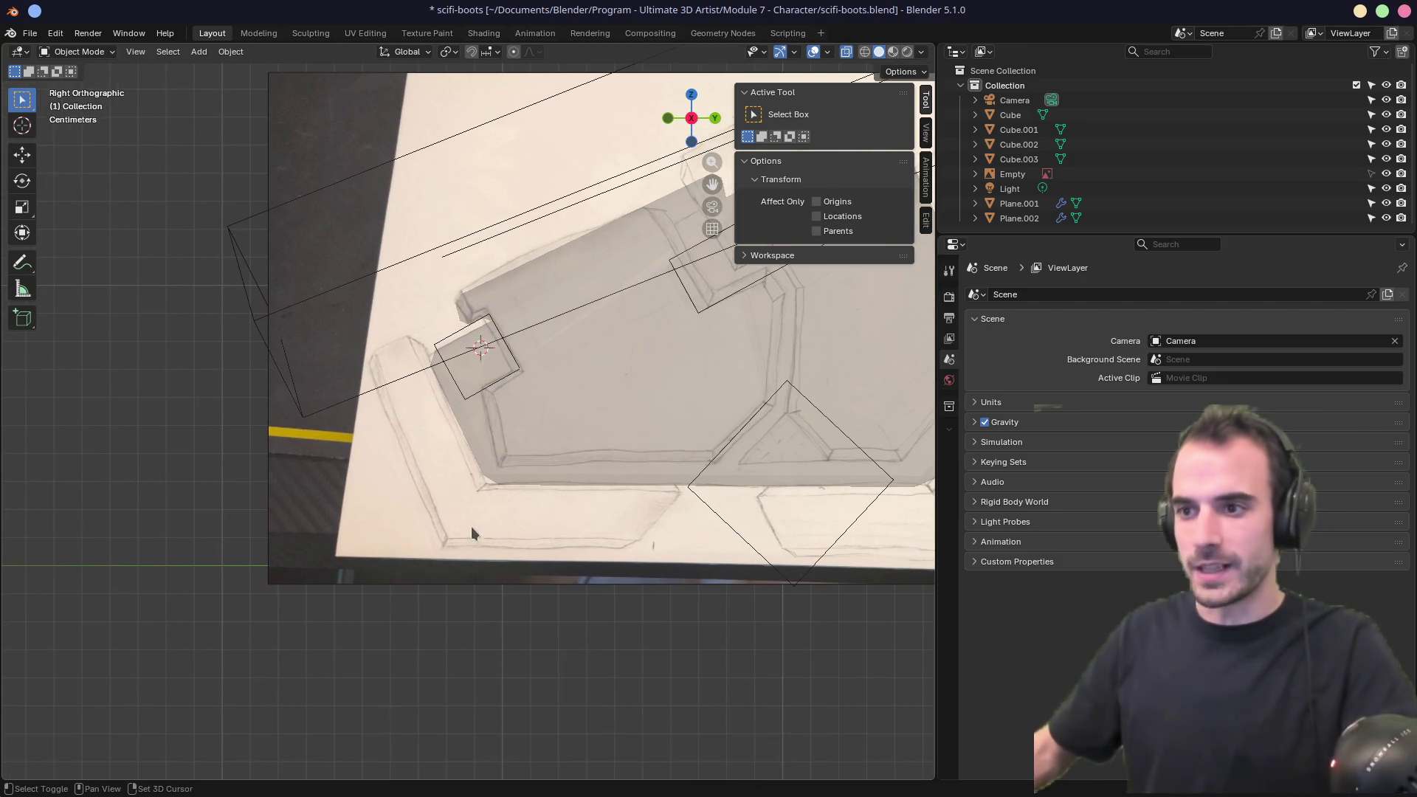
{"action": "key", "text": "shift+a"}
{"action": "mouse_move", "coordinate": [514, 495]}
{"action": "left_click", "coordinate": [583, 494]}
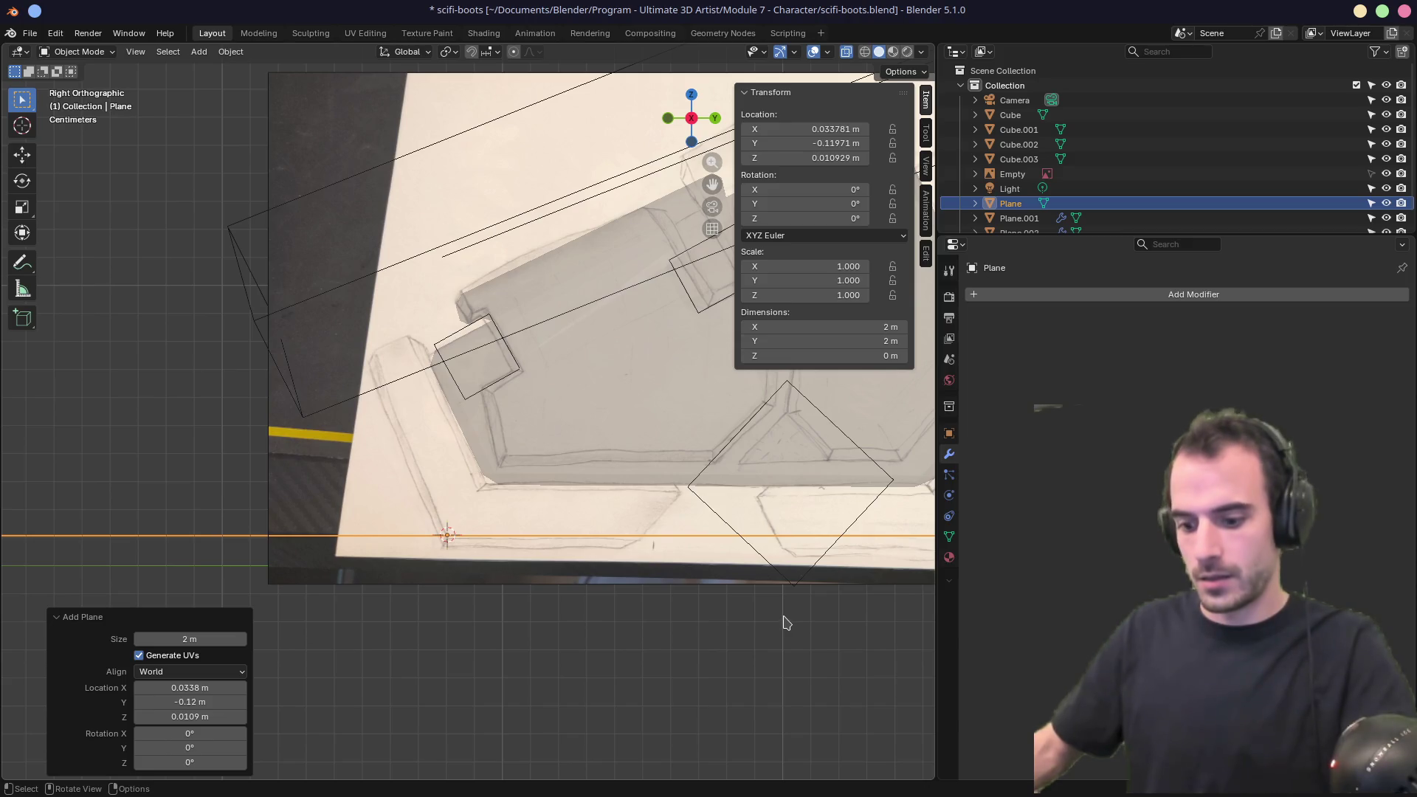
{"action": "key", "text": "r"}
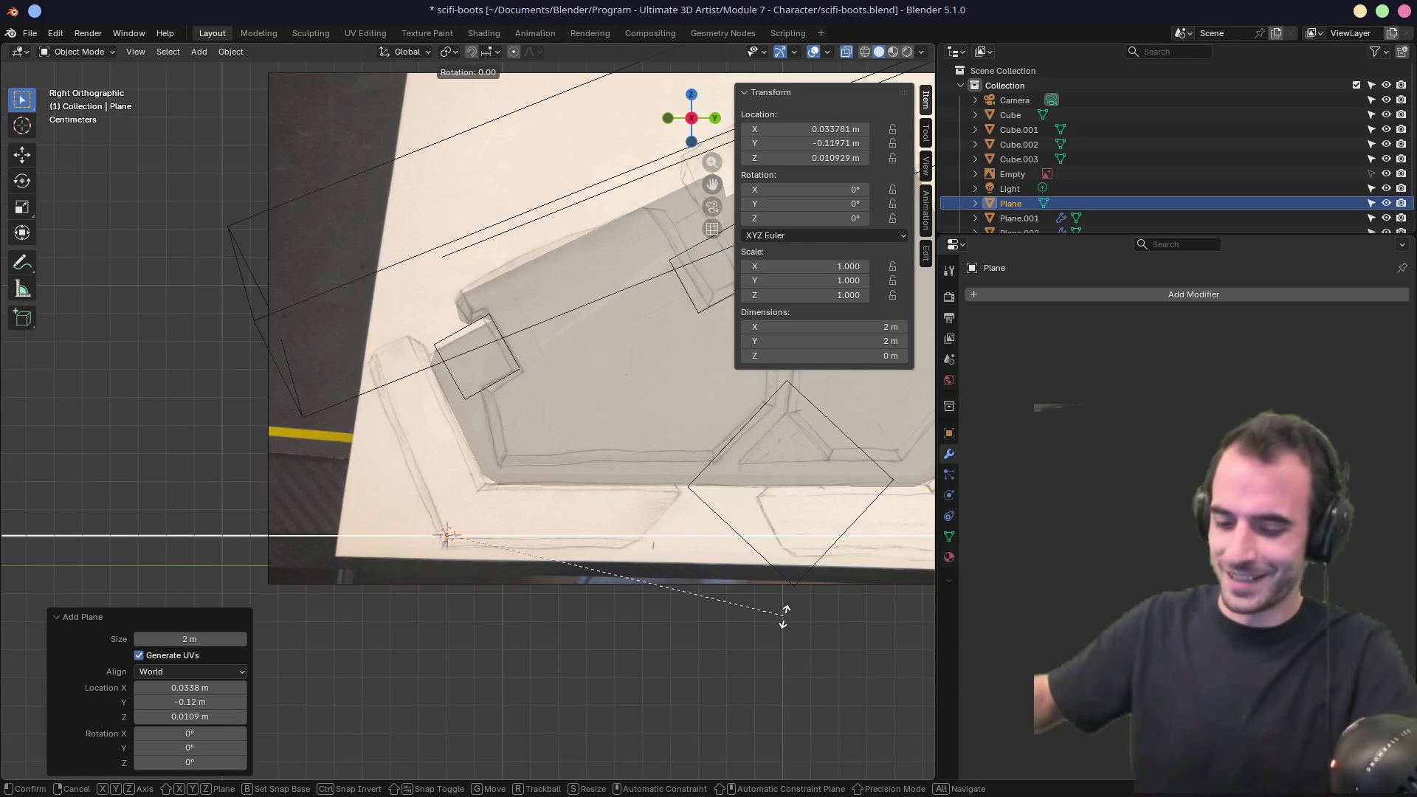
{"action": "type", "text": "y90"}
{"action": "key", "text": "Return"}
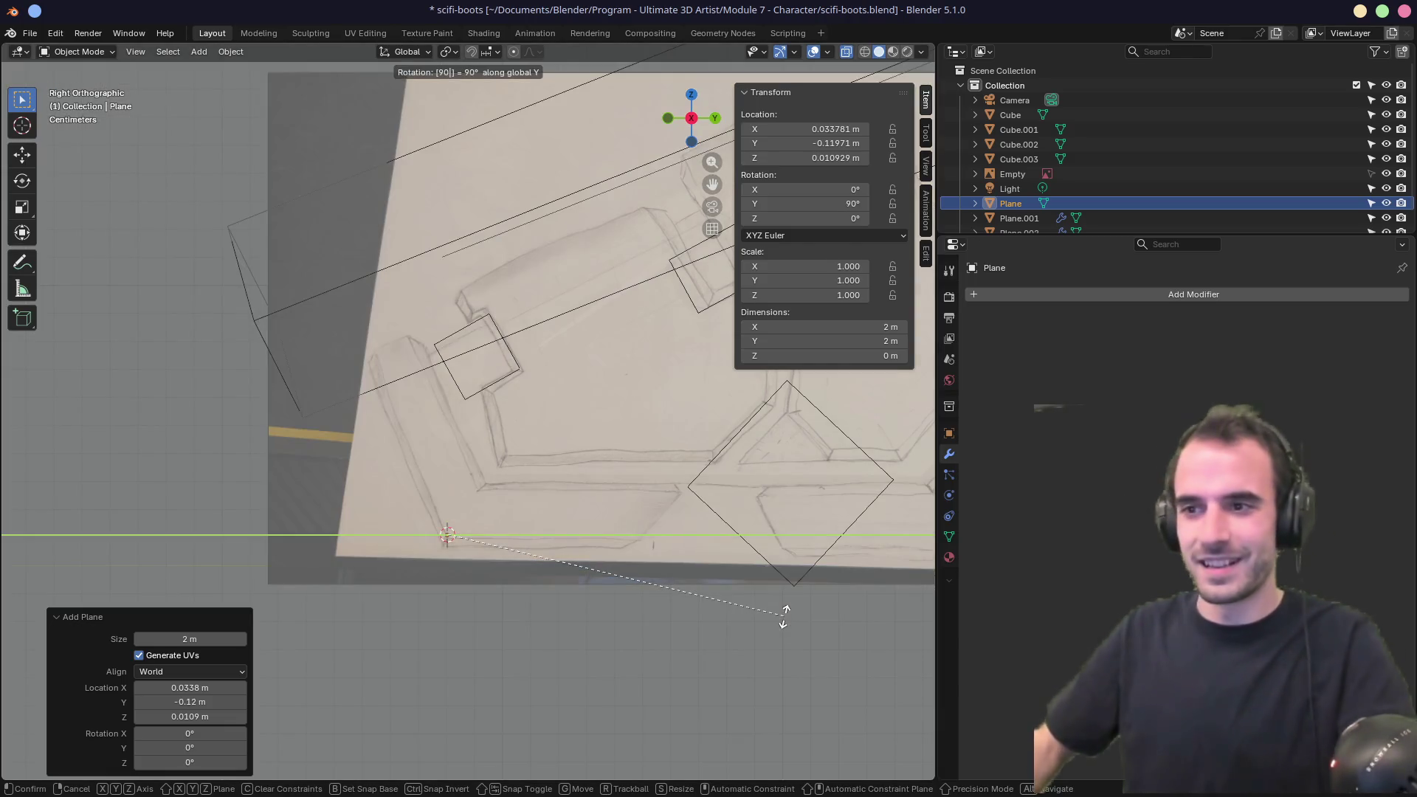
{"action": "key", "text": "s"}
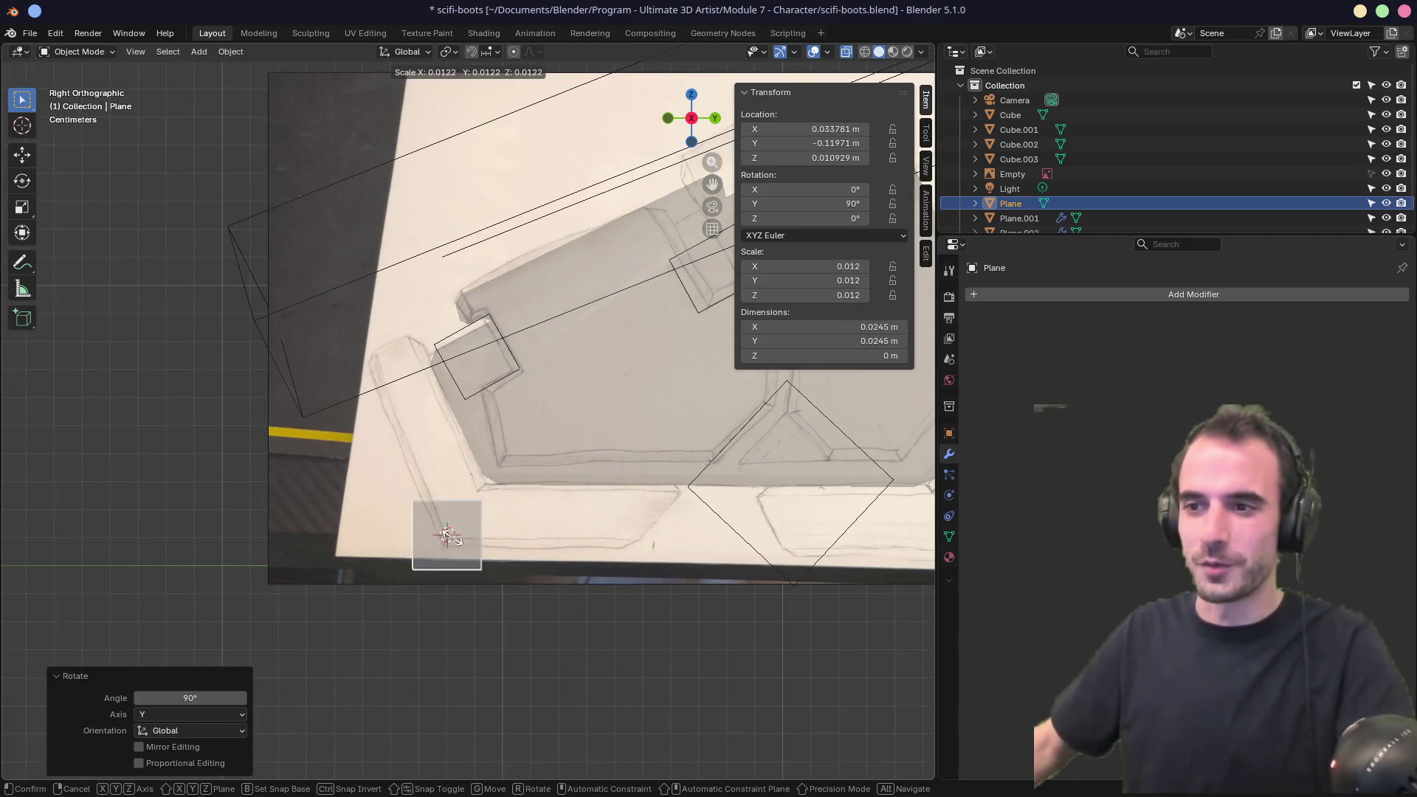
{"action": "left_click", "coordinate": [504, 587]}
{"action": "key", "text": "g"}
{"action": "left_click", "coordinate": [678, 509]}
{"action": "key", "text": "s"}
{"action": "key", "text": "g"}
{"action": "left_click", "coordinate": [701, 566]}
In Edit Mode, move the plane's four corners onto the lower plate's sketch outline.
{"action": "key", "text": "Tab"}
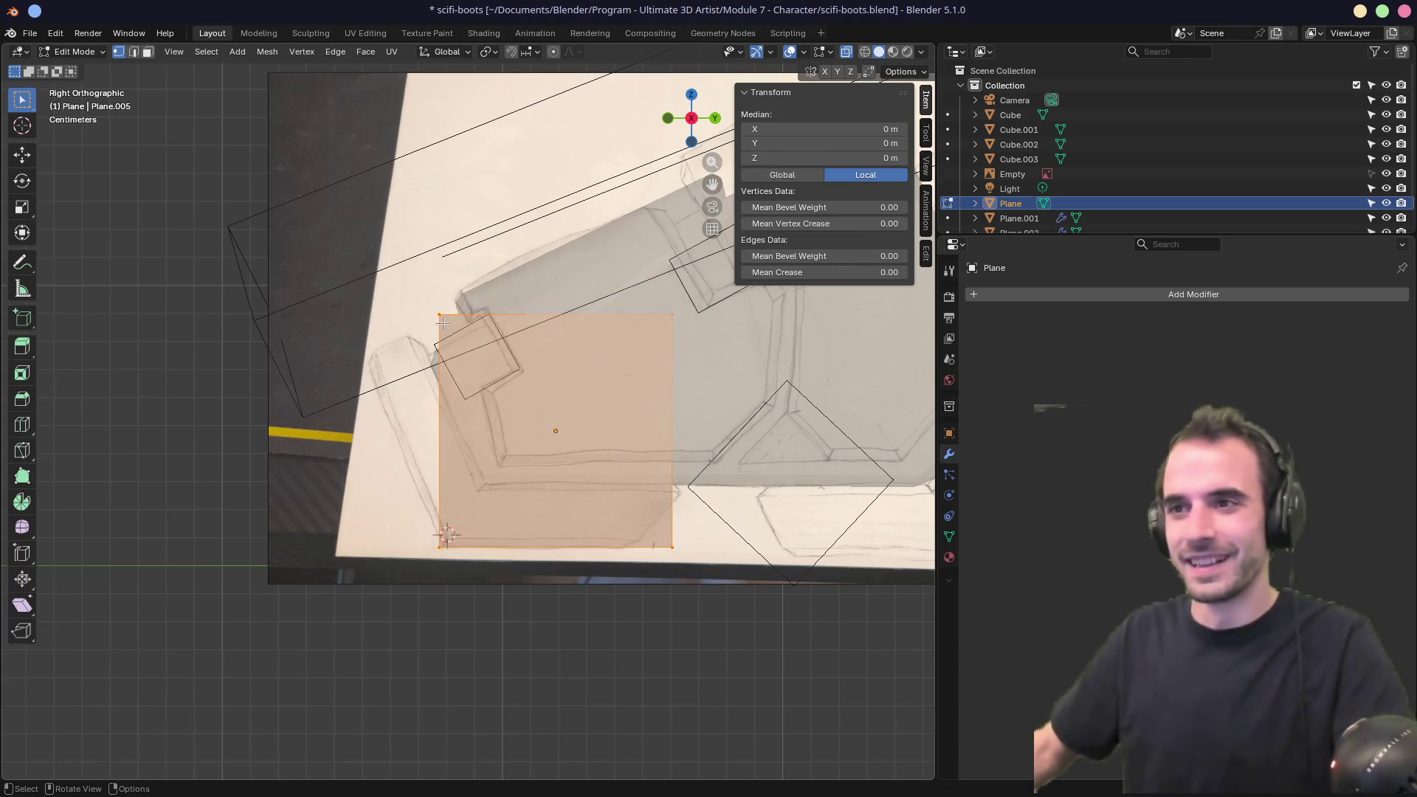
{"action": "left_click", "coordinate": [440, 314]}
{"action": "key", "text": "g"}
{"action": "left_click", "coordinate": [363, 355]}
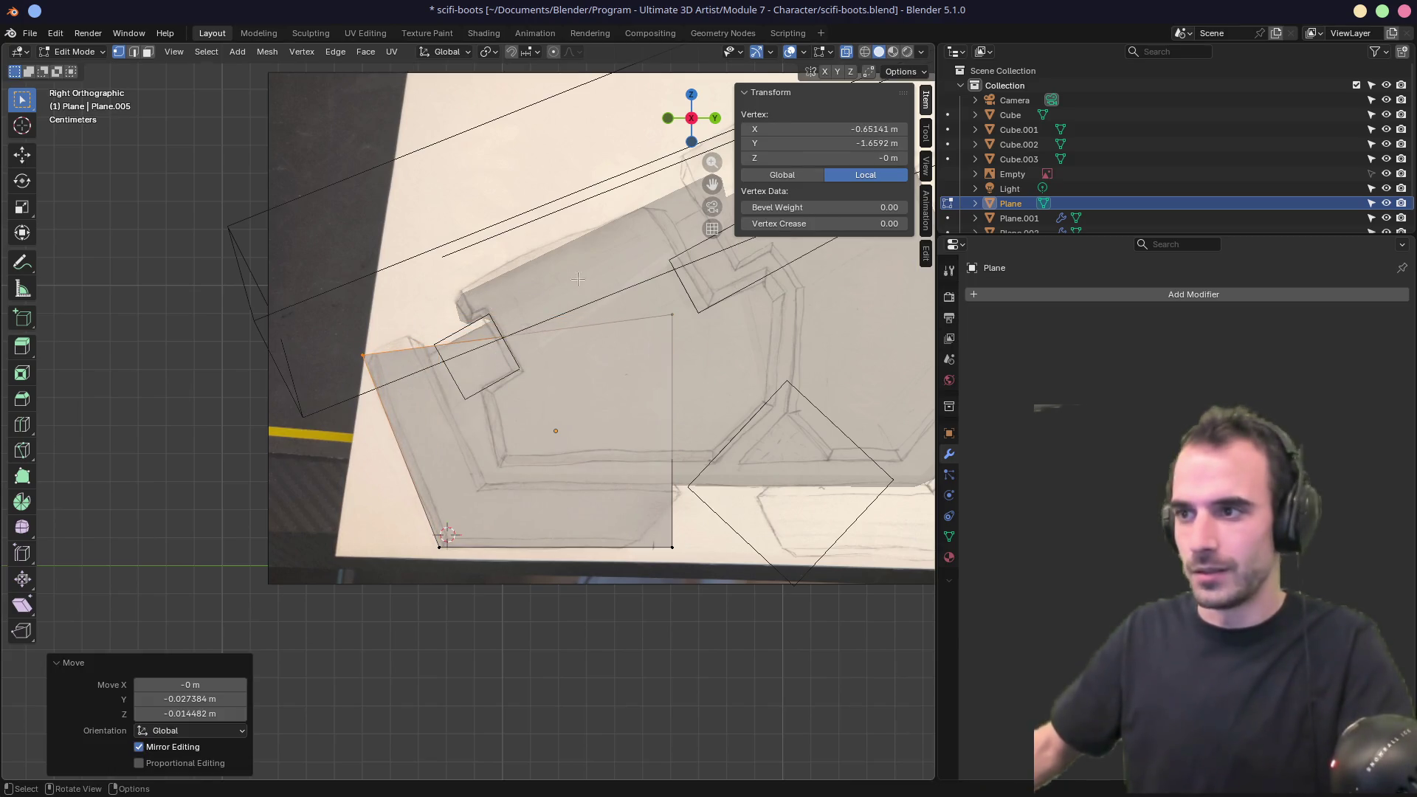
{"action": "key", "text": "g"}
{"action": "left_click", "coordinate": [673, 278]}
{"action": "left_click", "coordinate": [671, 547]}
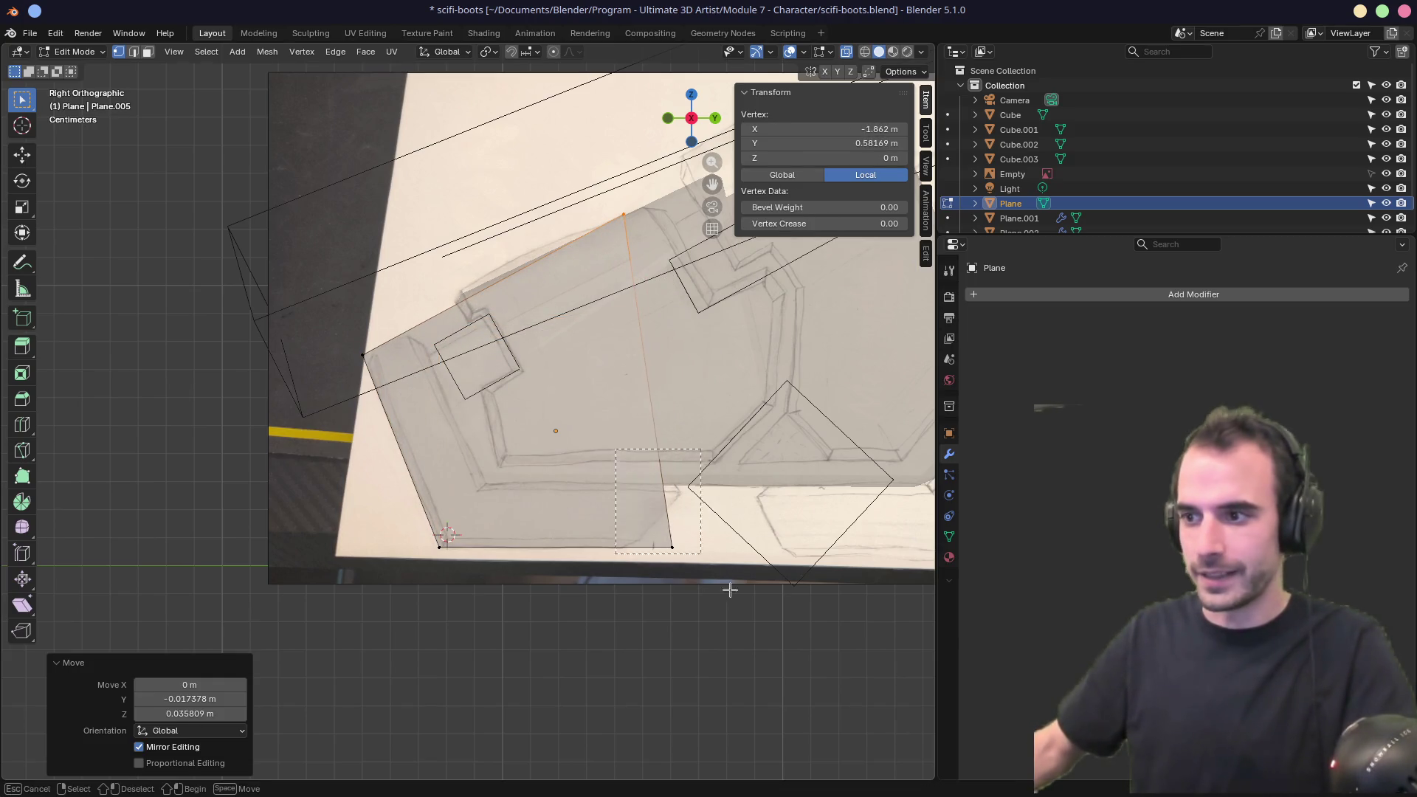
{"action": "key", "text": "g"}
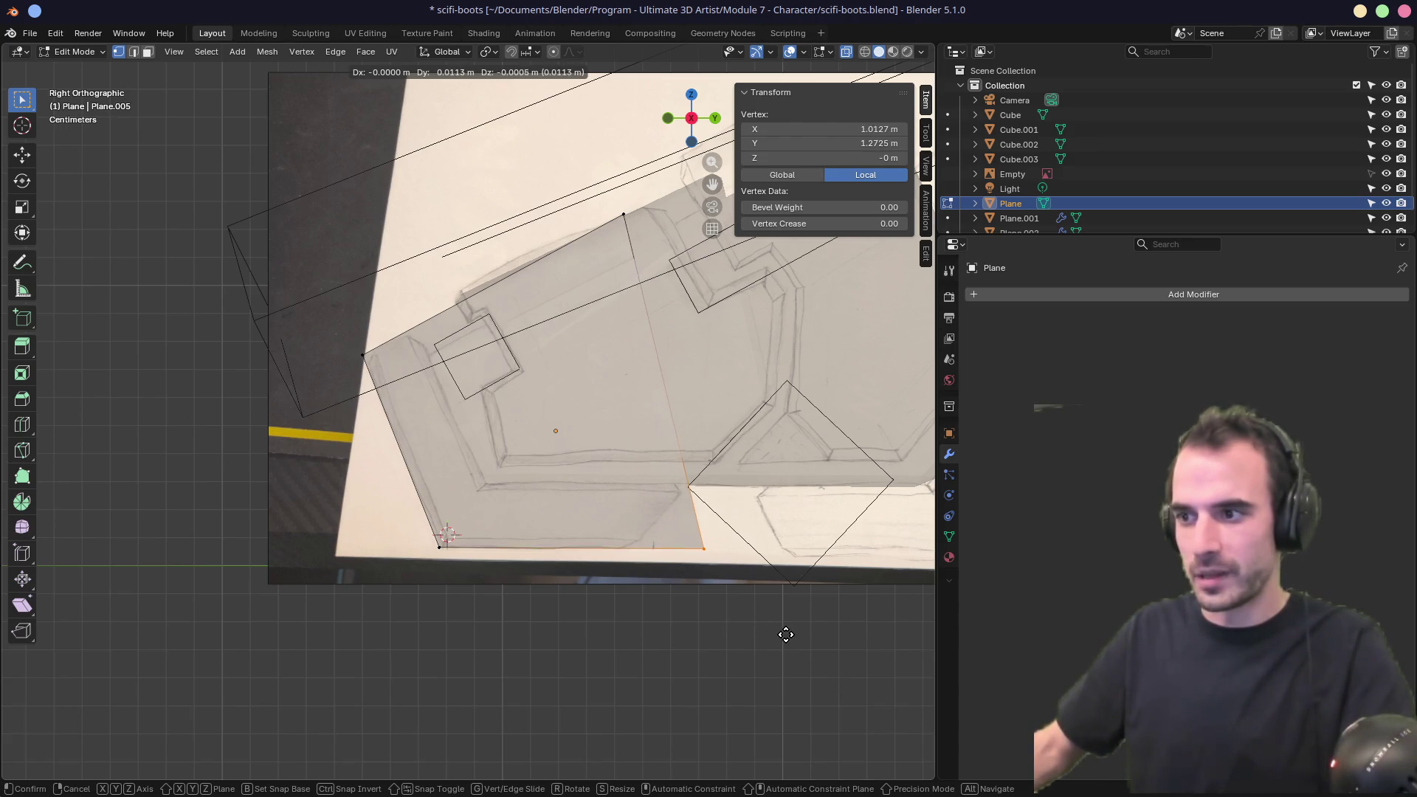
{"action": "left_click", "coordinate": [782, 635]}
{"action": "left_click_drag", "start_coordinate": [391, 519], "coordinate": [481, 601]}
{"action": "key", "text": "g"}
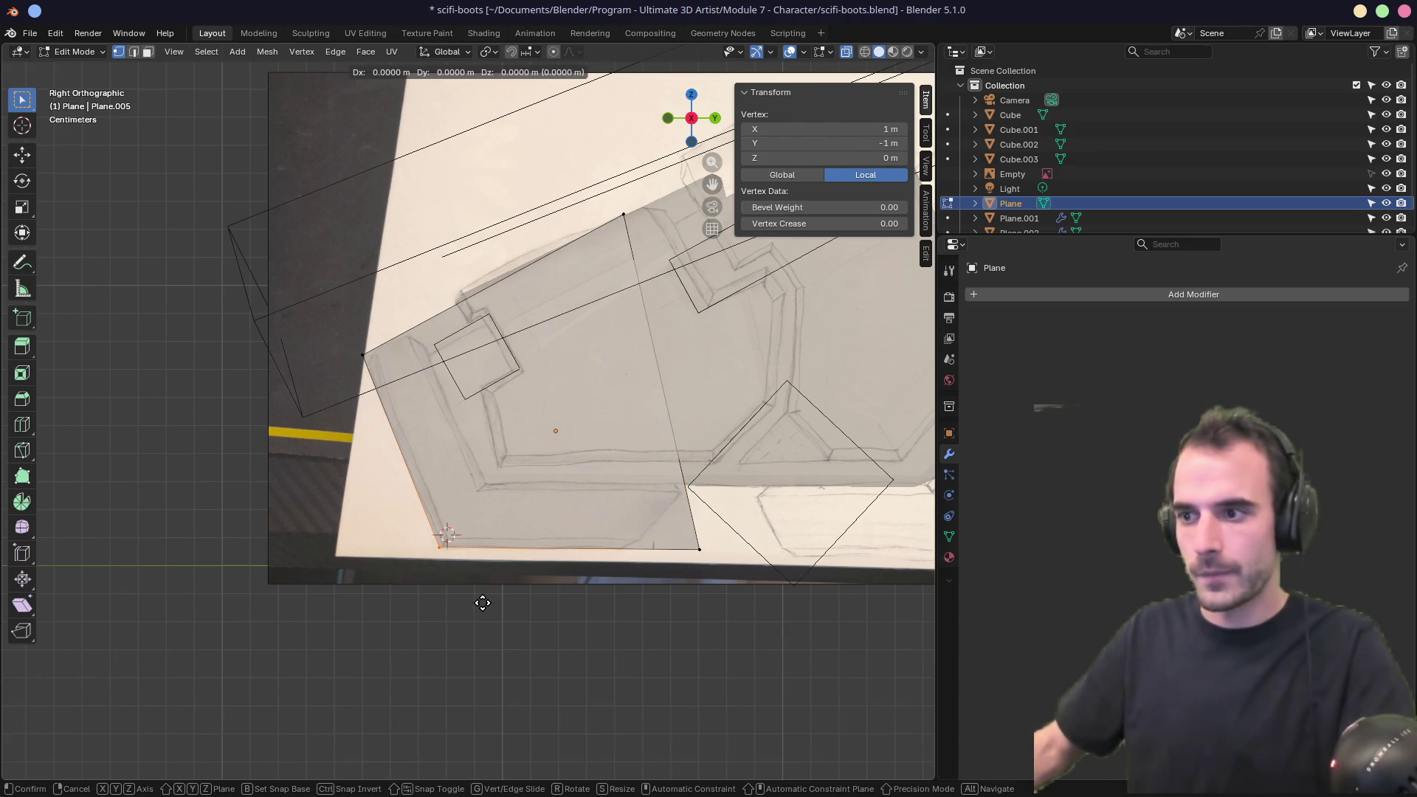
{"action": "left_click", "coordinate": [483, 529]}
Refine the left and top corners to match the outline, then return to Object Mode.
{"action": "left_click_drag", "start_coordinate": [325, 324], "coordinate": [411, 411]}
{"action": "key", "text": "g"}
{"action": "left_click", "coordinate": [418, 413]}
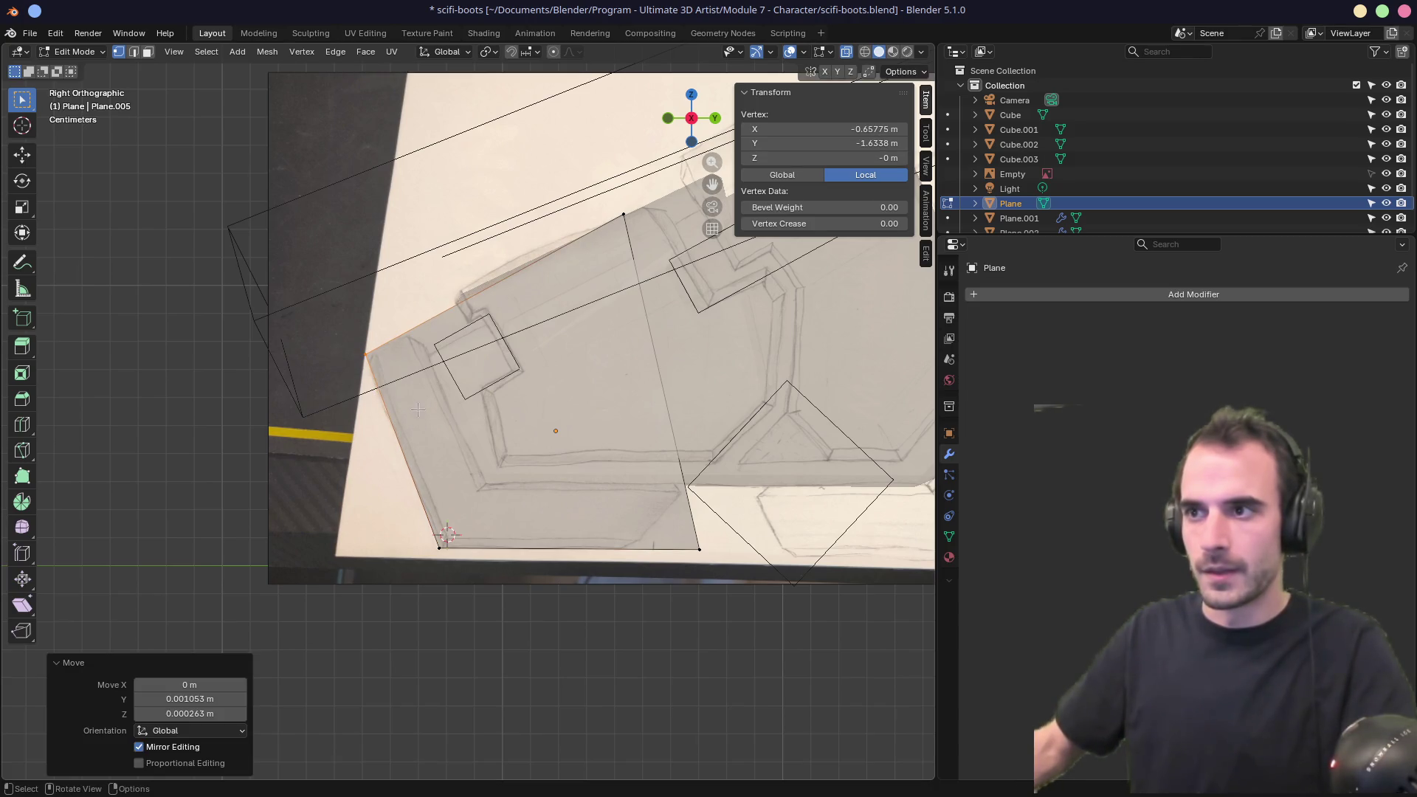
{"action": "left_click", "coordinate": [623, 213]}
{"action": "key", "text": "g"}
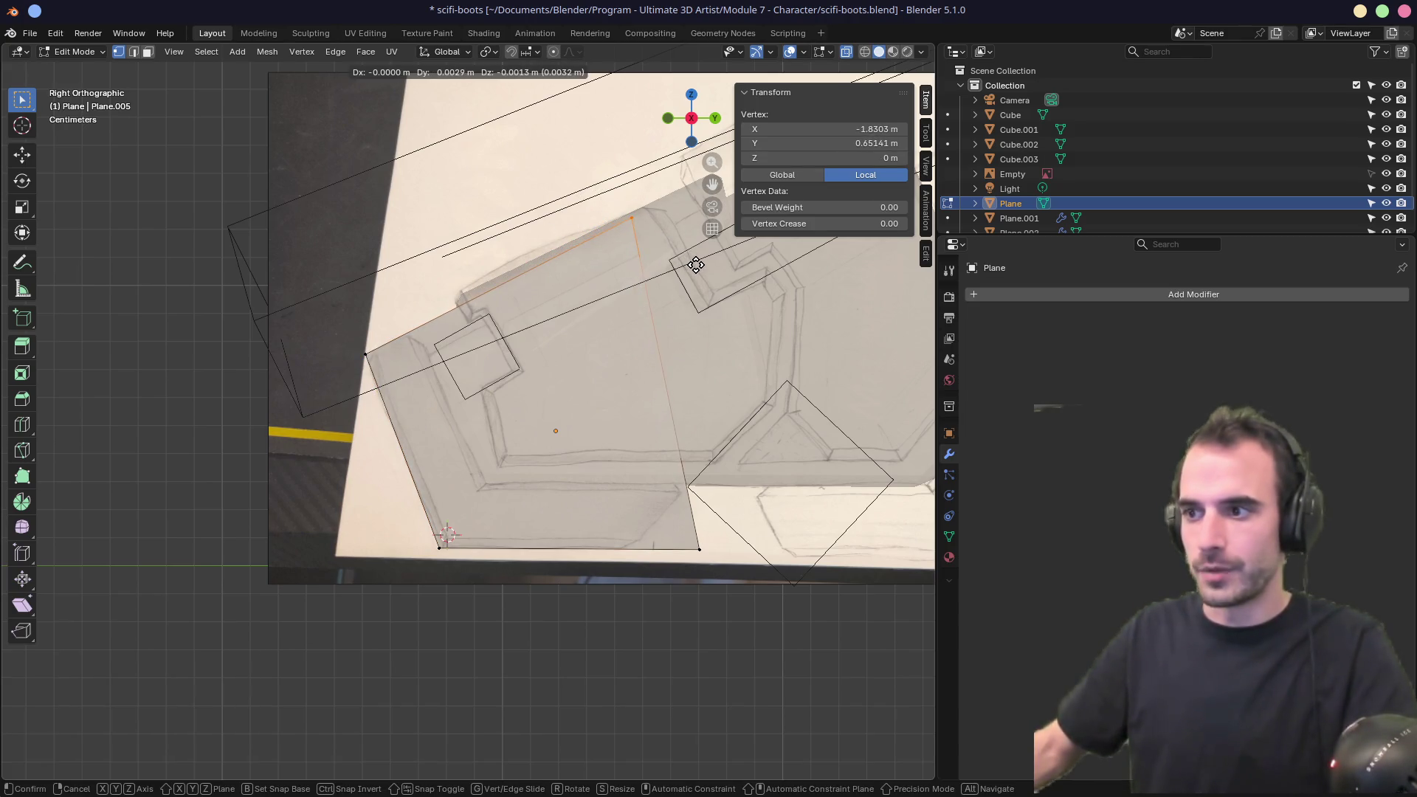
{"action": "left_click", "coordinate": [689, 264]}
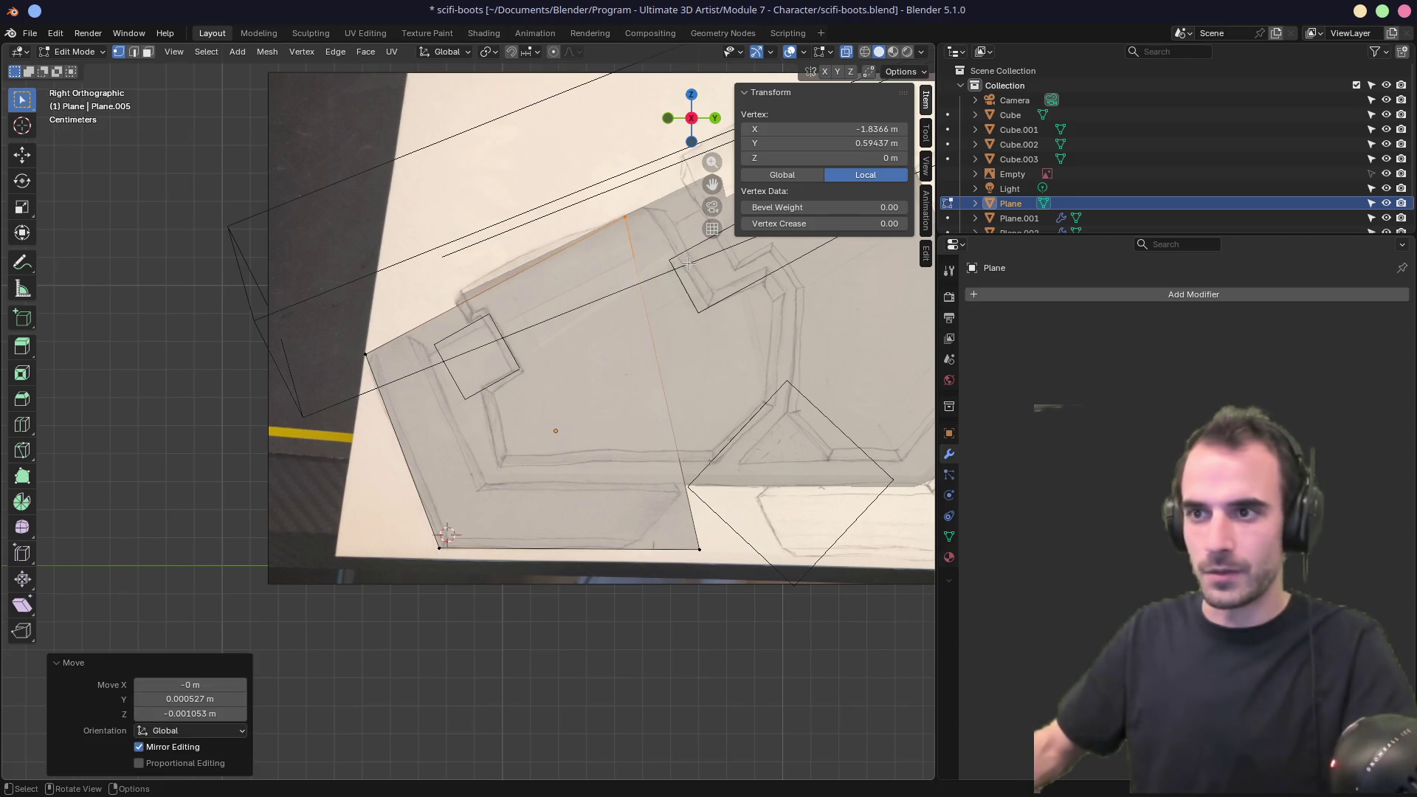
{"action": "left_click_drag", "start_coordinate": [325, 319], "coordinate": [405, 392]}
{"action": "key", "text": "g"}
{"action": "left_click", "coordinate": [406, 390]}
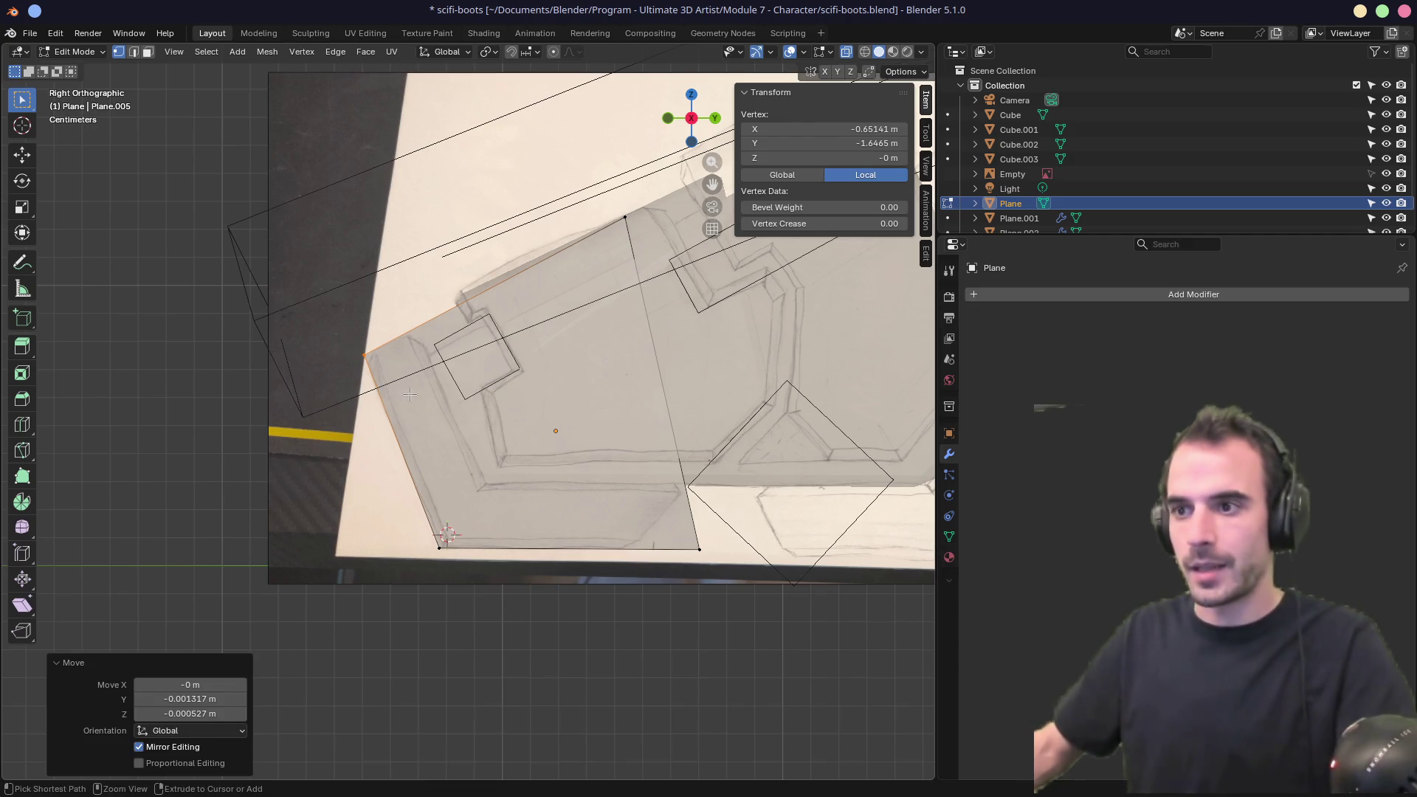
{"action": "key", "text": "Tab"}
{"action": "key", "text": "ctrl+a"}
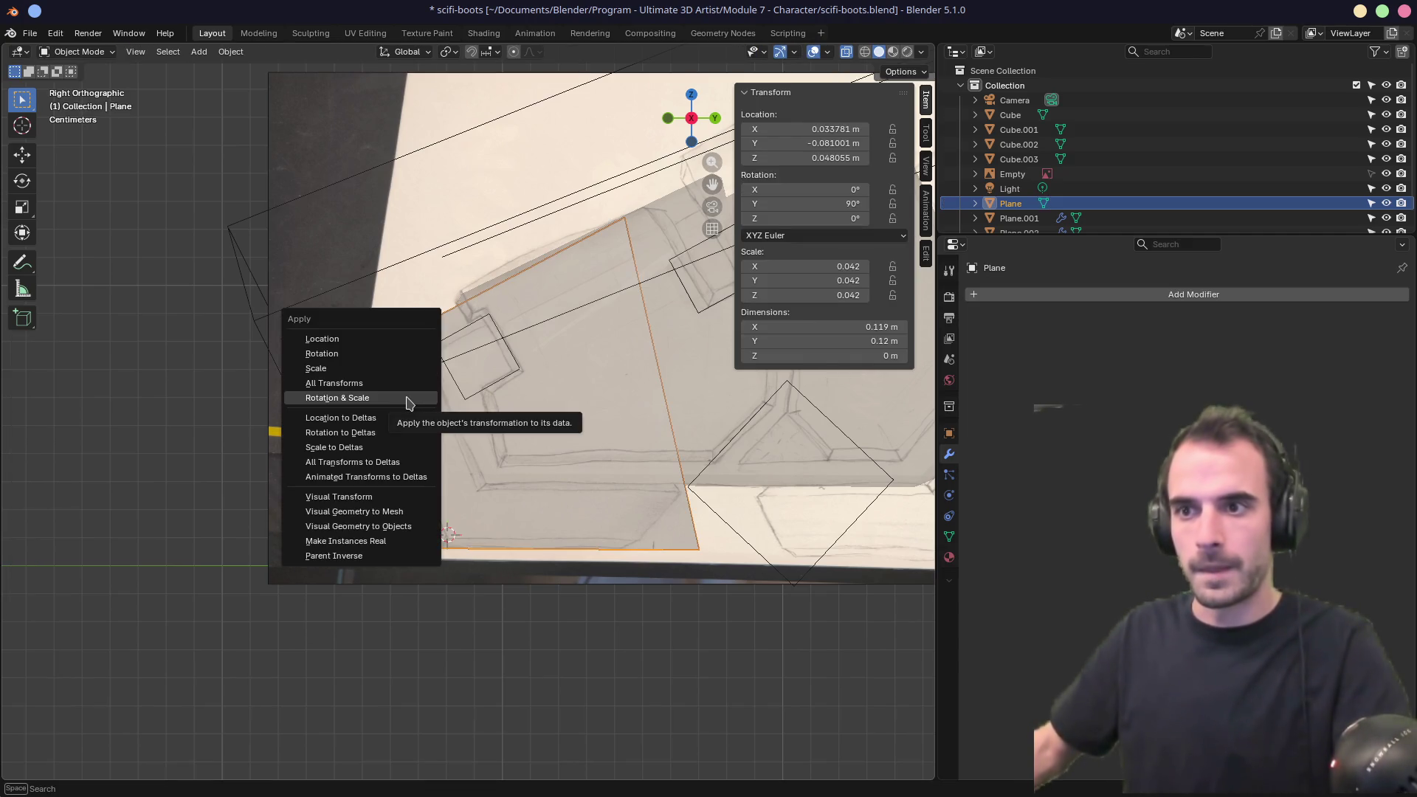
Apply the plane's rotation and scale and set its X location to 0.
{"action": "left_click", "coordinate": [408, 403]}
{"action": "mouse_move", "coordinate": [512, 420]}
{"action": "middle_mouse_down"}
{"action": "mouse_move", "coordinate": [553, 484]}
{"action": "mouse_move", "coordinate": [664, 485]}
{"action": "middle_mouse_up"}
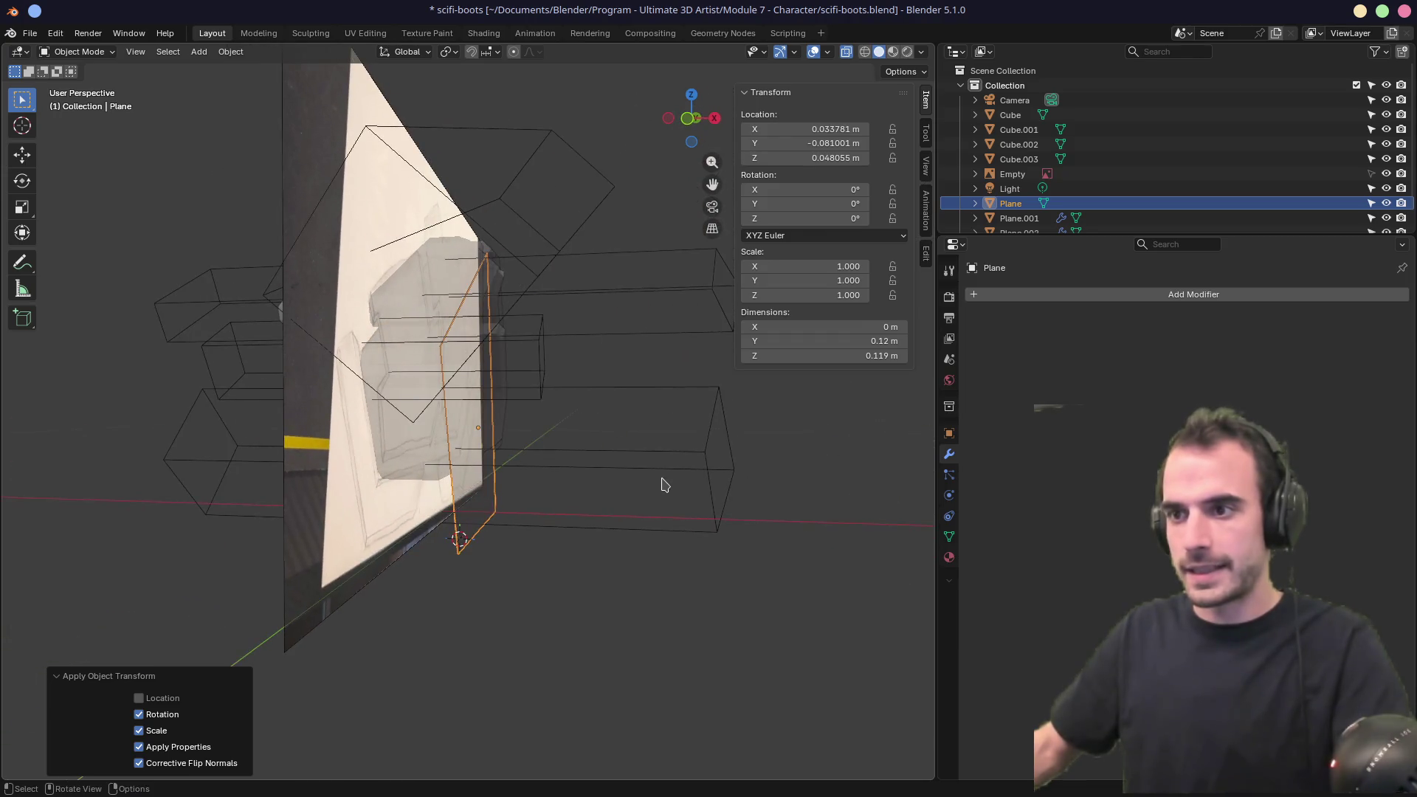
{"action": "left_click", "coordinate": [826, 142]}
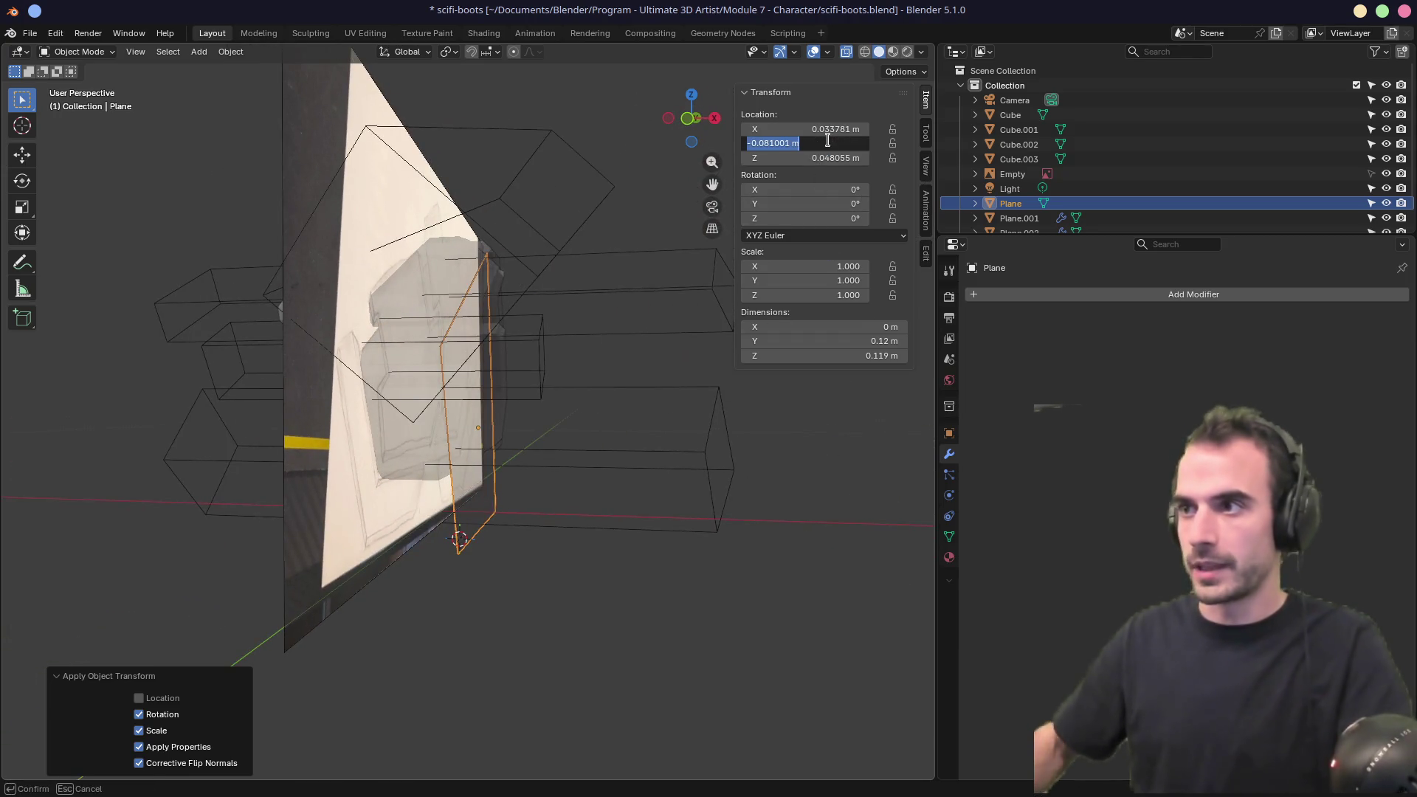
{"action": "type", "text": "0"}
{"action": "key", "text": "Return"}
{"action": "key", "text": "ctrl+z"}
{"action": "left_click", "coordinate": [812, 128]}
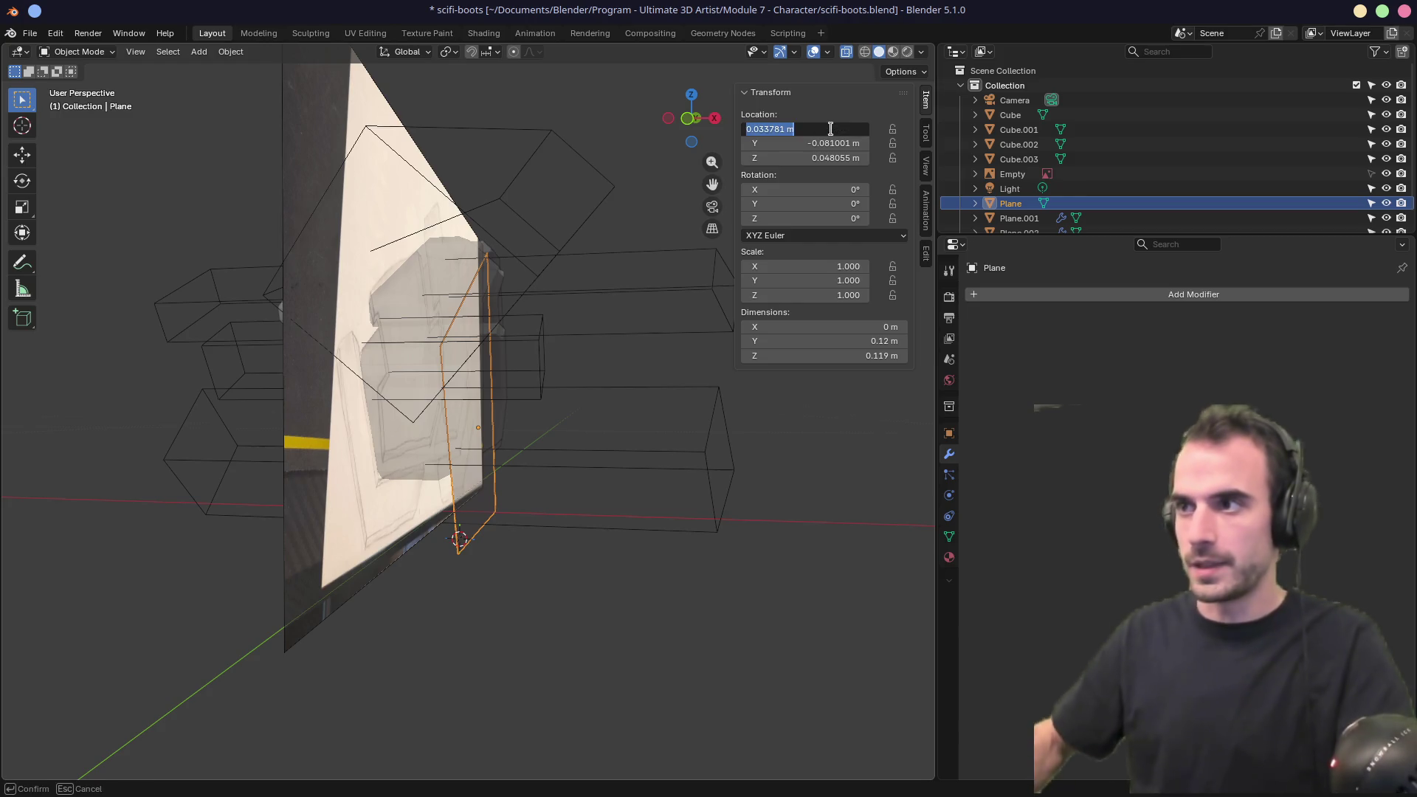
{"action": "type", "text": "0"}
{"action": "key", "text": "Return"}
Slide the plane along Z in Right view until it sits at Z 0.047346 m.
{"action": "middle_click_drag", "start_coordinate": [664, 347], "coordinate": [602, 349]}
{"action": "scroll", "coordinate": [563, 360], "scroll_direction": "up", "scroll_amount": 3}
{"action": "key", "text": "g"}
{"action": "key", "text": "z"}
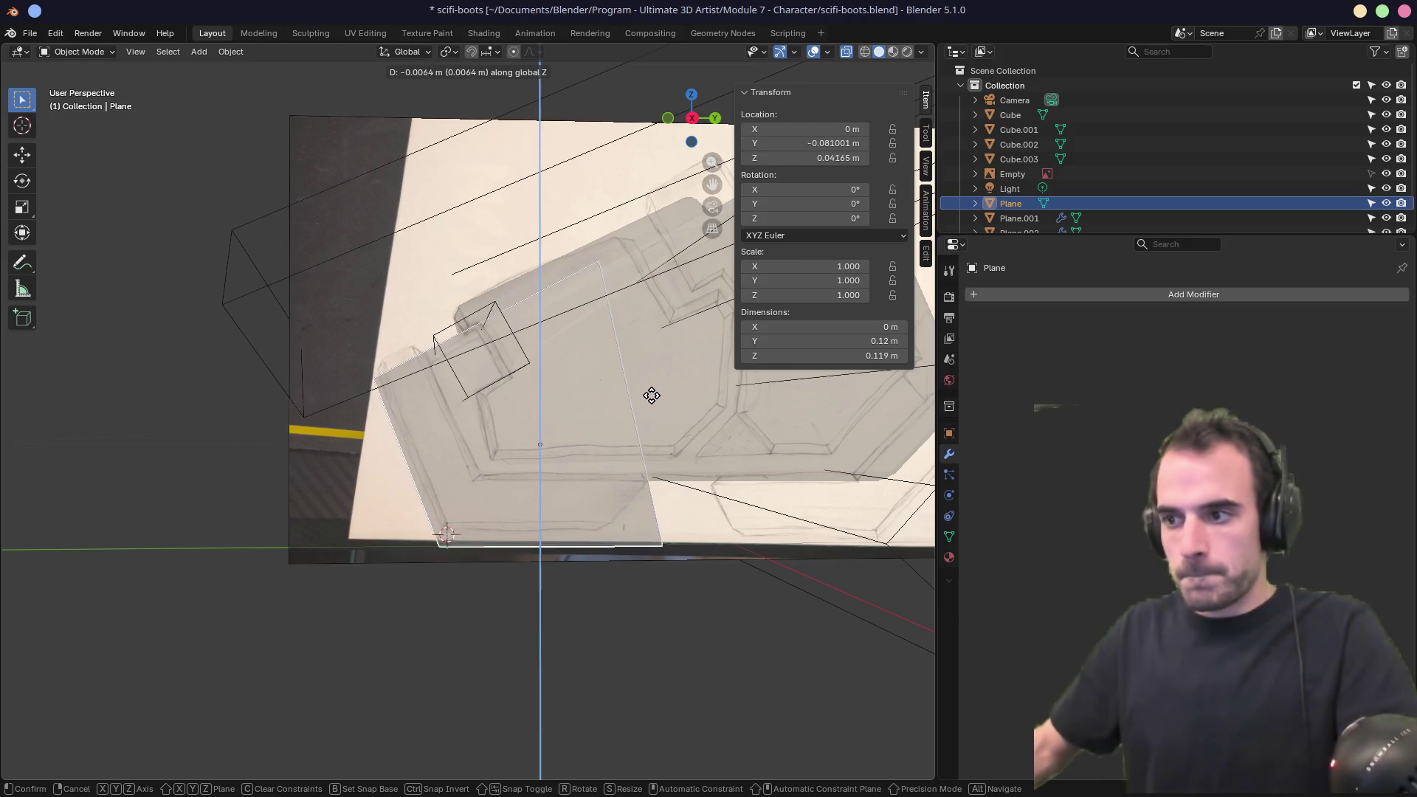
{"action": "left_click", "coordinate": [649, 395]}
{"action": "key", "text": "g"}
{"action": "left_click", "coordinate": [649, 395]}
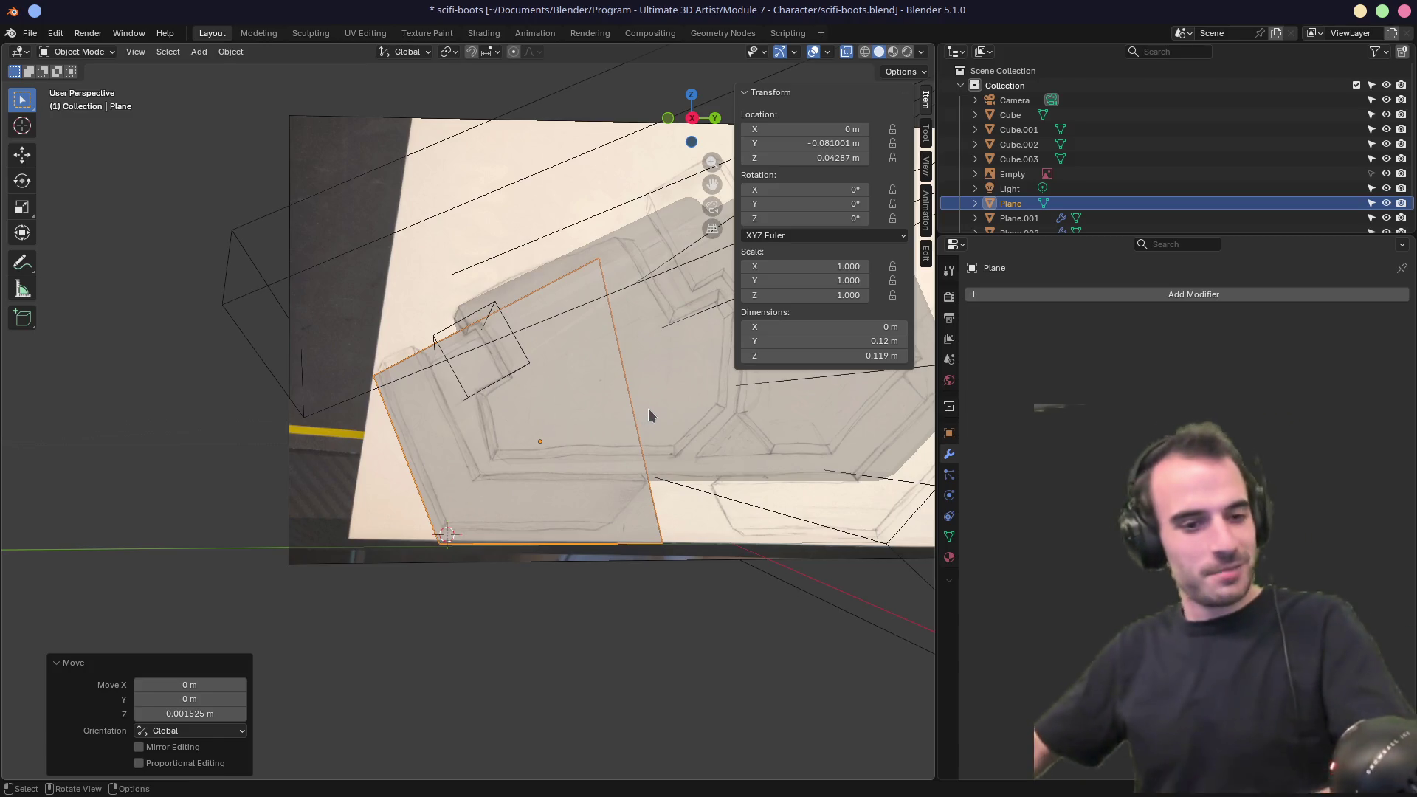
{"action": "key", "text": "KP_3"}
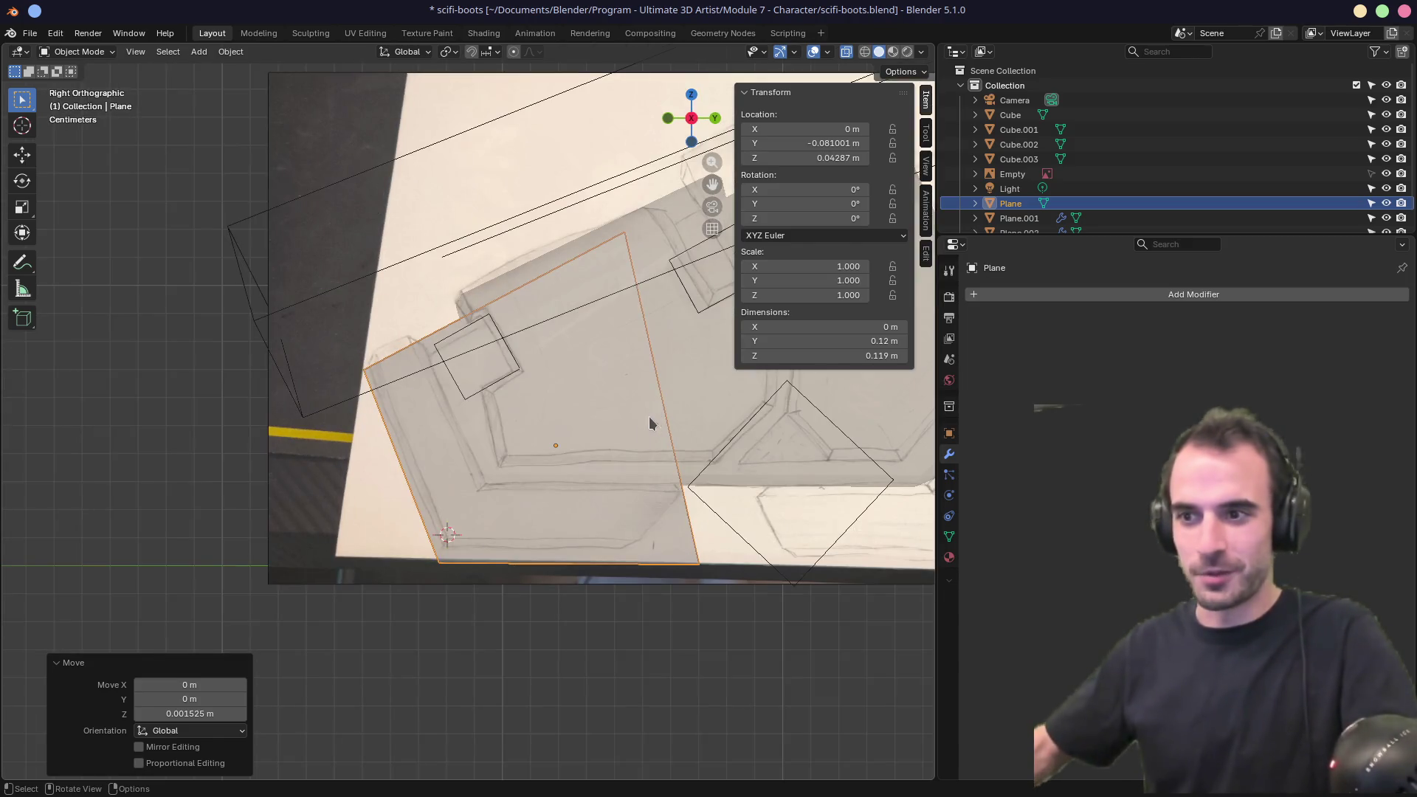
{"action": "key", "text": "g"}
{"action": "key", "text": "z"}
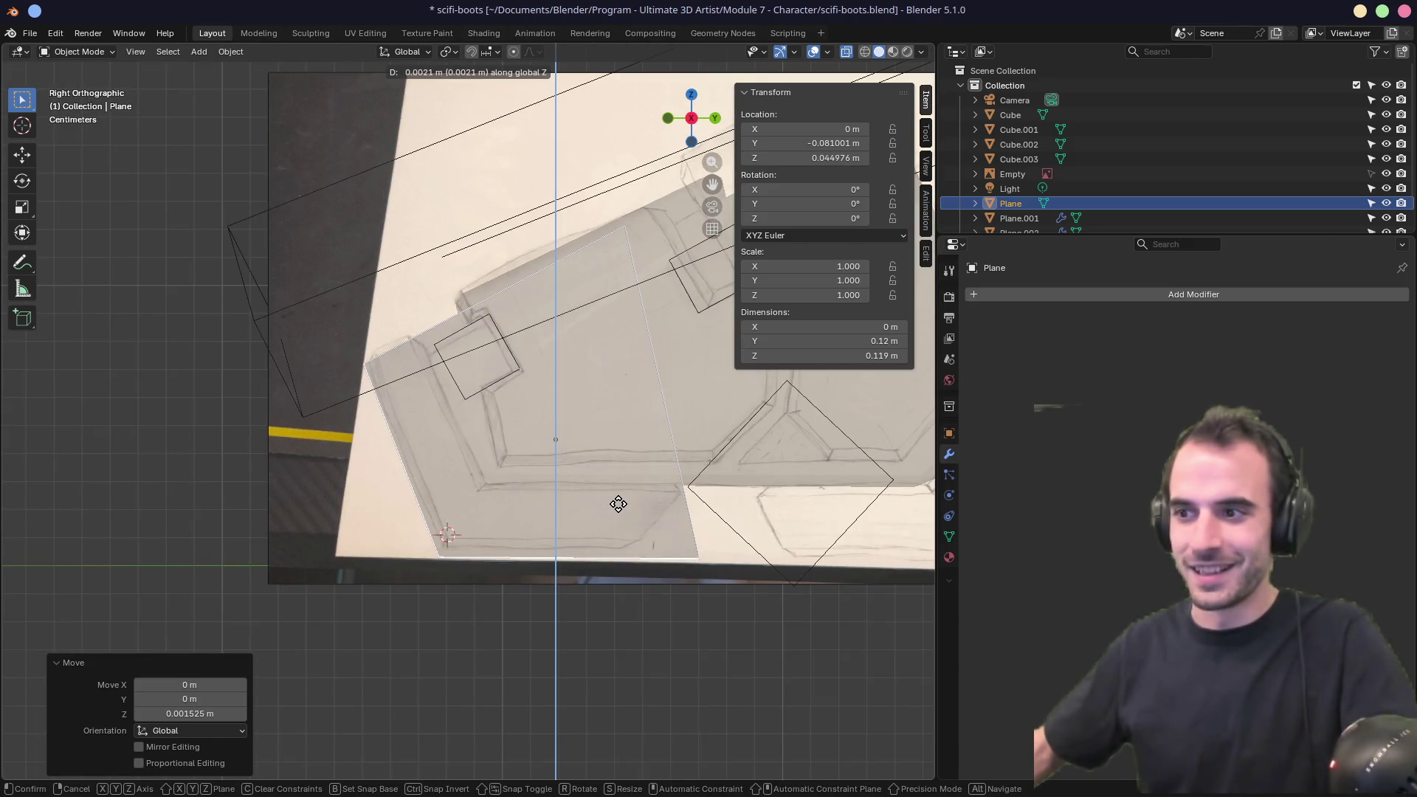
{"action": "left_click", "coordinate": [613, 508]}
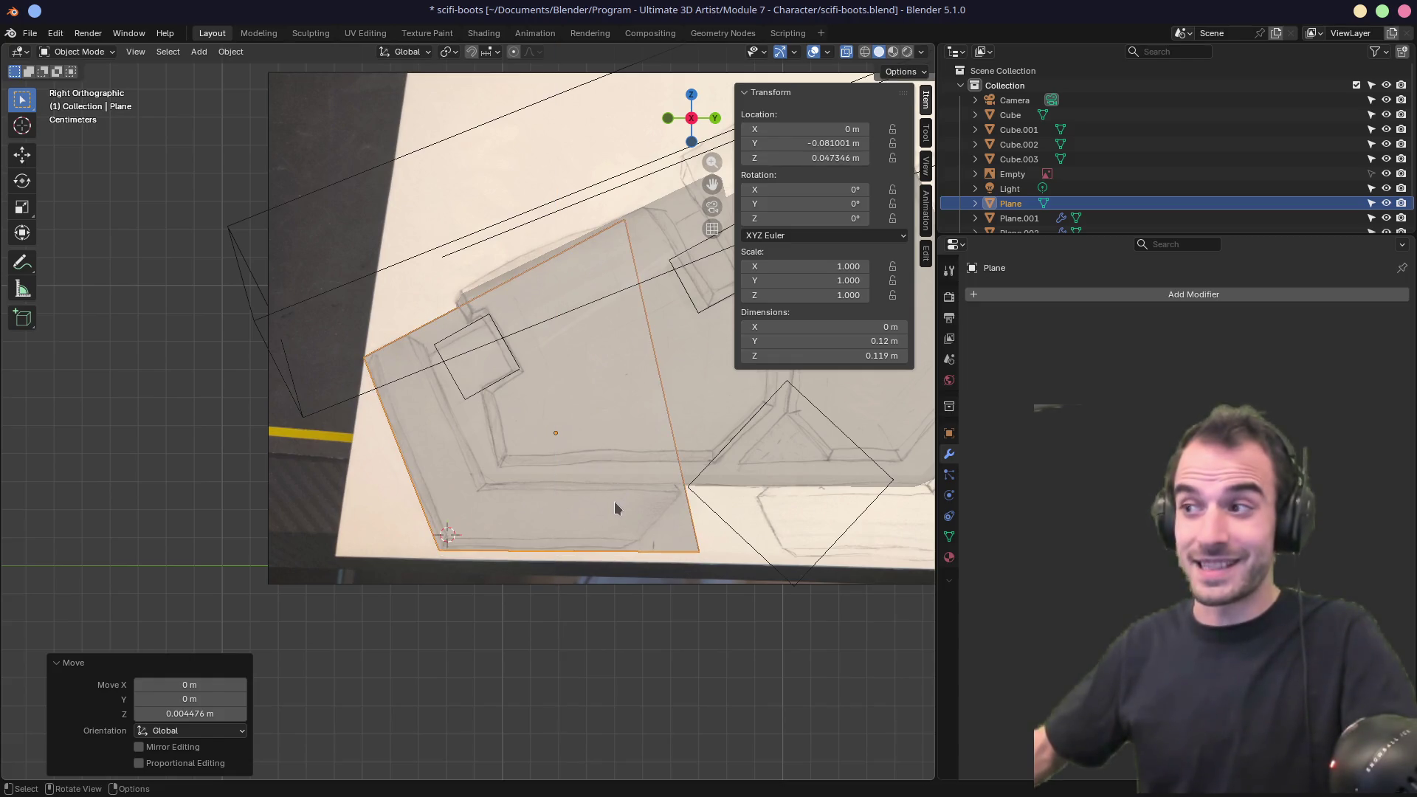
{"action": "left_click", "coordinate": [1027, 295]}
Add a Solidify modifier to the plate plane with 0 offset and 0.075 m thickness.
{"action": "type", "text": "soli"}
{"action": "key", "text": "Return"}
{"action": "left_click_drag", "start_coordinate": [1210, 377], "coordinate": [1332, 377]}
{"action": "middle_click_drag", "start_coordinate": [516, 414], "coordinate": [1025, 441]}
{"action": "mouse_move", "coordinate": [1231, 360]}
{"action": "left_mouse_down"}
{"action": "mouse_move", "coordinate": [1288, 360]}
{"action": "mouse_move", "coordinate": [1222, 360]}
{"action": "left_mouse_up"}
{"action": "middle_click_drag", "start_coordinate": [759, 436], "coordinate": [767, 465]}
{"action": "mouse_move", "coordinate": [1303, 359]}
{"action": "left_mouse_down"}
{"action": "mouse_move", "coordinate": [1225, 359]}
{"action": "mouse_move", "coordinate": [1303, 359]}
{"action": "left_mouse_up"}
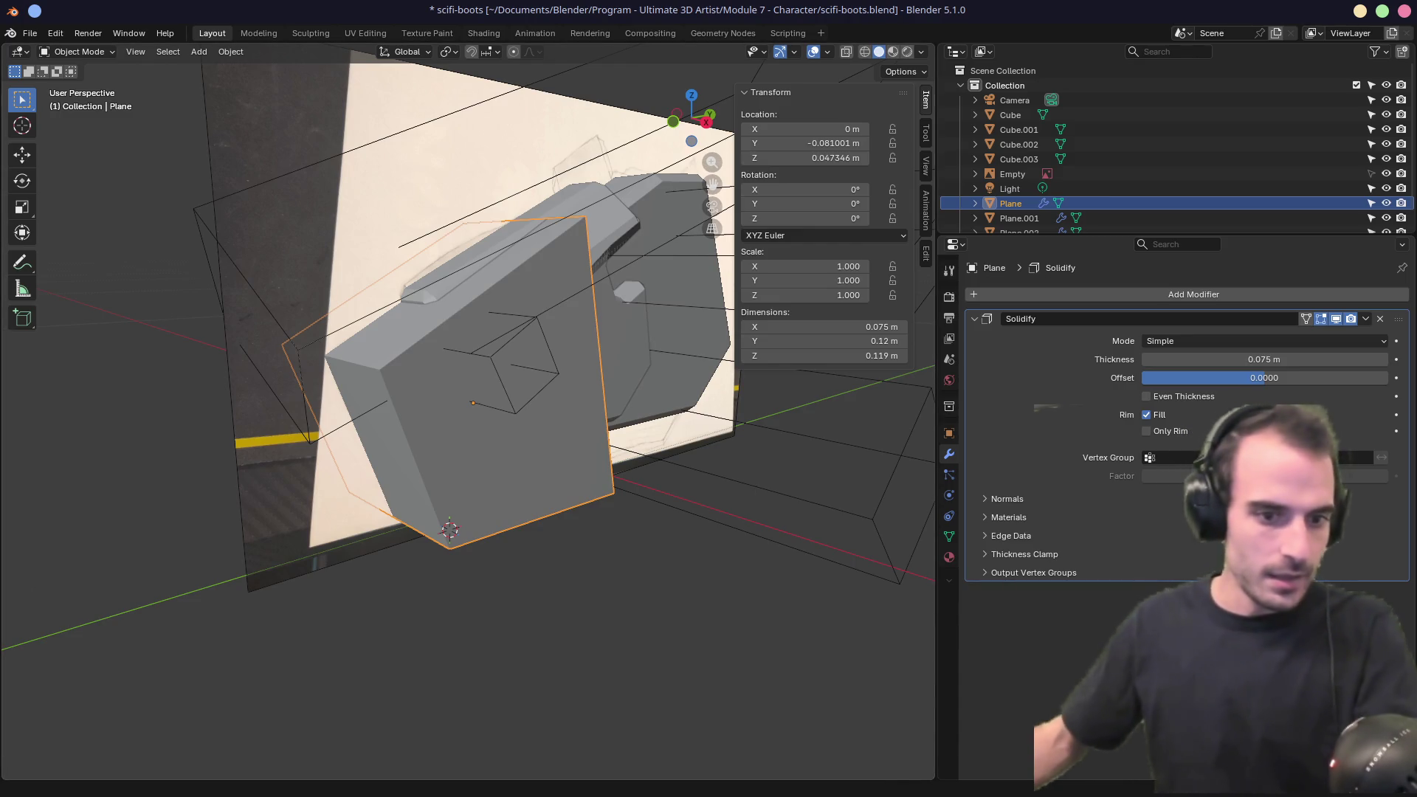
{"action": "mouse_move", "coordinate": [506, 647]}
{"action": "middle_mouse_down"}
{"action": "mouse_move", "coordinate": [563, 607]}
{"action": "mouse_move", "coordinate": [544, 605]}
{"action": "mouse_move", "coordinate": [563, 591]}
{"action": "mouse_move", "coordinate": [470, 574]}
{"action": "mouse_move", "coordinate": [604, 489]}
{"action": "middle_mouse_up"}
{"action": "key", "text": "alt+z"}
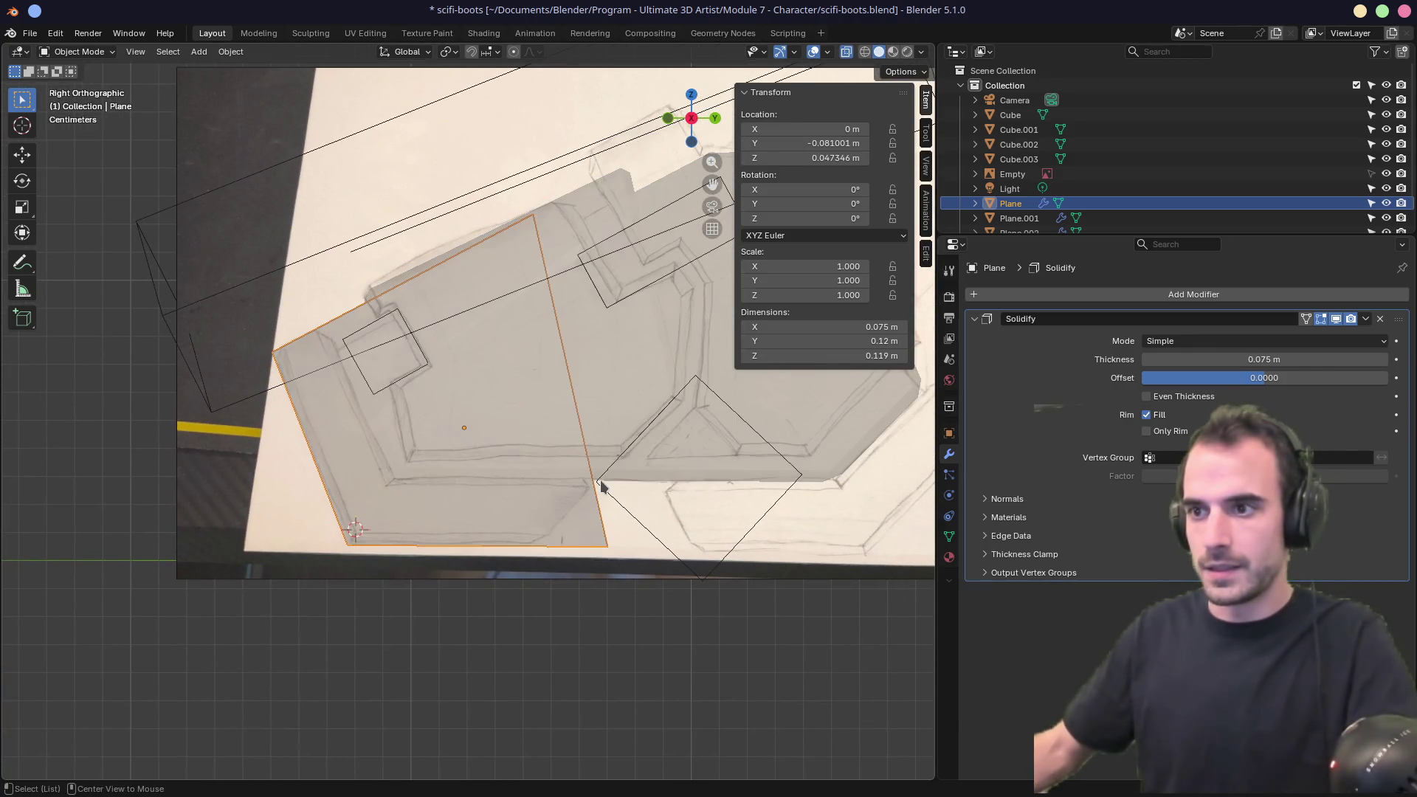
{"action": "left_click", "coordinate": [601, 493]}
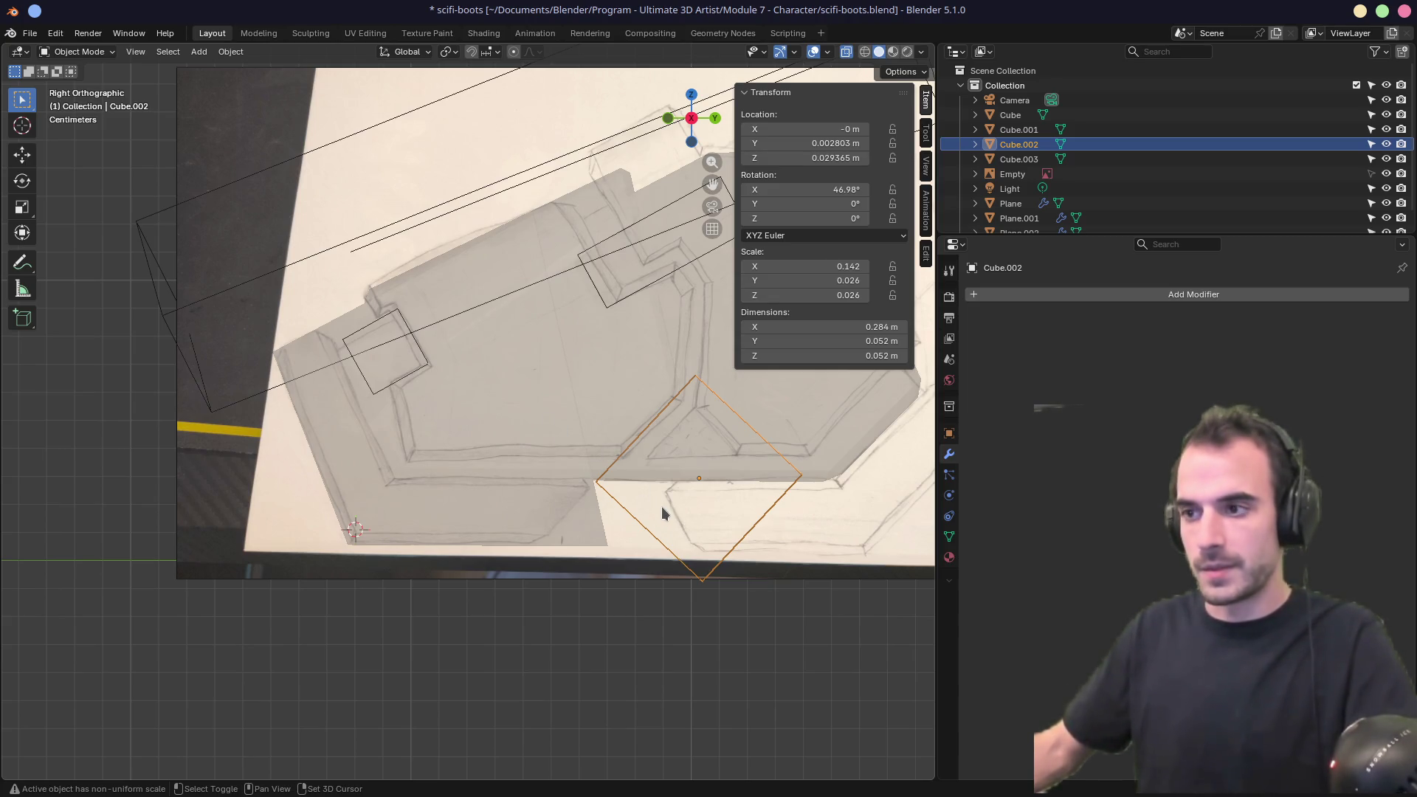
Duplicate Cube.002 as a new cutter, rotating and positioning the copy over the sketch.
{"action": "key", "text": "shift+d"}
{"action": "left_click", "coordinate": [414, 351]}
{"action": "key", "text": "r"}
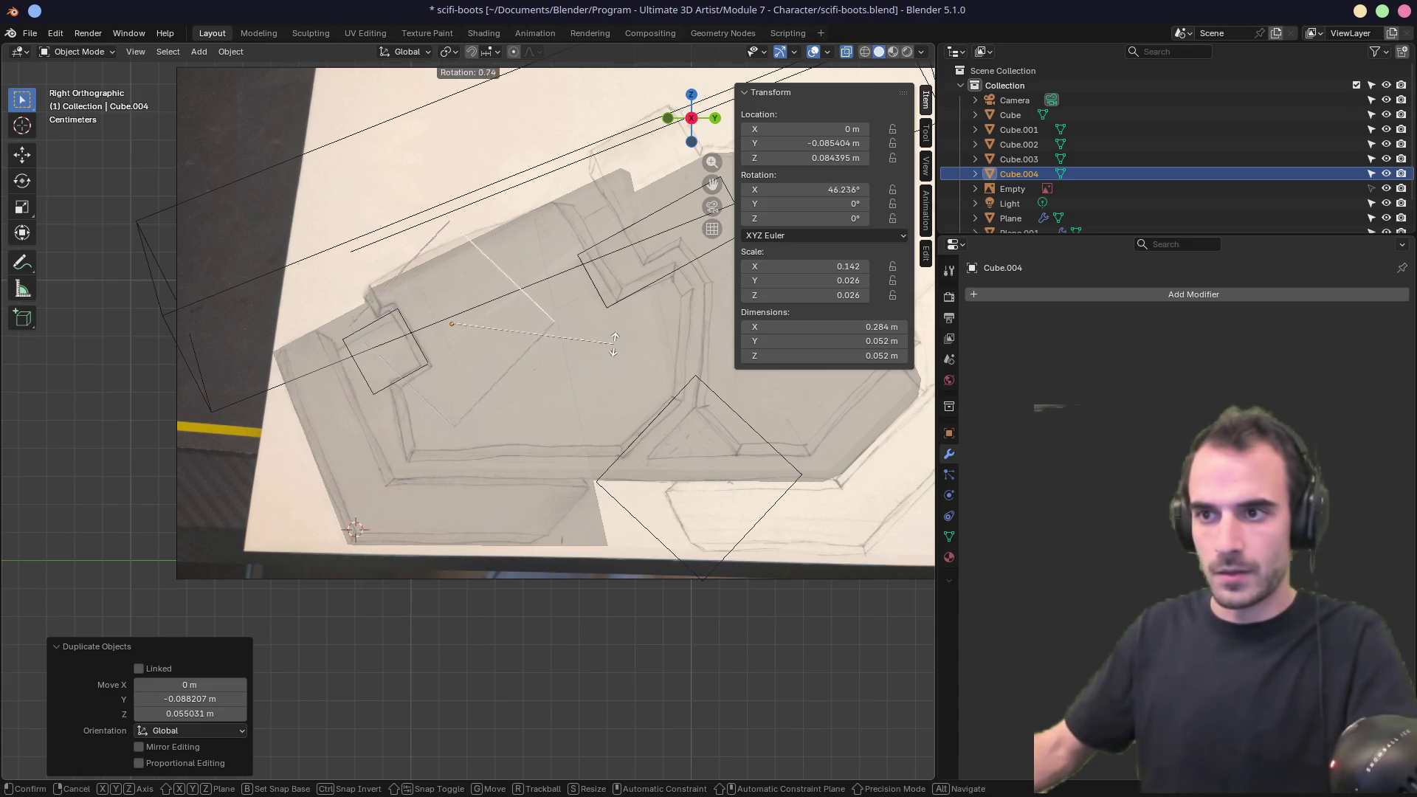
{"action": "left_click", "coordinate": [622, 422]}
{"action": "key", "text": "g"}
{"action": "left_click", "coordinate": [591, 453]}
{"action": "key", "text": "g"}
{"action": "left_click", "coordinate": [596, 441]}
In Edit Mode, move the cutter box's first two corners onto the sketch outline.
{"action": "key", "text": "Tab"}
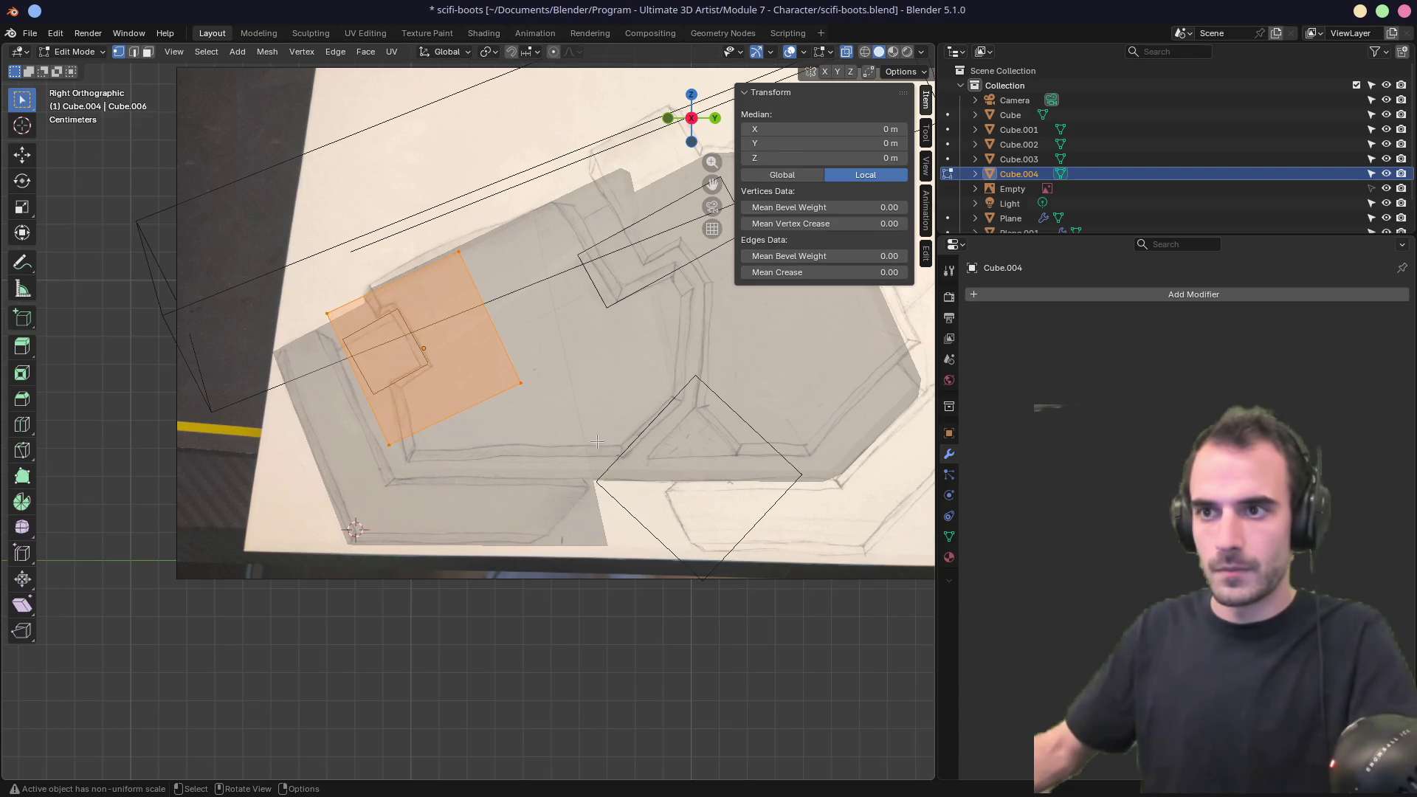
{"action": "left_click", "coordinate": [327, 314]}
{"action": "key", "text": "alt+z"}
{"action": "key", "text": "alt+z"}
{"action": "key", "text": "g"}
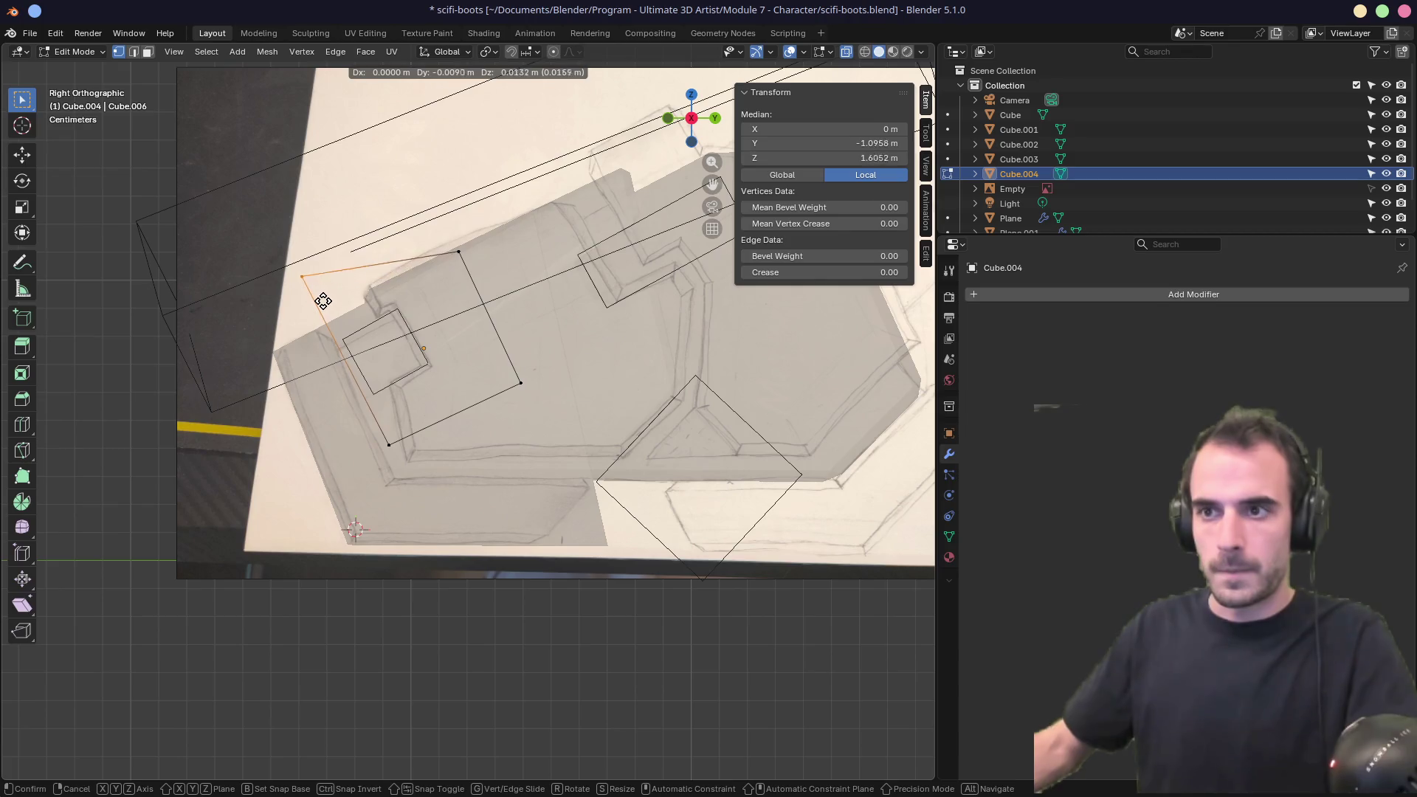
{"action": "left_click", "coordinate": [255, 240]}
{"action": "key", "text": "b"}
{"action": "left_click_drag", "start_coordinate": [360, 437], "coordinate": [449, 510]}
{"action": "key", "text": "g"}
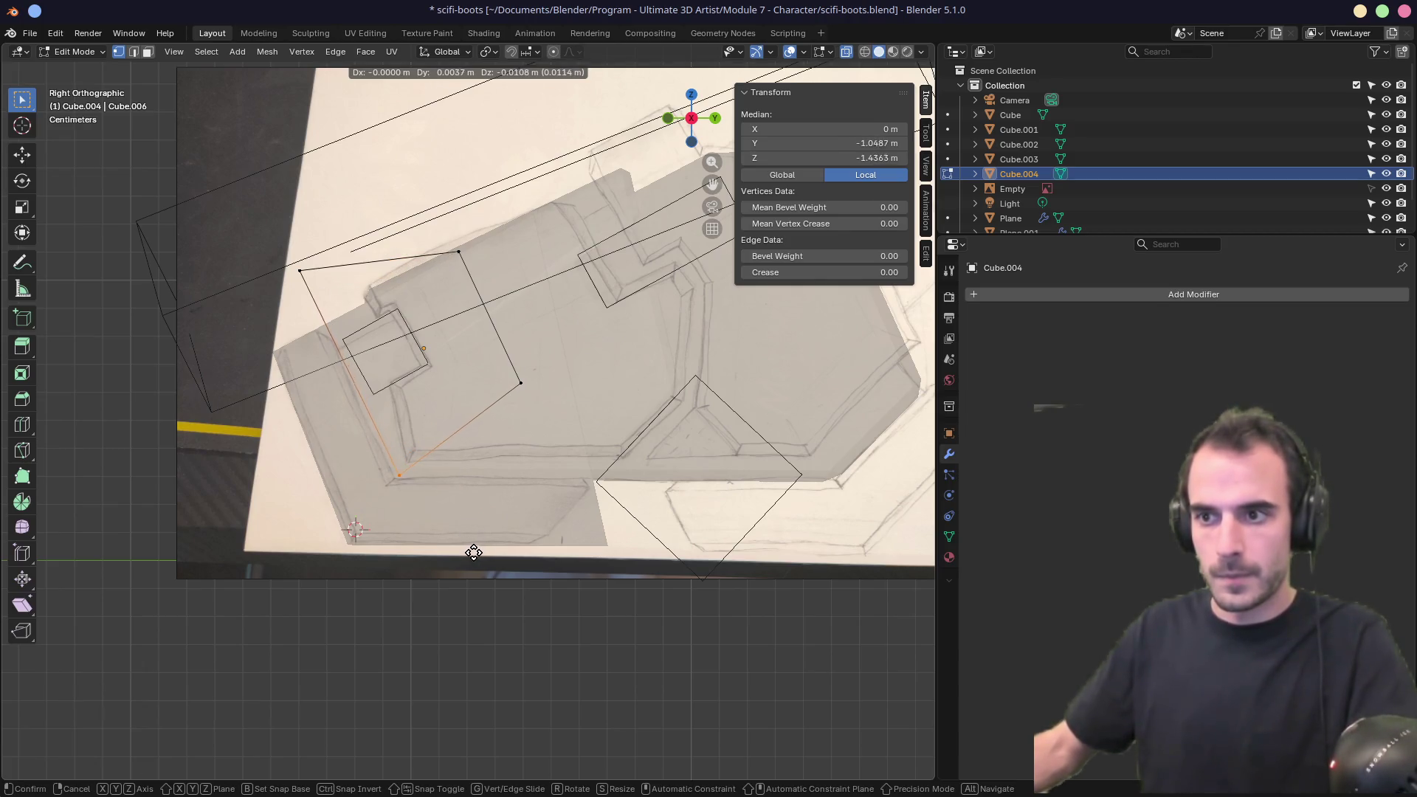
{"action": "left_click", "coordinate": [474, 553]}
Move the remaining corners onto the sketch outline, then restore solid display and deselect all.
{"action": "left_click", "coordinate": [521, 383]}
{"action": "key", "text": "g"}
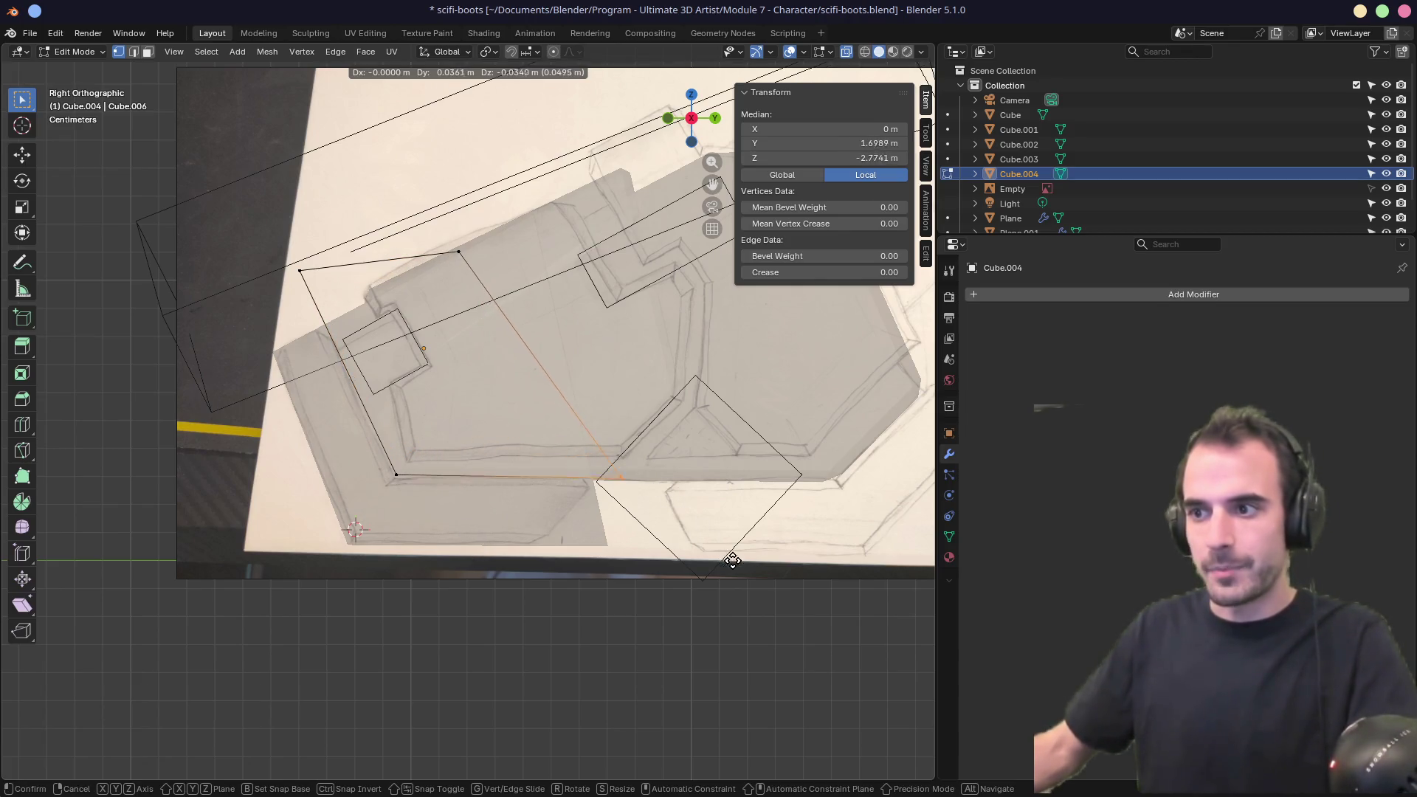
{"action": "left_click", "coordinate": [735, 556]}
{"action": "left_click", "coordinate": [459, 251]}
{"action": "key", "text": "g"}
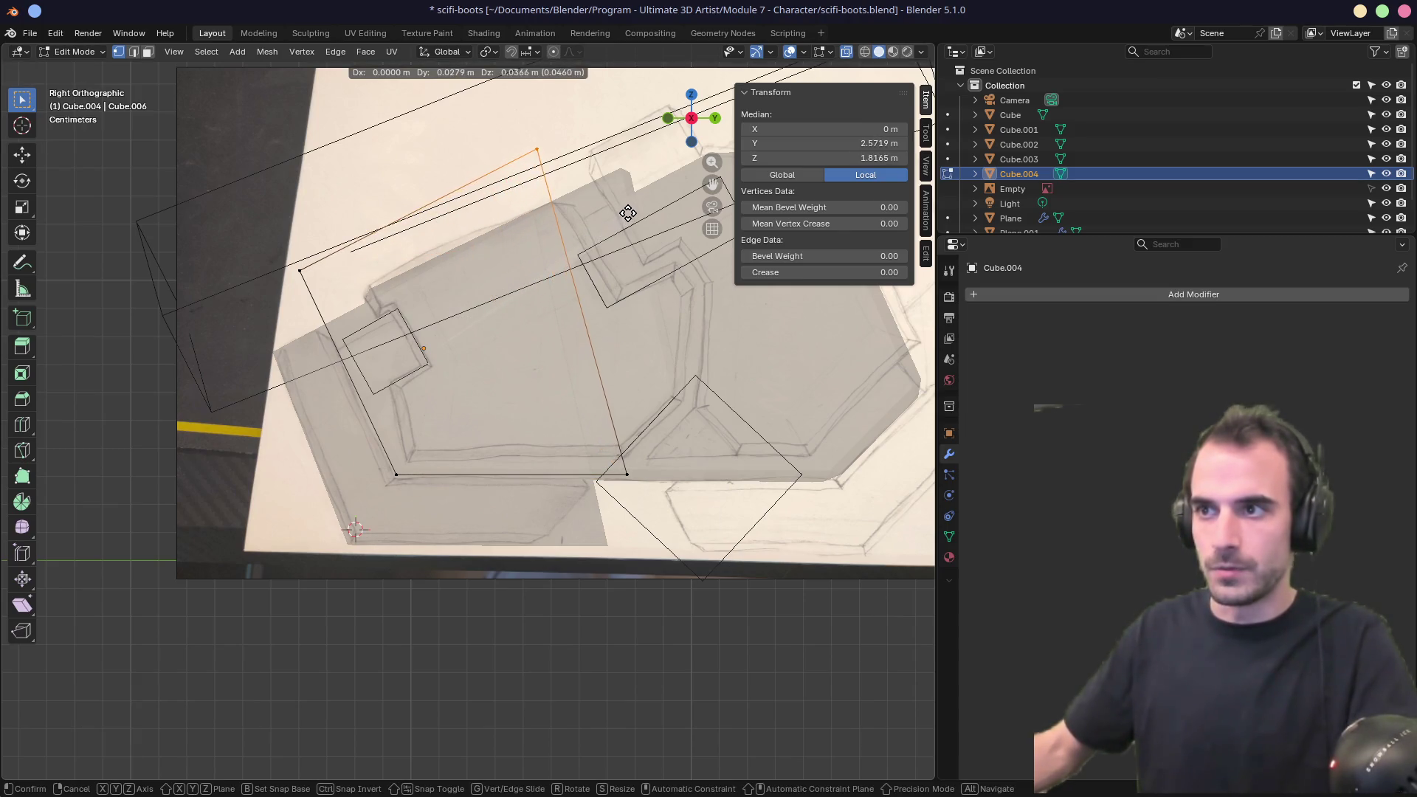
{"action": "left_click", "coordinate": [629, 212]}
{"action": "middle_click_drag", "start_coordinate": [448, 394], "coordinate": [520, 408]}
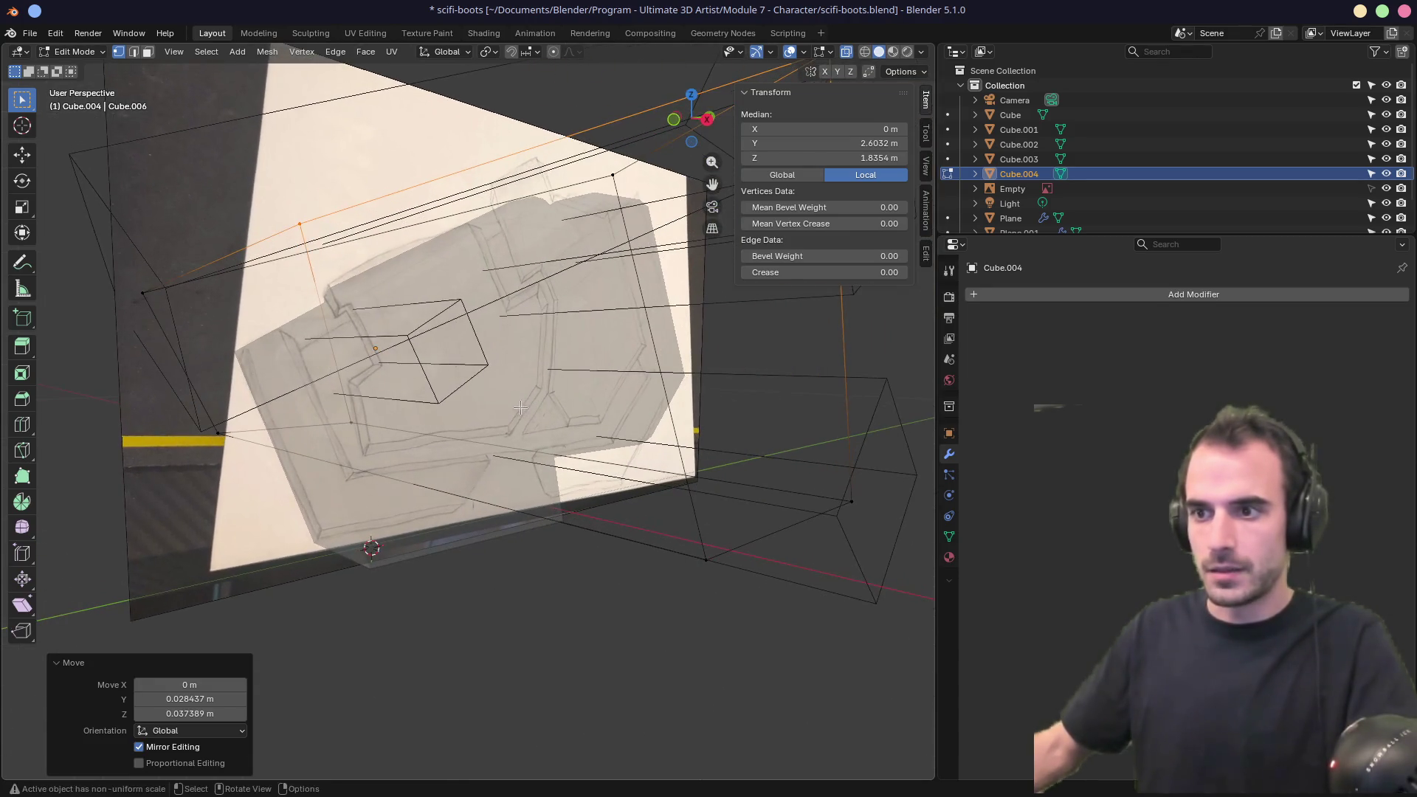
{"action": "key", "text": "alt+z"}
{"action": "key", "text": "alt+a"}
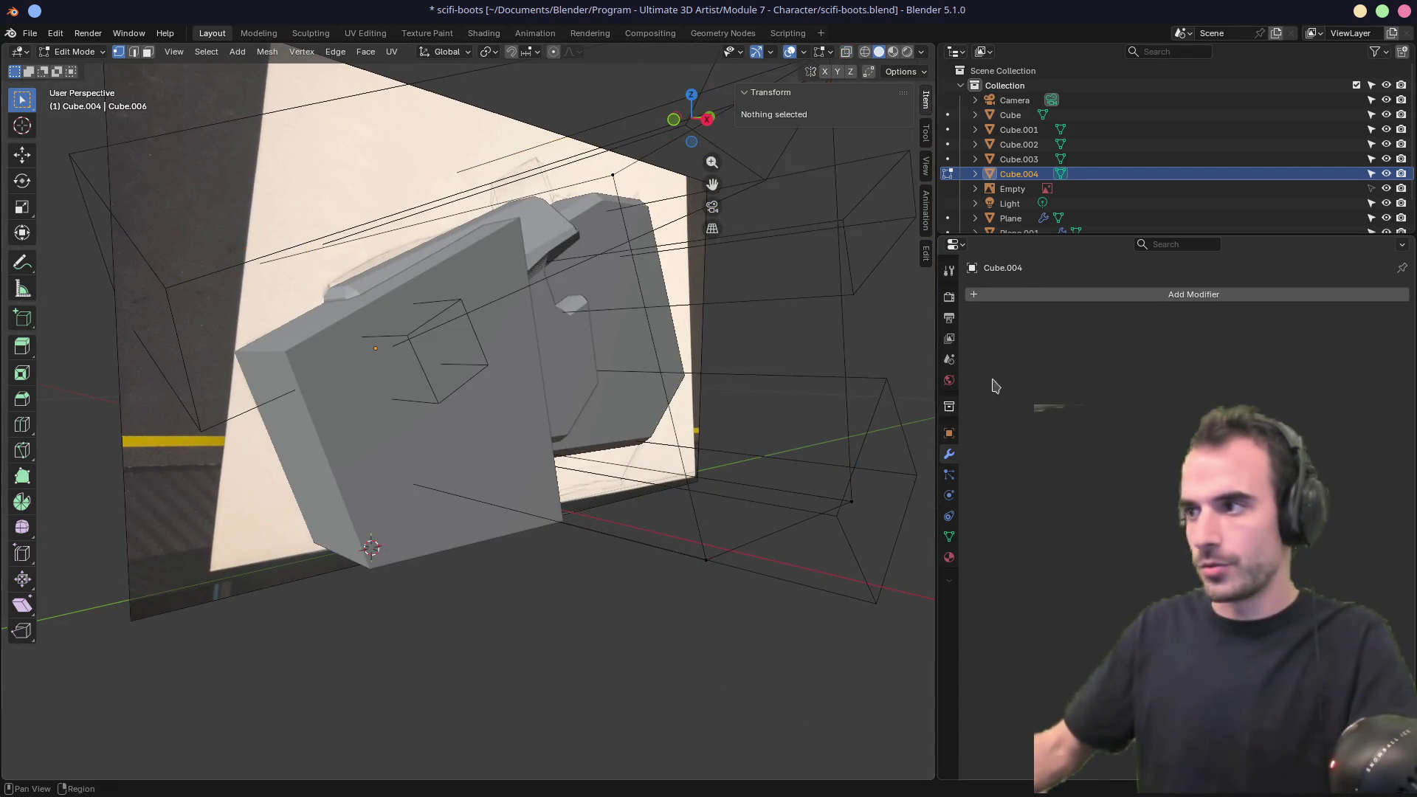
Return to Object Mode and select the Plane armor piece.
{"action": "left_click", "coordinate": [1026, 294]}
{"action": "type", "text": "bo"}
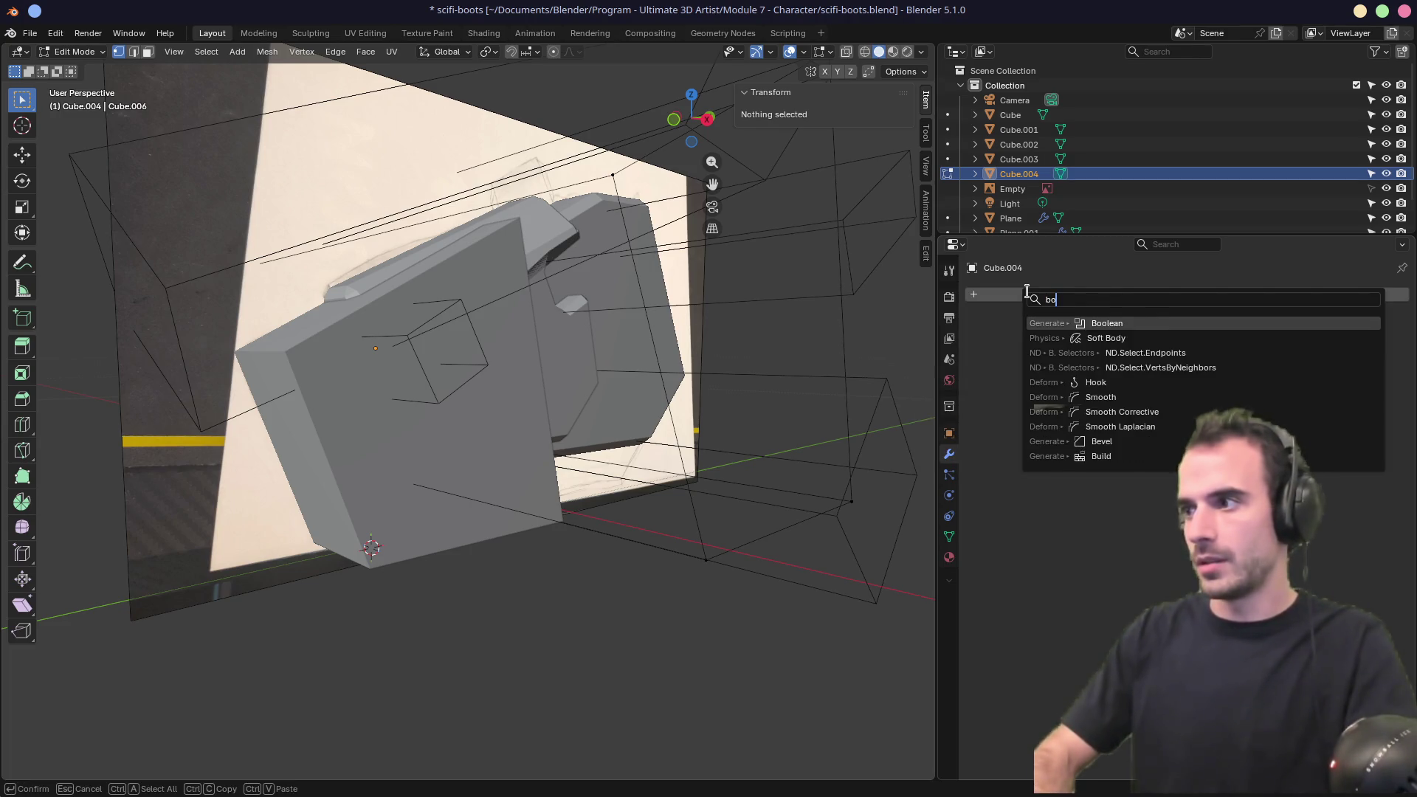
{"action": "key", "text": "Escape"}
{"action": "key", "text": "Tab"}
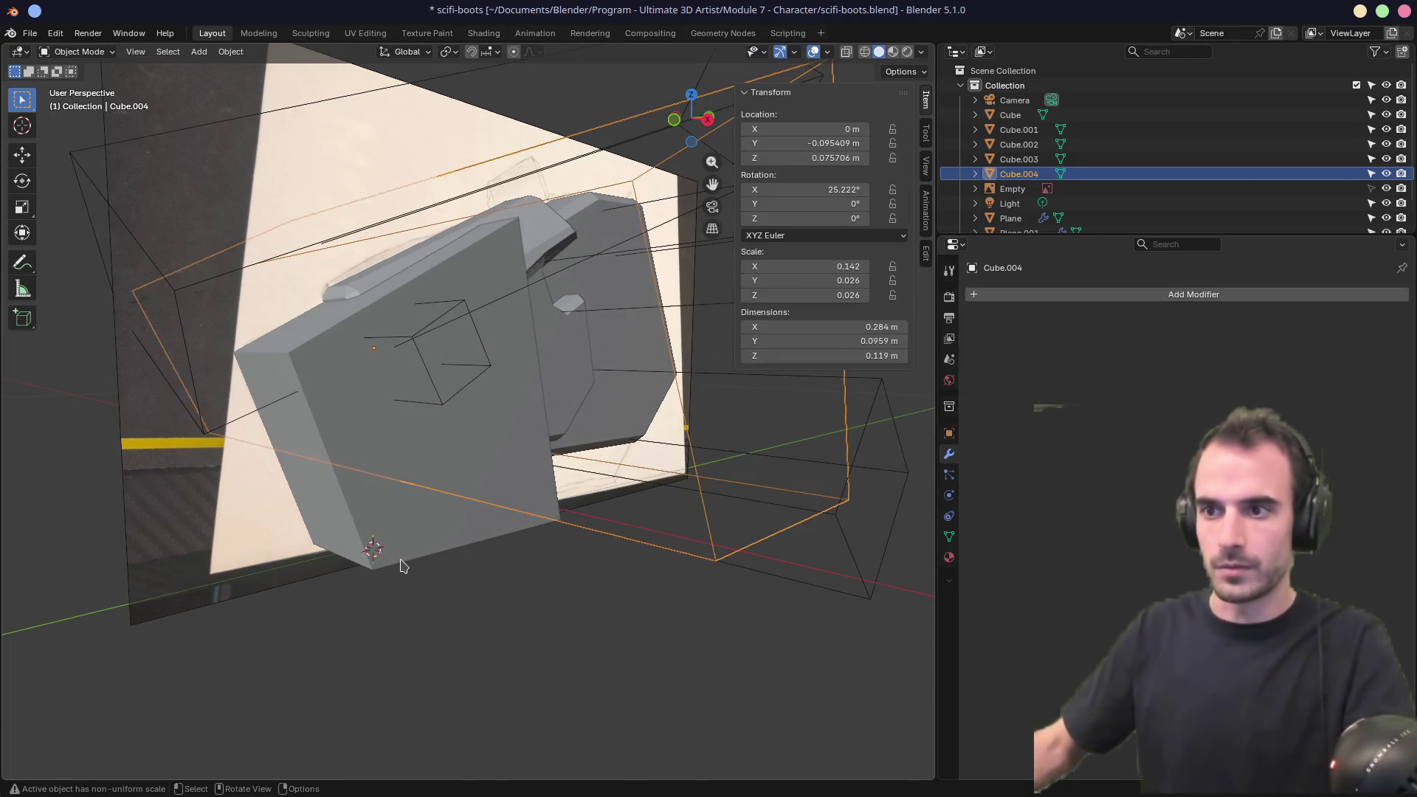
{"action": "left_click", "coordinate": [403, 564]}
Give Plane a Boolean modifier intersecting with Cube.004, and orbit to inspect the trimmed plate.
{"action": "left_click", "coordinate": [1093, 295]}
{"action": "type", "text": "b"}
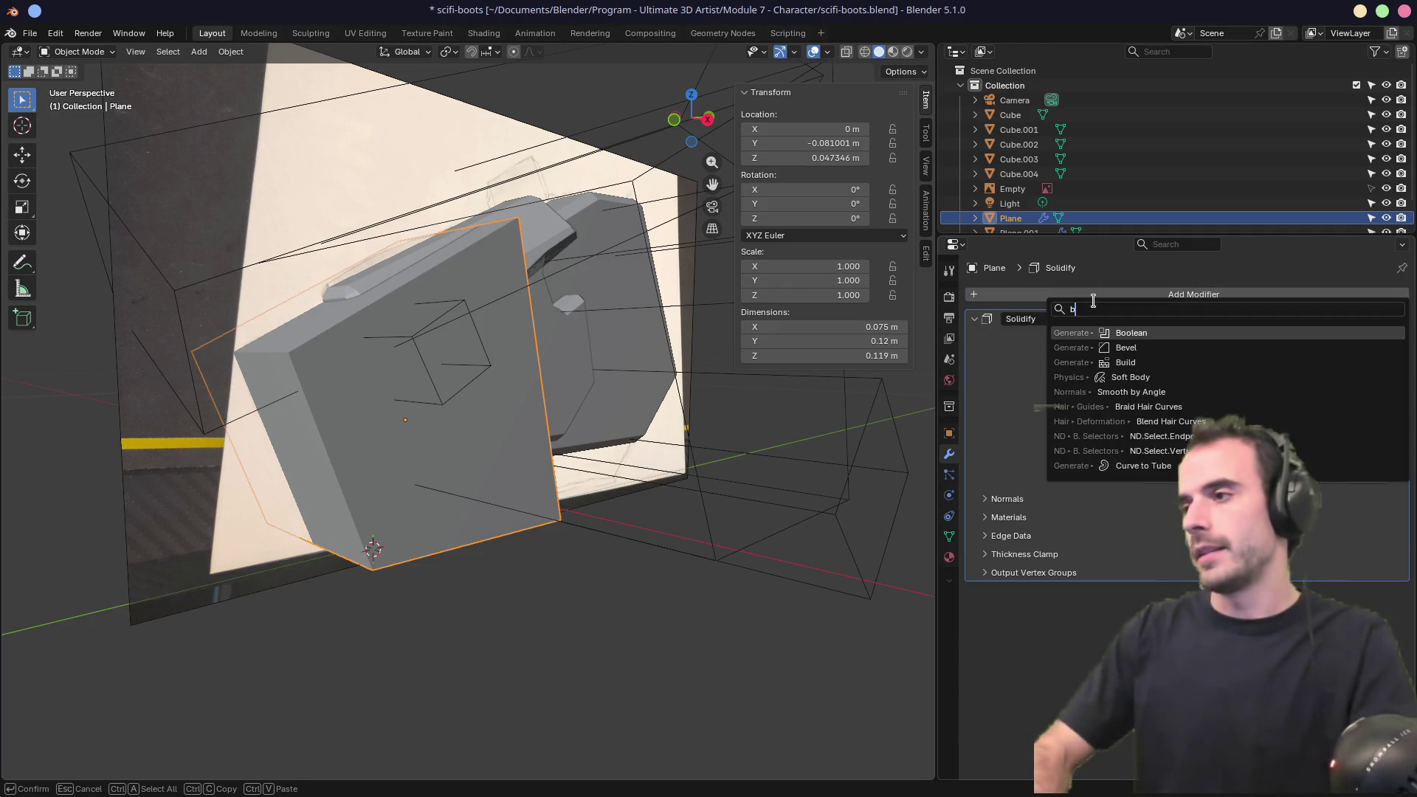
{"action": "type", "text": "ol"}
{"action": "key", "text": "Return"}
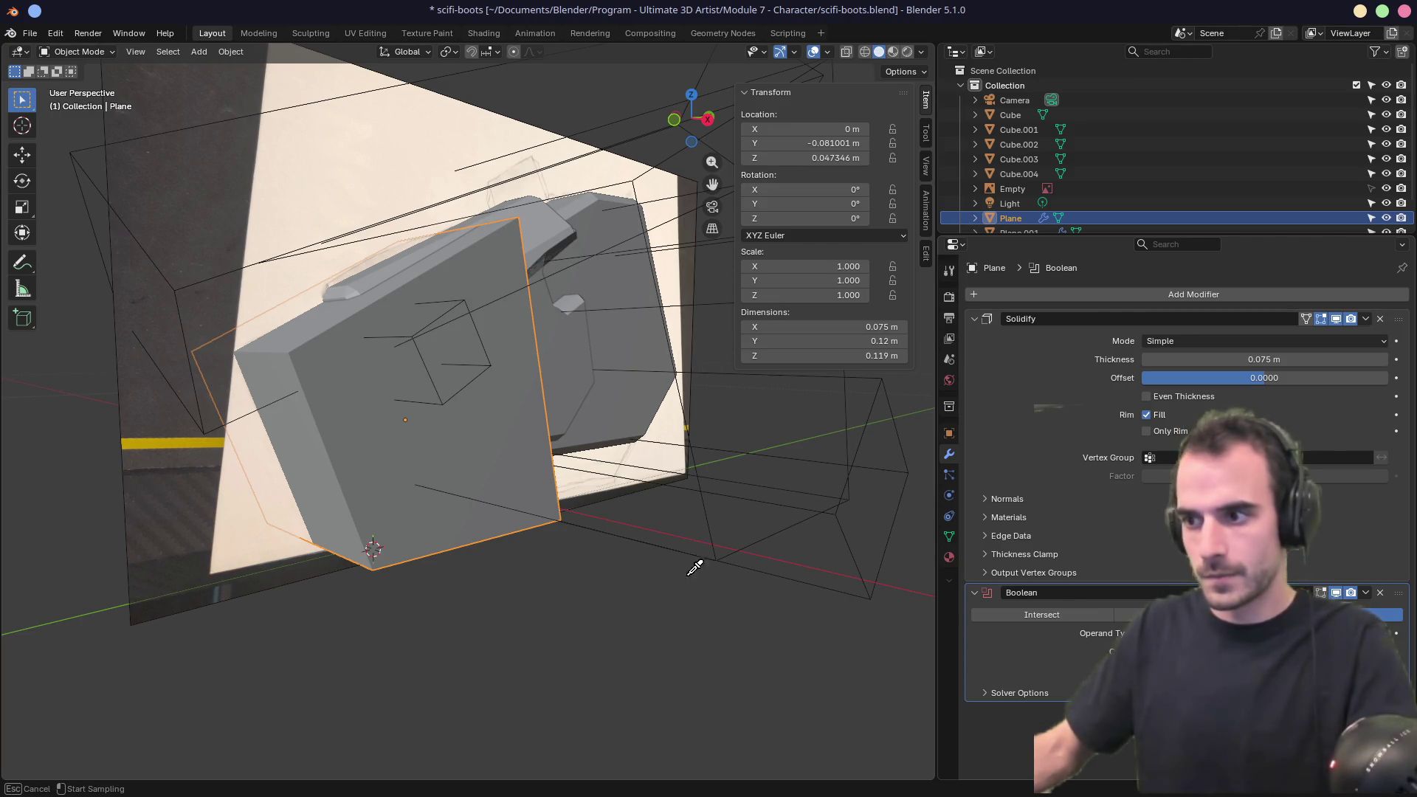
{"action": "left_click", "coordinate": [673, 546]}
{"action": "mouse_move", "coordinate": [649, 496]}
{"action": "middle_mouse_down"}
{"action": "mouse_move", "coordinate": [522, 513]}
{"action": "mouse_move", "coordinate": [459, 497]}
{"action": "mouse_move", "coordinate": [398, 450]}
{"action": "mouse_move", "coordinate": [649, 357]}
{"action": "mouse_move", "coordinate": [326, 373]}
{"action": "mouse_move", "coordinate": [273, 362]}
{"action": "mouse_move", "coordinate": [353, 381]}
{"action": "middle_mouse_up"}
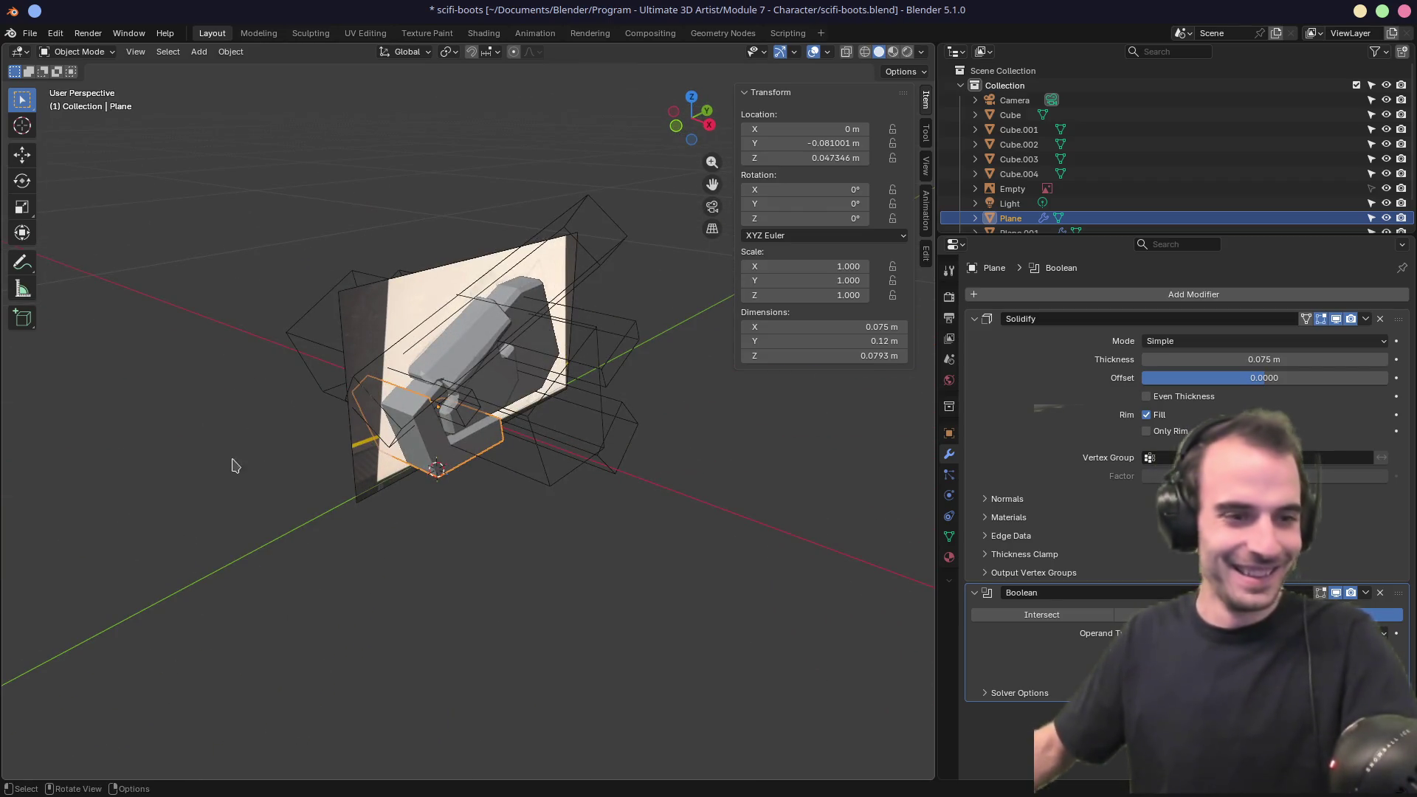
{"action": "scroll", "coordinate": [233, 464], "scroll_direction": "up", "scroll_amount": 4}
{"action": "middle_click_drag", "start_coordinate": [232, 465], "coordinate": [679, 458]}
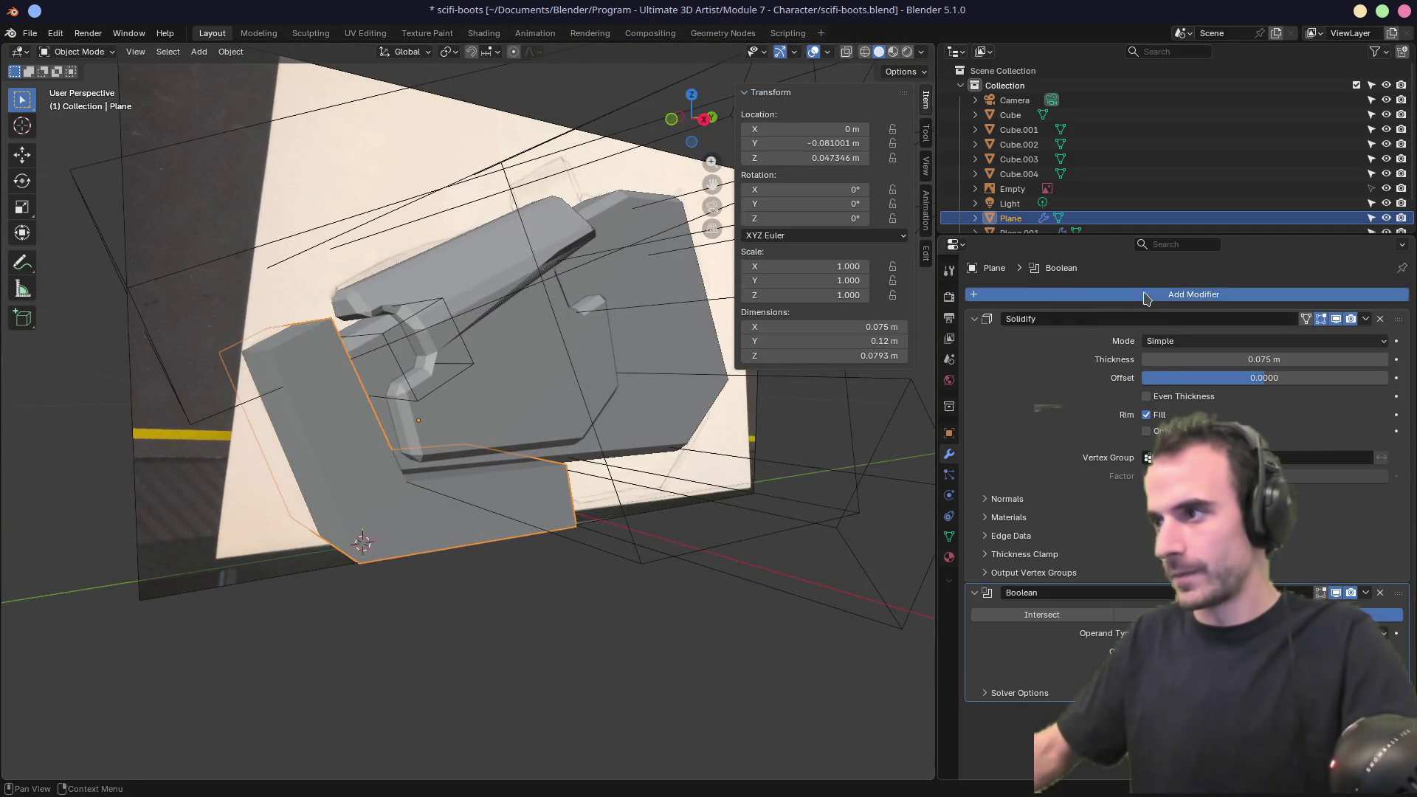
Add a Bevel modifier to Plane and collapse the Solidify and Boolean panels.
{"action": "left_click", "coordinate": [1115, 296]}
{"action": "type", "text": "bevel"}
{"action": "left_click", "coordinate": [1119, 331]}
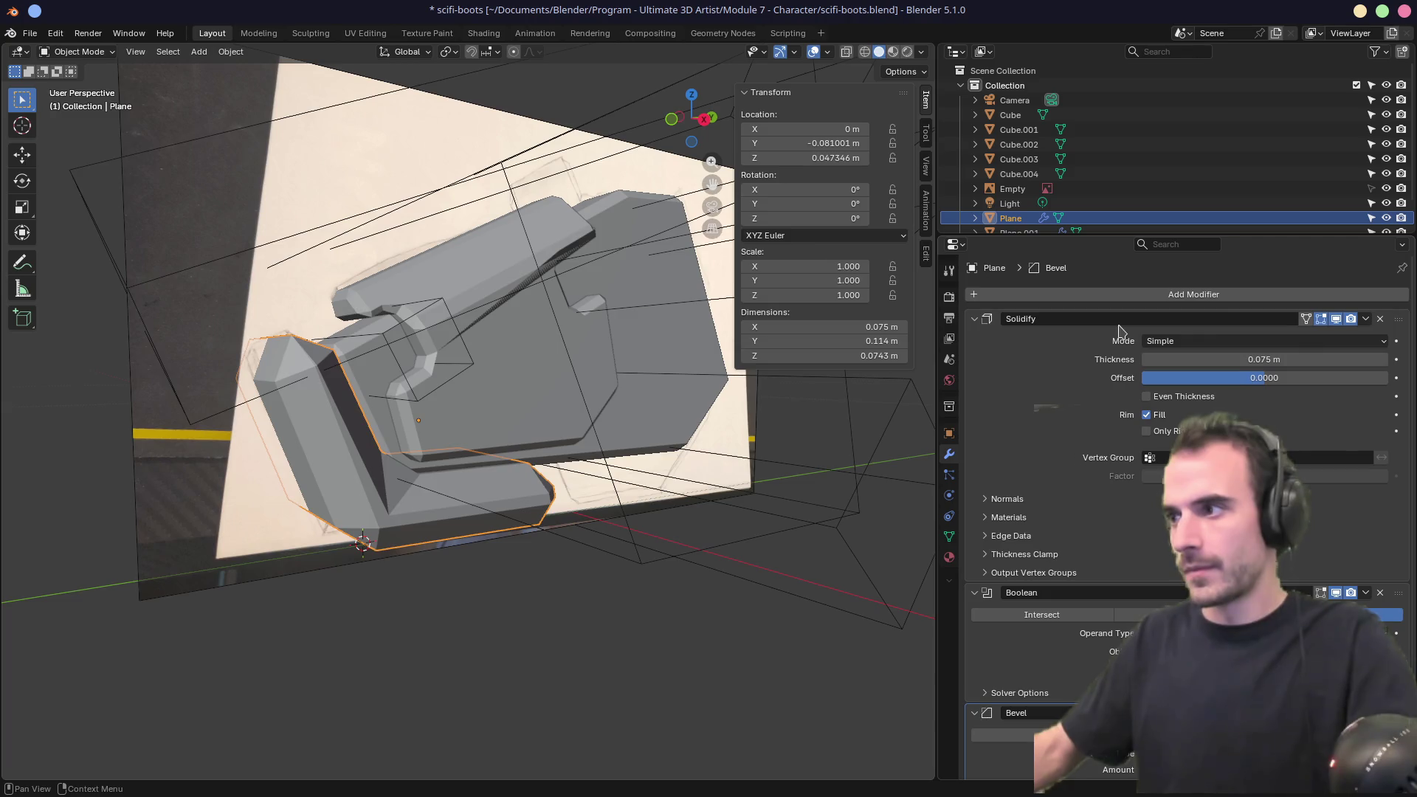
{"action": "left_click", "coordinate": [977, 321]}
{"action": "left_click", "coordinate": [974, 339]}
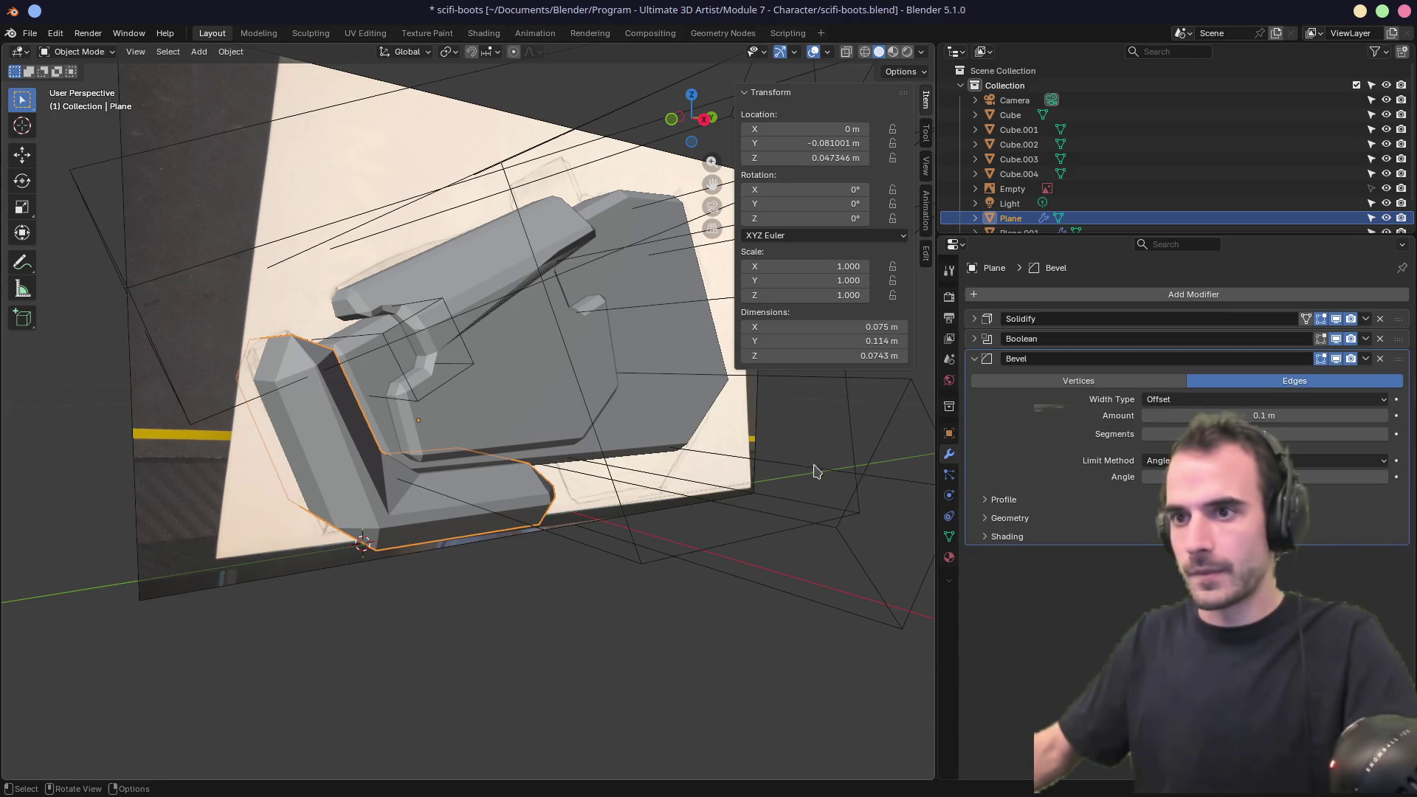
{"action": "left_click", "coordinate": [997, 519]}
{"action": "left_click", "coordinate": [996, 522]}
{"action": "left_click", "coordinate": [984, 502]}
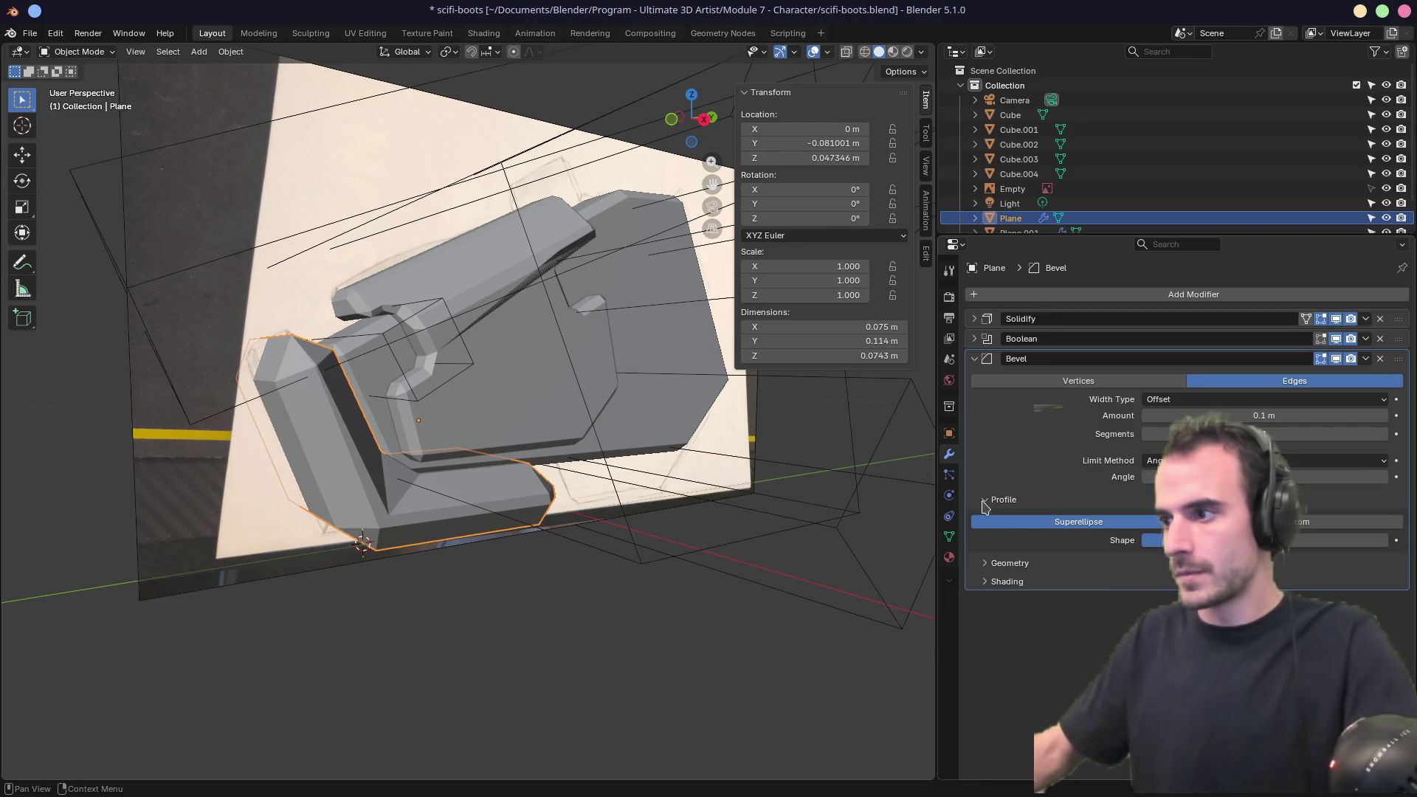
{"action": "left_click", "coordinate": [985, 582]}
{"action": "left_click", "coordinate": [986, 563]}
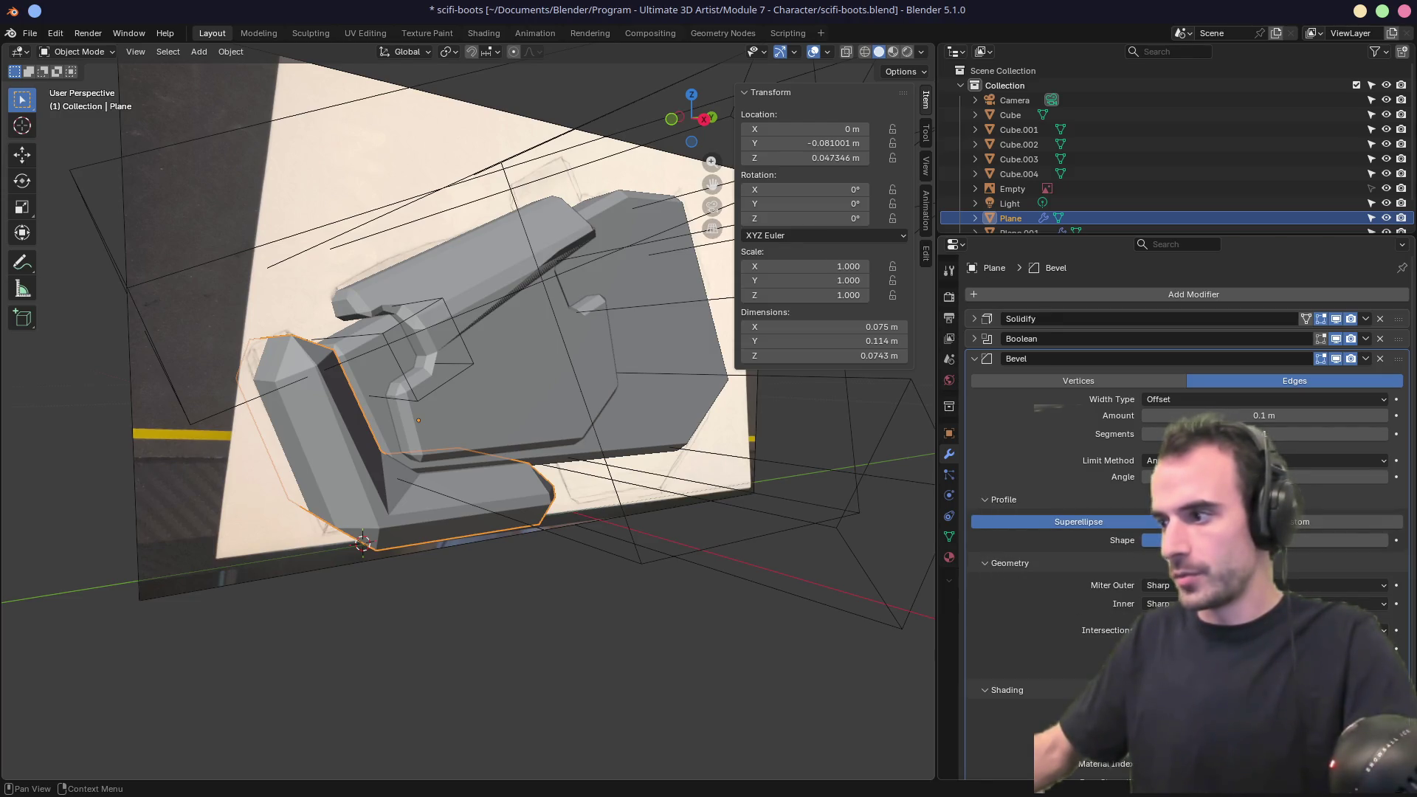
Set the bevel Width Type to Width with a 0.005 m amount, then orbit to check it.
{"action": "left_click", "coordinate": [1146, 648]}
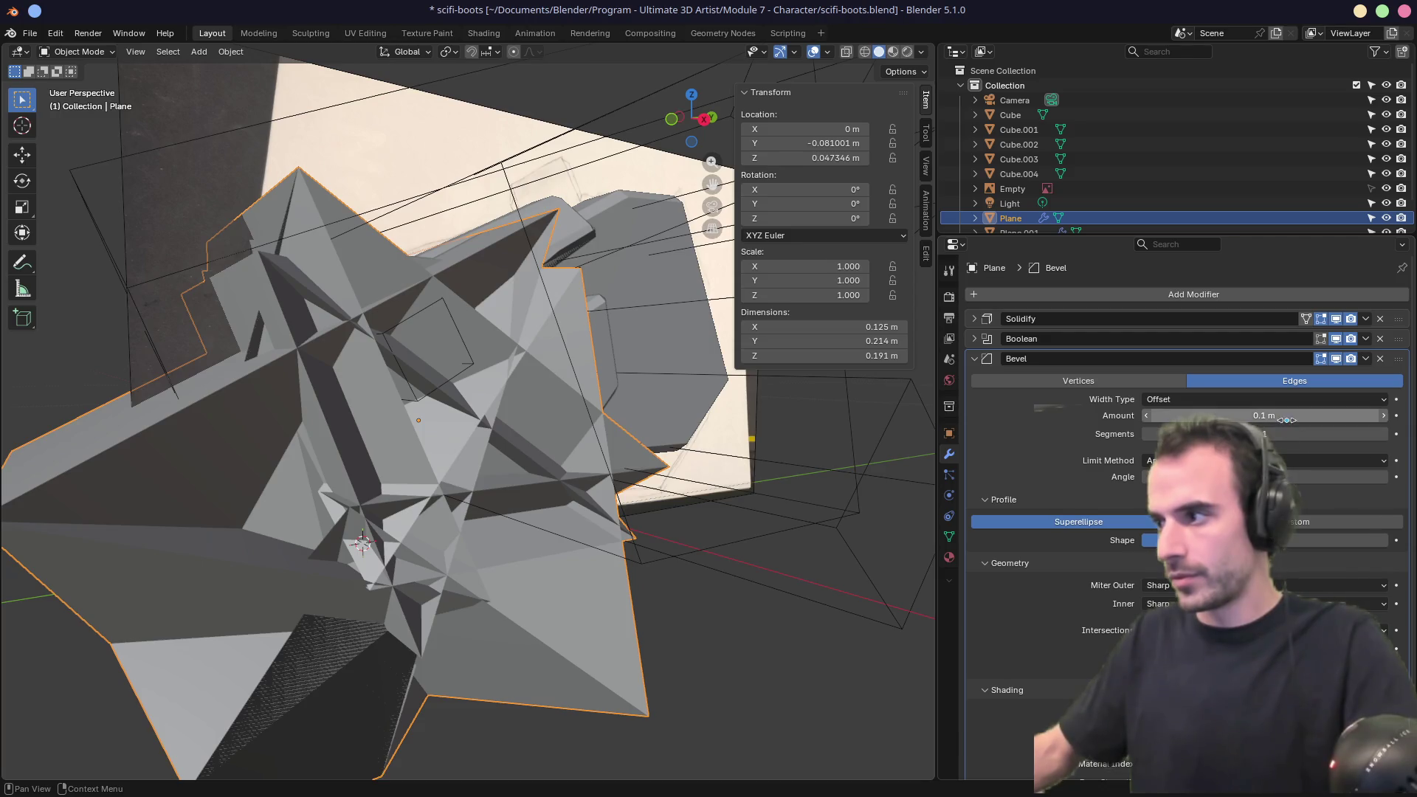
{"action": "left_click_drag", "start_coordinate": [1264, 415], "coordinate": [1184, 415]}
{"action": "left_click", "coordinate": [1265, 400]}
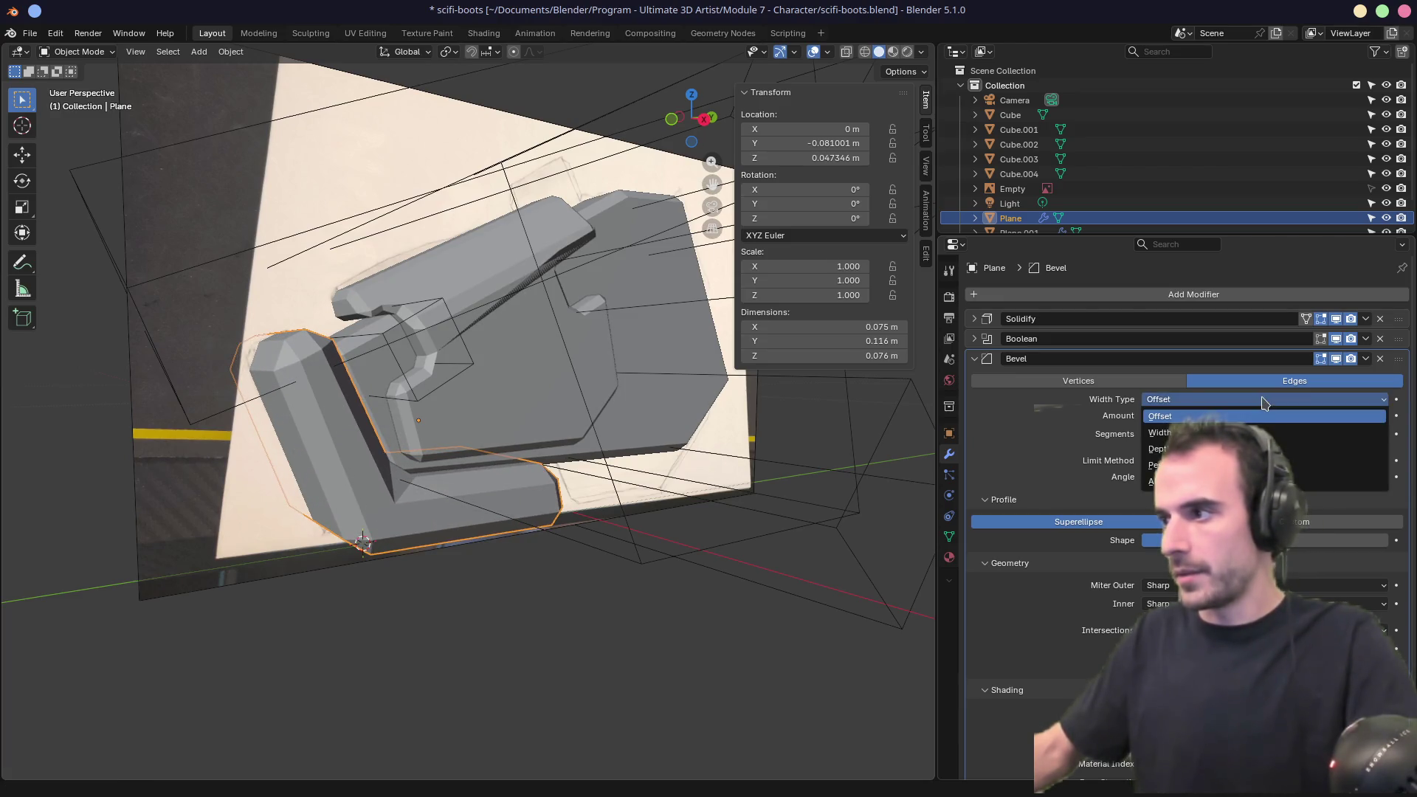
{"action": "left_click", "coordinate": [1173, 433]}
{"action": "left_click_drag", "start_coordinate": [1184, 415], "coordinate": [1174, 415]}
{"action": "mouse_move", "coordinate": [516, 502]}
{"action": "middle_mouse_down"}
{"action": "mouse_move", "coordinate": [664, 484]}
{"action": "mouse_move", "coordinate": [546, 451]}
{"action": "middle_mouse_up"}
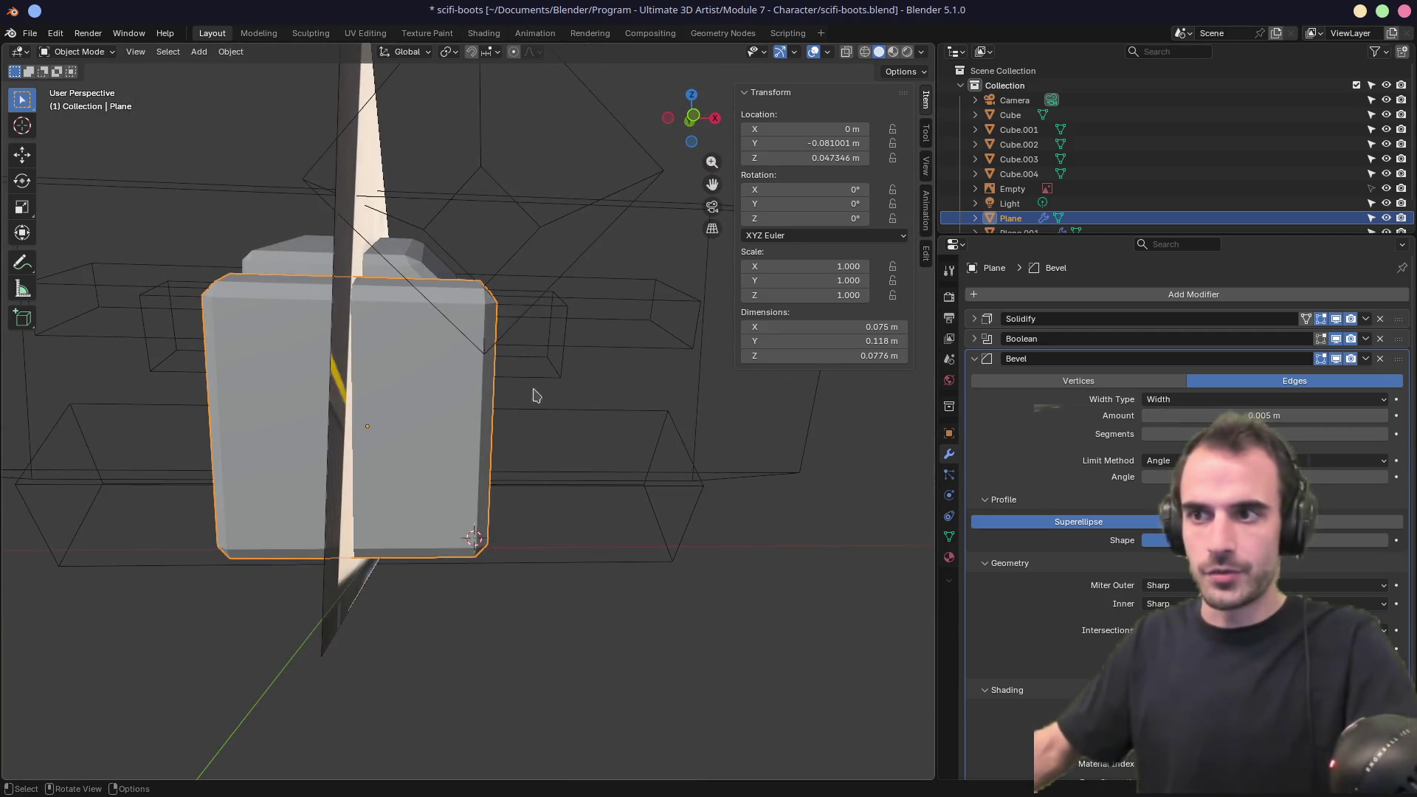
{"action": "mouse_move", "coordinate": [598, 394]}
{"action": "middle_mouse_down"}
{"action": "mouse_move", "coordinate": [414, 457]}
{"action": "mouse_move", "coordinate": [373, 452]}
{"action": "mouse_move", "coordinate": [629, 378]}
{"action": "mouse_move", "coordinate": [454, 483]}
{"action": "mouse_move", "coordinate": [579, 436]}
{"action": "mouse_move", "coordinate": [492, 448]}
{"action": "middle_mouse_up"}
{"action": "mouse_move", "coordinate": [603, 449]}
{"action": "middle_mouse_down"}
{"action": "mouse_move", "coordinate": [671, 446]}
{"action": "mouse_move", "coordinate": [506, 464]}
{"action": "mouse_move", "coordinate": [461, 444]}
{"action": "mouse_move", "coordinate": [517, 419]}
{"action": "mouse_move", "coordinate": [715, 436]}
{"action": "mouse_move", "coordinate": [510, 451]}
{"action": "mouse_move", "coordinate": [613, 387]}
{"action": "mouse_move", "coordinate": [463, 363]}
{"action": "mouse_move", "coordinate": [587, 373]}
{"action": "mouse_move", "coordinate": [587, 411]}
{"action": "mouse_move", "coordinate": [570, 428]}
{"action": "middle_mouse_up"}
{"action": "key", "text": "KP_3"}
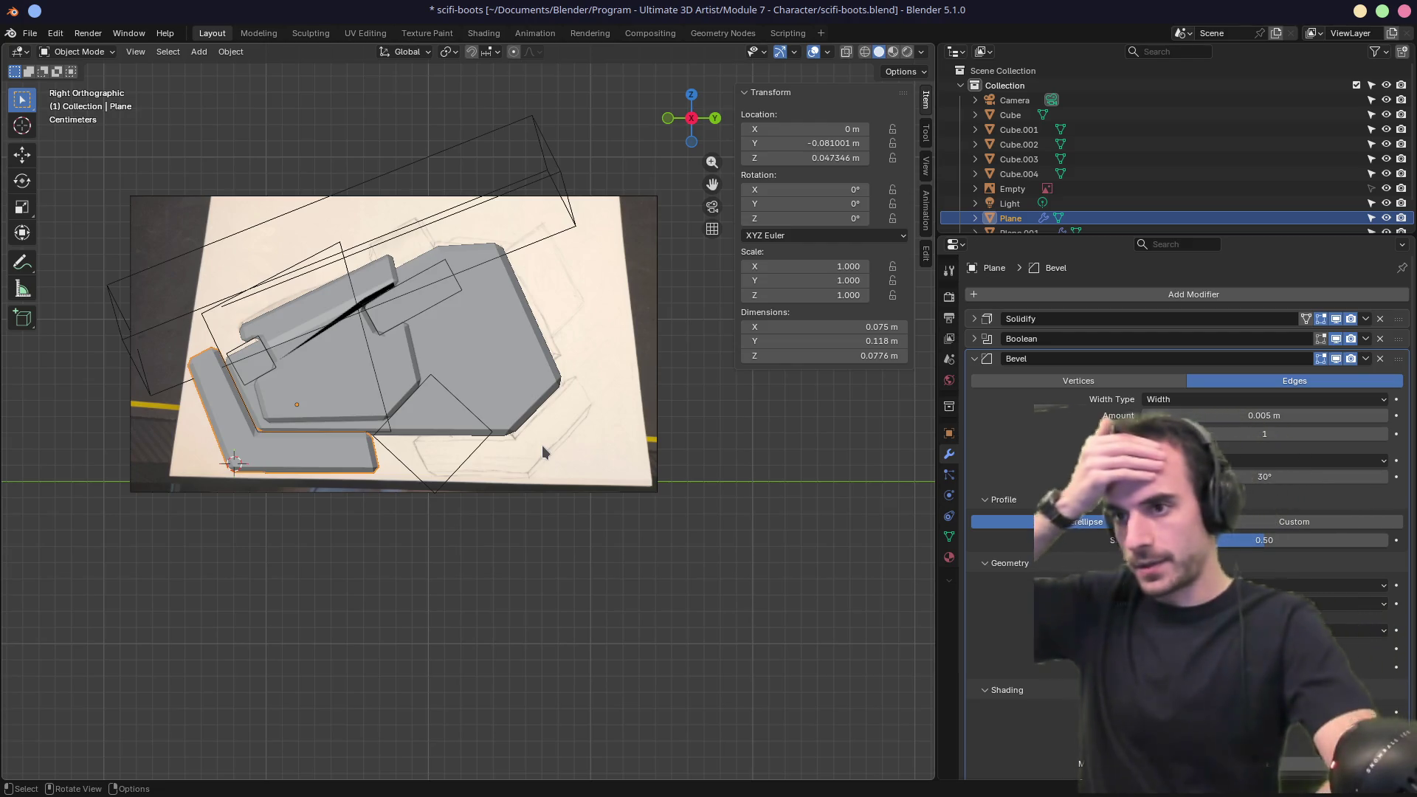
Inspect the bevelled plate from several angles, then zoom into Right Orthographic view and bring up the Add menu.
{"action": "mouse_move", "coordinate": [541, 445]}
{"action": "middle_mouse_down"}
{"action": "mouse_move", "coordinate": [480, 431]}
{"action": "mouse_move", "coordinate": [623, 435]}
{"action": "mouse_move", "coordinate": [612, 446]}
{"action": "middle_mouse_up"}
{"action": "middle_click_drag", "start_coordinate": [466, 487], "coordinate": [380, 390]}
{"action": "middle_click_drag", "start_coordinate": [325, 350], "coordinate": [391, 387]}
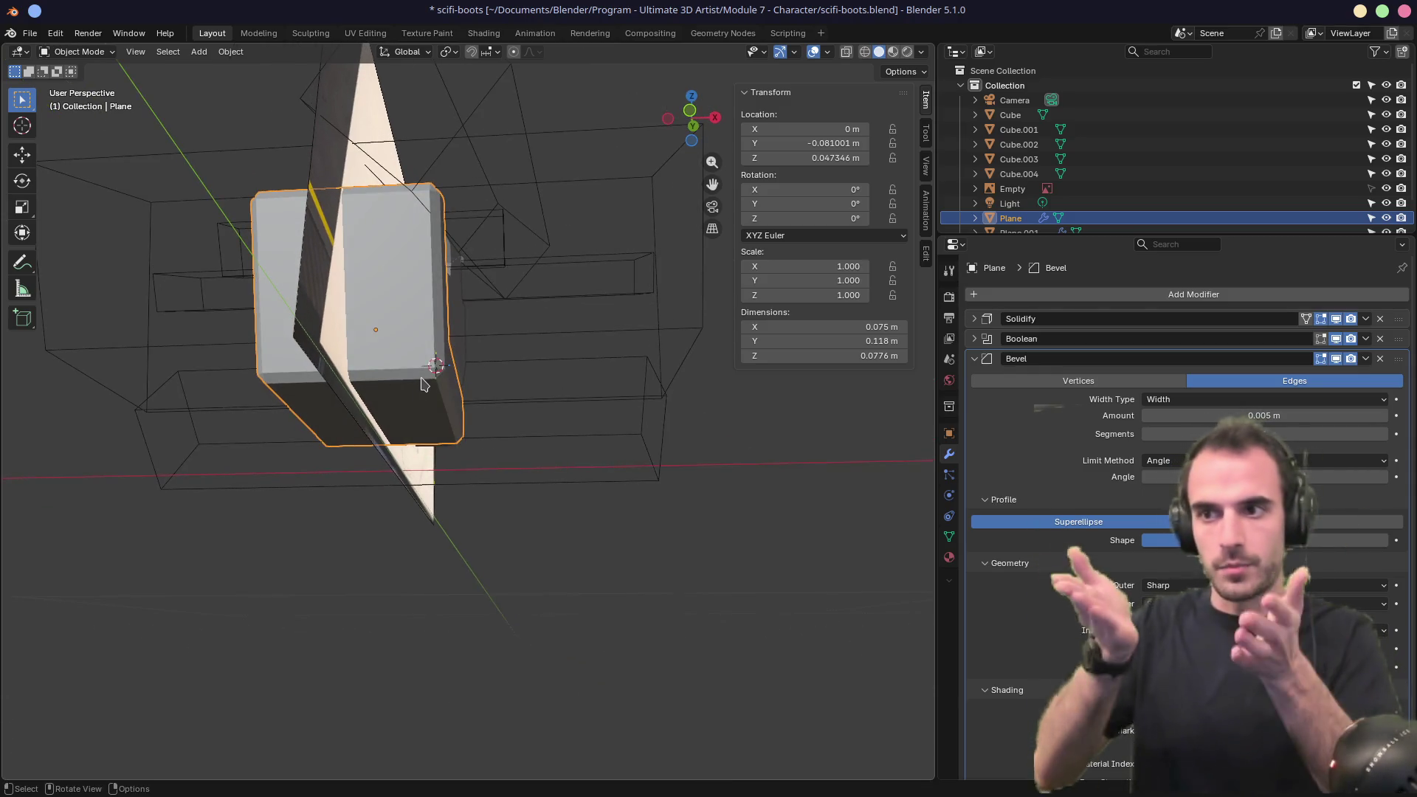
{"action": "mouse_move", "coordinate": [433, 340]}
{"action": "middle_mouse_down"}
{"action": "mouse_move", "coordinate": [207, 422]}
{"action": "mouse_move", "coordinate": [117, 414]}
{"action": "mouse_move", "coordinate": [237, 367]}
{"action": "mouse_move", "coordinate": [399, 402]}
{"action": "mouse_move", "coordinate": [455, 446]}
{"action": "middle_mouse_up"}
{"action": "scroll", "coordinate": [504, 440], "scroll_direction": "up", "scroll_amount": 2}
{"action": "key", "text": "KP_3"}
{"action": "scroll", "coordinate": [468, 427], "scroll_direction": "up", "scroll_amount": 4}
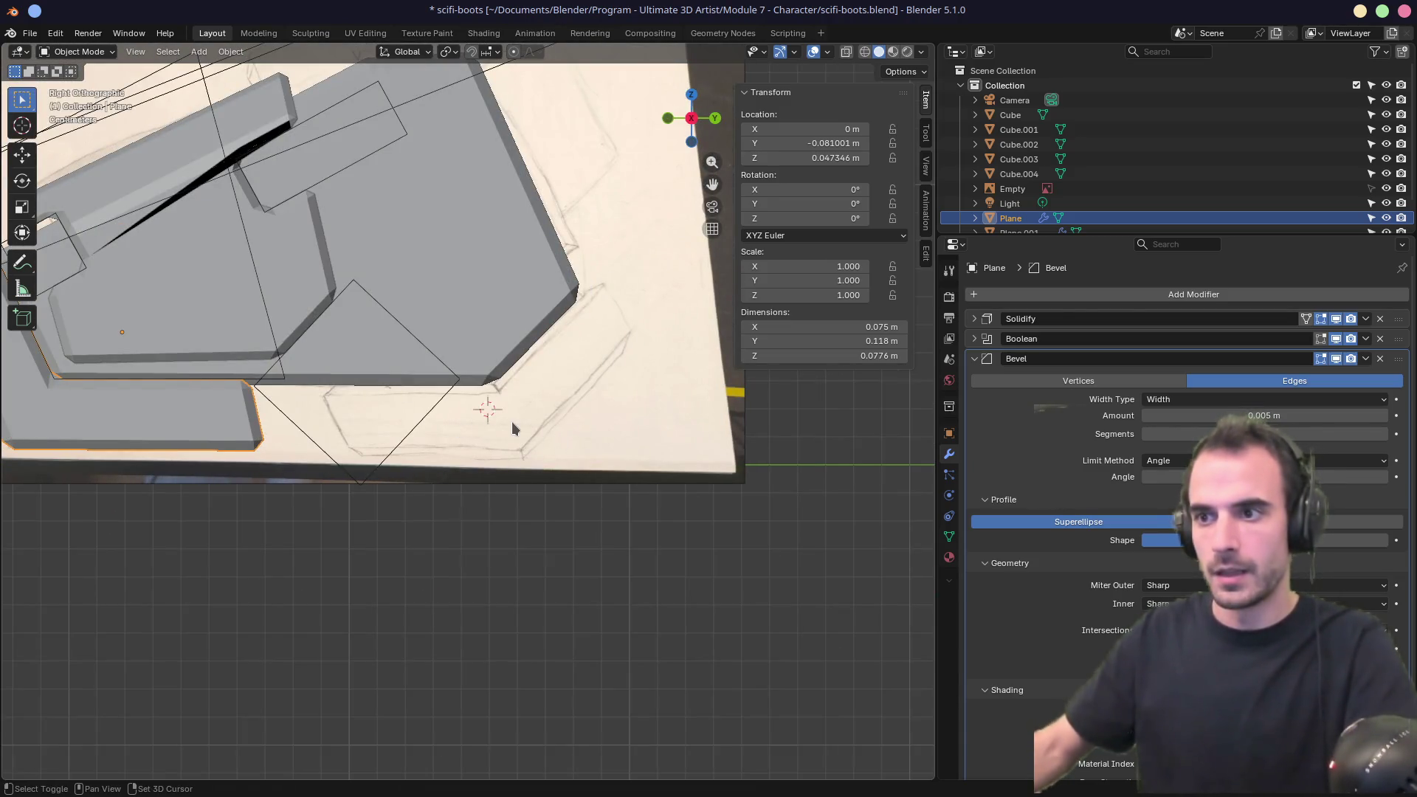
{"action": "key", "text": "shift+a"}
Add a view-aligned Plane, scale it down to about 0.05 m, and enable X-ray.
{"action": "mouse_move", "coordinate": [514, 431]}
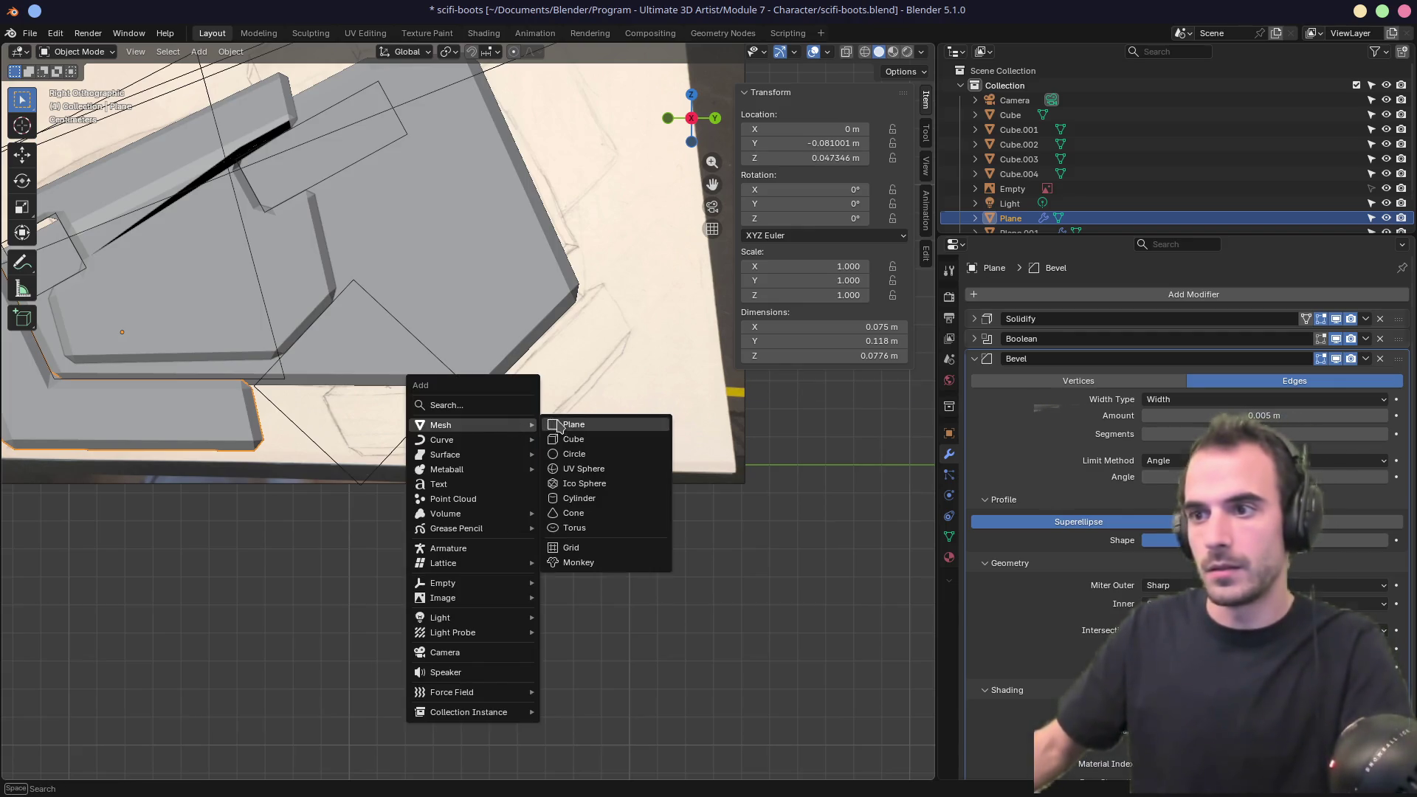
{"action": "left_click", "coordinate": [557, 426]}
{"action": "left_click", "coordinate": [192, 671]}
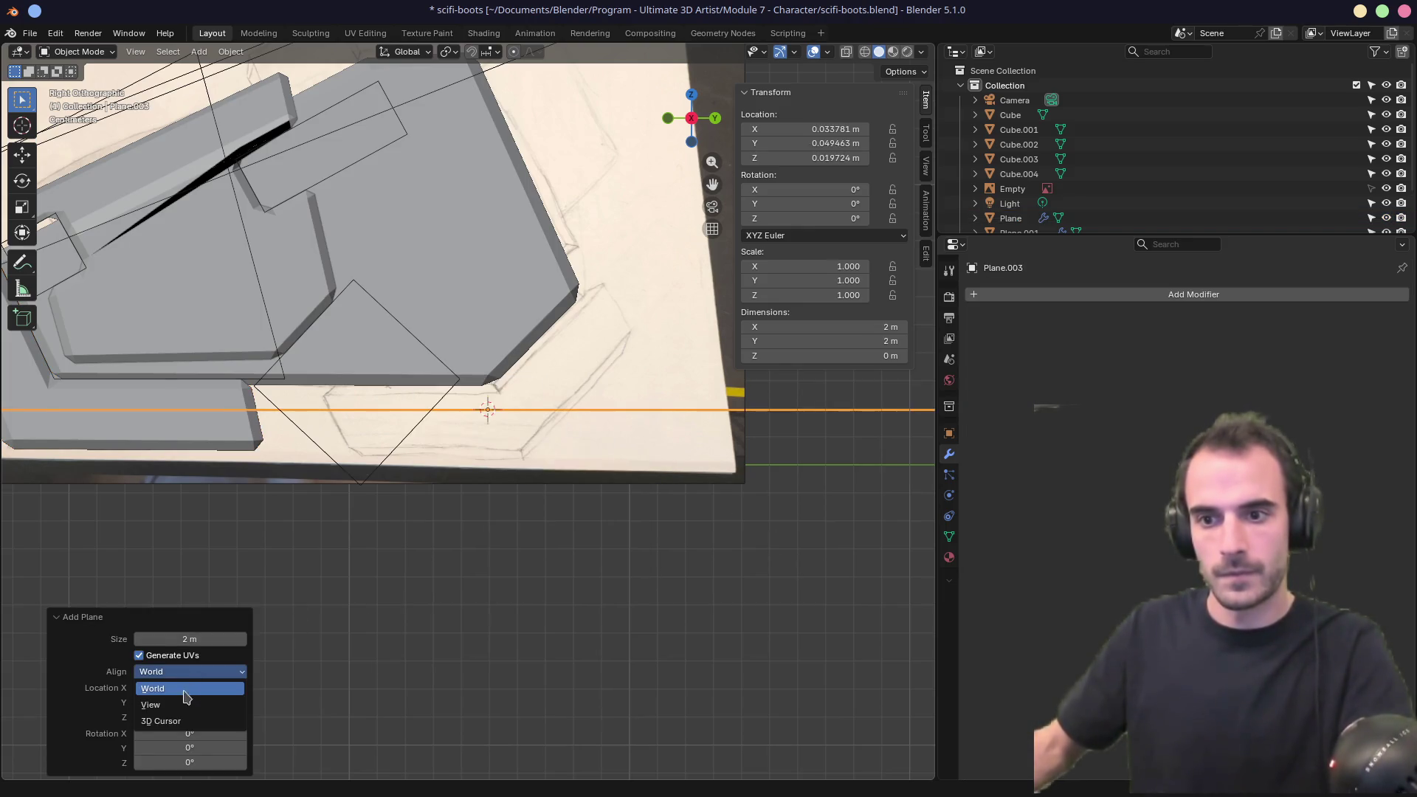
{"action": "left_click", "coordinate": [185, 688]}
{"action": "key", "text": "s"}
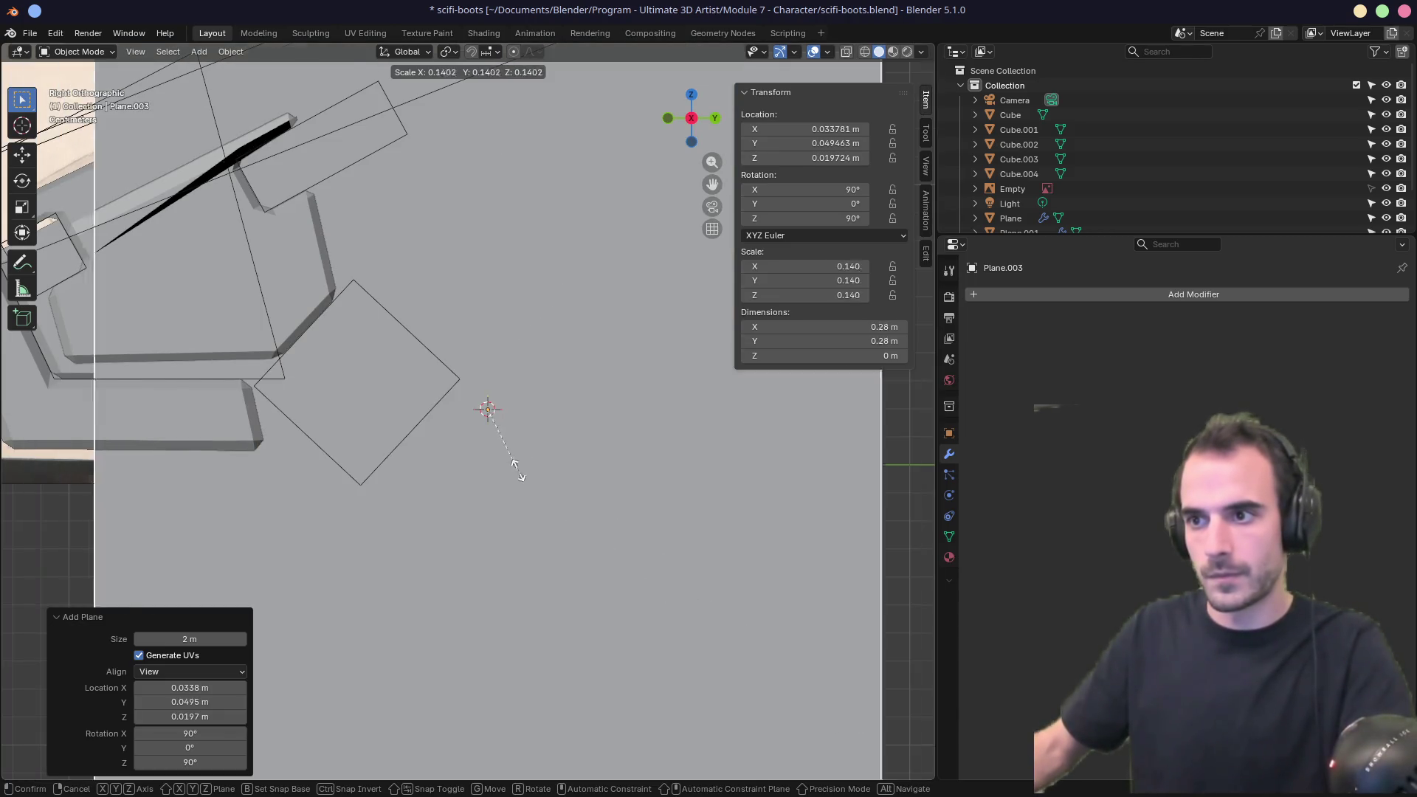
{"action": "left_click", "coordinate": [528, 472]}
{"action": "key", "text": "alt+z"}
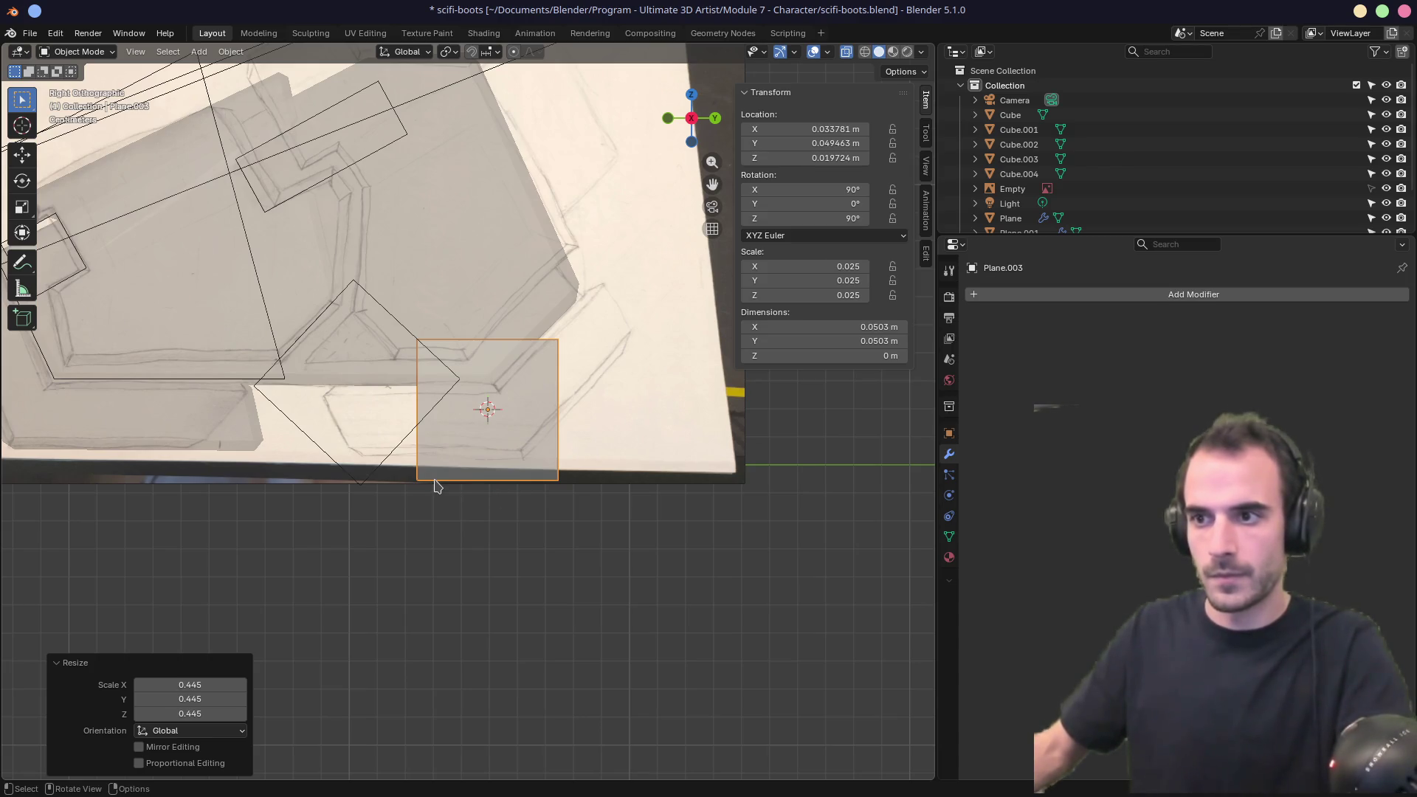
In Edit Mode, drag the plane's bottom-left corner onto the sketch outline and select the bottom-right corner.
{"action": "key", "text": "Tab"}
{"action": "left_click_drag", "start_coordinate": [380, 465], "coordinate": [447, 512]}
{"action": "key", "text": "g"}
{"action": "left_click", "coordinate": [383, 487]}
{"action": "left_click", "coordinate": [560, 481]}
Move the plane's bottom-right, top-left and top-right corners onto the sketch outline.
{"action": "key", "text": "g"}
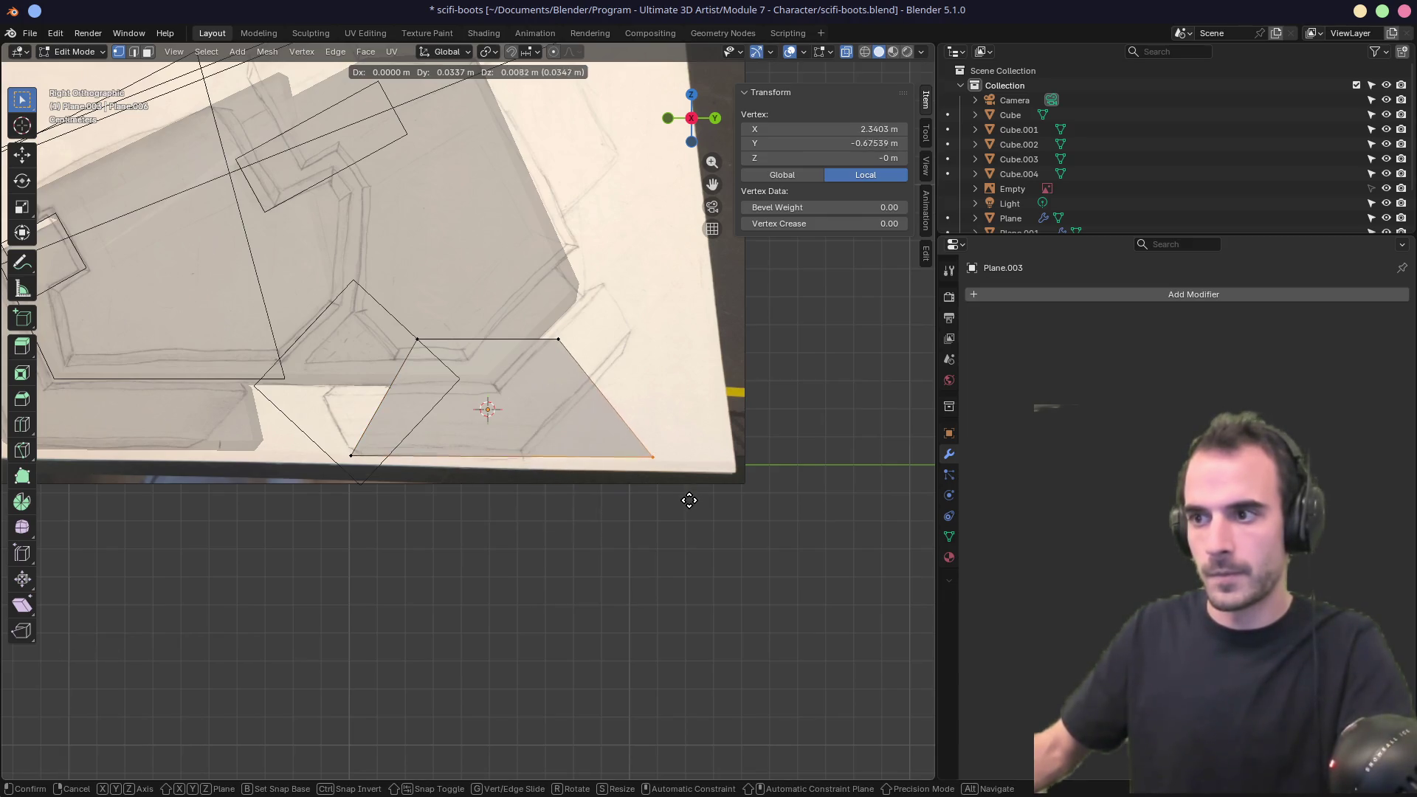
{"action": "left_click", "coordinate": [684, 493]}
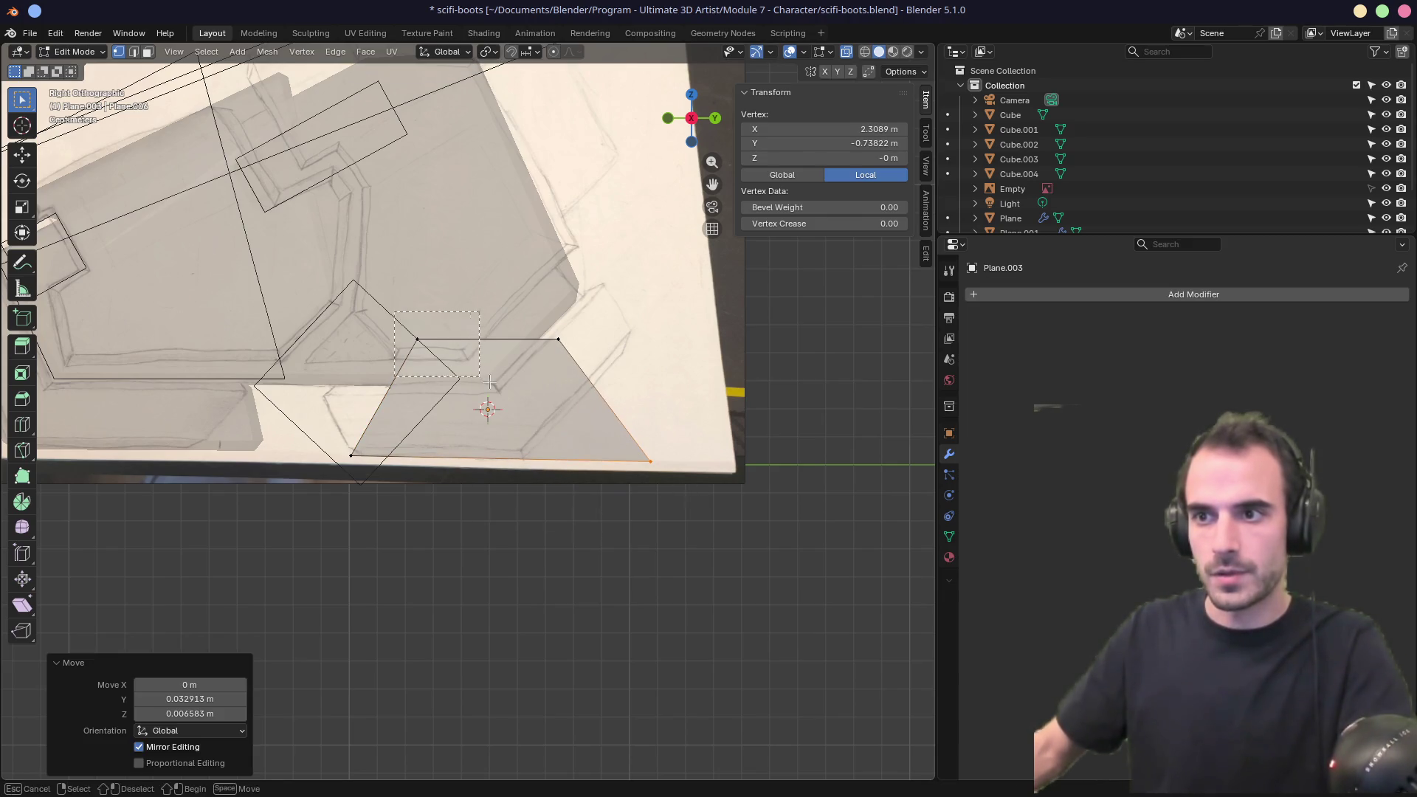
{"action": "left_click_drag", "start_coordinate": [488, 380], "coordinate": [488, 380]}
{"action": "key", "text": "g"}
{"action": "left_click", "coordinate": [369, 367]}
{"action": "left_click", "coordinate": [558, 339]}
{"action": "key", "text": "g"}
{"action": "left_click", "coordinate": [665, 237]}
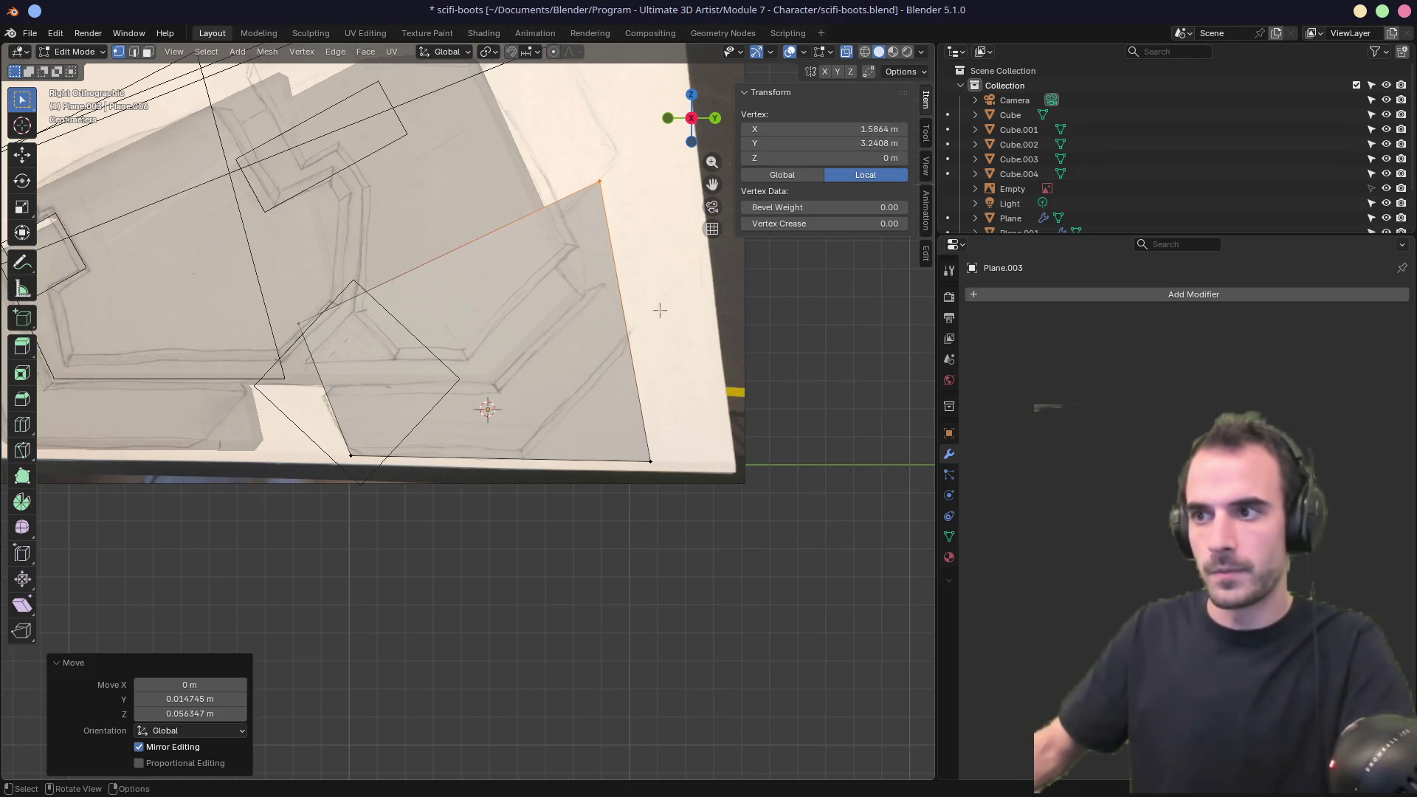
{"action": "left_click_drag", "start_coordinate": [680, 492], "coordinate": [694, 498]}
{"action": "key", "text": "g"}
{"action": "left_click", "coordinate": [559, 492]}
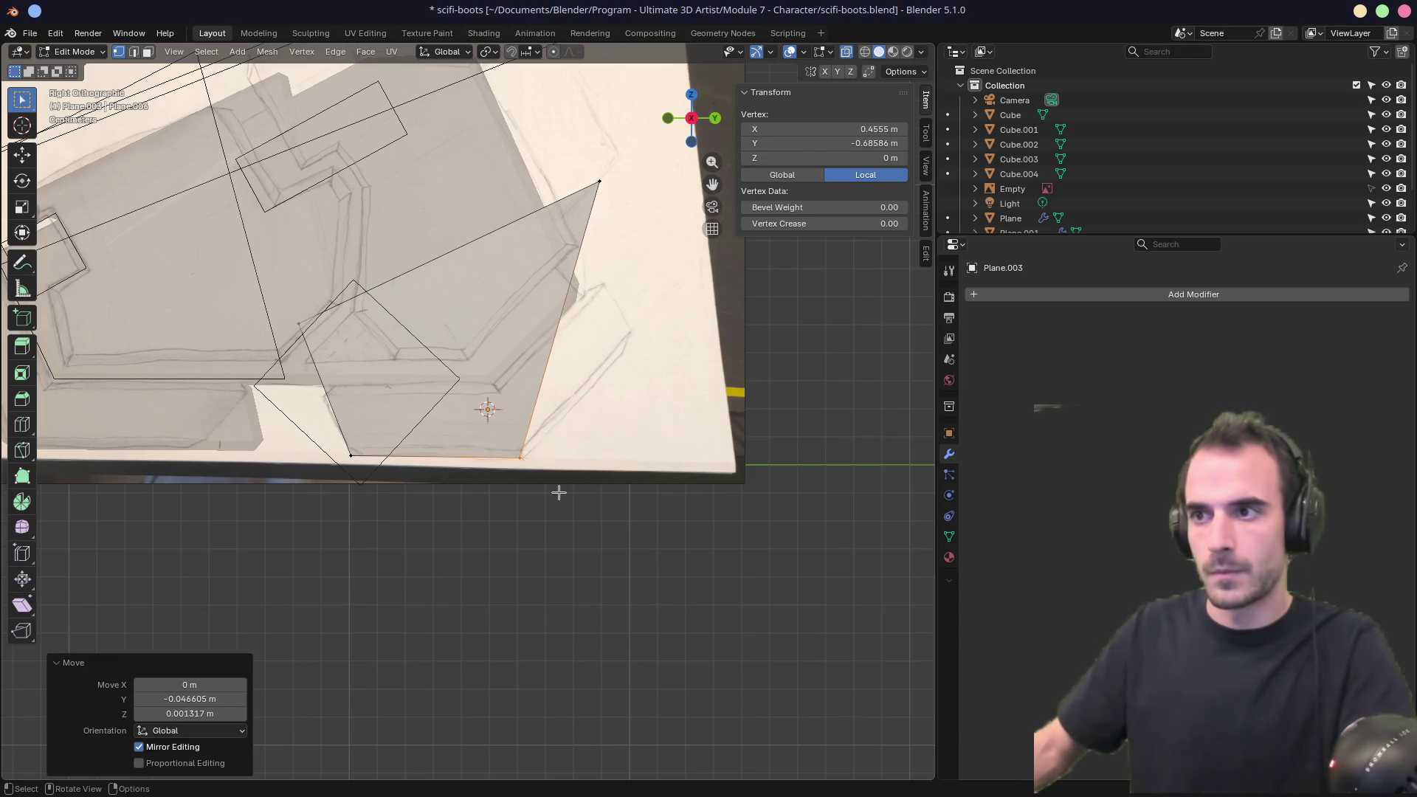
Readjust the bottom-right and top corners so they sit on the sketch lines.
{"action": "left_click", "coordinate": [598, 183]}
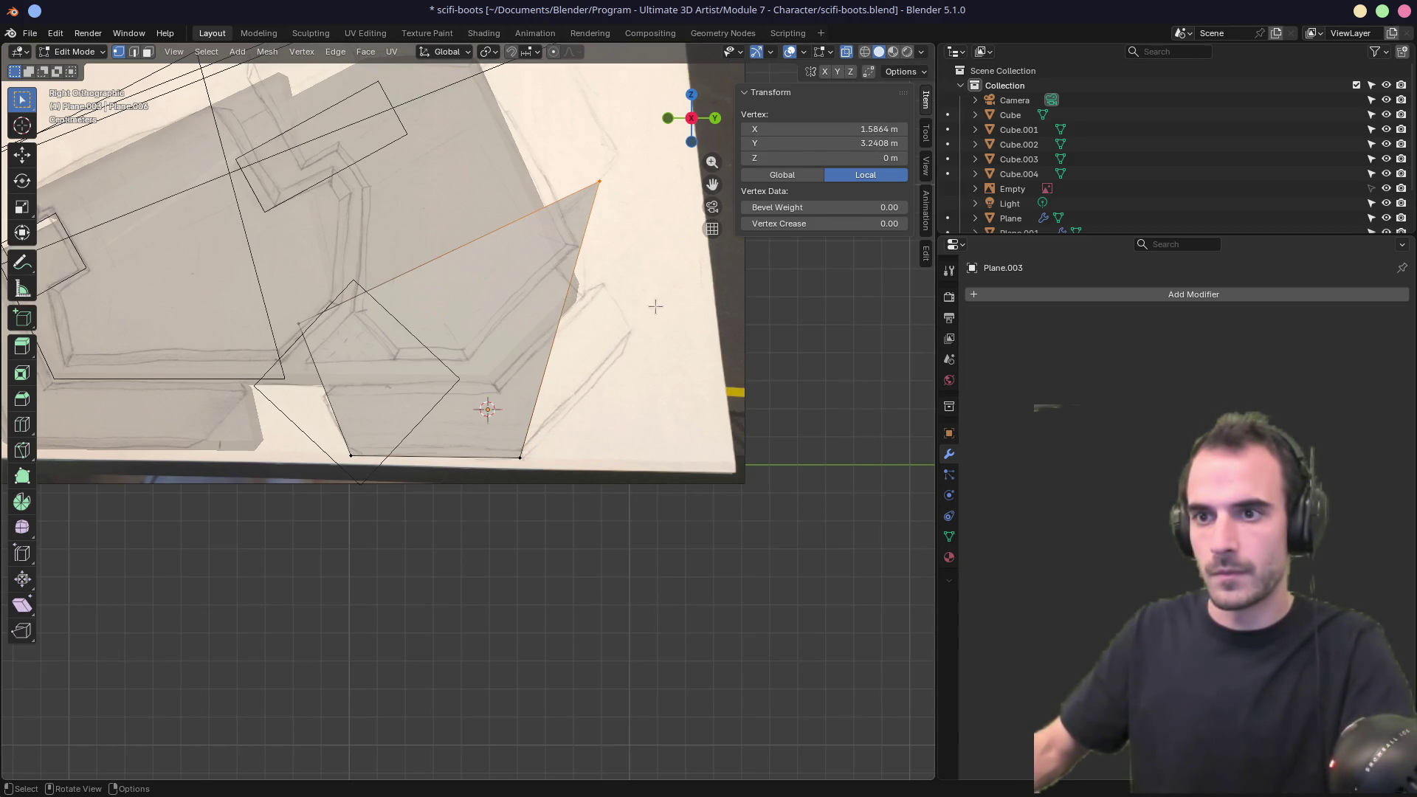
{"action": "left_click", "coordinate": [520, 457]}
{"action": "key", "text": "g"}
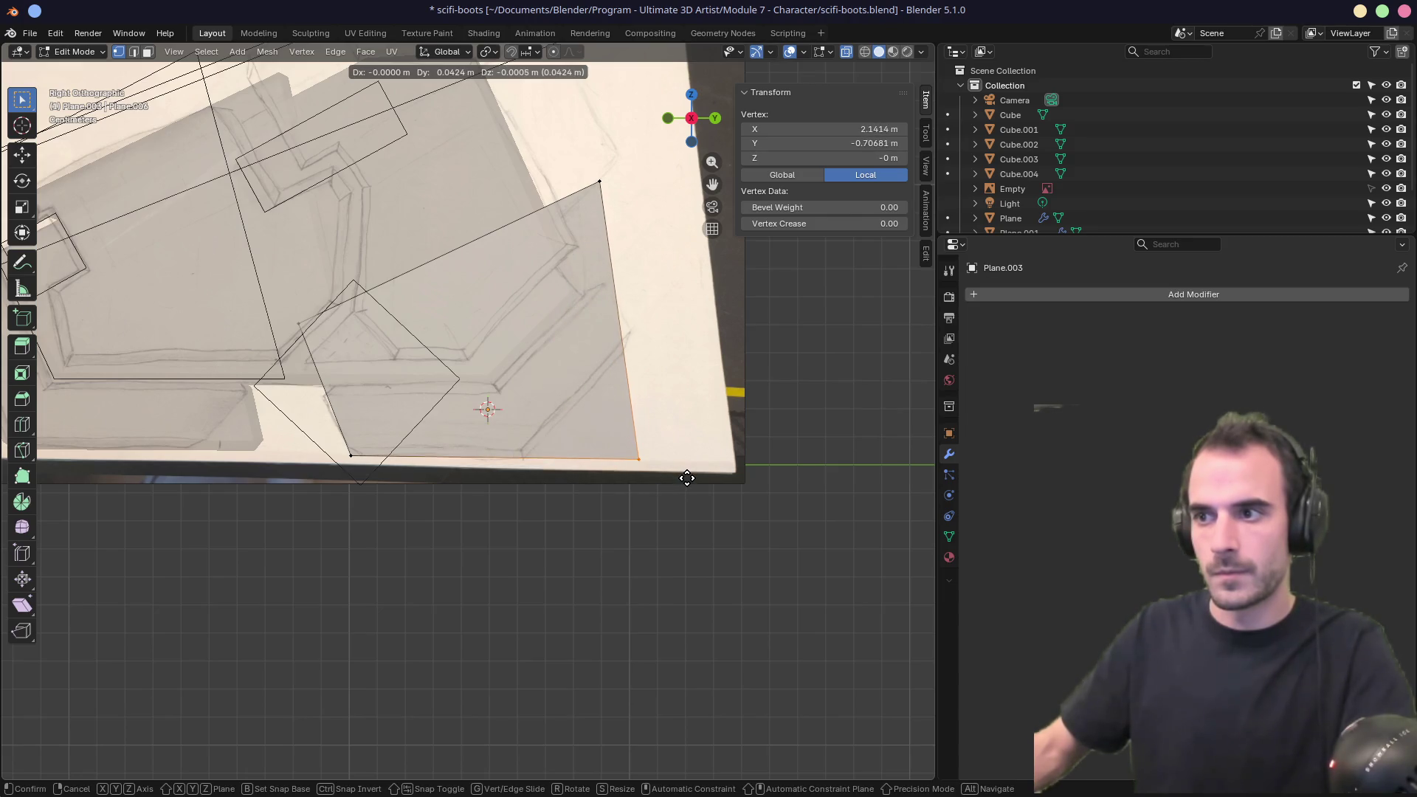
{"action": "left_click", "coordinate": [686, 478]}
{"action": "left_click_drag", "start_coordinate": [659, 234], "coordinate": [661, 234]}
{"action": "key", "text": "g"}
{"action": "left_click", "coordinate": [674, 228]}
{"action": "key", "text": "g"}
{"action": "left_click", "coordinate": [373, 239]}
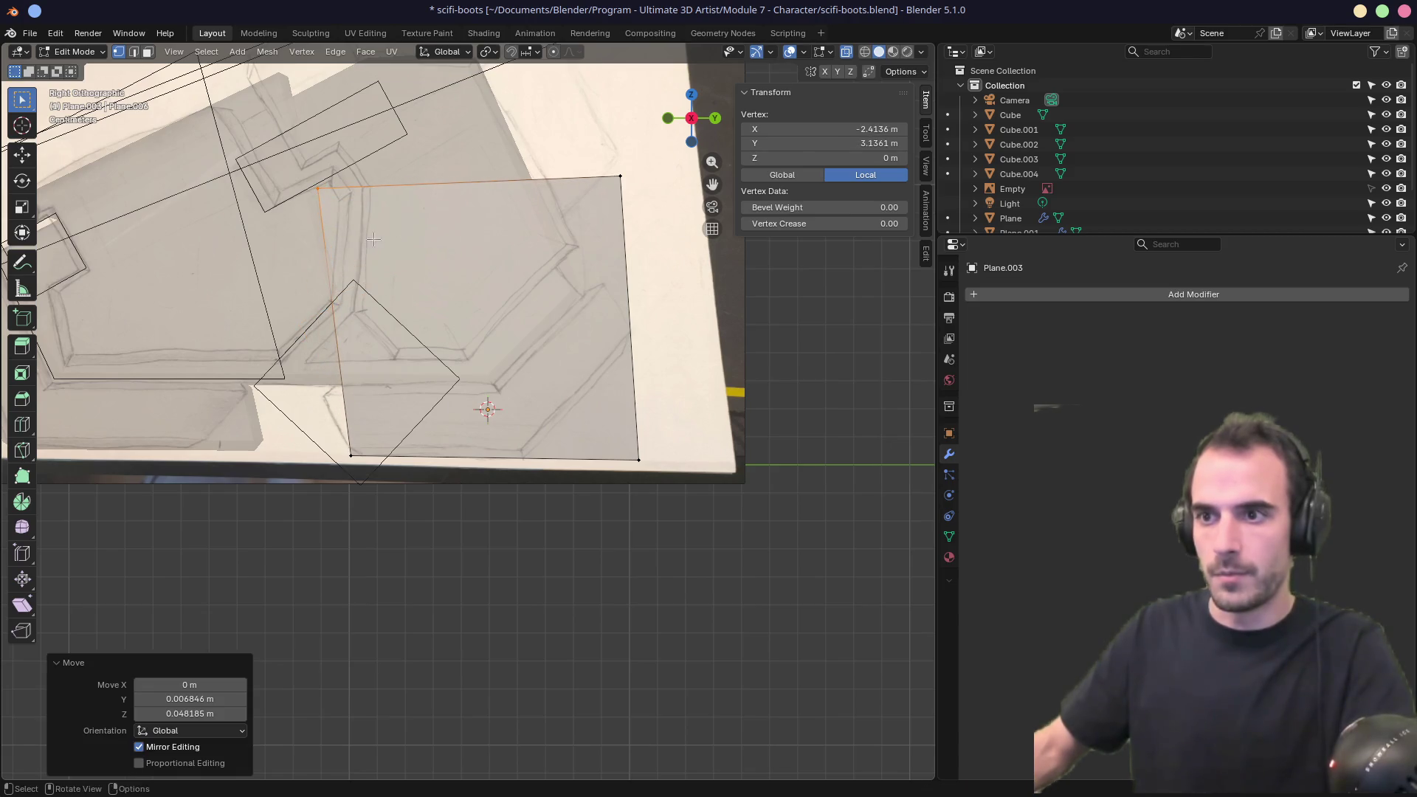
Fit the lower-left corners and the top-right corner precisely to the sketch edges.
{"action": "left_click_drag", "start_coordinate": [325, 433], "coordinate": [362, 480]}
{"action": "key", "text": "g"}
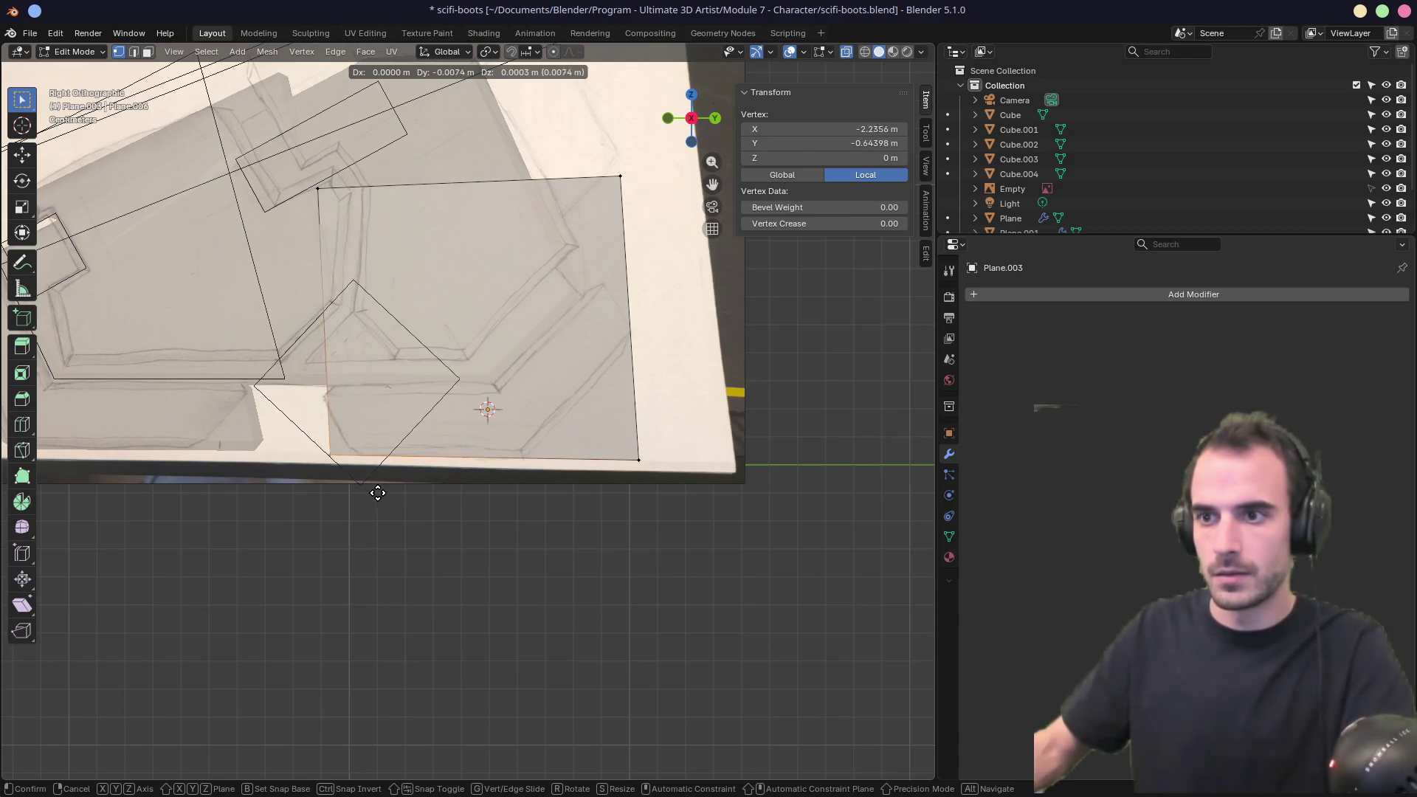
{"action": "left_click", "coordinate": [402, 492]}
{"action": "key", "text": "g"}
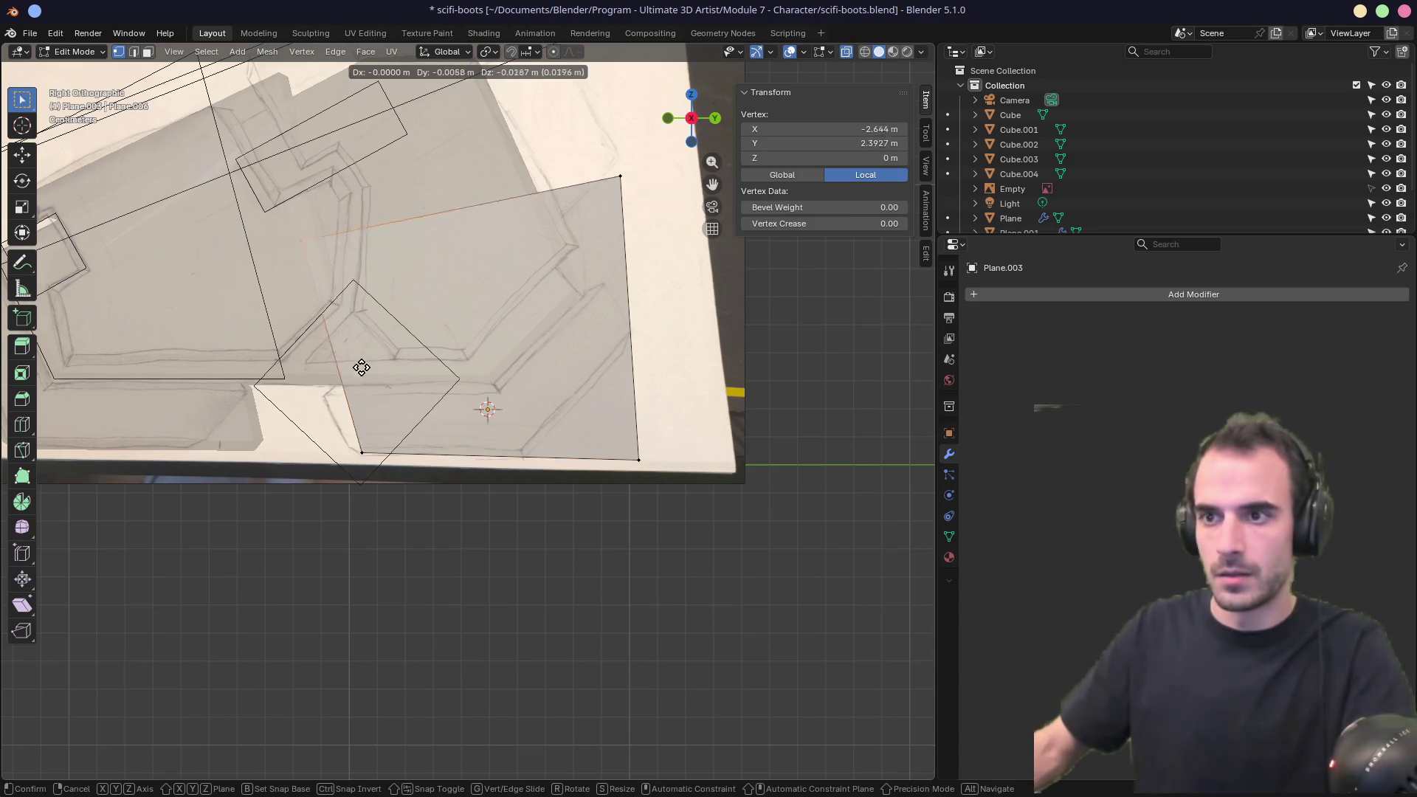
{"action": "left_click", "coordinate": [391, 490]}
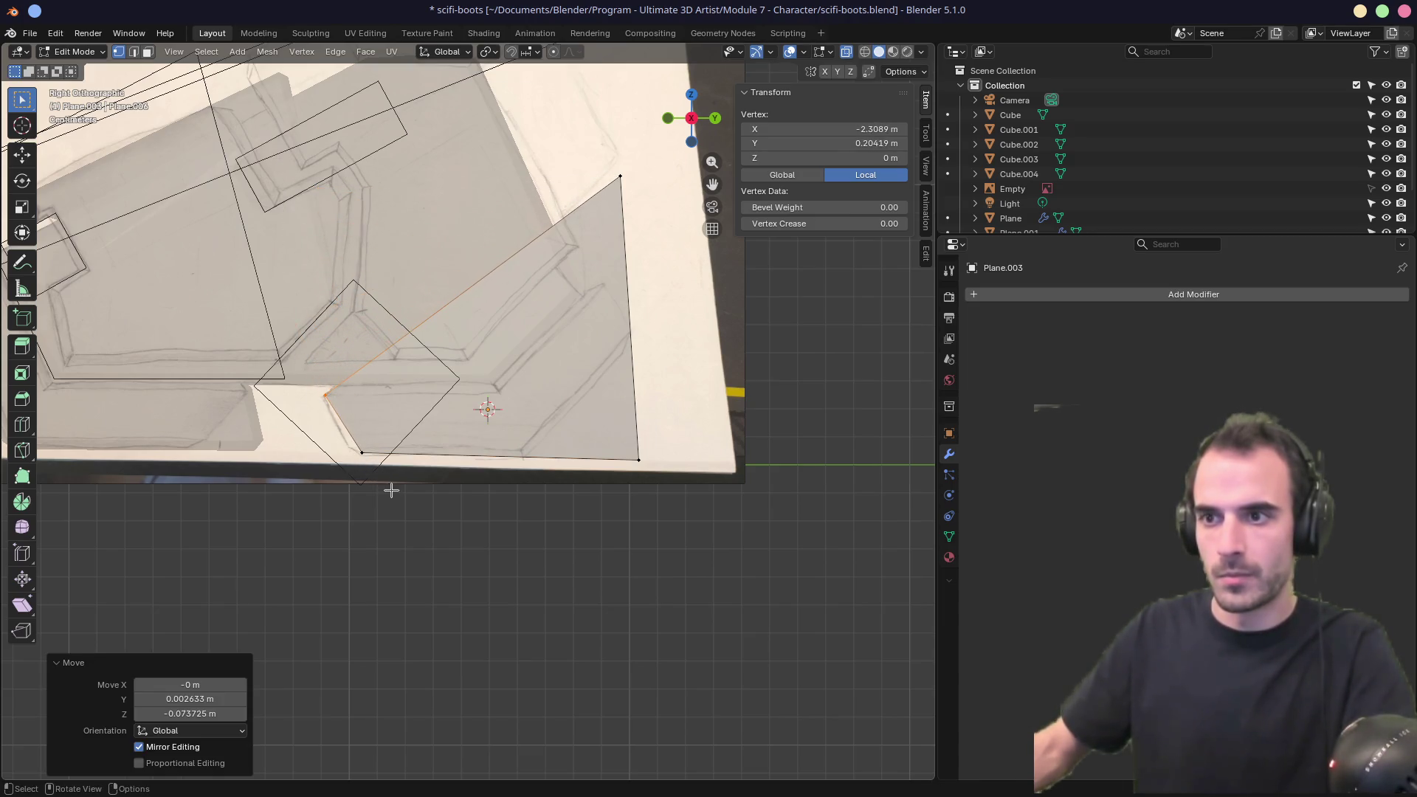
{"action": "left_click", "coordinate": [339, 436]}
{"action": "key", "text": "g"}
{"action": "left_click", "coordinate": [378, 481]}
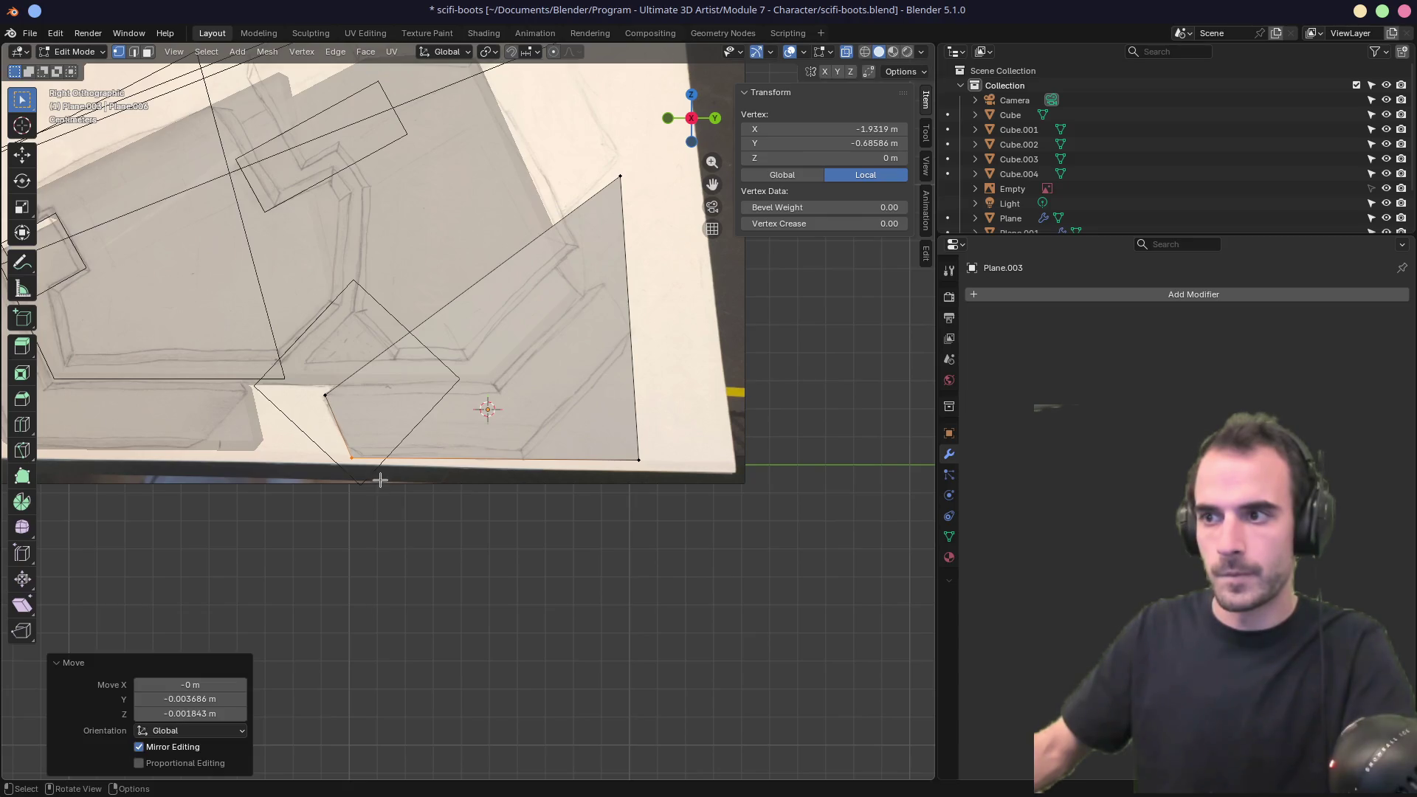
{"action": "left_click", "coordinate": [618, 172]}
{"action": "key", "text": "g"}
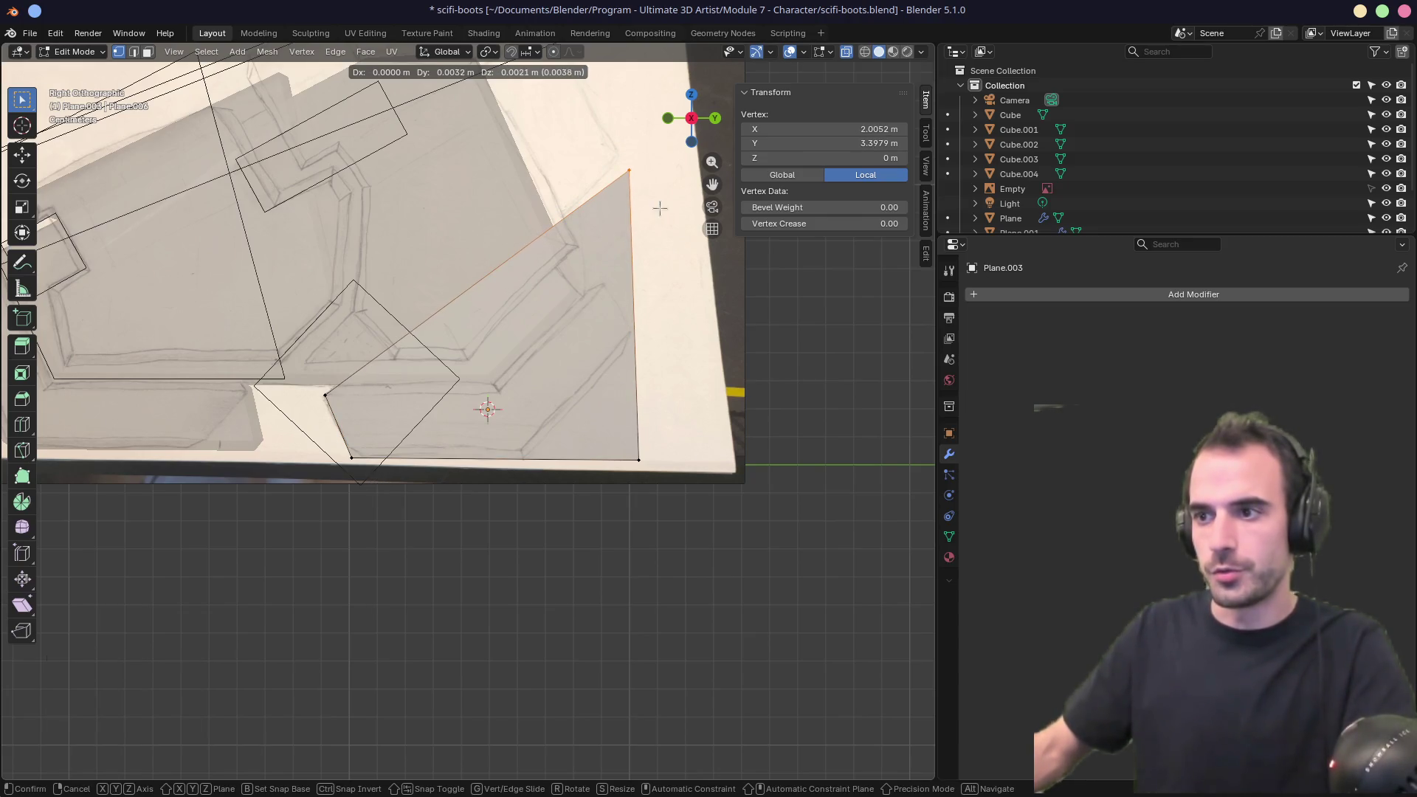
{"action": "left_click", "coordinate": [660, 209]}
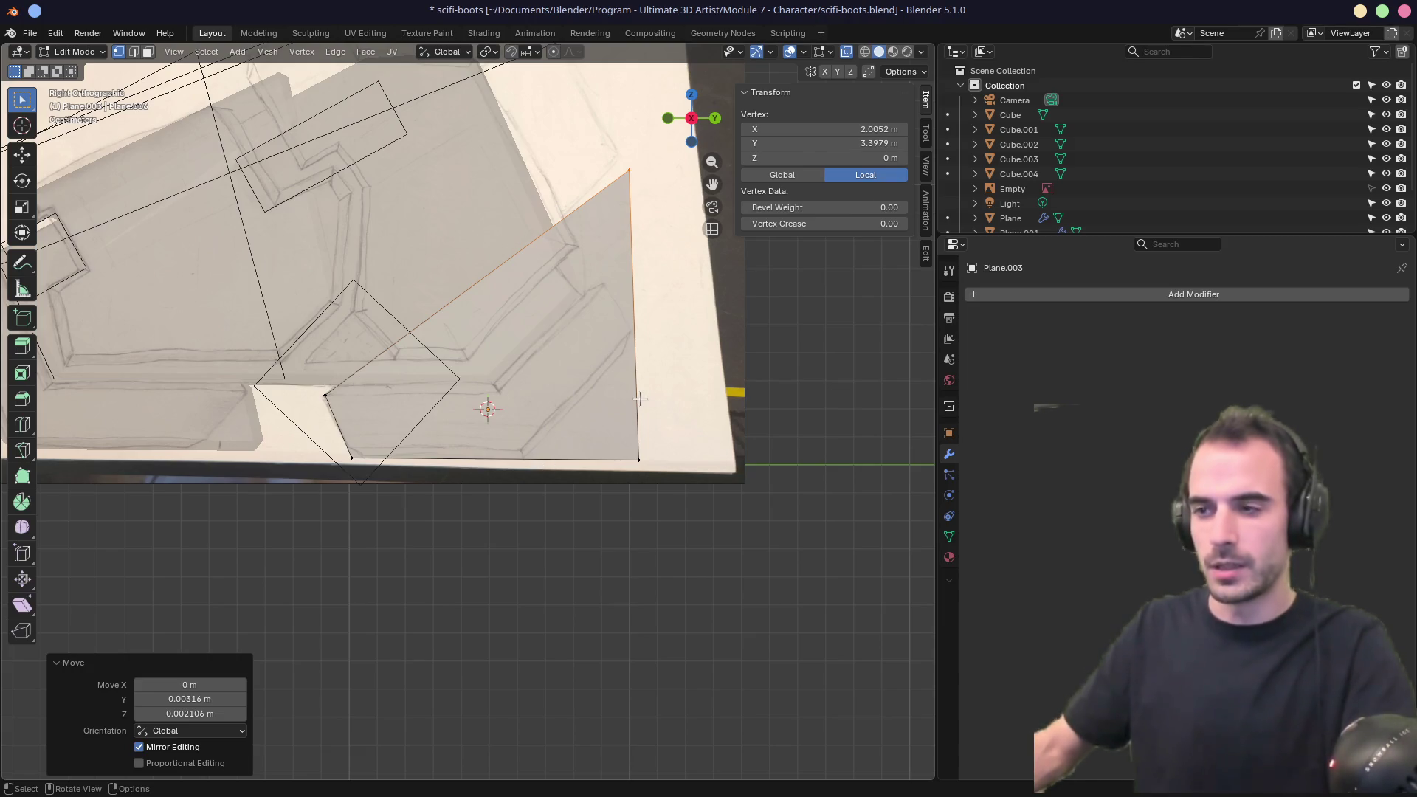
Add a centred edge loop across the plate with Ctrl+R.
{"action": "mouse_move", "coordinate": [639, 398]}
{"action": "middle_mouse_down"}
{"action": "mouse_move", "coordinate": [490, 402]}
{"action": "mouse_move", "coordinate": [506, 405]}
{"action": "middle_mouse_up"}
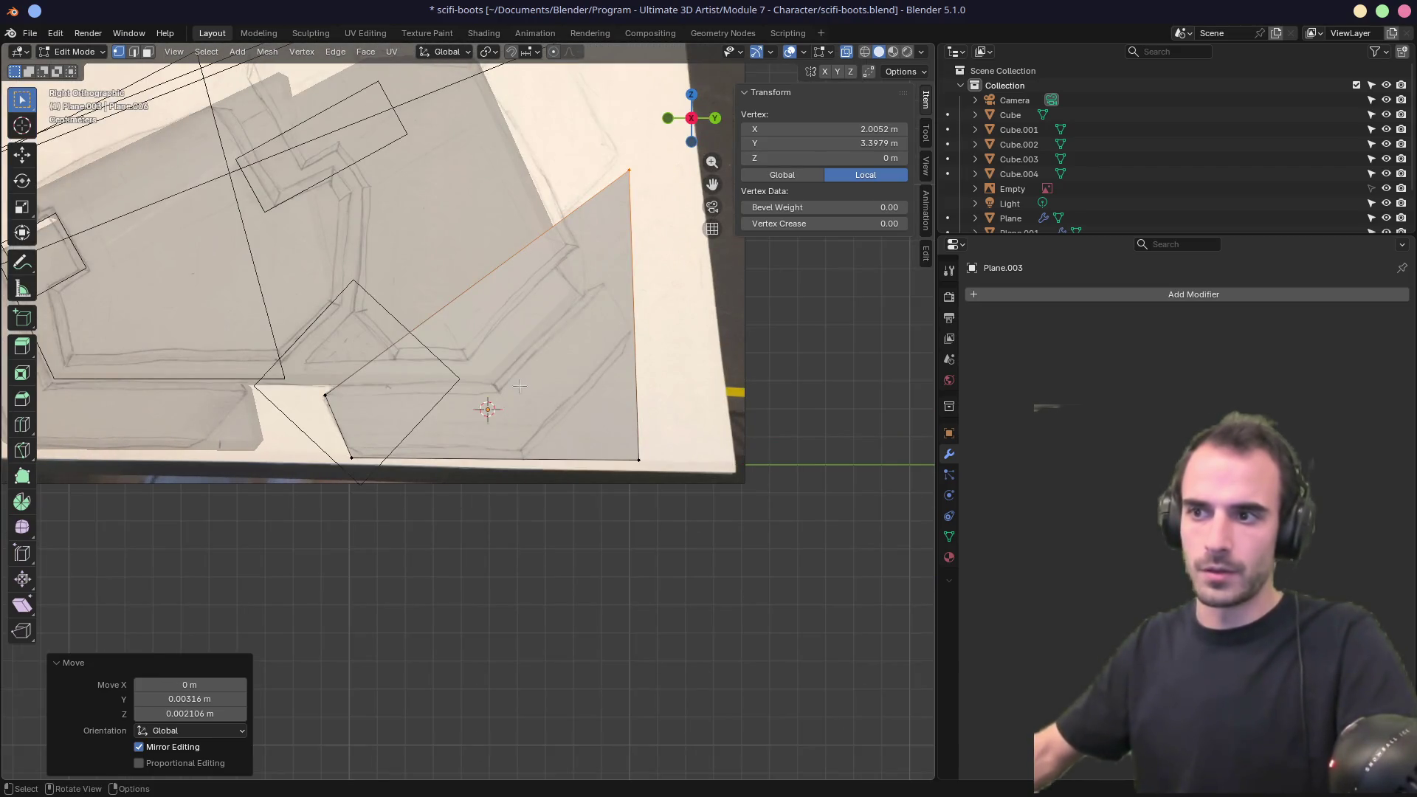
{"action": "key", "text": "a"}
{"action": "key", "text": "ctrl+r"}
{"action": "left_click", "coordinate": [500, 409]}
{"action": "right_click", "coordinate": [500, 409]}
Move the new loop's bottom, lower-right and top points onto the sketch outline.
{"action": "left_click", "coordinate": [495, 457]}
{"action": "key", "text": "g"}
{"action": "left_click", "coordinate": [545, 486]}
{"action": "left_click", "coordinate": [639, 459]}
{"action": "key", "text": "g"}
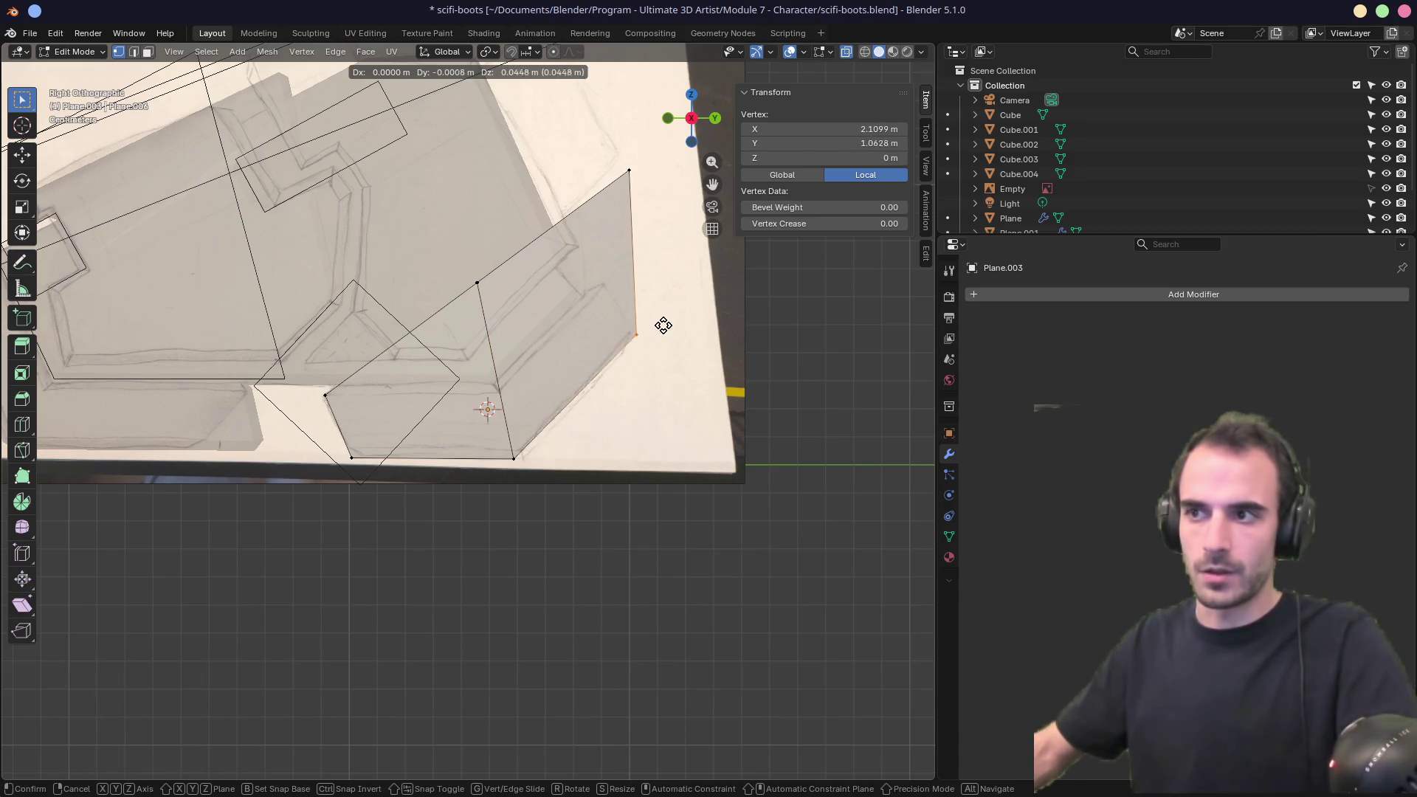
{"action": "left_click", "coordinate": [663, 332]}
{"action": "key", "text": "g"}
{"action": "left_click", "coordinate": [628, 318]}
{"action": "left_click", "coordinate": [629, 171]}
{"action": "key", "text": "g"}
{"action": "left_click", "coordinate": [610, 296]}
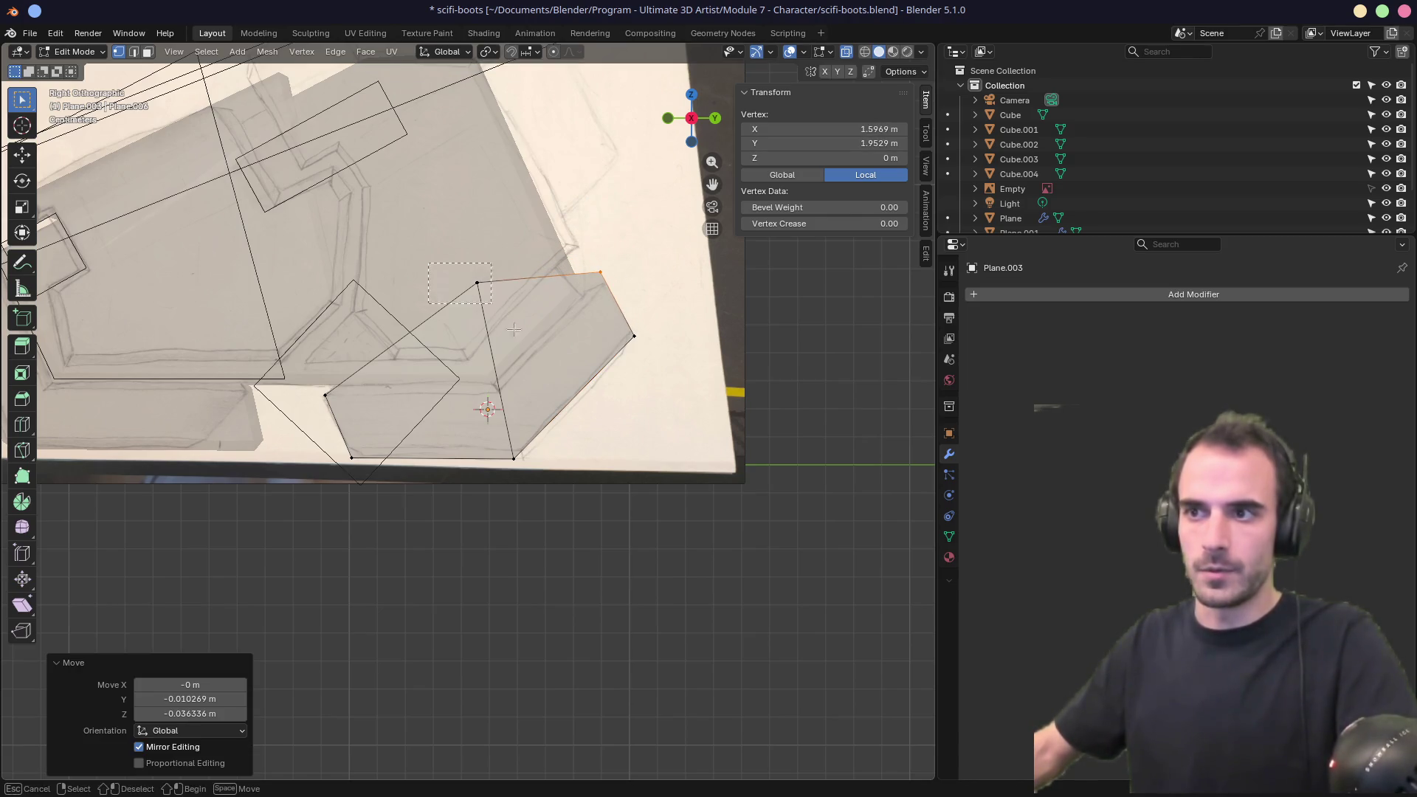
Fine-tune the middle, bottom-right and left points to finish the chevron plate shape.
{"action": "left_click_drag", "start_coordinate": [509, 323], "coordinate": [509, 325]}
{"action": "key", "text": "g"}
{"action": "left_click", "coordinate": [533, 435]}
{"action": "left_click_drag", "start_coordinate": [526, 470], "coordinate": [509, 451]}
{"action": "key", "text": "g"}
{"action": "left_click", "coordinate": [525, 467]}
{"action": "left_click", "coordinate": [328, 378]}
{"action": "key", "text": "g"}
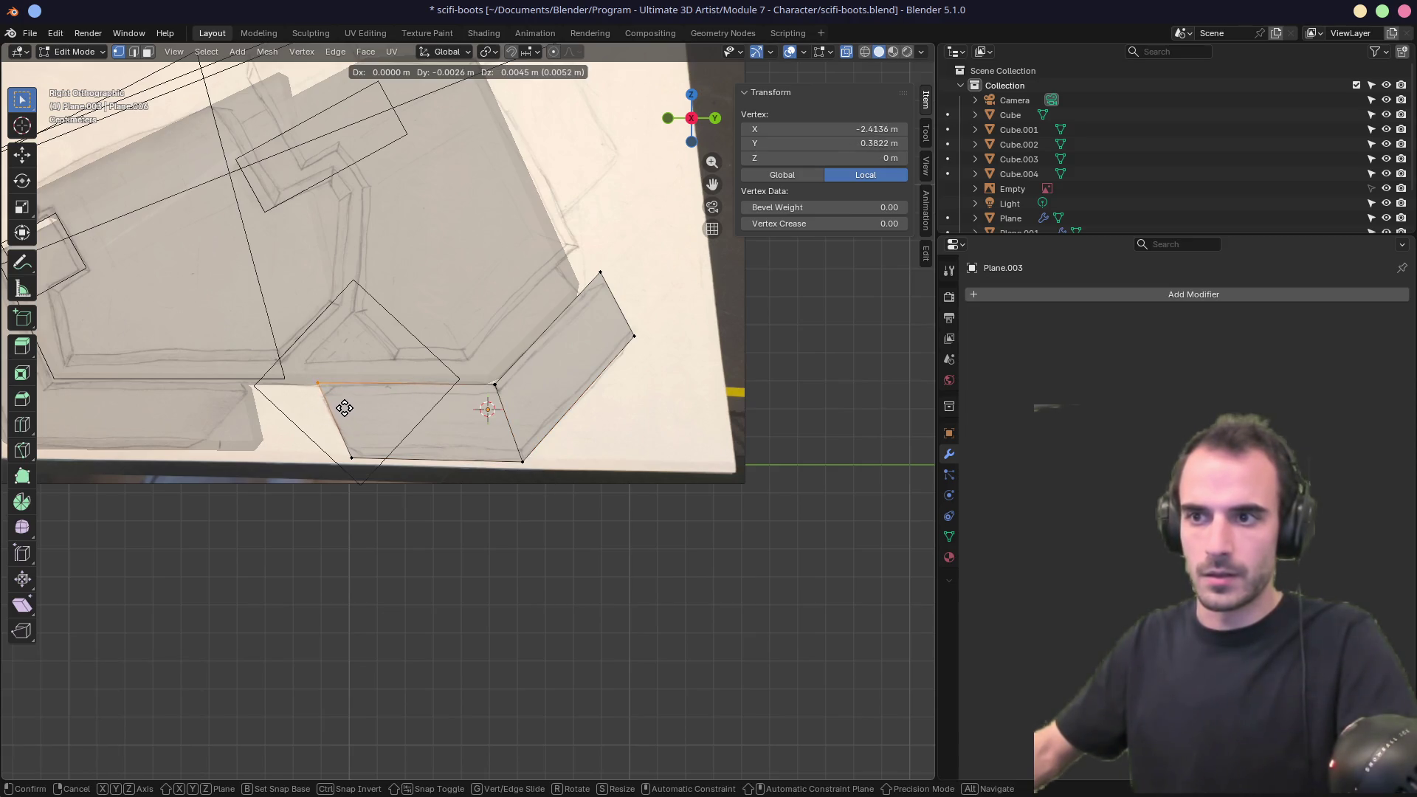
{"action": "left_click", "coordinate": [342, 405]}
{"action": "left_click_drag", "start_coordinate": [351, 458], "coordinate": [374, 444]}
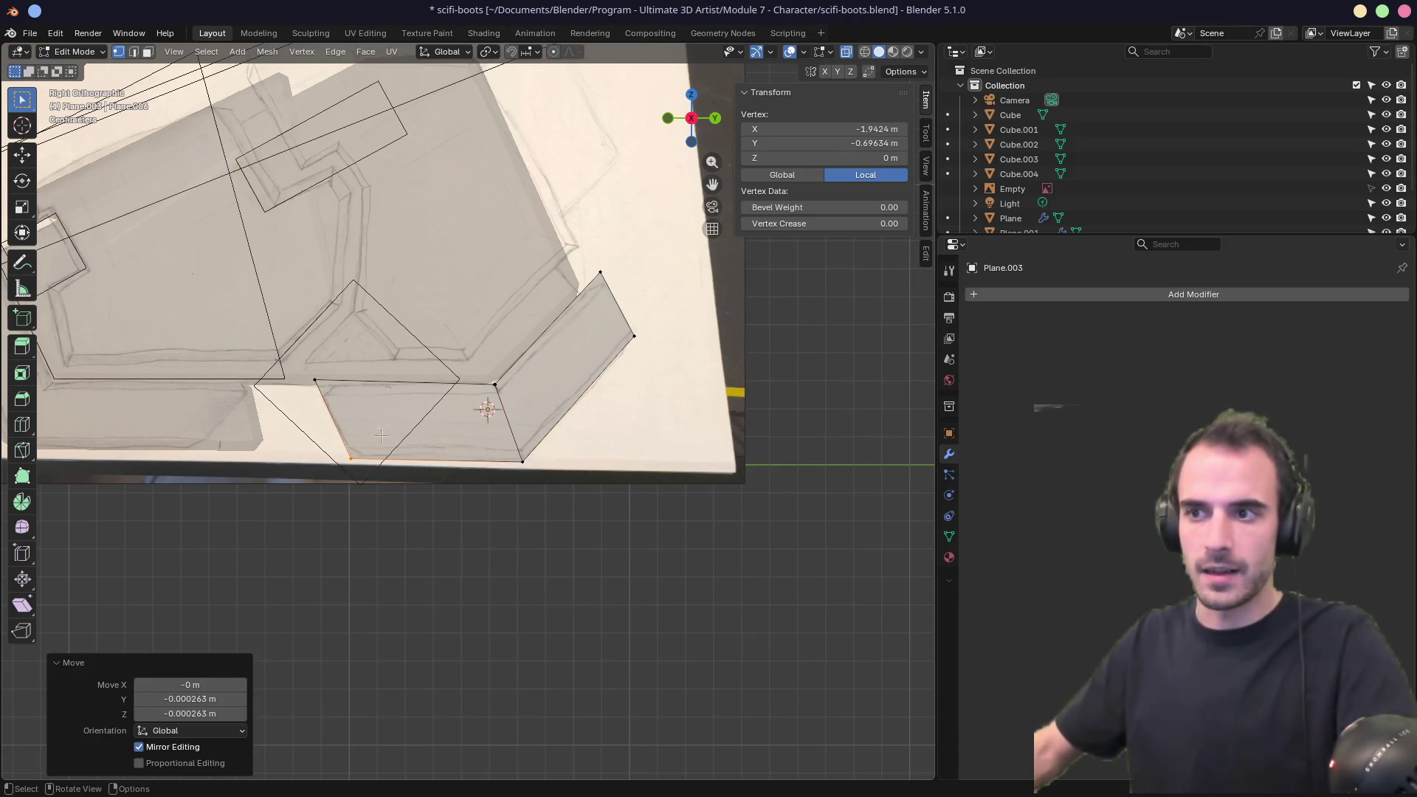
{"action": "left_click_drag", "start_coordinate": [494, 382], "coordinate": [492, 384]}
{"action": "left_click_drag", "start_coordinate": [329, 394], "coordinate": [332, 396]}
{"action": "middle_click_drag", "start_coordinate": [702, 352], "coordinate": [620, 356]}
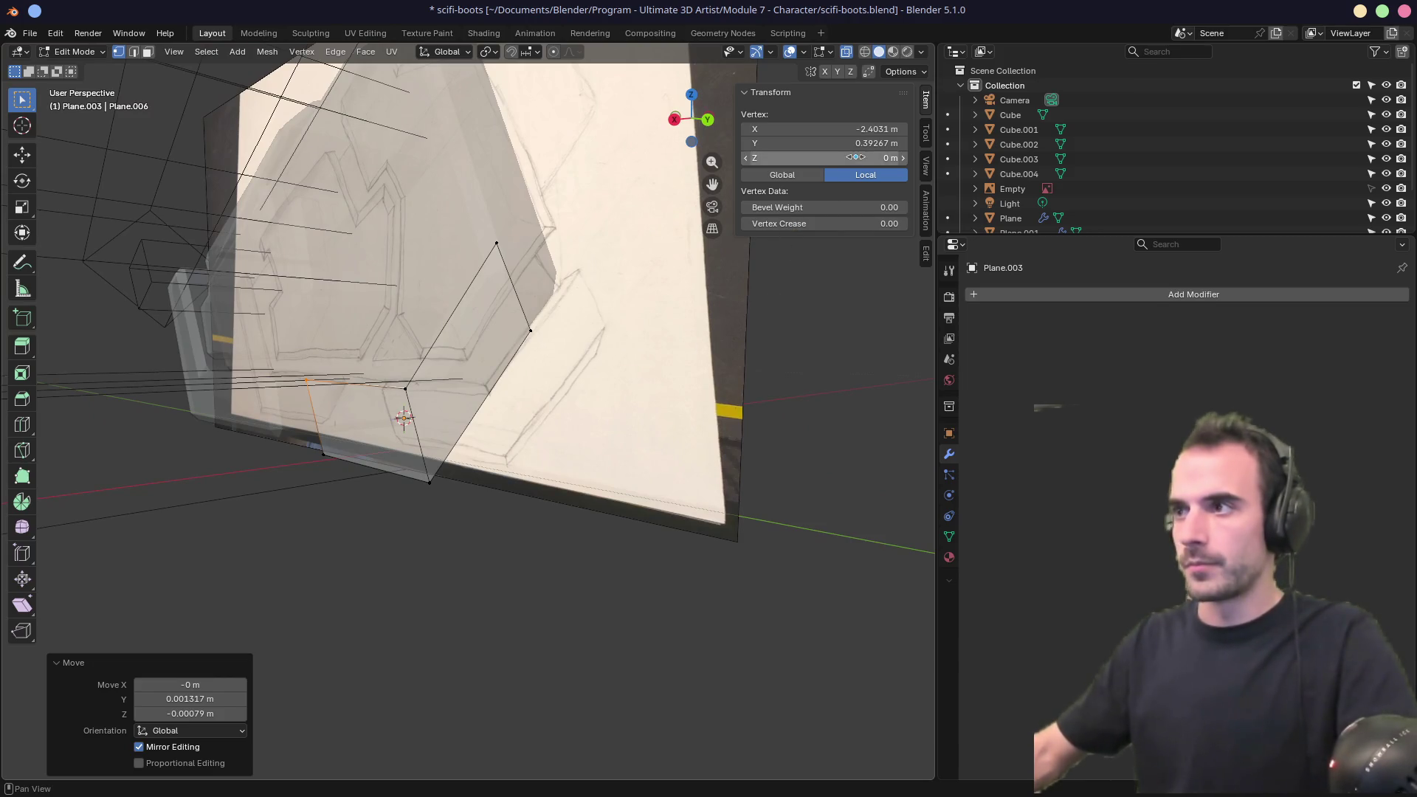
Set the selected vertex's X to 0 and the plate object's Location X to 0.
{"action": "left_click", "coordinate": [927, 131]}
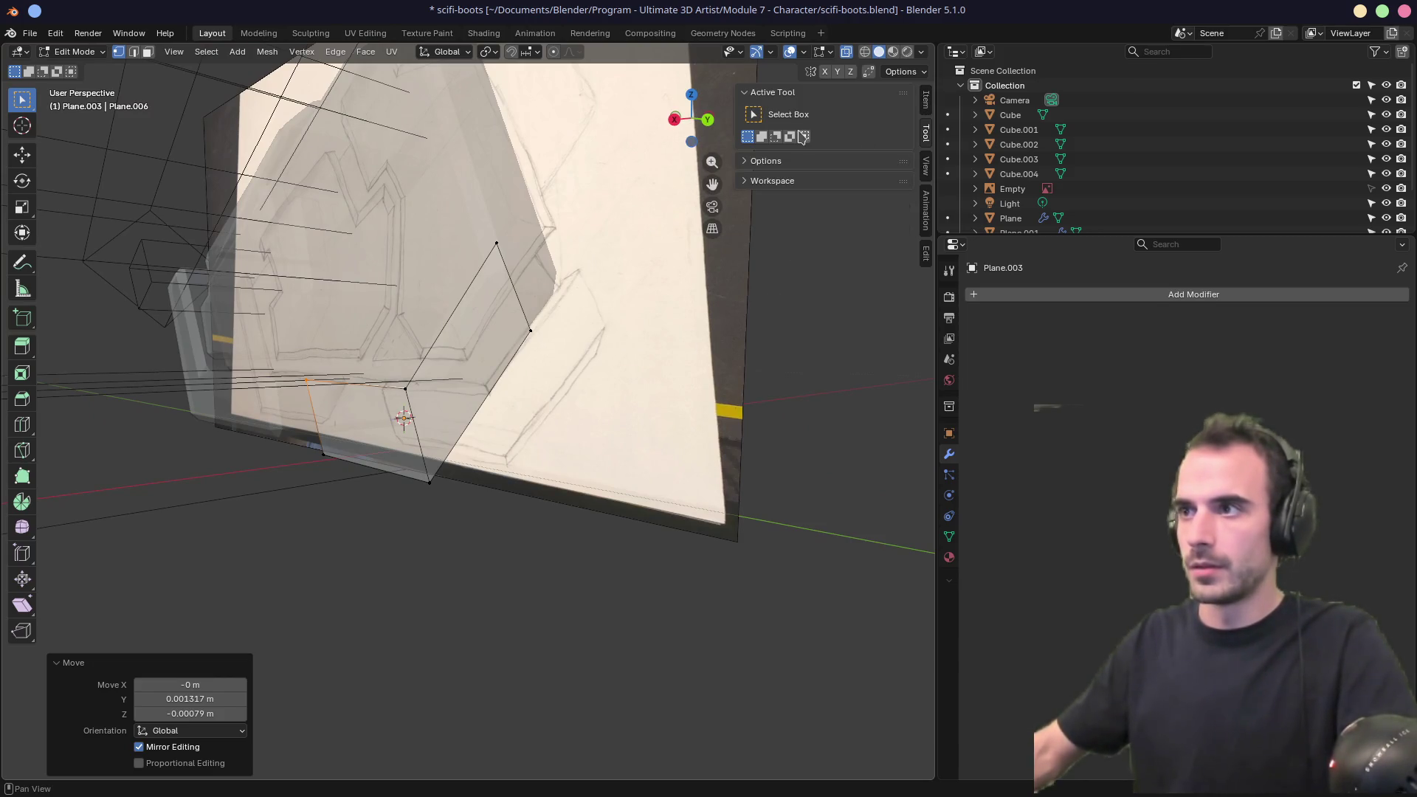
{"action": "left_click", "coordinate": [927, 102]}
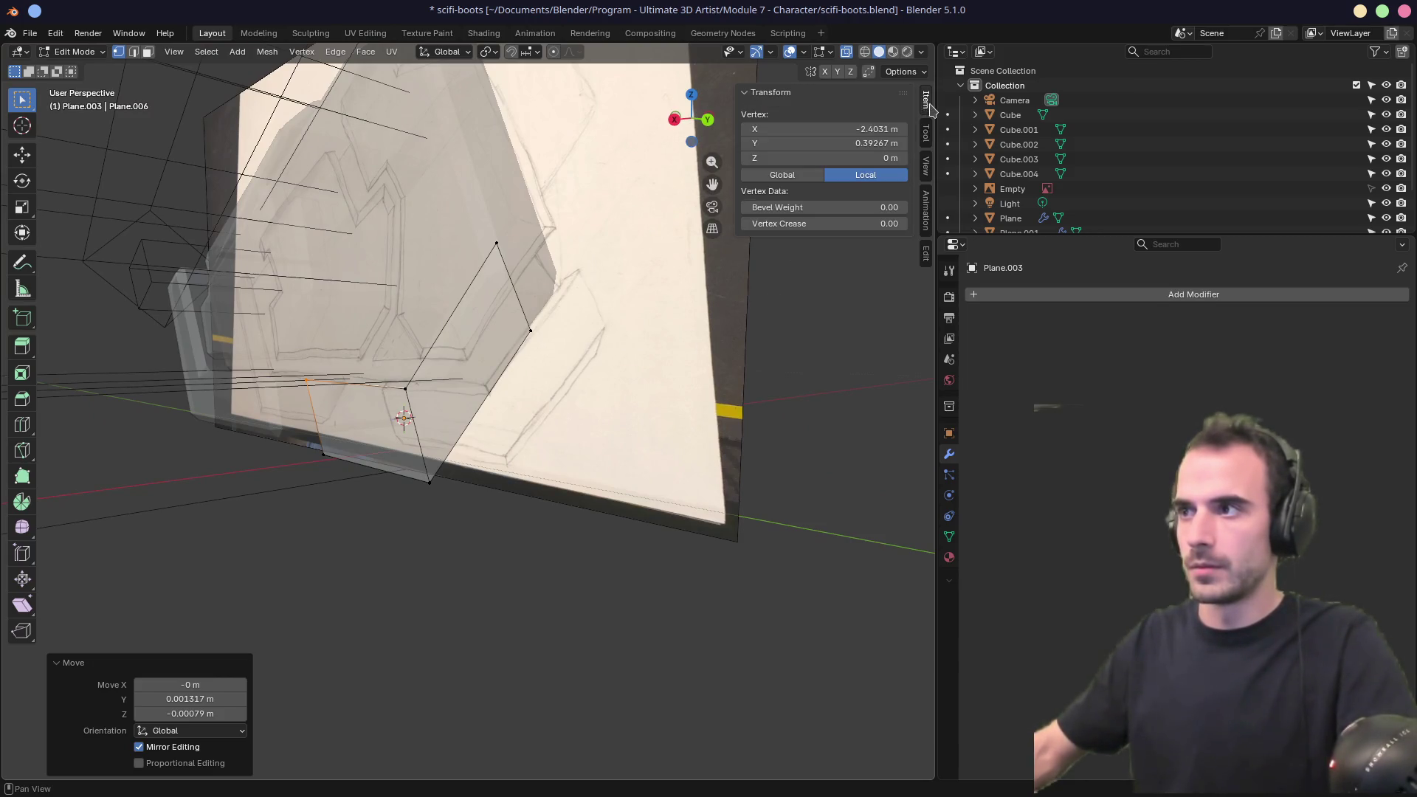
{"action": "left_click", "coordinate": [863, 129]}
{"action": "key", "text": "Return"}
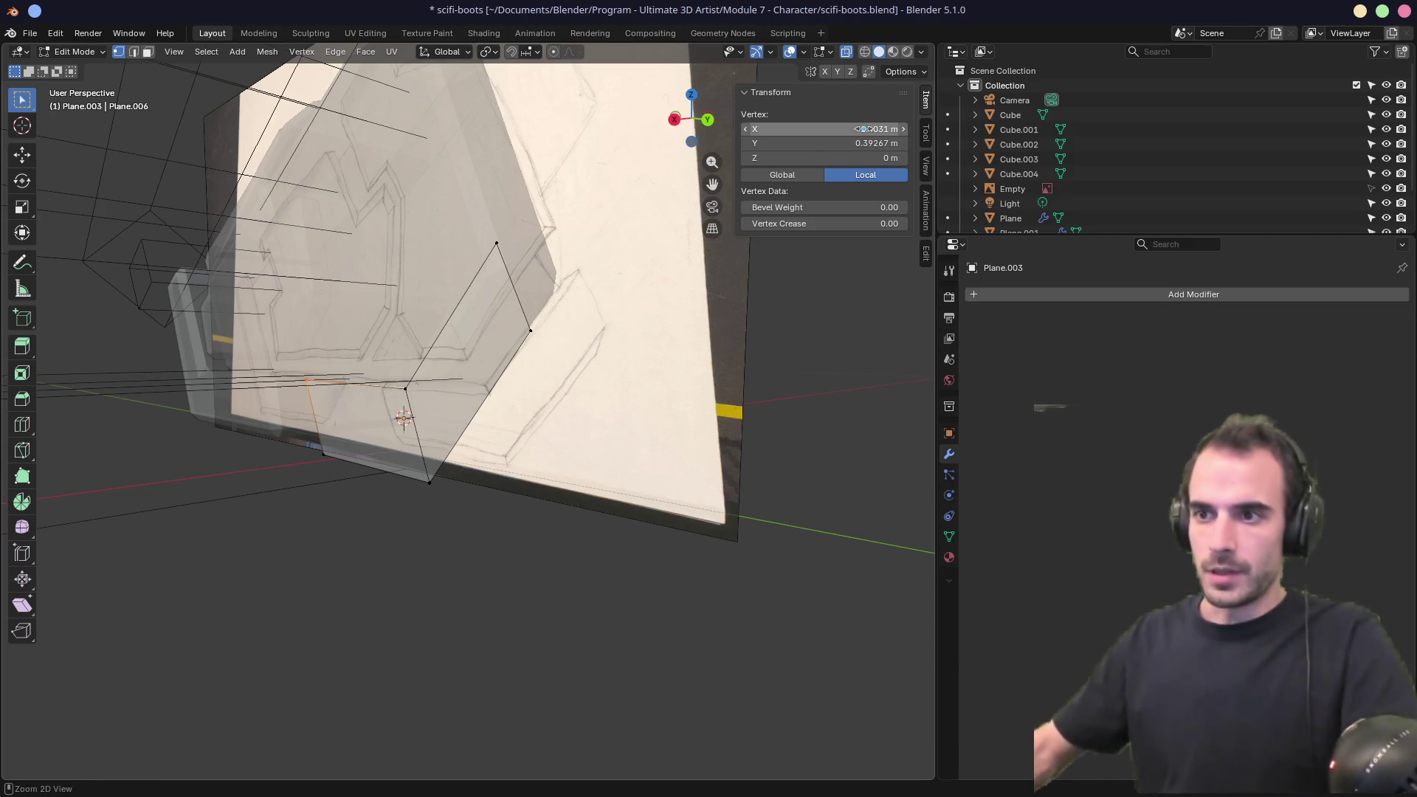
{"action": "key", "text": "Tab"}
{"action": "left_click", "coordinate": [841, 130]}
{"action": "type", "text": "0.033781"}
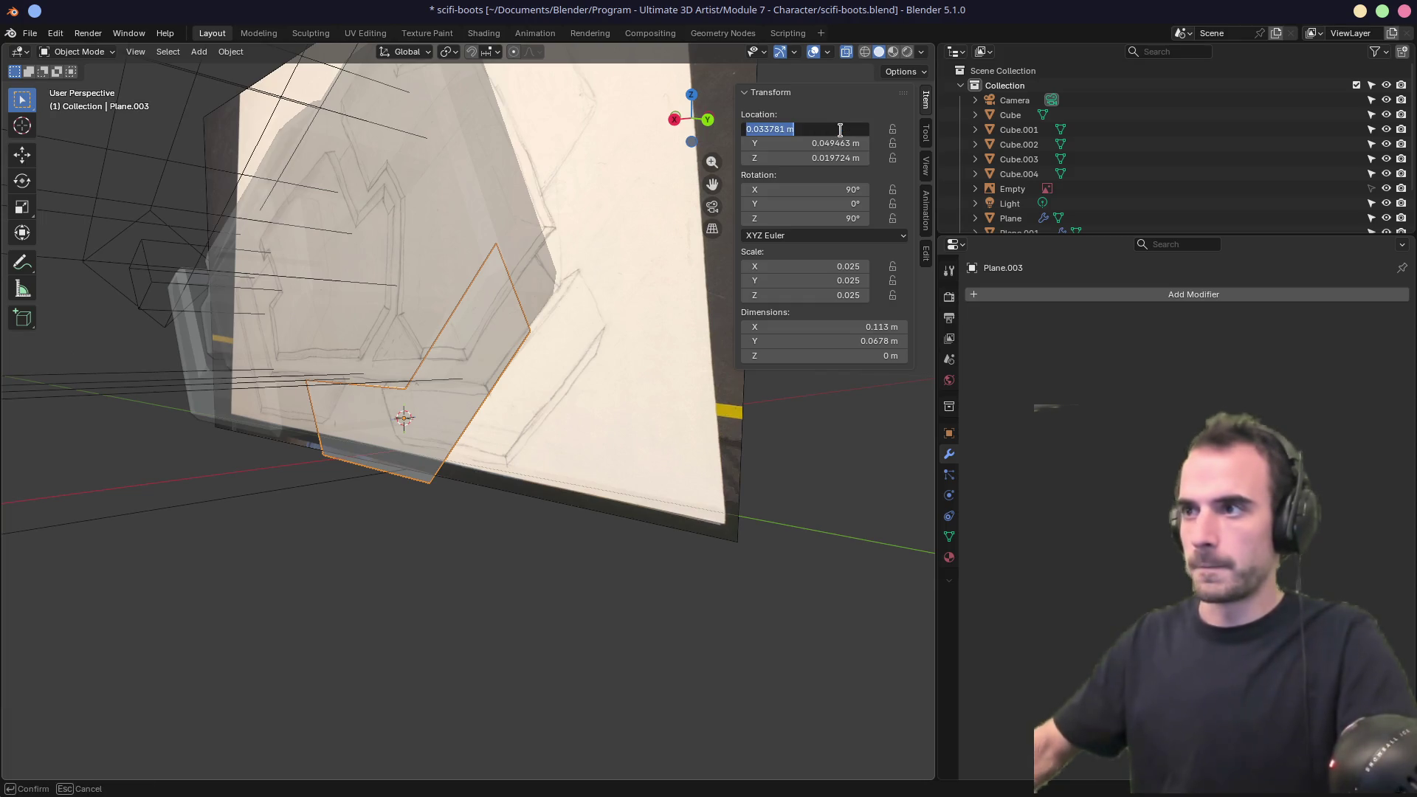
{"action": "key", "text": "Return"}
Add a Solidify modifier to the plate and apply its rotation and scale.
{"action": "left_click", "coordinate": [1014, 293]}
{"action": "type", "text": "s"}
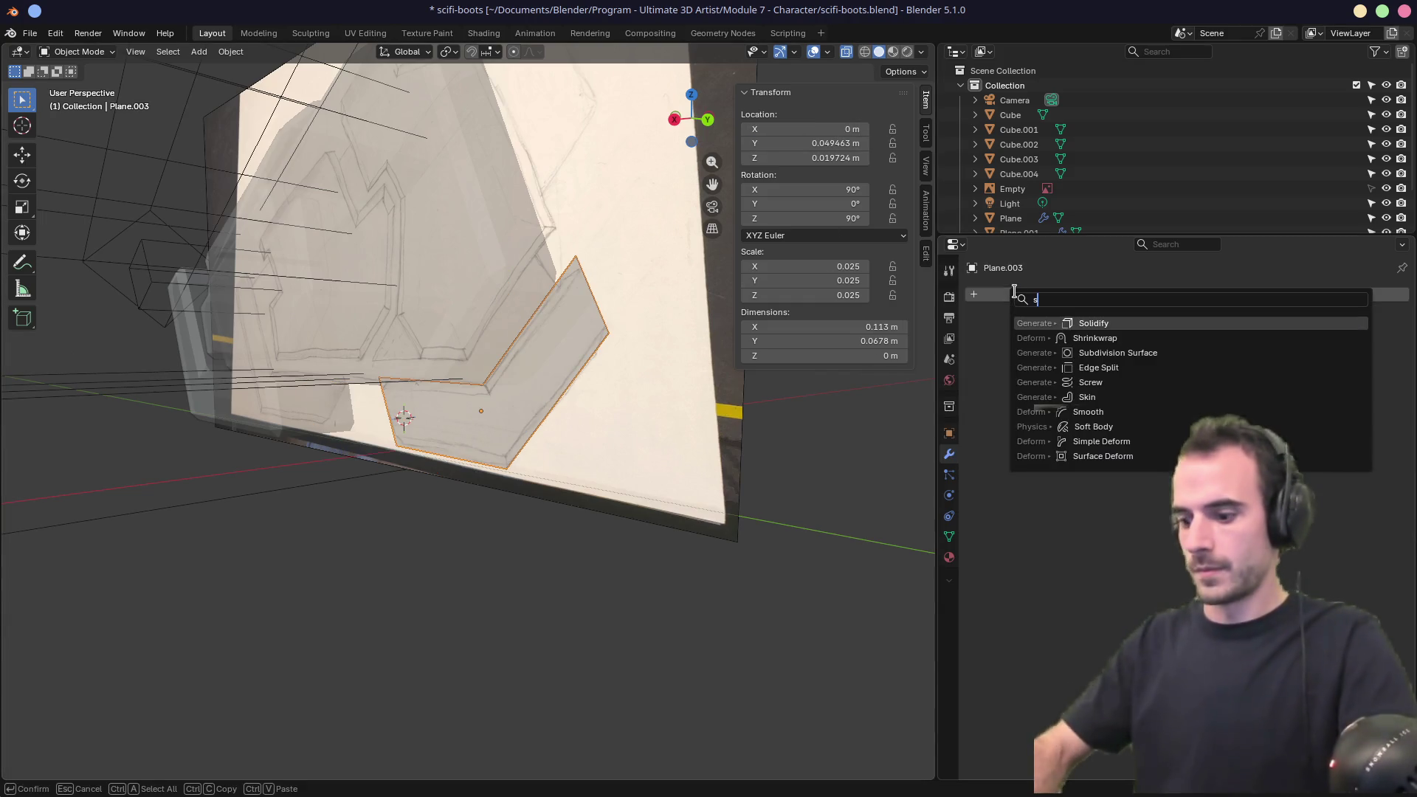
{"action": "type", "text": "ol"}
{"action": "key", "text": "Return"}
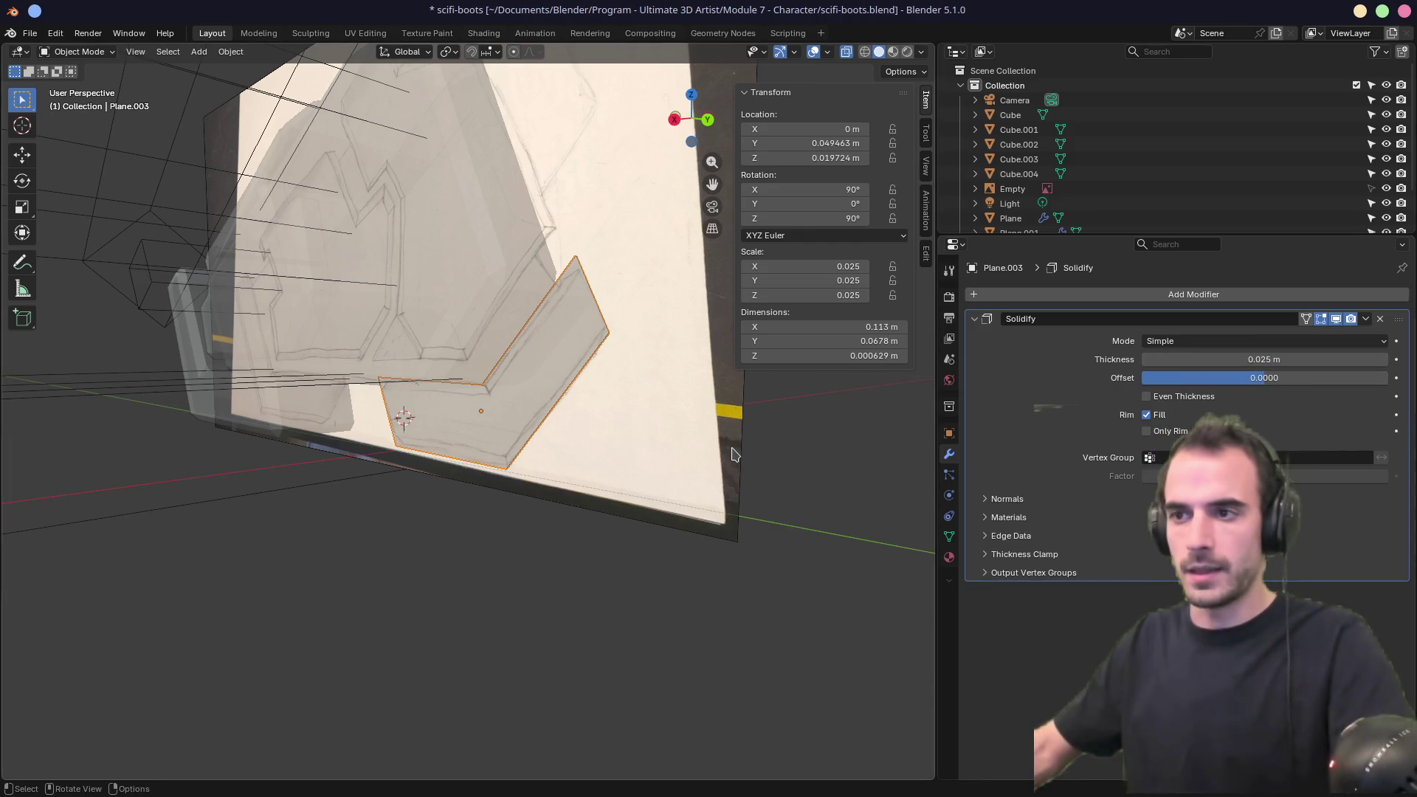
{"action": "left_click", "coordinate": [549, 393]}
{"action": "key", "text": "ctrl+a"}
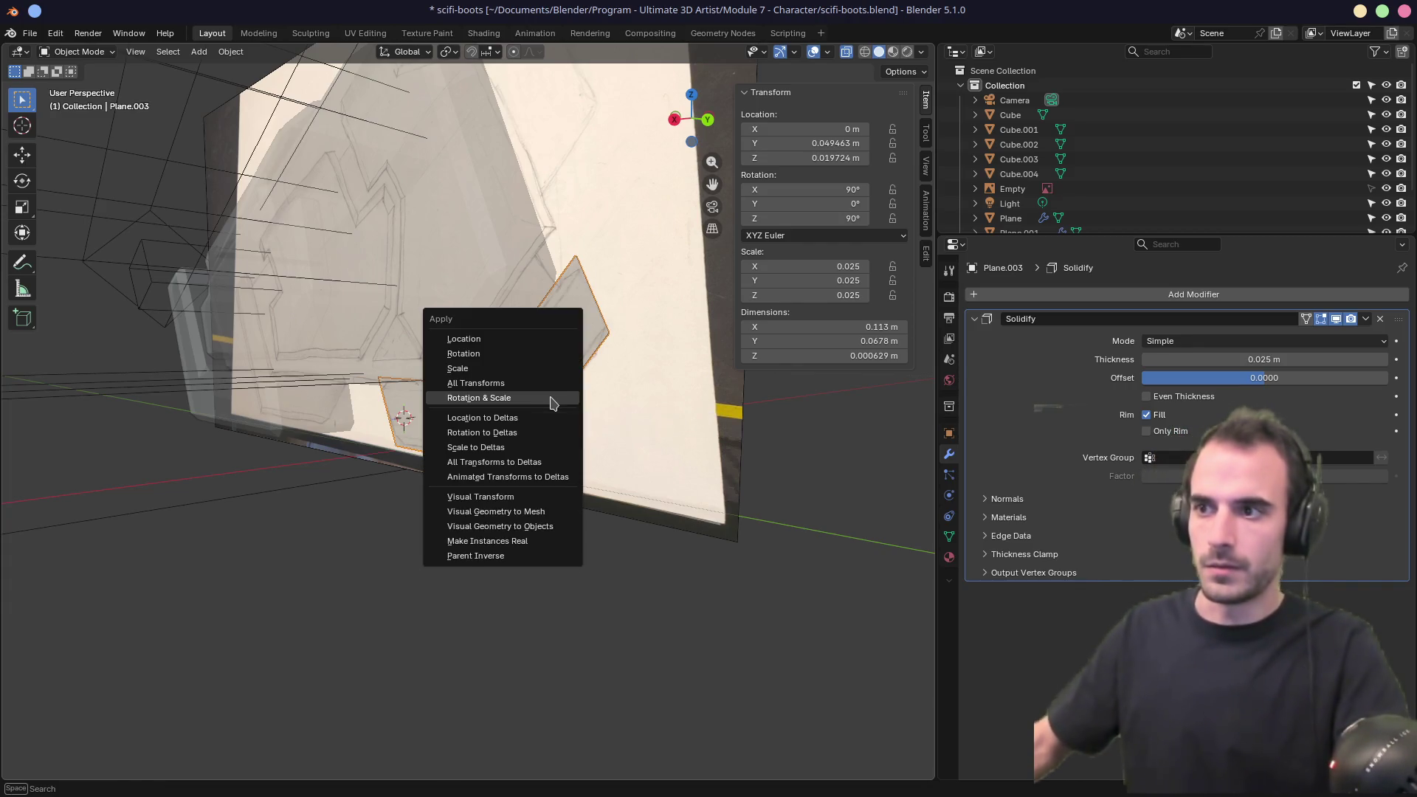
{"action": "left_click", "coordinate": [553, 399]}
Raise the Solidify thickness to 0.093 m and collapse its settings.
{"action": "left_click_drag", "start_coordinate": [1199, 360], "coordinate": [1199, 360]}
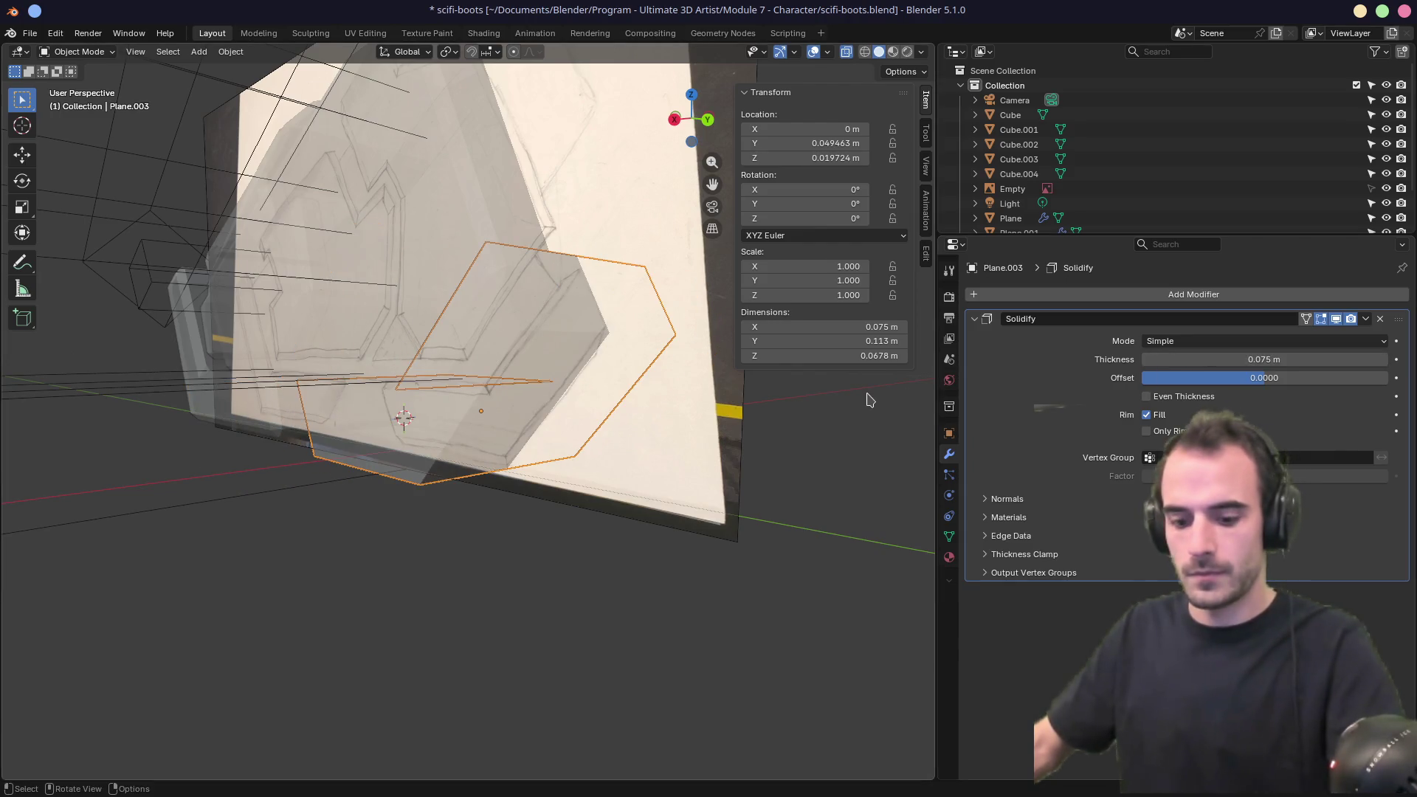
{"action": "mouse_move", "coordinate": [744, 407]}
{"action": "middle_mouse_down"}
{"action": "mouse_move", "coordinate": [525, 421]}
{"action": "mouse_move", "coordinate": [733, 440]}
{"action": "mouse_move", "coordinate": [816, 411]}
{"action": "middle_mouse_up"}
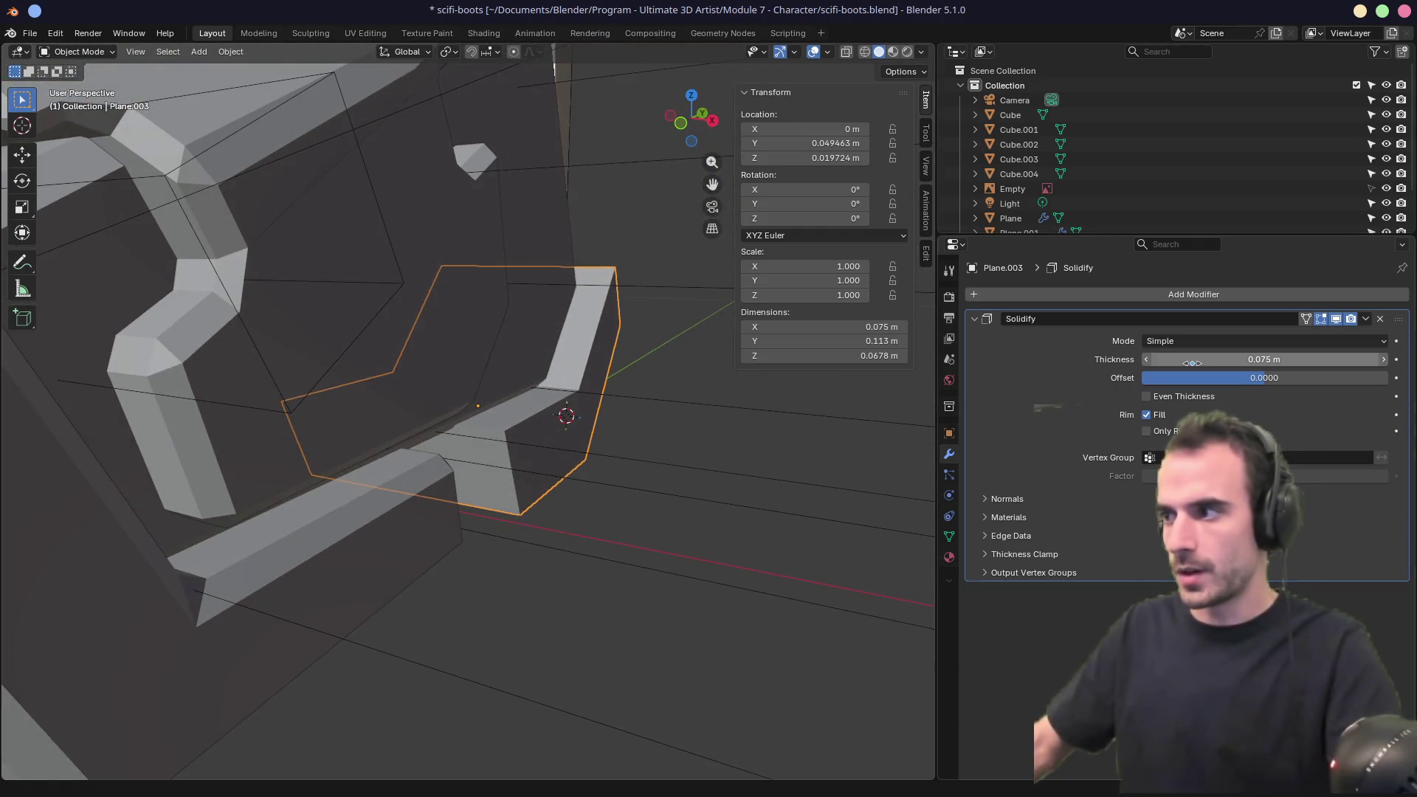
{"action": "left_click_drag", "start_coordinate": [1198, 361], "coordinate": [1199, 360]}
{"action": "mouse_move", "coordinate": [876, 405]}
{"action": "middle_mouse_down"}
{"action": "mouse_move", "coordinate": [392, 441]}
{"action": "mouse_move", "coordinate": [396, 411]}
{"action": "mouse_move", "coordinate": [538, 443]}
{"action": "mouse_move", "coordinate": [650, 447]}
{"action": "middle_mouse_up"}
{"action": "left_click", "coordinate": [974, 319]}
{"action": "left_click", "coordinate": [993, 295]}
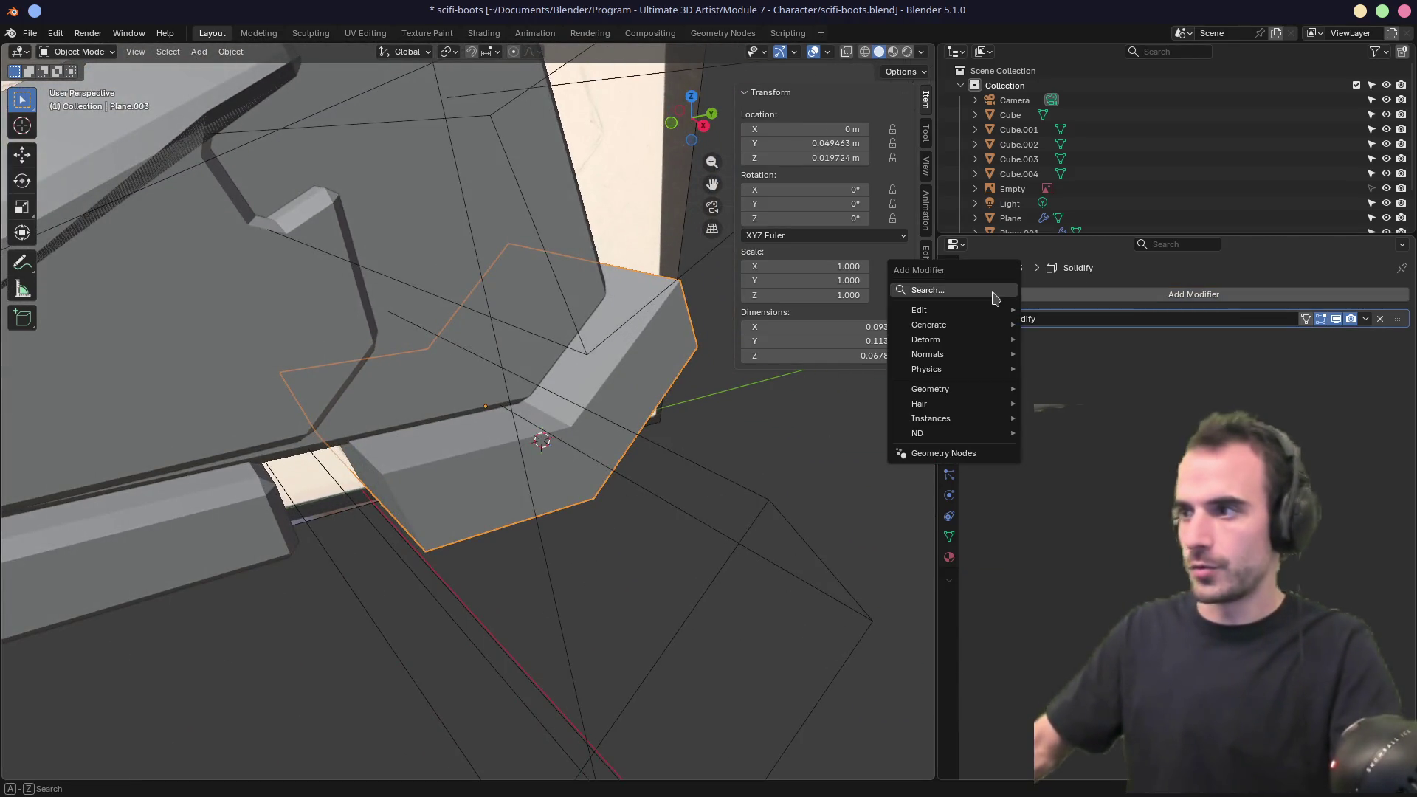
Add a Bevel modifier with Width Type set to Width and a 0.007 m amount.
{"action": "type", "text": "be"}
{"action": "key", "text": "Return"}
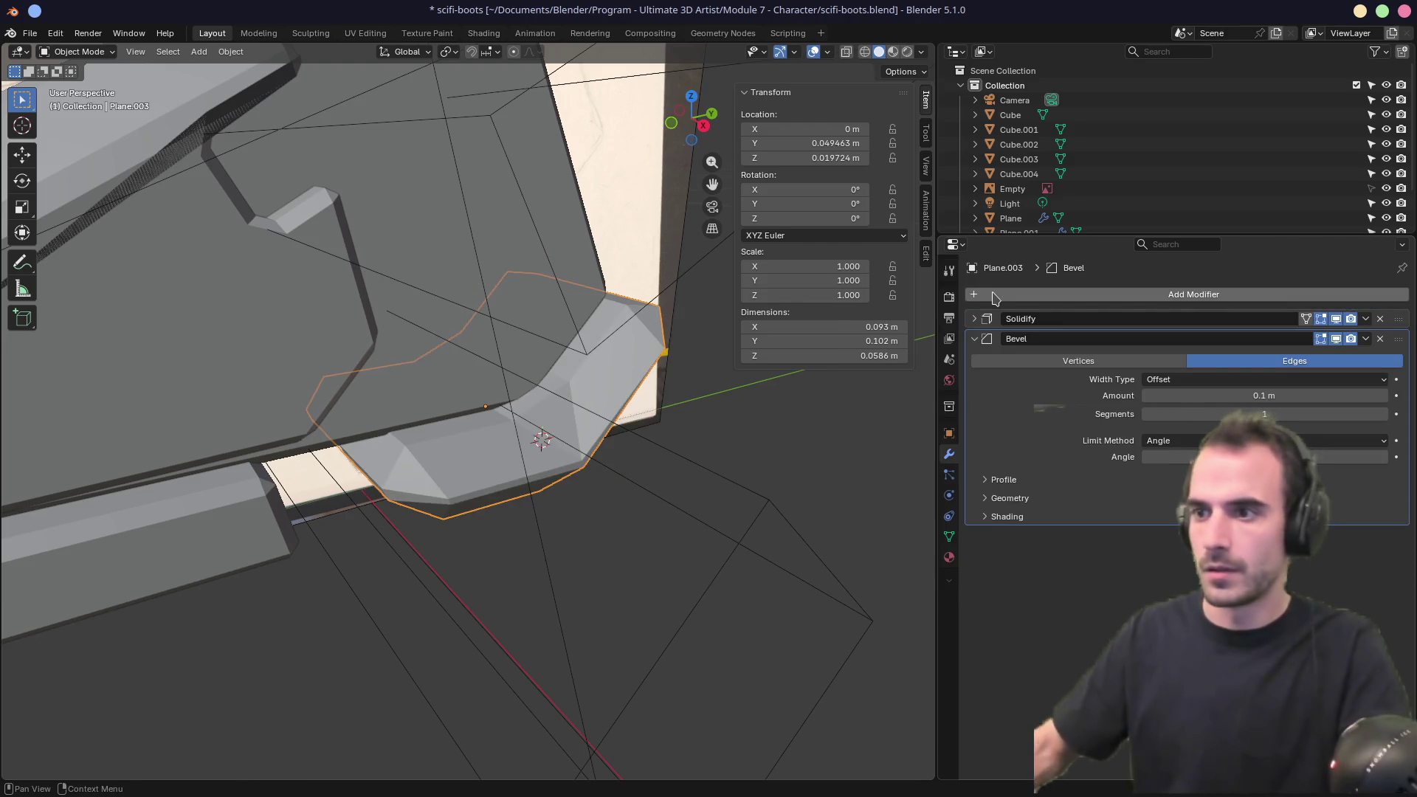
{"action": "left_click", "coordinate": [1178, 384]}
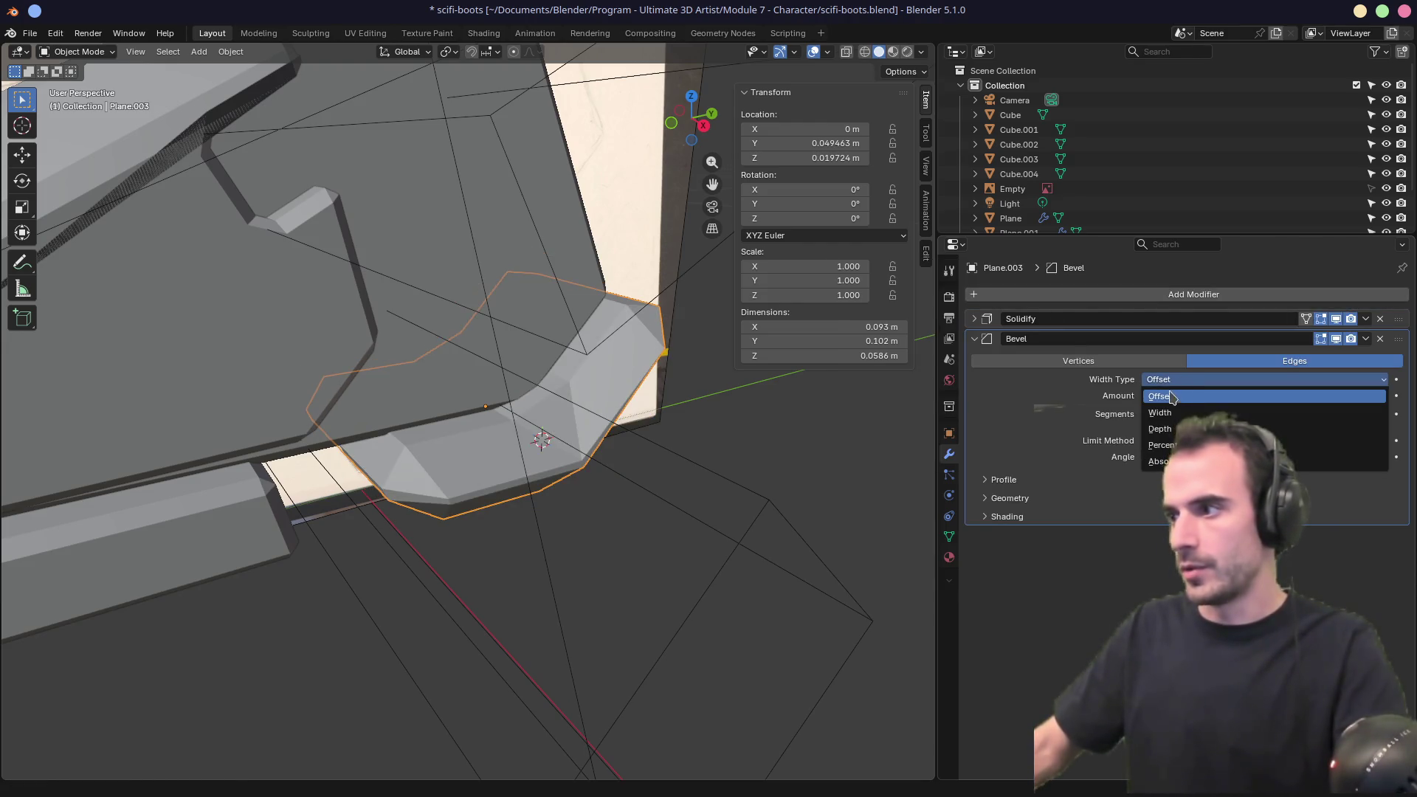
{"action": "left_click", "coordinate": [1162, 396]}
{"action": "left_click", "coordinate": [986, 498]}
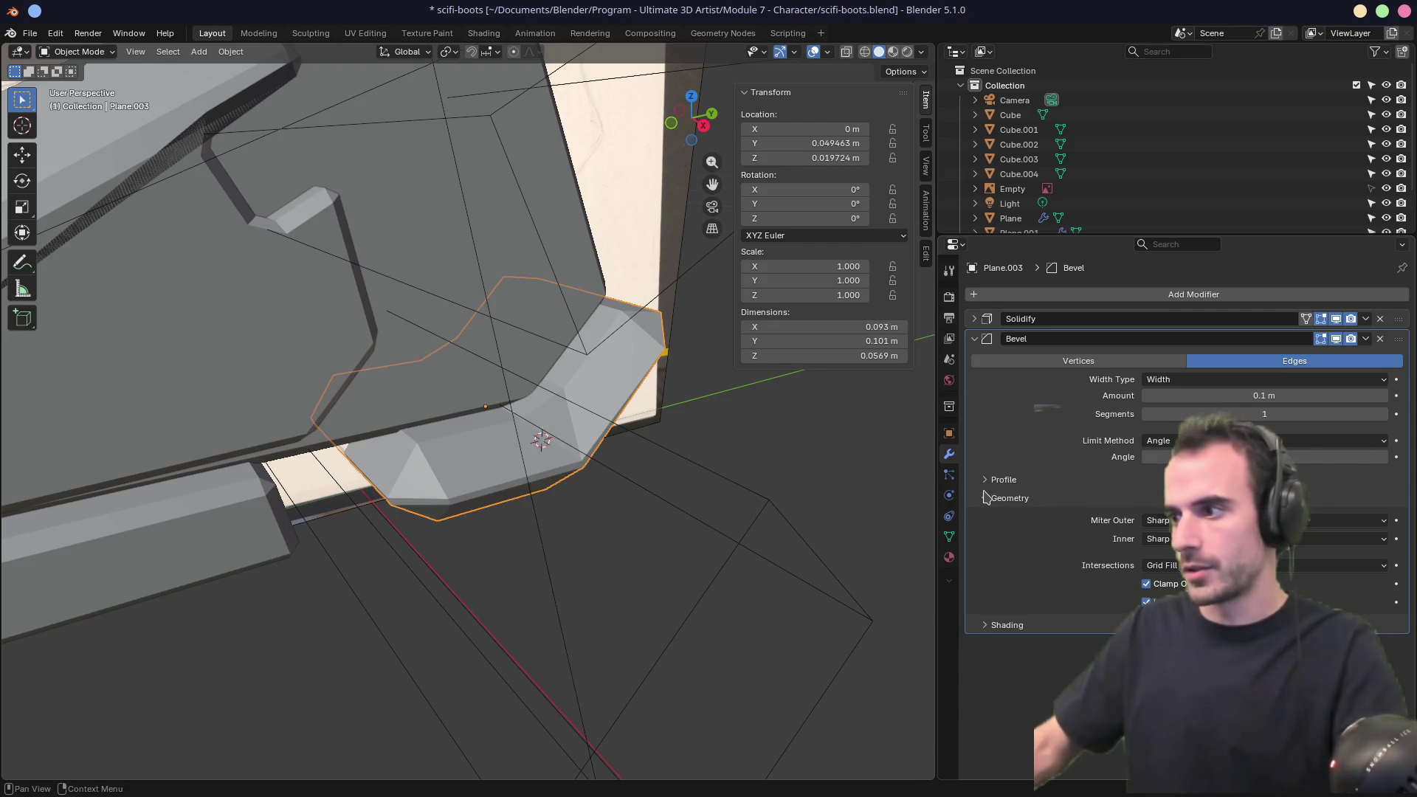
{"action": "left_click", "coordinate": [989, 481]}
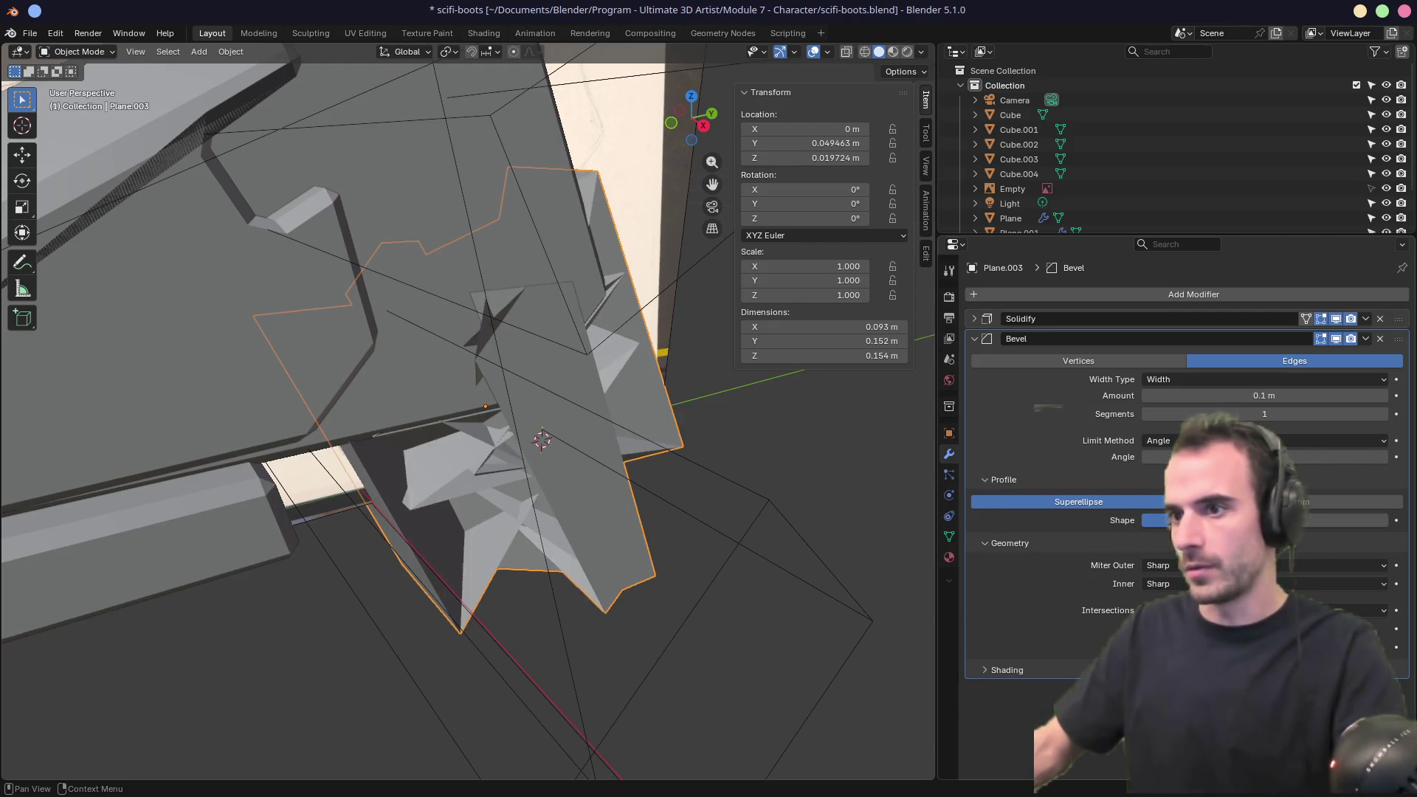
{"action": "left_click_drag", "start_coordinate": [1264, 395], "coordinate": [1211, 395]}
{"action": "mouse_move", "coordinate": [797, 450]}
{"action": "middle_mouse_down"}
{"action": "mouse_move", "coordinate": [759, 468]}
{"action": "mouse_move", "coordinate": [442, 479]}
{"action": "mouse_move", "coordinate": [537, 516]}
{"action": "mouse_move", "coordinate": [673, 497]}
{"action": "mouse_move", "coordinate": [667, 475]}
{"action": "mouse_move", "coordinate": [578, 478]}
{"action": "mouse_move", "coordinate": [620, 430]}
{"action": "mouse_move", "coordinate": [391, 458]}
{"action": "mouse_move", "coordinate": [426, 463]}
{"action": "middle_mouse_up"}
{"action": "mouse_move", "coordinate": [313, 387]}
{"action": "middle_mouse_down"}
{"action": "mouse_move", "coordinate": [453, 341]}
{"action": "mouse_move", "coordinate": [515, 357]}
{"action": "mouse_move", "coordinate": [474, 373]}
{"action": "mouse_move", "coordinate": [557, 347]}
{"action": "mouse_move", "coordinate": [473, 332]}
{"action": "mouse_move", "coordinate": [443, 369]}
{"action": "mouse_move", "coordinate": [539, 254]}
{"action": "middle_mouse_up"}
Move Cube.001 through Cube.004 into a new collection named cutter.
{"action": "left_click", "coordinate": [560, 242]}
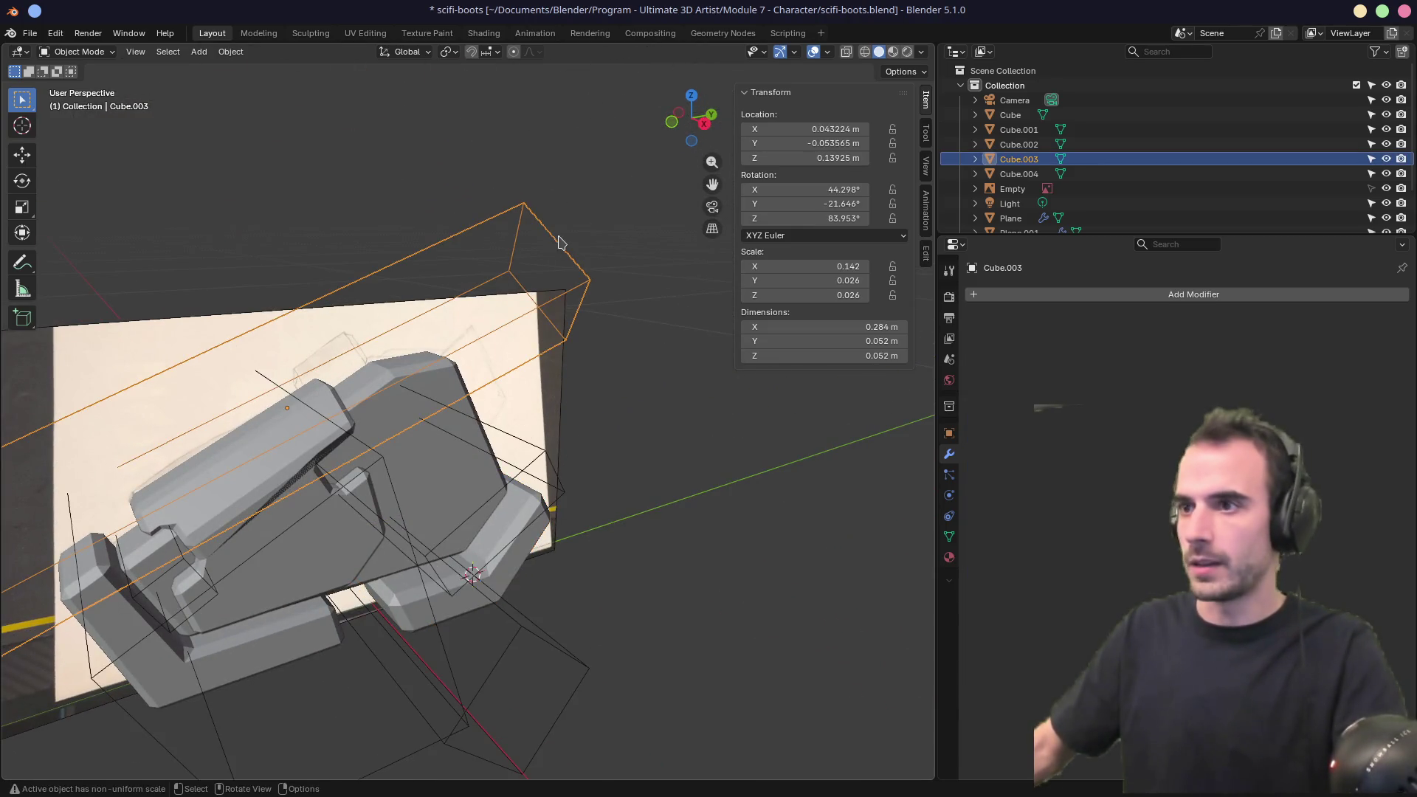
{"action": "key", "text": "KP_Decimal"}
{"action": "left_click", "coordinate": [633, 529], "text": "shift"}
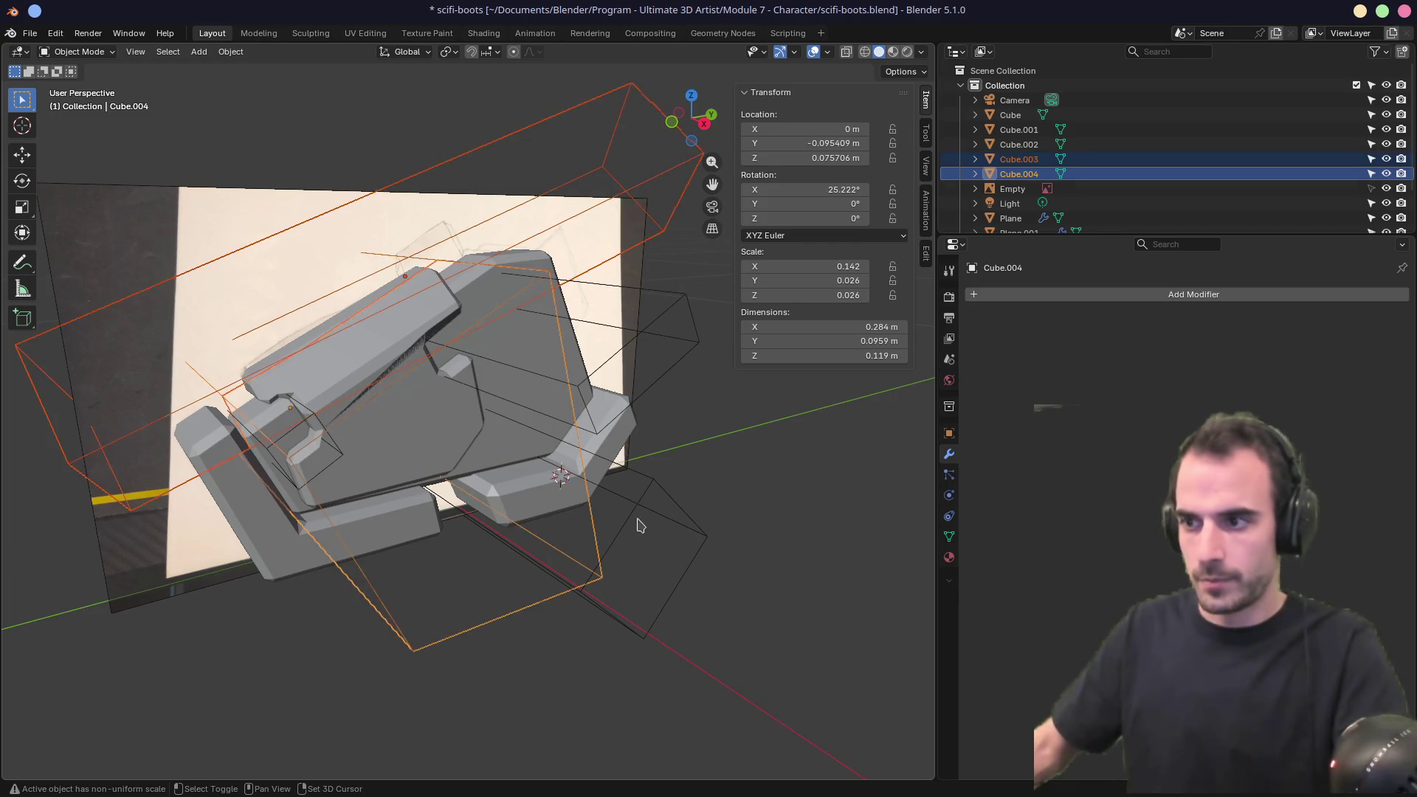
{"action": "left_click", "coordinate": [629, 502], "text": "shift"}
{"action": "middle_click_drag", "start_coordinate": [629, 502], "coordinate": [626, 460]}
{"action": "left_click", "coordinate": [539, 341], "text": "shift"}
{"action": "middle_click_drag", "start_coordinate": [539, 341], "coordinate": [492, 352]}
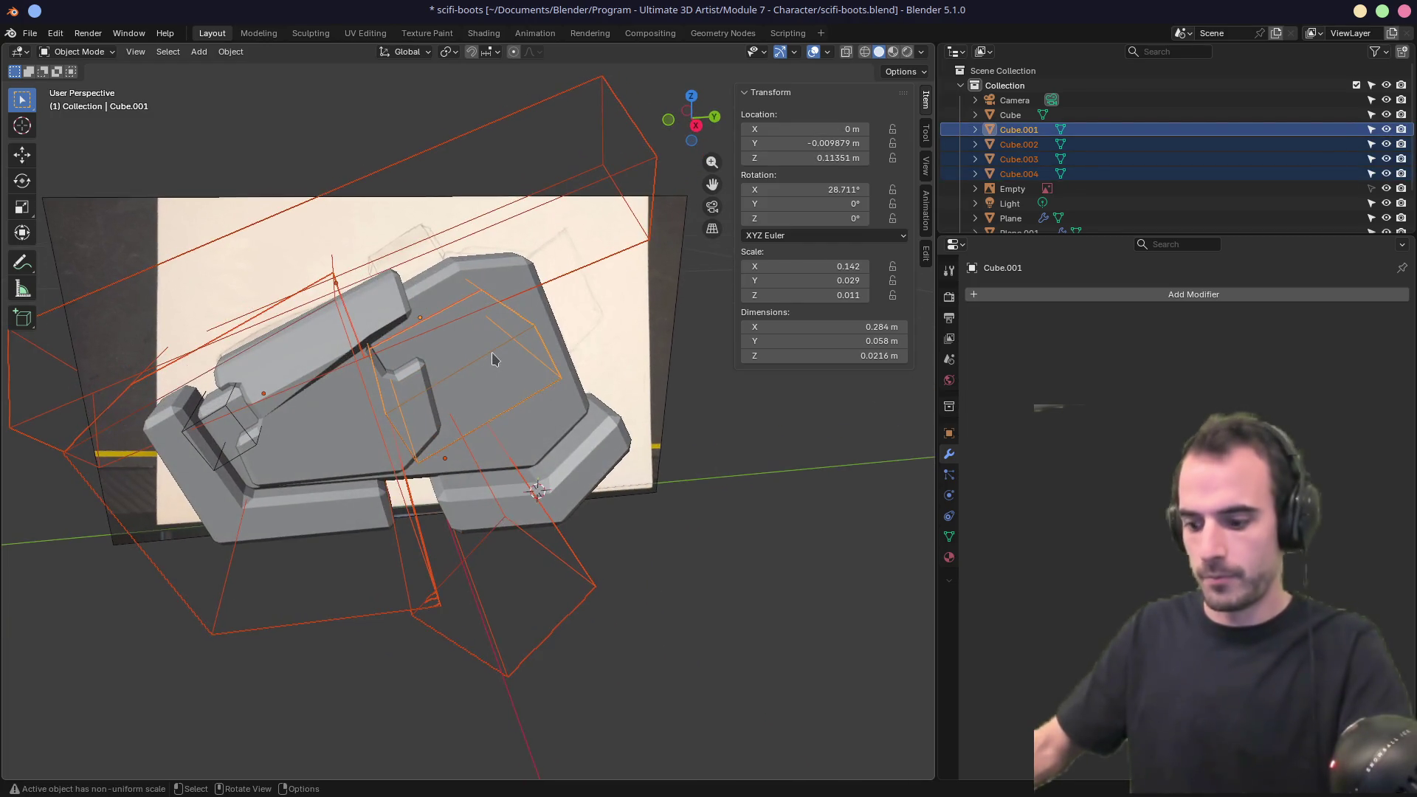
{"action": "key", "text": "m"}
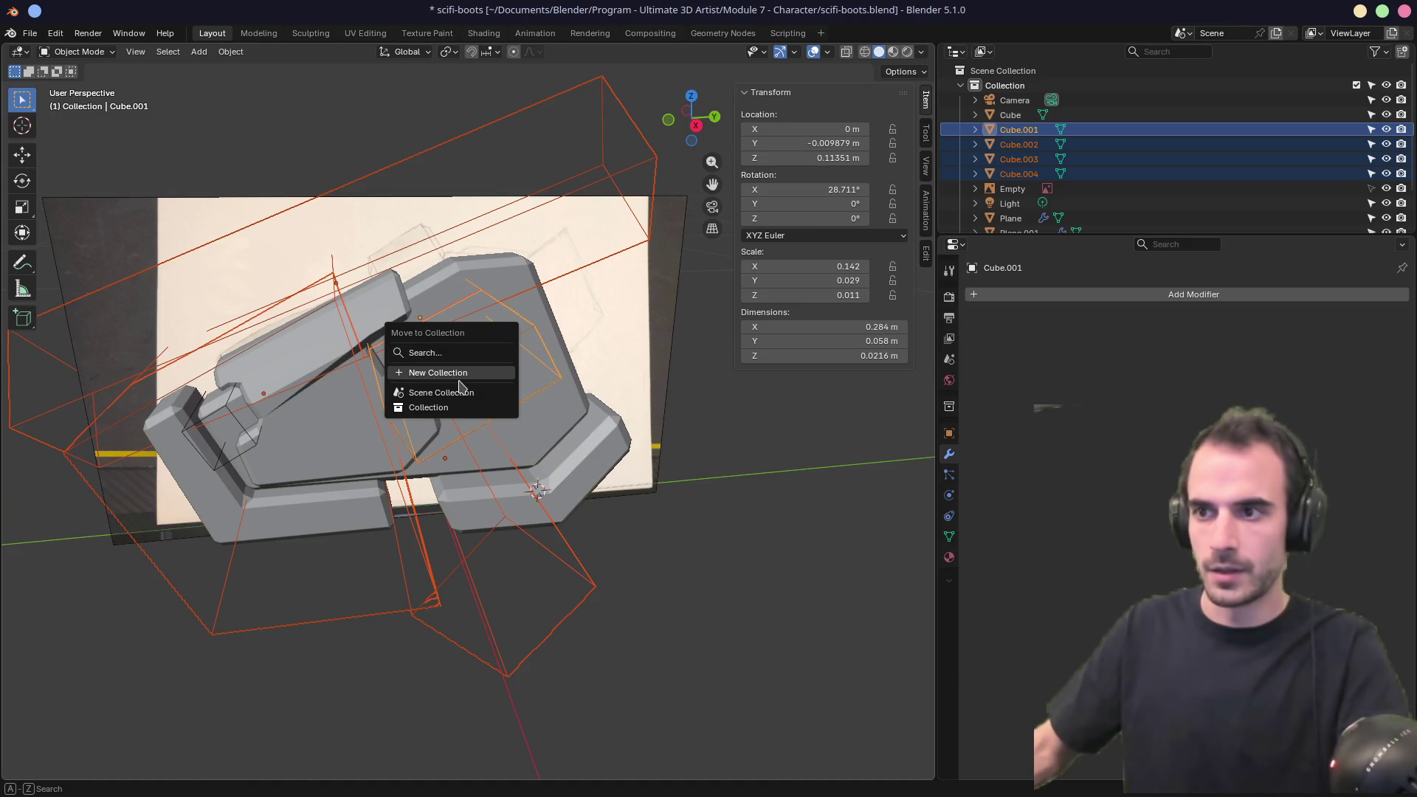
{"action": "left_click", "coordinate": [459, 373]}
{"action": "type", "text": "cutter"}
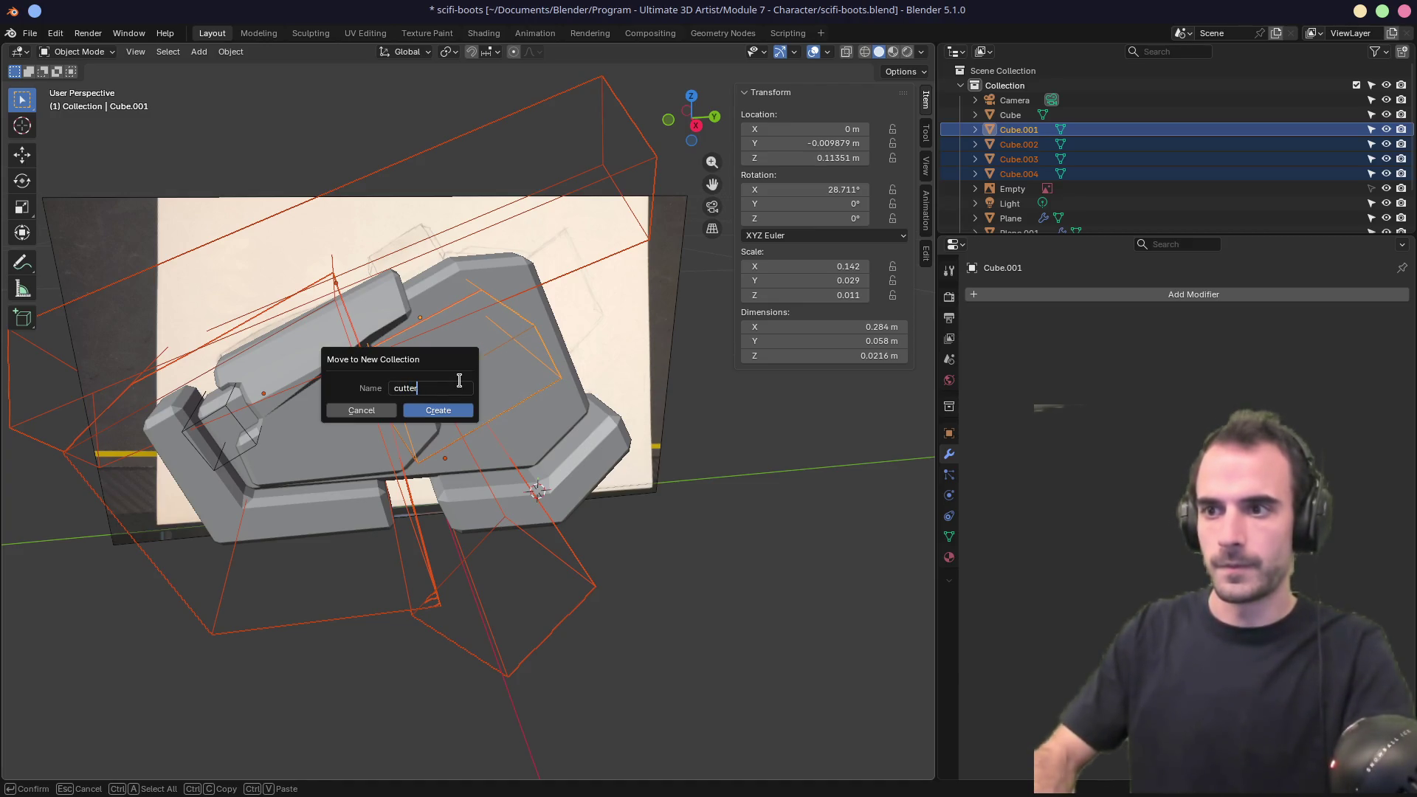
{"action": "key", "text": "Return"}
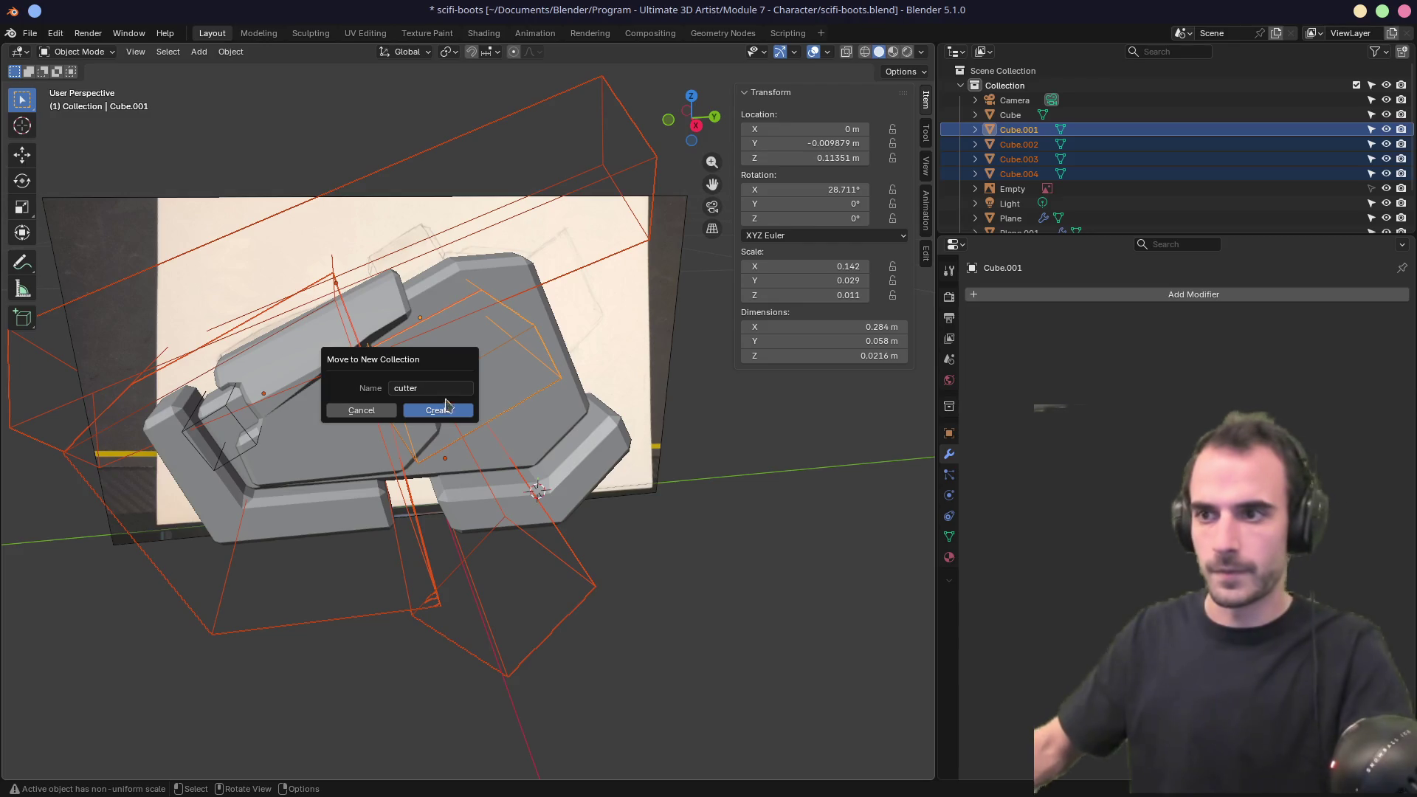
{"action": "left_click", "coordinate": [449, 401]}
Hide the cutter collection and move the leftover Cube into it.
{"action": "scroll", "coordinate": [1145, 181], "scroll_direction": "down", "scroll_amount": 3}
{"action": "left_click_drag", "start_coordinate": [1122, 238], "coordinate": [1118, 275]}
{"action": "left_click", "coordinate": [1387, 198]}
{"action": "middle_click_drag", "start_coordinate": [231, 337], "coordinate": [439, 376]}
{"action": "left_click", "coordinate": [427, 374]}
{"action": "left_click", "coordinate": [427, 374]}
{"action": "key", "text": "m"}
{"action": "left_click", "coordinate": [396, 421]}
{"action": "mouse_move", "coordinate": [396, 420]}
{"action": "middle_mouse_down"}
{"action": "mouse_move", "coordinate": [443, 384]}
{"action": "mouse_move", "coordinate": [411, 360]}
{"action": "mouse_move", "coordinate": [316, 355]}
{"action": "middle_mouse_up"}
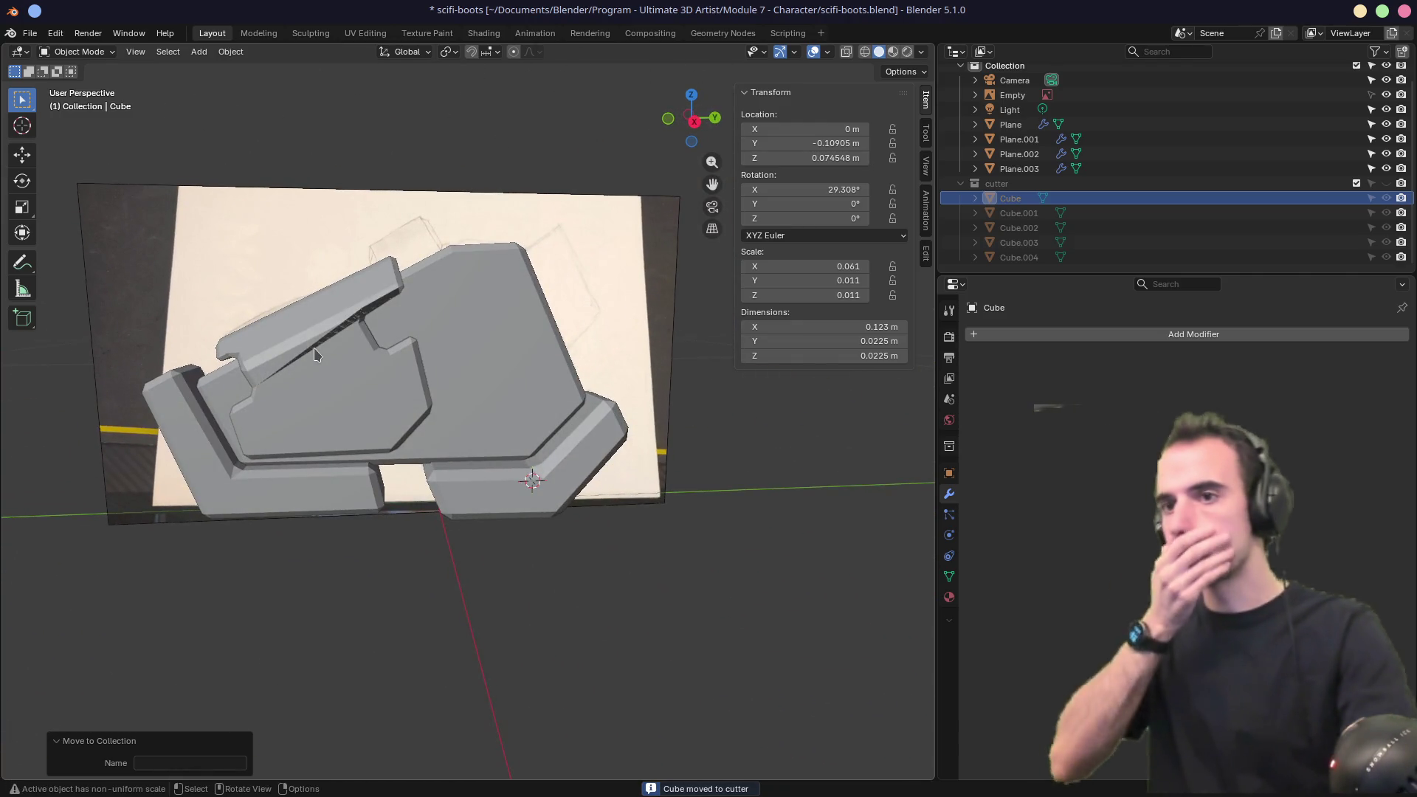
Orbit around the boot, then isolate the Plane.002 armor plate in Local view.
{"action": "scroll", "coordinate": [342, 338], "scroll_direction": "up", "scroll_amount": 3}
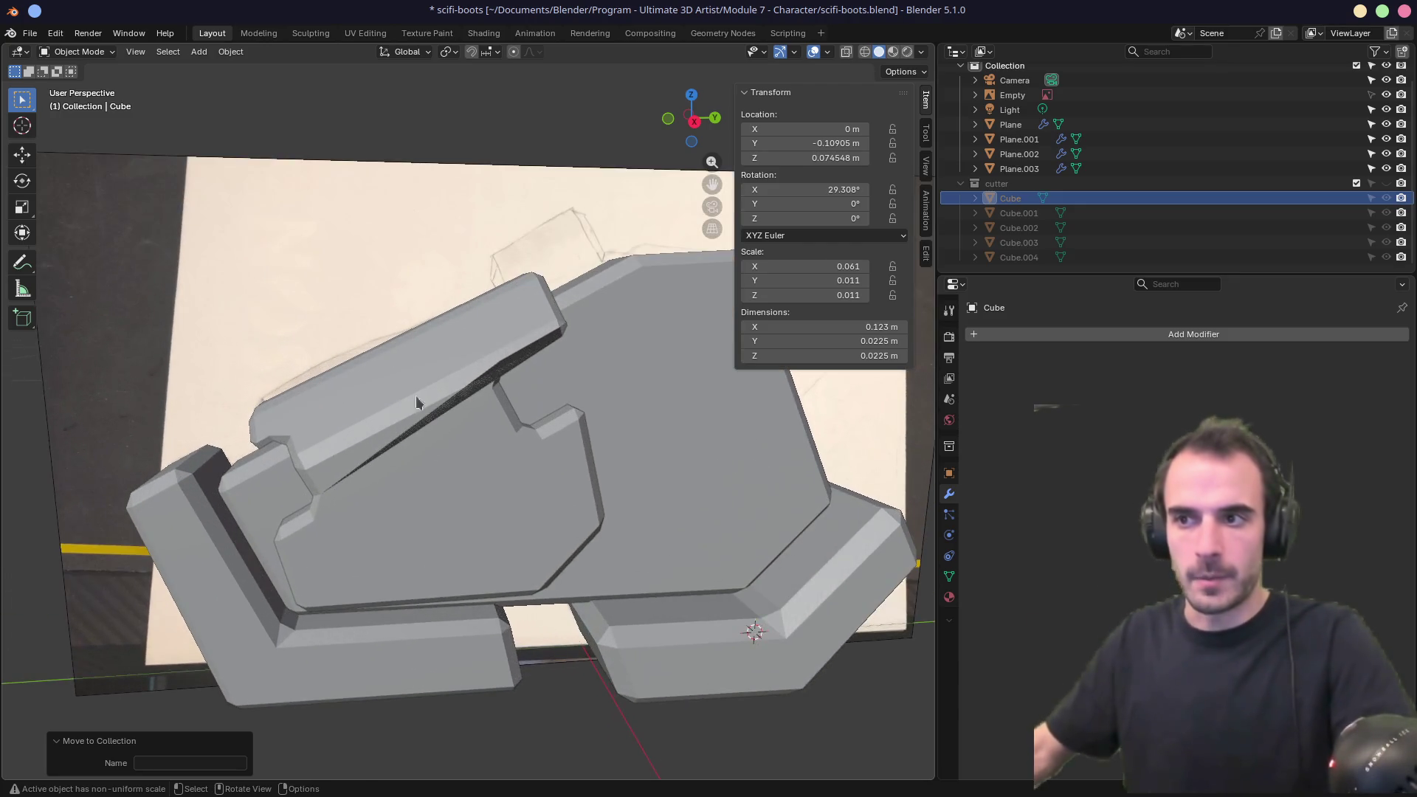
{"action": "mouse_move", "coordinate": [368, 444]}
{"action": "middle_mouse_down"}
{"action": "mouse_move", "coordinate": [442, 435]}
{"action": "mouse_move", "coordinate": [338, 477]}
{"action": "middle_mouse_up"}
{"action": "mouse_move", "coordinate": [434, 428]}
{"action": "middle_mouse_down"}
{"action": "mouse_move", "coordinate": [391, 404]}
{"action": "mouse_move", "coordinate": [256, 428]}
{"action": "mouse_move", "coordinate": [258, 460]}
{"action": "mouse_move", "coordinate": [458, 443]}
{"action": "middle_mouse_up"}
{"action": "scroll", "coordinate": [544, 433], "scroll_direction": "up", "scroll_amount": 4}
{"action": "mouse_move", "coordinate": [544, 434]}
{"action": "middle_mouse_down"}
{"action": "mouse_move", "coordinate": [591, 406]}
{"action": "mouse_move", "coordinate": [578, 405]}
{"action": "middle_mouse_up"}
{"action": "scroll", "coordinate": [577, 405], "scroll_direction": "down", "scroll_amount": 4}
{"action": "middle_click_drag", "start_coordinate": [414, 414], "coordinate": [441, 392]}
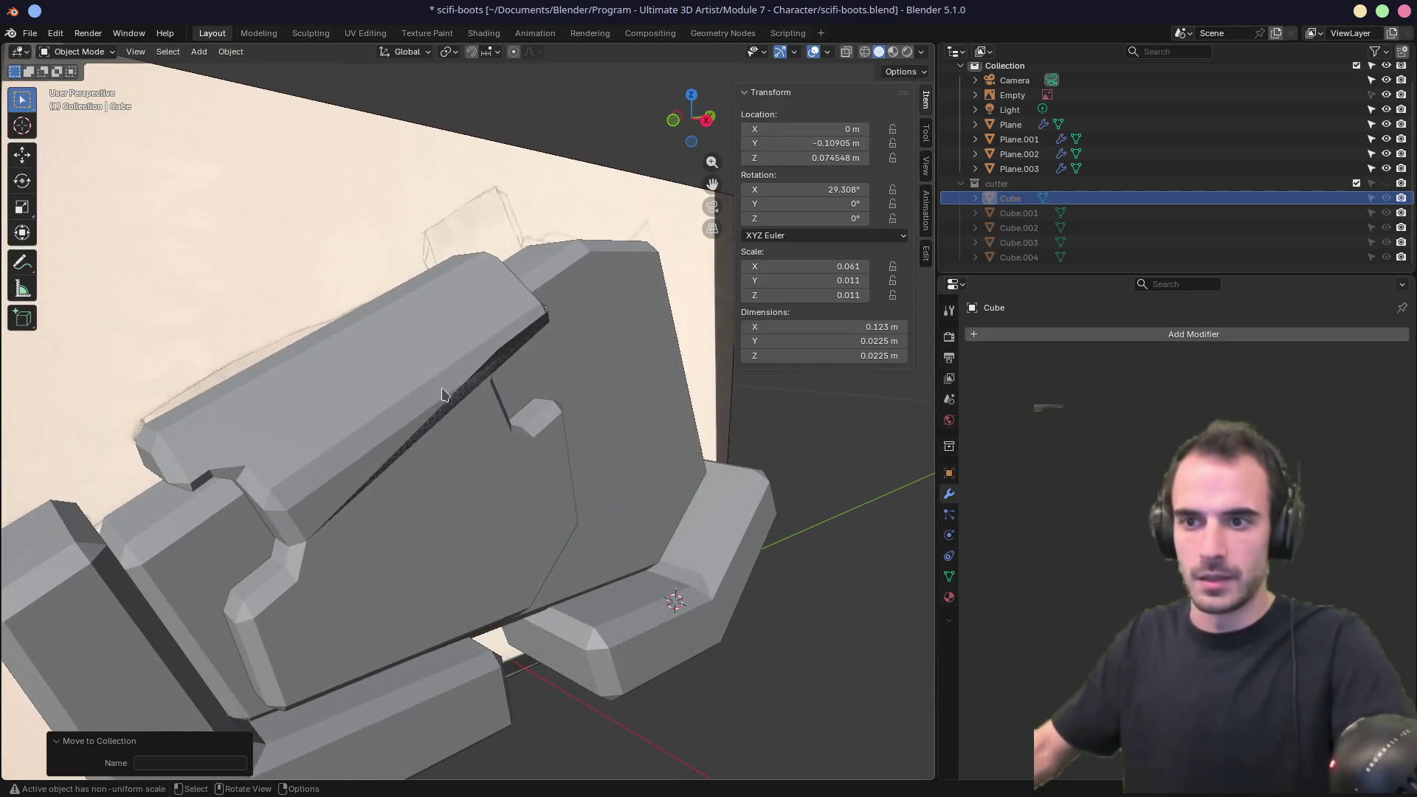
{"action": "left_click", "coordinate": [248, 430]}
{"action": "key", "text": "slash"}
{"action": "mouse_move", "coordinate": [248, 430]}
{"action": "middle_mouse_down"}
{"action": "mouse_move", "coordinate": [360, 375]}
{"action": "mouse_move", "coordinate": [339, 391]}
{"action": "middle_mouse_up"}
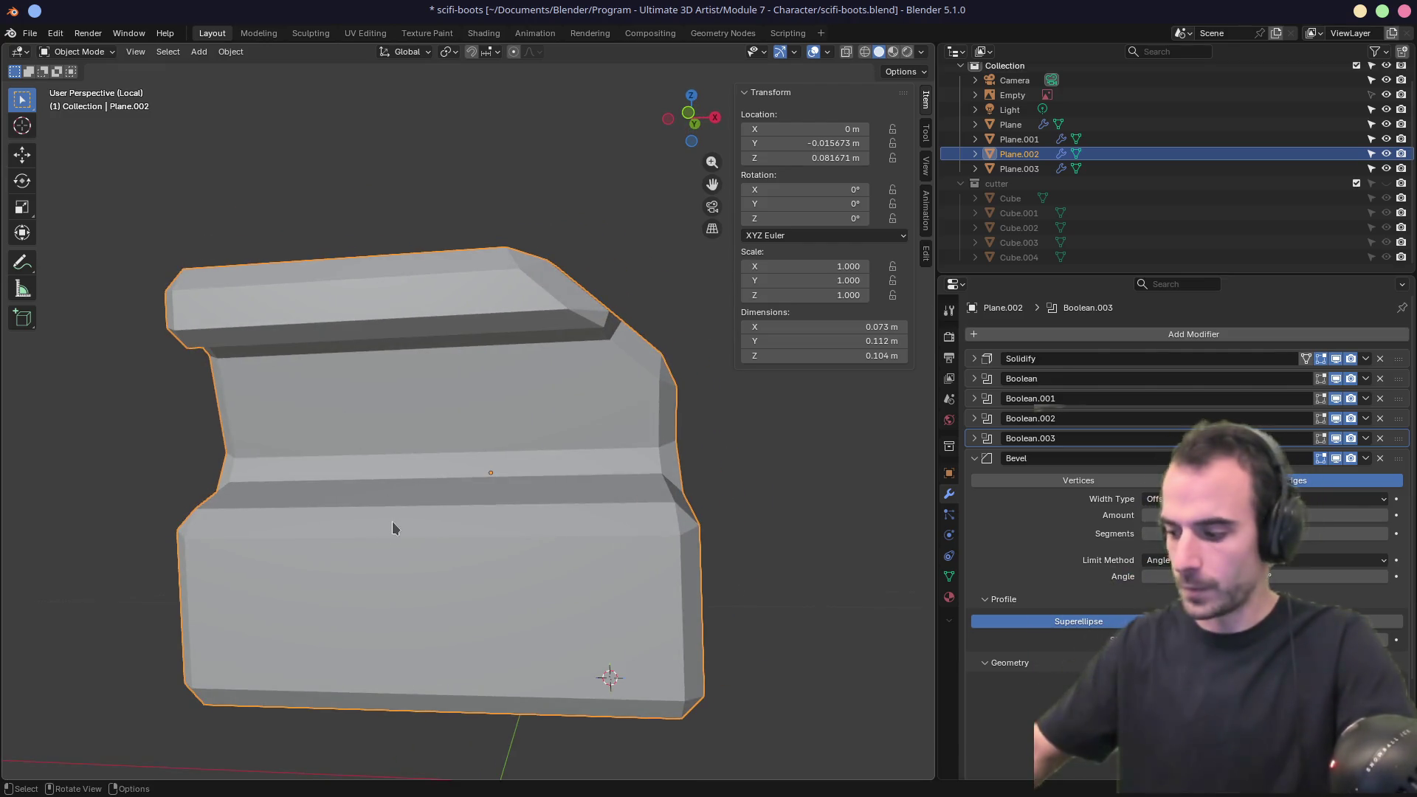
Leave Local view and duplicate Plane.002's Boolean.003 modifier.
{"action": "key", "text": "KP_Divide"}
{"action": "scroll", "coordinate": [440, 449], "scroll_direction": "up", "scroll_amount": 3}
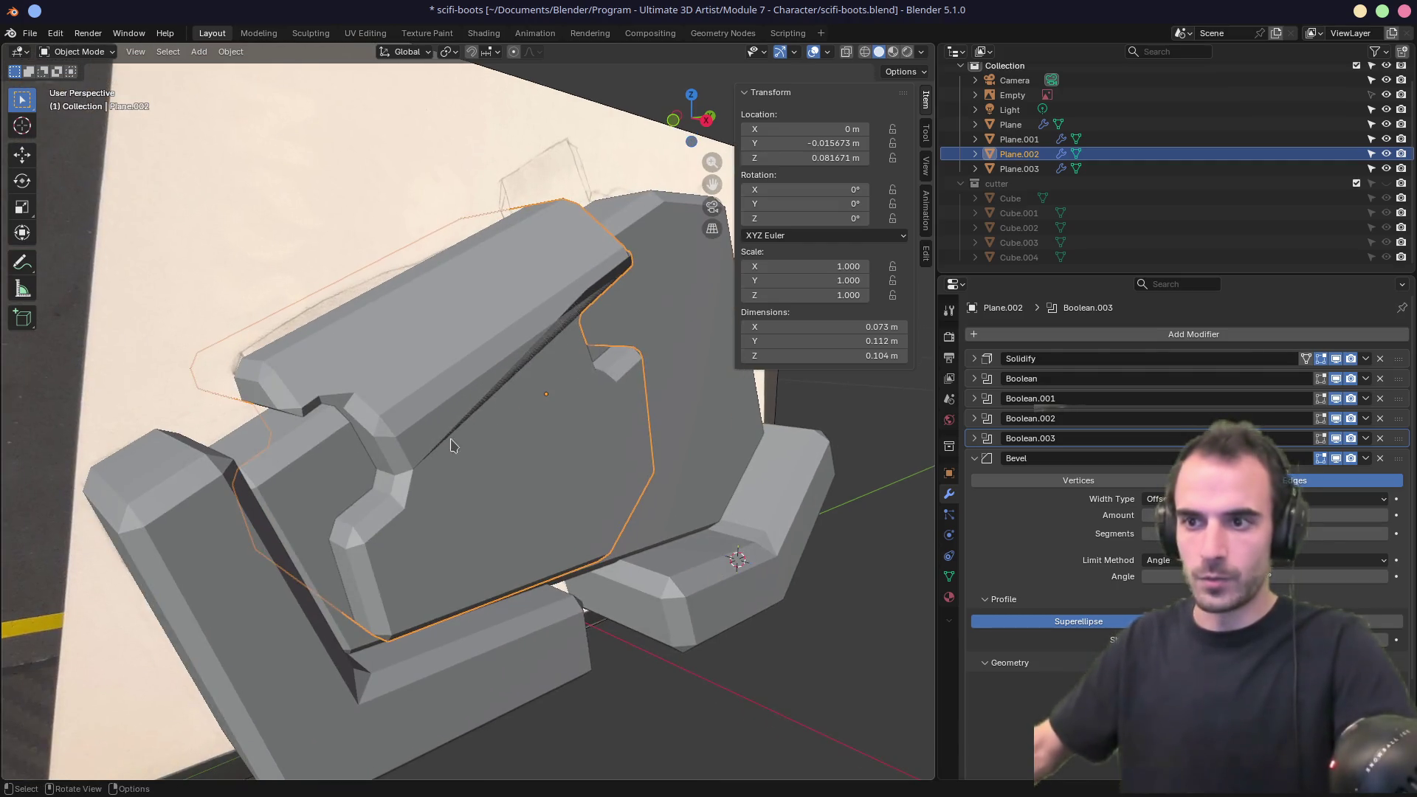
{"action": "left_click", "coordinate": [973, 459]}
{"action": "left_click", "coordinate": [1366, 439]}
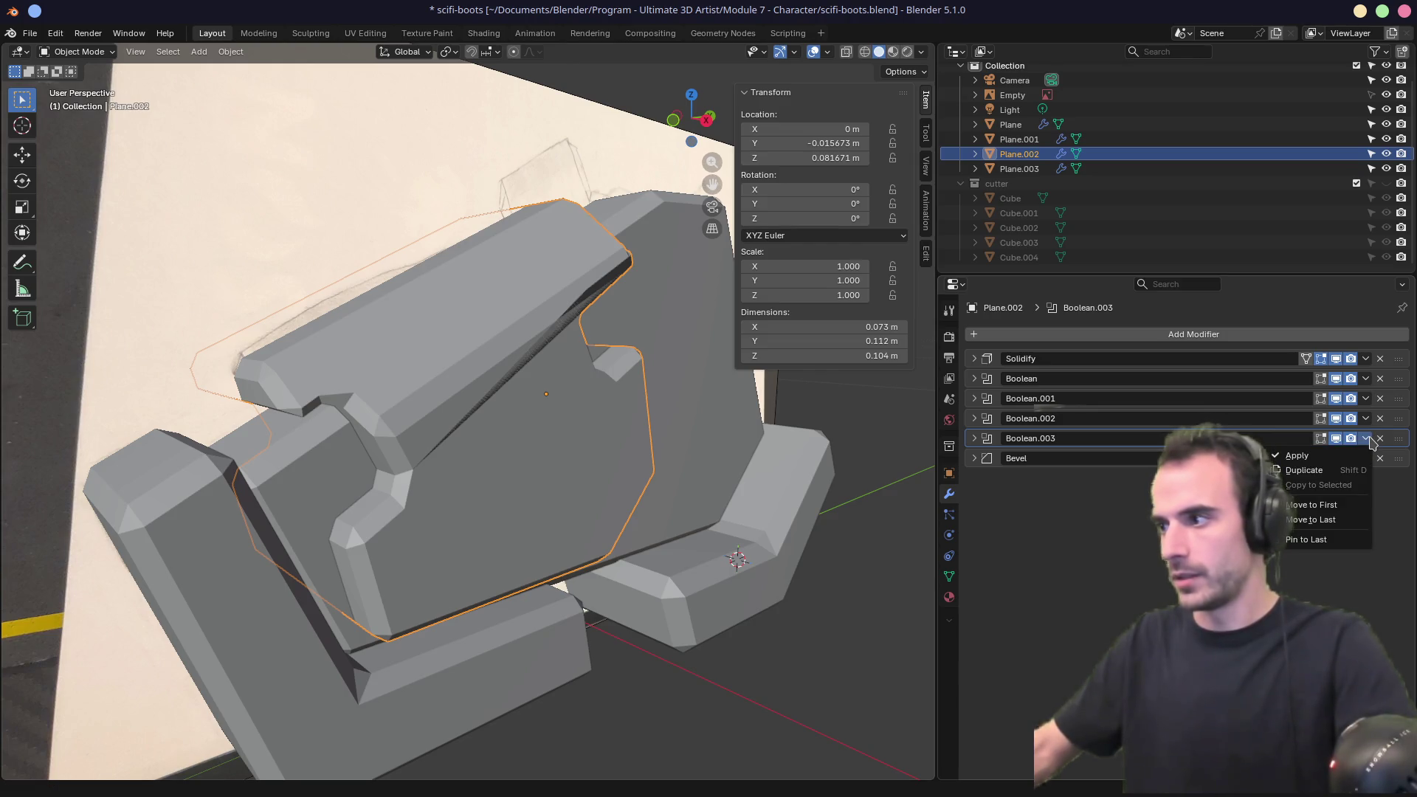
{"action": "key", "text": "Escape"}
{"action": "left_click", "coordinate": [1366, 438]}
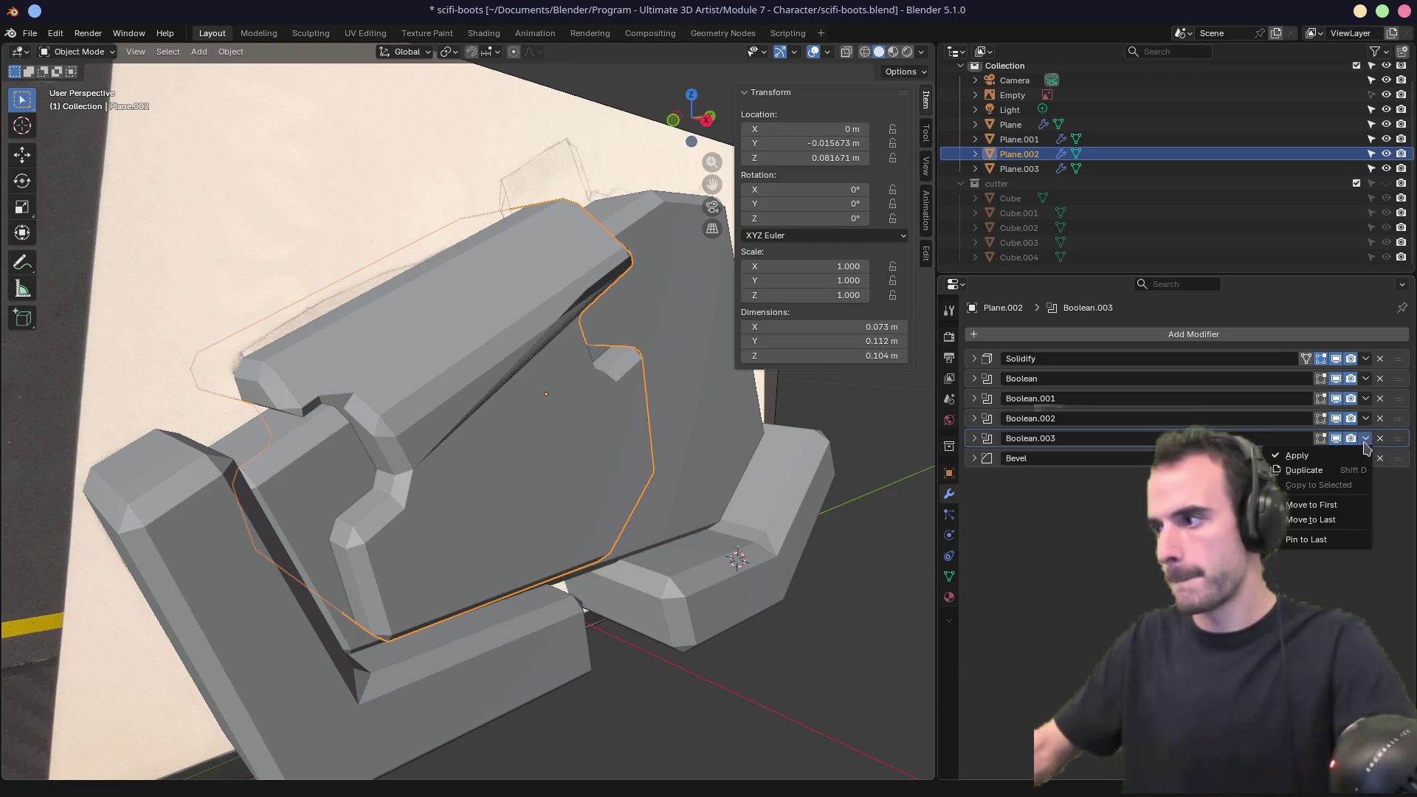
{"action": "left_click", "coordinate": [1324, 473]}
Set Boolean.004 to cut with Plane.001 using the Float solver.
{"action": "left_click", "coordinate": [1365, 458]}
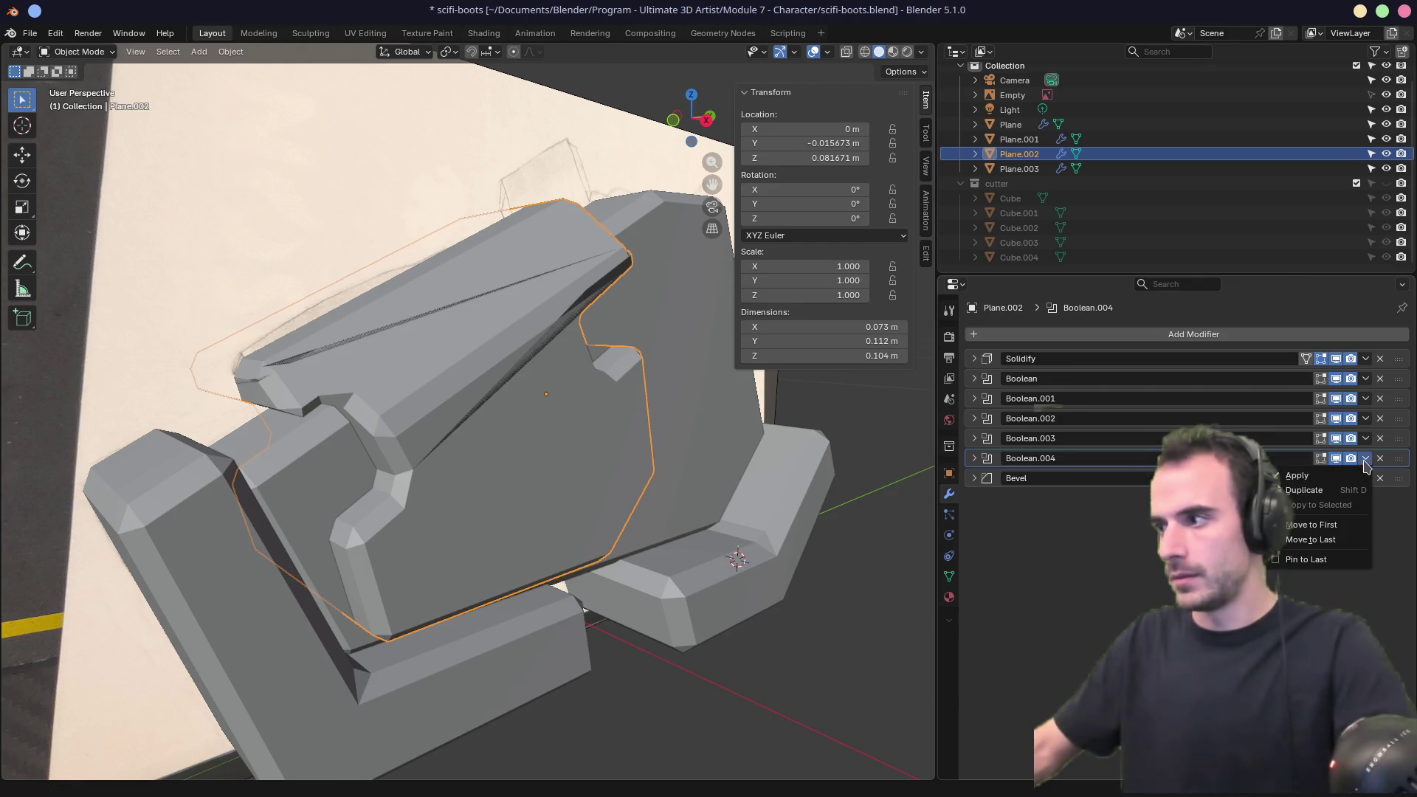
{"action": "left_click", "coordinate": [974, 458]}
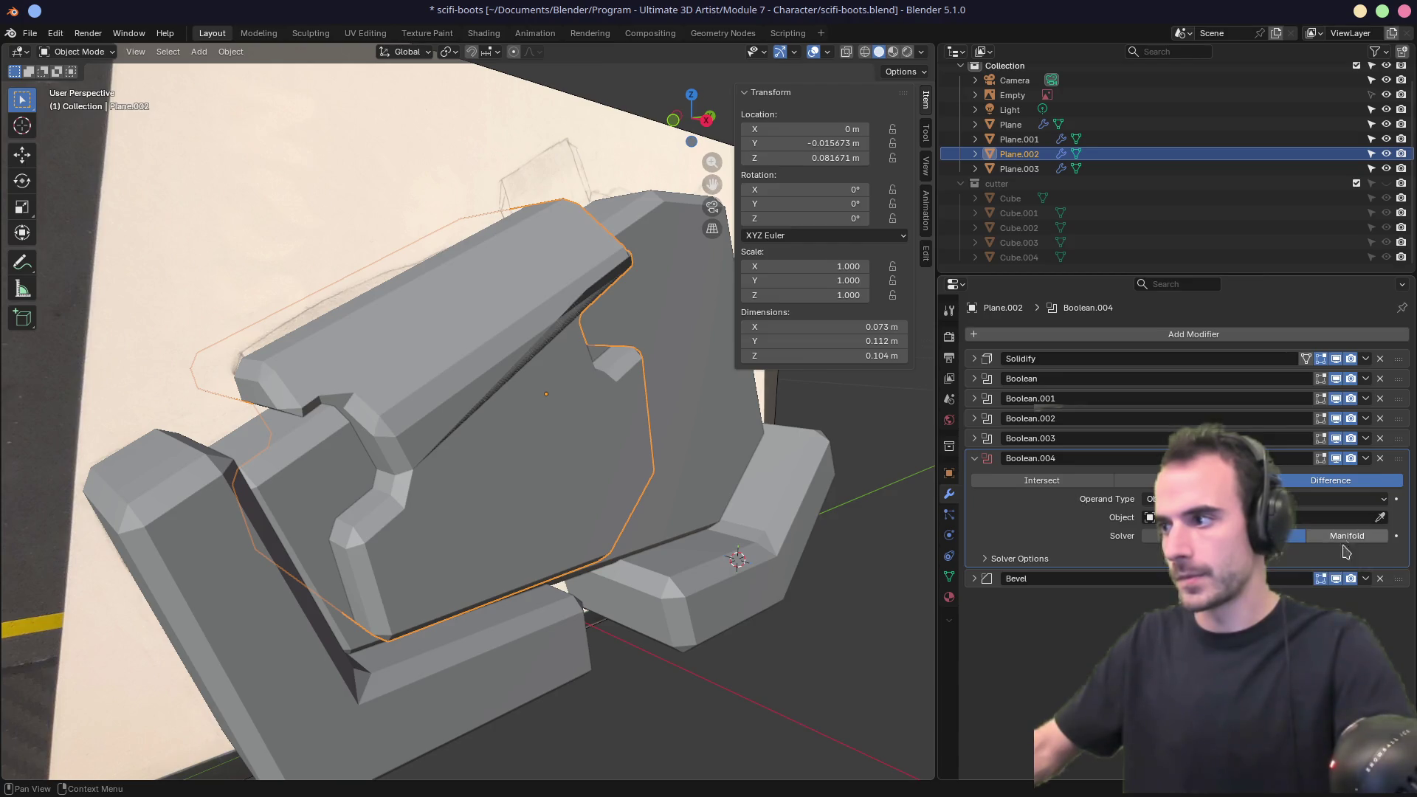
{"action": "left_click", "coordinate": [697, 391]}
{"action": "middle_click_drag", "start_coordinate": [697, 391], "coordinate": [586, 480]}
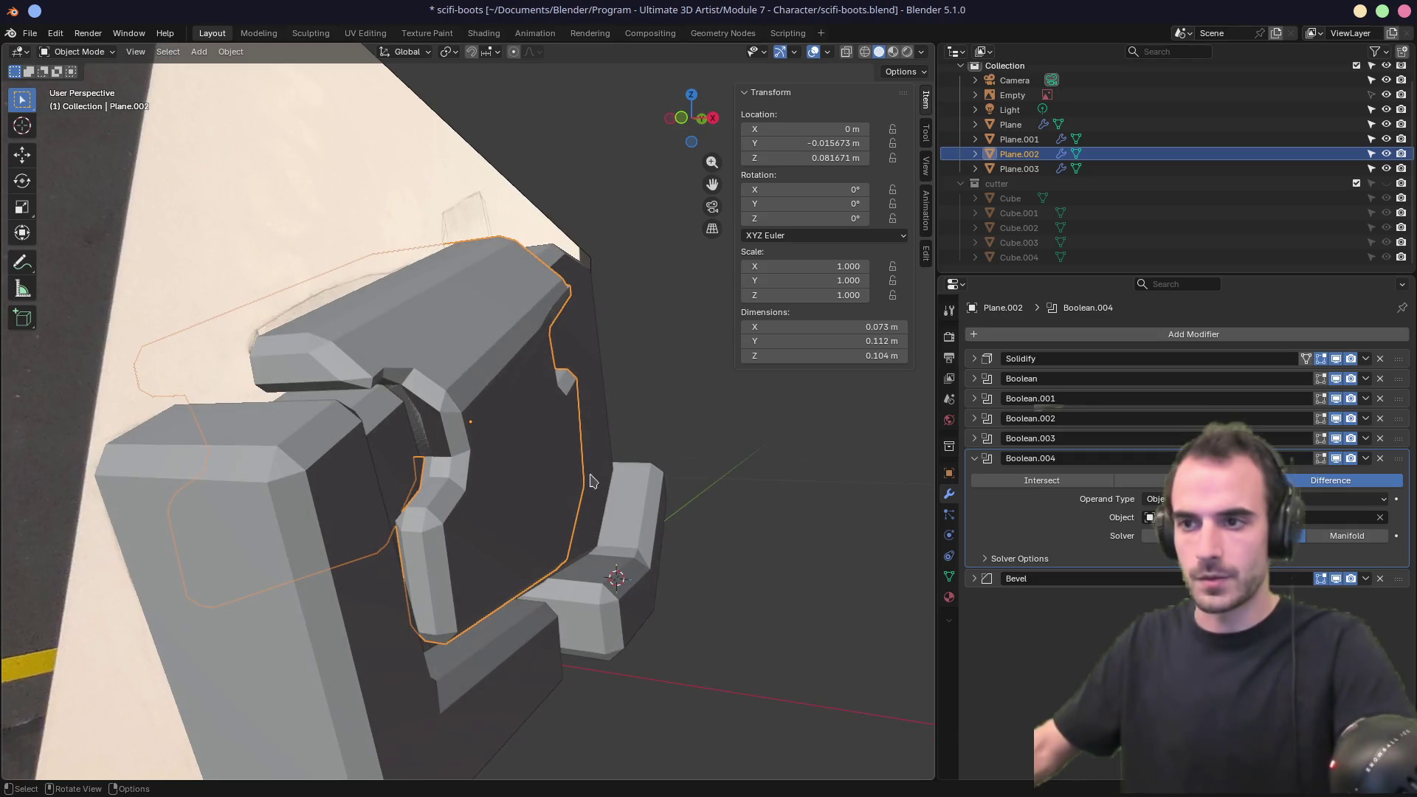
{"action": "key", "text": "KP_Divide"}
{"action": "mouse_move", "coordinate": [489, 453]}
{"action": "middle_mouse_down"}
{"action": "mouse_move", "coordinate": [596, 391]}
{"action": "mouse_move", "coordinate": [521, 367]}
{"action": "mouse_move", "coordinate": [452, 437]}
{"action": "middle_mouse_up"}
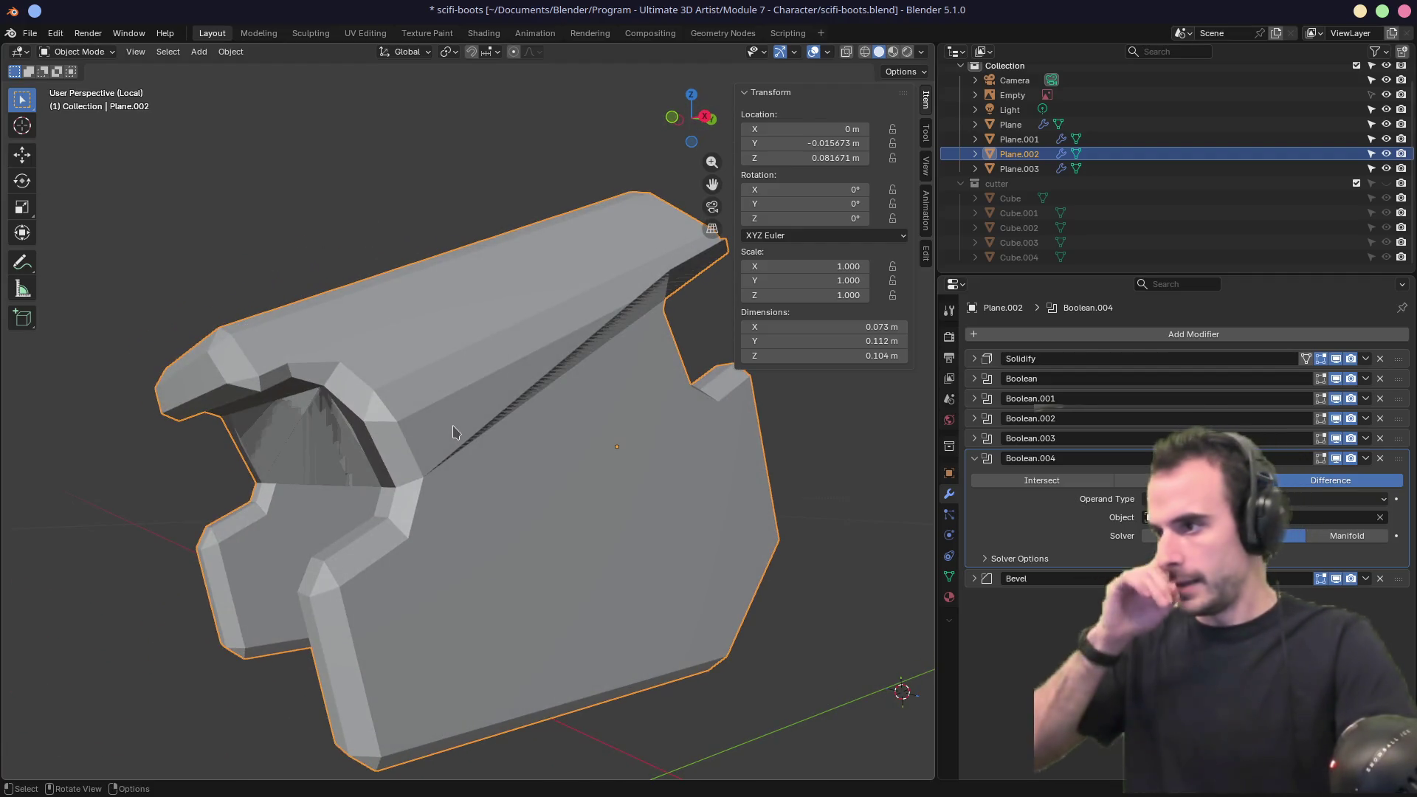
{"action": "left_click", "coordinate": [1151, 537]}
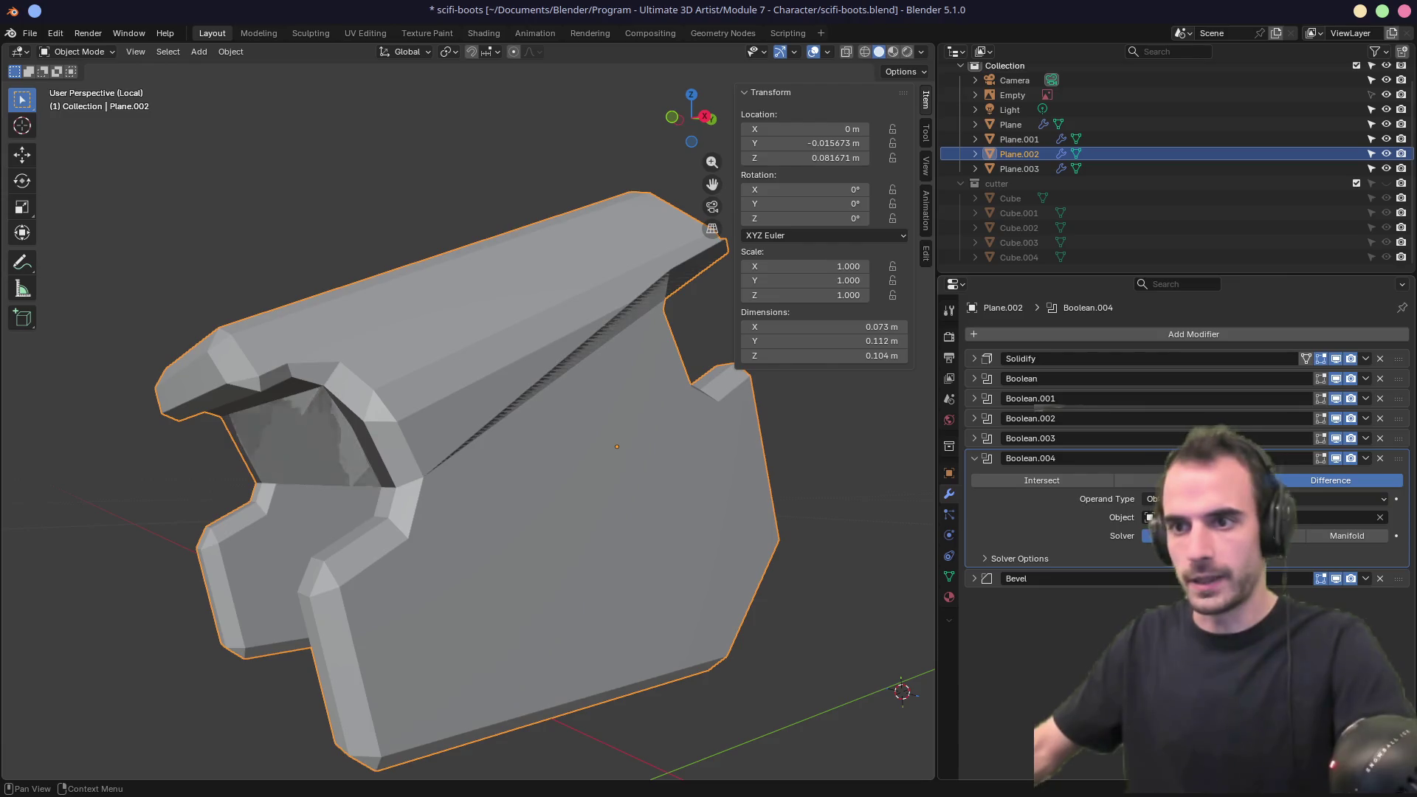
{"action": "left_click", "coordinate": [974, 458]}
Toggle Boolean.004, .003 and .002 cuts off and on to compare, then disable the Bevel in the viewport.
{"action": "mouse_move", "coordinate": [443, 421]}
{"action": "middle_mouse_down"}
{"action": "mouse_move", "coordinate": [490, 411]}
{"action": "mouse_move", "coordinate": [553, 347]}
{"action": "mouse_move", "coordinate": [664, 322]}
{"action": "mouse_move", "coordinate": [585, 356]}
{"action": "mouse_move", "coordinate": [582, 373]}
{"action": "mouse_move", "coordinate": [685, 394]}
{"action": "mouse_move", "coordinate": [601, 405]}
{"action": "mouse_move", "coordinate": [511, 381]}
{"action": "mouse_move", "coordinate": [530, 378]}
{"action": "middle_mouse_up"}
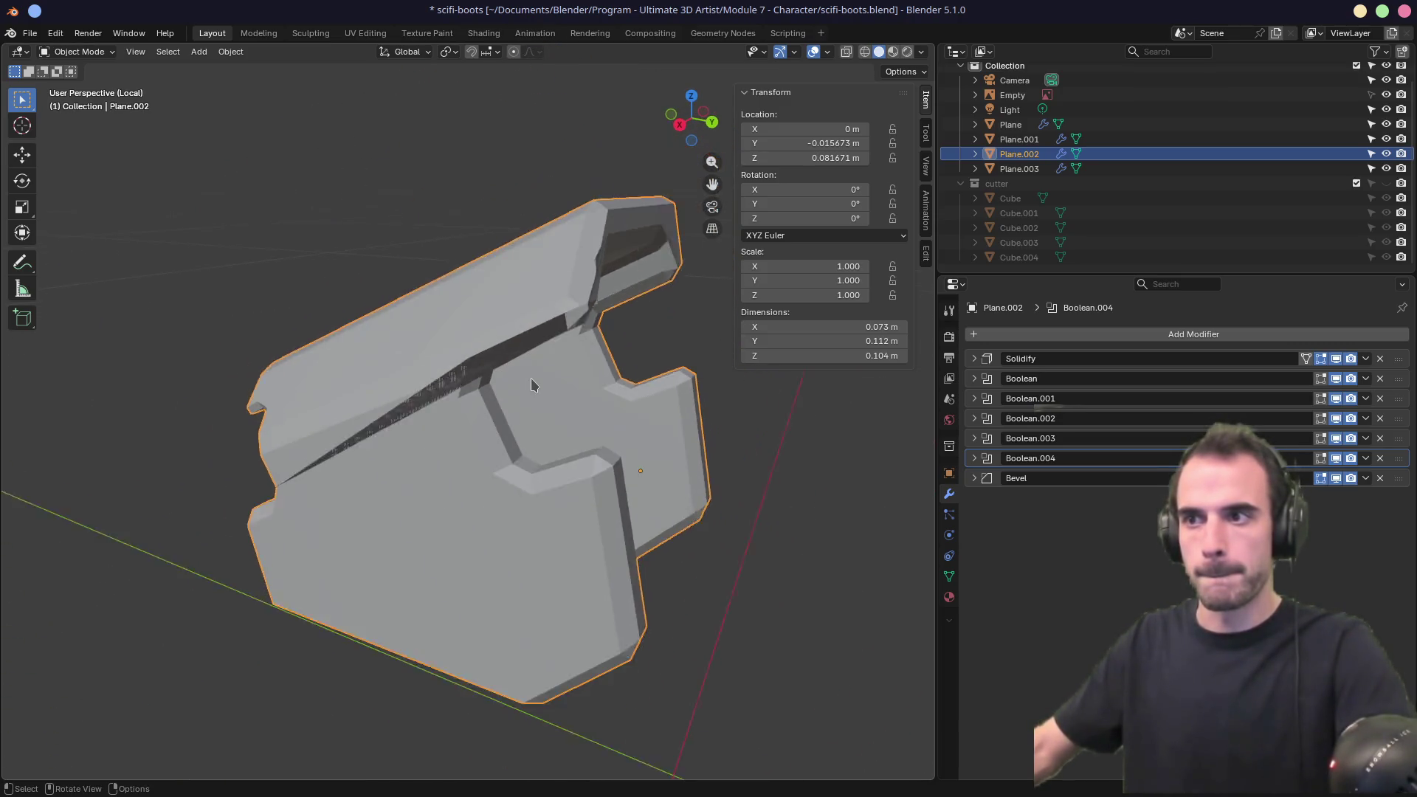
{"action": "scroll", "coordinate": [530, 378], "scroll_direction": "down", "scroll_amount": 3}
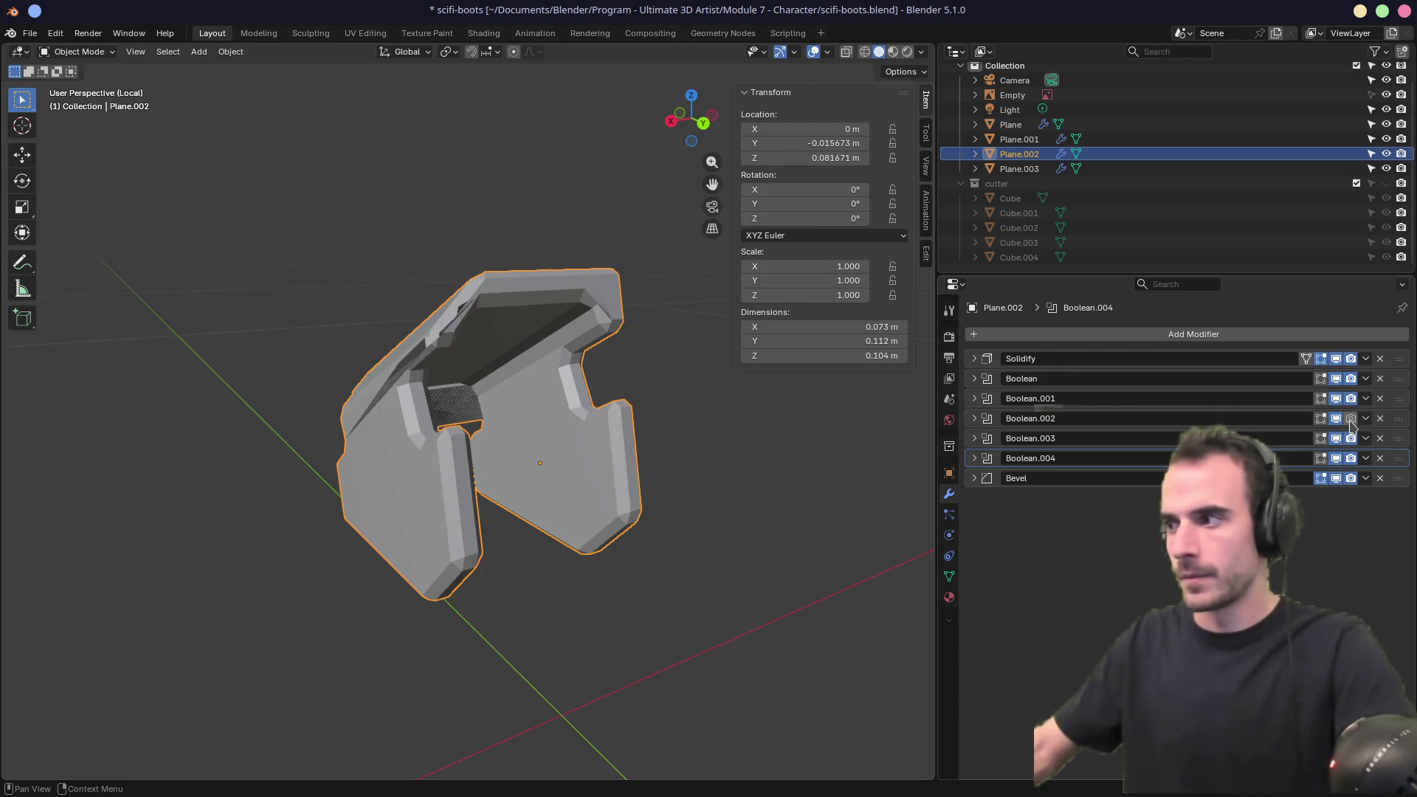
{"action": "left_click", "coordinate": [1337, 458]}
{"action": "left_click", "coordinate": [1337, 458]}
{"action": "left_click", "coordinate": [1337, 438]}
{"action": "left_click", "coordinate": [1337, 438]}
{"action": "left_click", "coordinate": [1337, 421]}
{"action": "left_click", "coordinate": [1337, 417]}
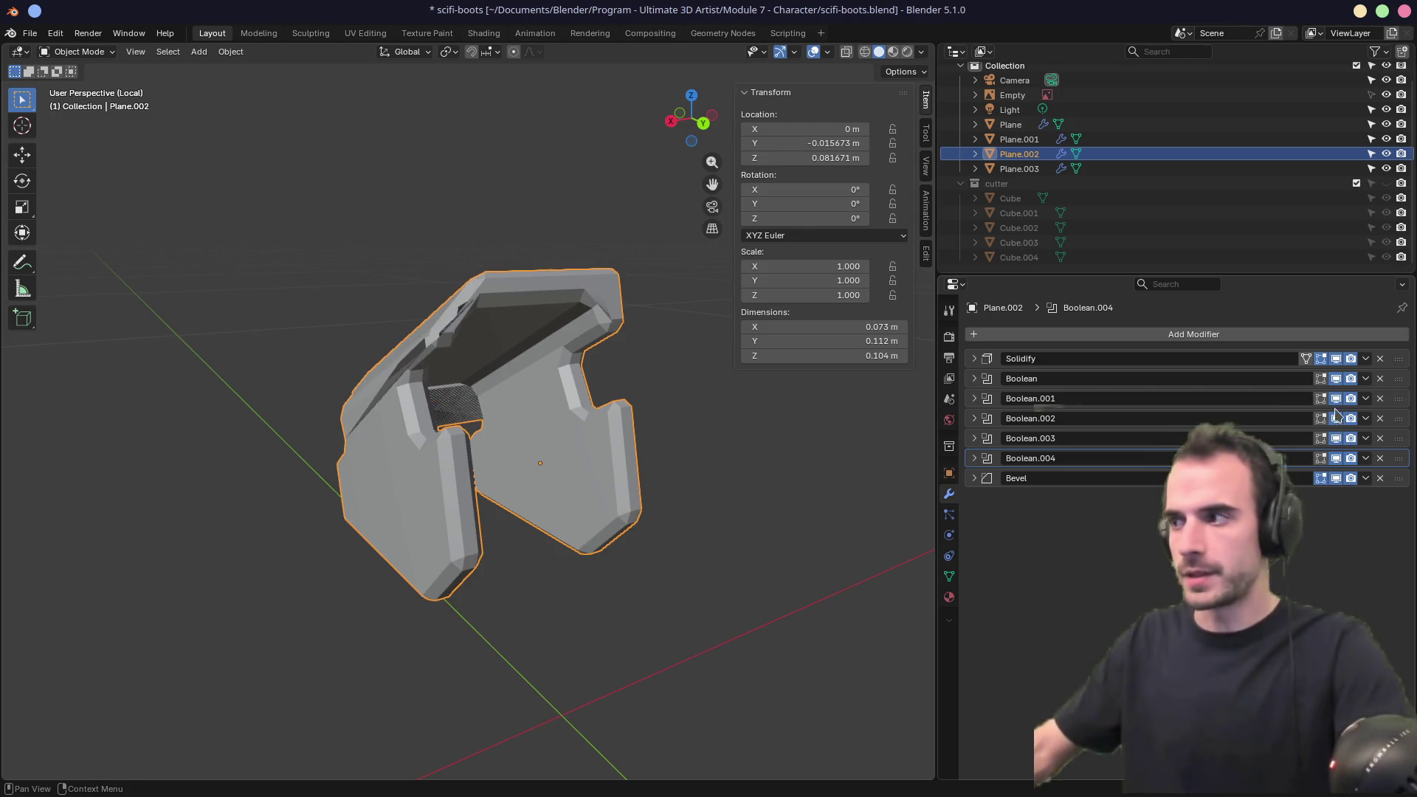
{"action": "left_click", "coordinate": [1337, 478]}
{"action": "mouse_move", "coordinate": [555, 485]}
{"action": "middle_mouse_down"}
{"action": "mouse_move", "coordinate": [856, 411]}
{"action": "mouse_move", "coordinate": [838, 392]}
{"action": "mouse_move", "coordinate": [748, 411]}
{"action": "mouse_move", "coordinate": [466, 414]}
{"action": "mouse_move", "coordinate": [548, 389]}
{"action": "middle_mouse_up"}
Expand Plane.002's Bevel modifier panel and scroll through its settings.
{"action": "left_click", "coordinate": [974, 478]}
{"action": "scroll", "coordinate": [1033, 496], "scroll_direction": "down", "scroll_amount": 3}
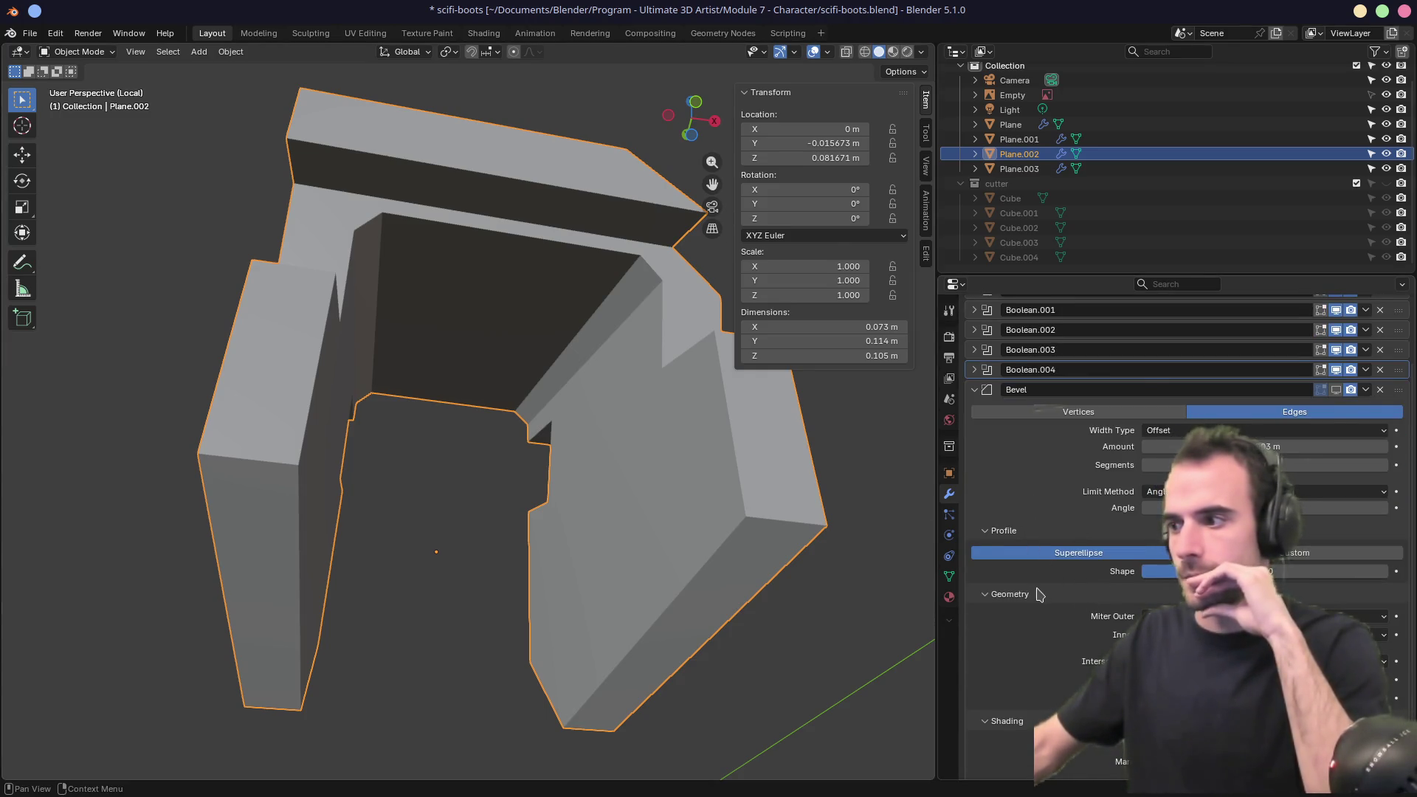
{"action": "scroll", "coordinate": [1039, 594], "scroll_direction": "down", "scroll_amount": 2}
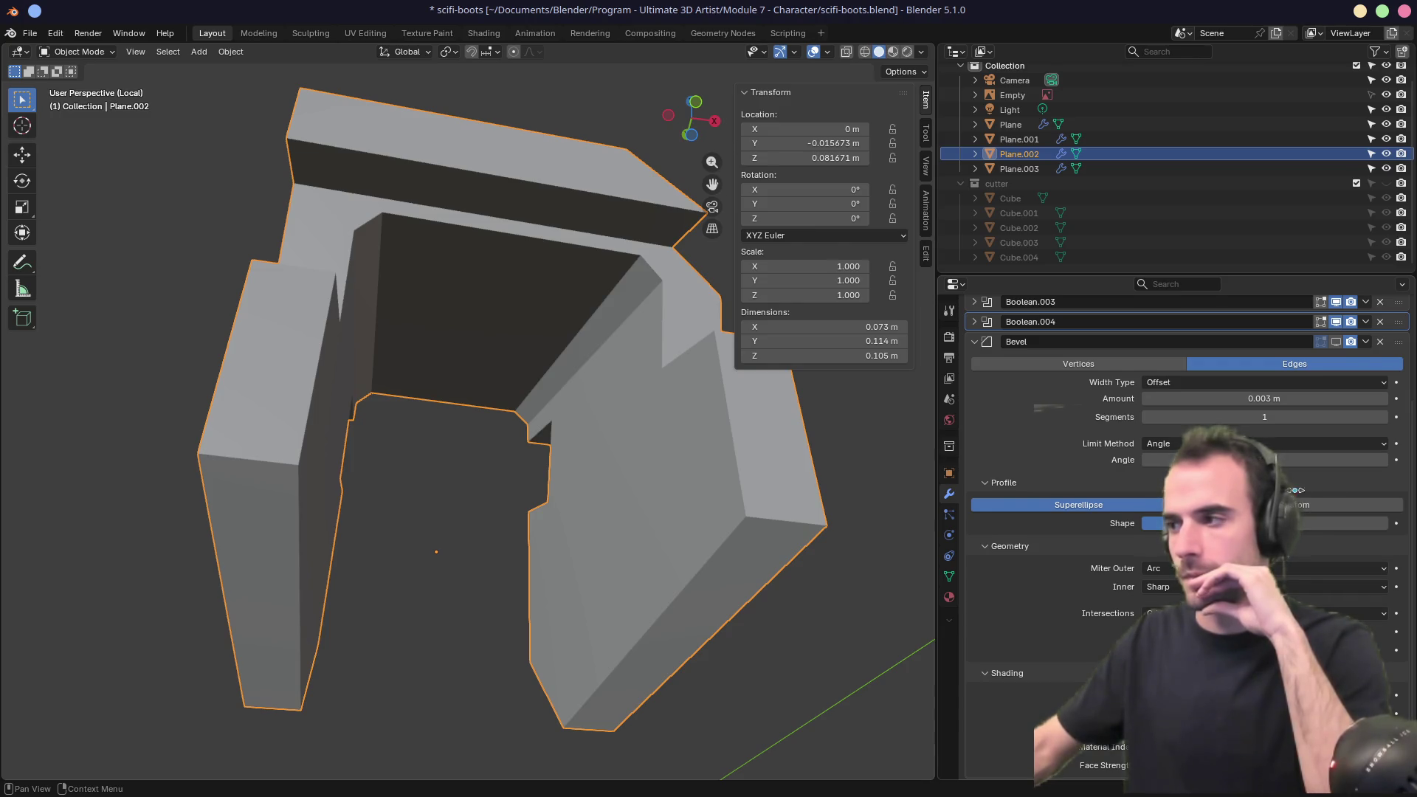
{"action": "scroll", "coordinate": [1295, 497], "scroll_direction": "up", "scroll_amount": 5}
Orbit around the plate from top and front angles, ending in front orthographic view.
{"action": "mouse_move", "coordinate": [635, 509]}
{"action": "middle_mouse_down"}
{"action": "mouse_move", "coordinate": [664, 521]}
{"action": "mouse_move", "coordinate": [497, 601]}
{"action": "mouse_move", "coordinate": [702, 531]}
{"action": "mouse_move", "coordinate": [635, 594]}
{"action": "mouse_move", "coordinate": [499, 496]}
{"action": "mouse_move", "coordinate": [724, 507]}
{"action": "mouse_move", "coordinate": [667, 474]}
{"action": "mouse_move", "coordinate": [744, 481]}
{"action": "mouse_move", "coordinate": [644, 480]}
{"action": "middle_mouse_up"}
{"action": "scroll", "coordinate": [1093, 606], "scroll_direction": "down", "scroll_amount": 2}
{"action": "middle_click_drag", "start_coordinate": [531, 463], "coordinate": [557, 504]}
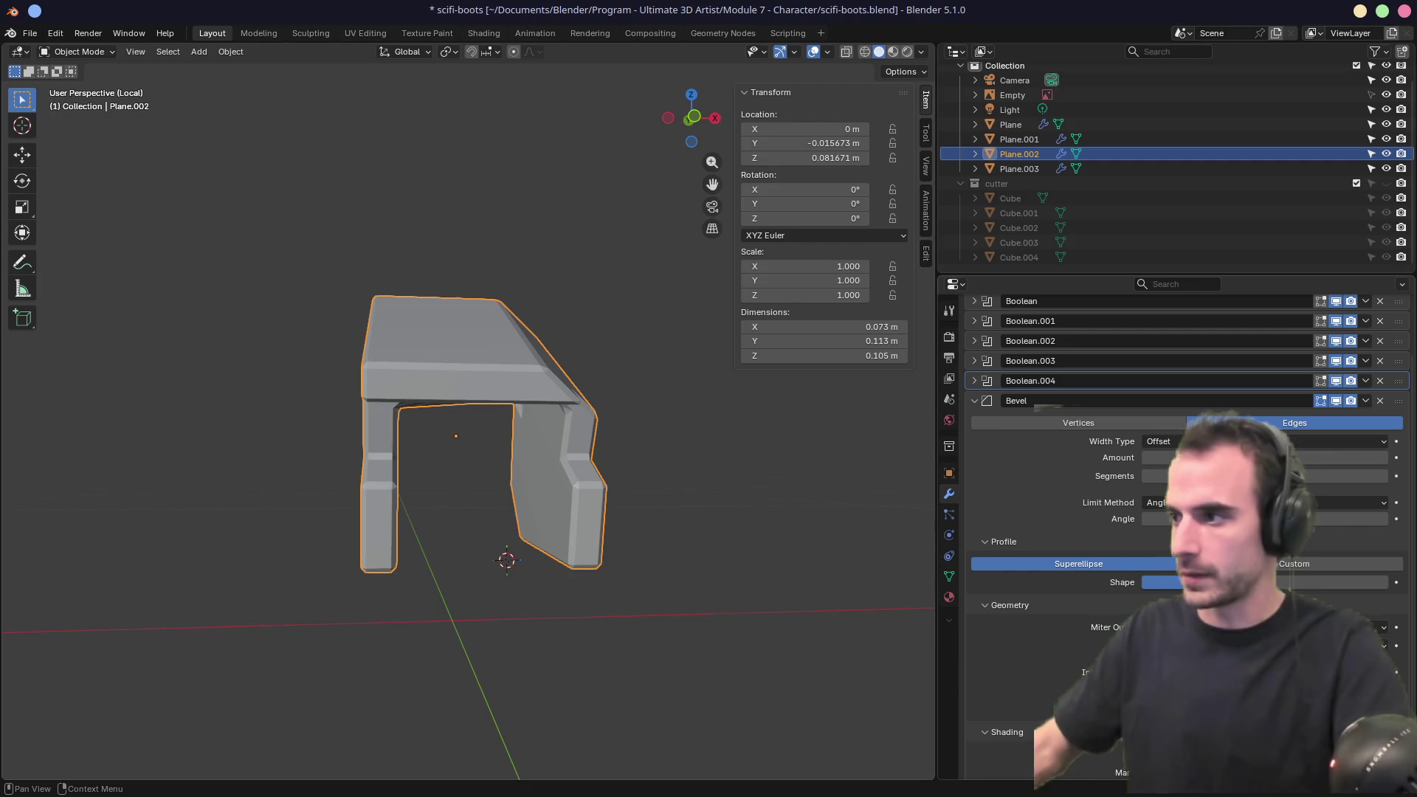
{"action": "middle_click_drag", "start_coordinate": [762, 463], "coordinate": [405, 493]}
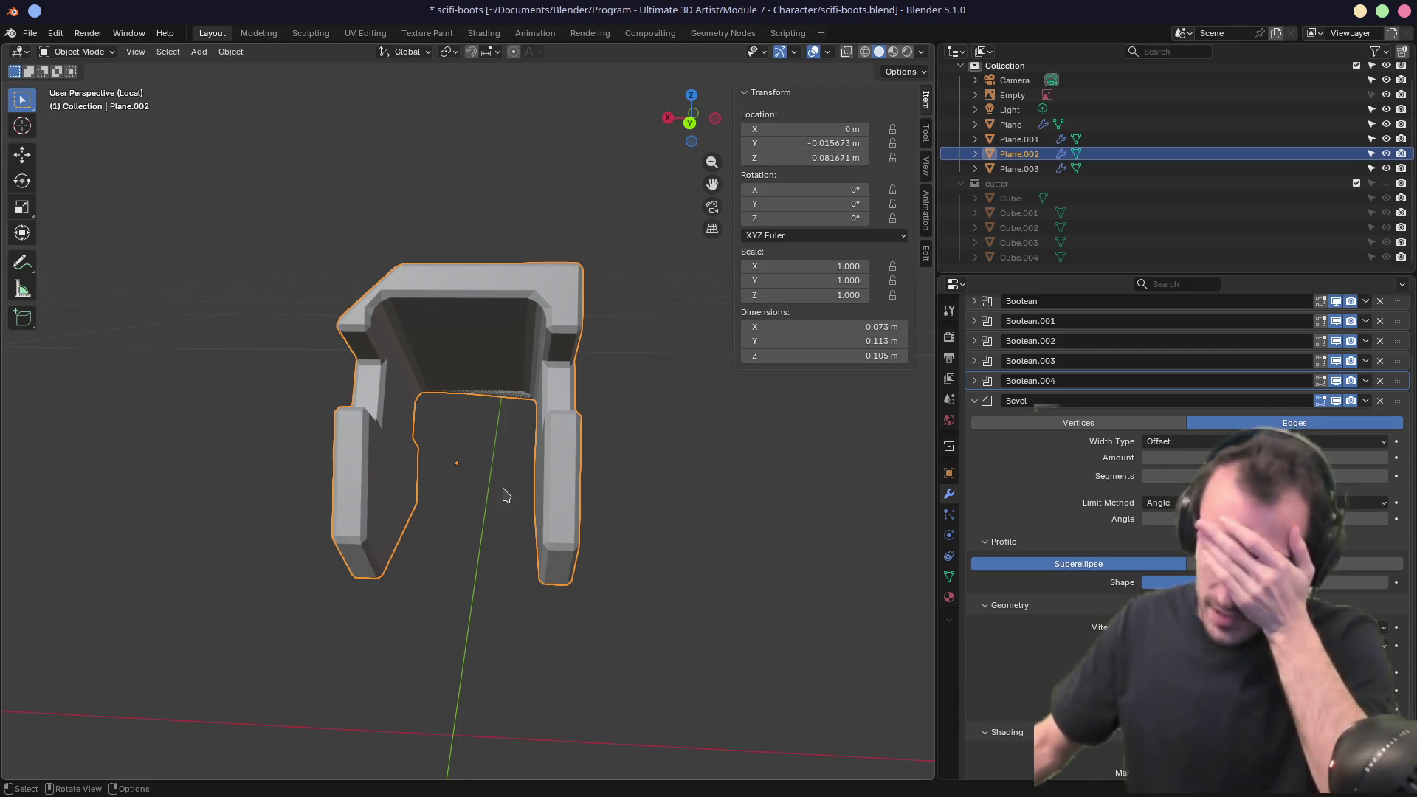
{"action": "mouse_move", "coordinate": [530, 498]}
{"action": "middle_mouse_down"}
{"action": "mouse_move", "coordinate": [610, 487]}
{"action": "mouse_move", "coordinate": [561, 509]}
{"action": "mouse_move", "coordinate": [535, 514]}
{"action": "mouse_move", "coordinate": [743, 442]}
{"action": "mouse_move", "coordinate": [876, 447]}
{"action": "middle_mouse_up"}
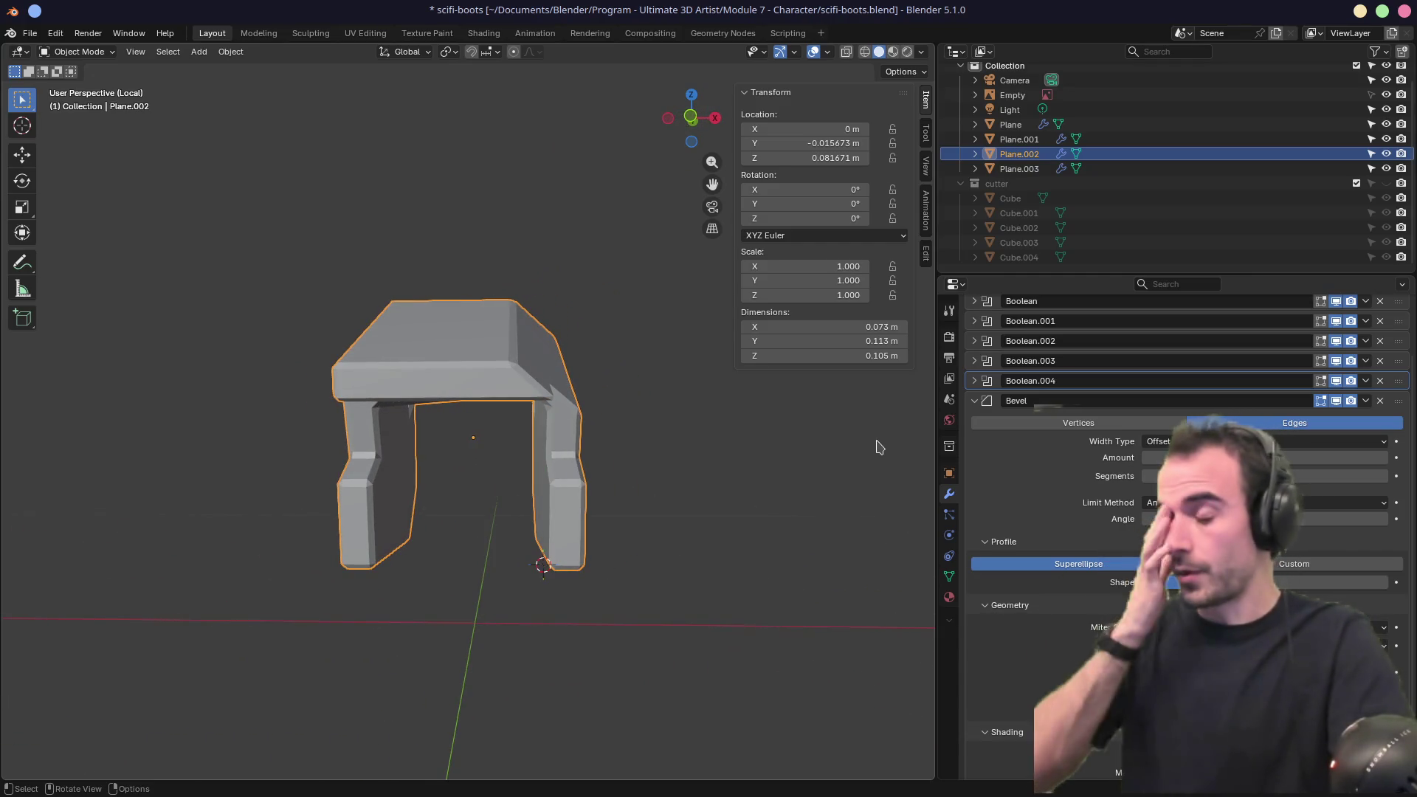
{"action": "key", "text": "KP_1"}
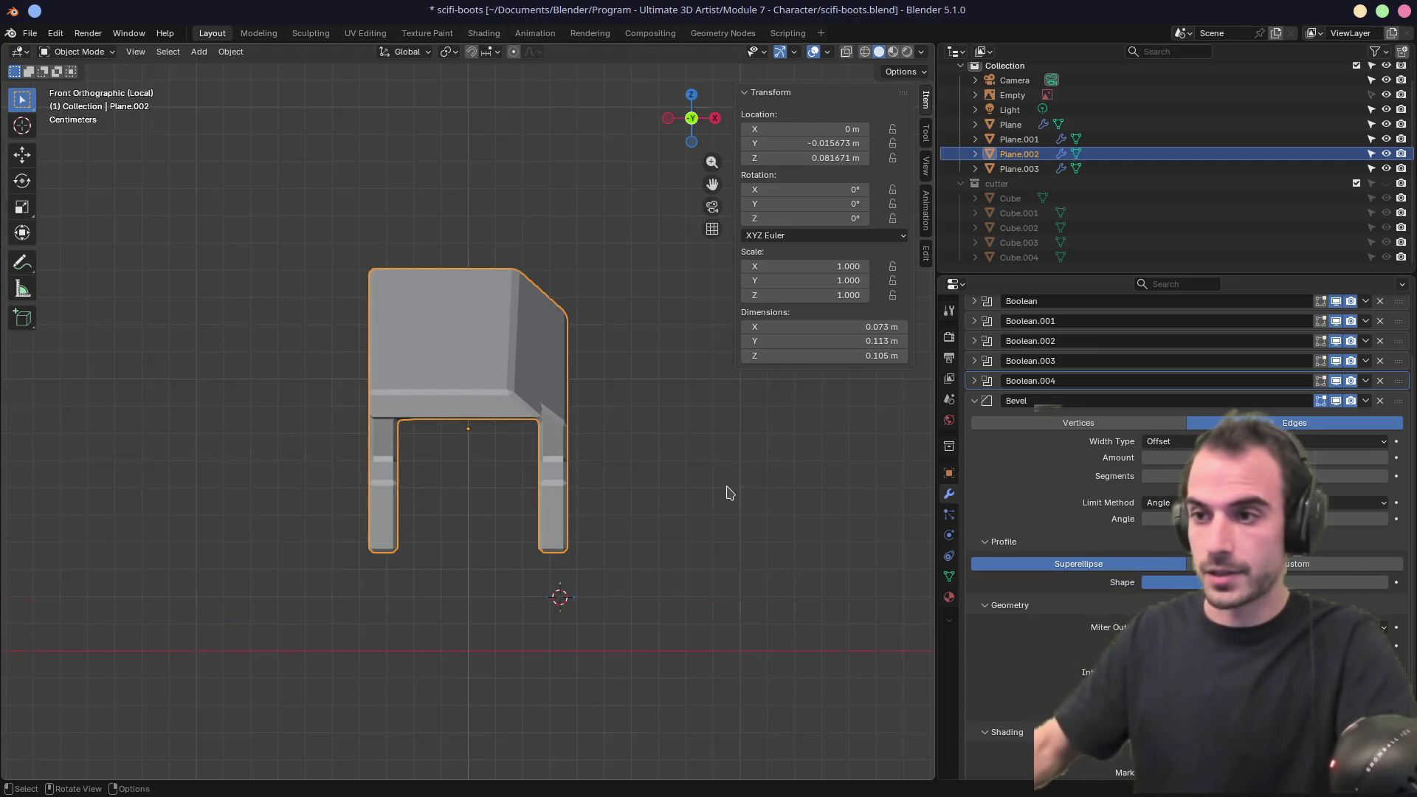
Orbit the isolated plate back into perspective, then leave Local view.
{"action": "middle_click_drag", "start_coordinate": [730, 493], "coordinate": [583, 514]}
{"action": "middle_click_drag", "start_coordinate": [591, 406], "coordinate": [577, 408]}
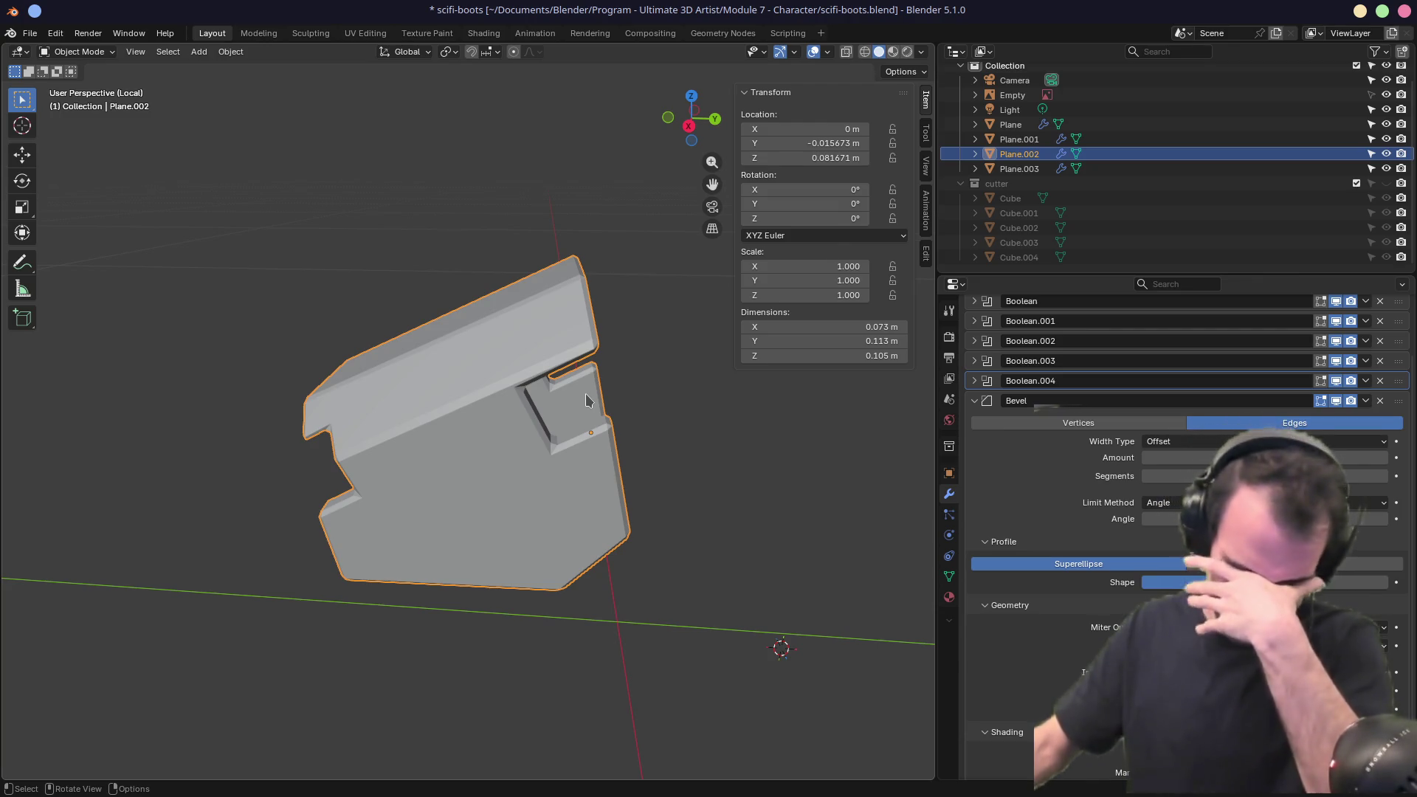
{"action": "scroll", "coordinate": [588, 400], "scroll_direction": "down", "scroll_amount": 4}
{"action": "mouse_move", "coordinate": [539, 405]}
{"action": "middle_mouse_down"}
{"action": "mouse_move", "coordinate": [569, 370]}
{"action": "mouse_move", "coordinate": [591, 370]}
{"action": "mouse_move", "coordinate": [498, 399]}
{"action": "mouse_move", "coordinate": [580, 400]}
{"action": "mouse_move", "coordinate": [381, 435]}
{"action": "middle_mouse_up"}
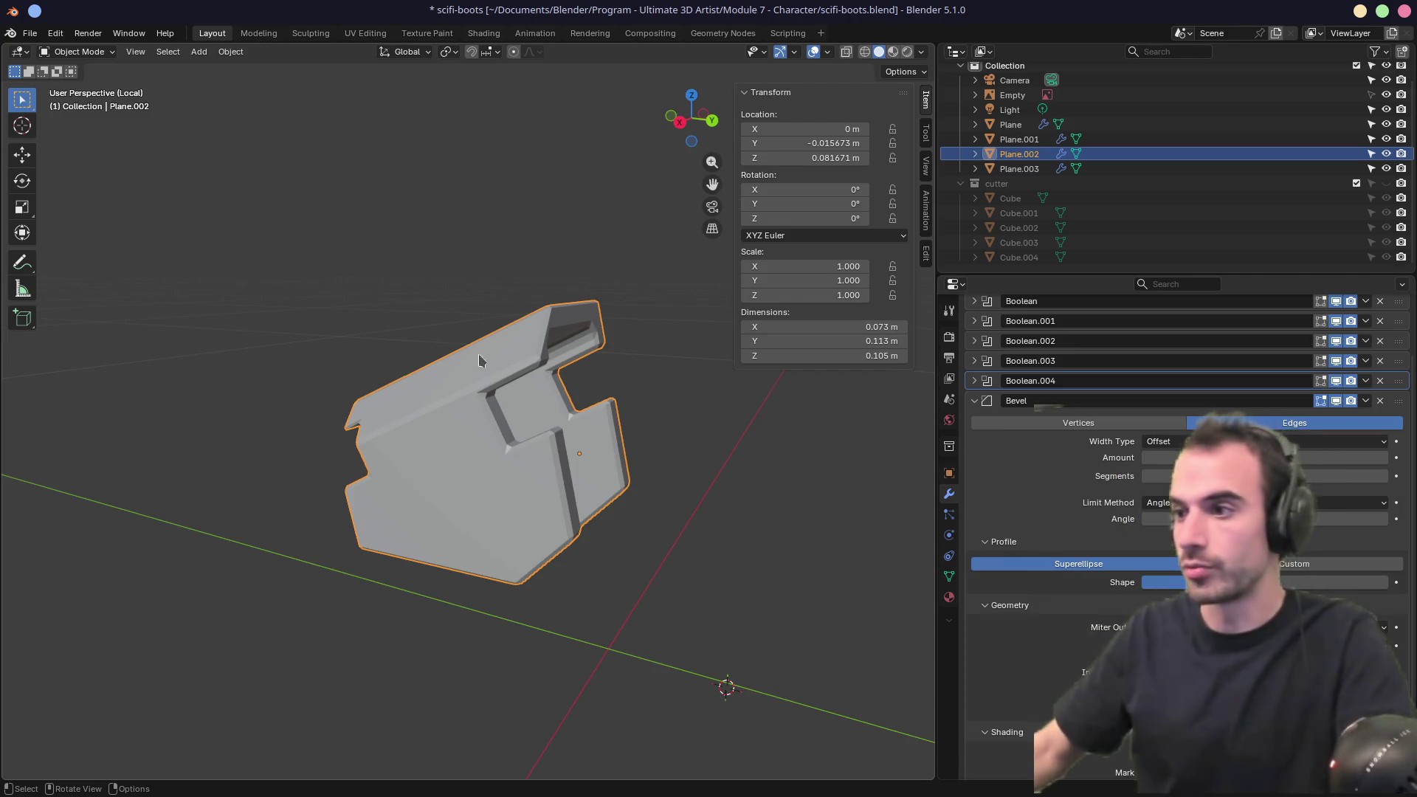
{"action": "key", "text": "KP_Divide"}
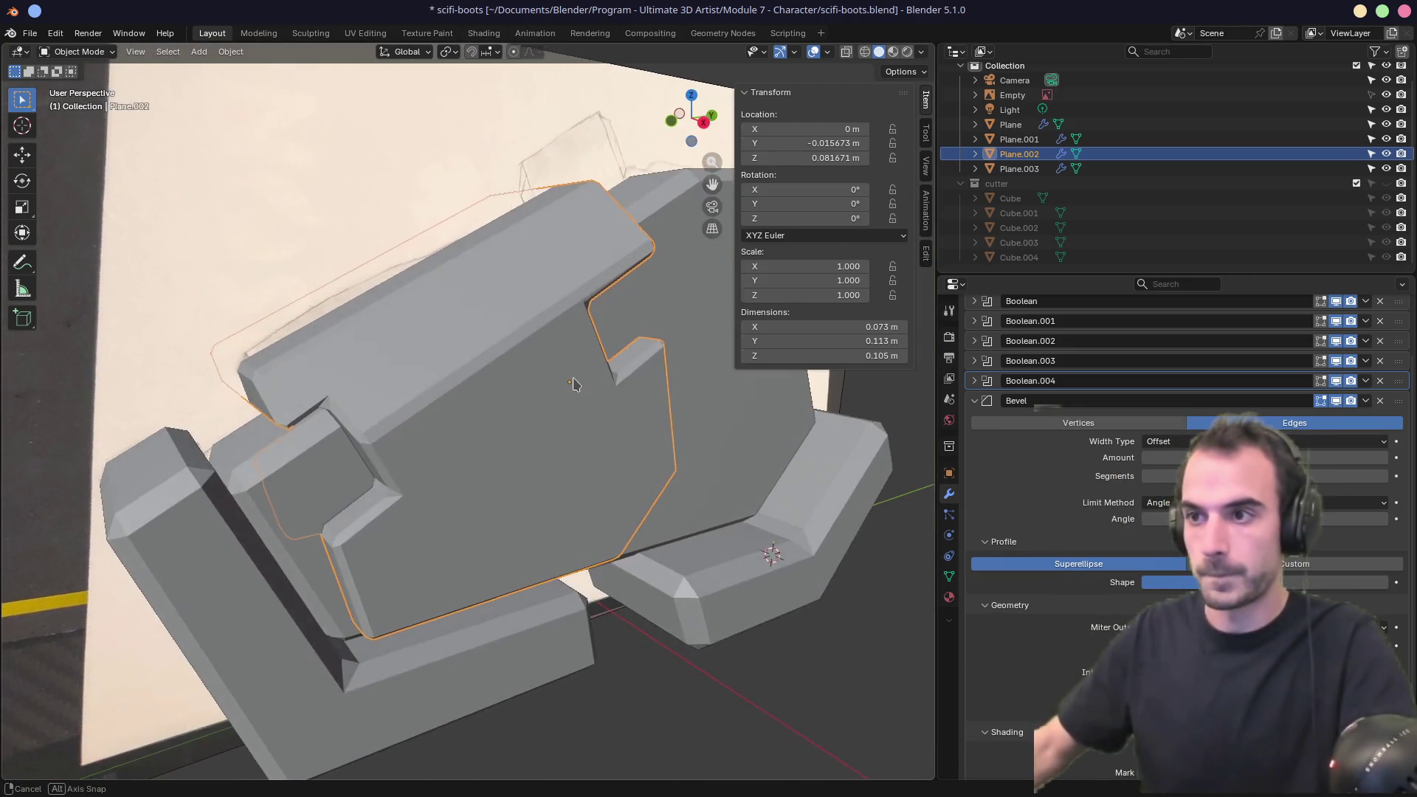
Deselect everything, orbit to a side view of the boot, and select Plane.002.
{"action": "key", "text": "alt+a"}
{"action": "mouse_move", "coordinate": [709, 383]}
{"action": "middle_mouse_down"}
{"action": "mouse_move", "coordinate": [721, 379]}
{"action": "mouse_move", "coordinate": [654, 354]}
{"action": "mouse_move", "coordinate": [668, 359]}
{"action": "mouse_move", "coordinate": [649, 374]}
{"action": "mouse_move", "coordinate": [446, 391]}
{"action": "middle_mouse_up"}
{"action": "scroll", "coordinate": [655, 354], "scroll_direction": "down", "scroll_amount": 5}
{"action": "scroll", "coordinate": [576, 380], "scroll_direction": "up", "scroll_amount": 3}
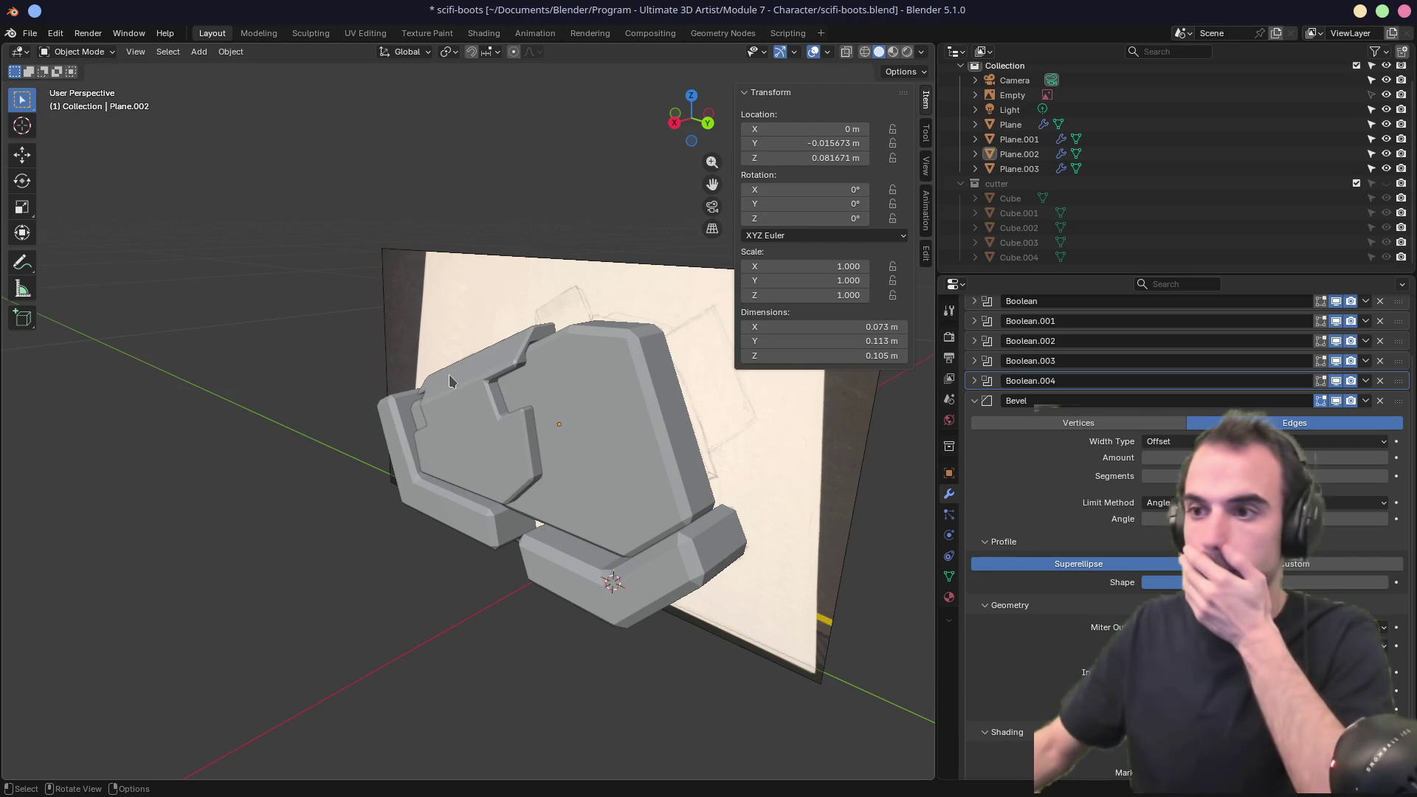
{"action": "middle_click_drag", "start_coordinate": [448, 382], "coordinate": [631, 436]}
{"action": "left_click", "coordinate": [487, 414]}
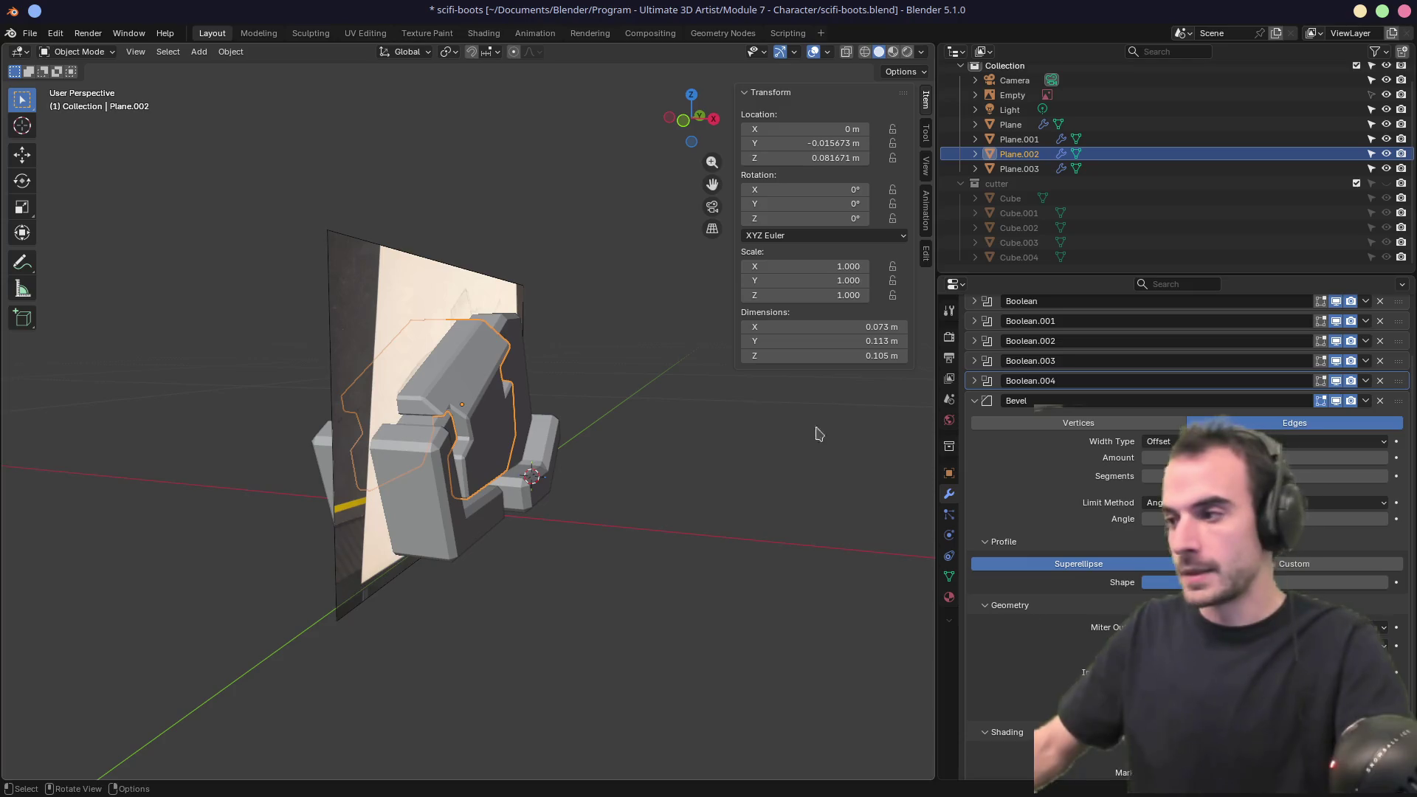
Collapse Bevel and set Plane.002's Solidify thickness to 0.123 m.
{"action": "left_click", "coordinate": [974, 401]}
{"action": "left_click", "coordinate": [975, 358]}
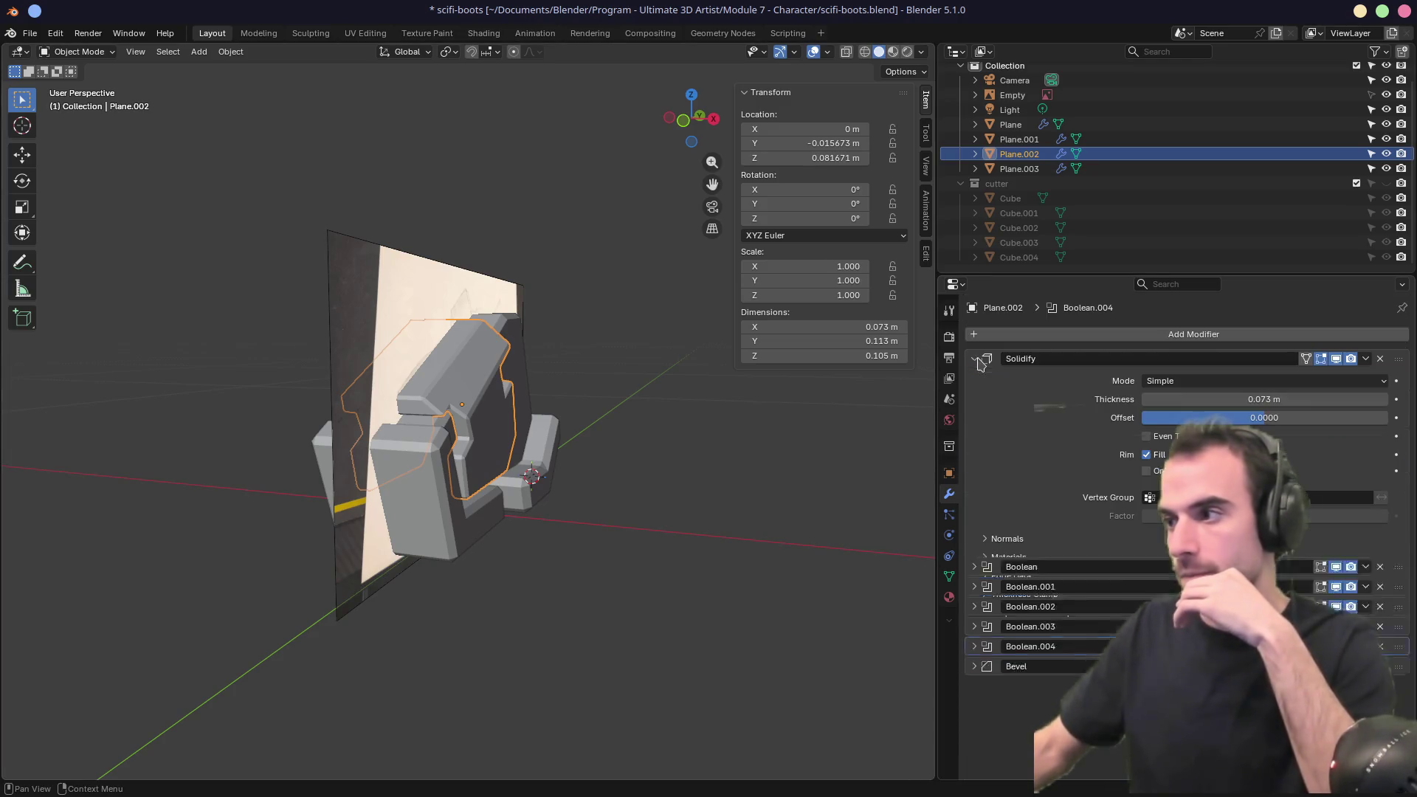
{"action": "left_click_drag", "start_coordinate": [1264, 399], "coordinate": [1299, 399]}
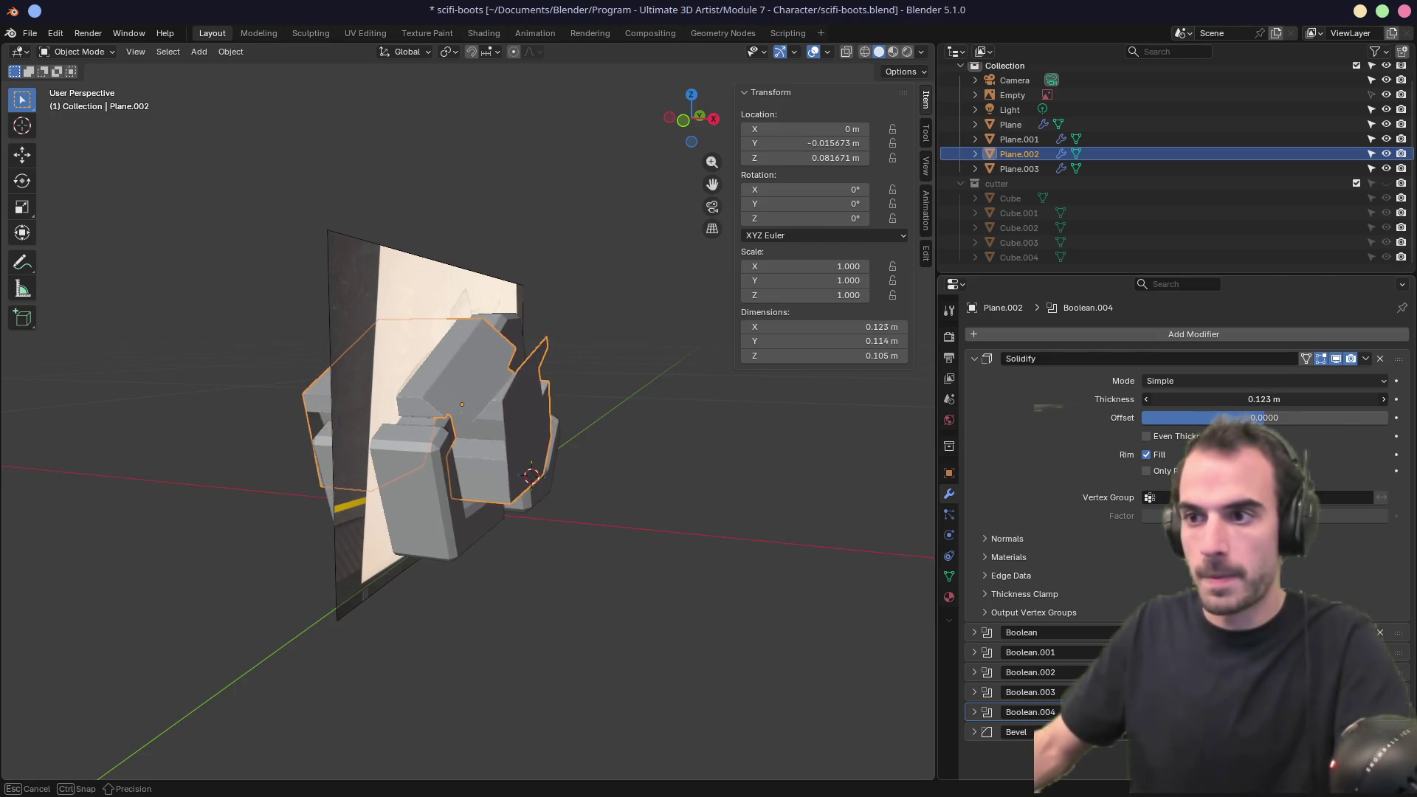
Make the cutter collection visible again and select the Cube.003 cutter box.
{"action": "mouse_move", "coordinate": [686, 412]}
{"action": "middle_mouse_down"}
{"action": "mouse_move", "coordinate": [627, 427]}
{"action": "mouse_move", "coordinate": [634, 447]}
{"action": "mouse_move", "coordinate": [641, 416]}
{"action": "mouse_move", "coordinate": [574, 425]}
{"action": "mouse_move", "coordinate": [569, 392]}
{"action": "mouse_move", "coordinate": [543, 429]}
{"action": "middle_mouse_up"}
{"action": "left_click", "coordinate": [1385, 183]}
{"action": "left_click", "coordinate": [542, 387]}
Scale Cube.003 along its local Y axis by 5.801, then deselect it.
{"action": "key", "text": "s"}
{"action": "key", "text": "z"}
{"action": "key", "text": "z"}
{"action": "key", "text": "y"}
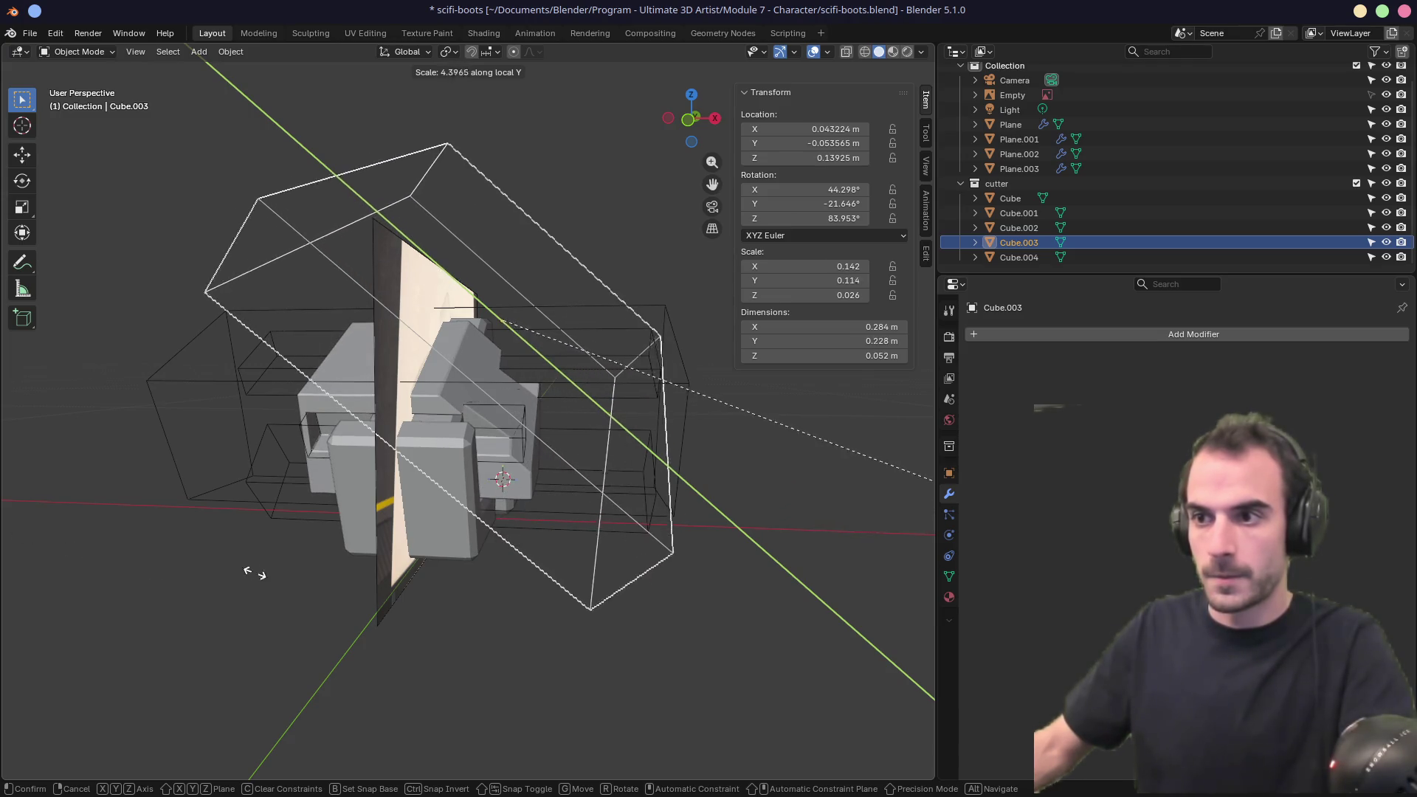
{"action": "left_click", "coordinate": [433, 567]}
{"action": "mouse_move", "coordinate": [434, 567]}
{"action": "middle_mouse_down"}
{"action": "mouse_move", "coordinate": [357, 591]}
{"action": "mouse_move", "coordinate": [329, 630]}
{"action": "mouse_move", "coordinate": [139, 619]}
{"action": "mouse_move", "coordinate": [424, 582]}
{"action": "mouse_move", "coordinate": [399, 596]}
{"action": "middle_mouse_up"}
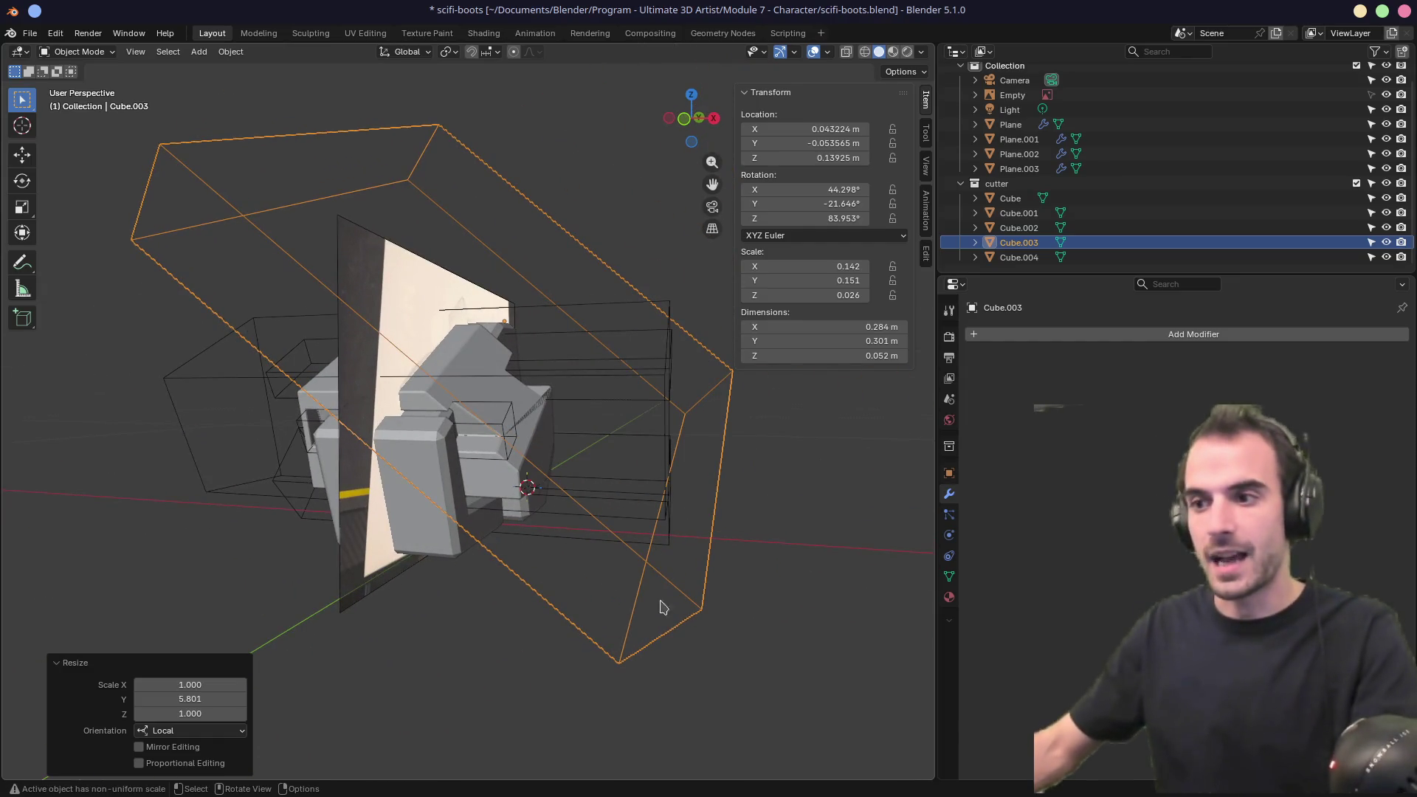
{"action": "left_click", "coordinate": [398, 614]}
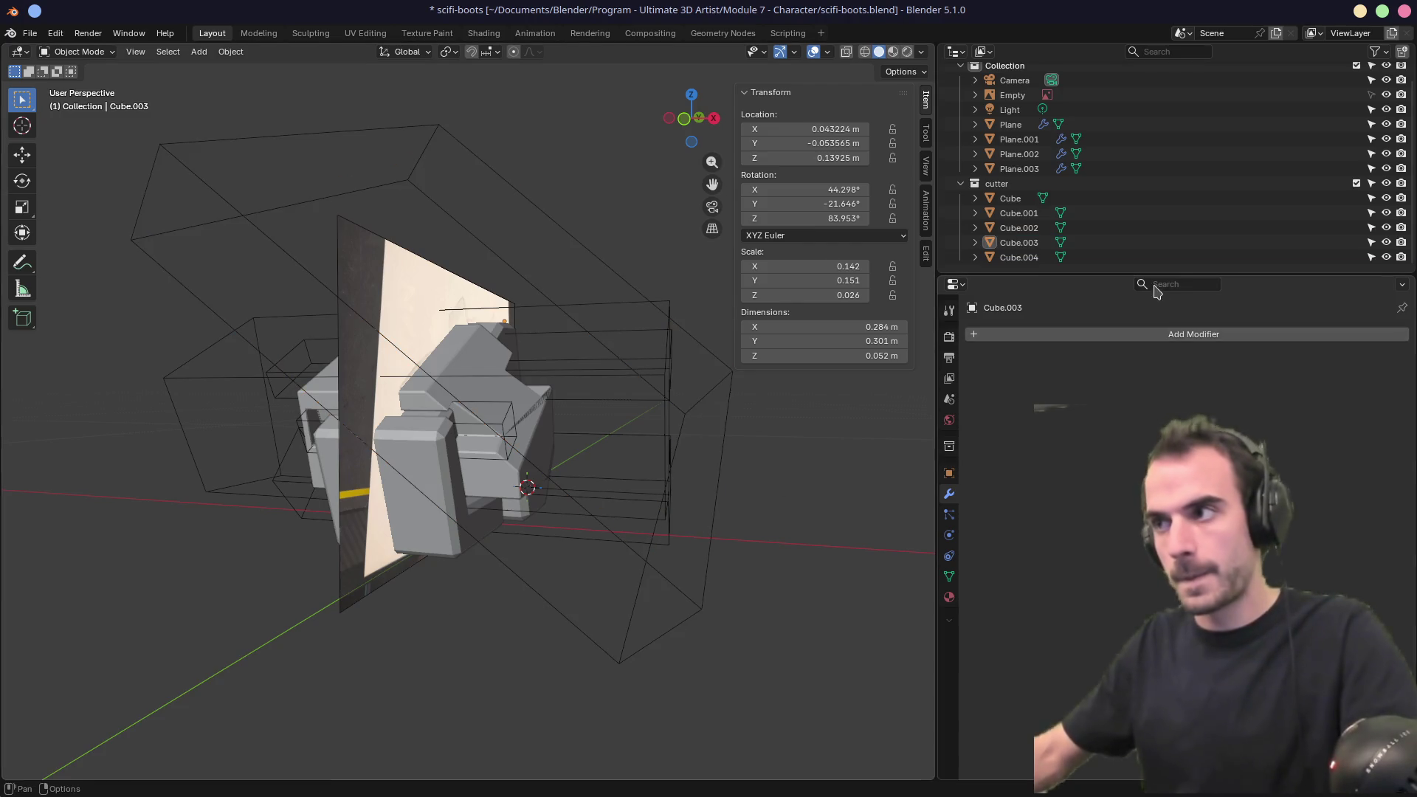
Exclude the cutter collection from the scene and orbit around the boots.
{"action": "left_click", "coordinate": [1357, 183]}
{"action": "middle_click_drag", "start_coordinate": [595, 538], "coordinate": [370, 587]}
{"action": "mouse_move", "coordinate": [446, 455]}
{"action": "middle_mouse_down"}
{"action": "mouse_move", "coordinate": [680, 436]}
{"action": "mouse_move", "coordinate": [657, 466]}
{"action": "mouse_move", "coordinate": [309, 431]}
{"action": "mouse_move", "coordinate": [702, 401]}
{"action": "mouse_move", "coordinate": [644, 440]}
{"action": "mouse_move", "coordinate": [663, 438]}
{"action": "middle_mouse_up"}
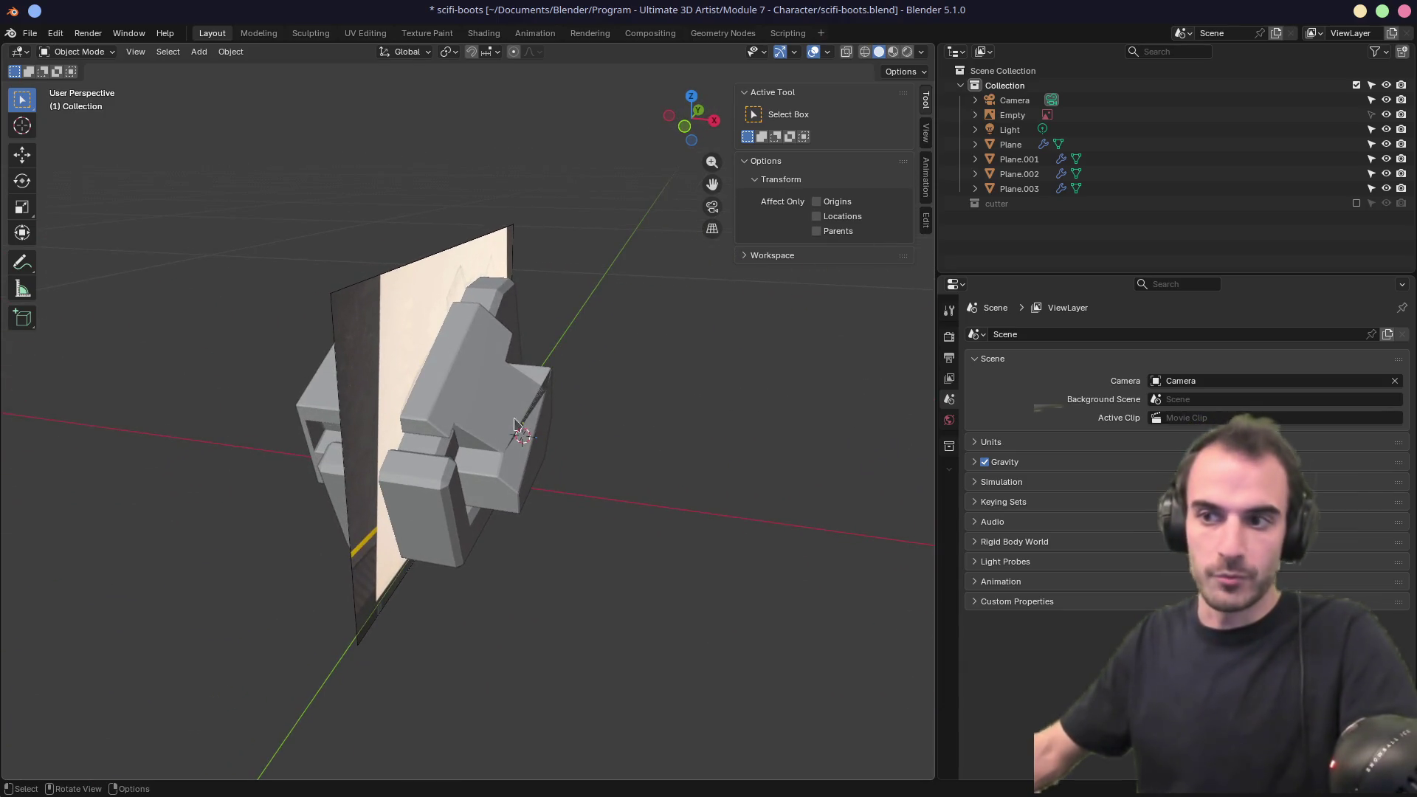
Select Plane.002 and expand the Auto Mirror options in the sidebar's Edit tab.
{"action": "mouse_move", "coordinate": [506, 425]}
{"action": "middle_mouse_down"}
{"action": "mouse_move", "coordinate": [561, 457]}
{"action": "mouse_move", "coordinate": [541, 493]}
{"action": "mouse_move", "coordinate": [594, 473]}
{"action": "mouse_move", "coordinate": [467, 406]}
{"action": "mouse_move", "coordinate": [578, 421]}
{"action": "mouse_move", "coordinate": [520, 441]}
{"action": "middle_mouse_up"}
{"action": "left_click", "coordinate": [467, 405]}
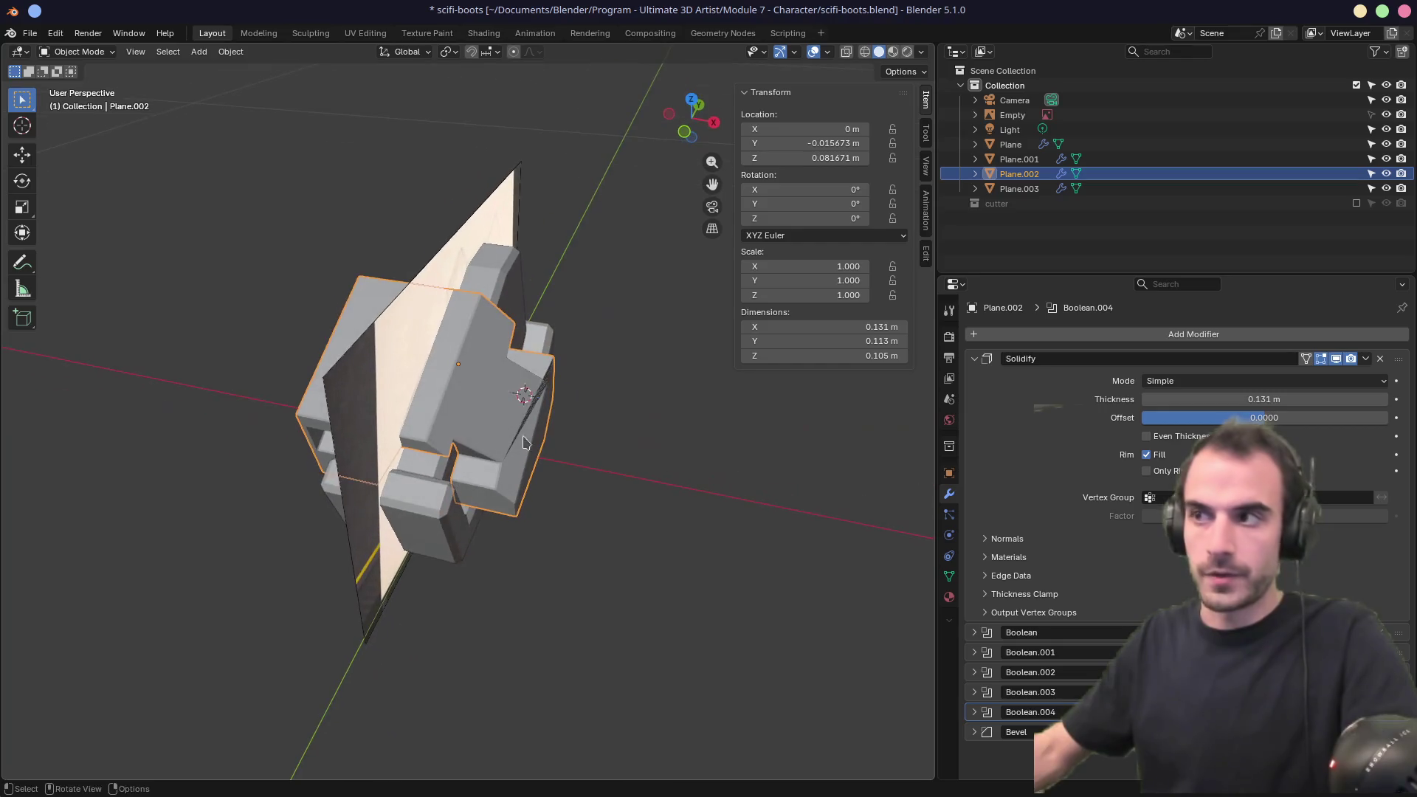
{"action": "left_click", "coordinate": [927, 256]}
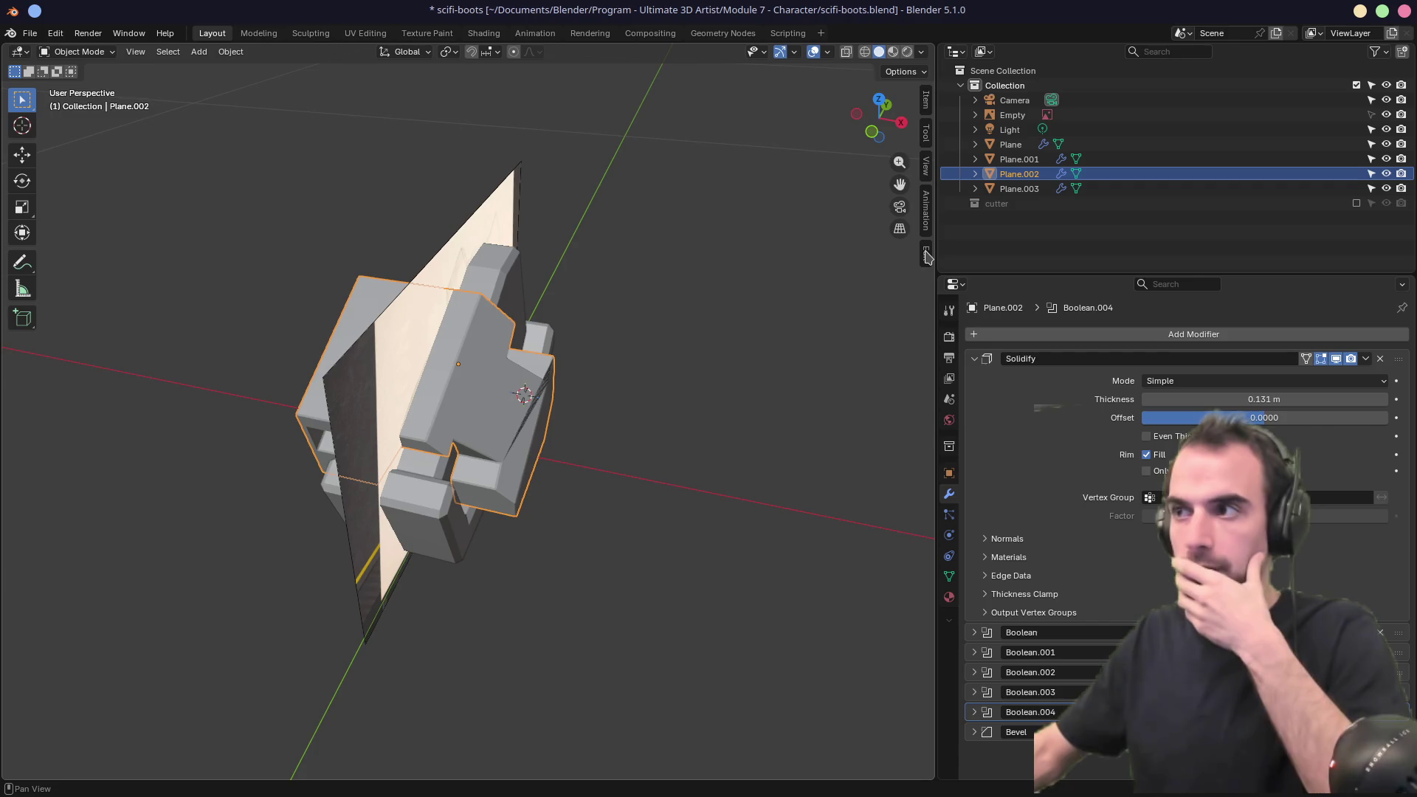
{"action": "left_click", "coordinate": [927, 256]}
{"action": "left_click", "coordinate": [770, 93]}
{"action": "middle_click_drag", "start_coordinate": [458, 318], "coordinate": [382, 315]}
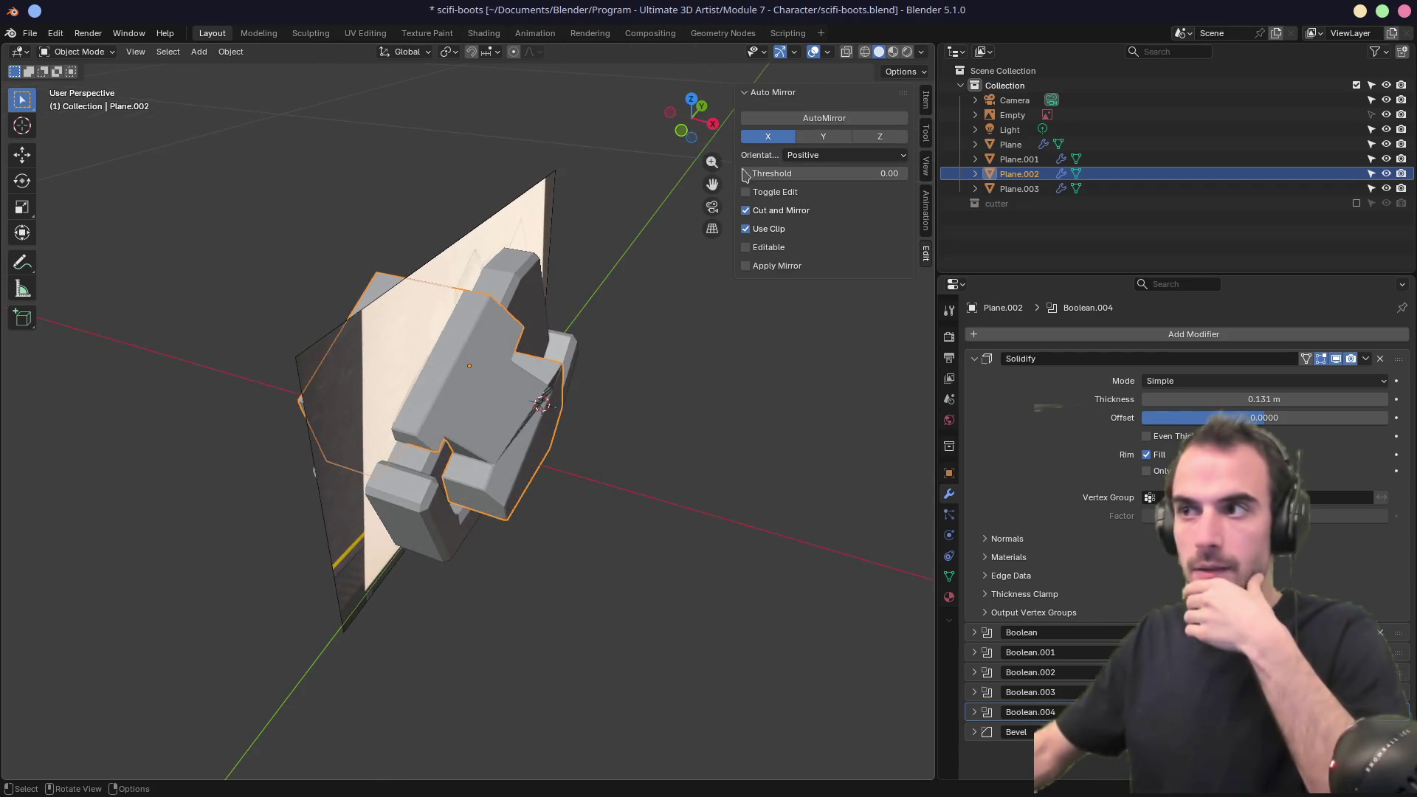
{"action": "left_click", "coordinate": [792, 121]}
Unhide the cutter boxes, reselect Plane.002, and AutoMirror it across the X axis.
{"action": "mouse_move", "coordinate": [487, 287]}
{"action": "middle_mouse_down"}
{"action": "mouse_move", "coordinate": [445, 276]}
{"action": "mouse_move", "coordinate": [538, 285]}
{"action": "mouse_move", "coordinate": [557, 265]}
{"action": "mouse_move", "coordinate": [516, 303]}
{"action": "mouse_move", "coordinate": [499, 358]}
{"action": "middle_mouse_up"}
{"action": "key", "text": "alt+h"}
{"action": "left_click", "coordinate": [478, 334]}
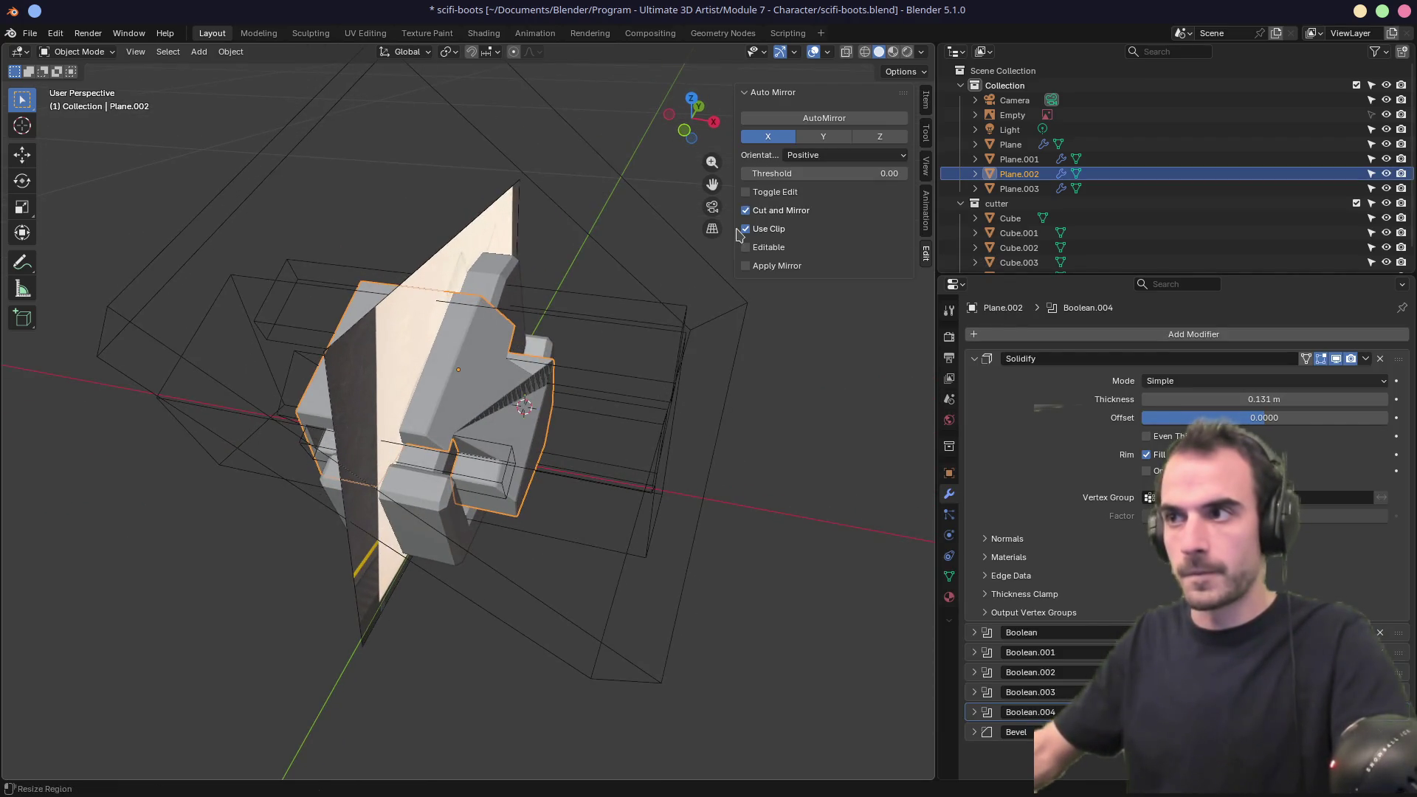
{"action": "mouse_move", "coordinate": [652, 281]}
{"action": "middle_mouse_down"}
{"action": "mouse_move", "coordinate": [616, 272]}
{"action": "mouse_move", "coordinate": [648, 231]}
{"action": "mouse_move", "coordinate": [691, 240]}
{"action": "mouse_move", "coordinate": [668, 252]}
{"action": "middle_mouse_up"}
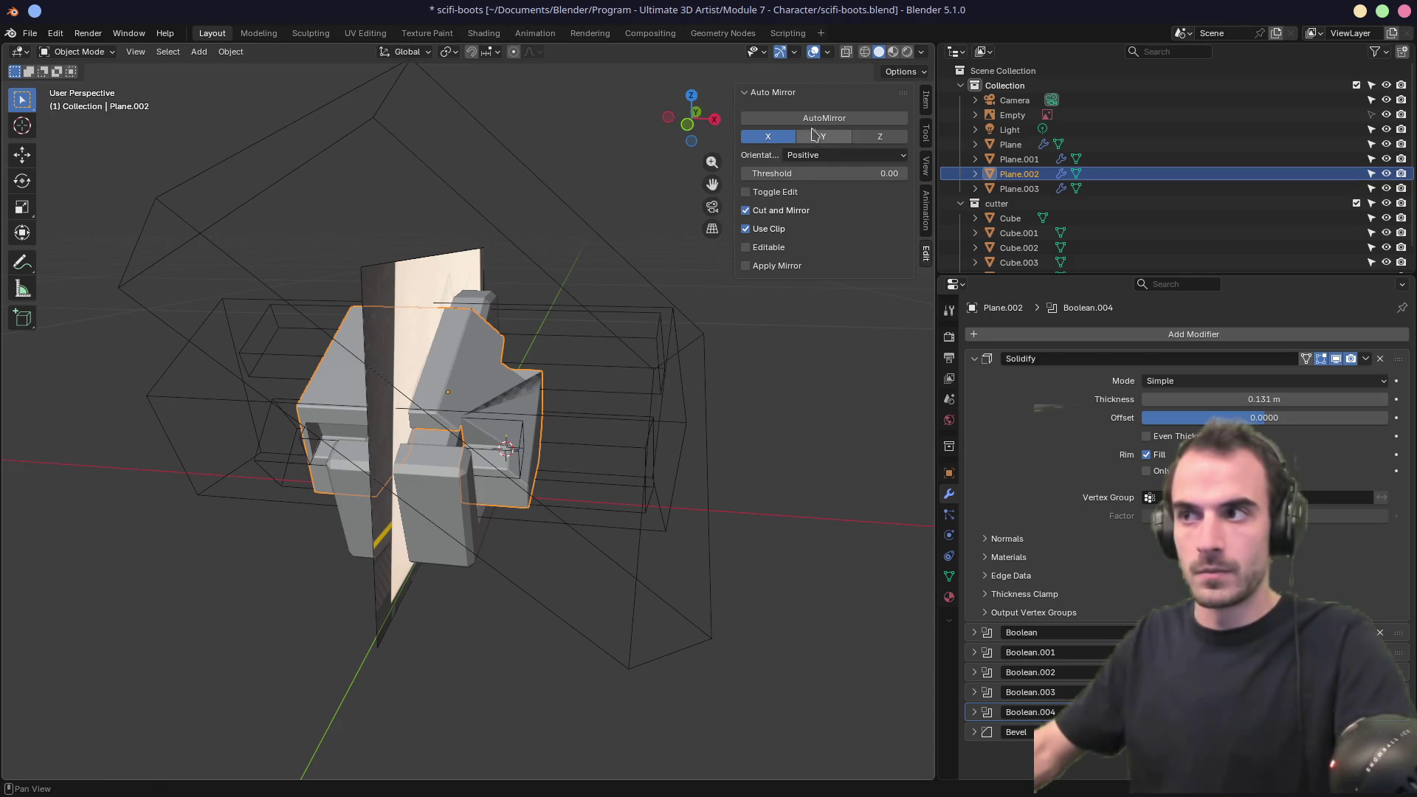
{"action": "left_click", "coordinate": [816, 126]}
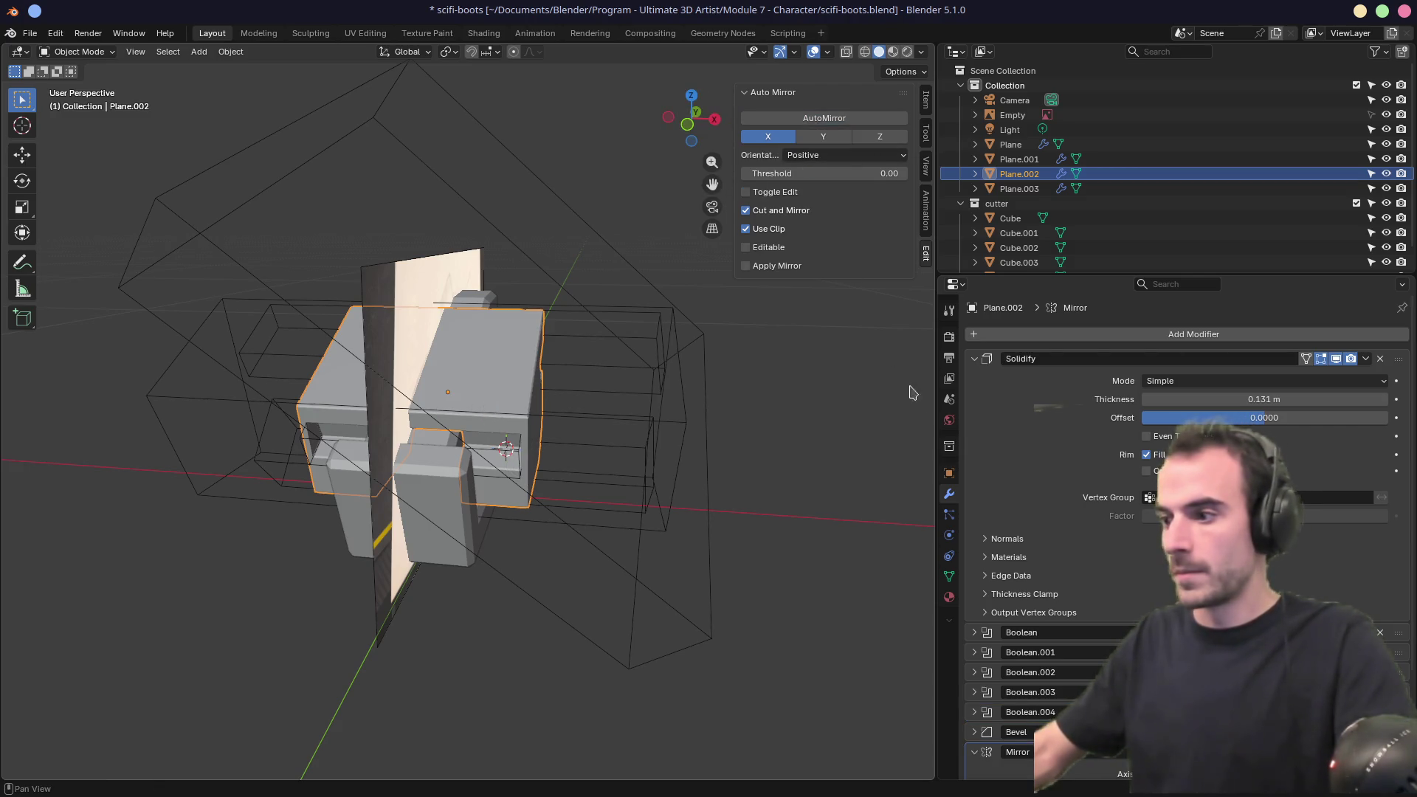
Drag Plane.002's new Mirror modifier to the top of the modifier stack.
{"action": "scroll", "coordinate": [998, 540], "scroll_direction": "down", "scroll_amount": 4}
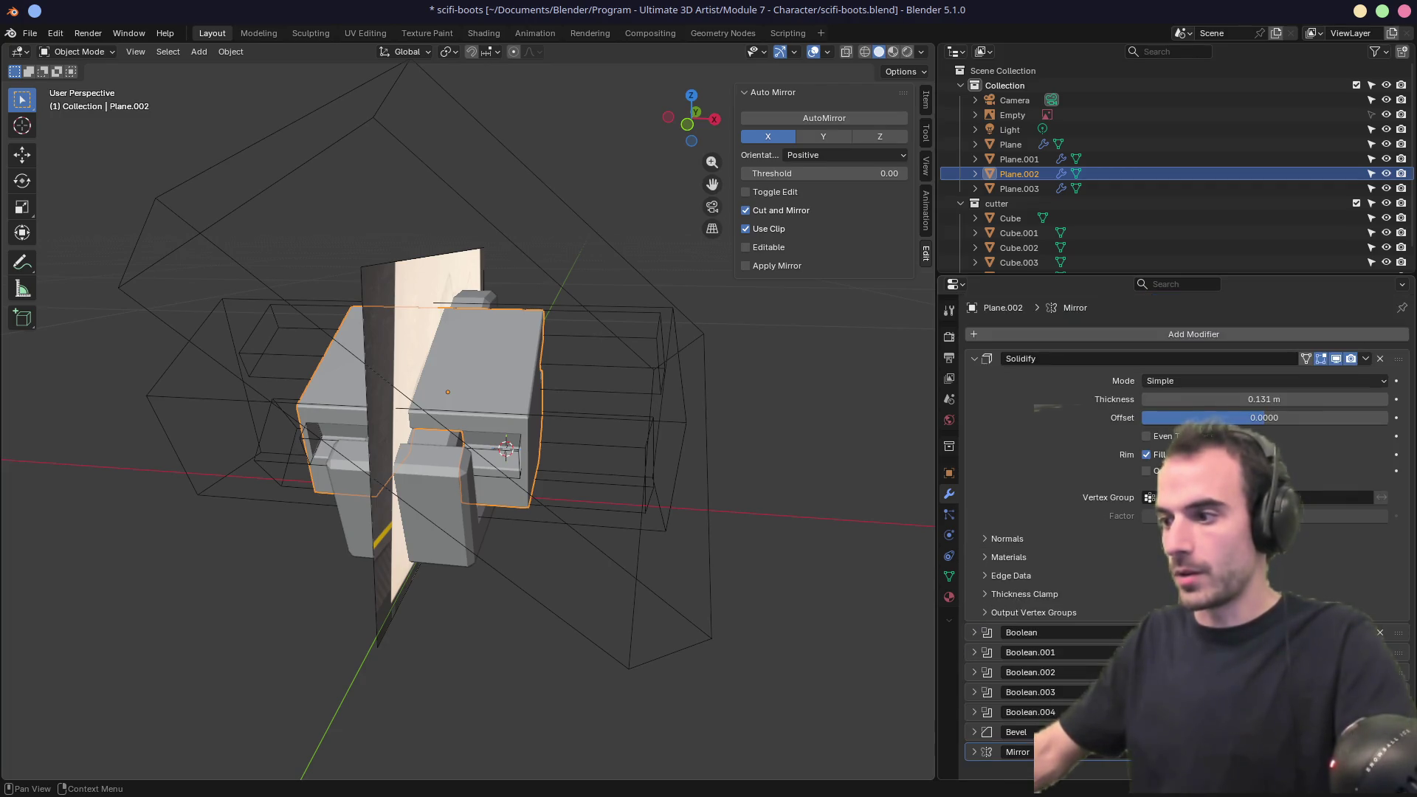
{"action": "left_click_drag", "start_coordinate": [1365, 752], "coordinate": [1366, 360]}
{"action": "mouse_move", "coordinate": [662, 467]}
{"action": "middle_mouse_down"}
{"action": "mouse_move", "coordinate": [655, 423]}
{"action": "mouse_move", "coordinate": [576, 462]}
{"action": "middle_mouse_up"}
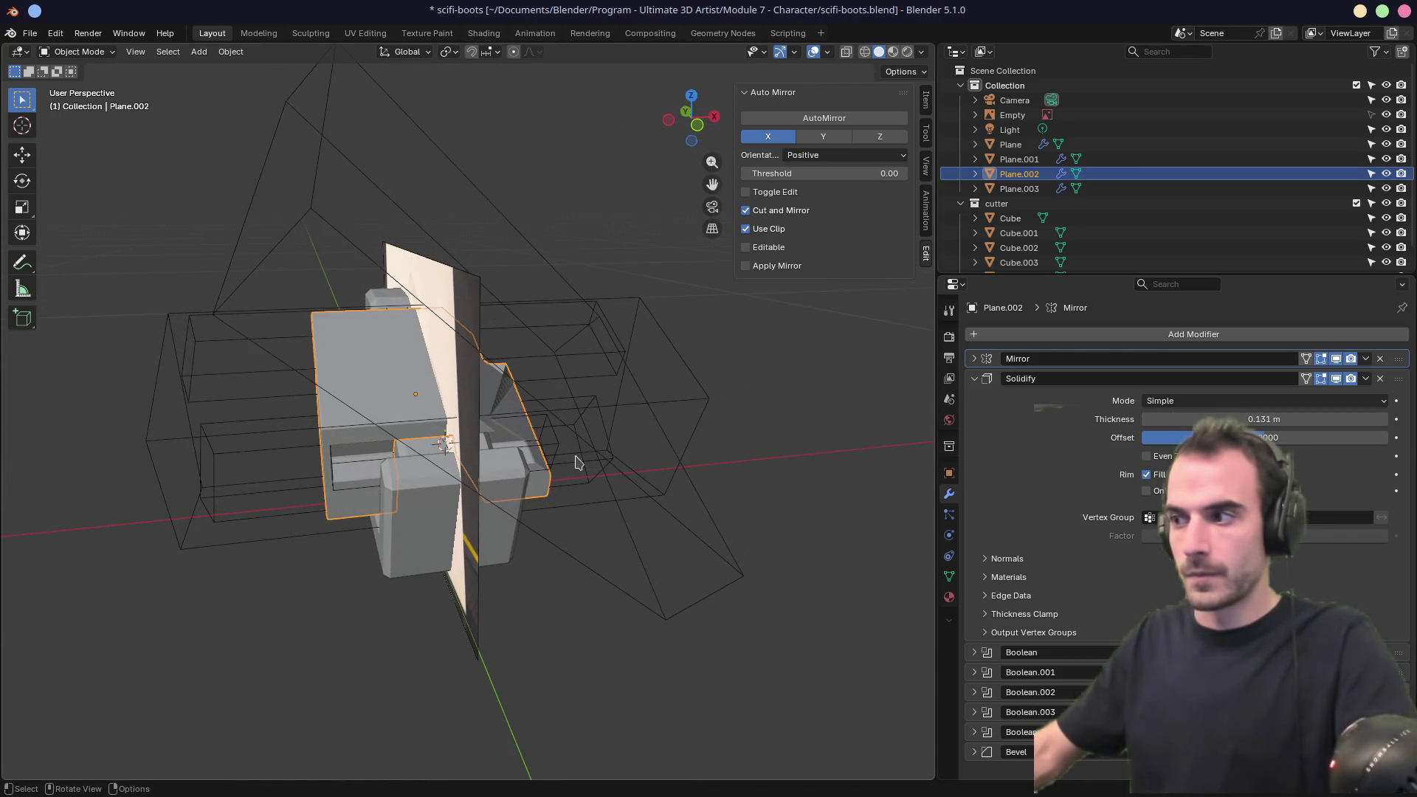
Collapse Solidify, expand Mirror, and move the Mirror modifier below Boolean.004.
{"action": "left_click", "coordinate": [974, 378]}
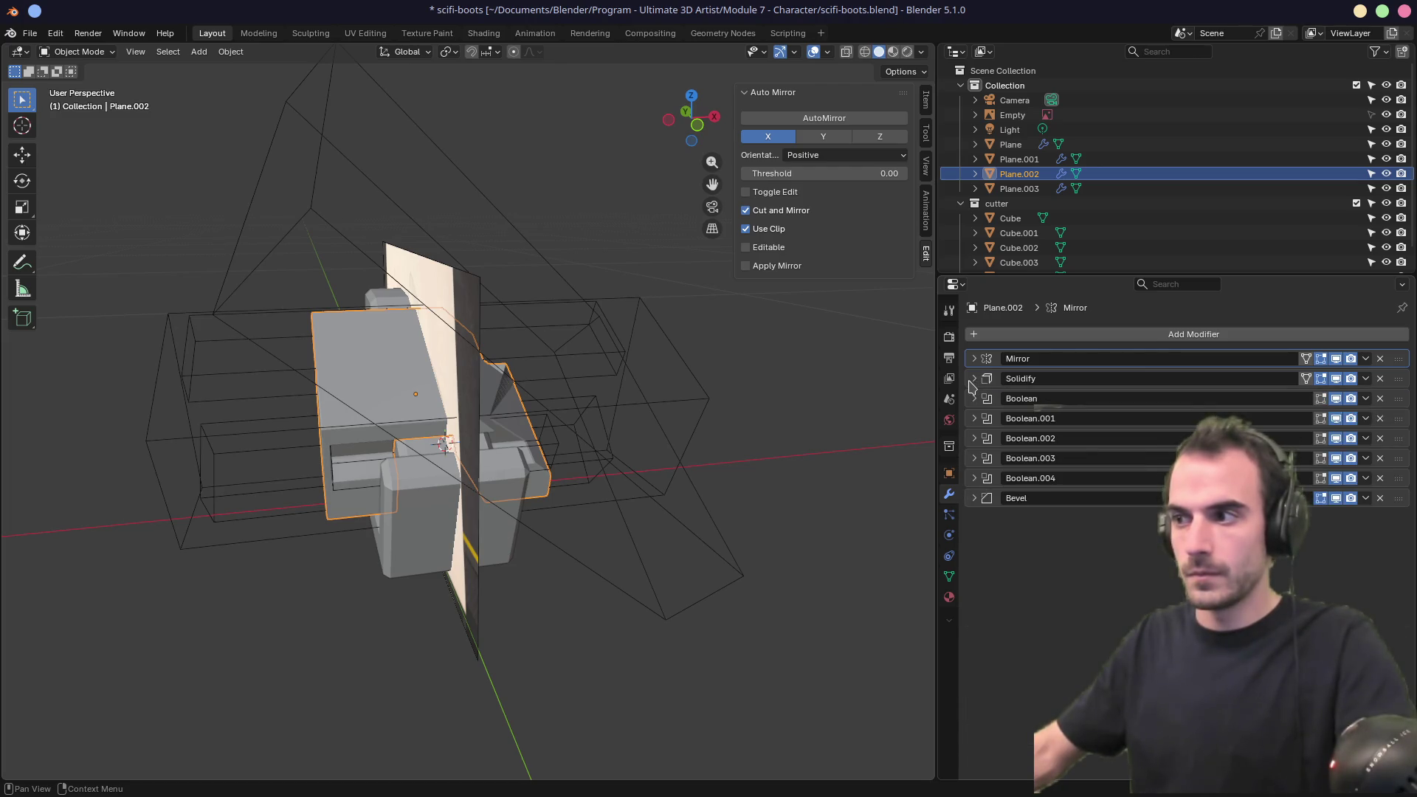
{"action": "left_click", "coordinate": [974, 359]}
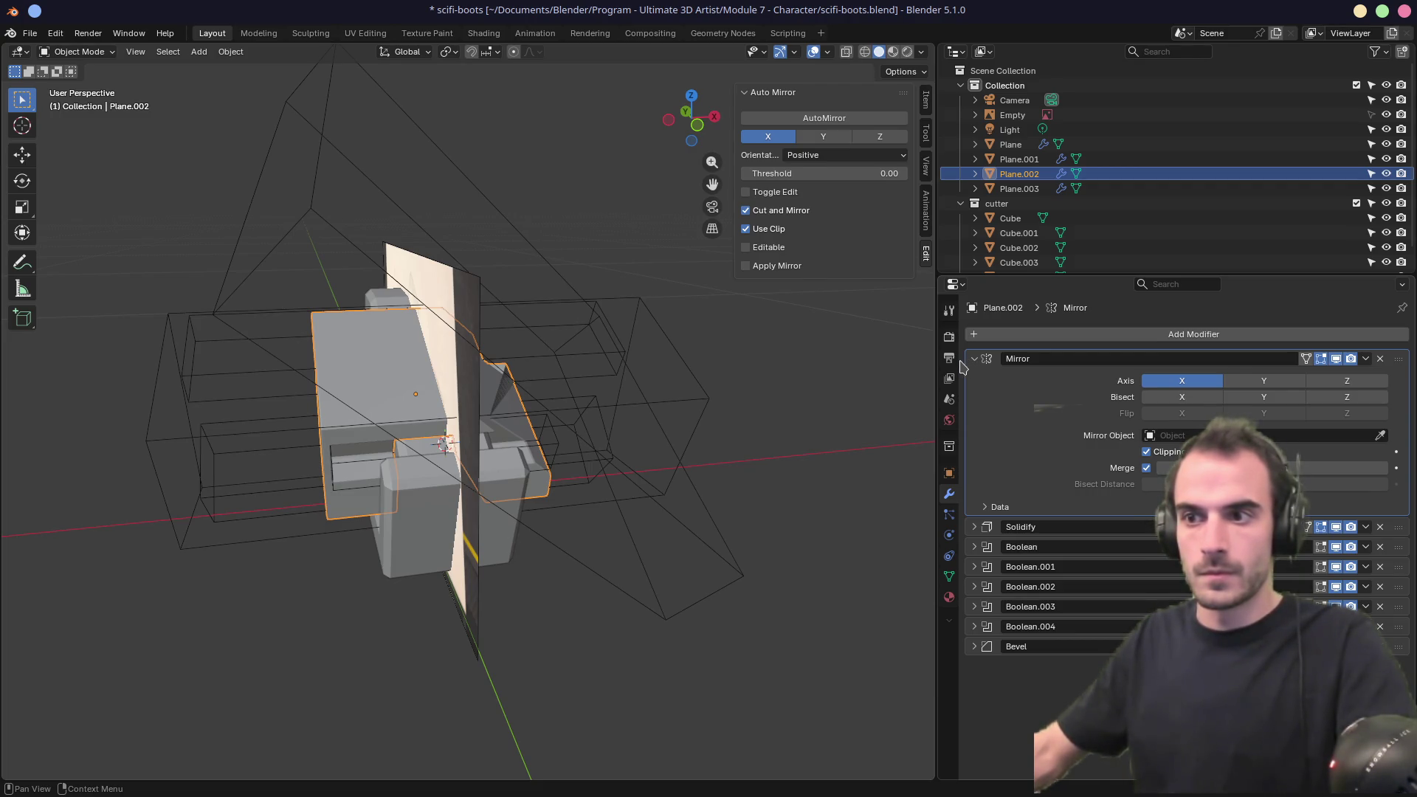
{"action": "middle_click_drag", "start_coordinate": [891, 377], "coordinate": [650, 438]}
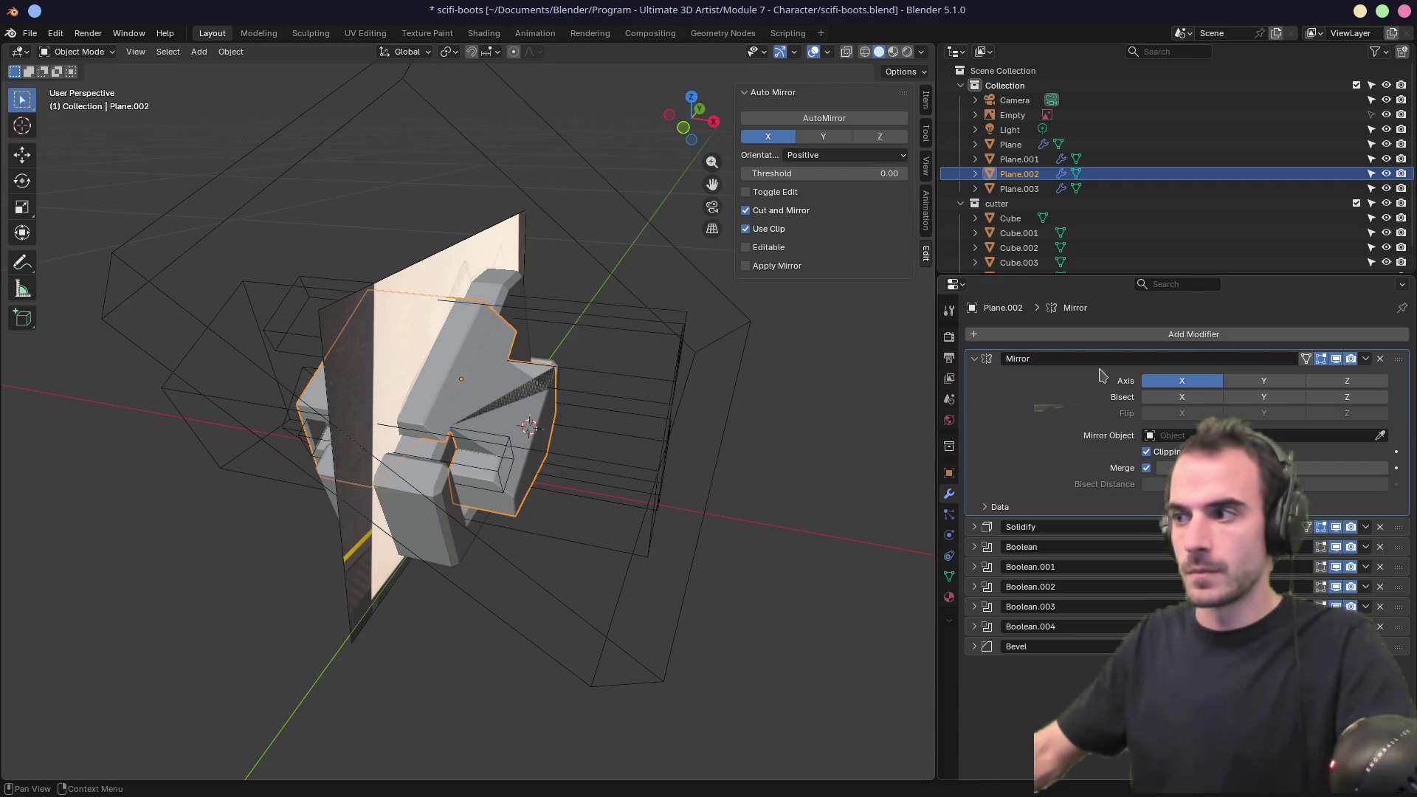
{"action": "mouse_move", "coordinate": [1400, 366]}
{"action": "left_mouse_down"}
{"action": "mouse_move", "coordinate": [1398, 635]}
{"action": "mouse_move", "coordinate": [1398, 479]}
{"action": "left_mouse_up"}
Move Mirror last below Bevel and give Solidify offset 1.0 with a thinner 0.051 m shell.
{"action": "mouse_move", "coordinate": [786, 493]}
{"action": "middle_mouse_down"}
{"action": "mouse_move", "coordinate": [784, 471]}
{"action": "mouse_move", "coordinate": [845, 433]}
{"action": "mouse_move", "coordinate": [871, 457]}
{"action": "middle_mouse_up"}
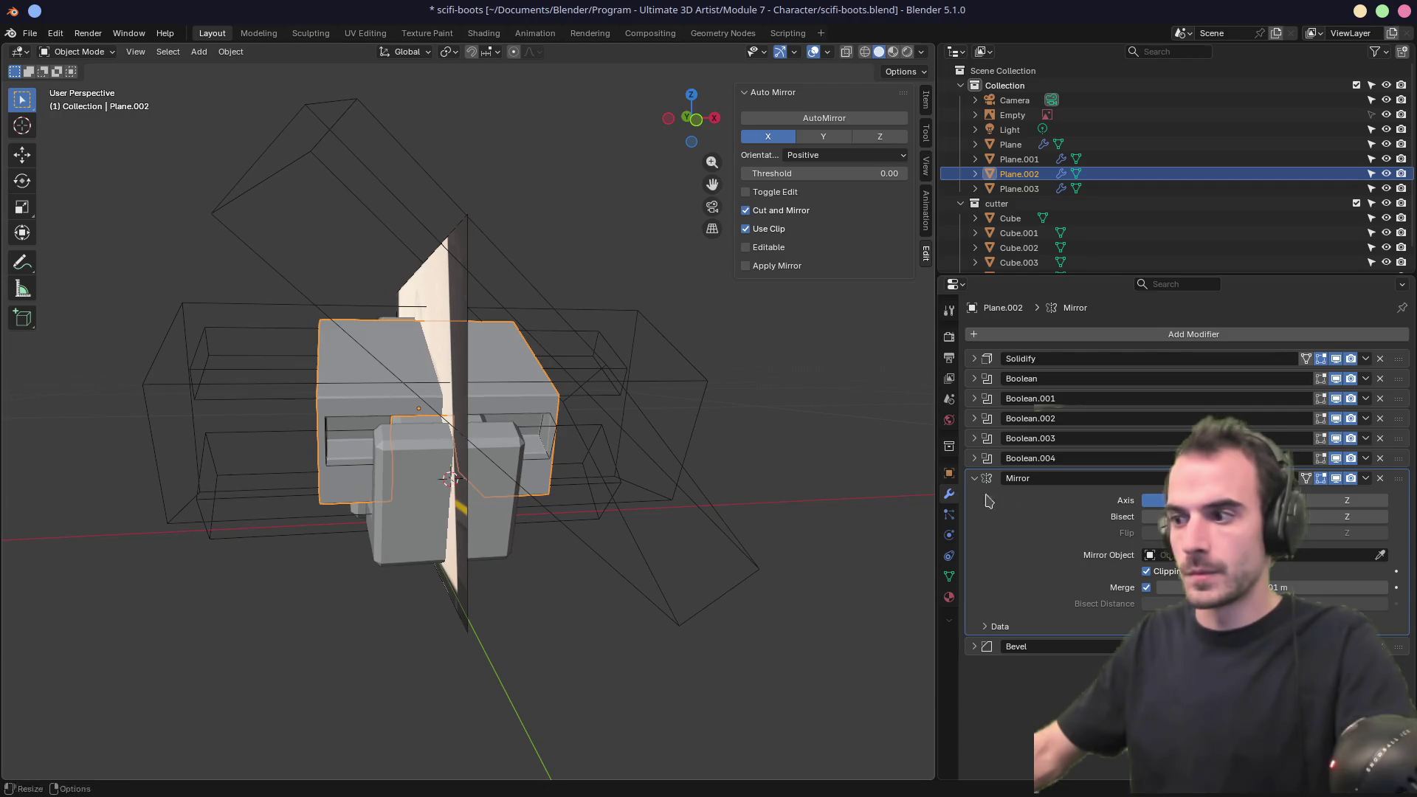
{"action": "mouse_move", "coordinate": [1400, 484]}
{"action": "left_mouse_down"}
{"action": "mouse_move", "coordinate": [1396, 626]}
{"action": "mouse_move", "coordinate": [1387, 546]}
{"action": "mouse_move", "coordinate": [1364, 521]}
{"action": "left_mouse_up"}
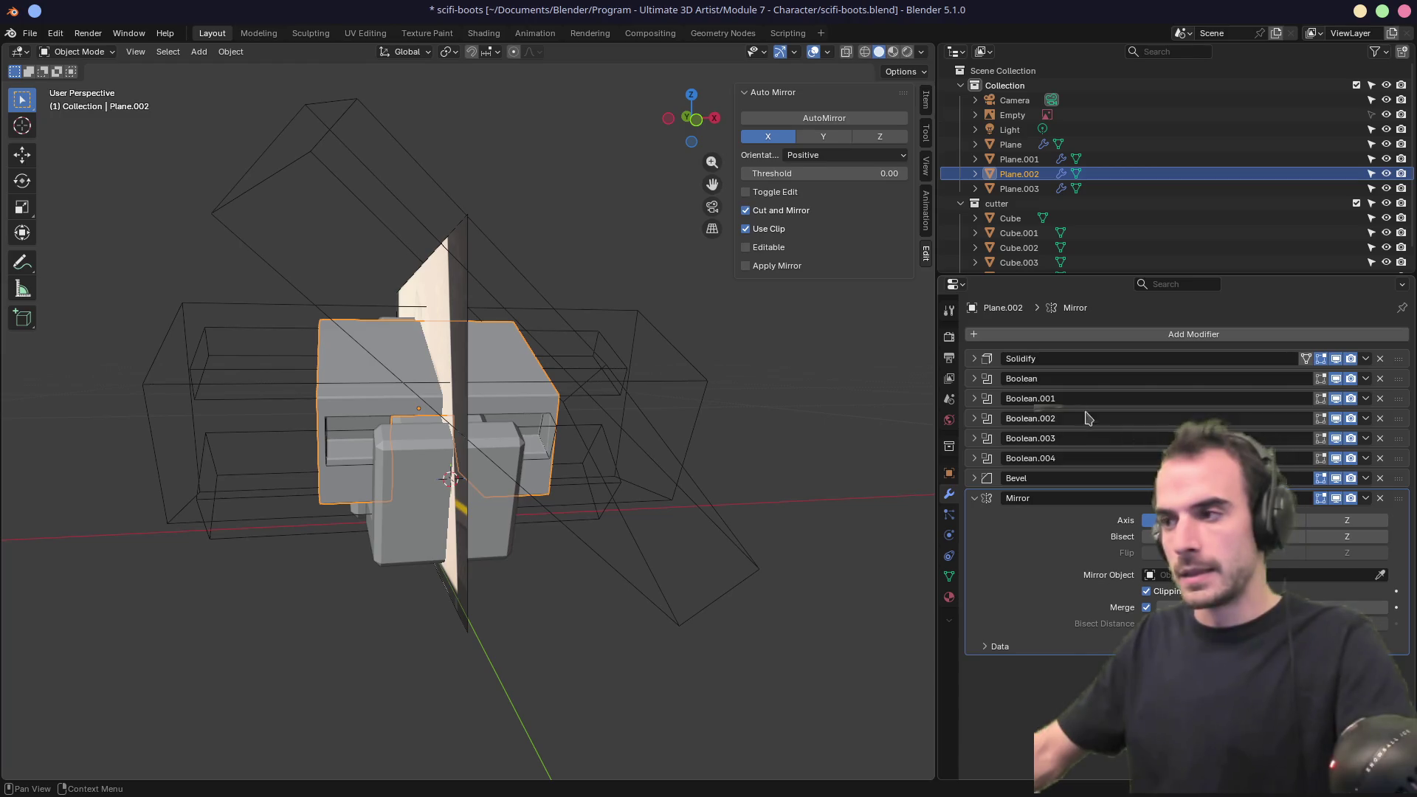
{"action": "left_click", "coordinate": [974, 358]}
{"action": "left_click_drag", "start_coordinate": [1239, 425], "coordinate": [1328, 425]}
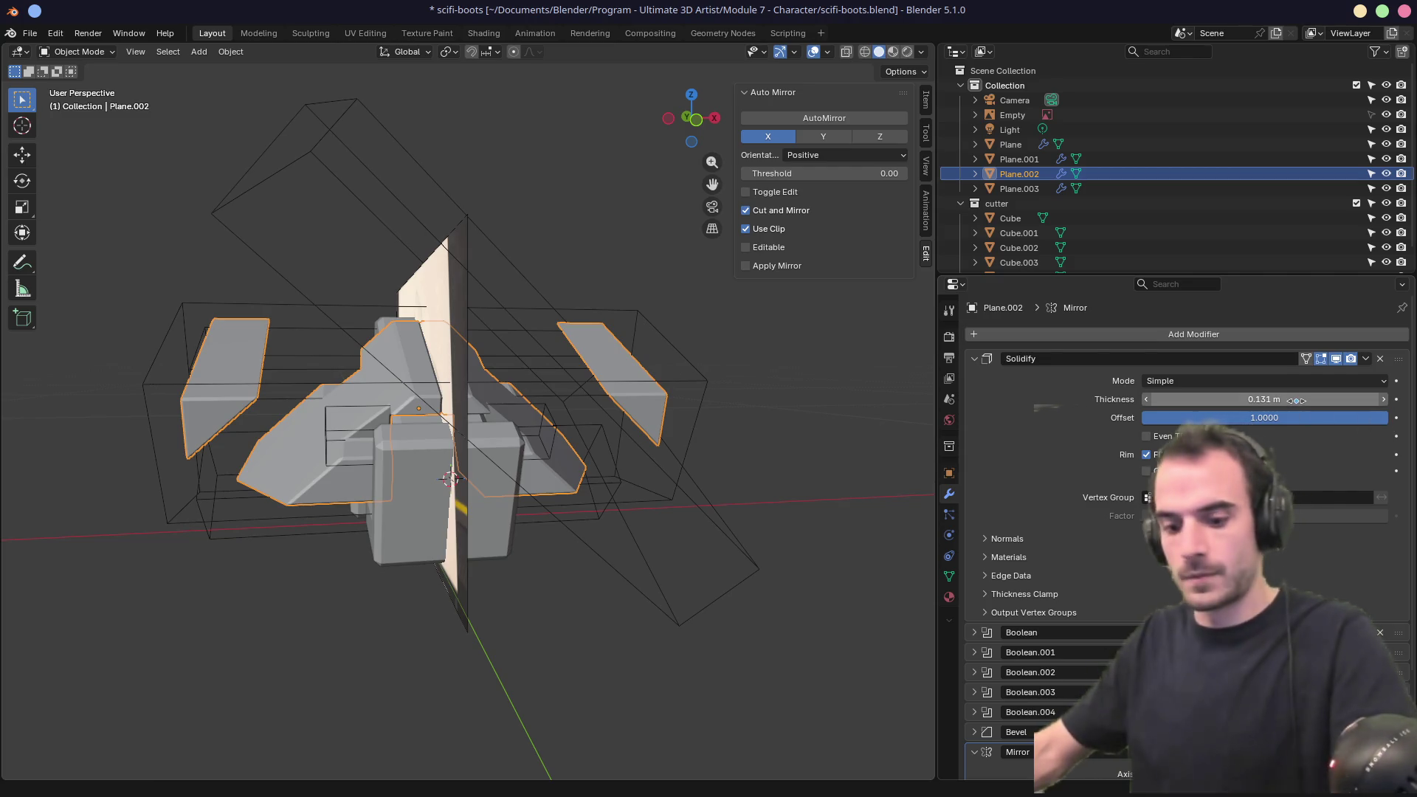
{"action": "left_click_drag", "start_coordinate": [1296, 404], "coordinate": [1243, 399]}
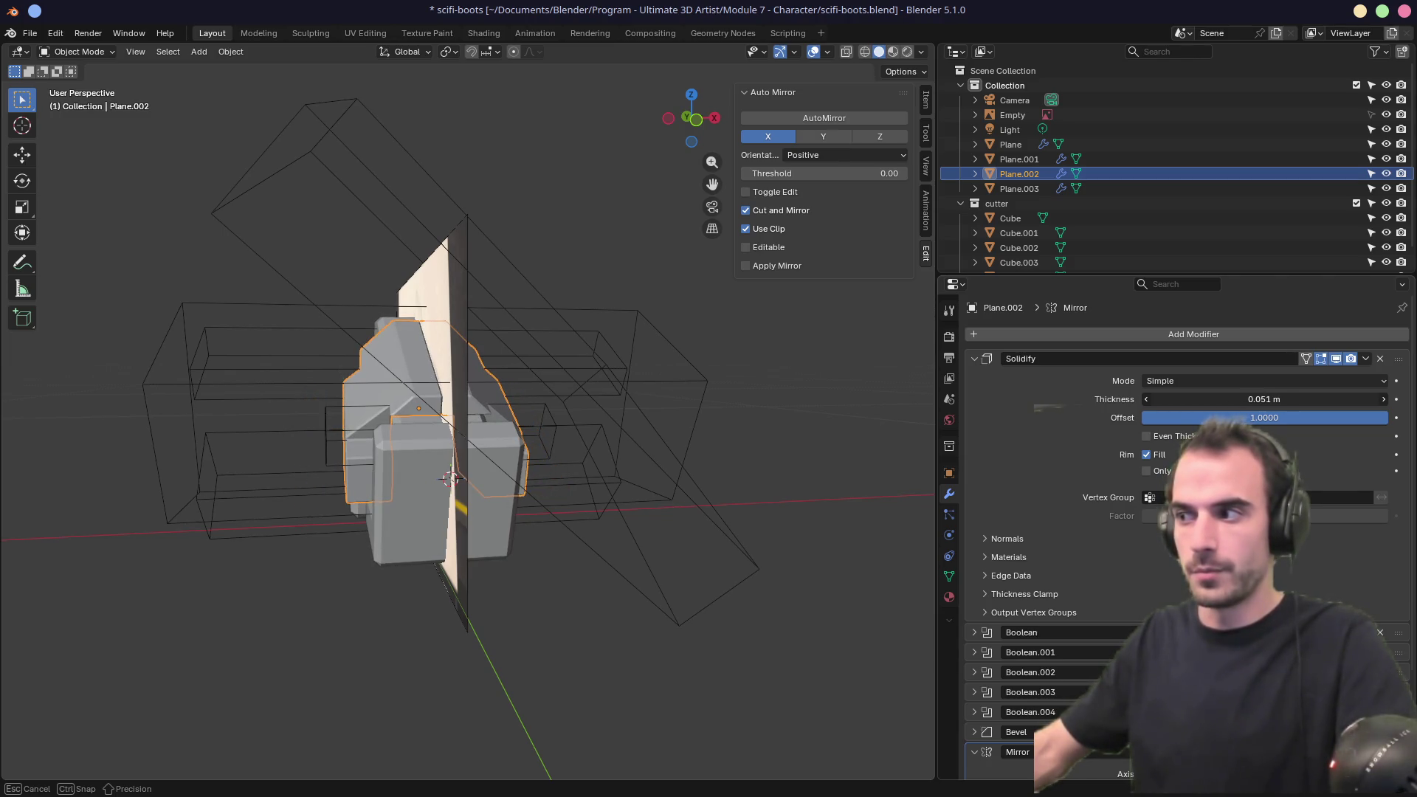
{"action": "left_click", "coordinate": [975, 359]}
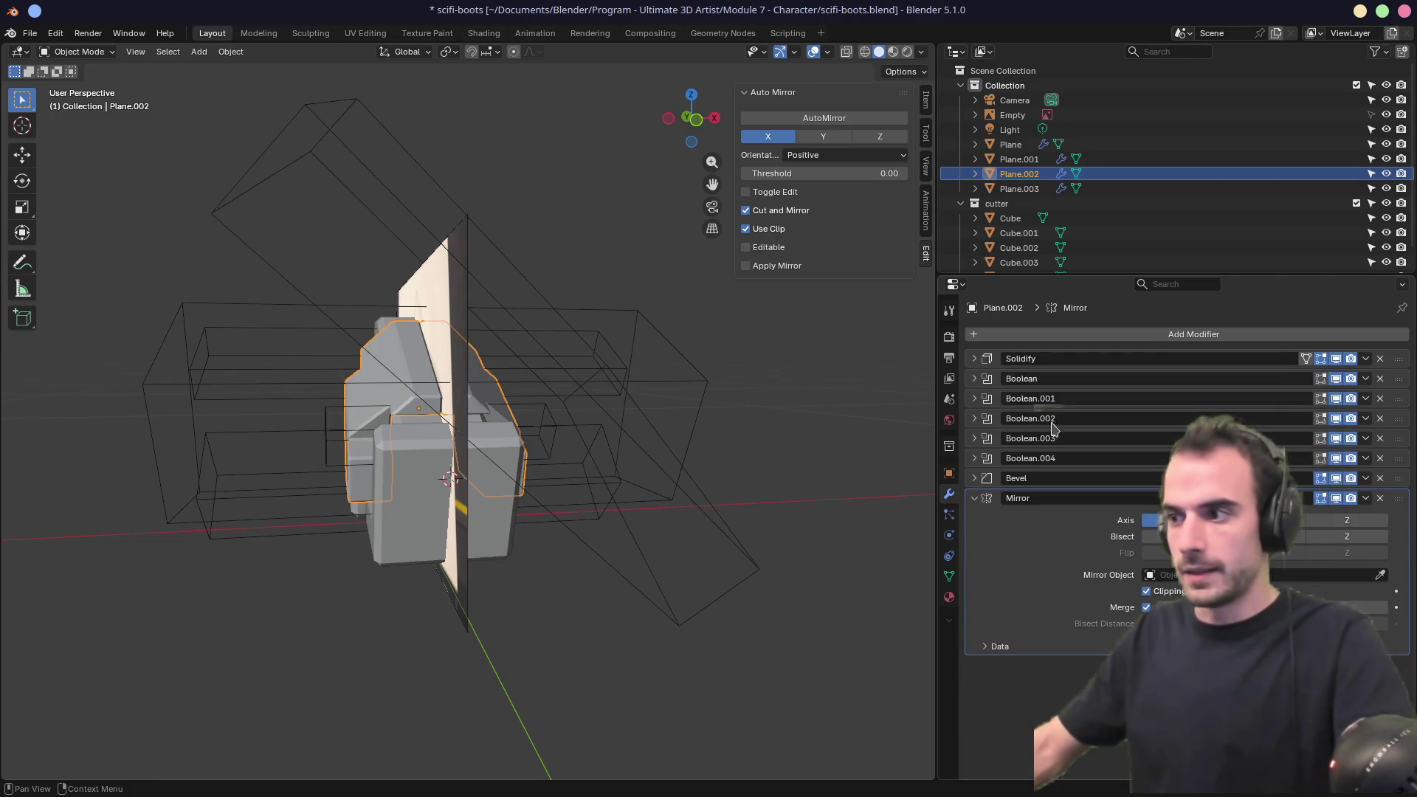
Toggle the Mirror modifier's viewport display off and on while checking Plane.002 in Local view.
{"action": "left_click", "coordinate": [1335, 499]}
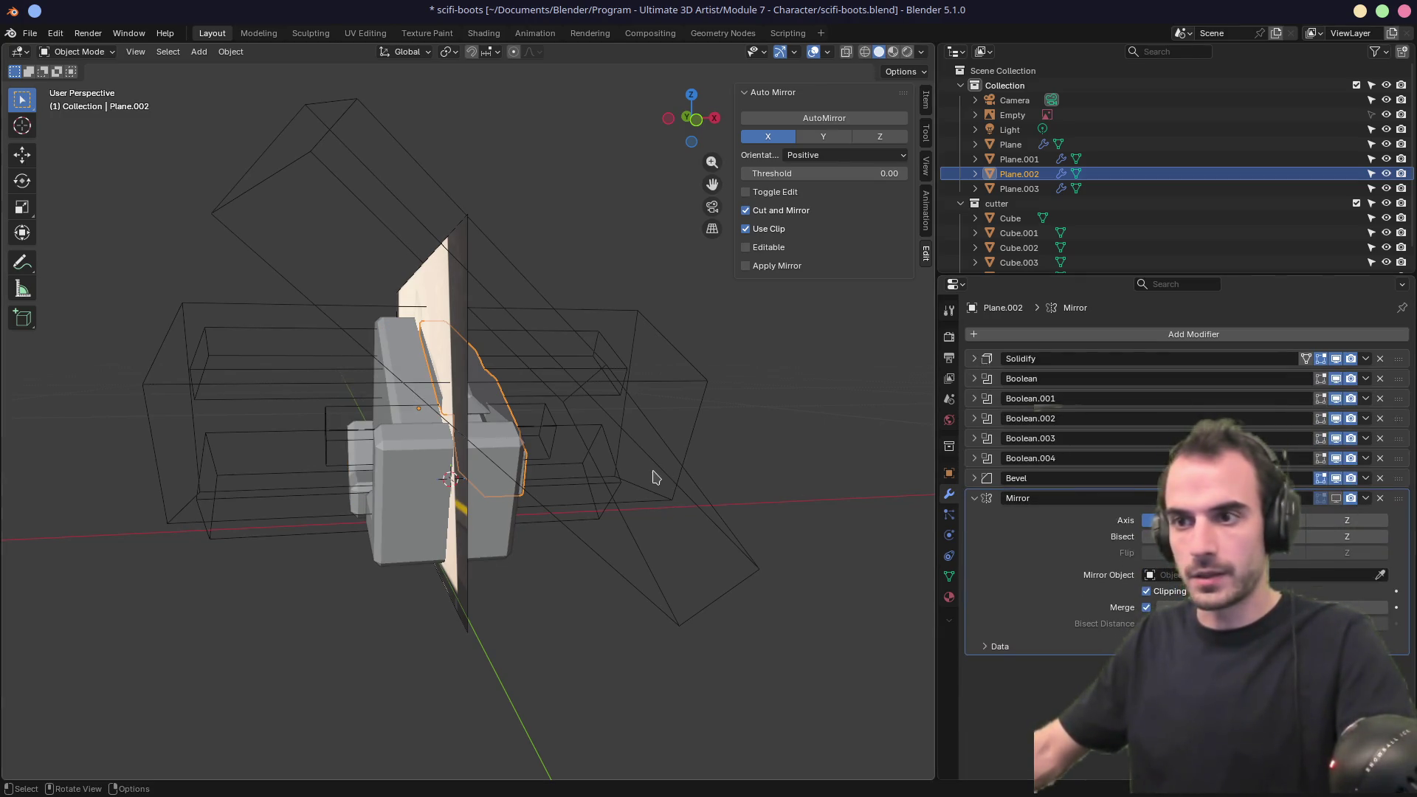
{"action": "mouse_move", "coordinate": [664, 464]}
{"action": "middle_mouse_down"}
{"action": "mouse_move", "coordinate": [617, 507]}
{"action": "mouse_move", "coordinate": [515, 480]}
{"action": "mouse_move", "coordinate": [655, 465]}
{"action": "mouse_move", "coordinate": [522, 480]}
{"action": "mouse_move", "coordinate": [642, 476]}
{"action": "mouse_move", "coordinate": [609, 472]}
{"action": "mouse_move", "coordinate": [679, 490]}
{"action": "mouse_move", "coordinate": [443, 465]}
{"action": "middle_mouse_up"}
{"action": "key", "text": "slash"}
{"action": "left_click", "coordinate": [1336, 499]}
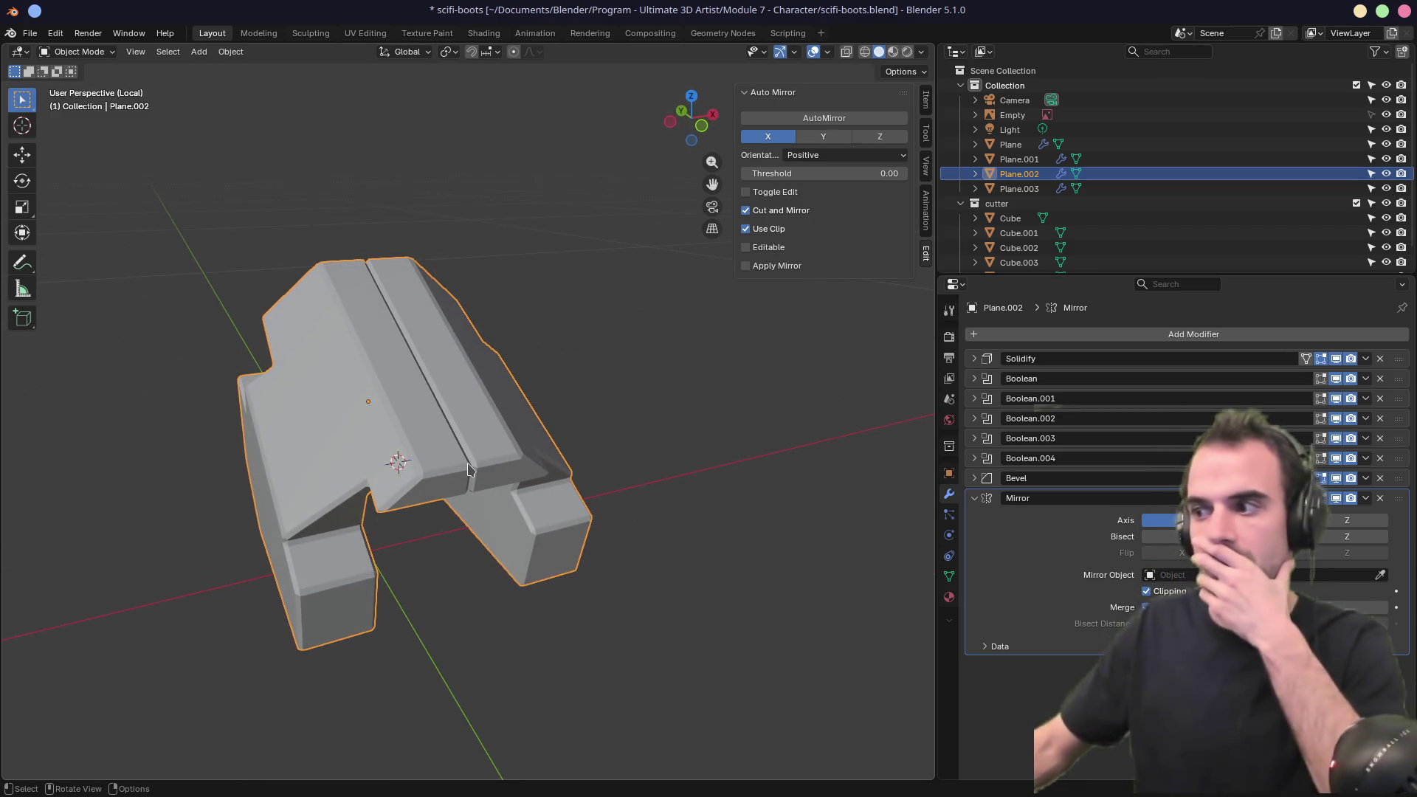
Return to the full scene and exclude the cutter collection.
{"action": "mouse_move", "coordinate": [605, 483]}
{"action": "middle_mouse_down"}
{"action": "mouse_move", "coordinate": [578, 557]}
{"action": "mouse_move", "coordinate": [701, 519]}
{"action": "mouse_move", "coordinate": [588, 429]}
{"action": "mouse_move", "coordinate": [636, 414]}
{"action": "mouse_move", "coordinate": [556, 405]}
{"action": "mouse_move", "coordinate": [620, 568]}
{"action": "mouse_move", "coordinate": [418, 498]}
{"action": "mouse_move", "coordinate": [458, 465]}
{"action": "mouse_move", "coordinate": [576, 430]}
{"action": "mouse_move", "coordinate": [642, 436]}
{"action": "mouse_move", "coordinate": [577, 439]}
{"action": "mouse_move", "coordinate": [622, 408]}
{"action": "middle_mouse_up"}
{"action": "key", "text": "KP_Divide"}
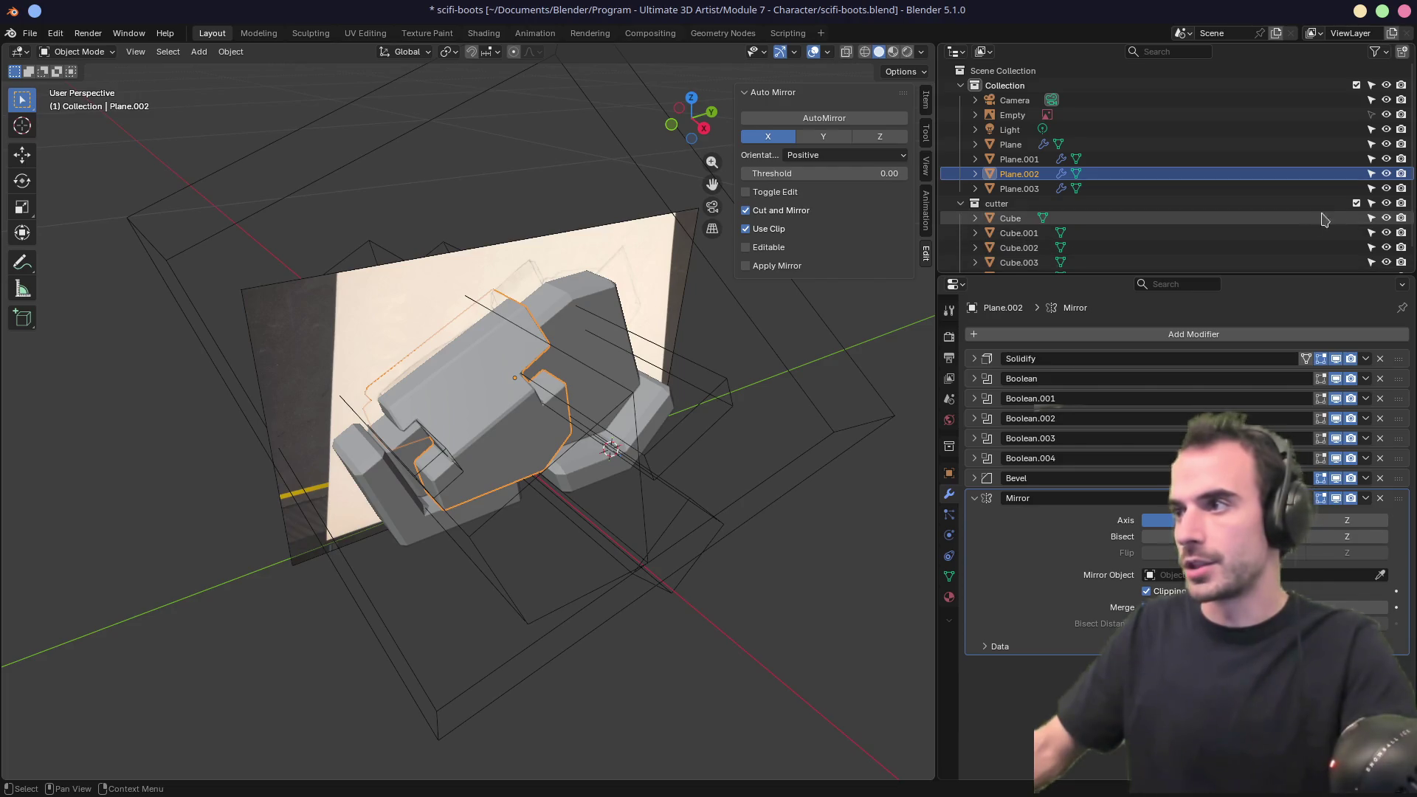
{"action": "left_click", "coordinate": [1355, 203]}
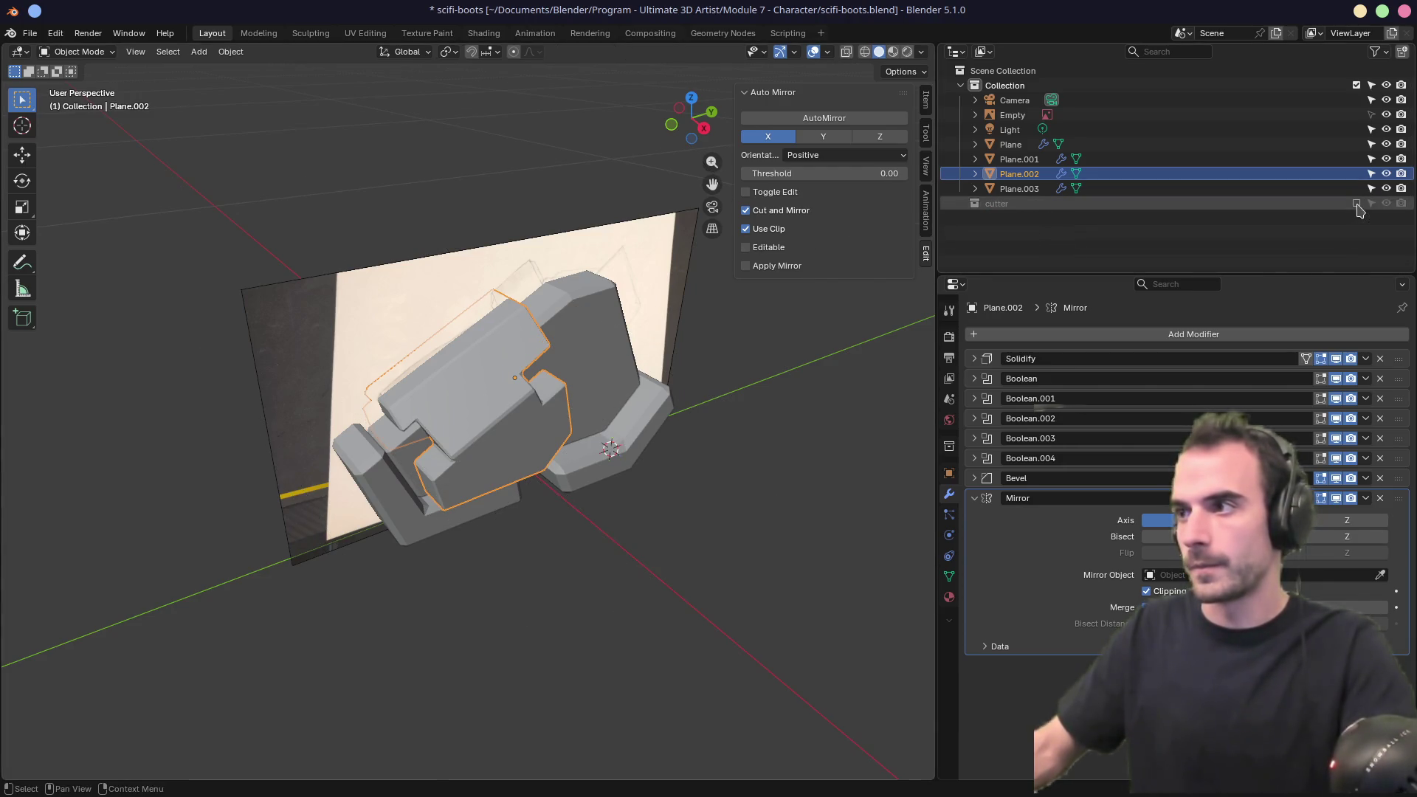
Hide the Empty sketch reference and orbit to a near-front view of the boot.
{"action": "left_click", "coordinate": [1385, 114]}
{"action": "mouse_move", "coordinate": [540, 354]}
{"action": "middle_mouse_down"}
{"action": "mouse_move", "coordinate": [718, 316]}
{"action": "mouse_move", "coordinate": [870, 329]}
{"action": "mouse_move", "coordinate": [561, 339]}
{"action": "mouse_move", "coordinate": [466, 325]}
{"action": "mouse_move", "coordinate": [588, 263]}
{"action": "mouse_move", "coordinate": [744, 320]}
{"action": "mouse_move", "coordinate": [654, 310]}
{"action": "mouse_move", "coordinate": [582, 326]}
{"action": "mouse_move", "coordinate": [692, 313]}
{"action": "mouse_move", "coordinate": [520, 430]}
{"action": "middle_mouse_up"}
{"action": "mouse_move", "coordinate": [656, 362]}
{"action": "middle_mouse_down"}
{"action": "mouse_move", "coordinate": [443, 378]}
{"action": "mouse_move", "coordinate": [511, 354]}
{"action": "middle_mouse_up"}
Enter Edit Mode on Plane and toggle its Boolean and Solidify edit-mode display.
{"action": "left_click", "coordinate": [442, 378]}
{"action": "key", "text": "Tab"}
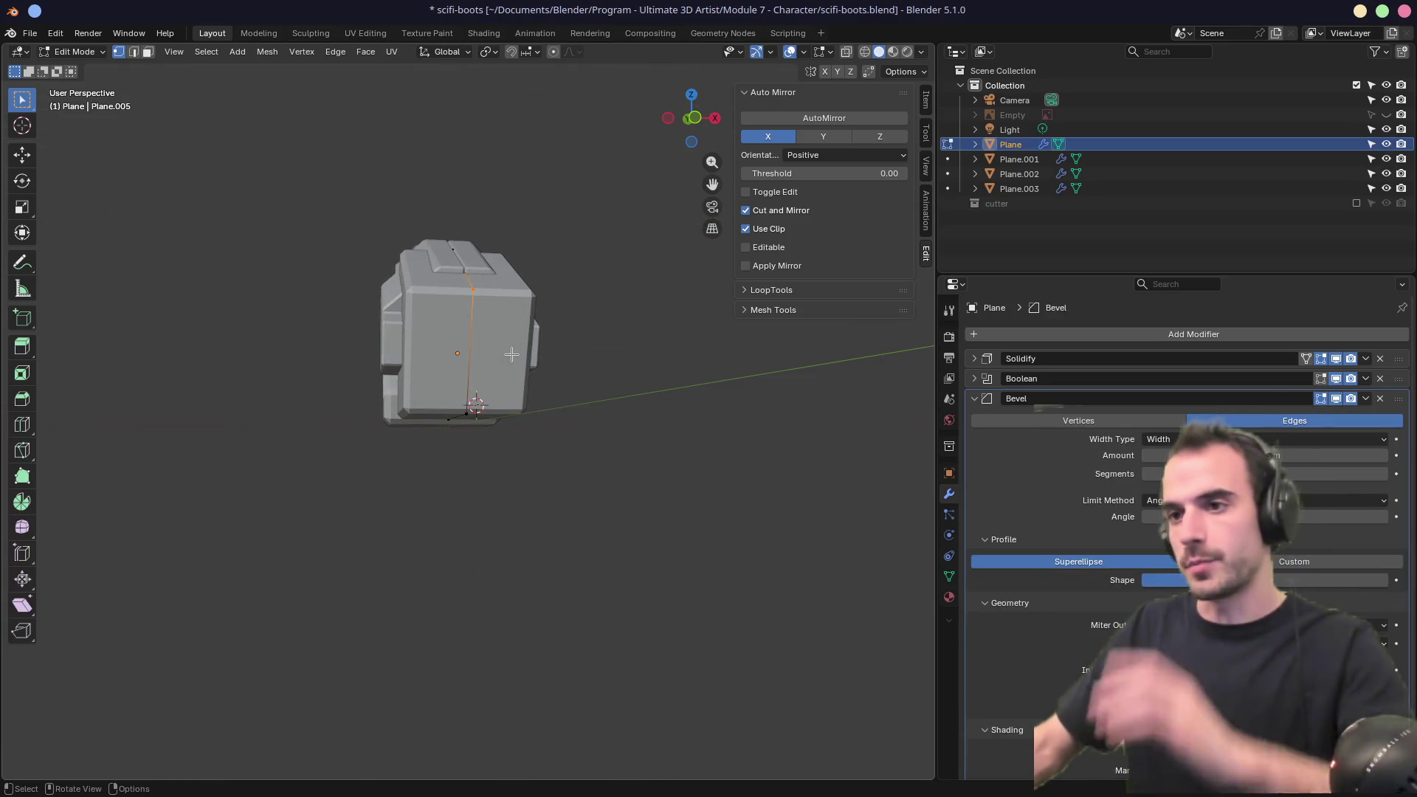
{"action": "left_click", "coordinate": [974, 398]}
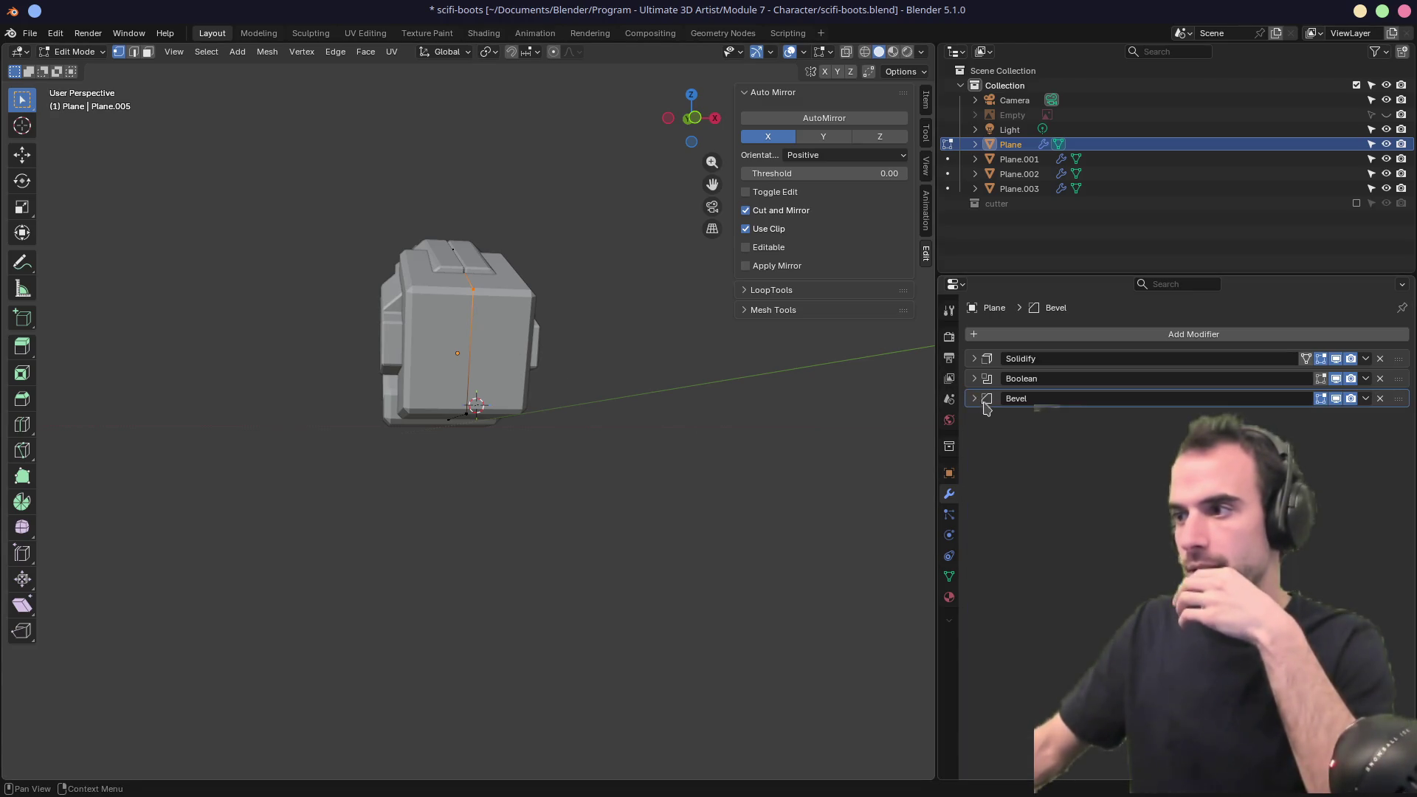
{"action": "left_click", "coordinate": [1320, 378]}
{"action": "mouse_move", "coordinate": [864, 376]}
{"action": "middle_mouse_down"}
{"action": "mouse_move", "coordinate": [688, 433]}
{"action": "mouse_move", "coordinate": [577, 438]}
{"action": "middle_mouse_up"}
{"action": "left_click", "coordinate": [1320, 359]}
{"action": "left_click", "coordinate": [1320, 359]}
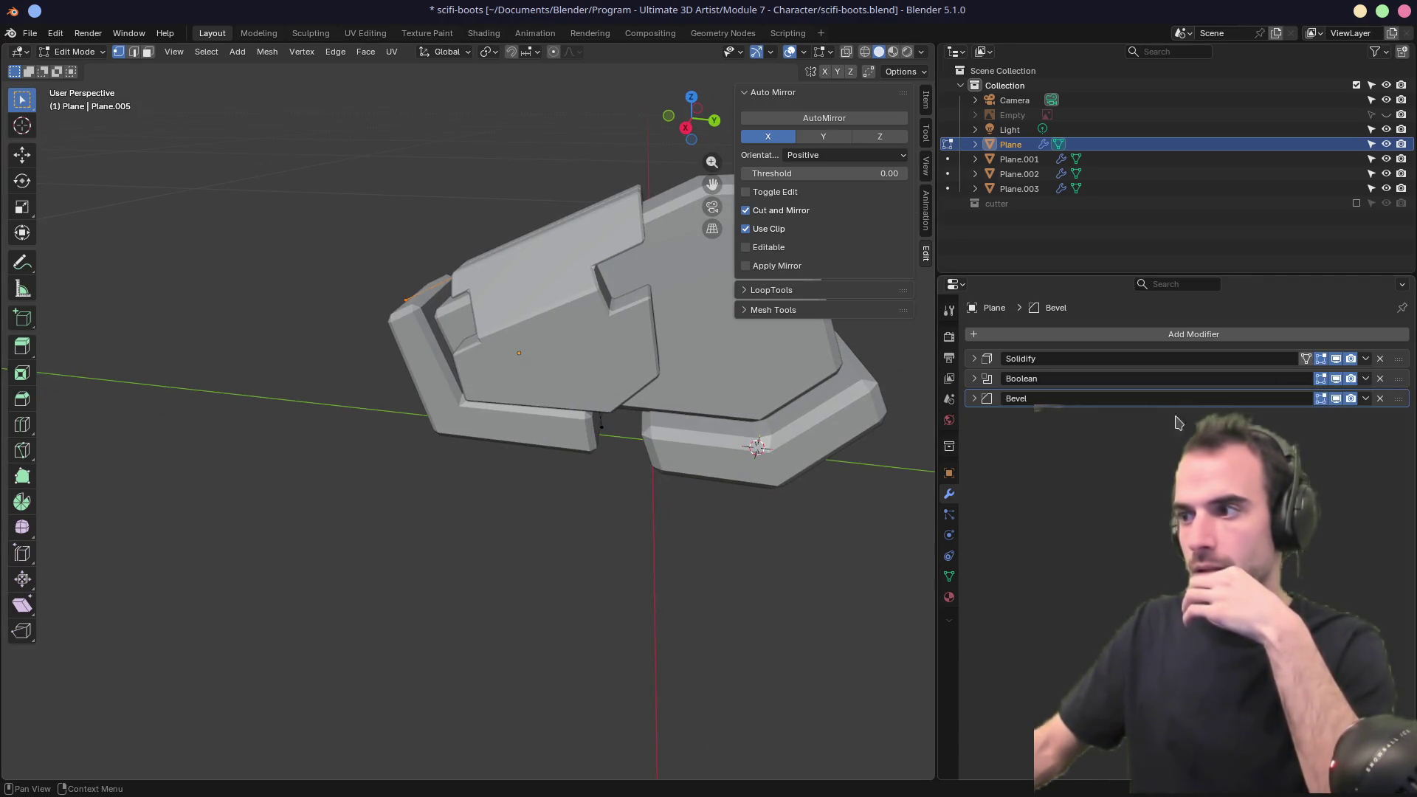
{"action": "left_click", "coordinate": [975, 399]}
{"action": "left_click", "coordinate": [975, 399]}
Inspect Plane from front, three-quarter and side angles, then return to Object Mode.
{"action": "middle_click_drag", "start_coordinate": [708, 362], "coordinate": [552, 403]}
{"action": "mouse_move", "coordinate": [617, 349]}
{"action": "middle_mouse_down"}
{"action": "mouse_move", "coordinate": [573, 401]}
{"action": "mouse_move", "coordinate": [444, 421]}
{"action": "mouse_move", "coordinate": [487, 391]}
{"action": "mouse_move", "coordinate": [476, 378]}
{"action": "mouse_move", "coordinate": [525, 364]}
{"action": "middle_mouse_up"}
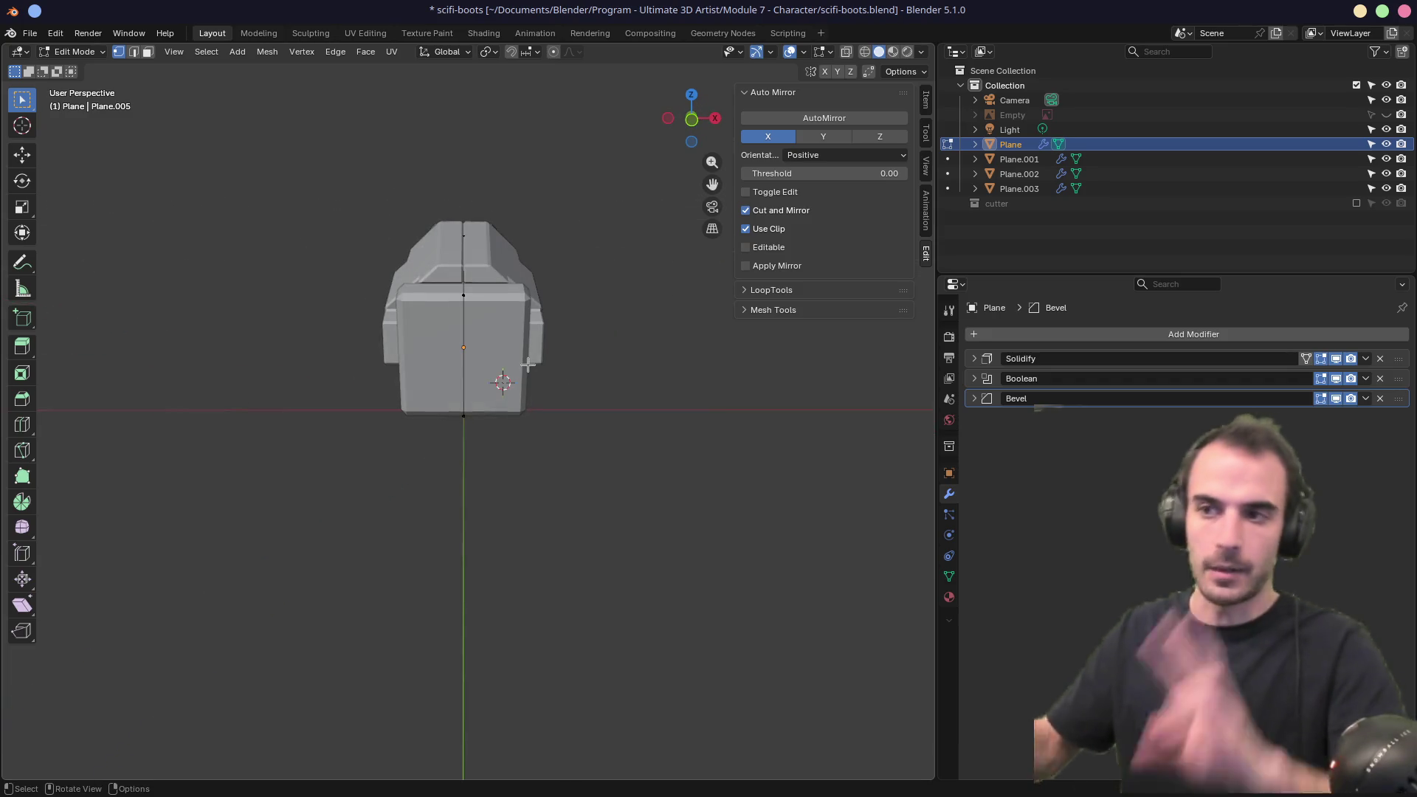
{"action": "mouse_move", "coordinate": [619, 304]}
{"action": "middle_mouse_down"}
{"action": "mouse_move", "coordinate": [272, 339]}
{"action": "mouse_move", "coordinate": [323, 363]}
{"action": "mouse_move", "coordinate": [635, 295]}
{"action": "mouse_move", "coordinate": [649, 310]}
{"action": "mouse_move", "coordinate": [557, 319]}
{"action": "mouse_move", "coordinate": [552, 356]}
{"action": "middle_mouse_up"}
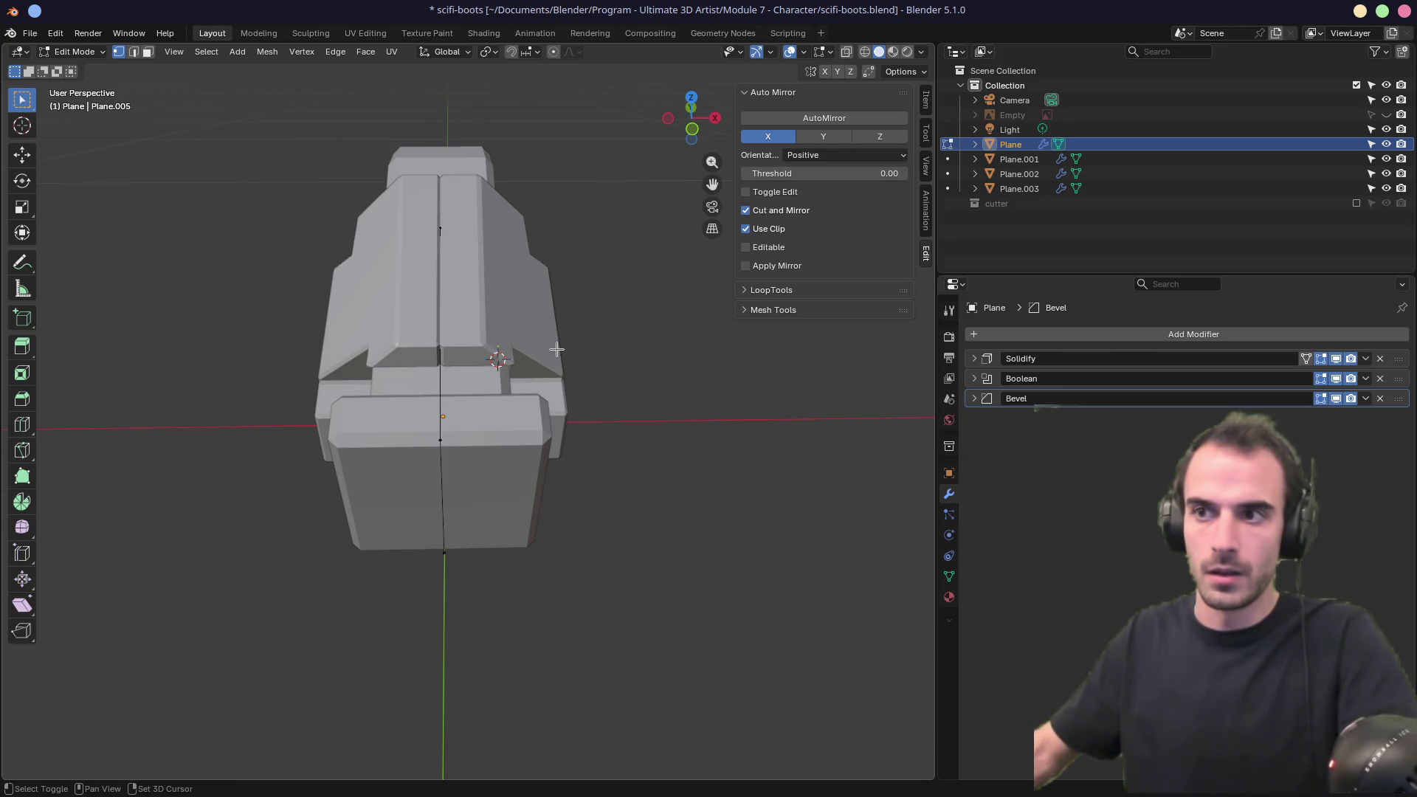
{"action": "mouse_move", "coordinate": [557, 348]}
{"action": "middle_mouse_down"}
{"action": "mouse_move", "coordinate": [506, 354]}
{"action": "mouse_move", "coordinate": [512, 367]}
{"action": "mouse_move", "coordinate": [506, 301]}
{"action": "mouse_move", "coordinate": [516, 314]}
{"action": "mouse_move", "coordinate": [439, 319]}
{"action": "mouse_move", "coordinate": [553, 295]}
{"action": "mouse_move", "coordinate": [567, 272]}
{"action": "mouse_move", "coordinate": [367, 310]}
{"action": "mouse_move", "coordinate": [506, 303]}
{"action": "mouse_move", "coordinate": [543, 377]}
{"action": "middle_mouse_up"}
{"action": "key", "text": "Tab"}
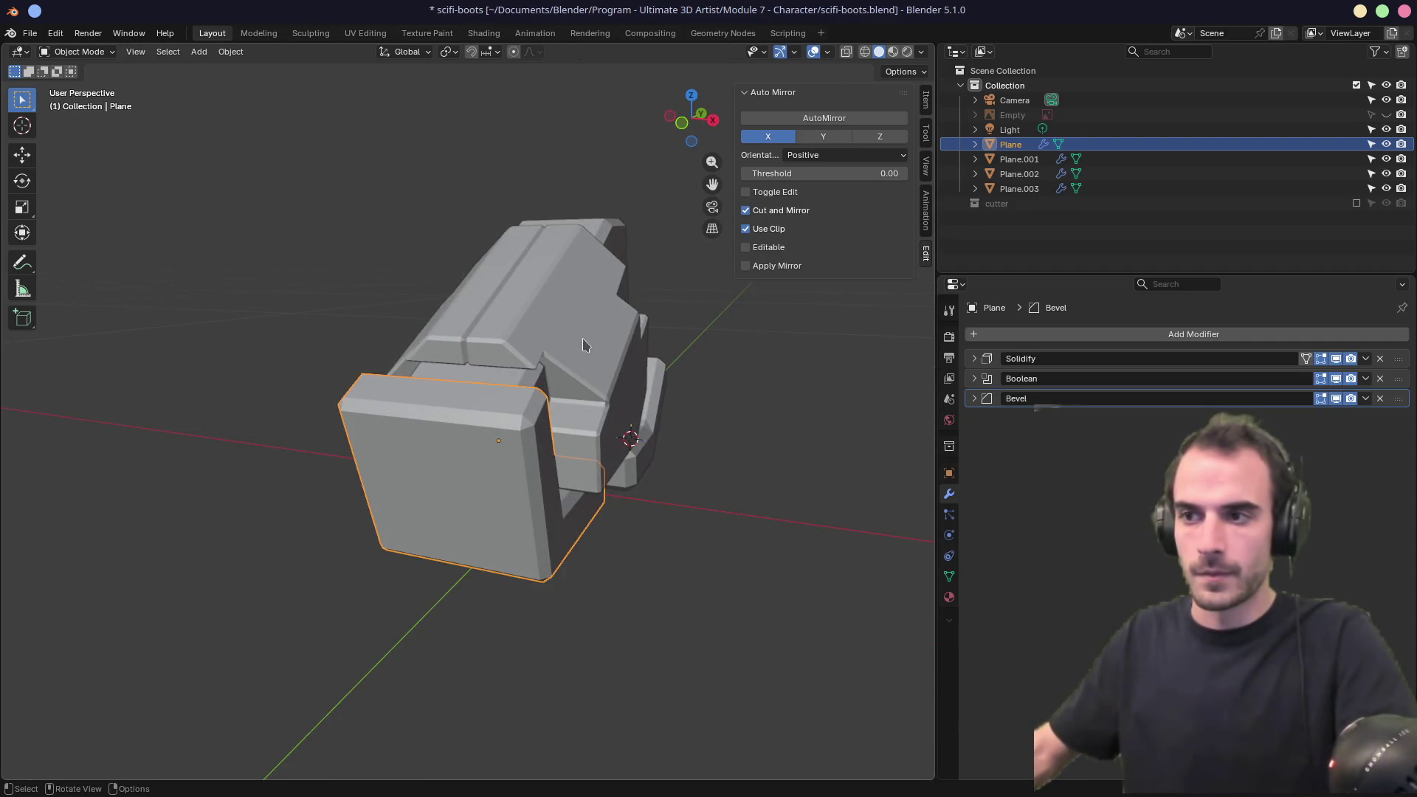
Duplicate the lower boot plate's Boolean modifier as Boolean.001, using Cube.003 as the Object cutter.
{"action": "left_click", "coordinate": [599, 327]}
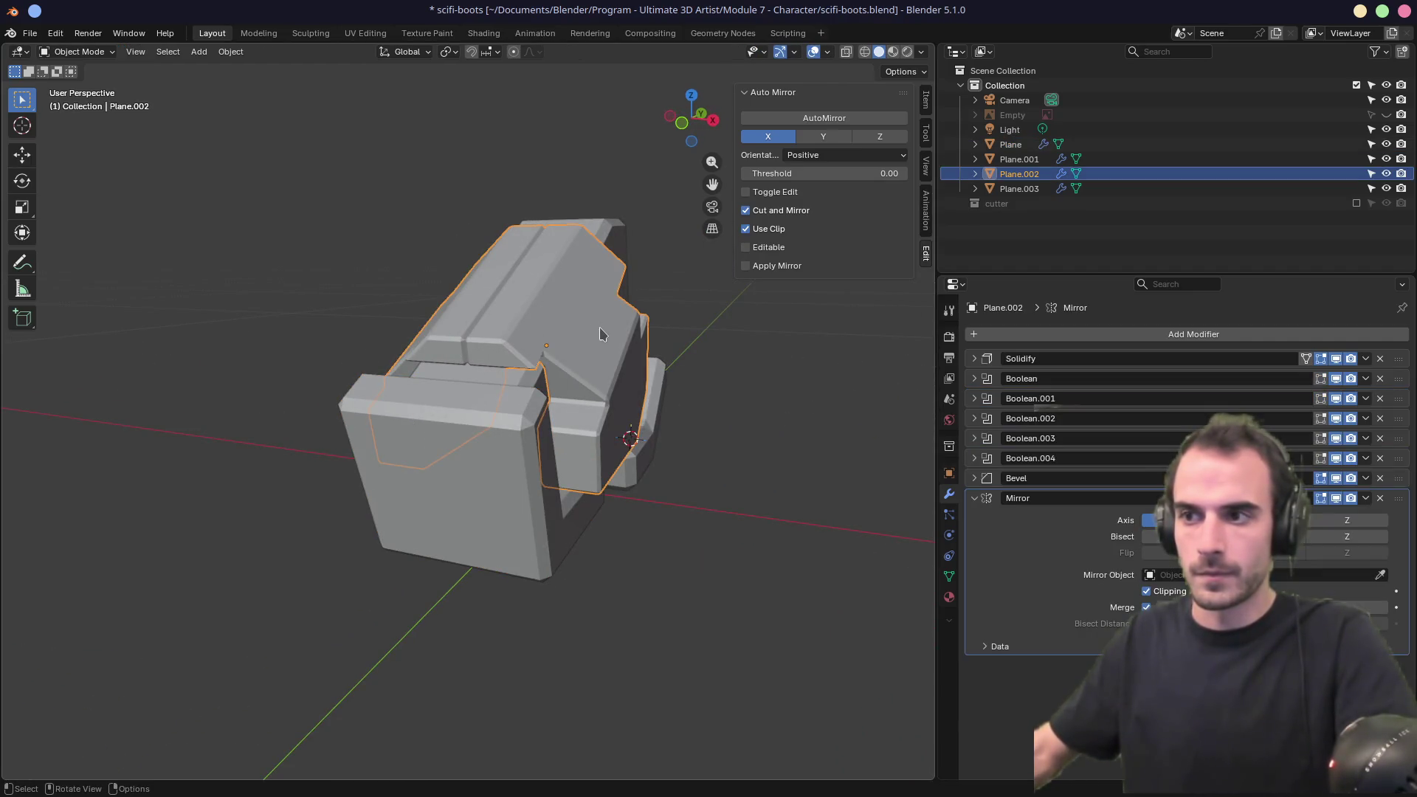
{"action": "left_click", "coordinate": [1356, 203]}
{"action": "mouse_move", "coordinate": [561, 332]}
{"action": "middle_mouse_down"}
{"action": "mouse_move", "coordinate": [500, 367]}
{"action": "mouse_move", "coordinate": [635, 310]}
{"action": "mouse_move", "coordinate": [689, 319]}
{"action": "mouse_move", "coordinate": [631, 340]}
{"action": "mouse_move", "coordinate": [641, 330]}
{"action": "middle_mouse_up"}
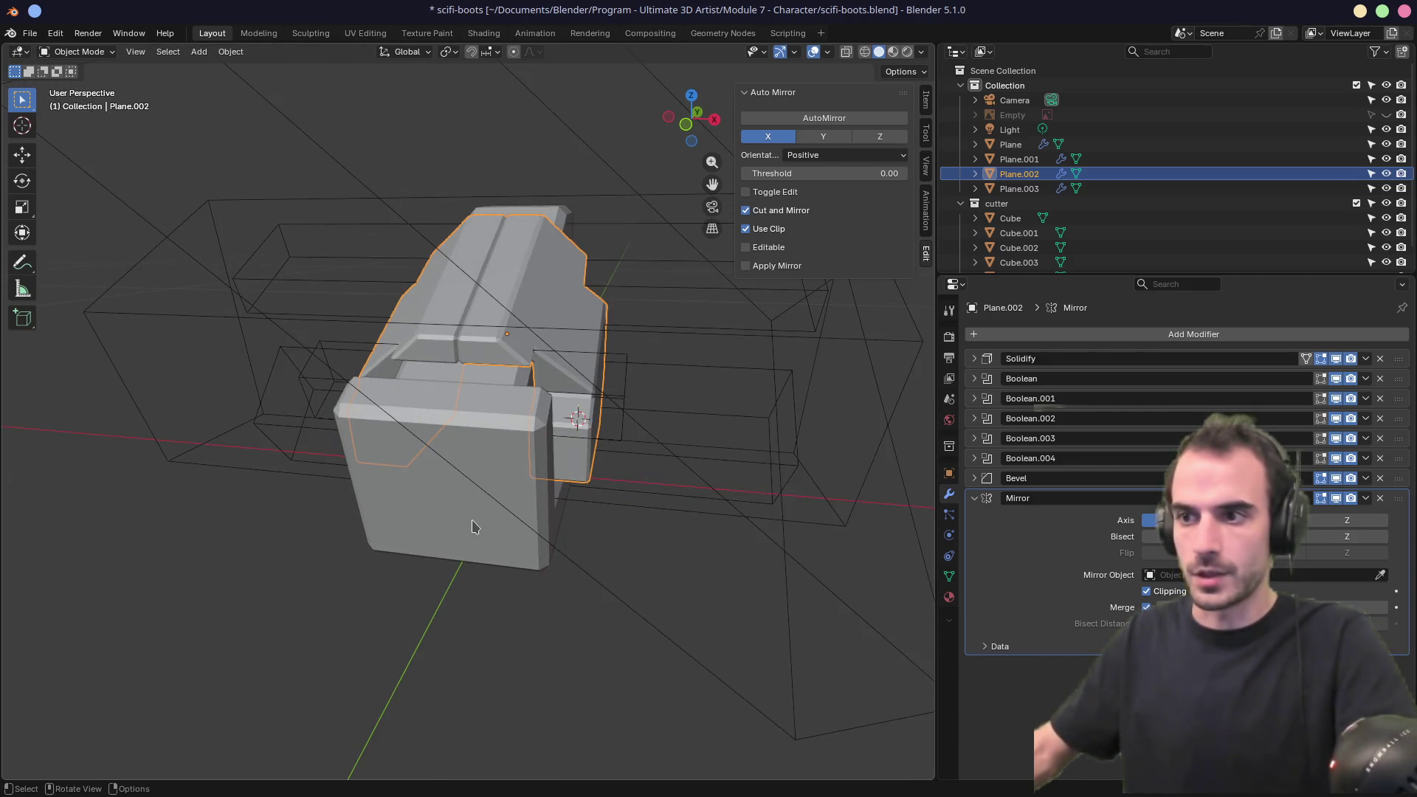
{"action": "left_click", "coordinate": [473, 525]}
{"action": "left_click", "coordinate": [1201, 378]}
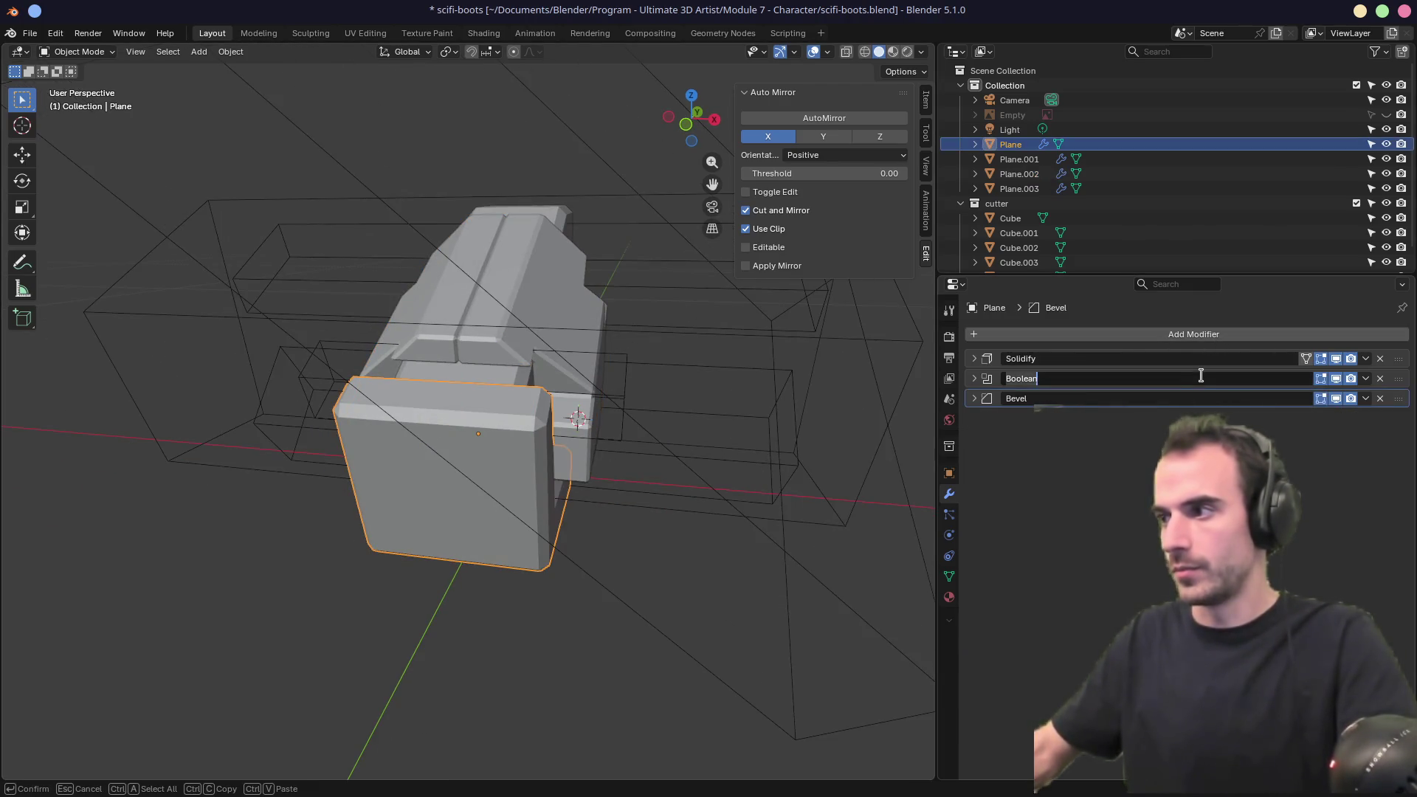
{"action": "left_click", "coordinate": [1366, 379]}
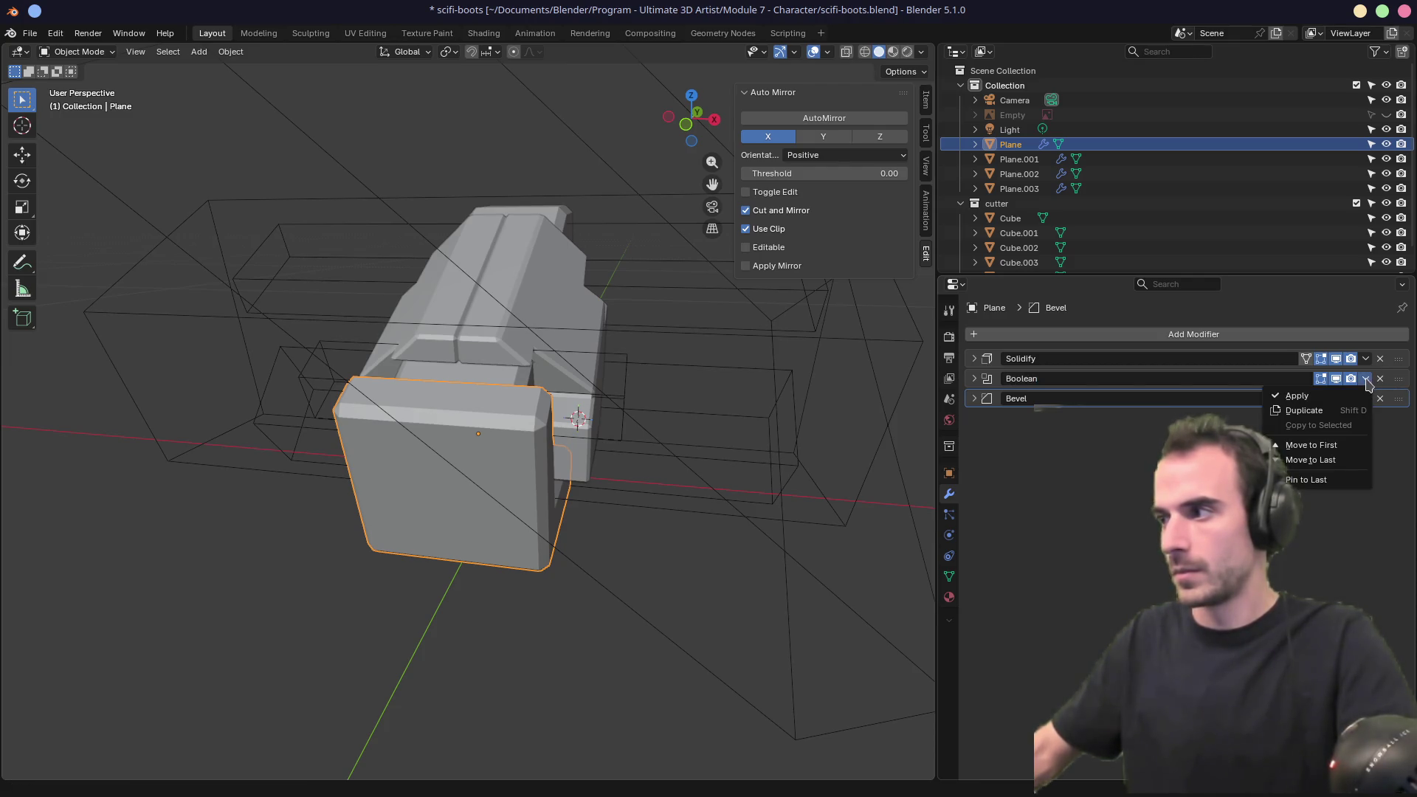
{"action": "left_click", "coordinate": [1332, 410]}
{"action": "left_click", "coordinate": [974, 399]}
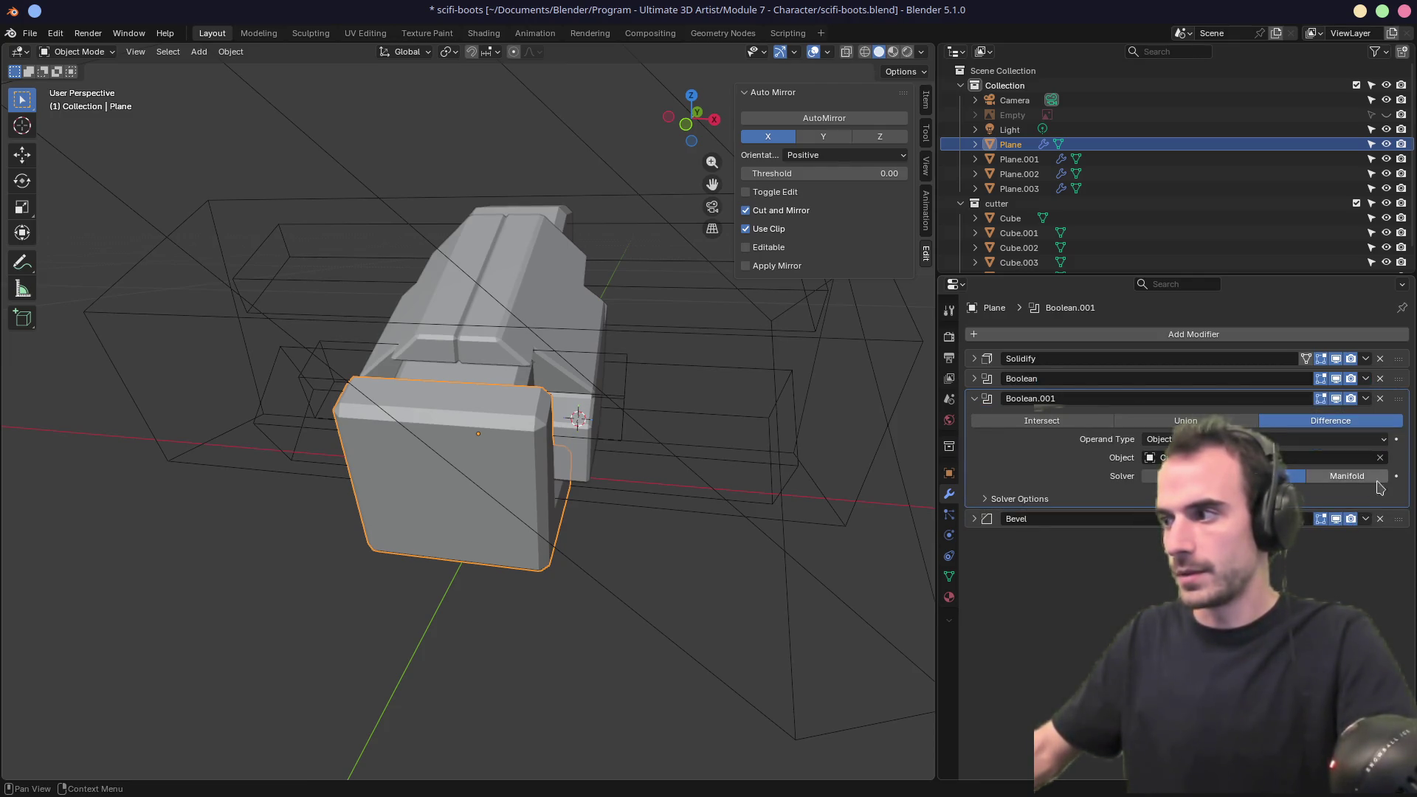
{"action": "left_click", "coordinate": [1379, 441]}
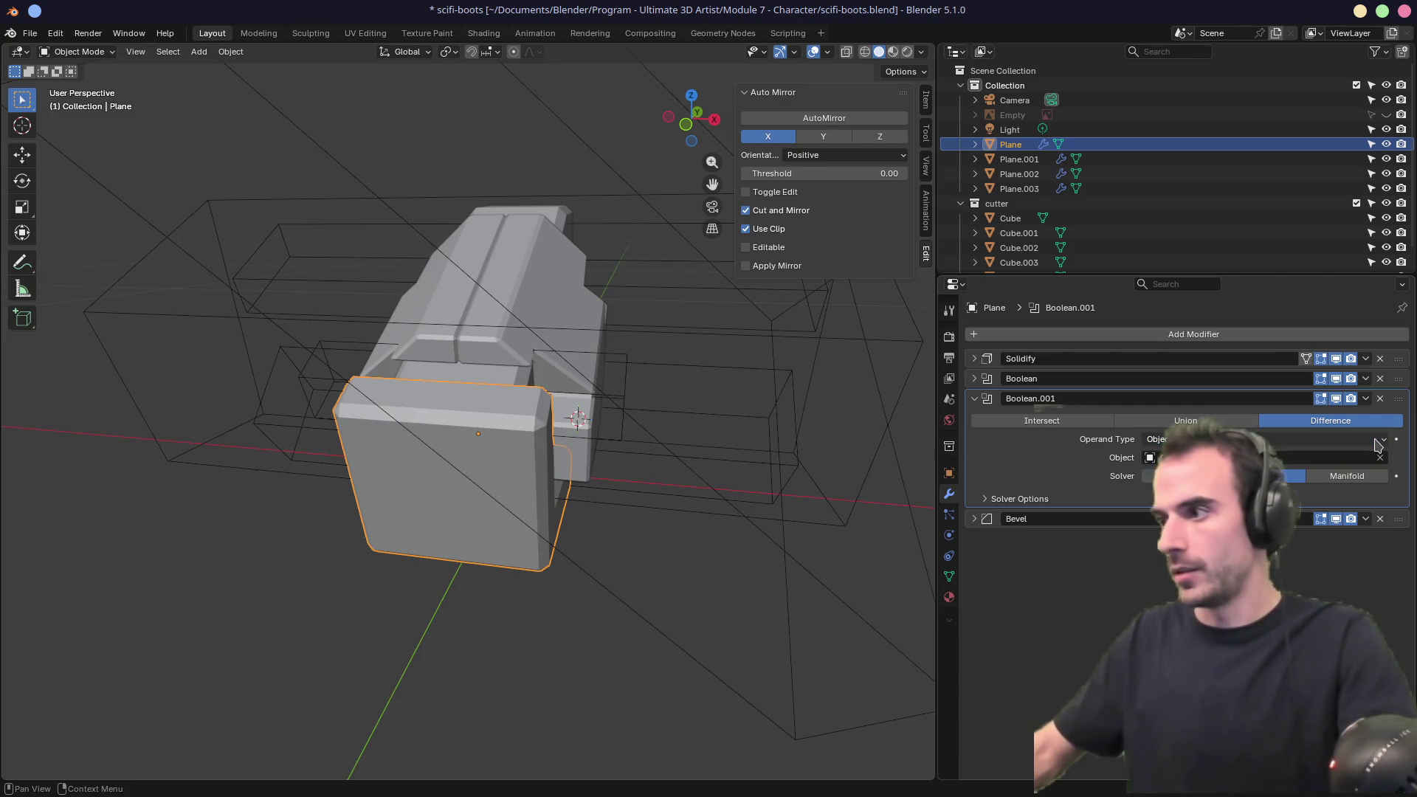
Inspect the cut boot from several angles and save scifi-boots.blend.
{"action": "mouse_move", "coordinate": [768, 413]}
{"action": "middle_mouse_down"}
{"action": "mouse_move", "coordinate": [788, 410]}
{"action": "mouse_move", "coordinate": [699, 392]}
{"action": "mouse_move", "coordinate": [724, 405]}
{"action": "mouse_move", "coordinate": [708, 410]}
{"action": "middle_mouse_up"}
{"action": "scroll", "coordinate": [706, 409], "scroll_direction": "up", "scroll_amount": 1}
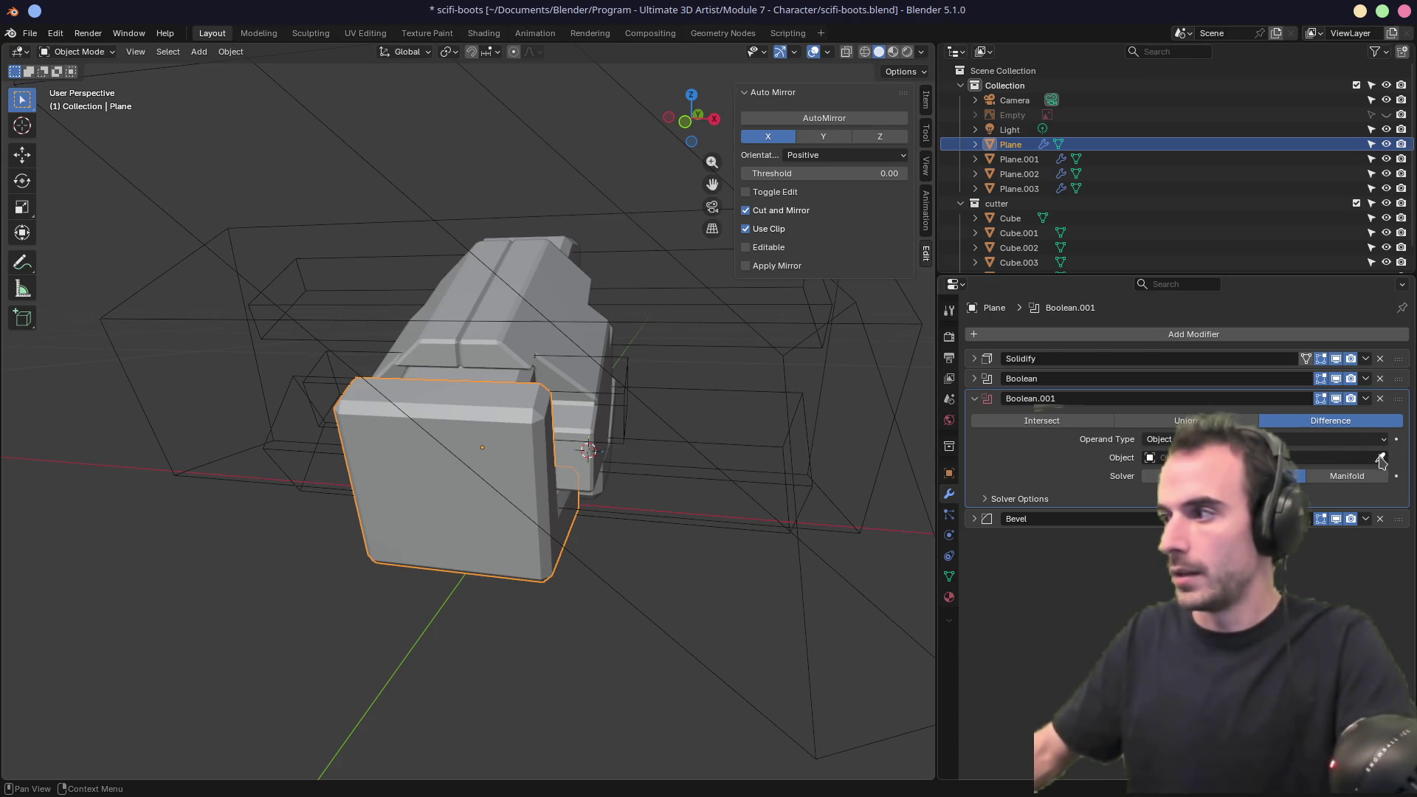
{"action": "mouse_move", "coordinate": [500, 493]}
{"action": "middle_mouse_down"}
{"action": "mouse_move", "coordinate": [401, 480]}
{"action": "mouse_move", "coordinate": [539, 460]}
{"action": "mouse_move", "coordinate": [580, 341]}
{"action": "mouse_move", "coordinate": [765, 366]}
{"action": "mouse_move", "coordinate": [640, 383]}
{"action": "mouse_move", "coordinate": [686, 373]}
{"action": "mouse_move", "coordinate": [650, 387]}
{"action": "mouse_move", "coordinate": [664, 396]}
{"action": "mouse_move", "coordinate": [835, 386]}
{"action": "mouse_move", "coordinate": [475, 389]}
{"action": "mouse_move", "coordinate": [667, 414]}
{"action": "mouse_move", "coordinate": [673, 392]}
{"action": "mouse_move", "coordinate": [549, 383]}
{"action": "mouse_move", "coordinate": [794, 420]}
{"action": "mouse_move", "coordinate": [604, 414]}
{"action": "mouse_move", "coordinate": [645, 395]}
{"action": "middle_mouse_up"}
{"action": "key", "text": "ctrl+s"}
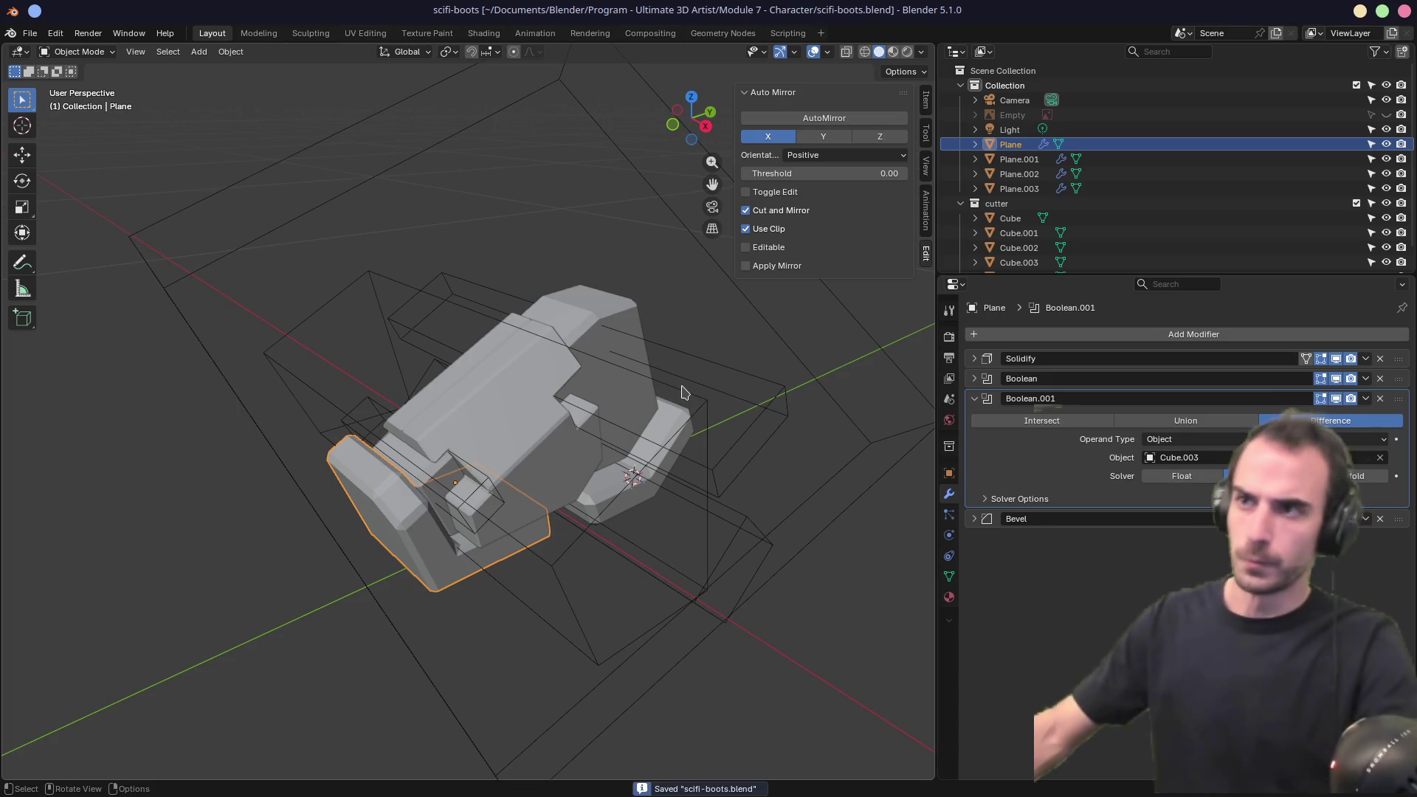
{"action": "left_click", "coordinate": [30, 33]}
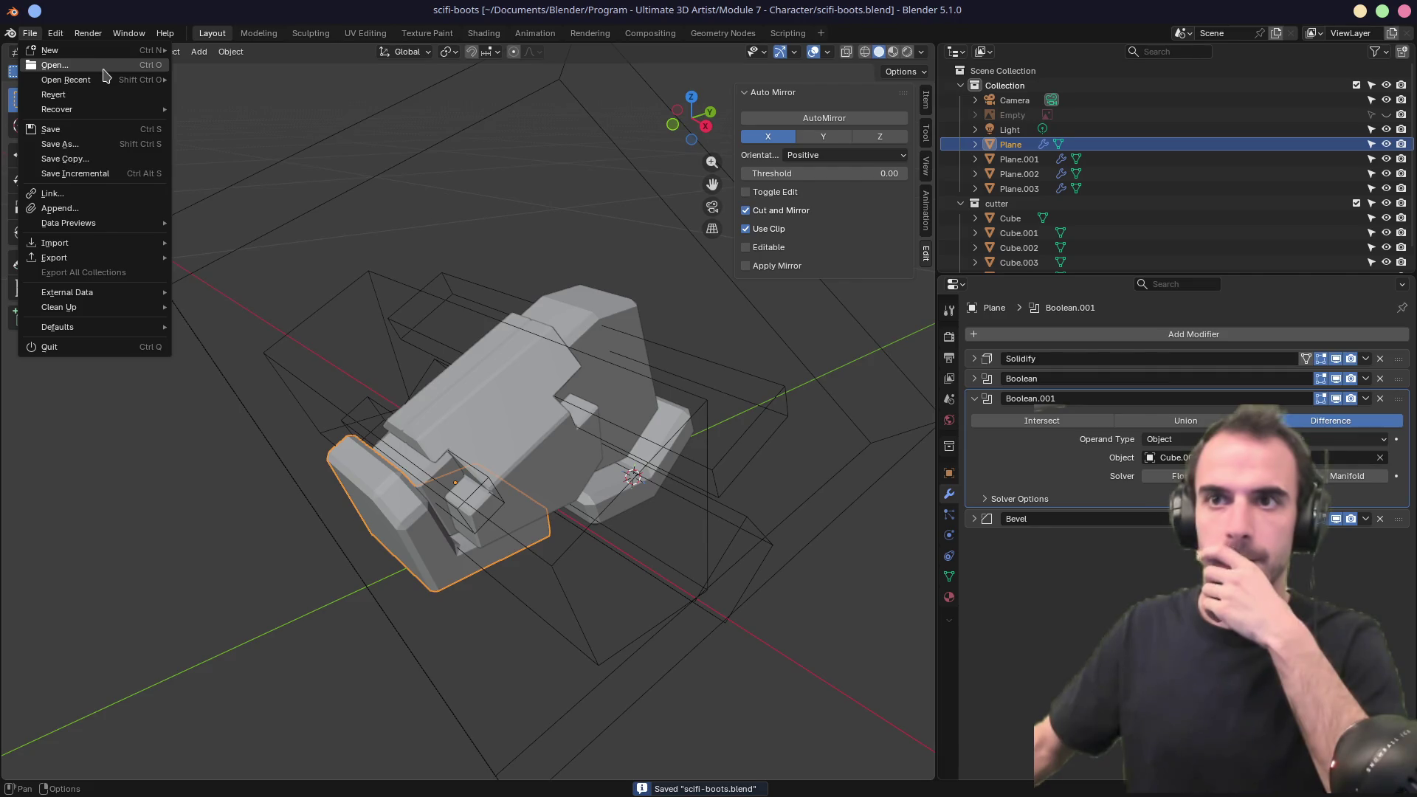
Replace the boot scene with a new General file and bring up Preferences.
{"action": "mouse_move", "coordinate": [52, 50]}
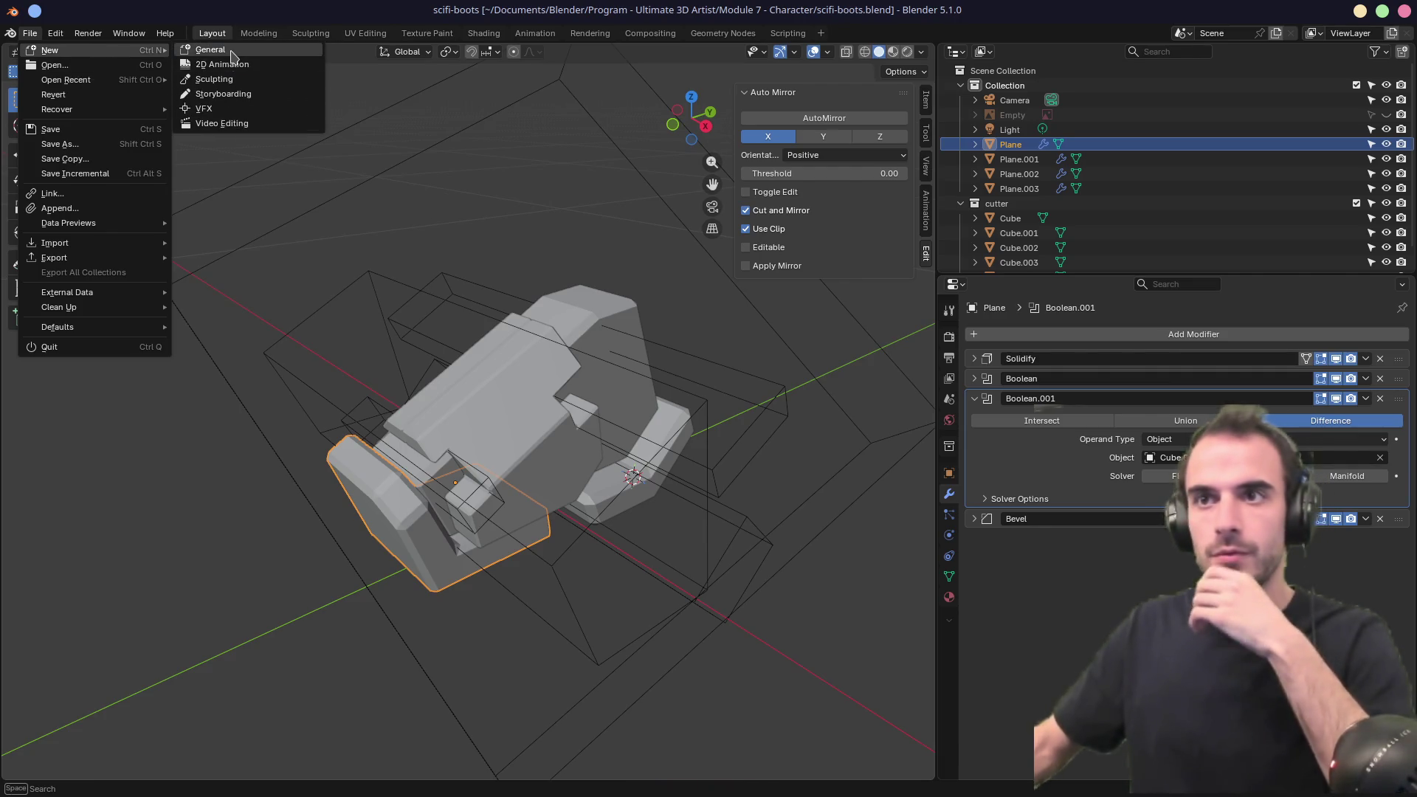
{"action": "left_click", "coordinate": [199, 52]}
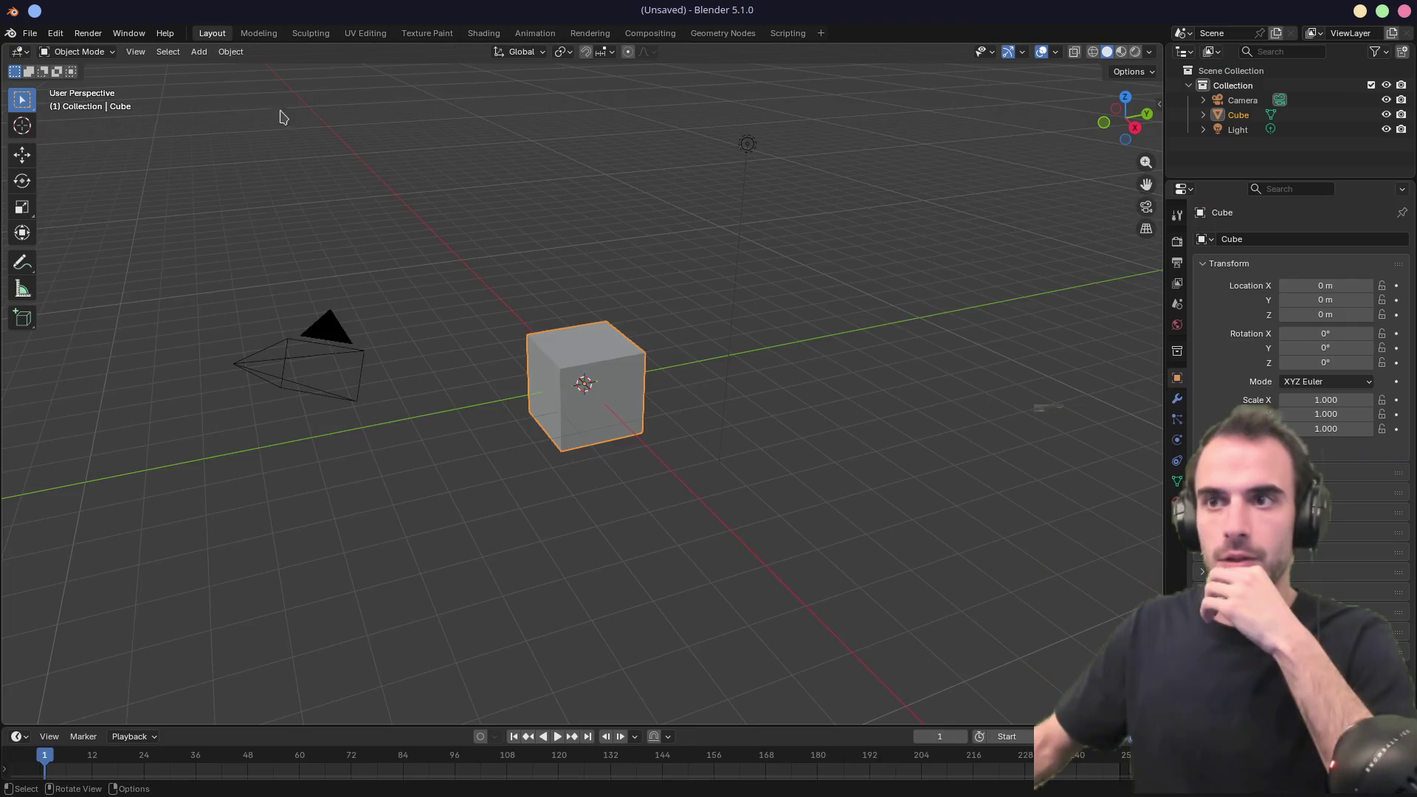
{"action": "left_click", "coordinate": [55, 33]}
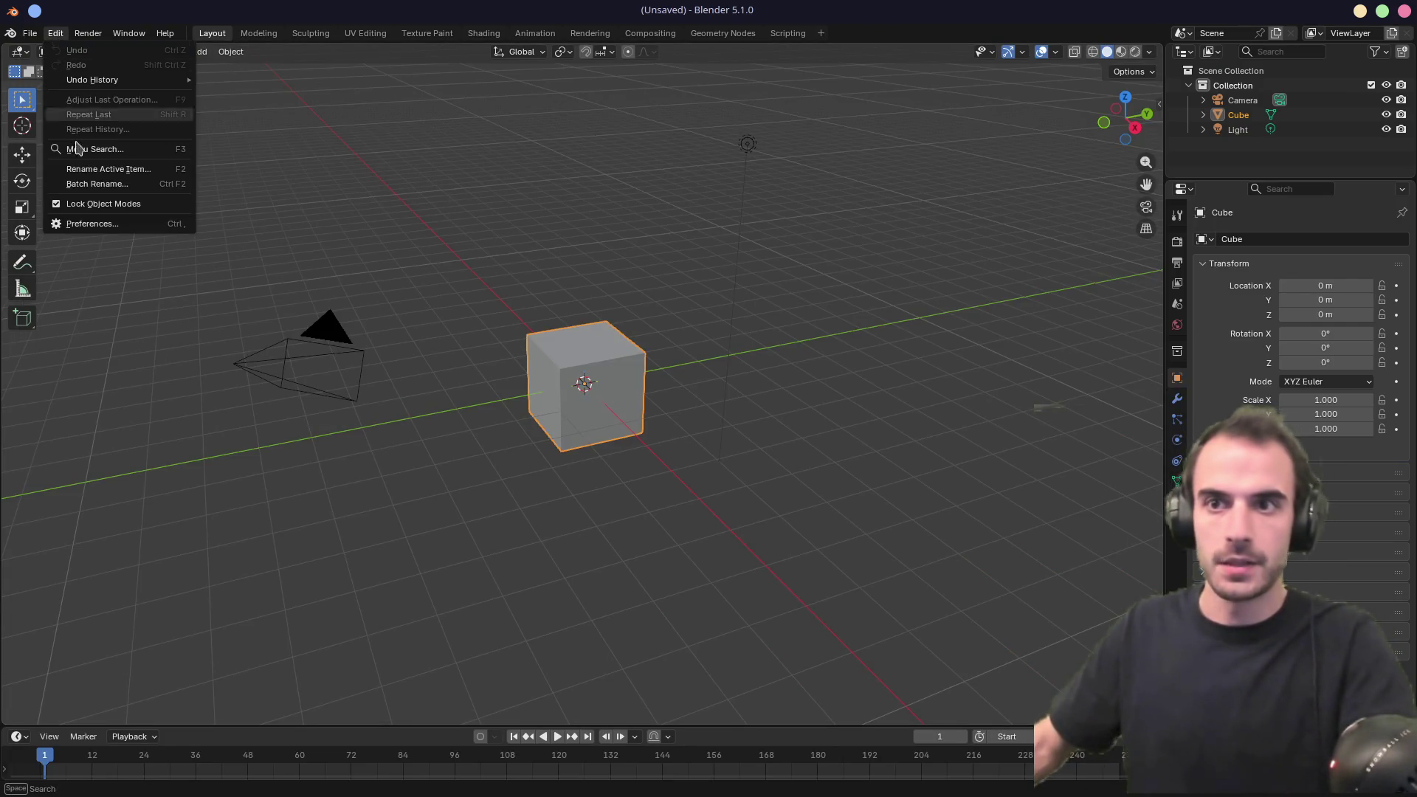
{"action": "left_click", "coordinate": [94, 223]}
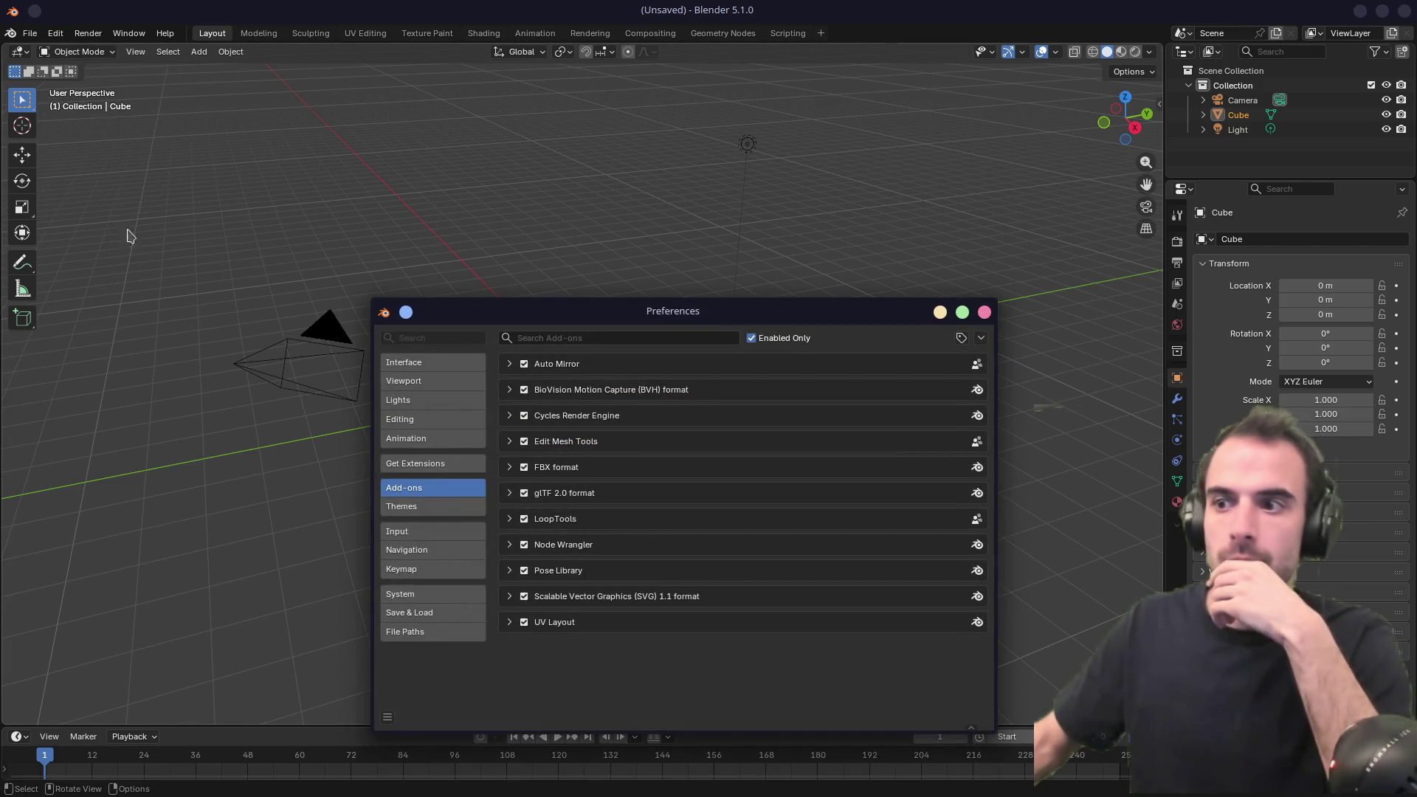
List all add-ons including disabled ones, then close Preferences and deselect the cube.
{"action": "left_click", "coordinate": [752, 340]}
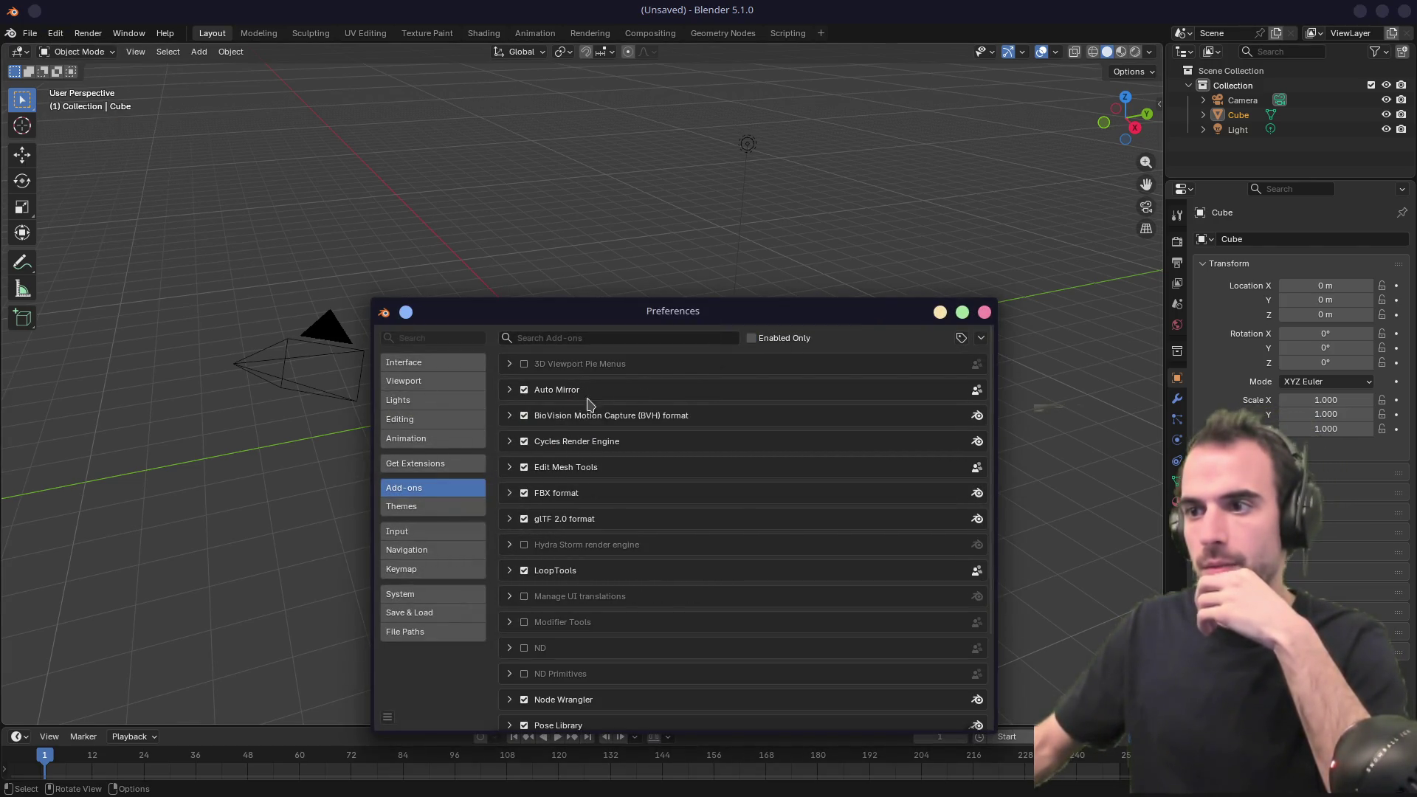
{"action": "scroll", "coordinate": [576, 480], "scroll_direction": "down", "scroll_amount": 4}
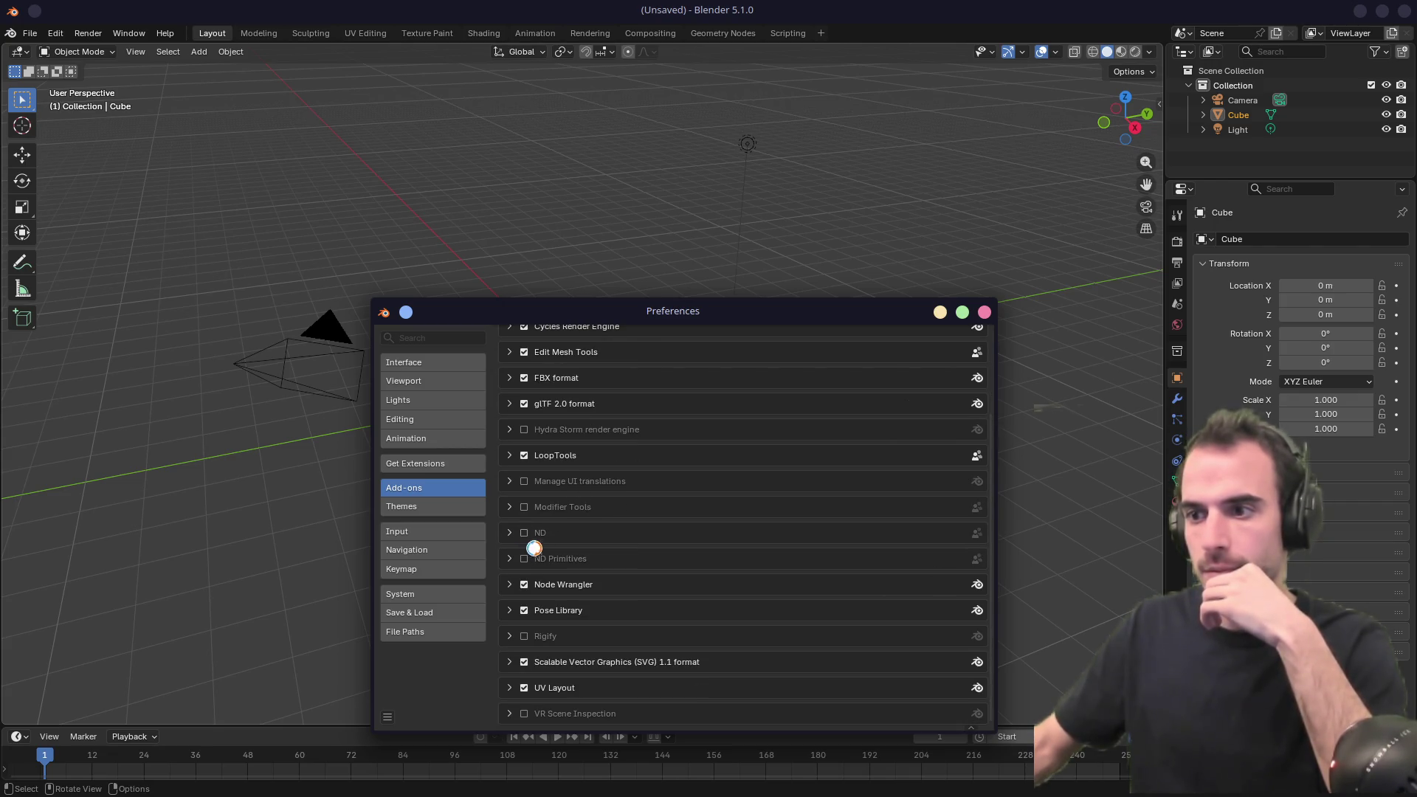
{"action": "left_click", "coordinate": [984, 312]}
{"action": "key", "text": "alt+a"}
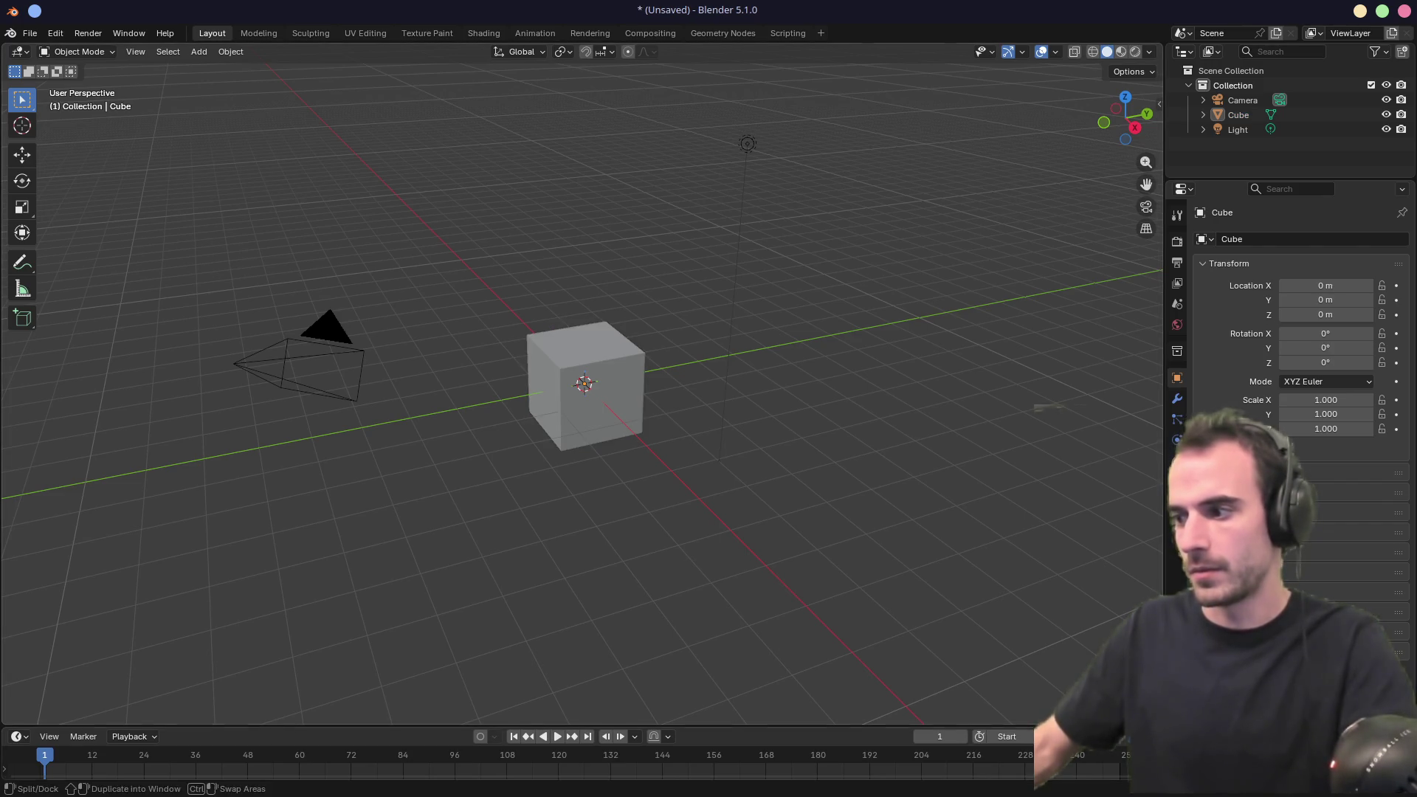
Remove the timeline, delete the default camera, light and cube, and switch to Right view.
{"action": "key", "text": "ctrl+space"}
{"action": "mouse_move", "coordinate": [1107, 772]}
{"action": "left_mouse_down"}
{"action": "mouse_move", "coordinate": [1075, 768]}
{"action": "mouse_move", "coordinate": [1059, 699]}
{"action": "left_mouse_up"}
{"action": "left_click", "coordinate": [292, 395]}
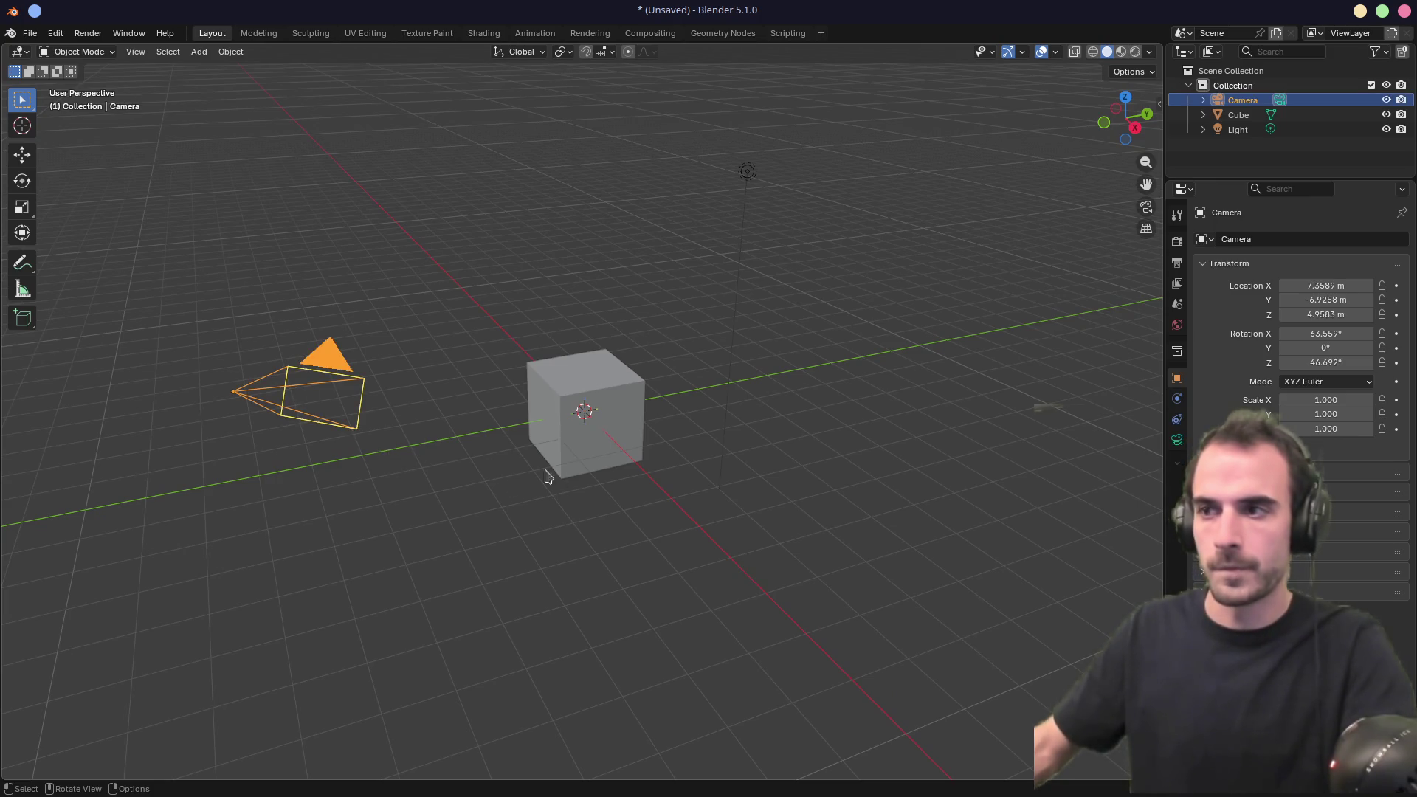
{"action": "key", "text": "x"}
{"action": "left_click", "coordinate": [549, 454]}
{"action": "left_click", "coordinate": [747, 170]}
{"action": "key", "text": "x"}
{"action": "left_click", "coordinate": [741, 186]}
{"action": "left_click", "coordinate": [585, 398]}
{"action": "key", "text": "x"}
{"action": "left_click", "coordinate": [577, 399]}
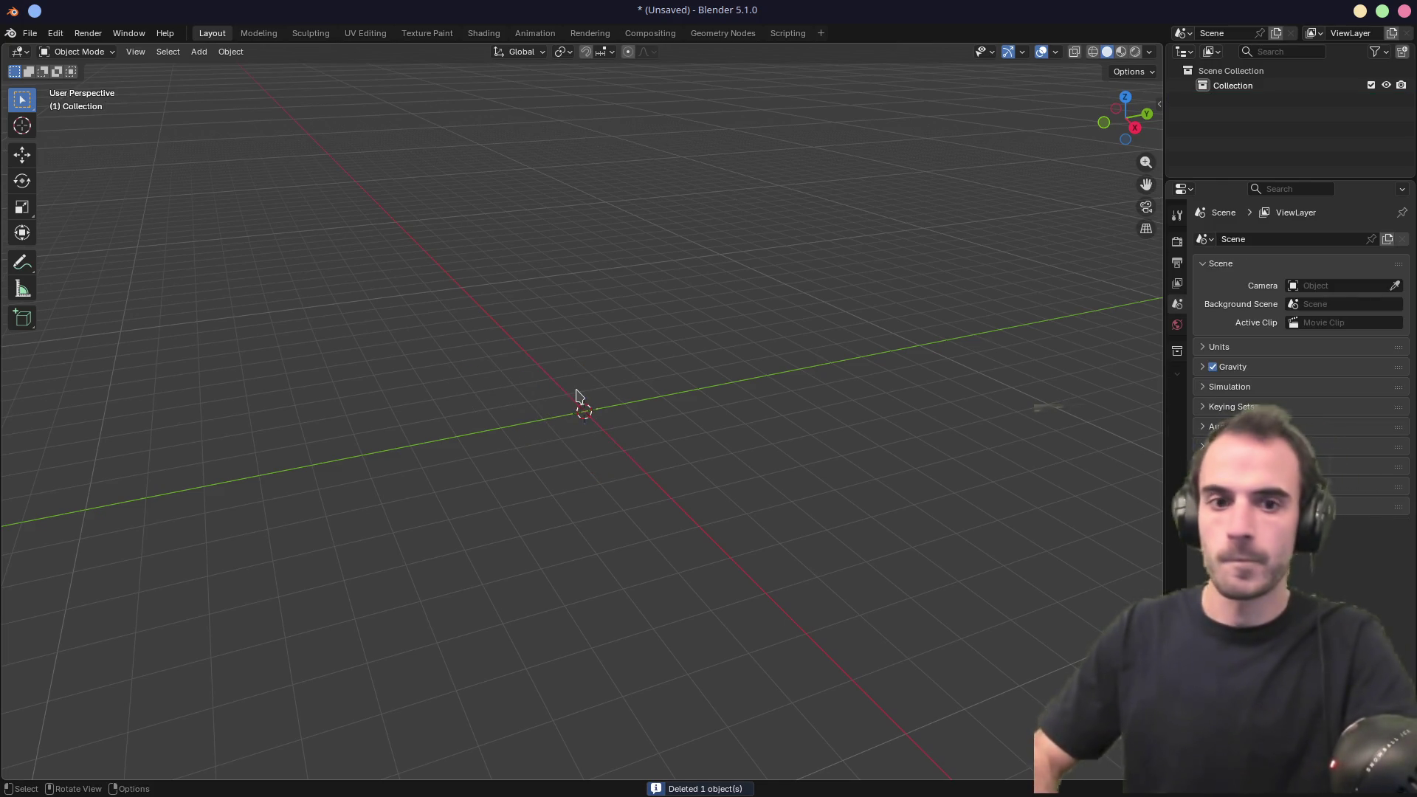
{"action": "mouse_move", "coordinate": [692, 791]}
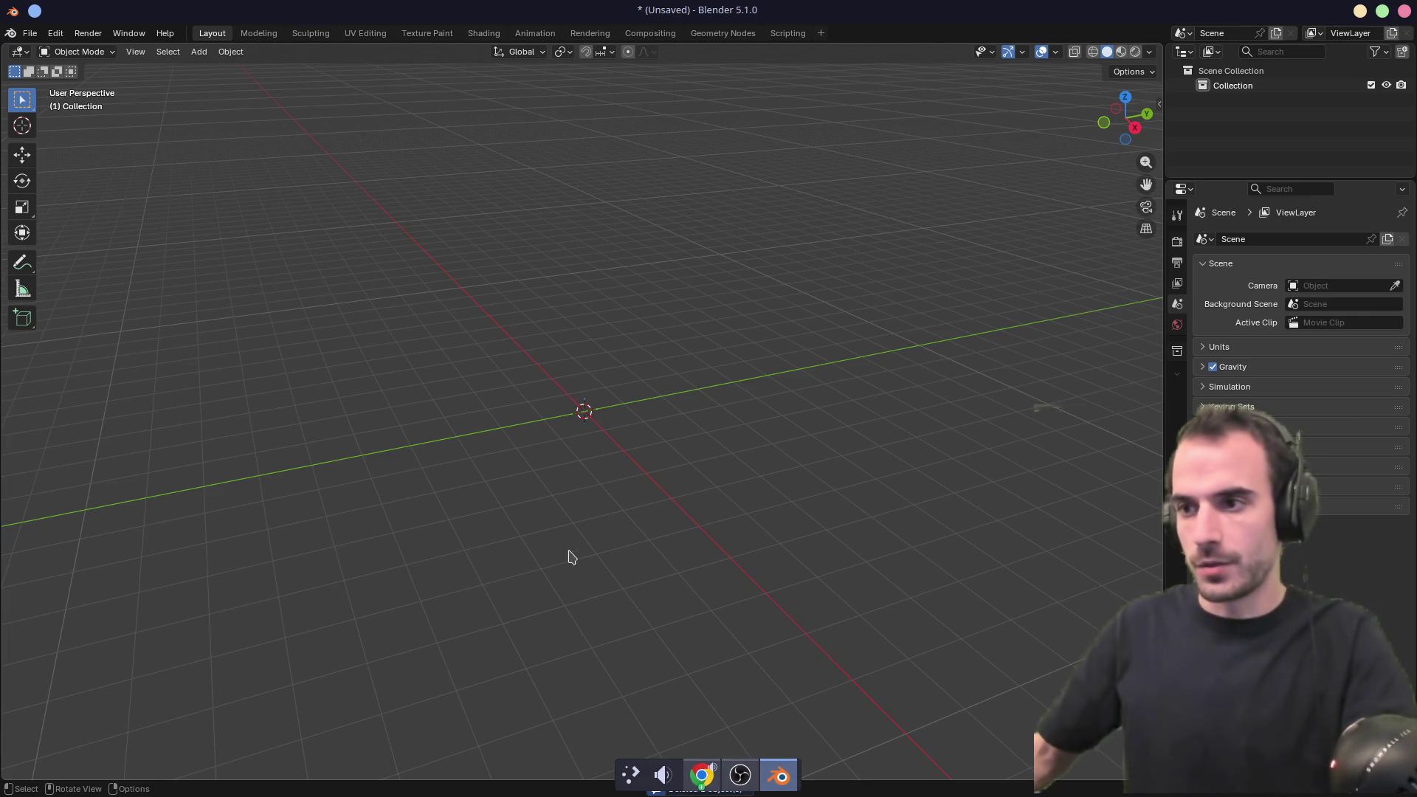
{"action": "key", "text": "KP_3"}
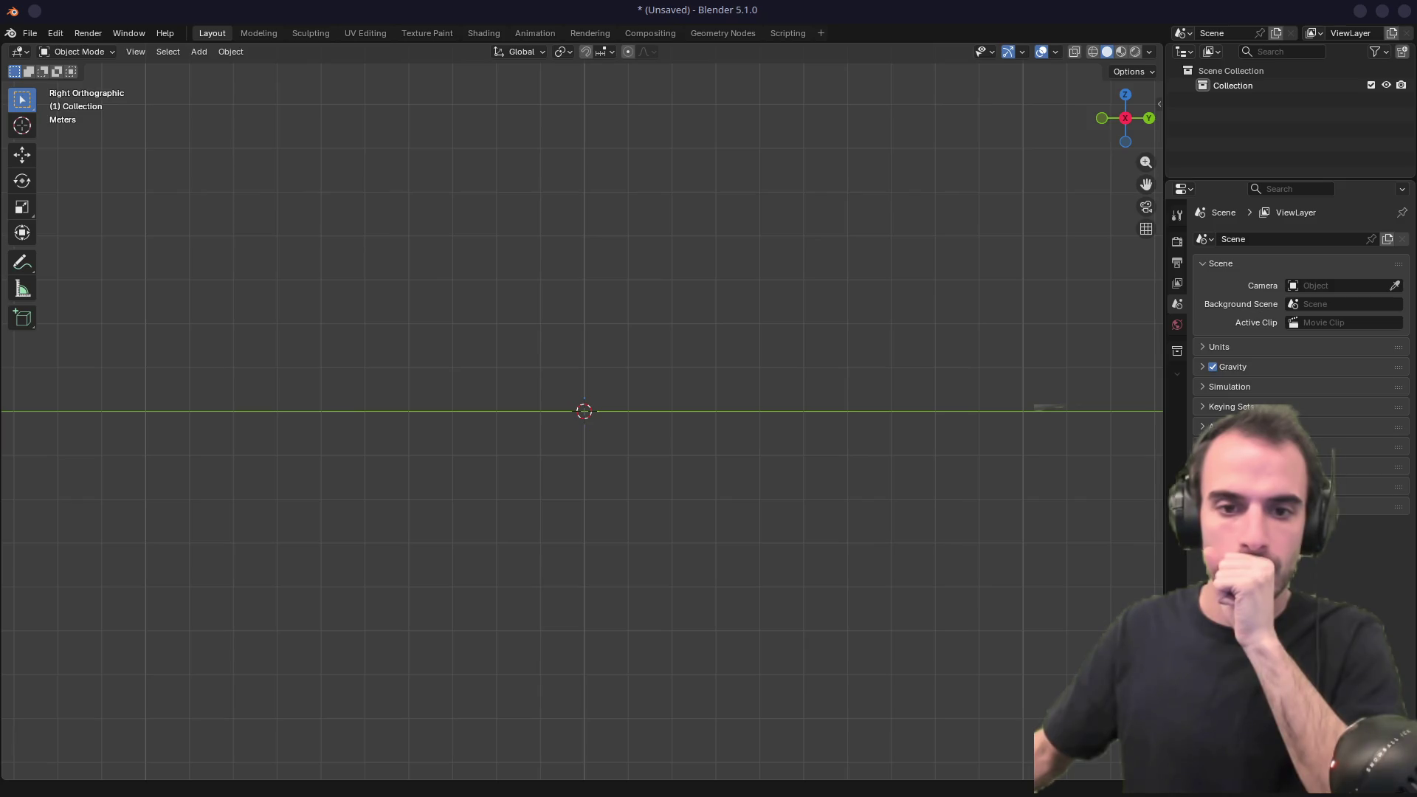
Drop the boot sketch in as a reference image and raise it above the ground line.
{"action": "mouse_move", "coordinate": [1, 332]}
{"action": "left_mouse_down"}
{"action": "mouse_move", "coordinate": [585, 332]}
{"action": "mouse_move", "coordinate": [623, 402]}
{"action": "left_mouse_up"}
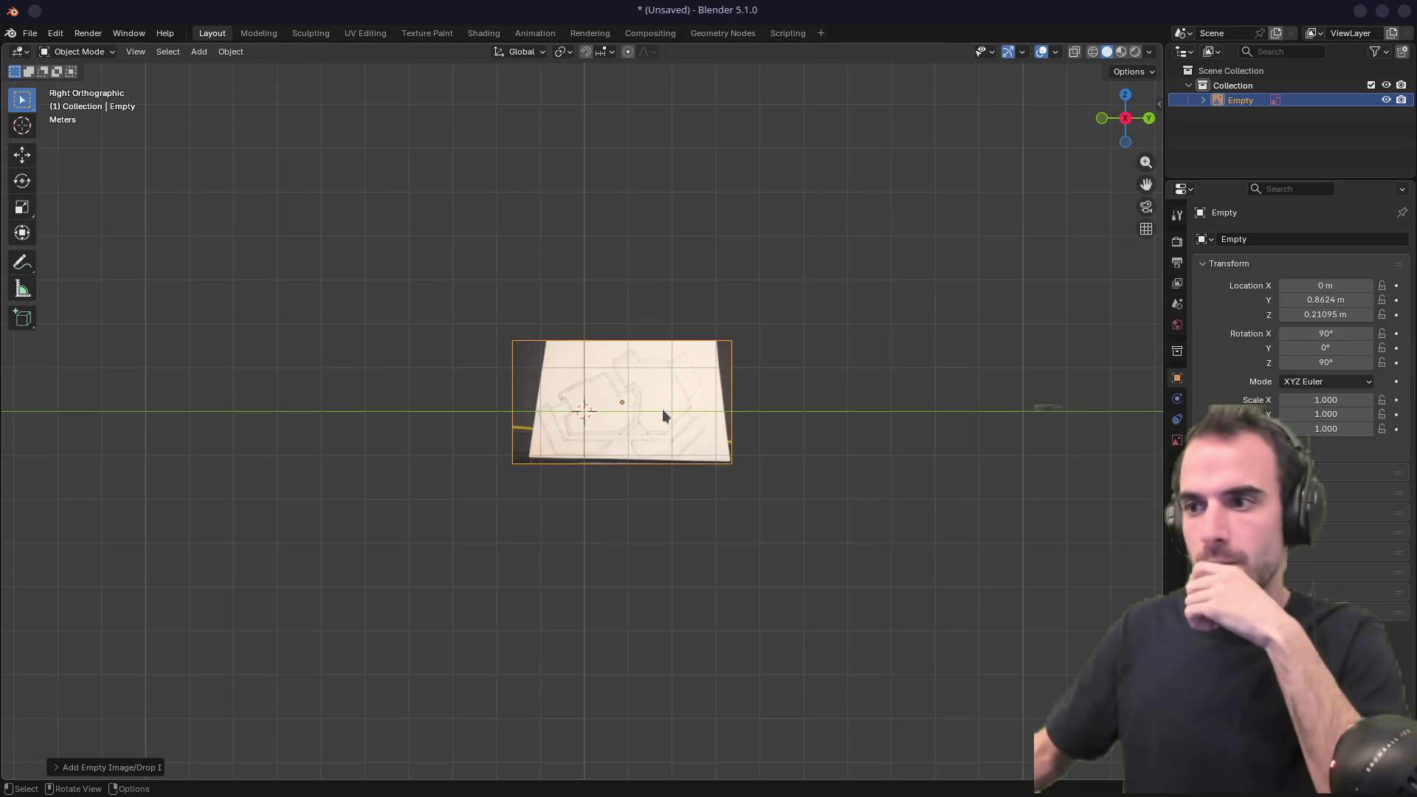
{"action": "scroll", "coordinate": [662, 408], "scroll_direction": "up", "scroll_amount": 4}
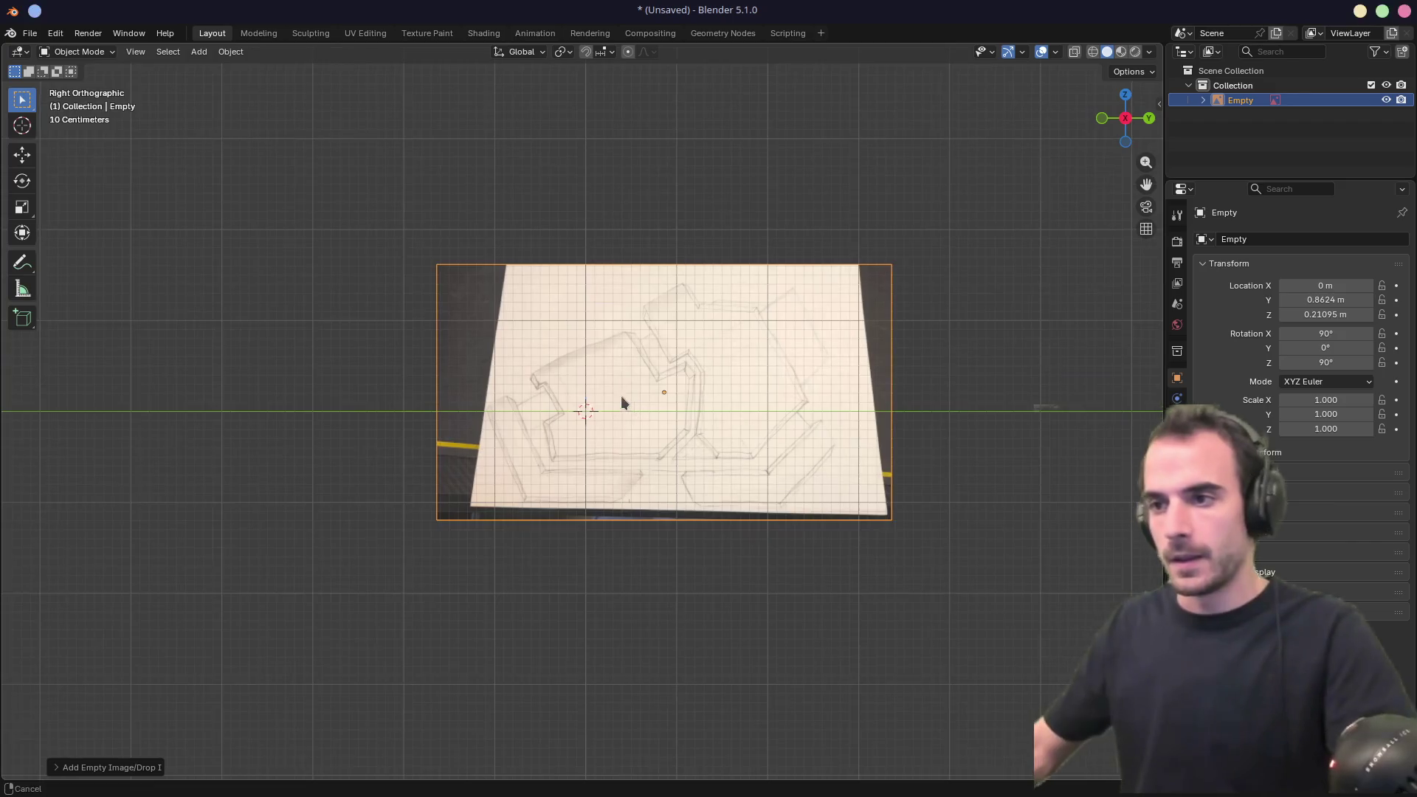
{"action": "key", "text": "g"}
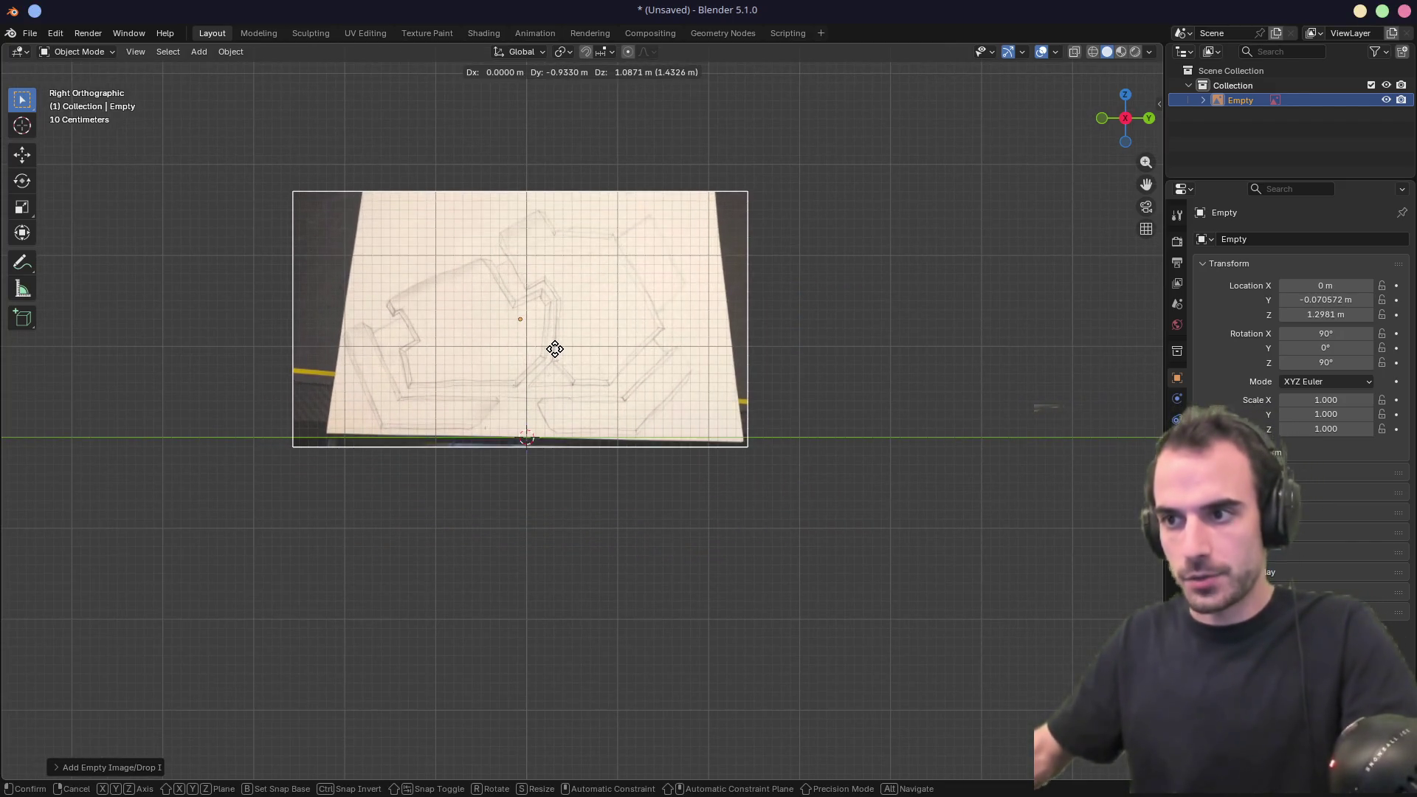
{"action": "left_click", "coordinate": [557, 353]}
{"action": "mouse_move", "coordinate": [556, 351]}
{"action": "middle_mouse_down"}
{"action": "mouse_move", "coordinate": [572, 432]}
{"action": "mouse_move", "coordinate": [667, 467]}
{"action": "middle_mouse_up"}
{"action": "key", "text": "KP_3"}
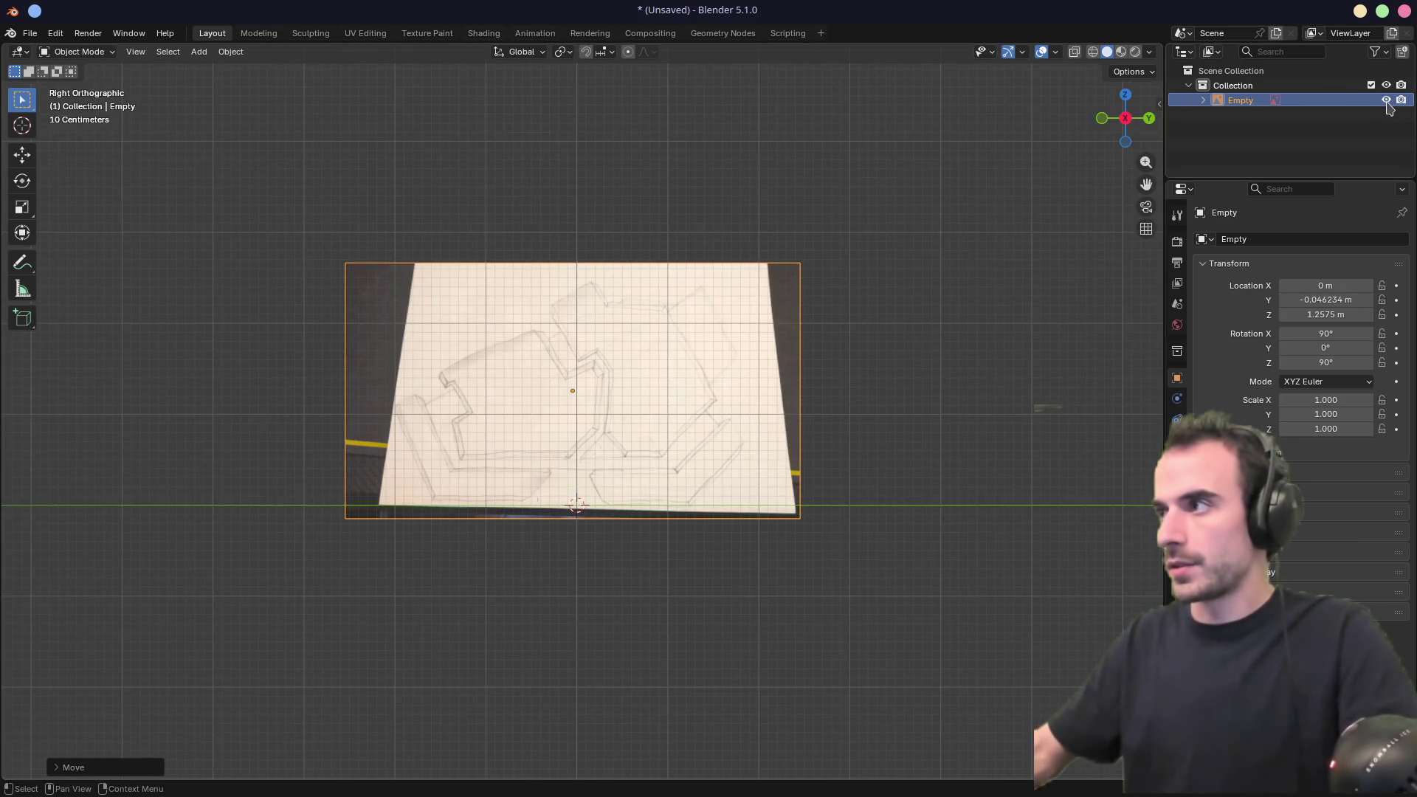
Make the sketch reference unselectable using the Outliner's Selectable filter.
{"action": "left_click", "coordinate": [1376, 53]}
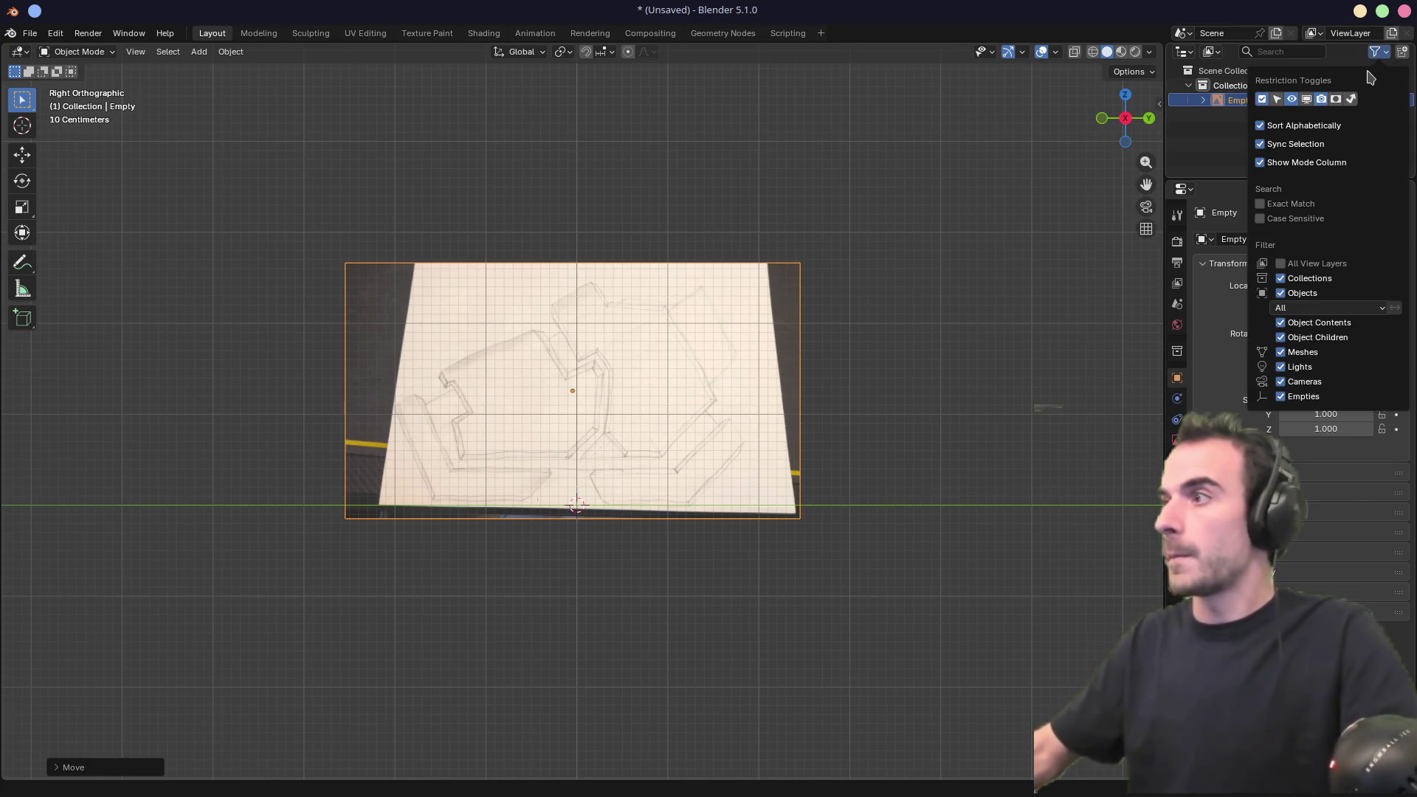
{"action": "left_click", "coordinate": [1277, 102]}
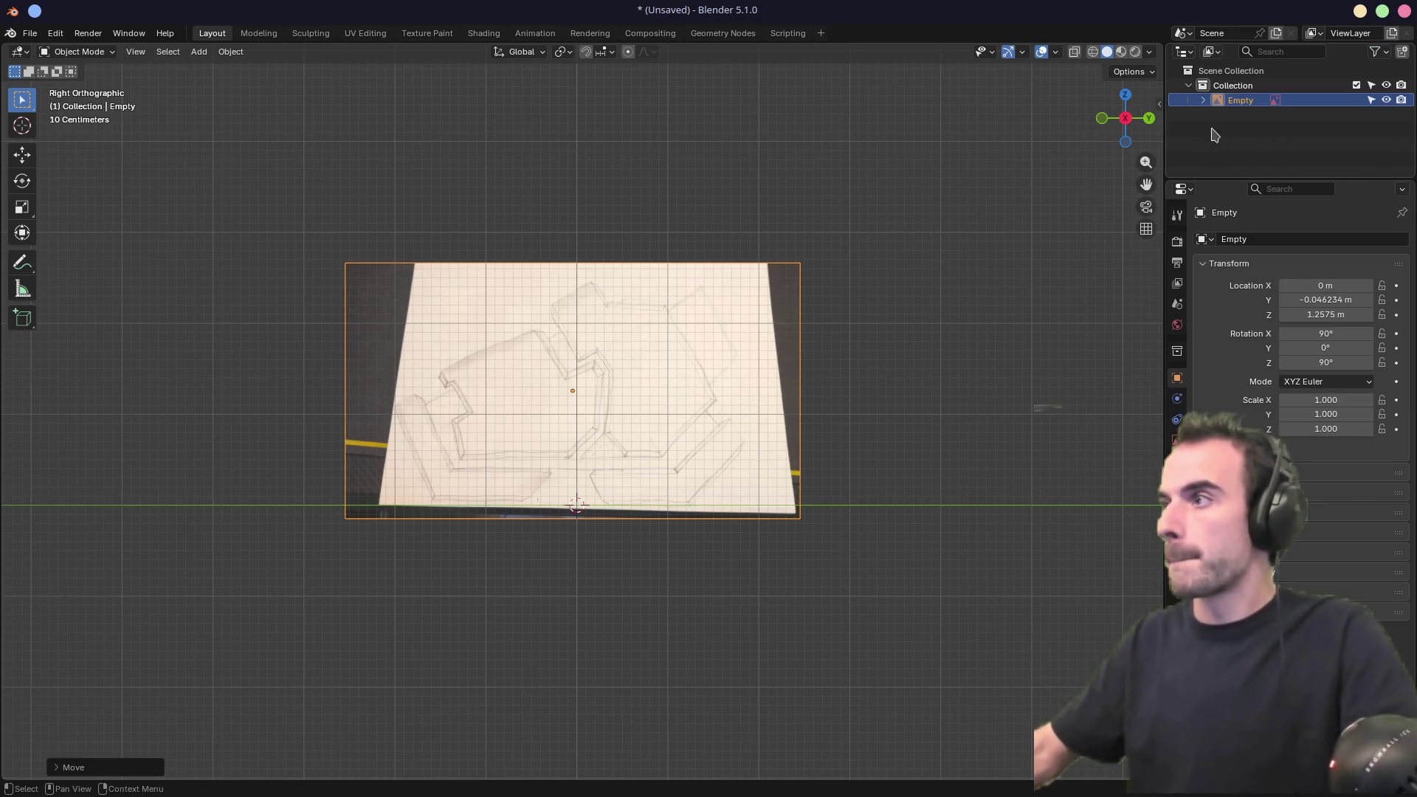
{"action": "left_click", "coordinate": [1370, 100]}
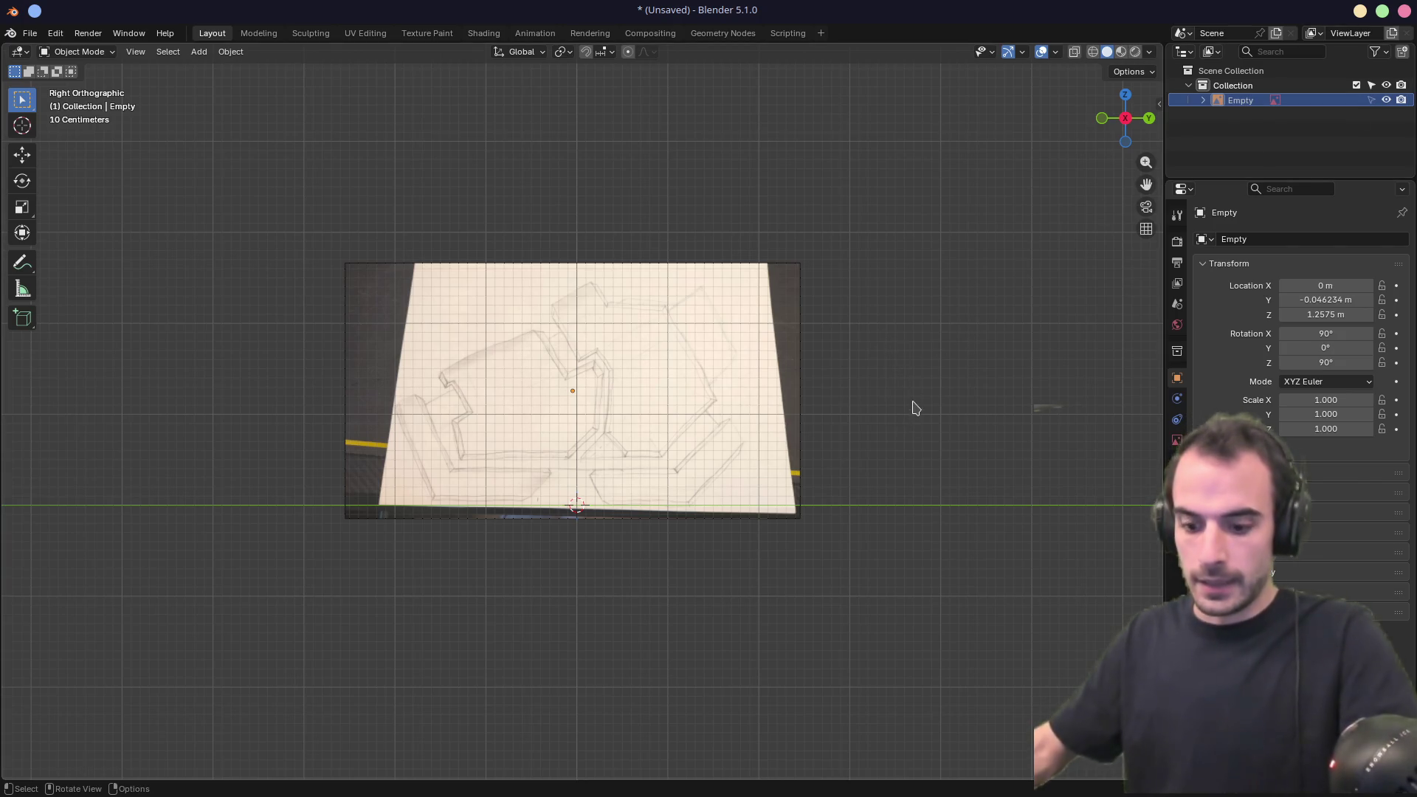
{"action": "key", "text": "f"}
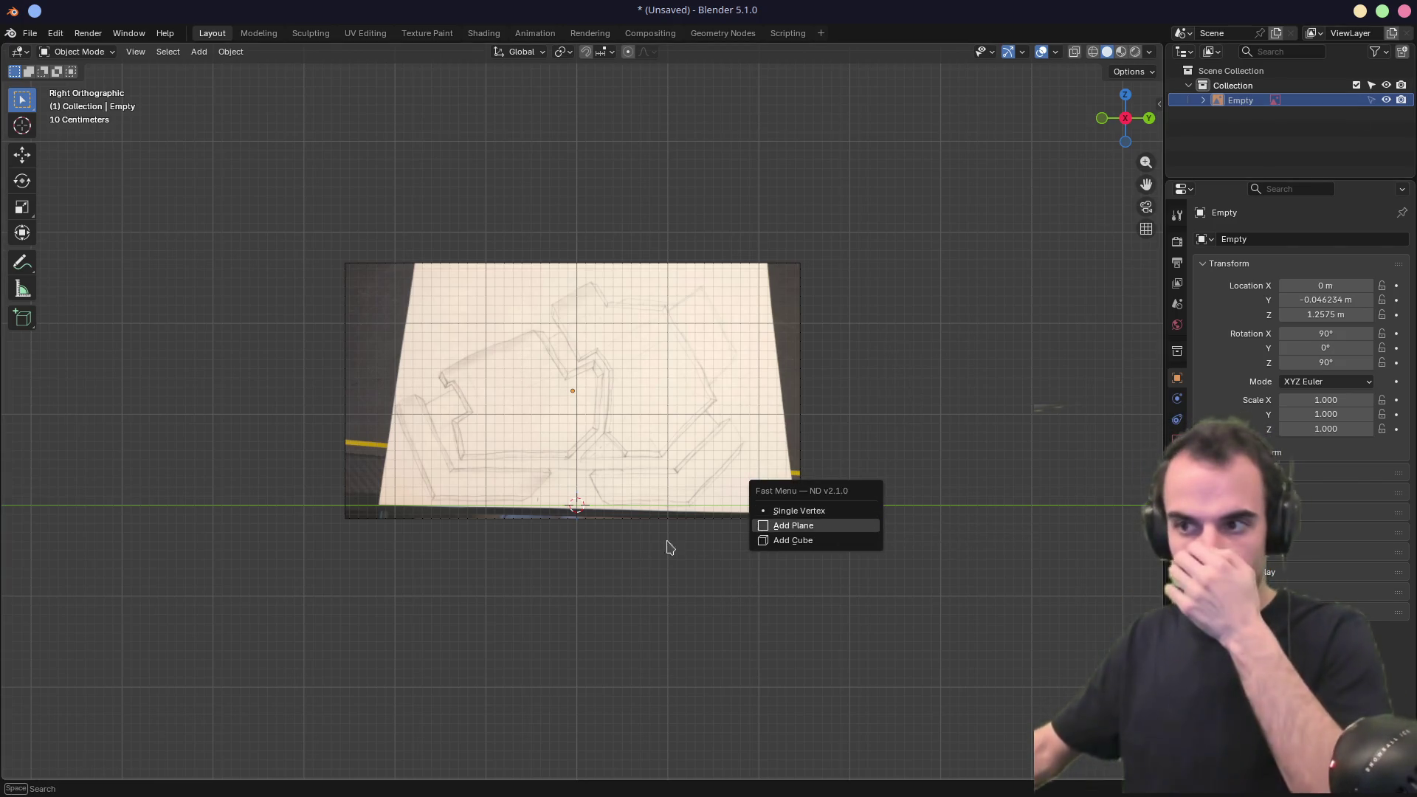
Add a plane aligned to the view.
{"action": "scroll", "coordinate": [573, 560], "scroll_direction": "up", "scroll_amount": 3}
{"action": "mouse_move", "coordinate": [662, 510]}
{"action": "middle_mouse_down", "text": "shift"}
{"action": "mouse_move", "coordinate": [626, 485]}
{"action": "mouse_move", "coordinate": [630, 503]}
{"action": "middle_mouse_up", "text": "shift"}
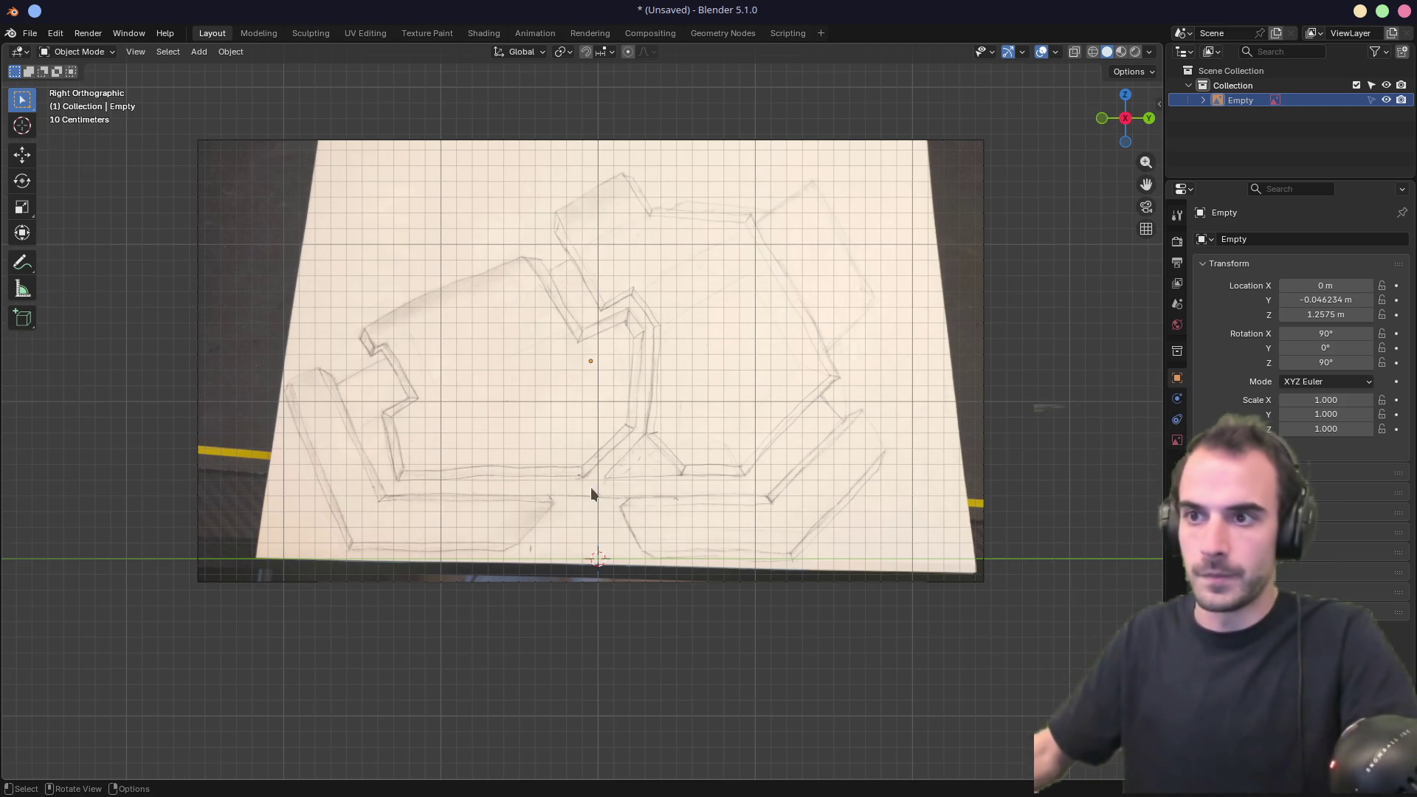
{"action": "key", "text": "shift+a"}
{"action": "left_click", "coordinate": [521, 425]}
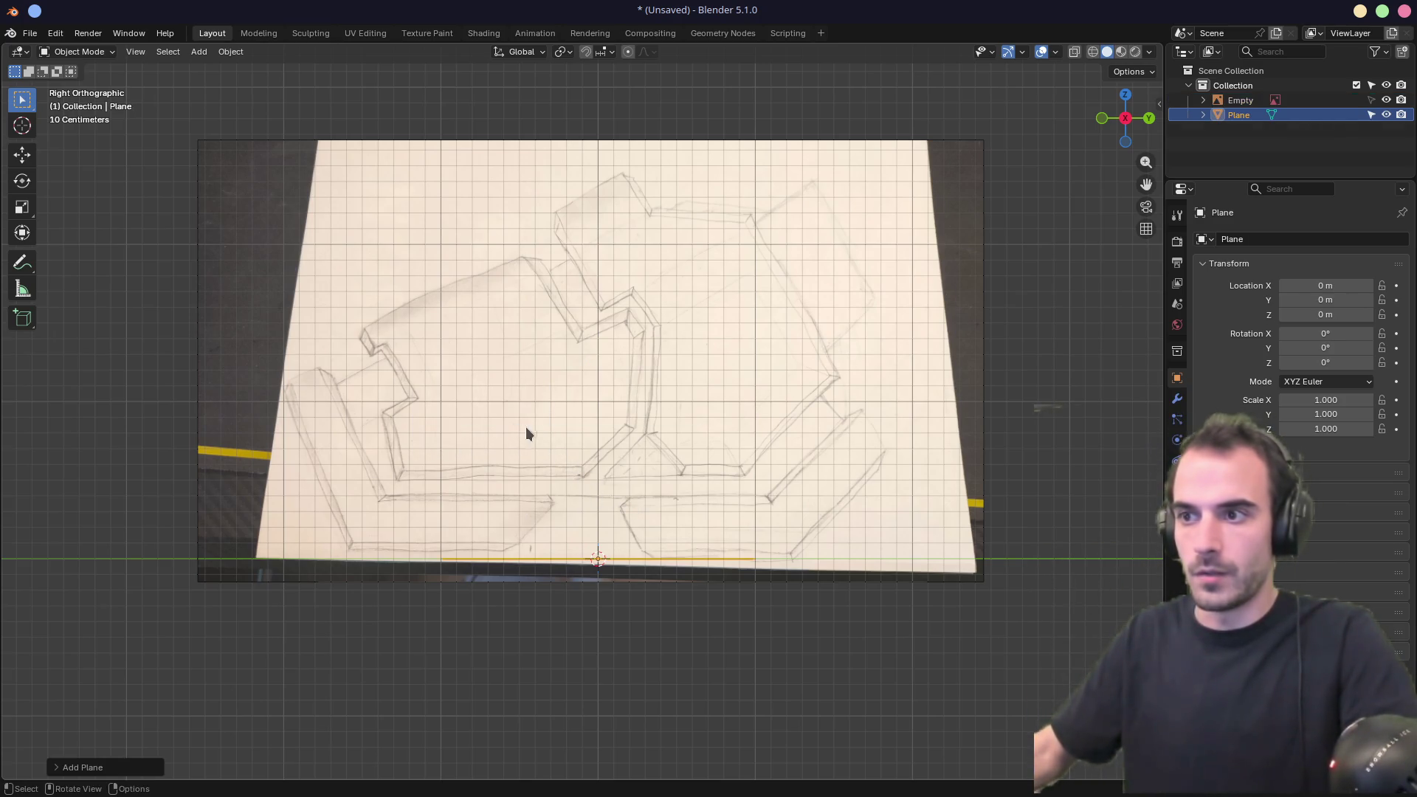
{"action": "left_click", "coordinate": [59, 767]}
{"action": "left_click", "coordinate": [190, 672]}
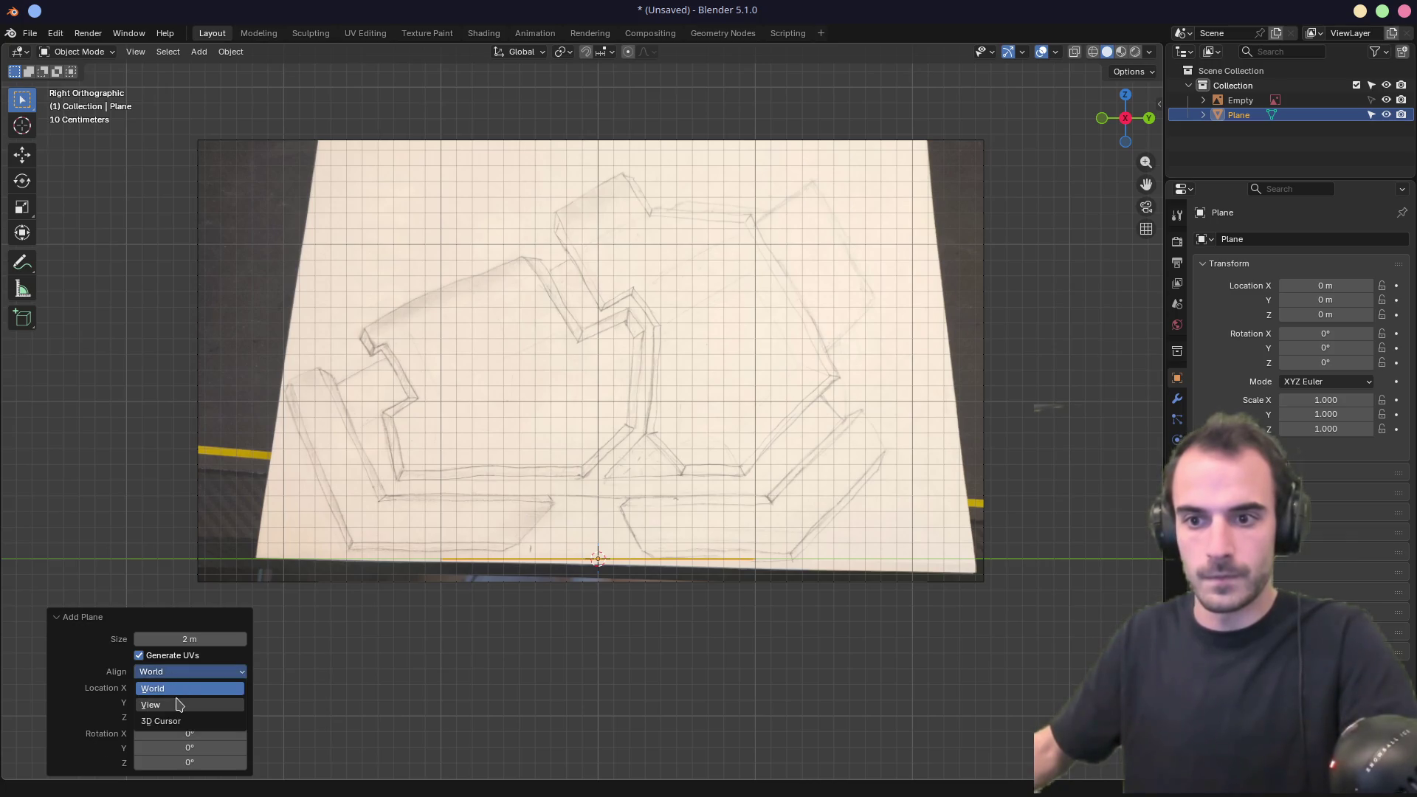
{"action": "left_click", "coordinate": [180, 705]}
Move the plane over the sketch's left side and turn on X-ray.
{"action": "key", "text": "g"}
{"action": "left_click", "coordinate": [615, 399]}
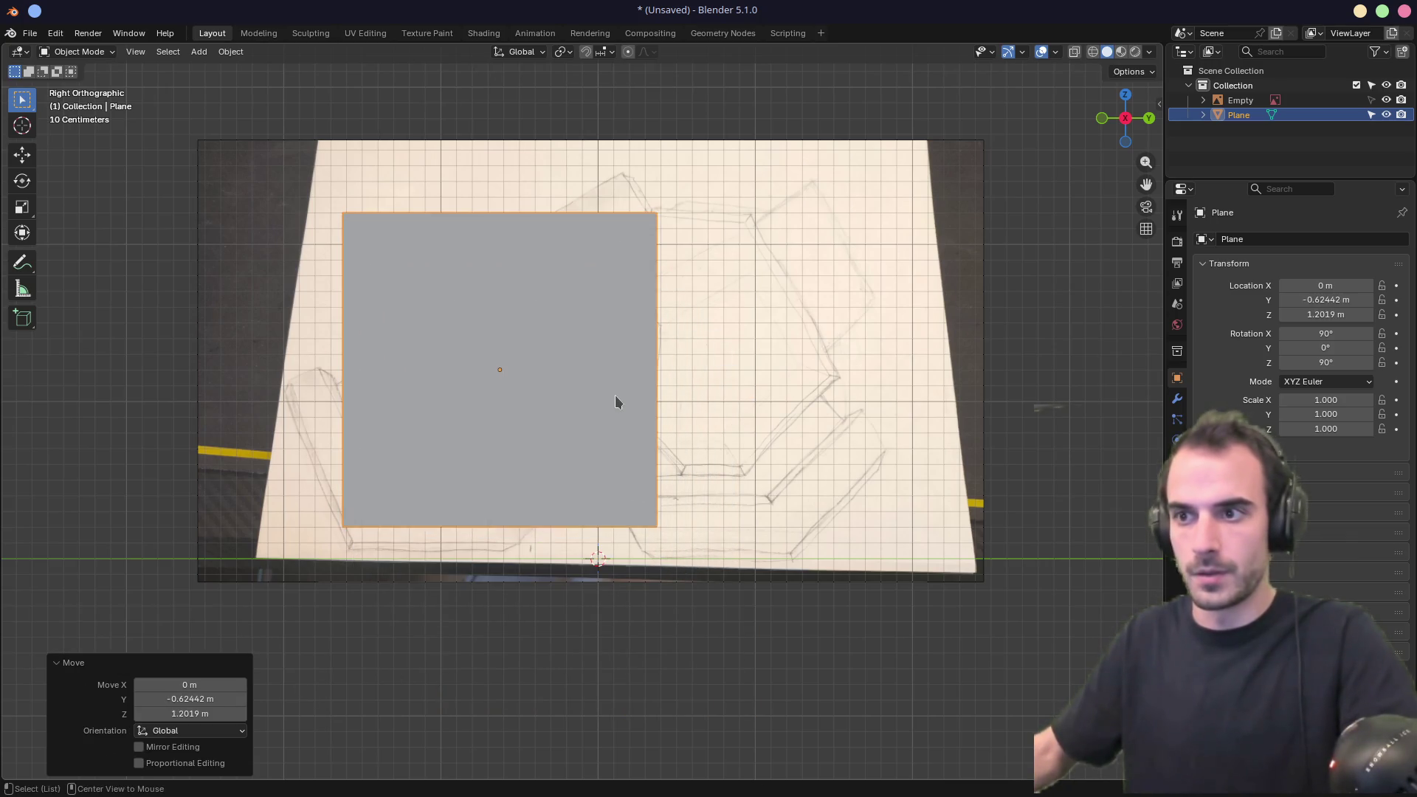
{"action": "key", "text": "alt+z"}
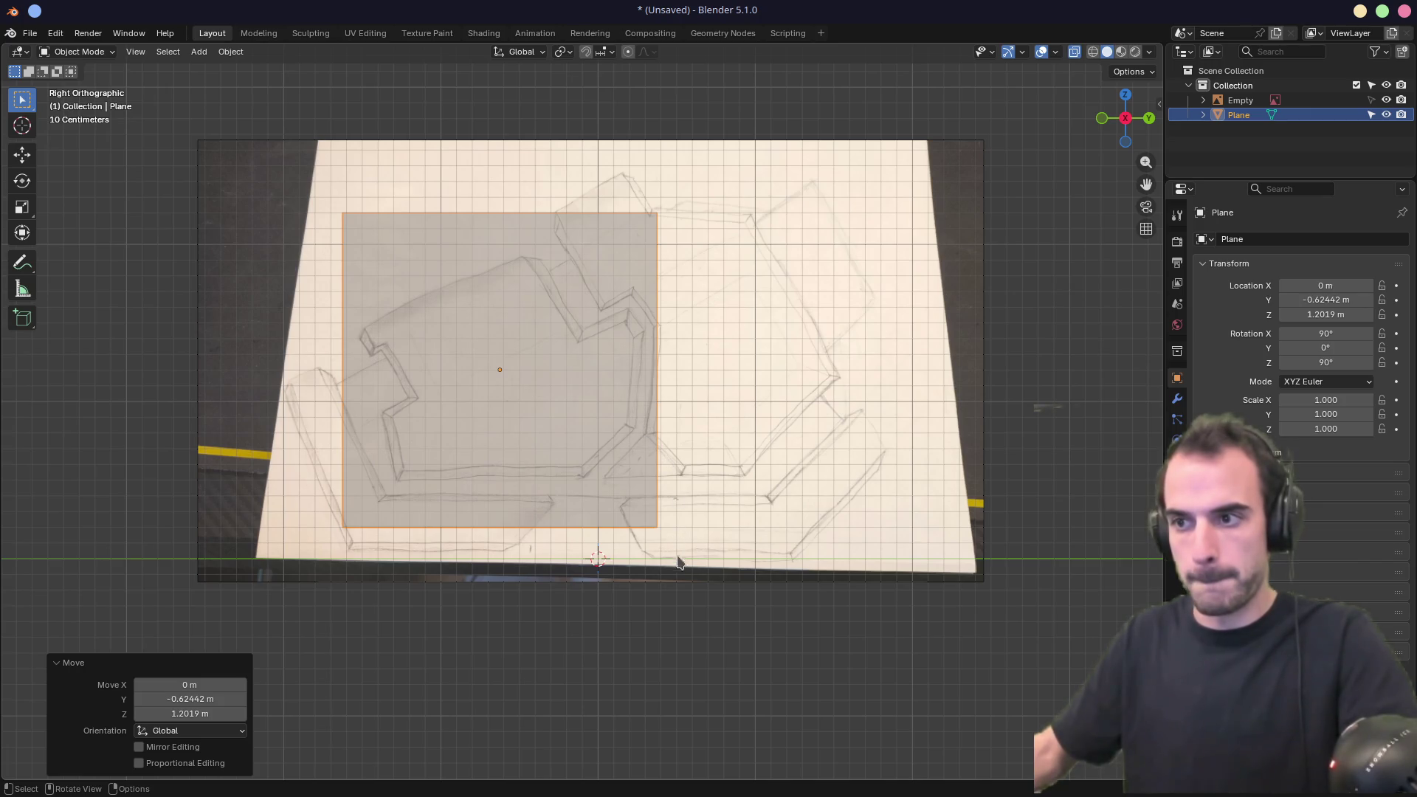